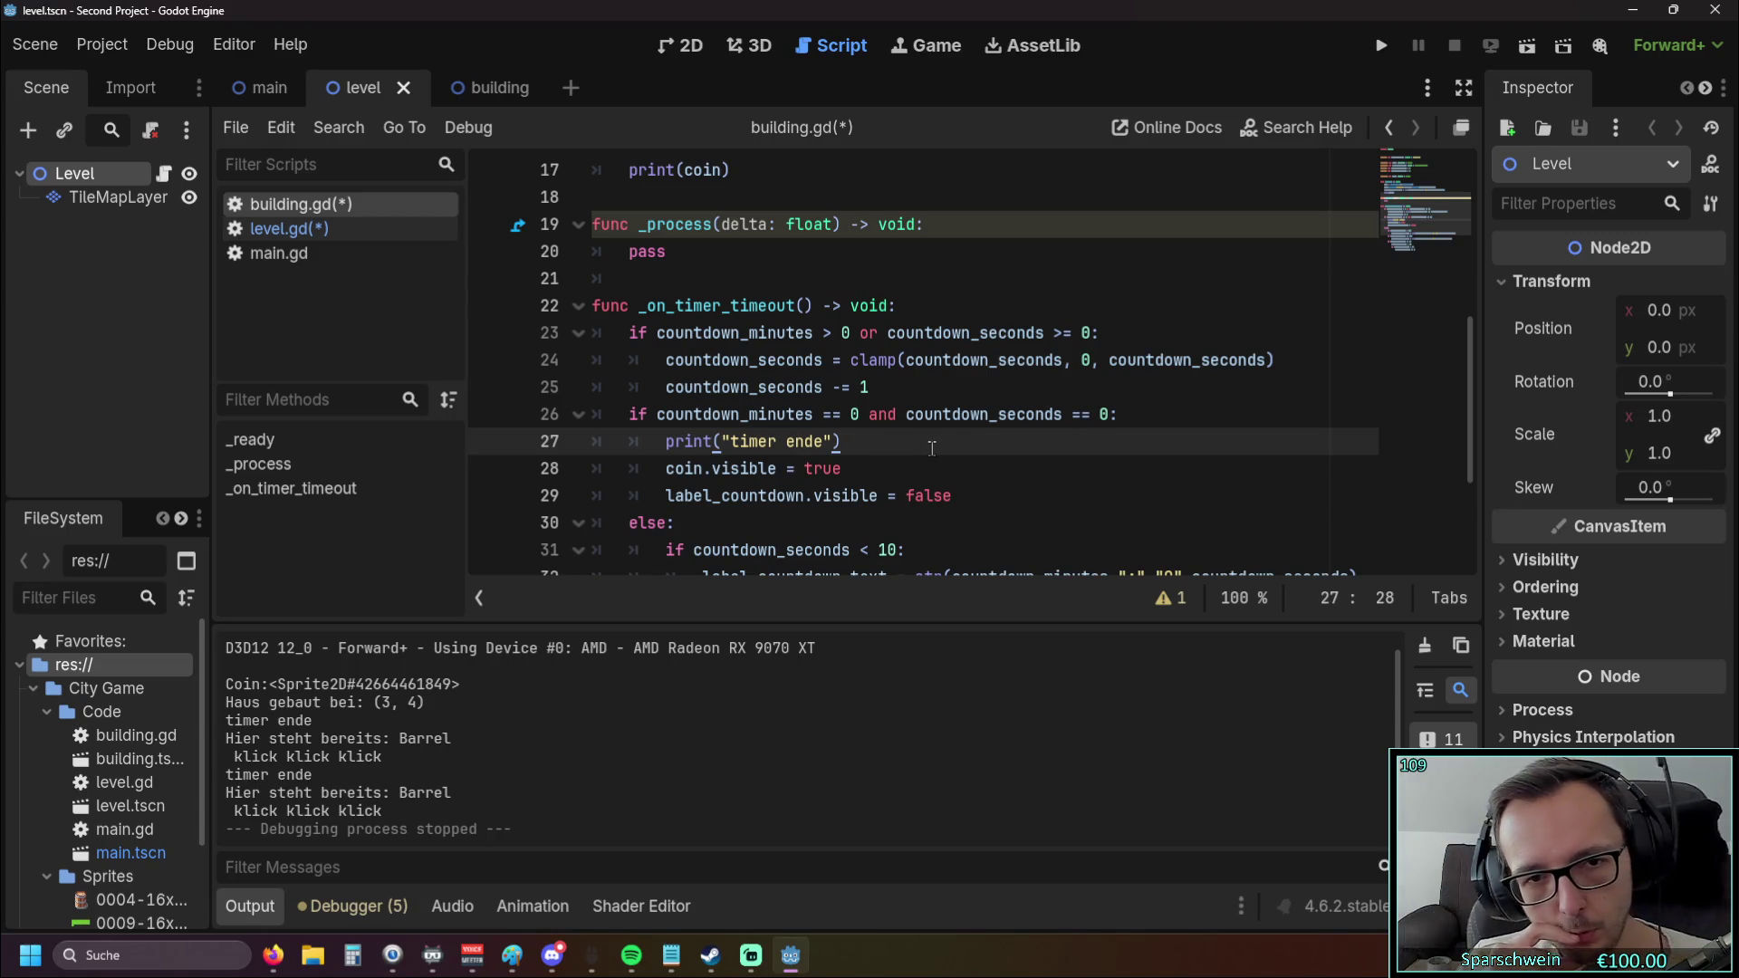
pyautogui.scroll(-3, 932, 448)
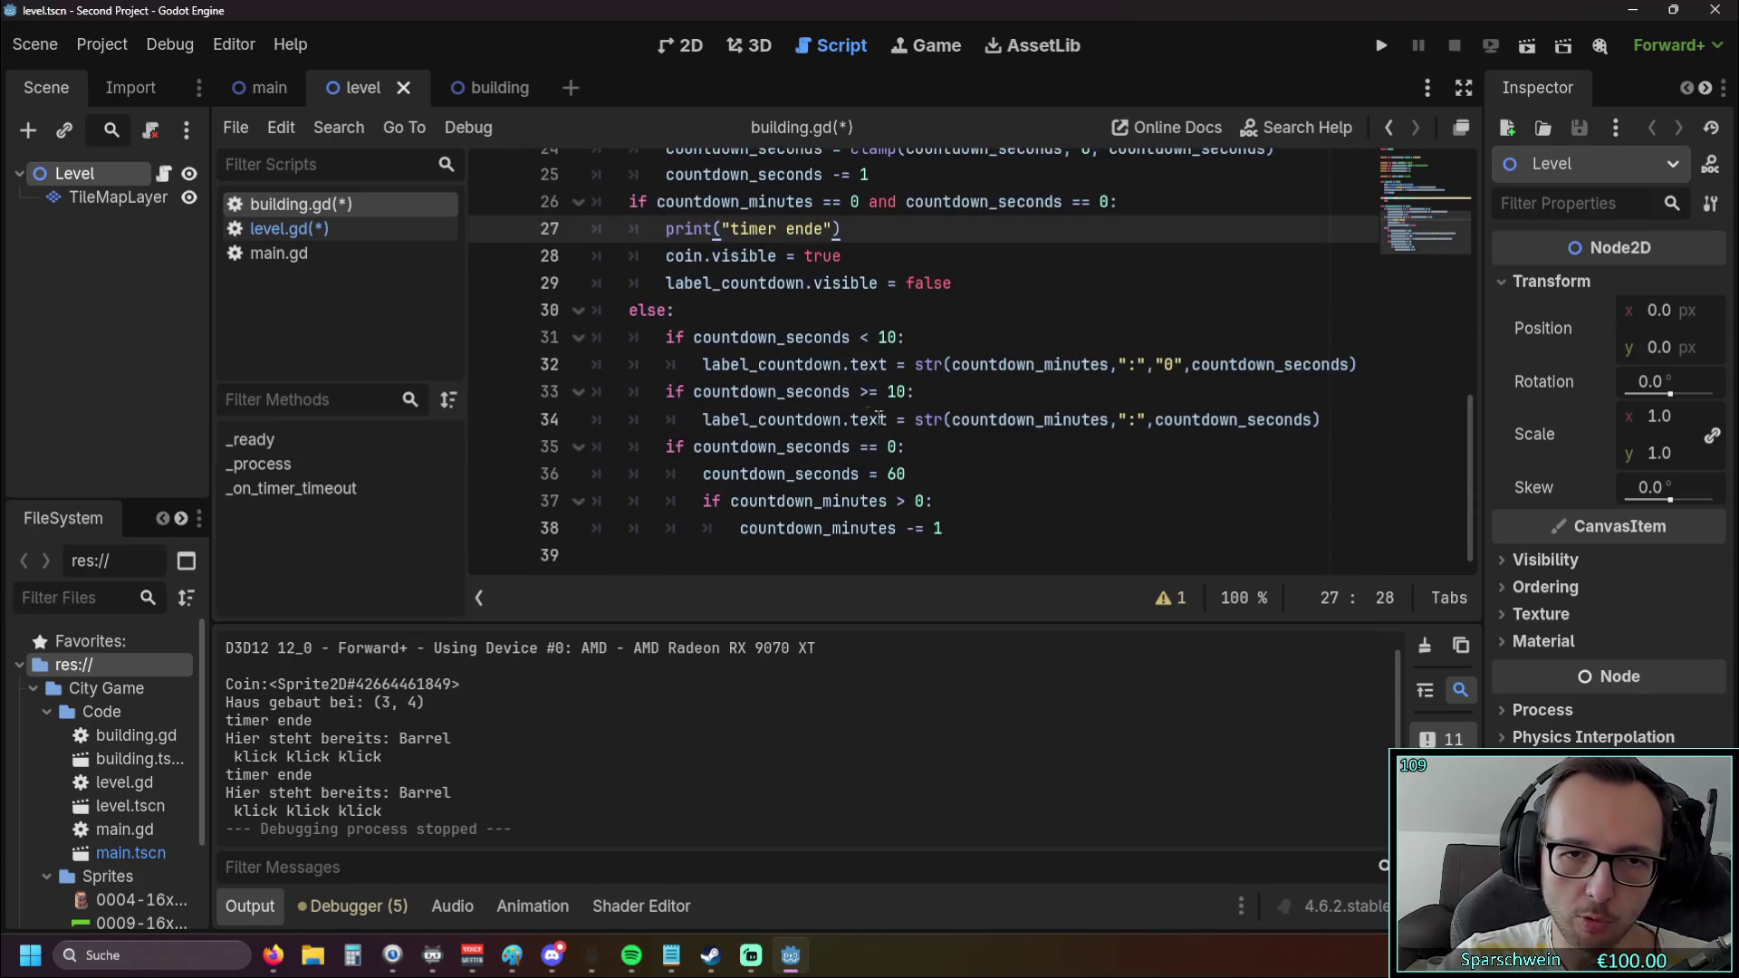
pyautogui.moveTo(986, 553); pyautogui.dragTo(765, 298)
# - Write clamp(countdown_seconds, 0, countdown_seconds) then countdown_seconds -= 1 in _on_timer_timeout
pyautogui.click(1020, 446)
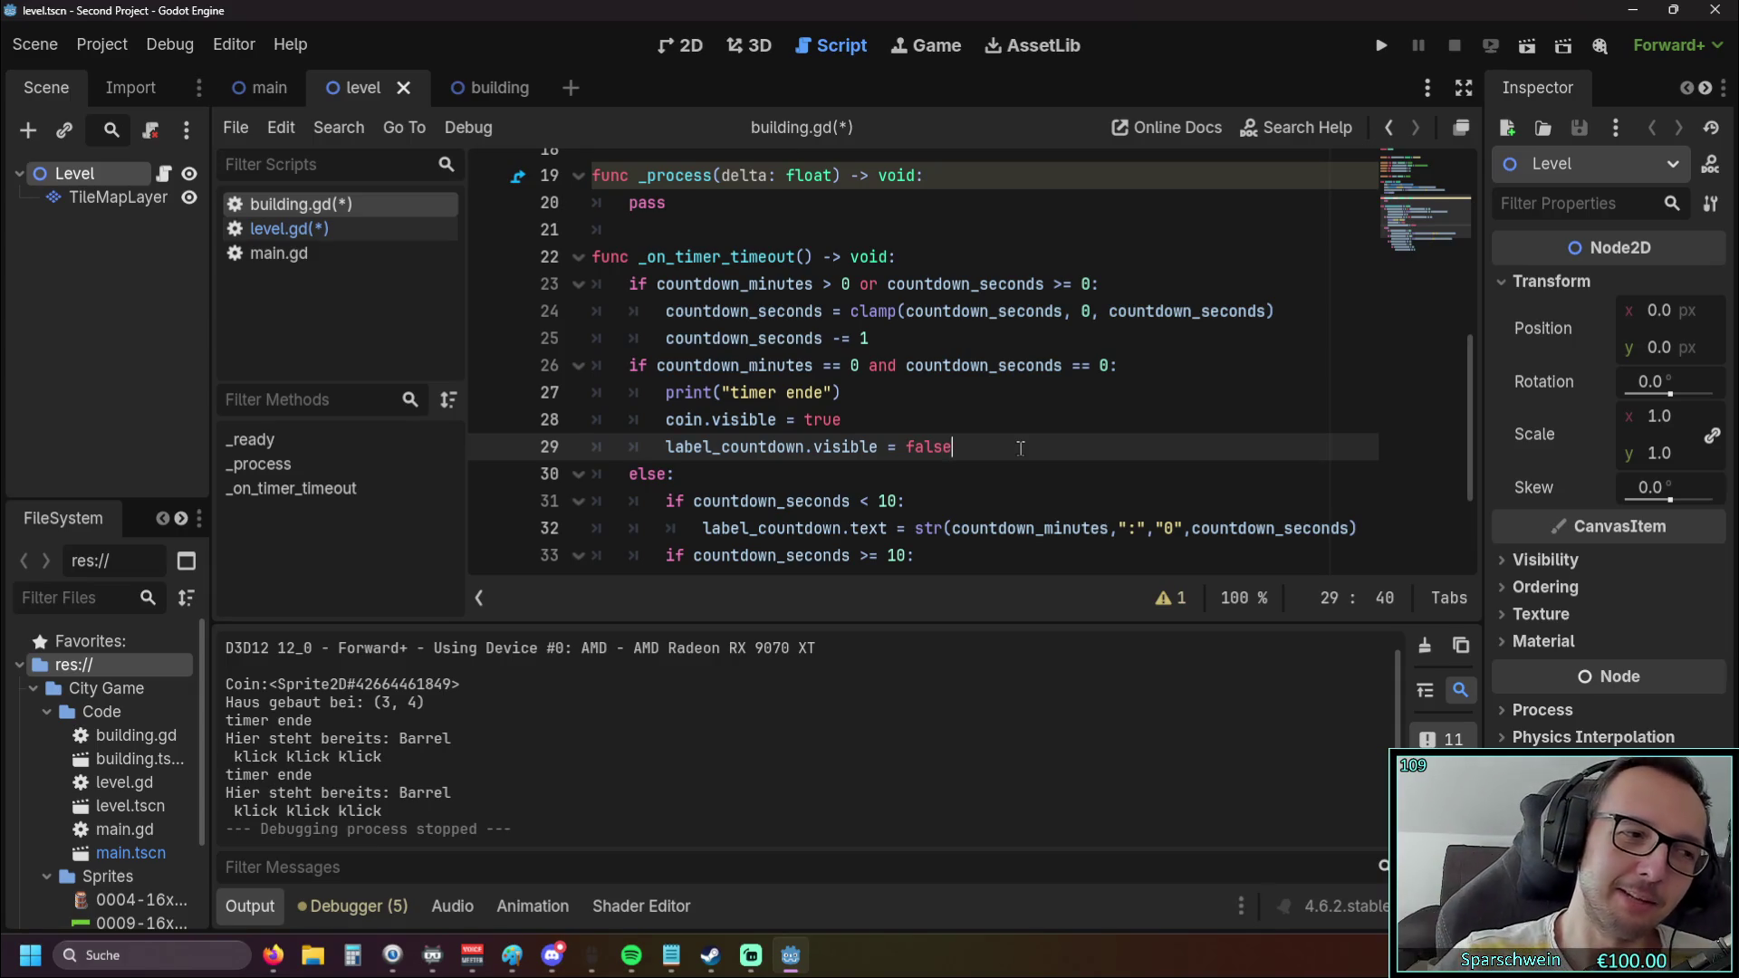
pyautogui.scroll(-2, 976, 451)
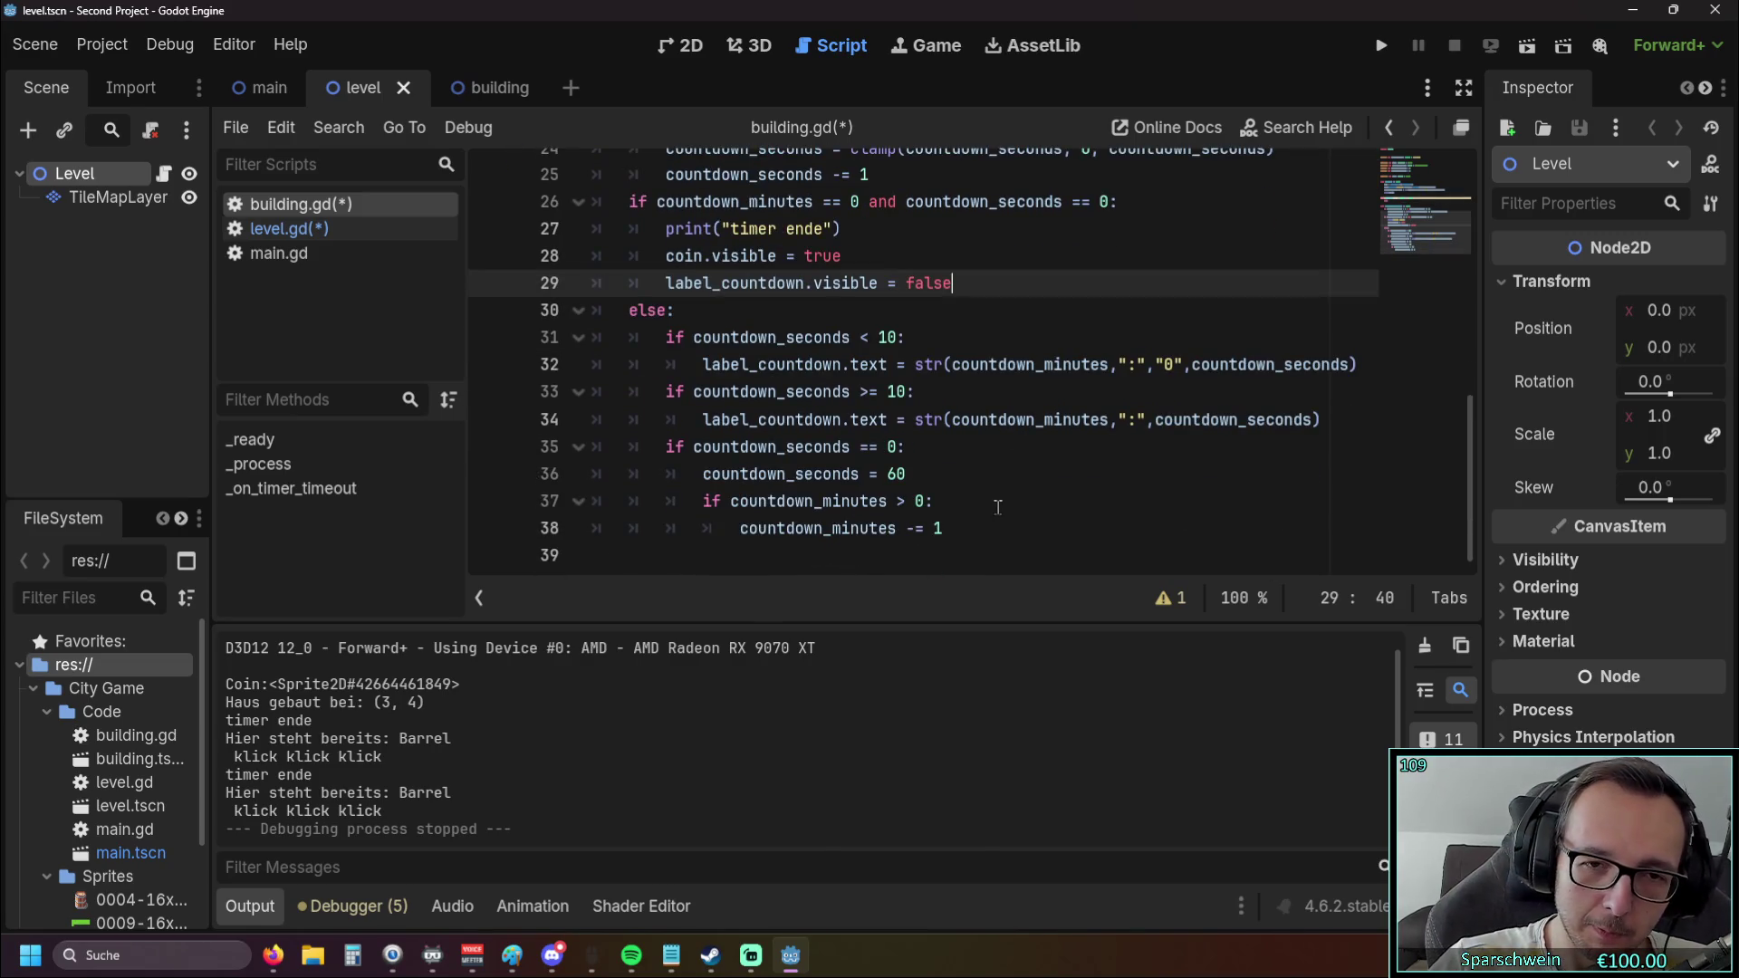
pyautogui.scroll(2, 980, 526)
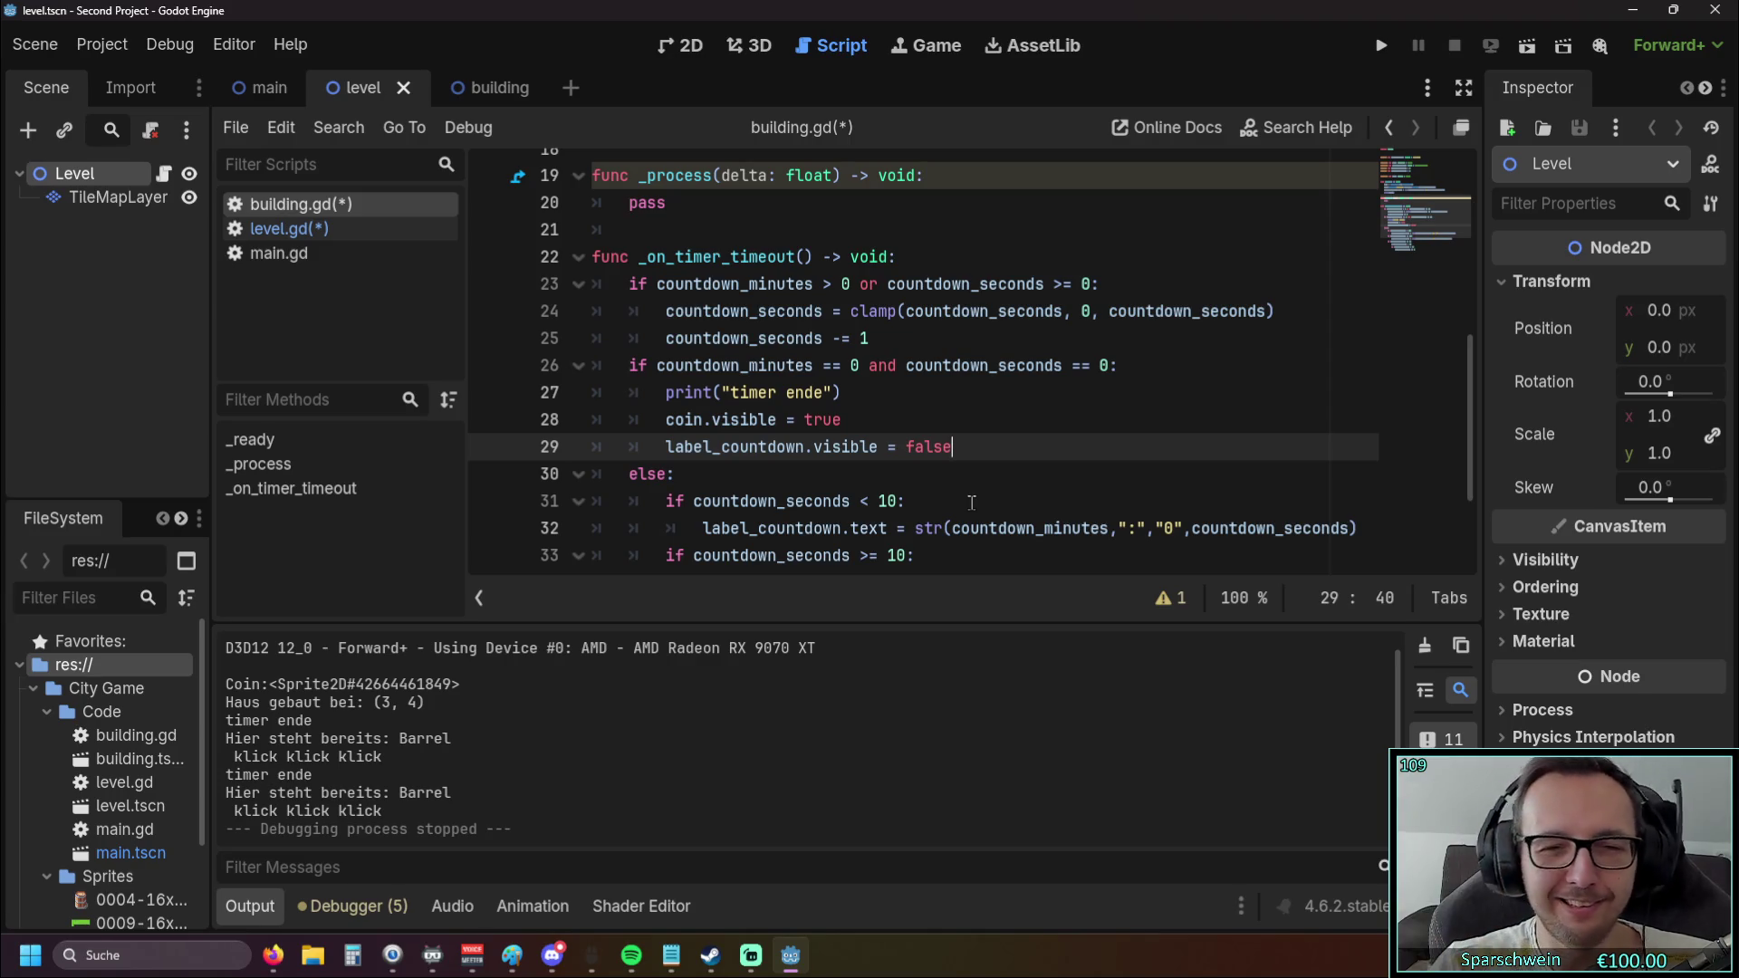
pyautogui.scroll(-1, 970, 503)
pyautogui.moveTo(1017, 512); pyautogui.dragTo(1184, 431)
pyautogui.click(1078, 426)
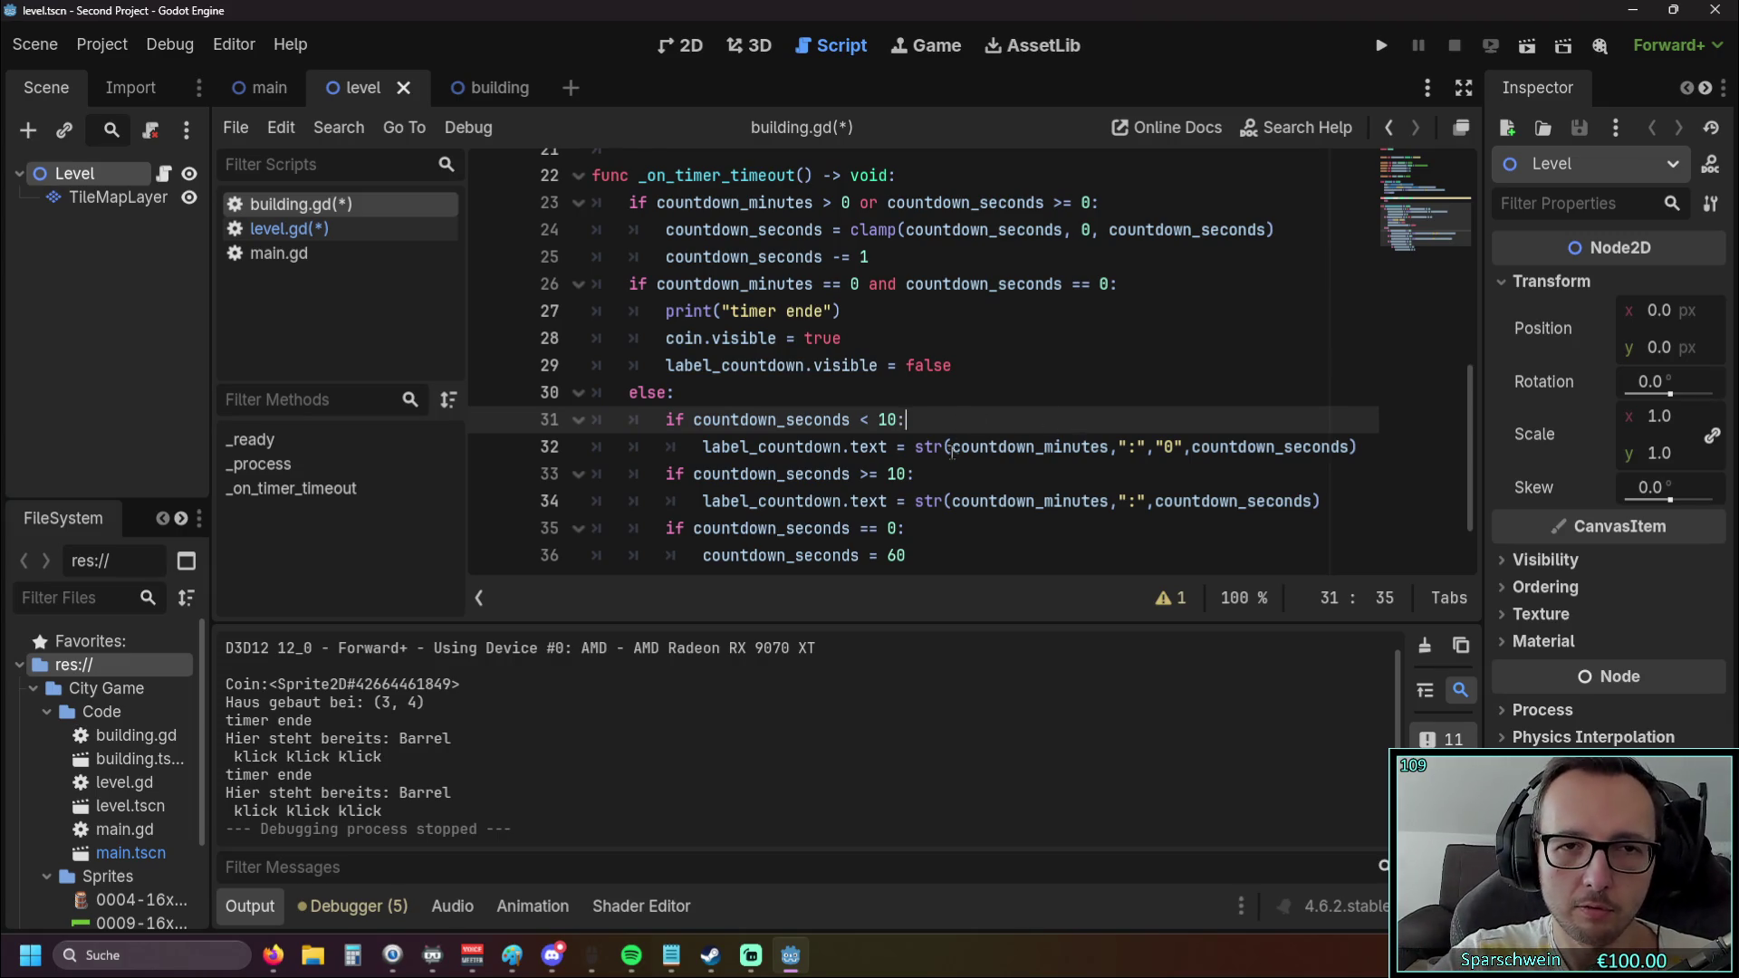
pyautogui.scroll(1, 1020, 442)
pyautogui.scroll(5, 978, 456)
pyautogui.scroll(1, 942, 465)
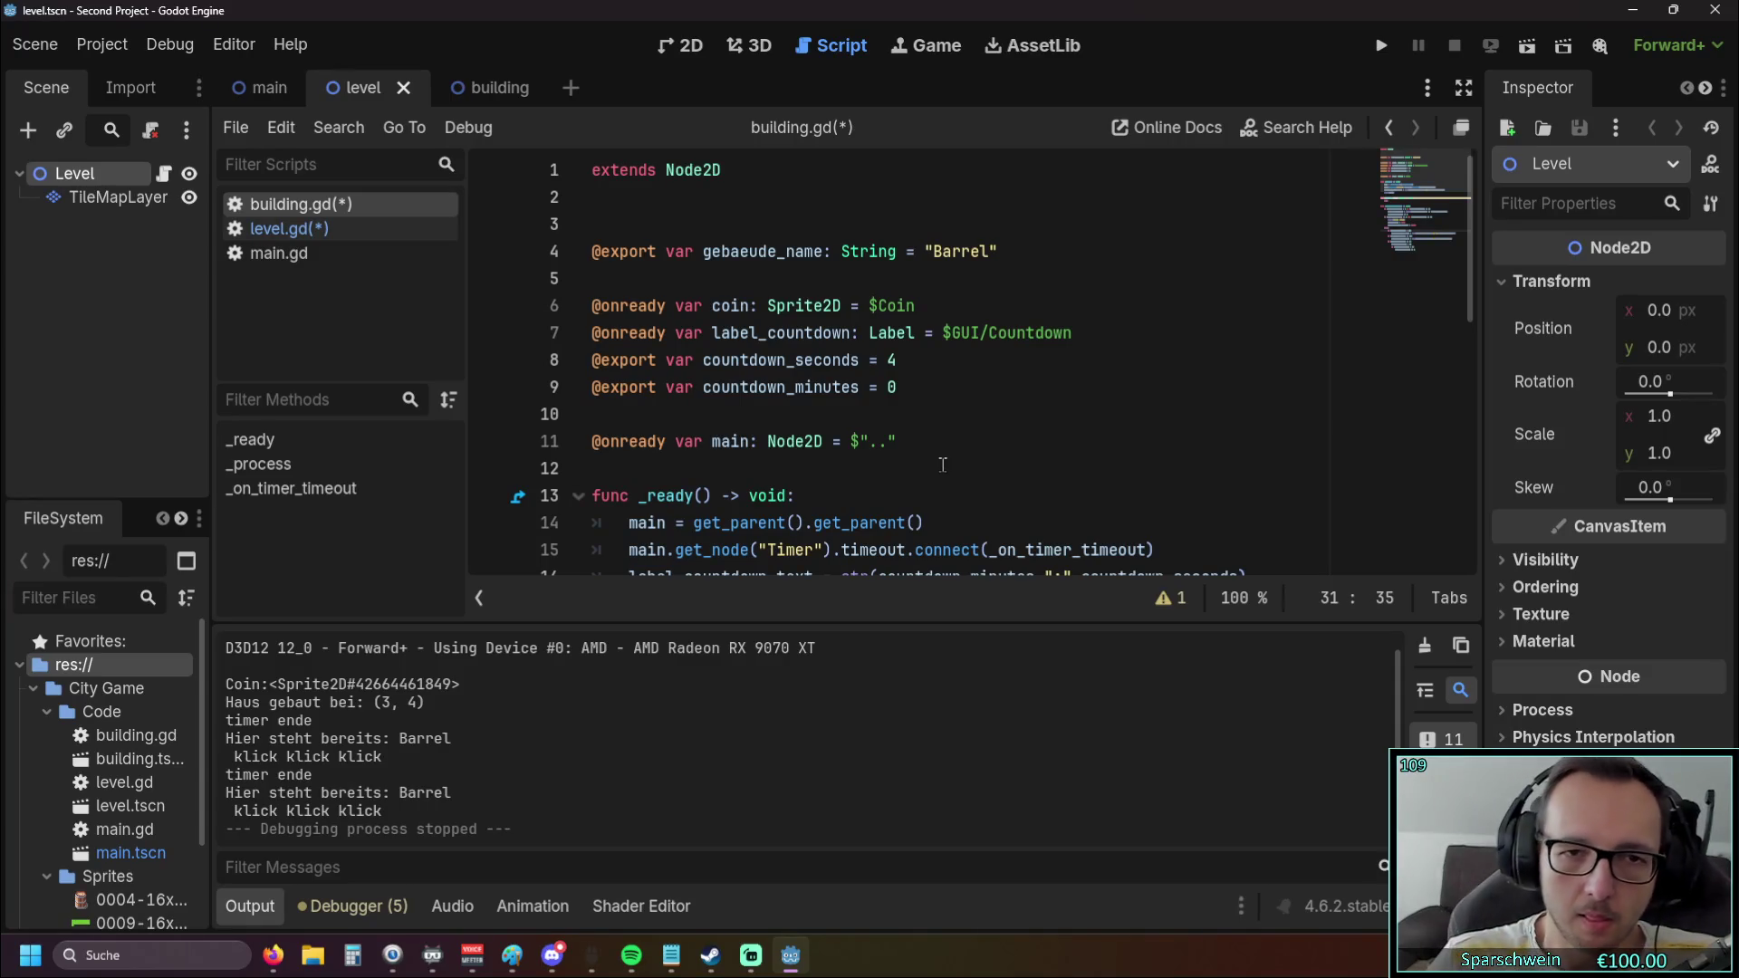
pyautogui.scroll(-5, 776, 449)
pyautogui.scroll(-2, 775, 449)
pyautogui.scroll(1, 775, 450)
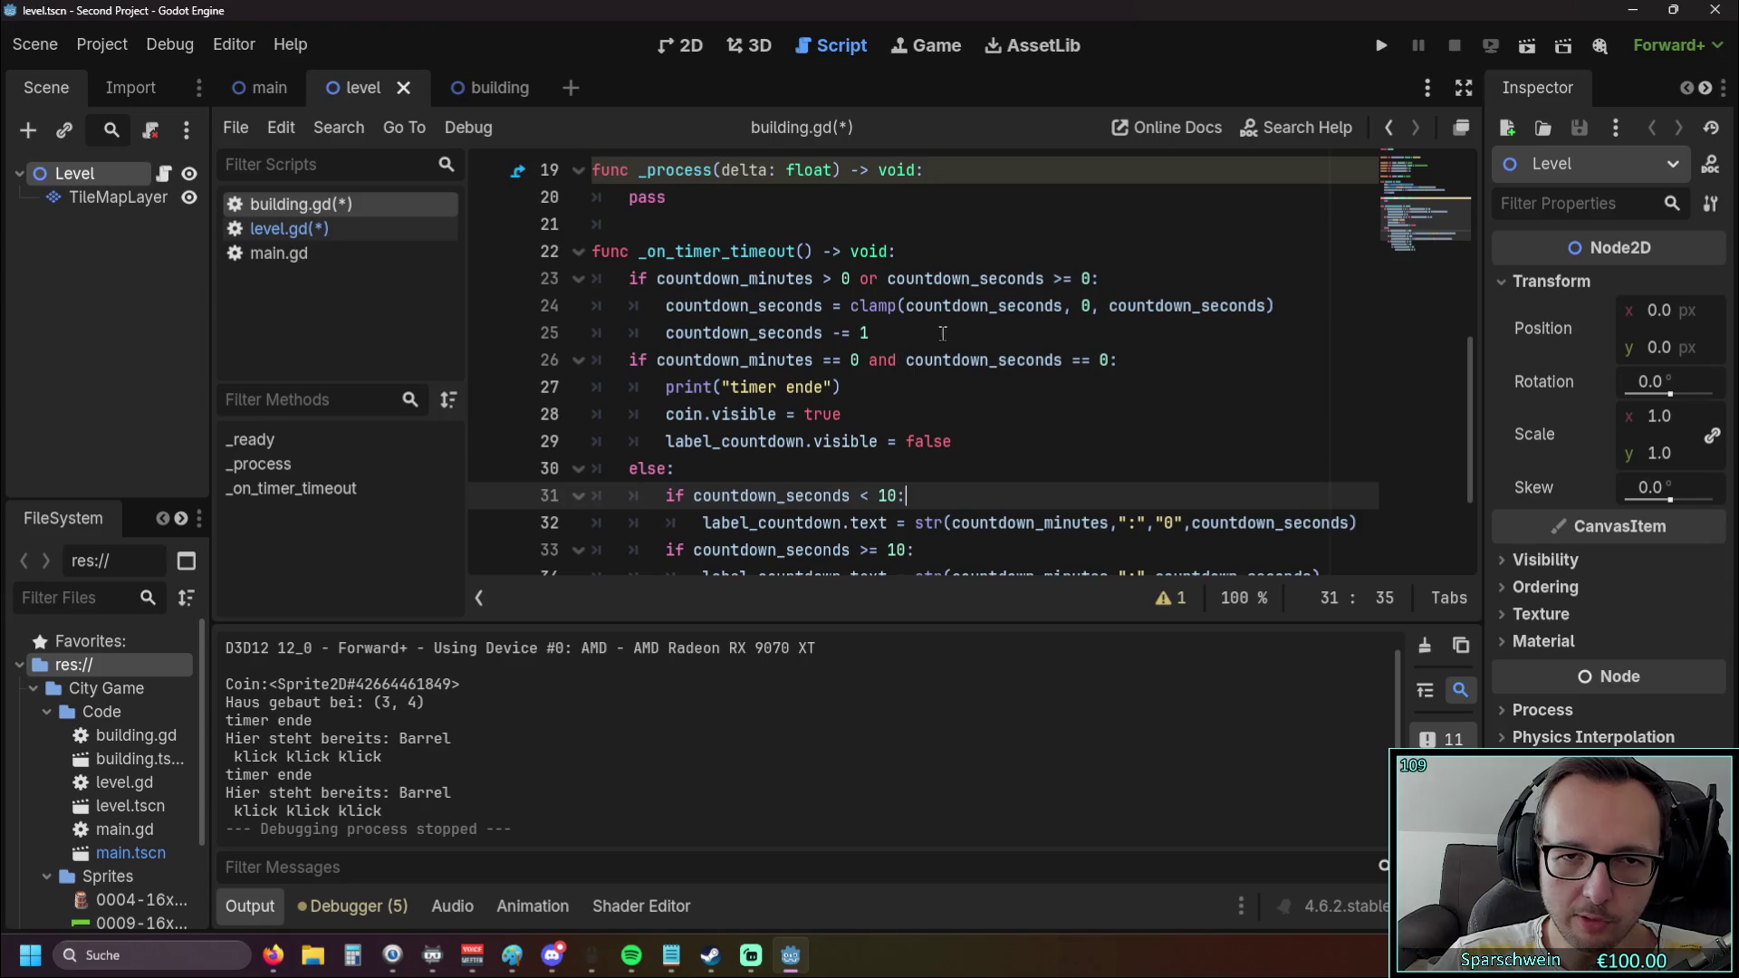
pyautogui.moveTo(629, 306); pyautogui.dragTo(897, 324)
pyautogui.click(890, 326)
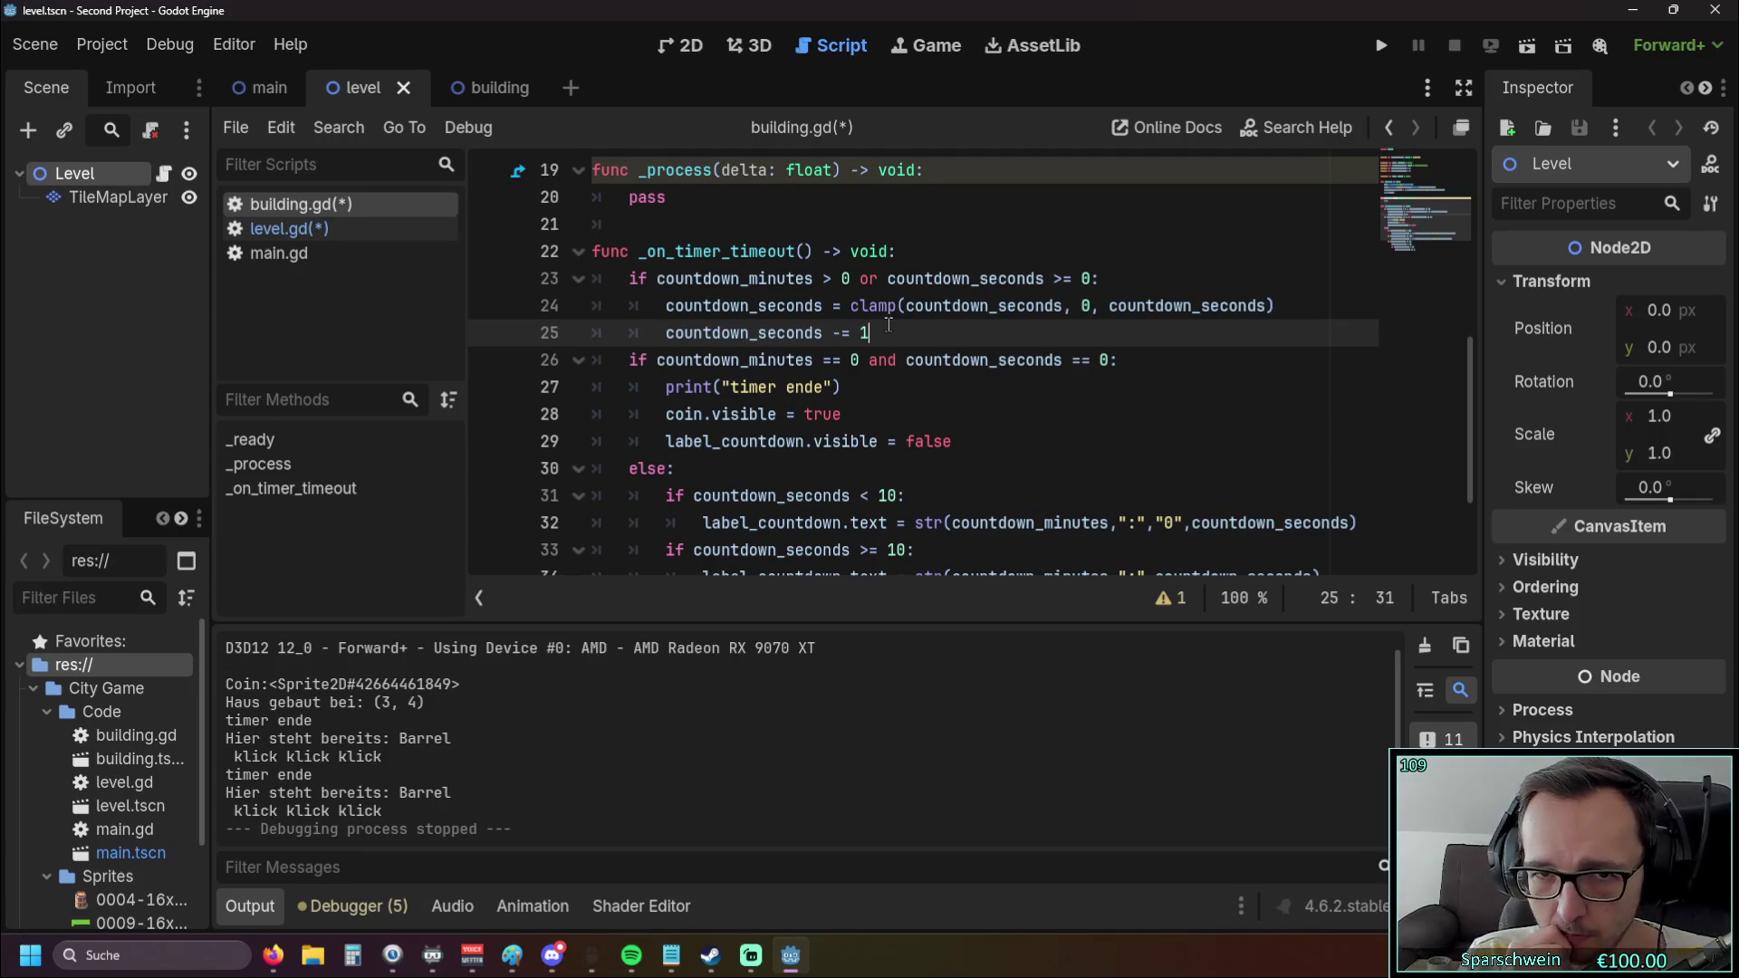
pyautogui.click(1108, 306)
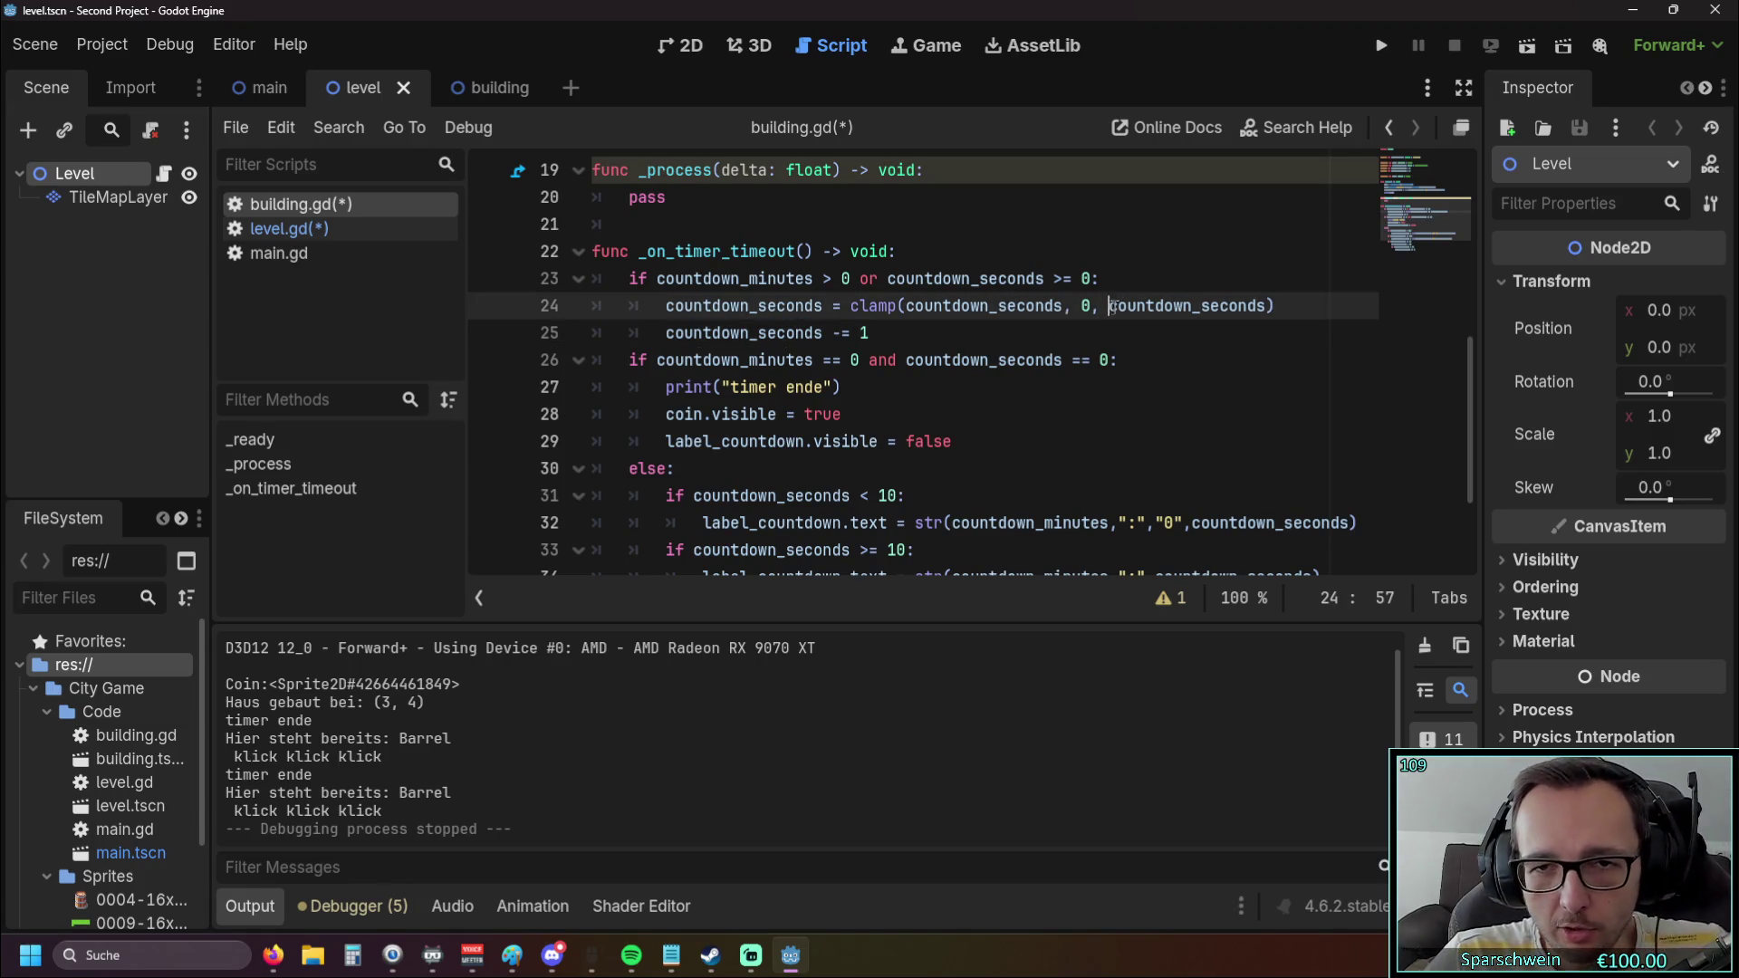
pyautogui.write('(')
# - Try wrapping the last clamp argument as (countdown_seconds -= 1), then as a plain subtraction
pyautogui.press('Right')
pyautogui.press('Right')
pyautogui.press('Right')
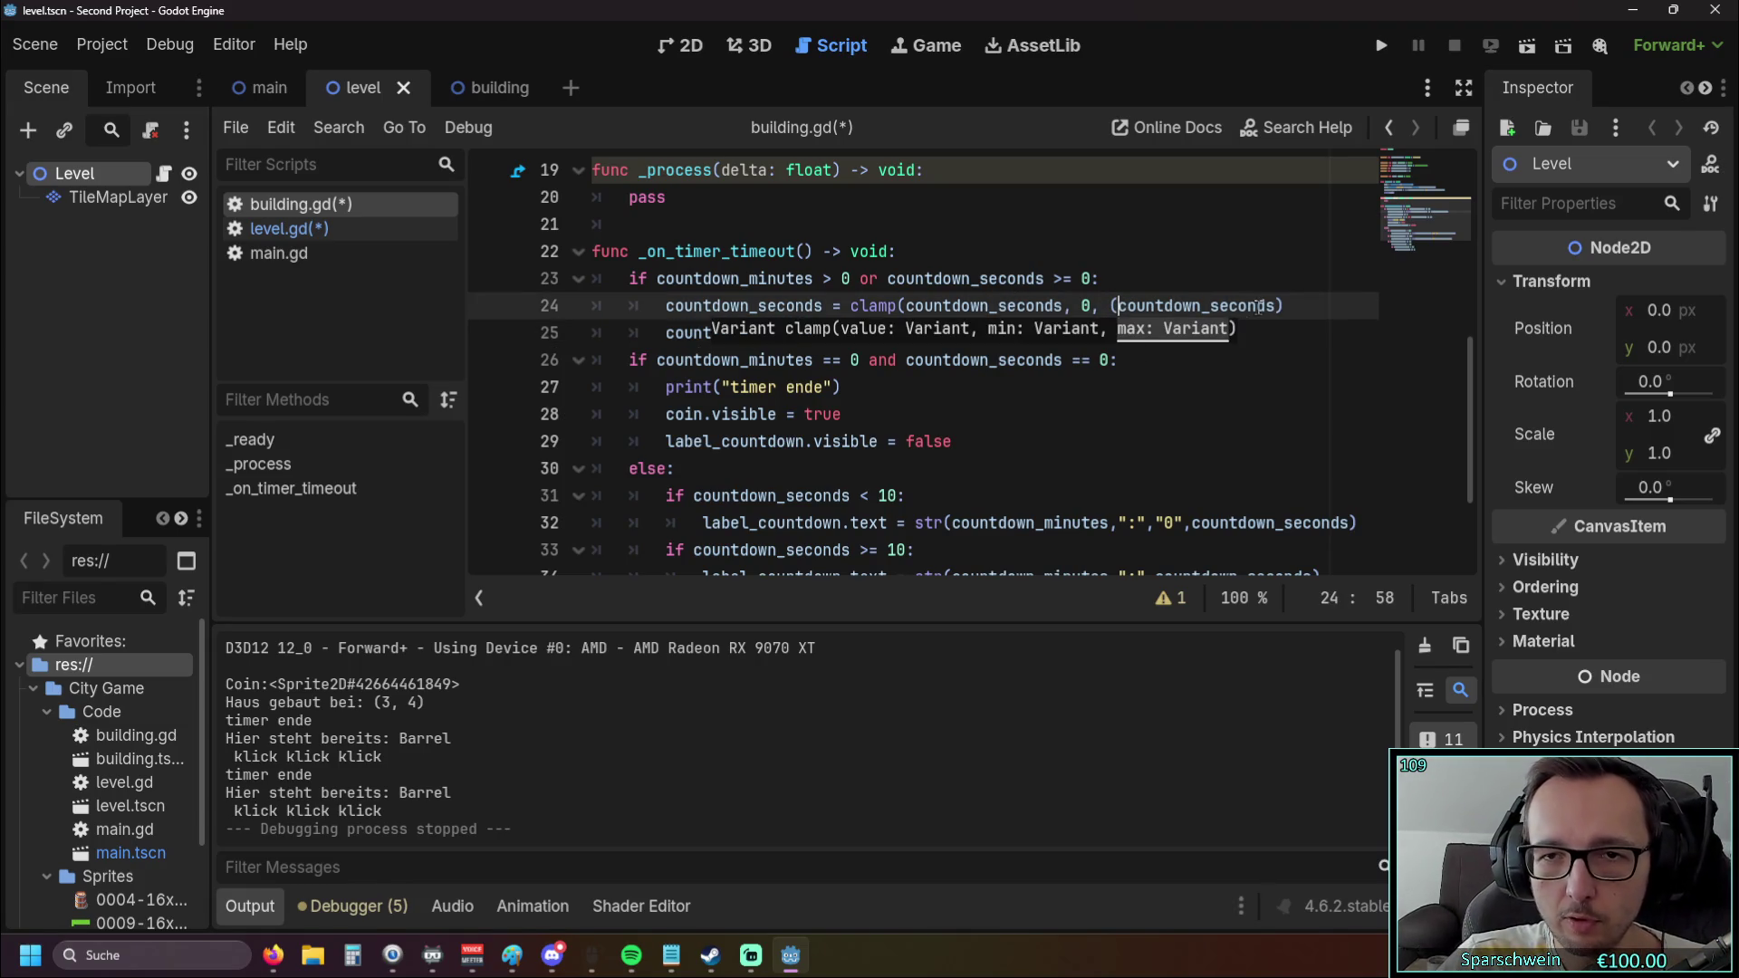
pyautogui.write('0')
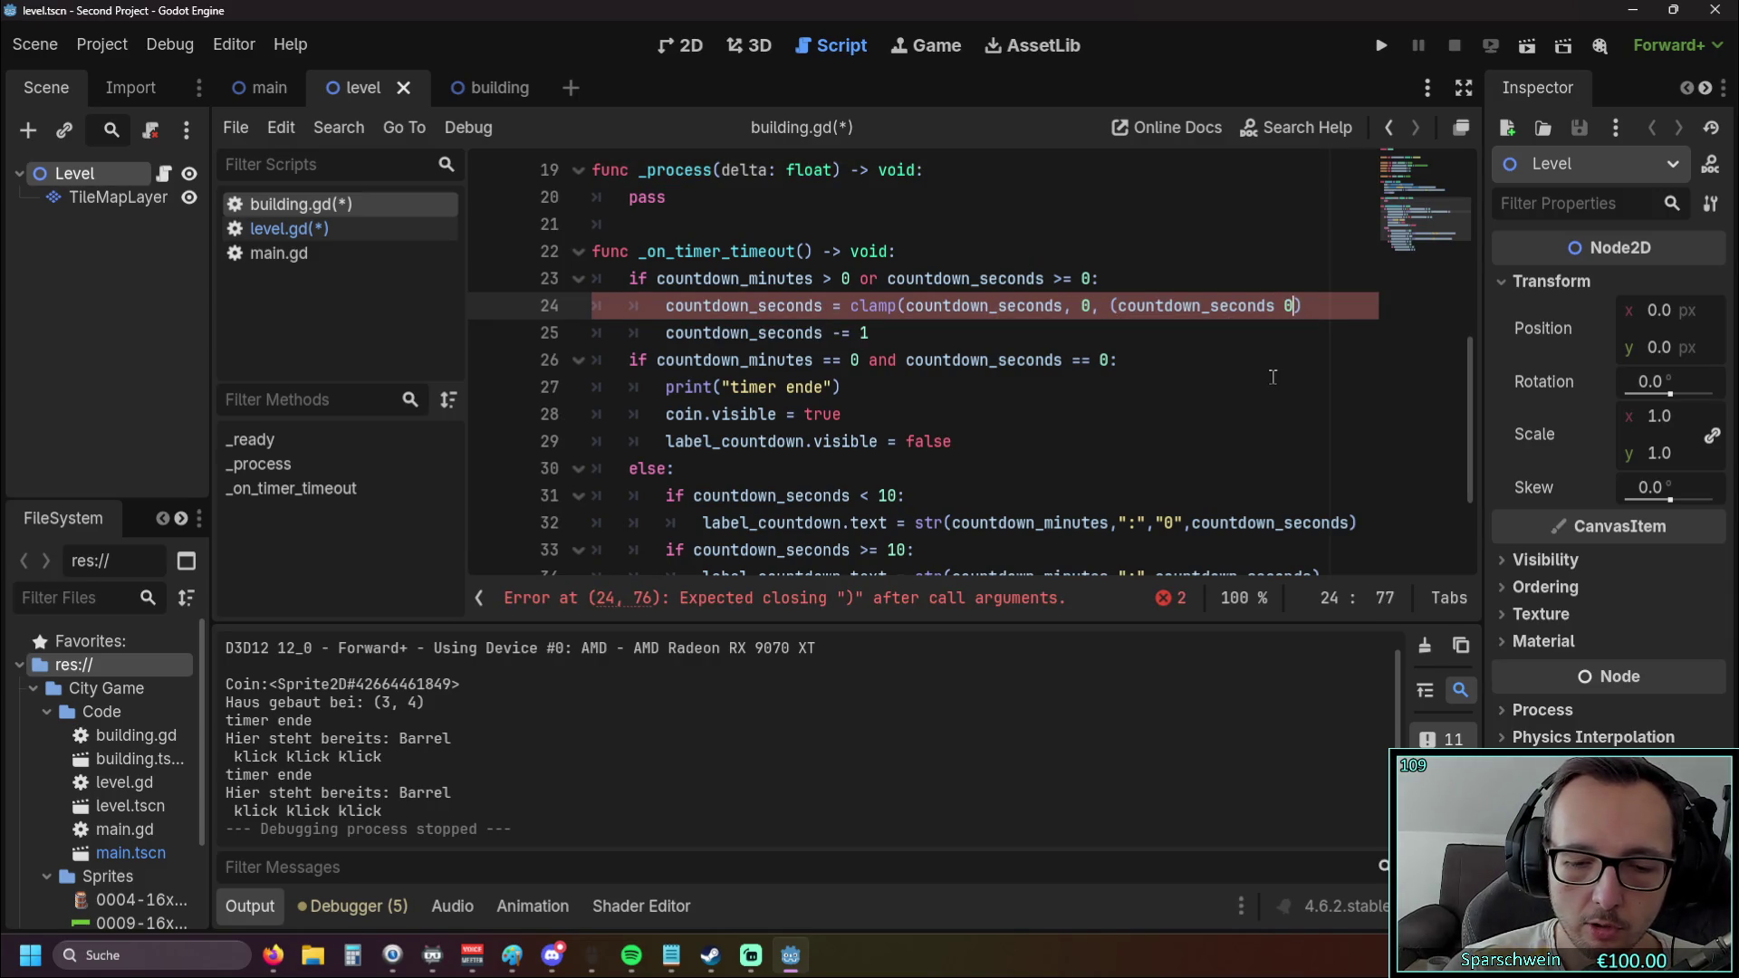
pyautogui.press('BackSpace')
pyautogui.write('-=')
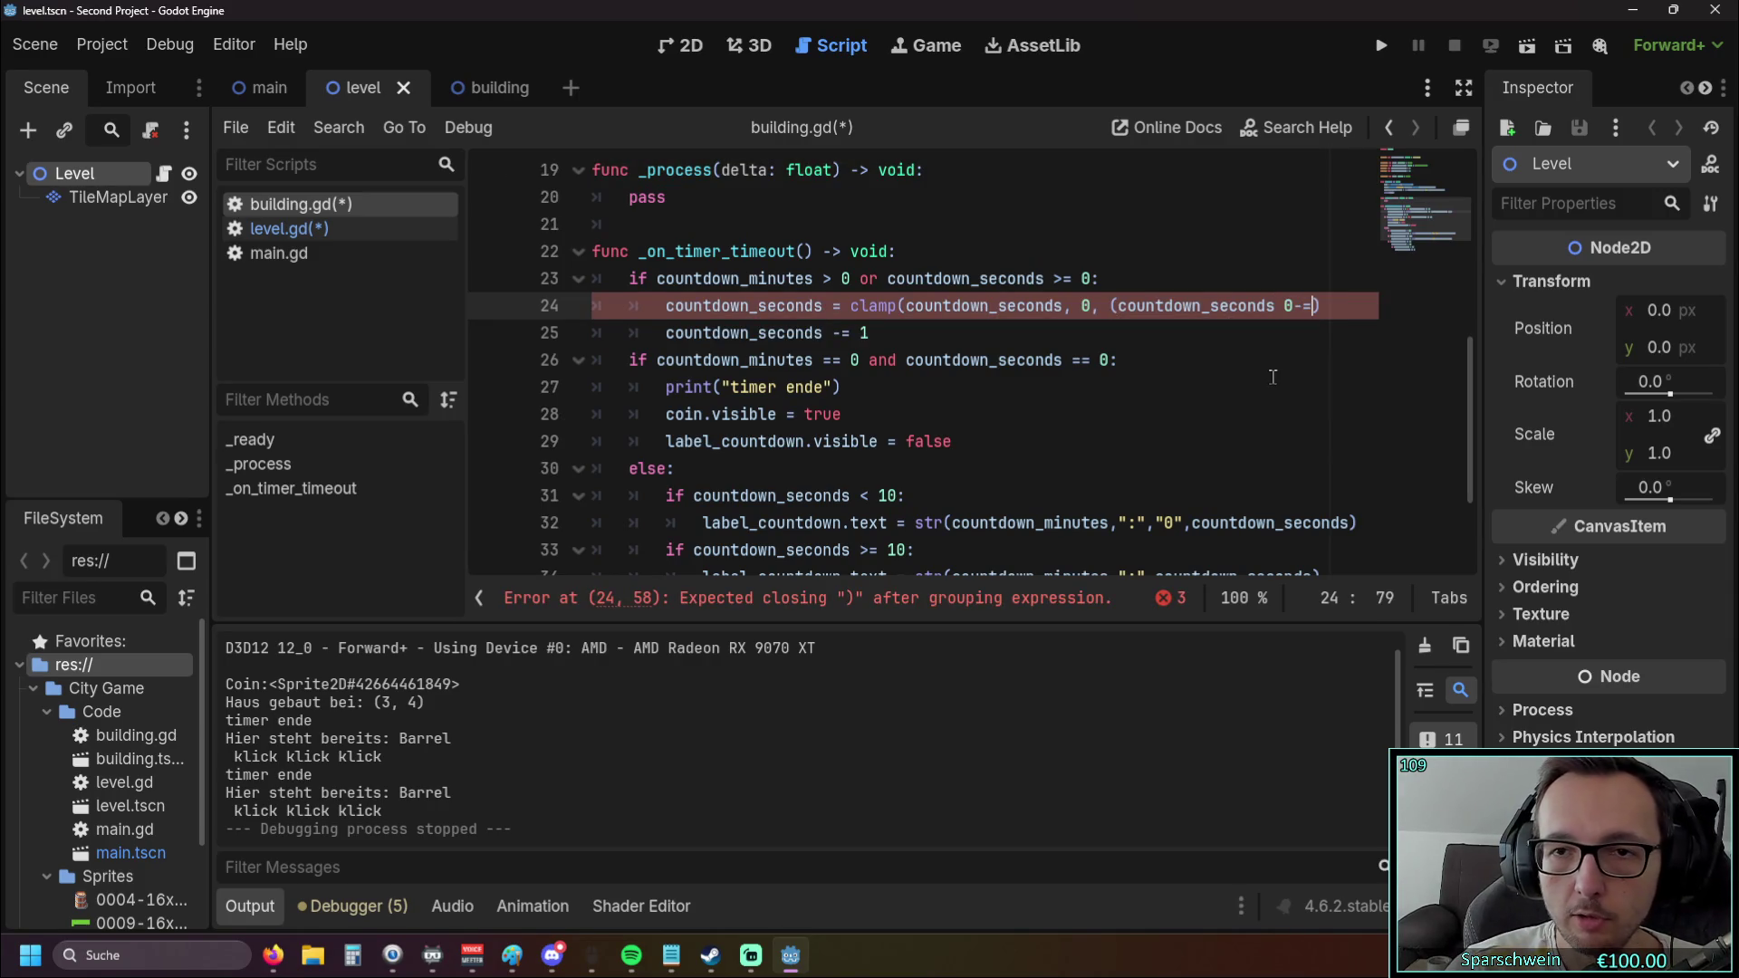
pyautogui.write('1')
pyautogui.press('Left')
pyautogui.press('Left')
pyautogui.press('Left')
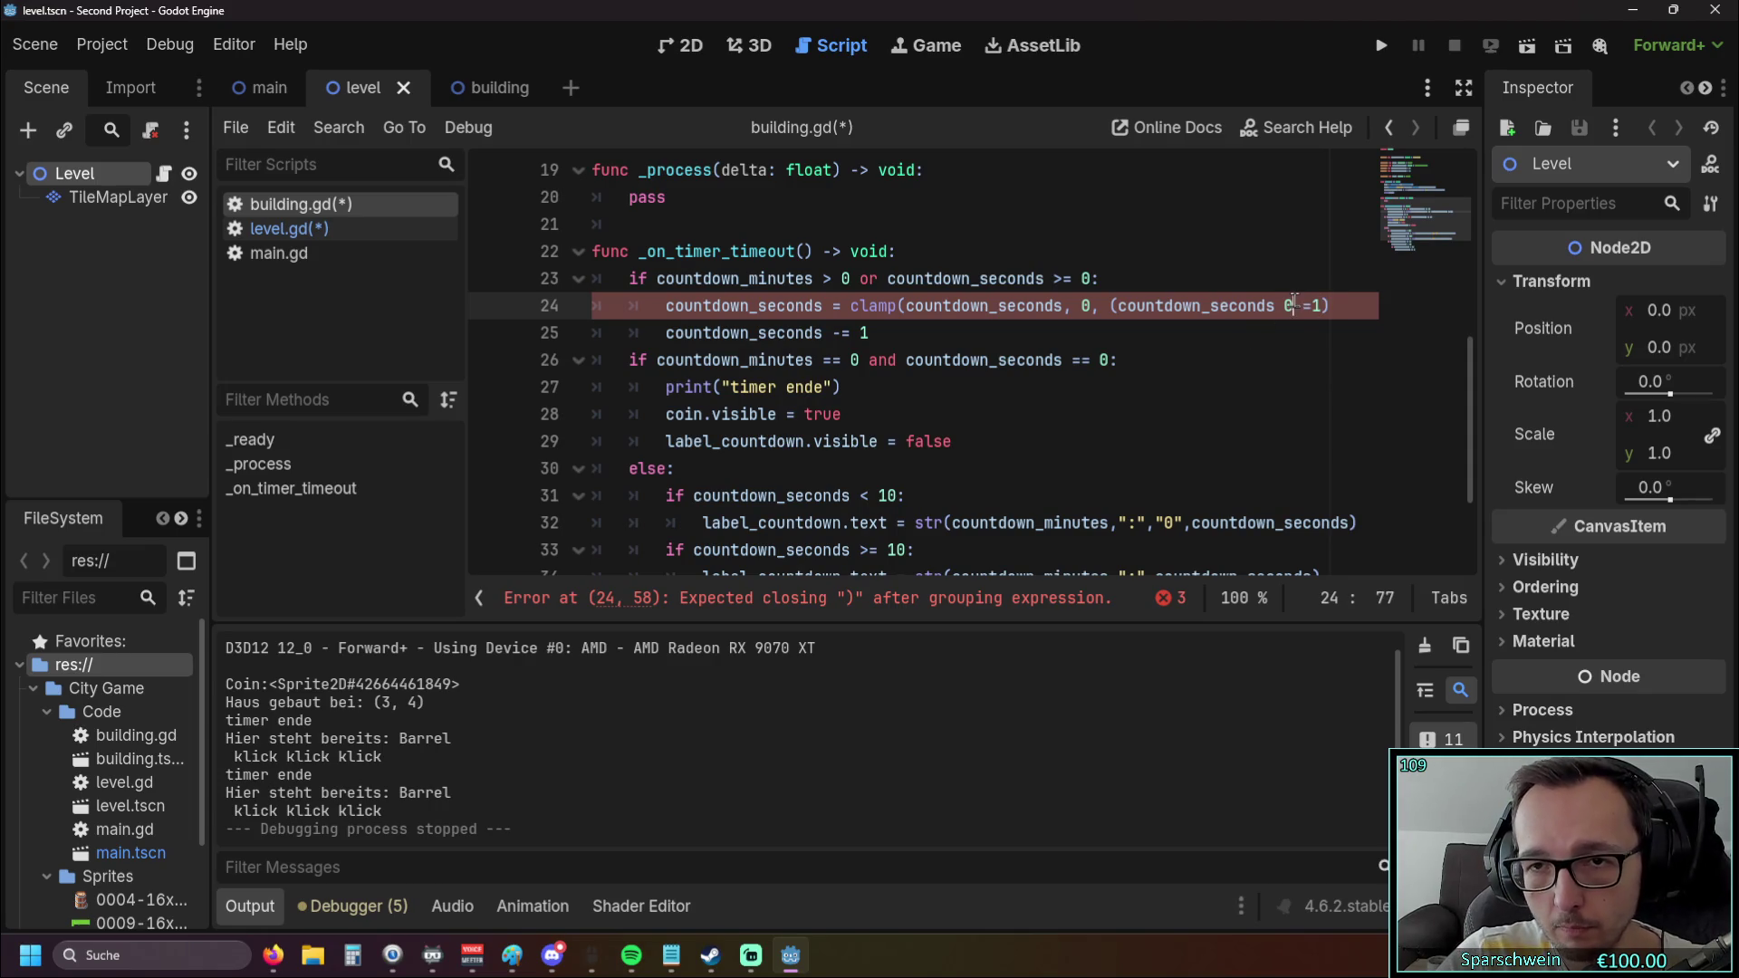
pyautogui.press('BackSpace')
pyautogui.click(1316, 304)
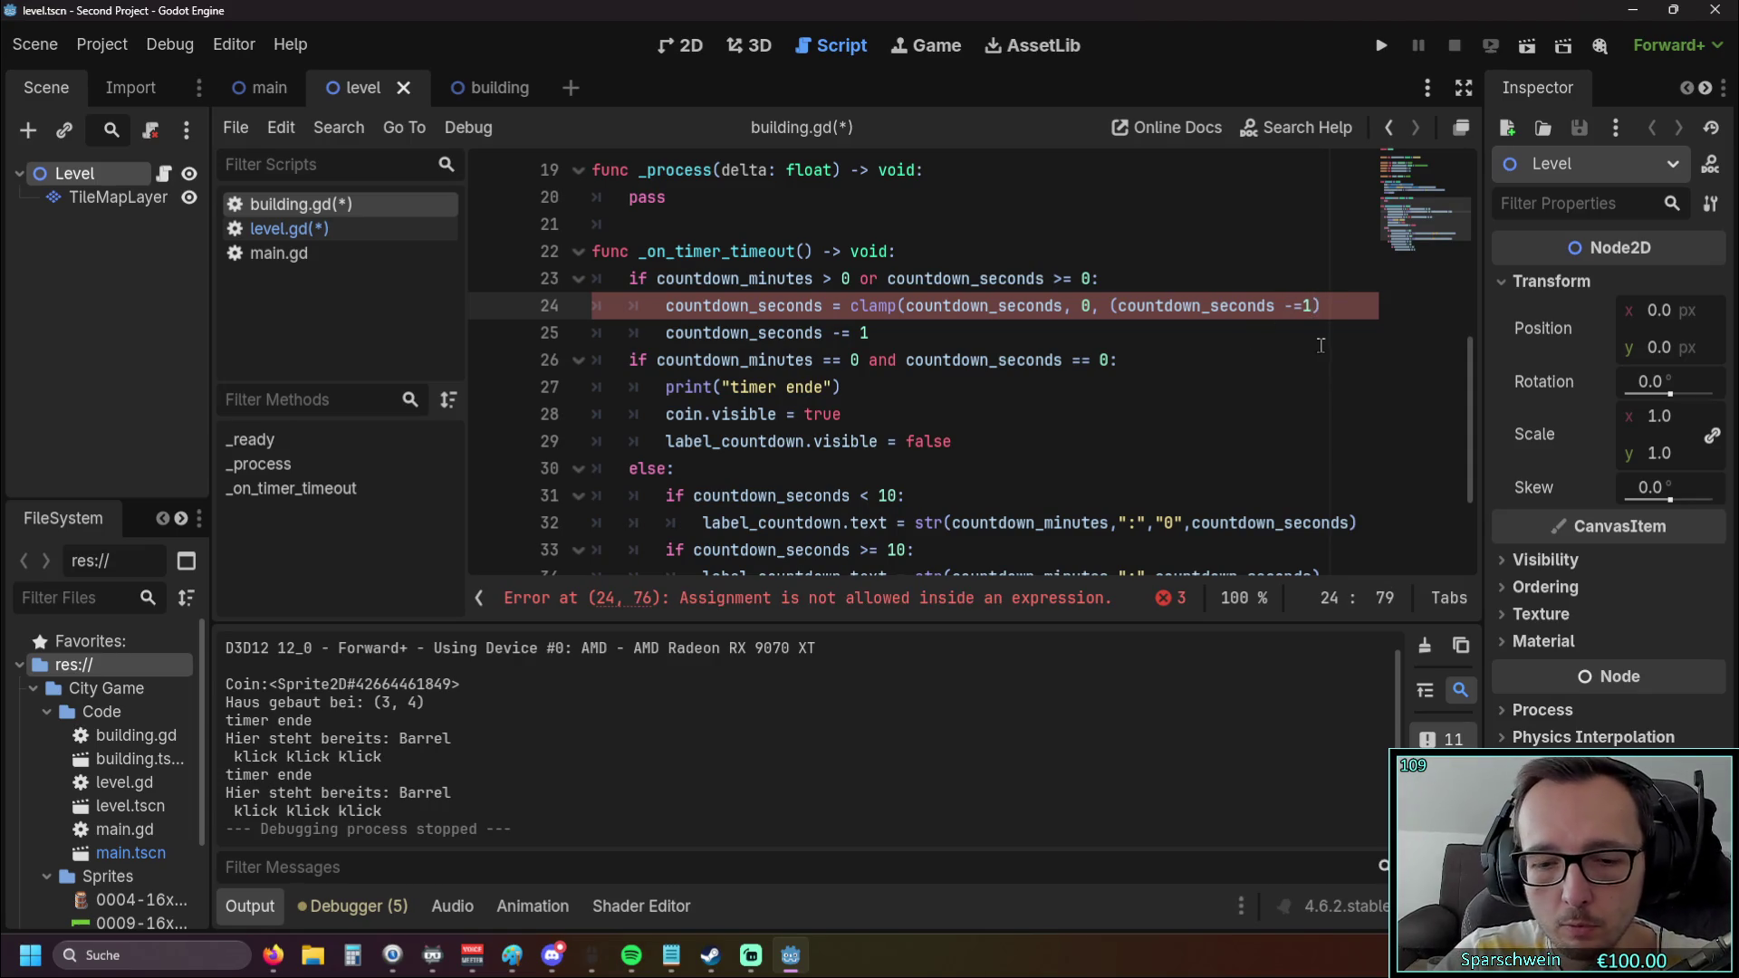
pyautogui.click(1170, 362)
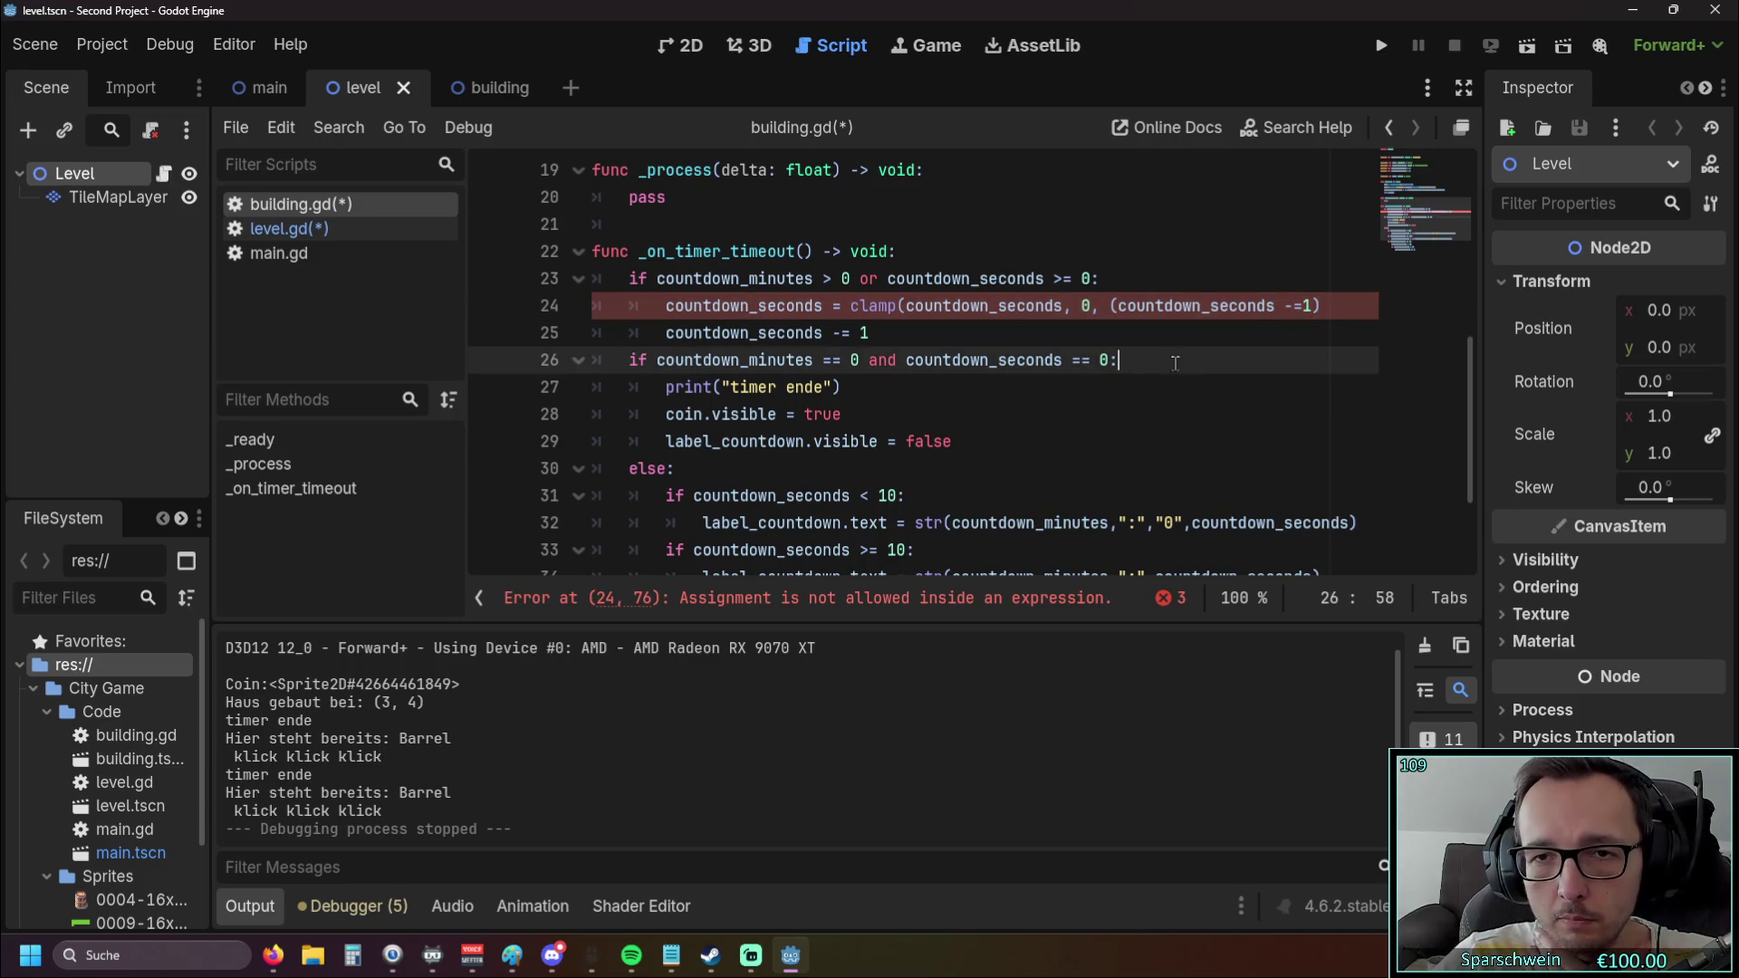
pyautogui.click(1305, 306)
pyautogui.click(1301, 380)
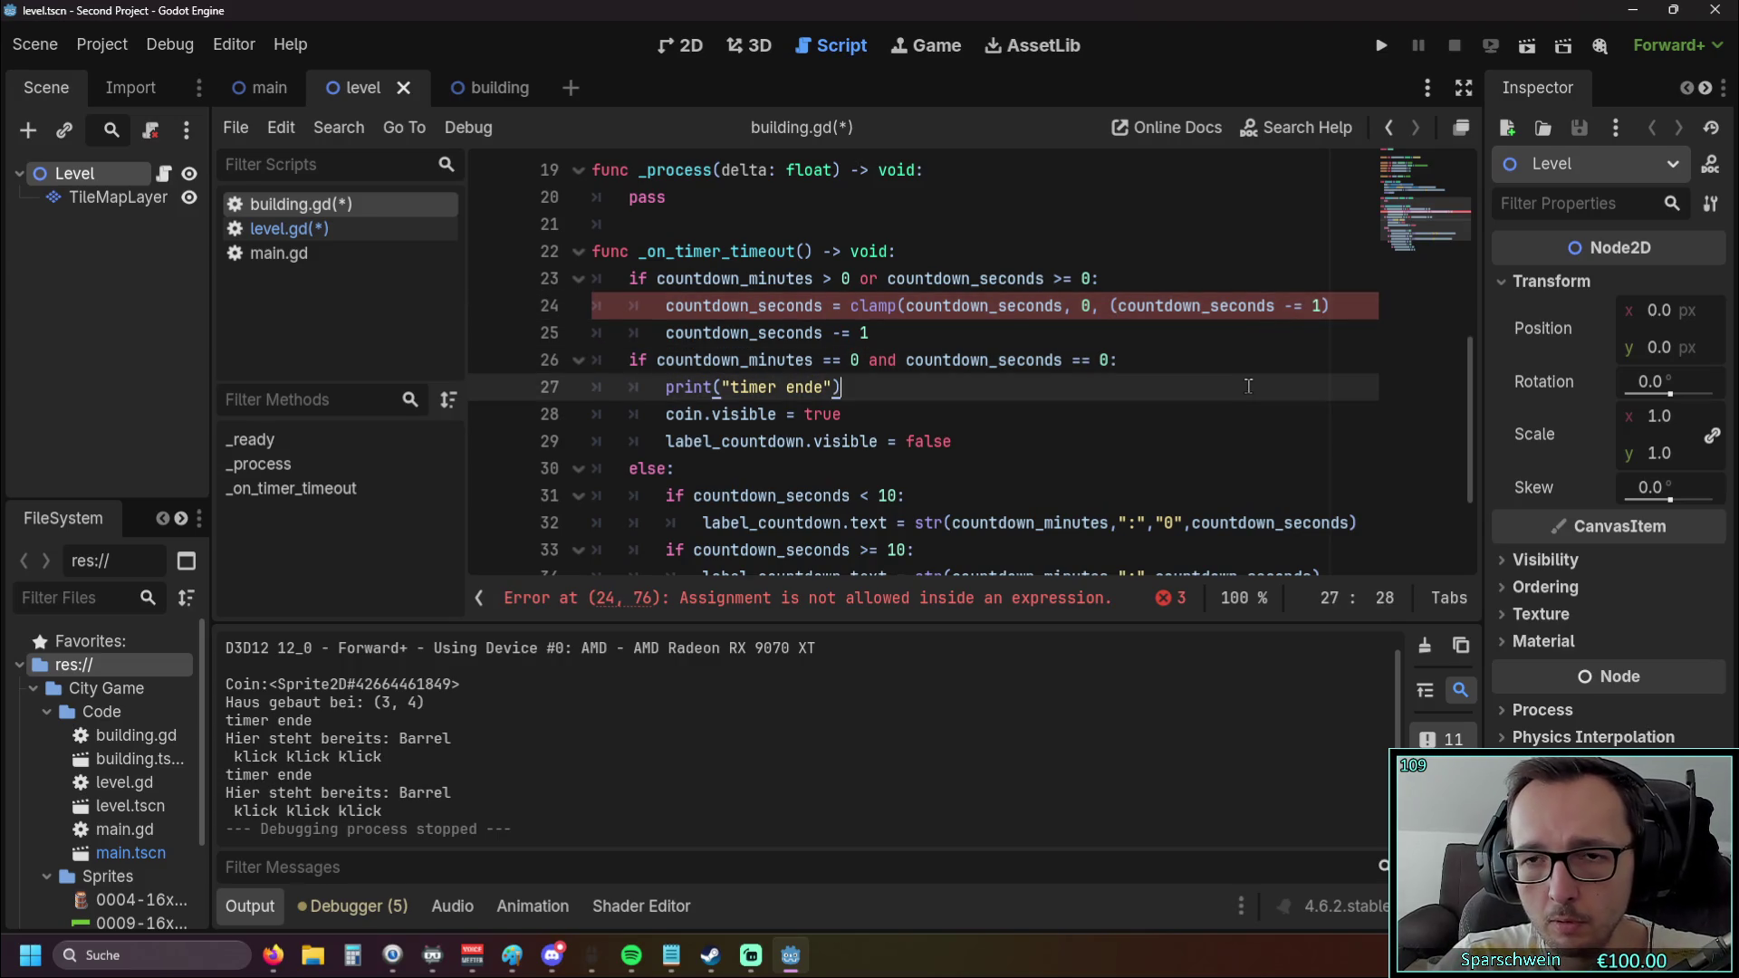
pyautogui.click(1304, 304)
pyautogui.press('BackSpace')
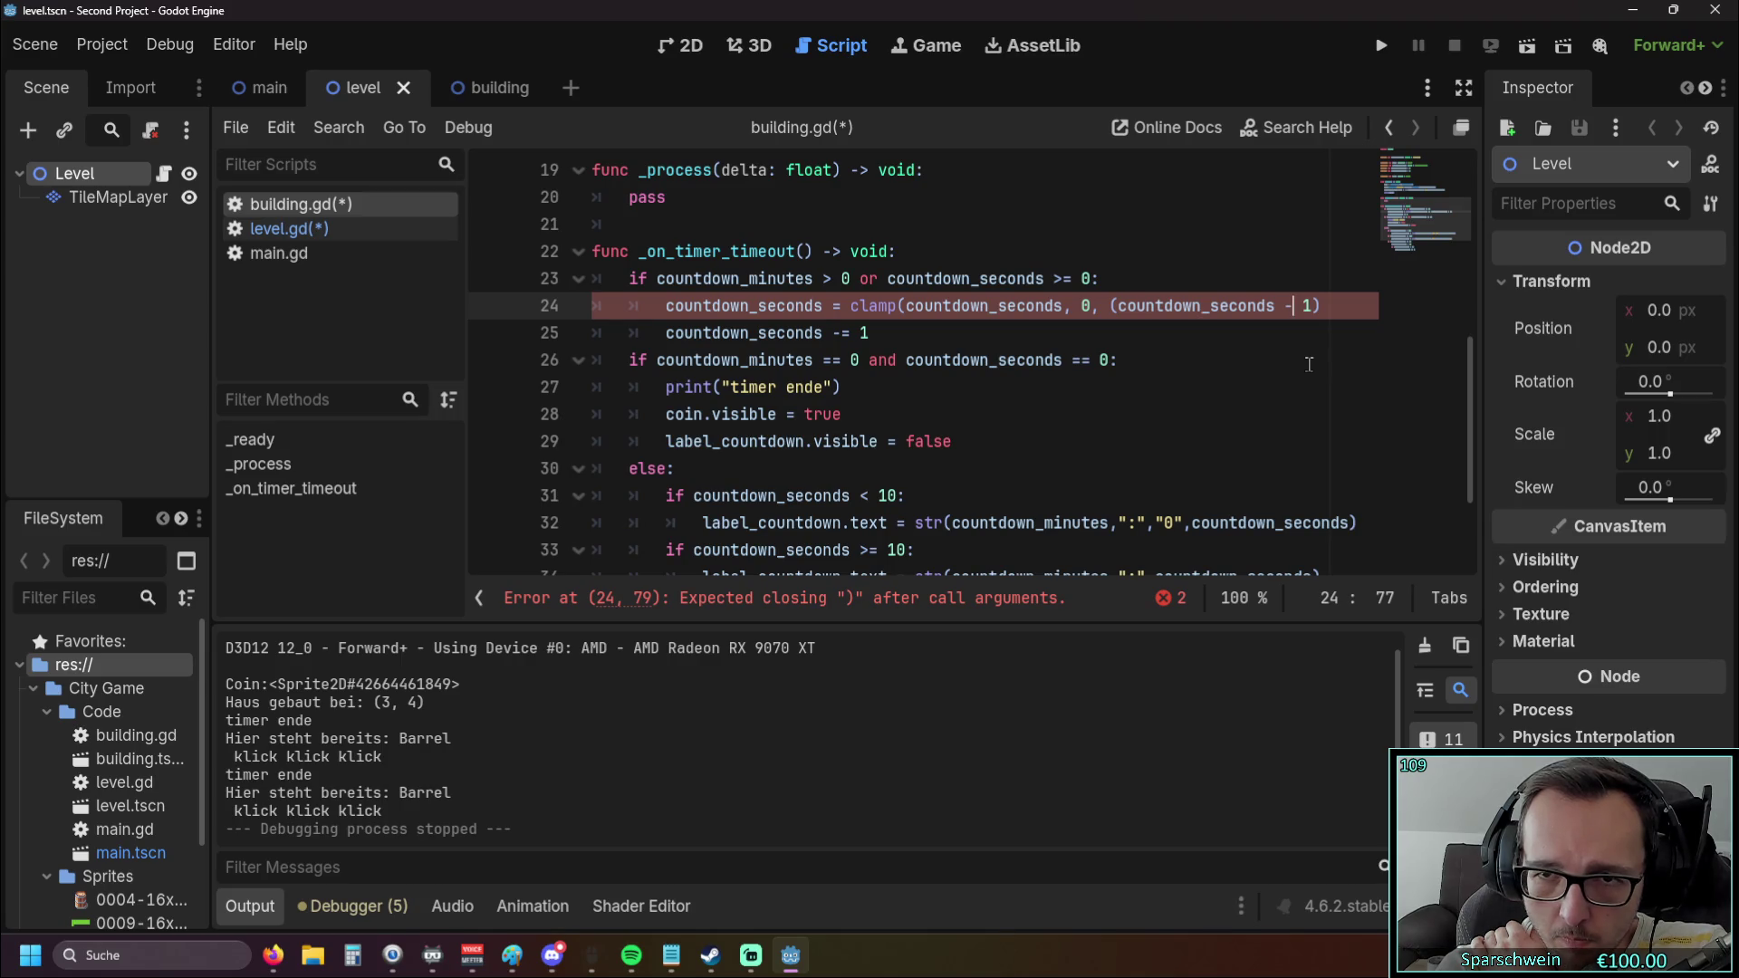
# - Restore -=, hit the assignment error, and delete the decrement and closing parenthesis from clamp
pyautogui.press('End')
pyautogui.write(')')
pyautogui.press('Left')
pyautogui.press('Left')
pyautogui.press('Left')
pyautogui.press('BackSpace')
pyautogui.write('=')
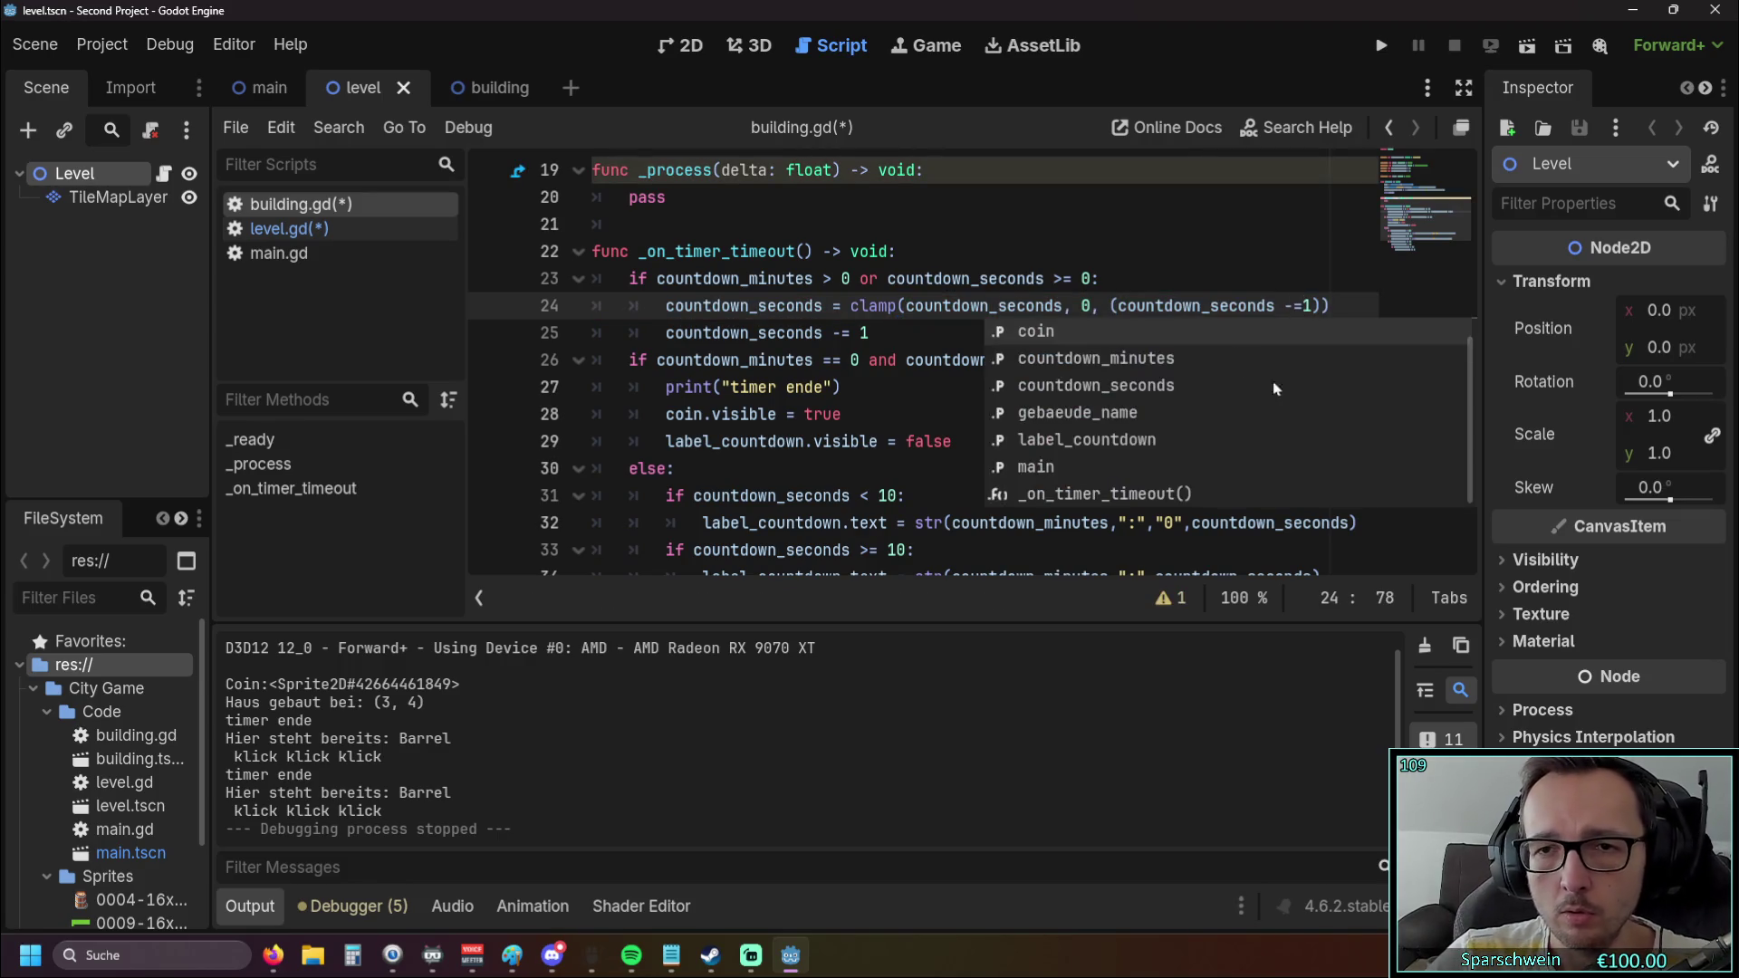
pyautogui.press('Escape')
pyautogui.press('Up')
pyautogui.press('Up')
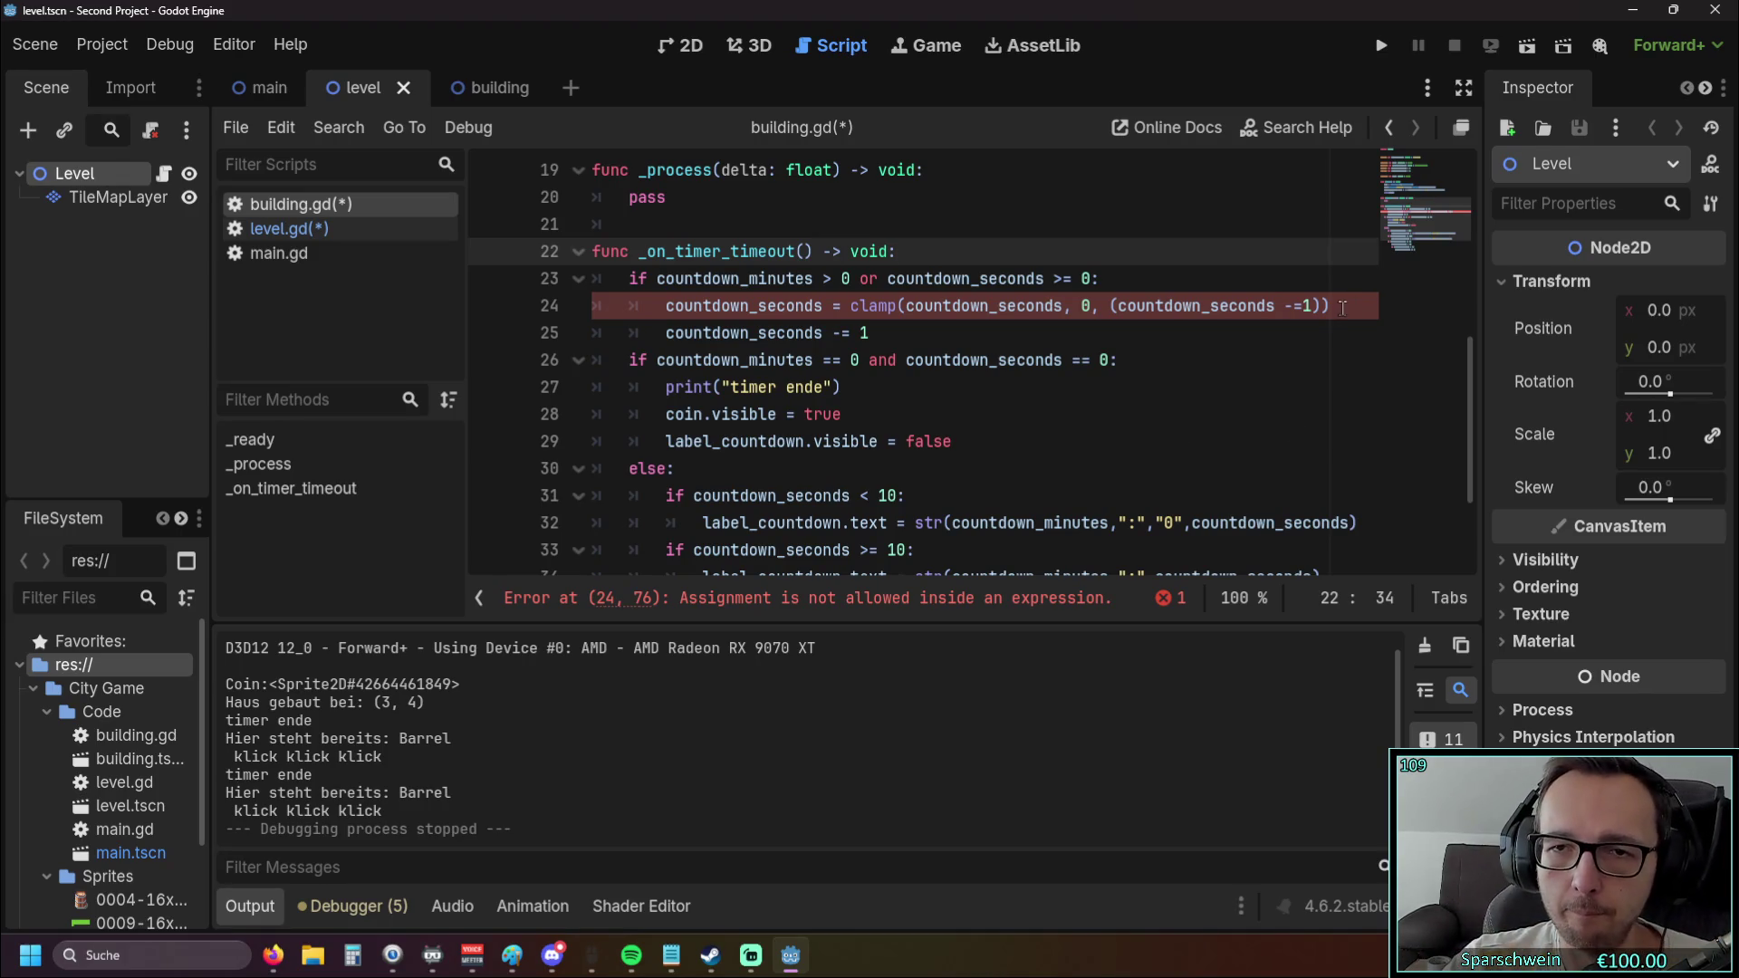
pyautogui.click(1336, 306)
pyautogui.press('BackSpace')
pyautogui.press('BackSpace')
pyautogui.press('BackSpace')
pyautogui.press('BackSpace')
pyautogui.press('BackSpace')
pyautogui.hotkey('ctrl', 'Left')
pyautogui.press('BackSpace')
pyautogui.click(1154, 361)
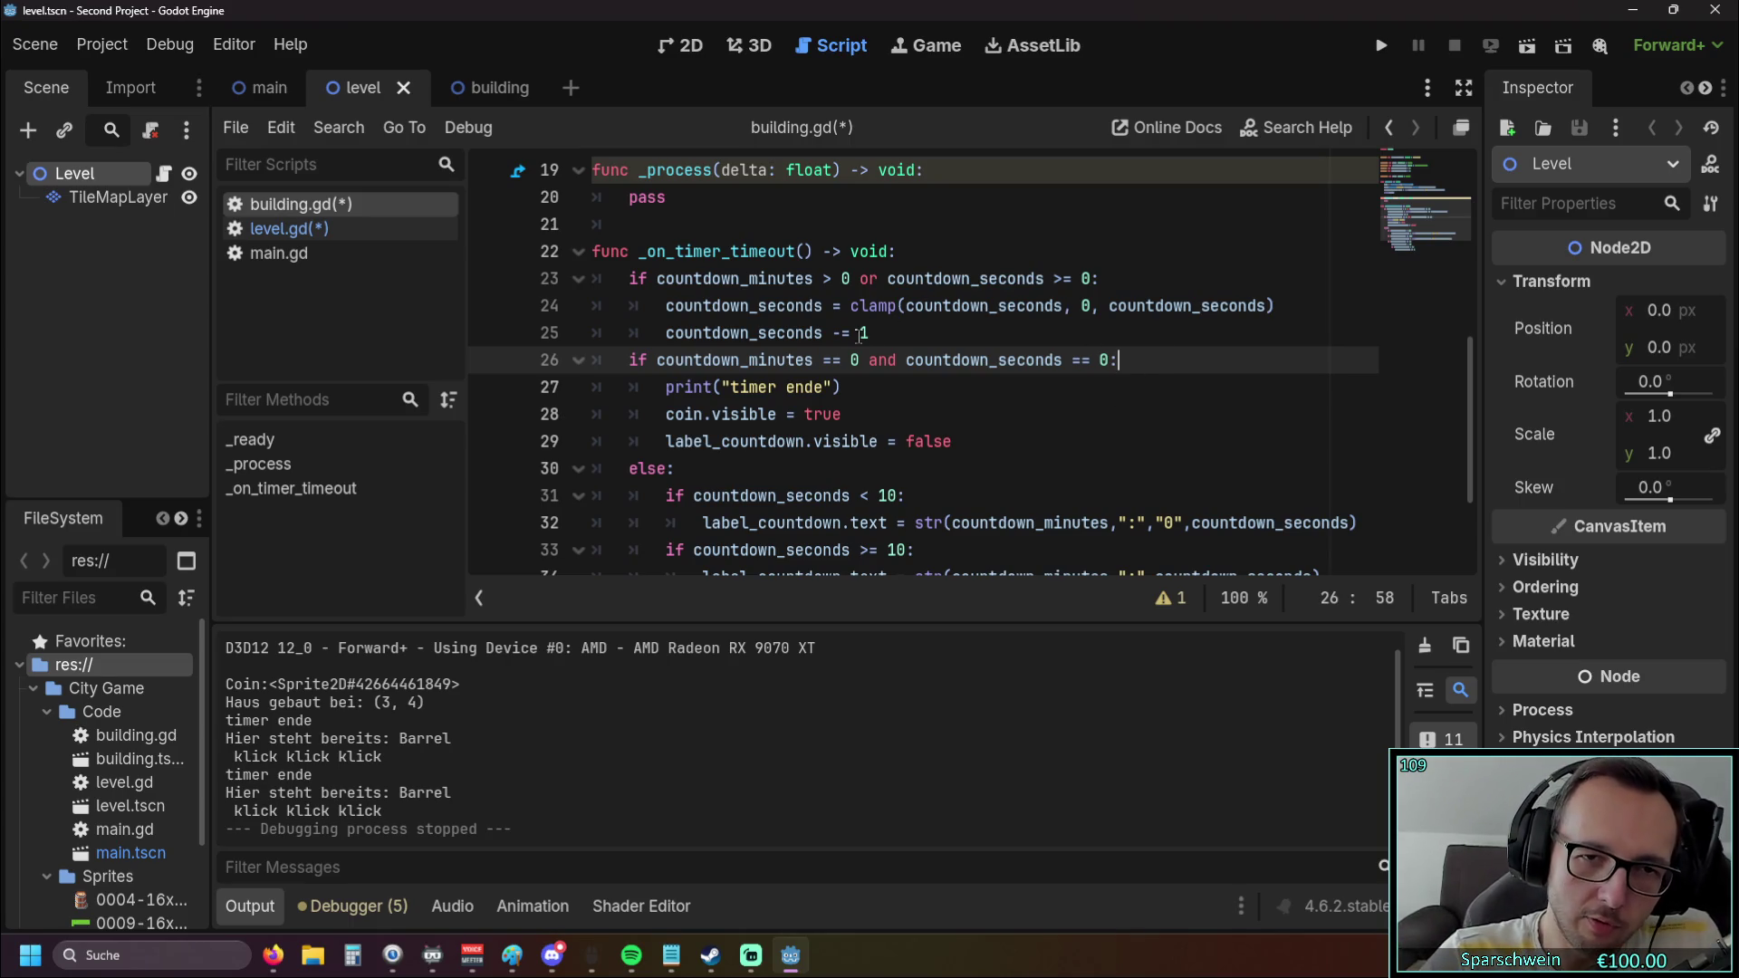
# - Leave line 24 as clamp(countdown_seconds, 0, countdown_seconds) and rest at the end of line 25
pyautogui.click(922, 332)
pyautogui.scroll(1, 942, 336)
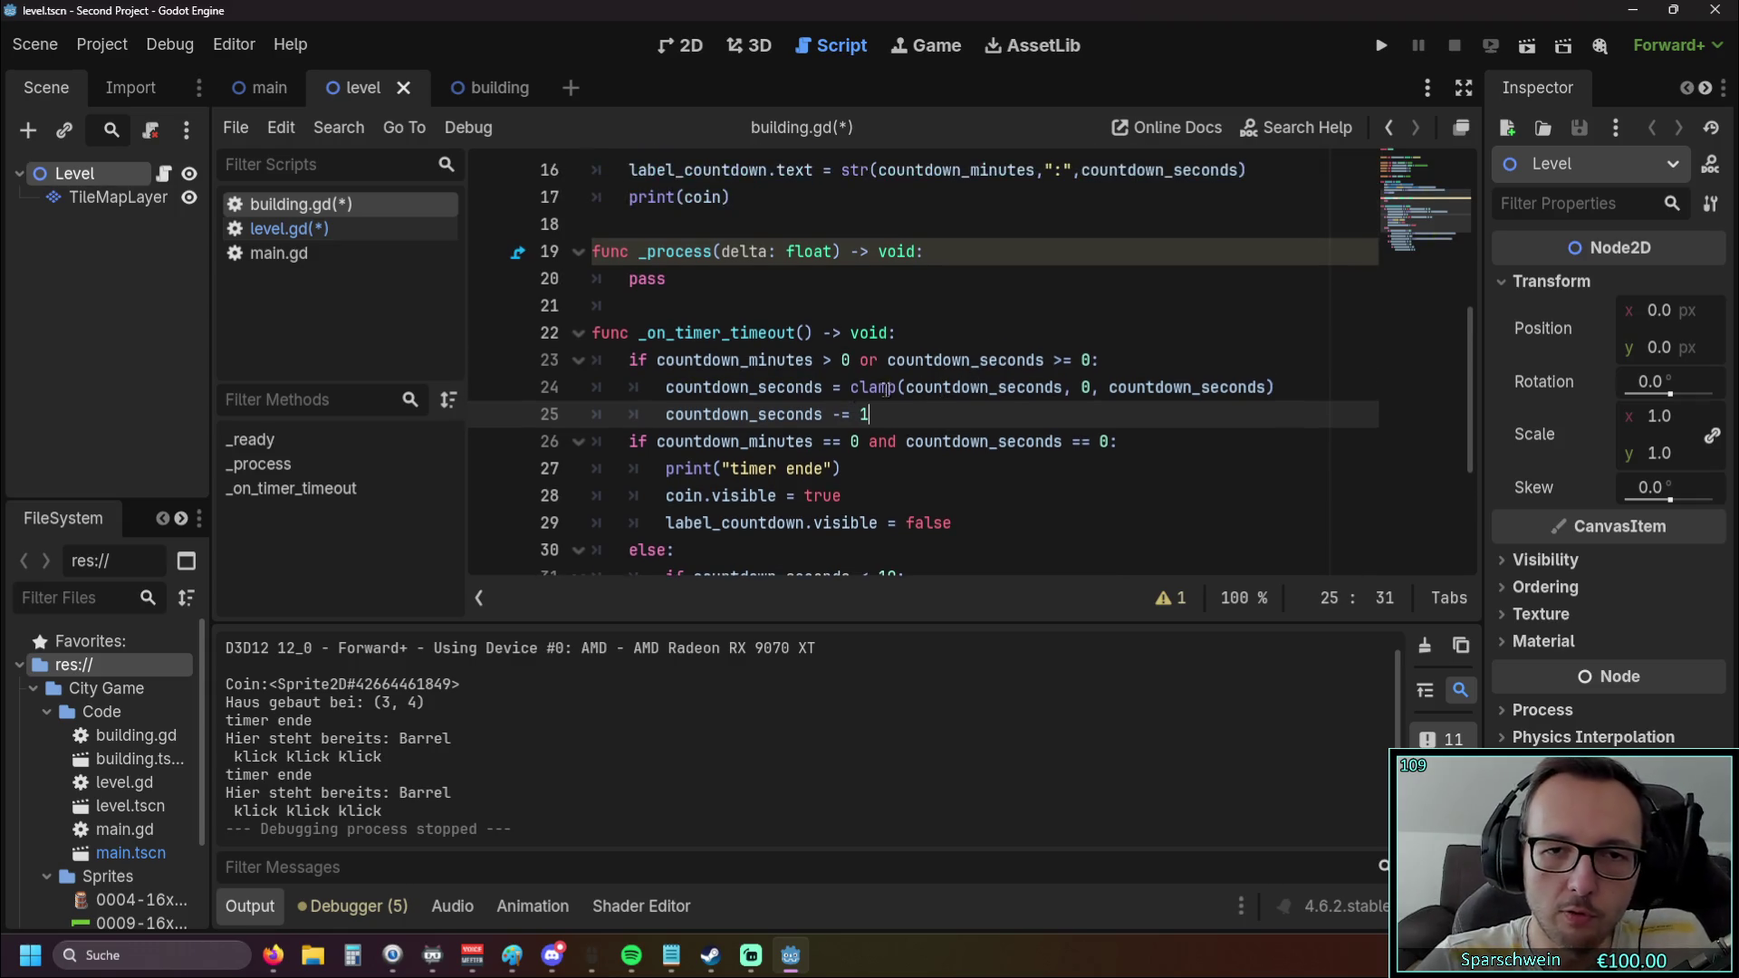
# - Rework line 24 into clamp(countdown_seconds, 0, countdown_seconds - 1)
pyautogui.click(852, 388)
pyautogui.moveTo(853, 387); pyautogui.dragTo(1282, 376)
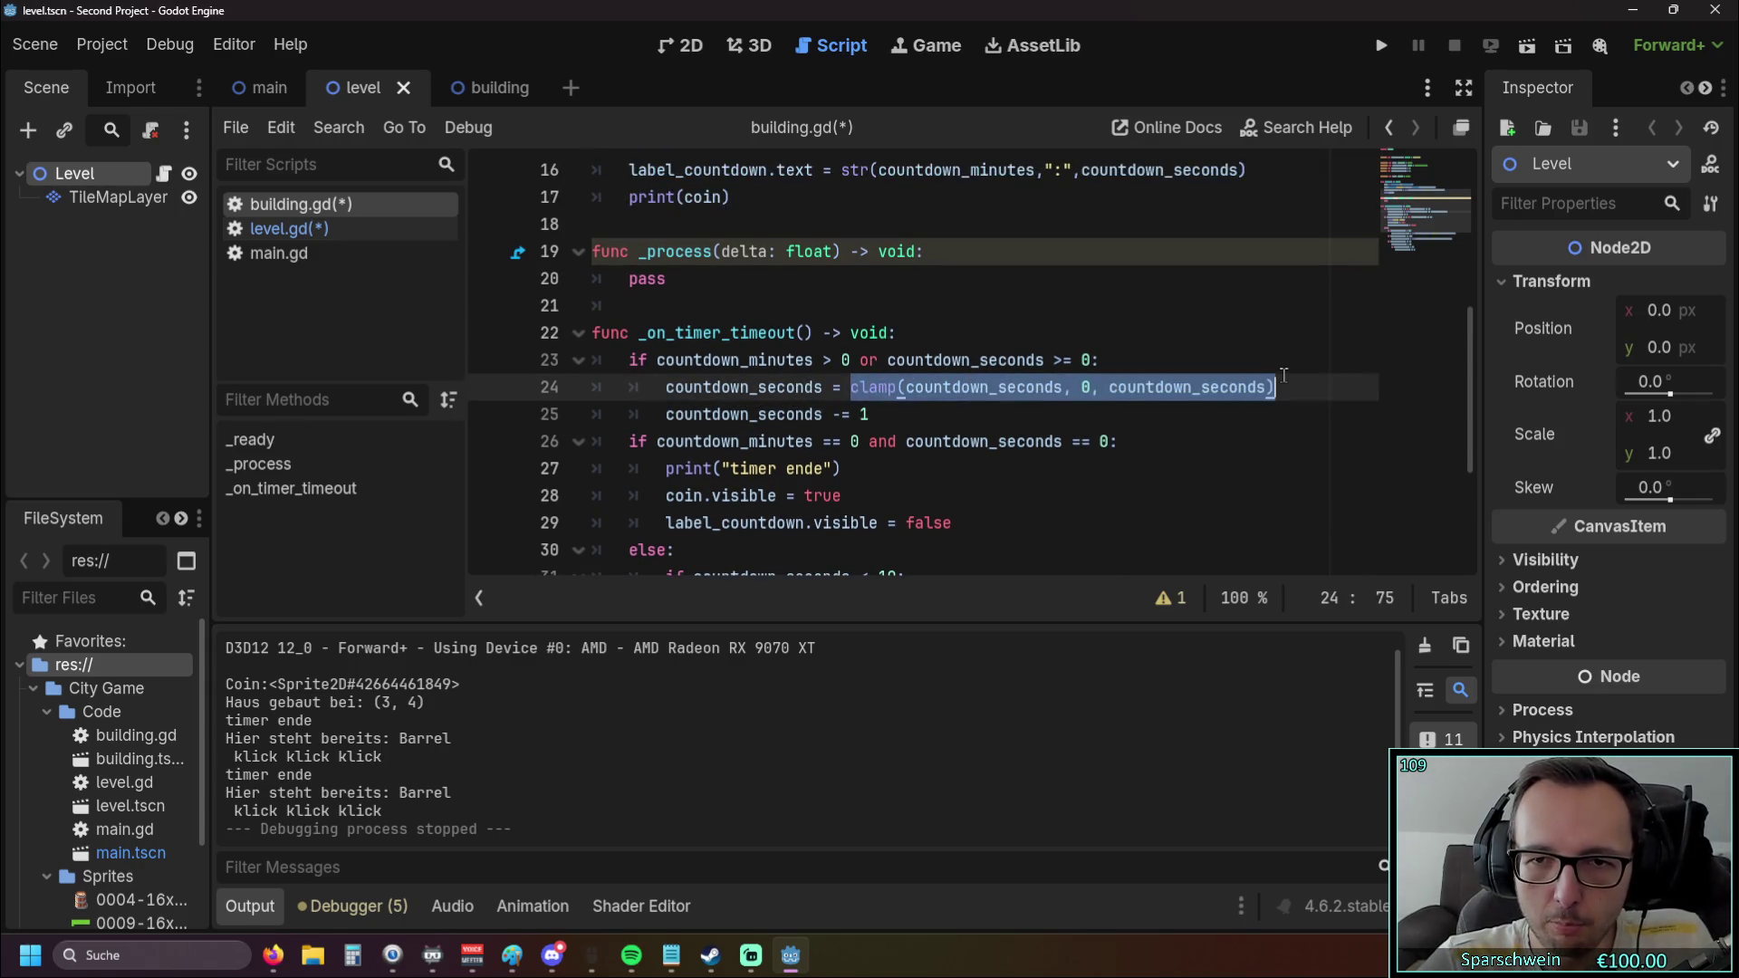
pyautogui.click(1279, 389)
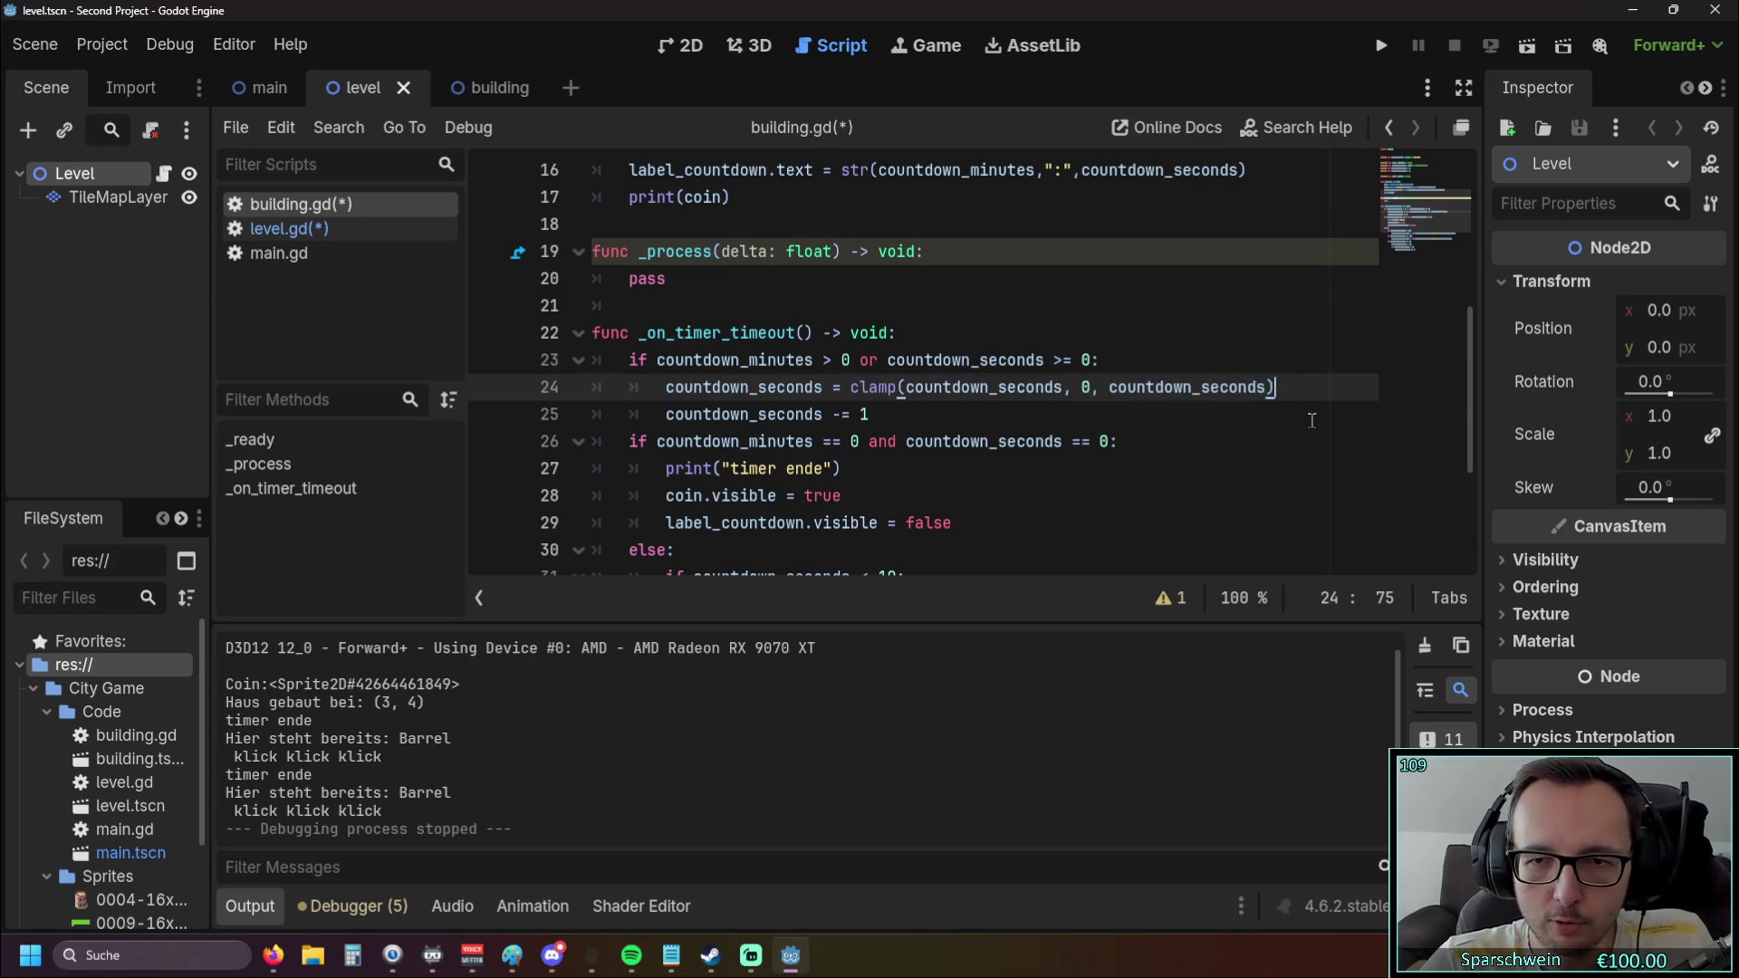
pyautogui.write(' -1')
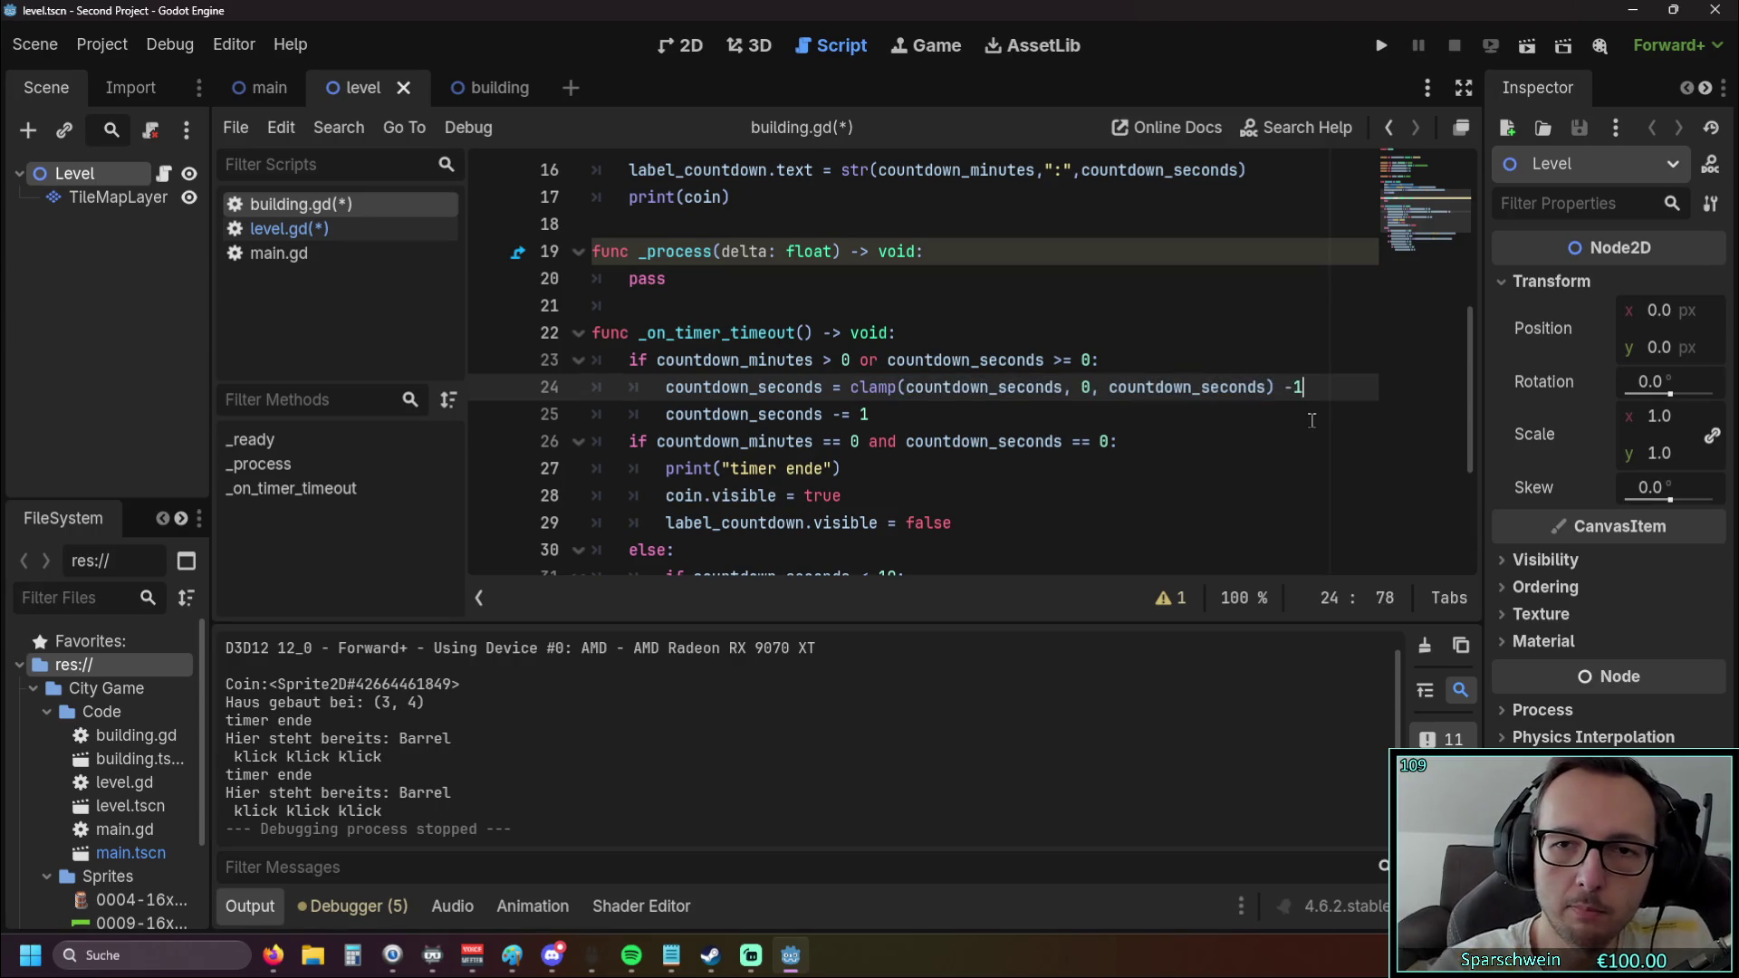
pyautogui.press('Down')
pyautogui.press('Down')
pyautogui.press('Down')
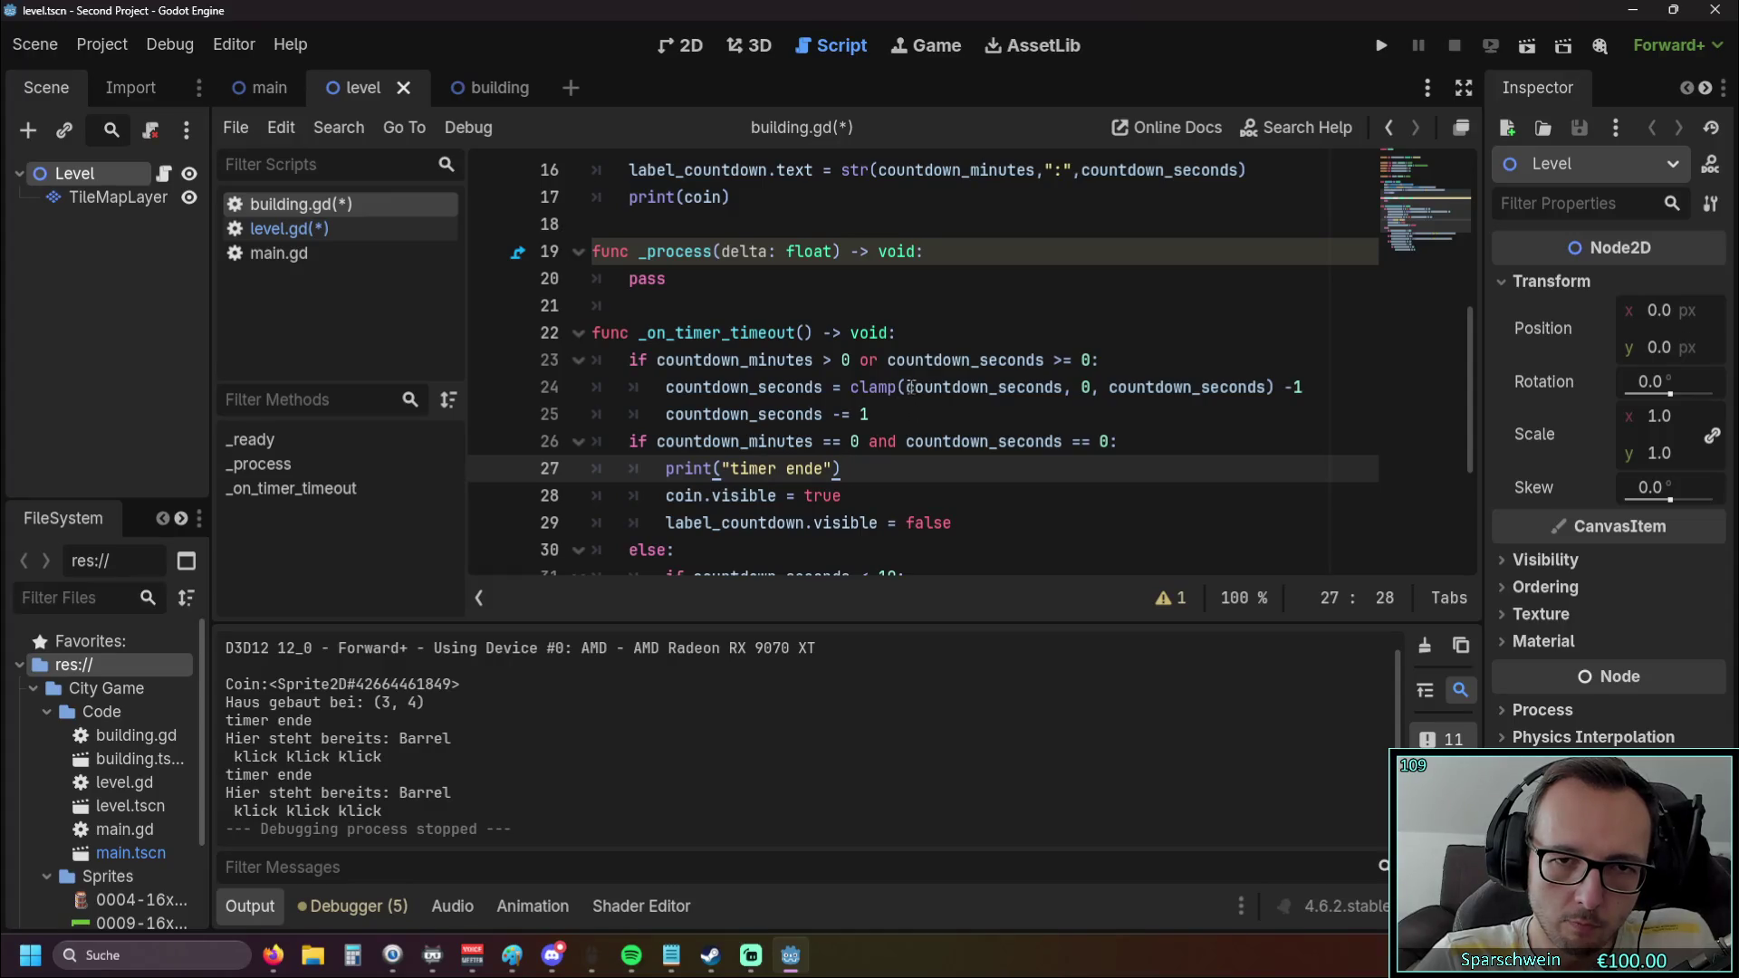
pyautogui.moveTo(910, 386); pyautogui.dragTo(1063, 390)
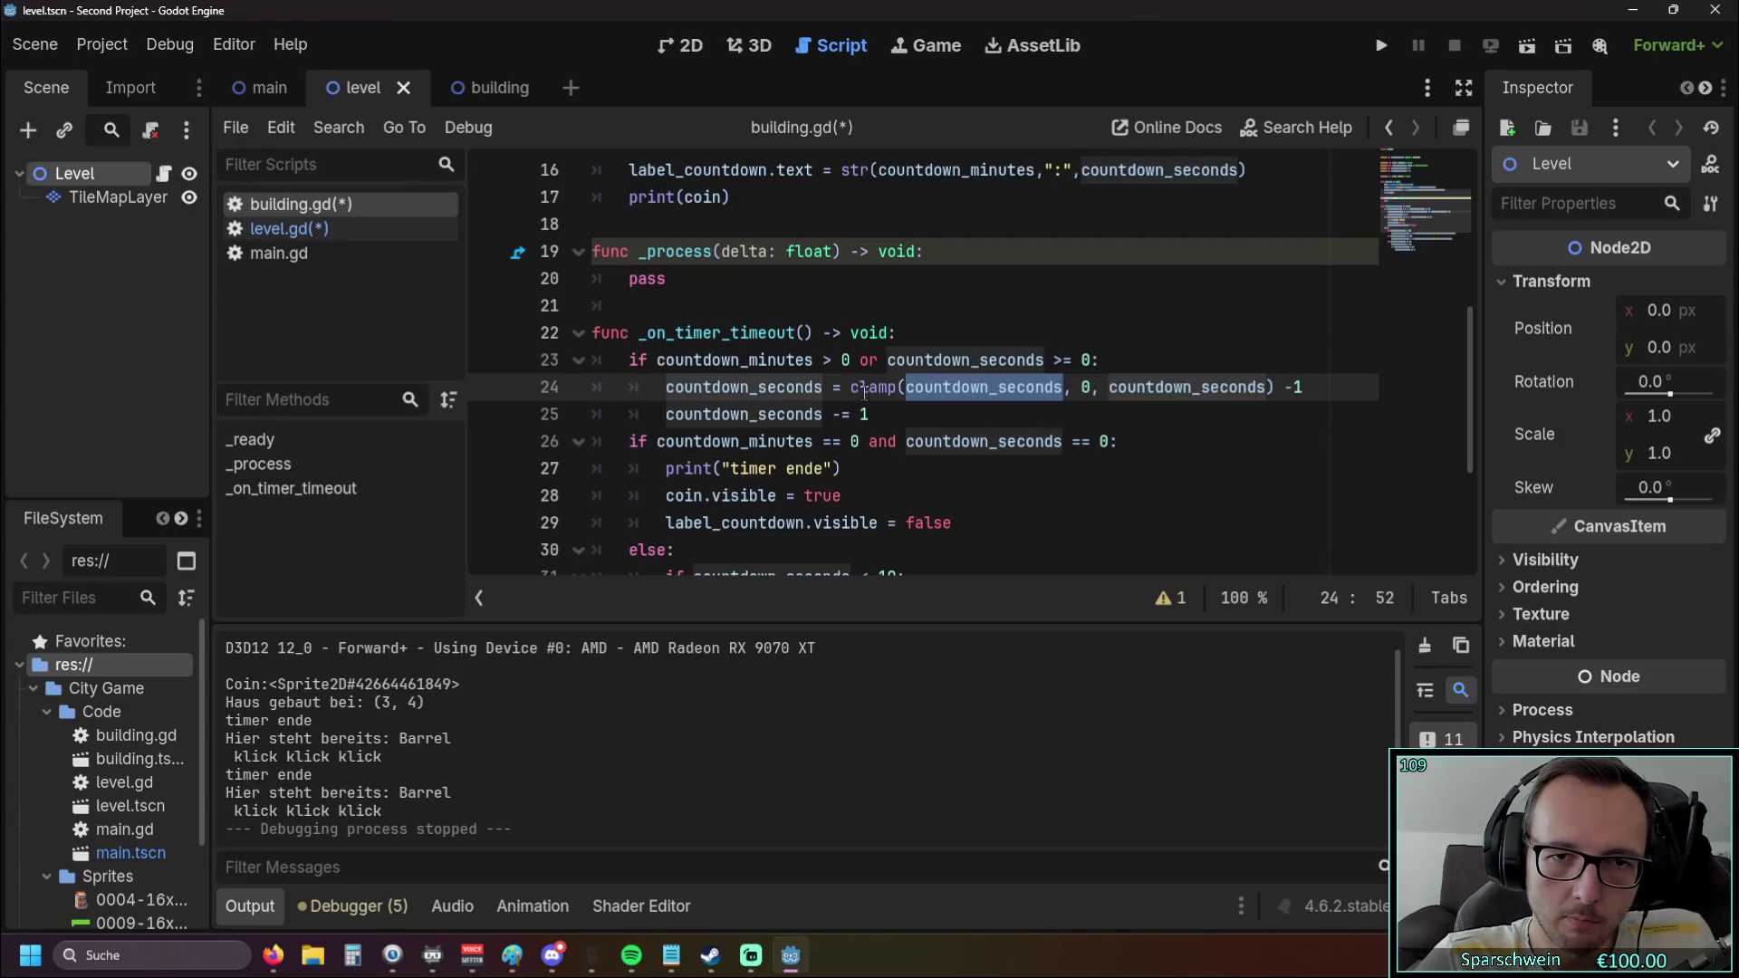
pyautogui.press('Down')
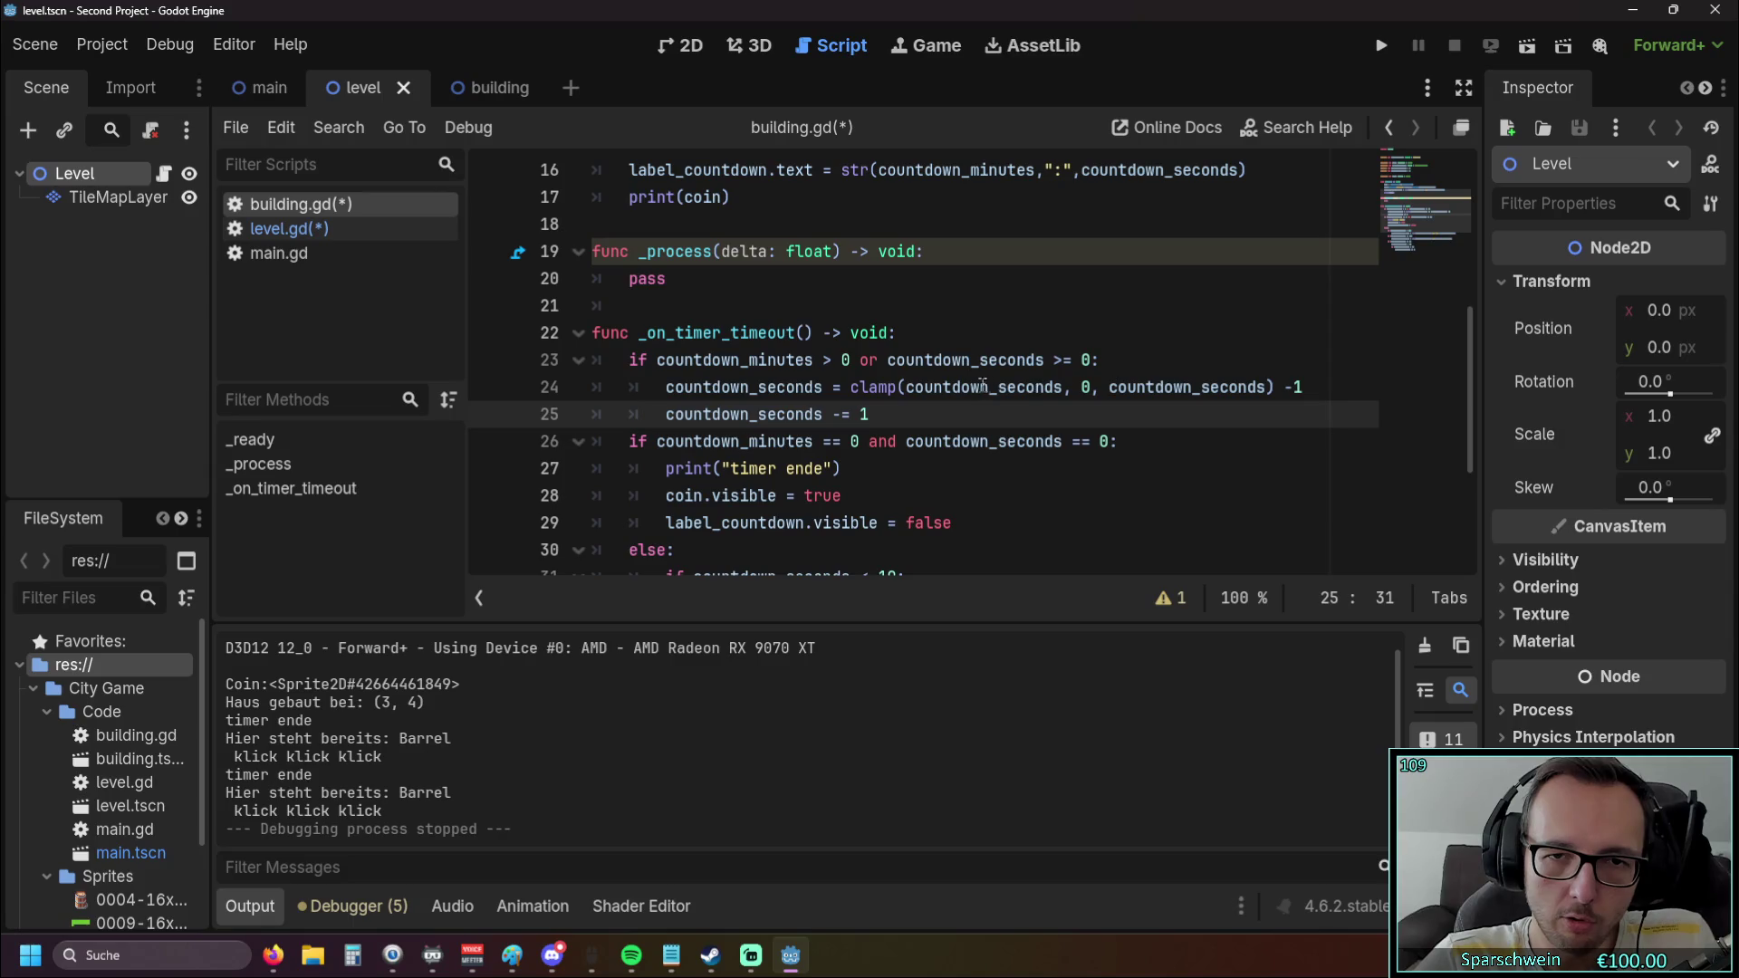
pyautogui.moveTo(907, 388); pyautogui.dragTo(1064, 389)
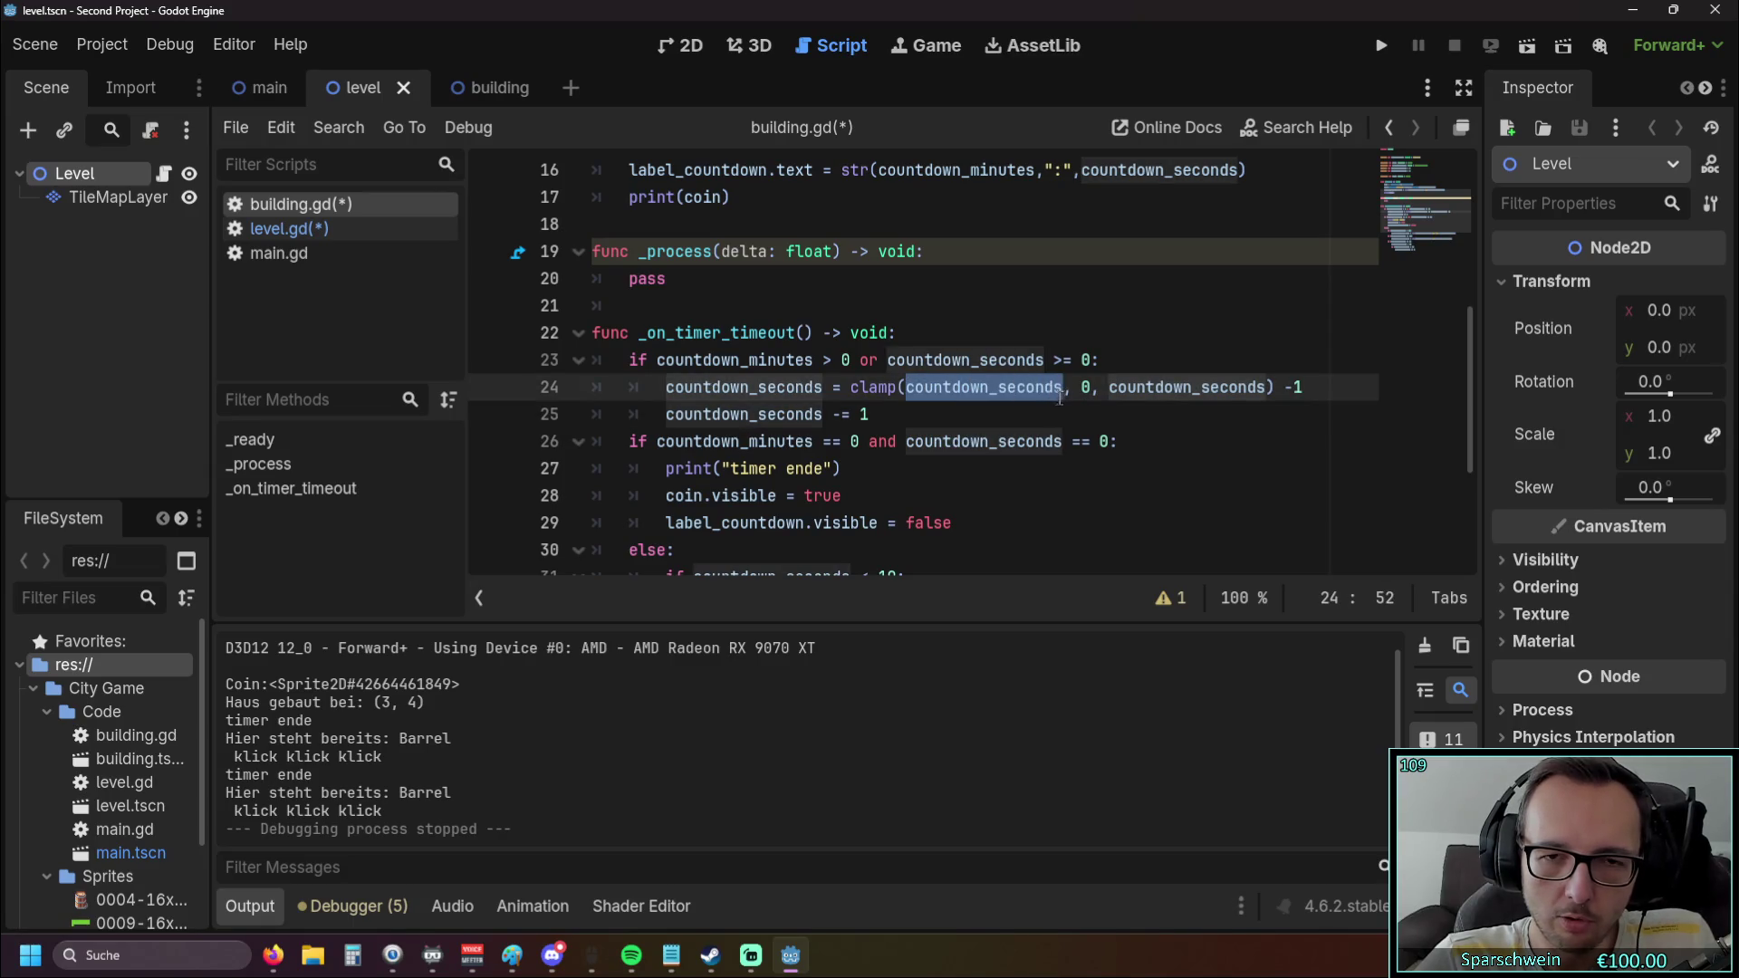
pyautogui.moveTo(984, 386)
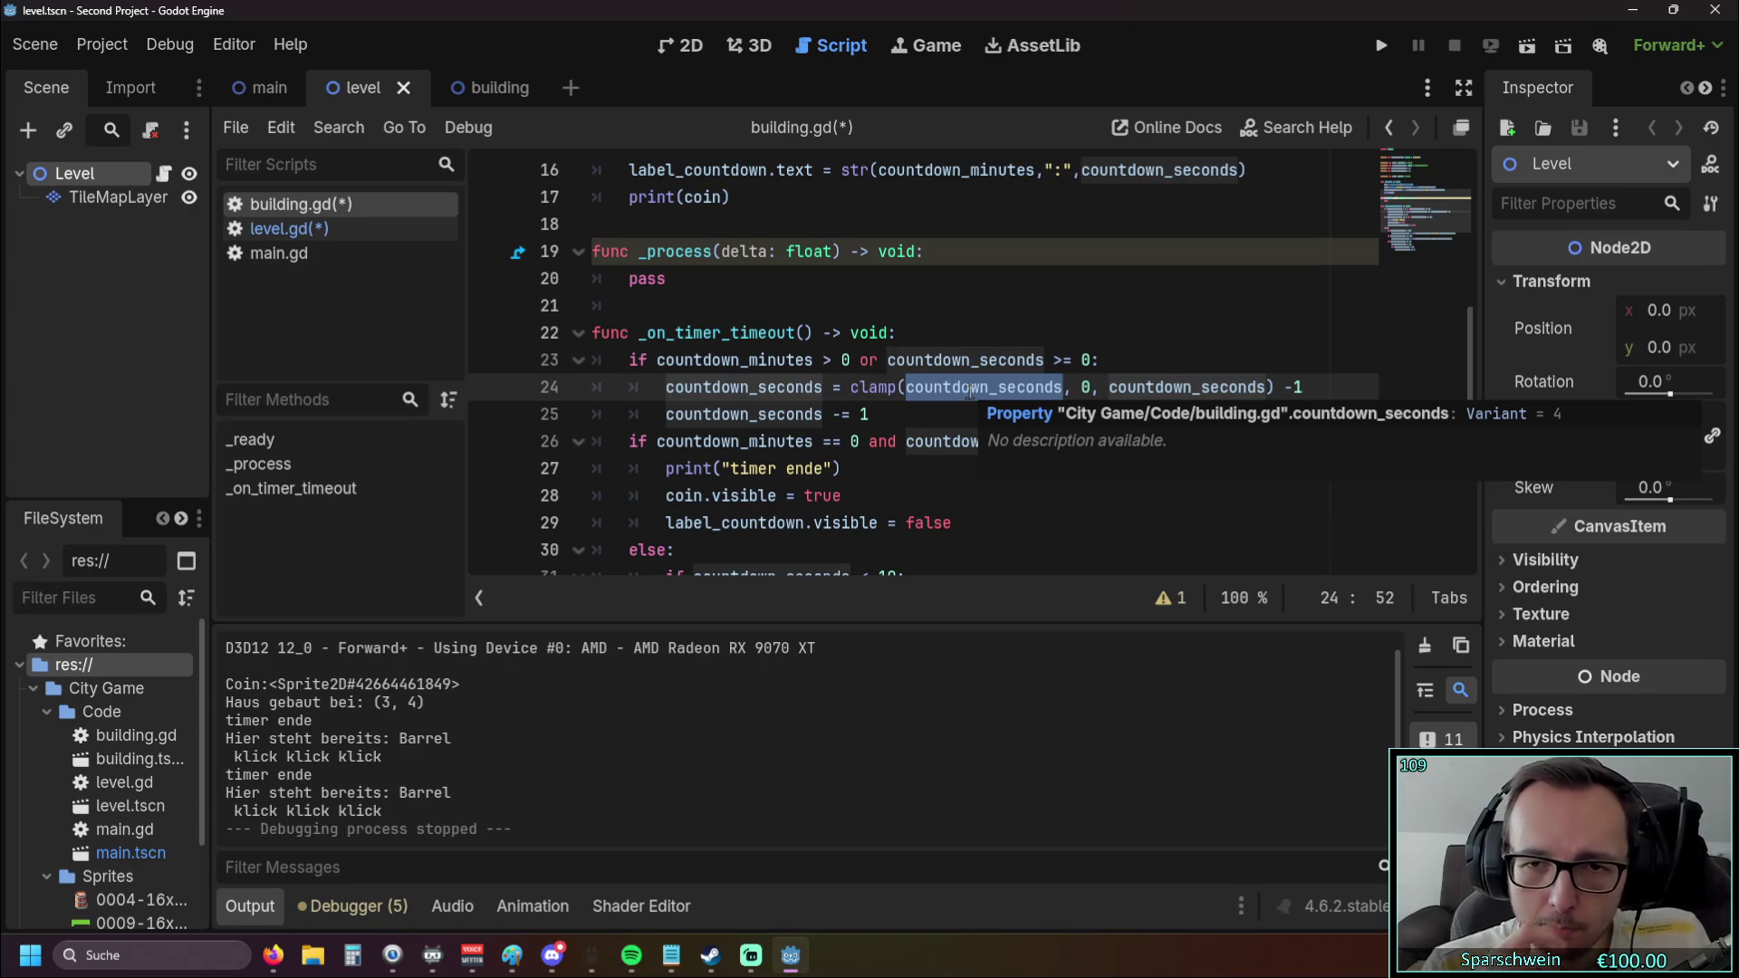
pyautogui.click(1082, 337)
pyautogui.click(1263, 393)
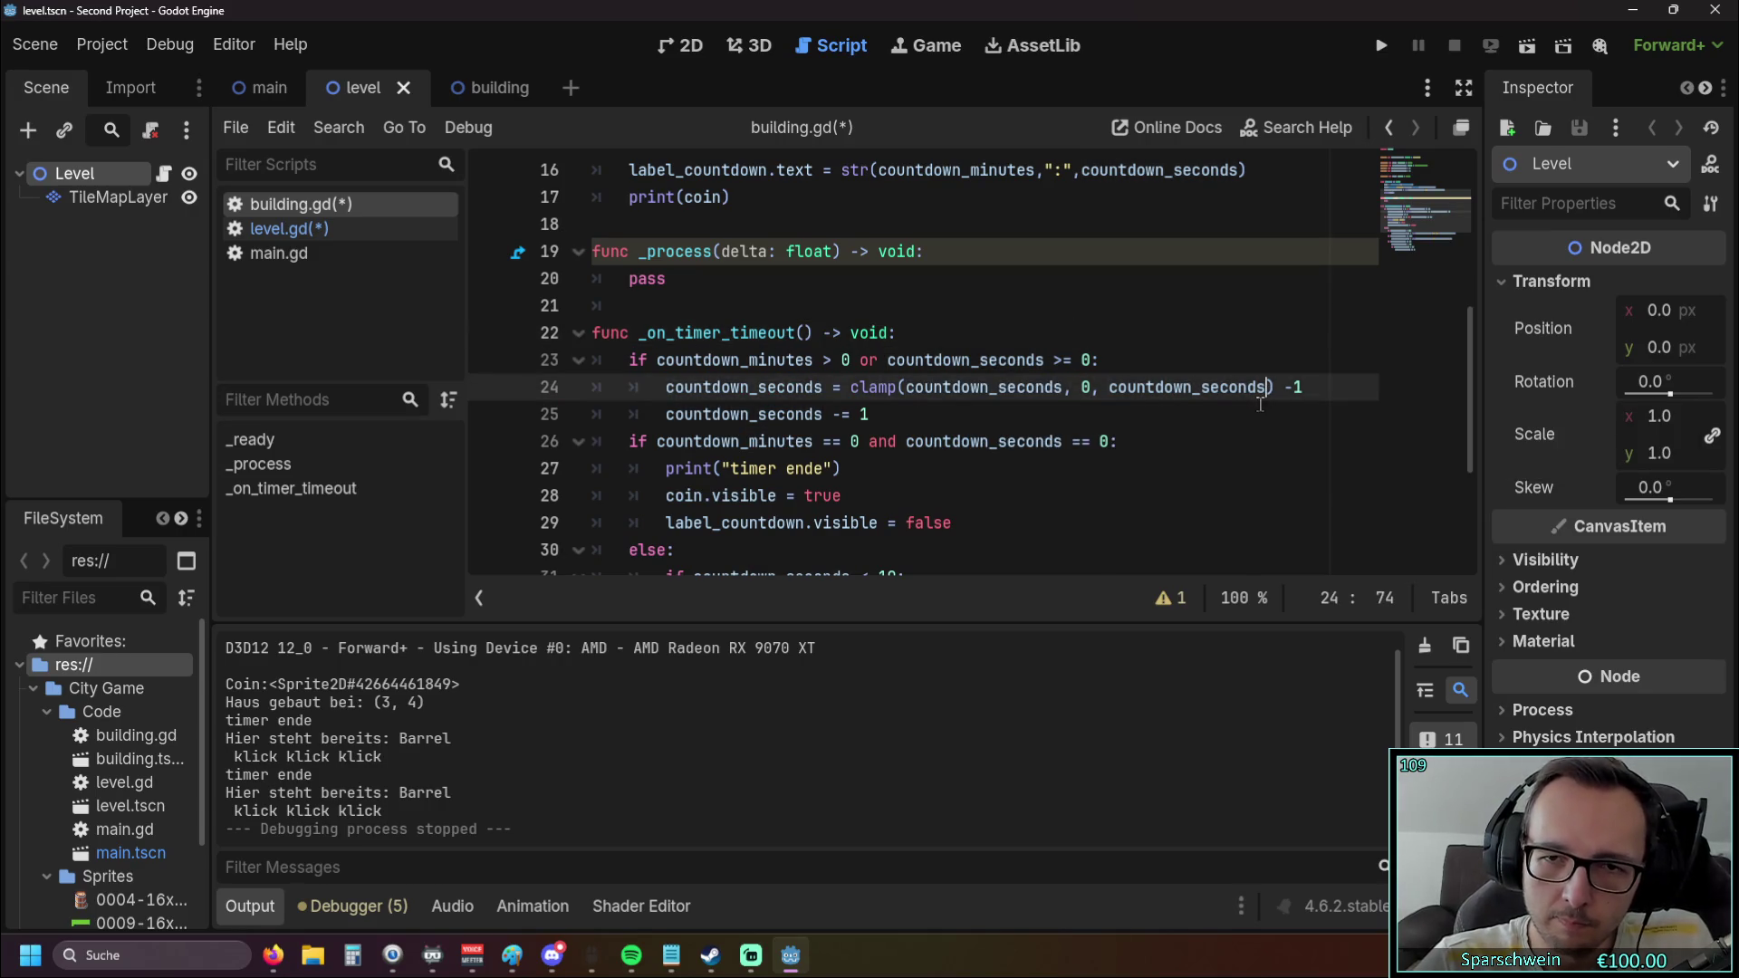
pyautogui.write('- 1')
pyautogui.click(1350, 400)
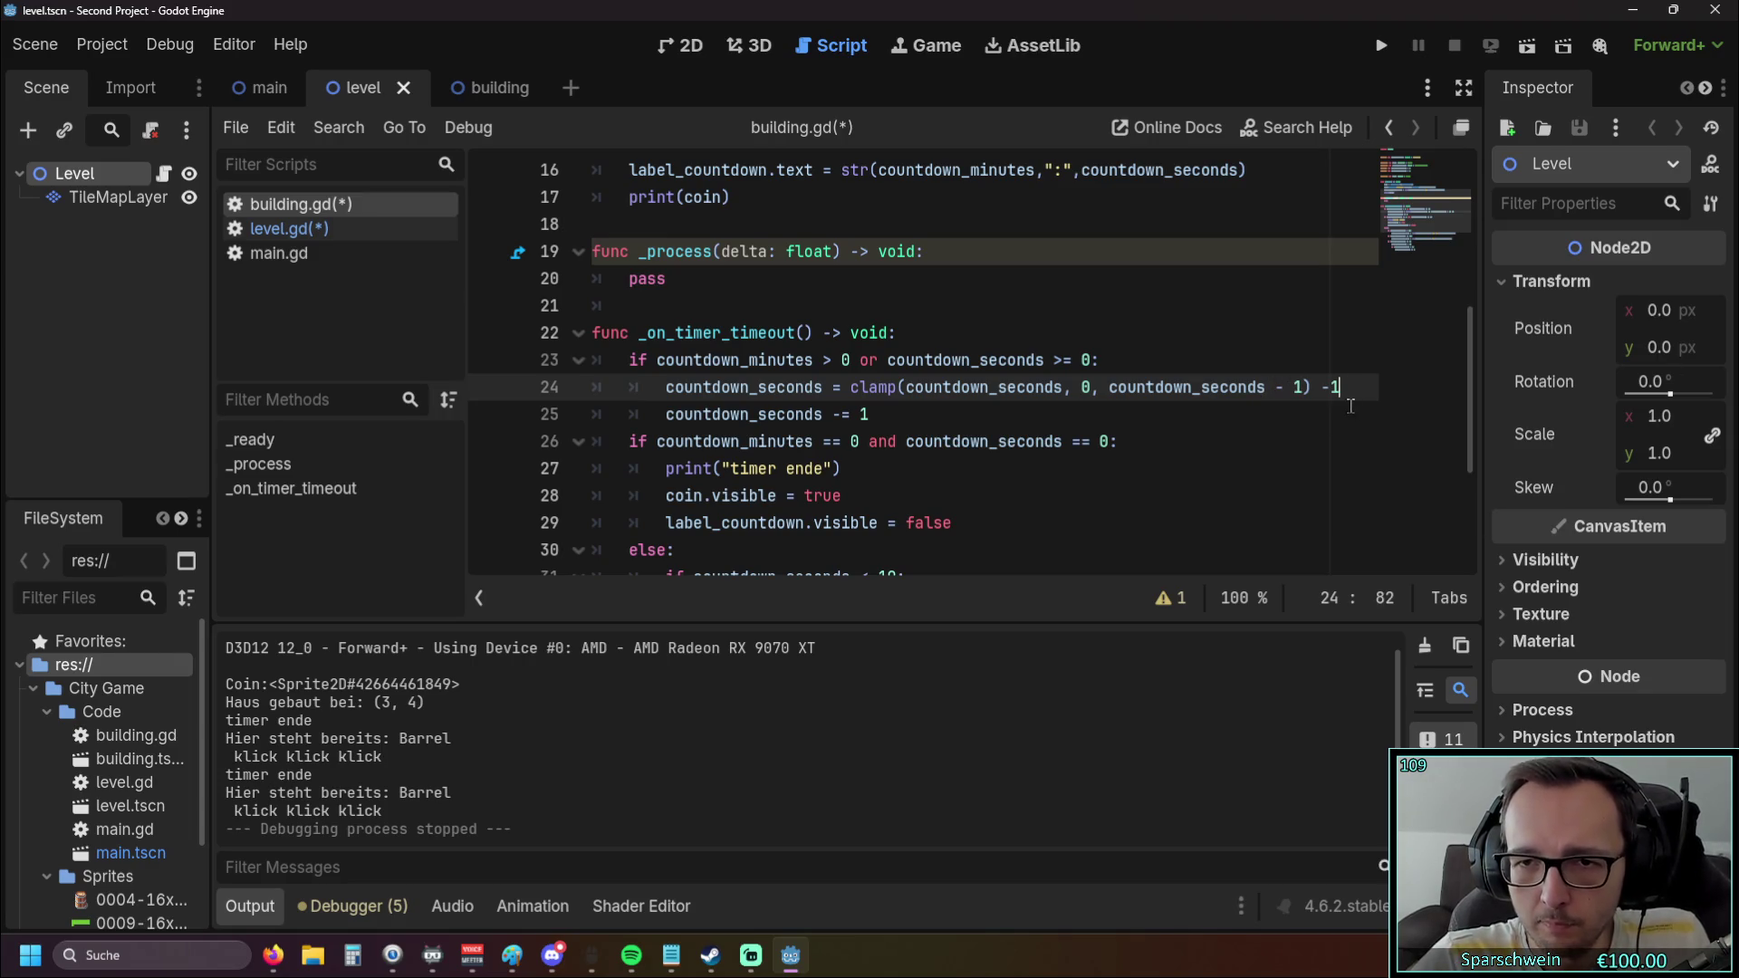
pyautogui.press('BackSpace')
pyautogui.press('BackSpace')
pyautogui.press('BackSpace')
# - Delete the separate countdown_seconds -= 1 line and launch the game with F5
pyautogui.moveTo(870, 414); pyautogui.dragTo(520, 409)
pyautogui.press('BackSpace')
pyautogui.press('BackSpace')
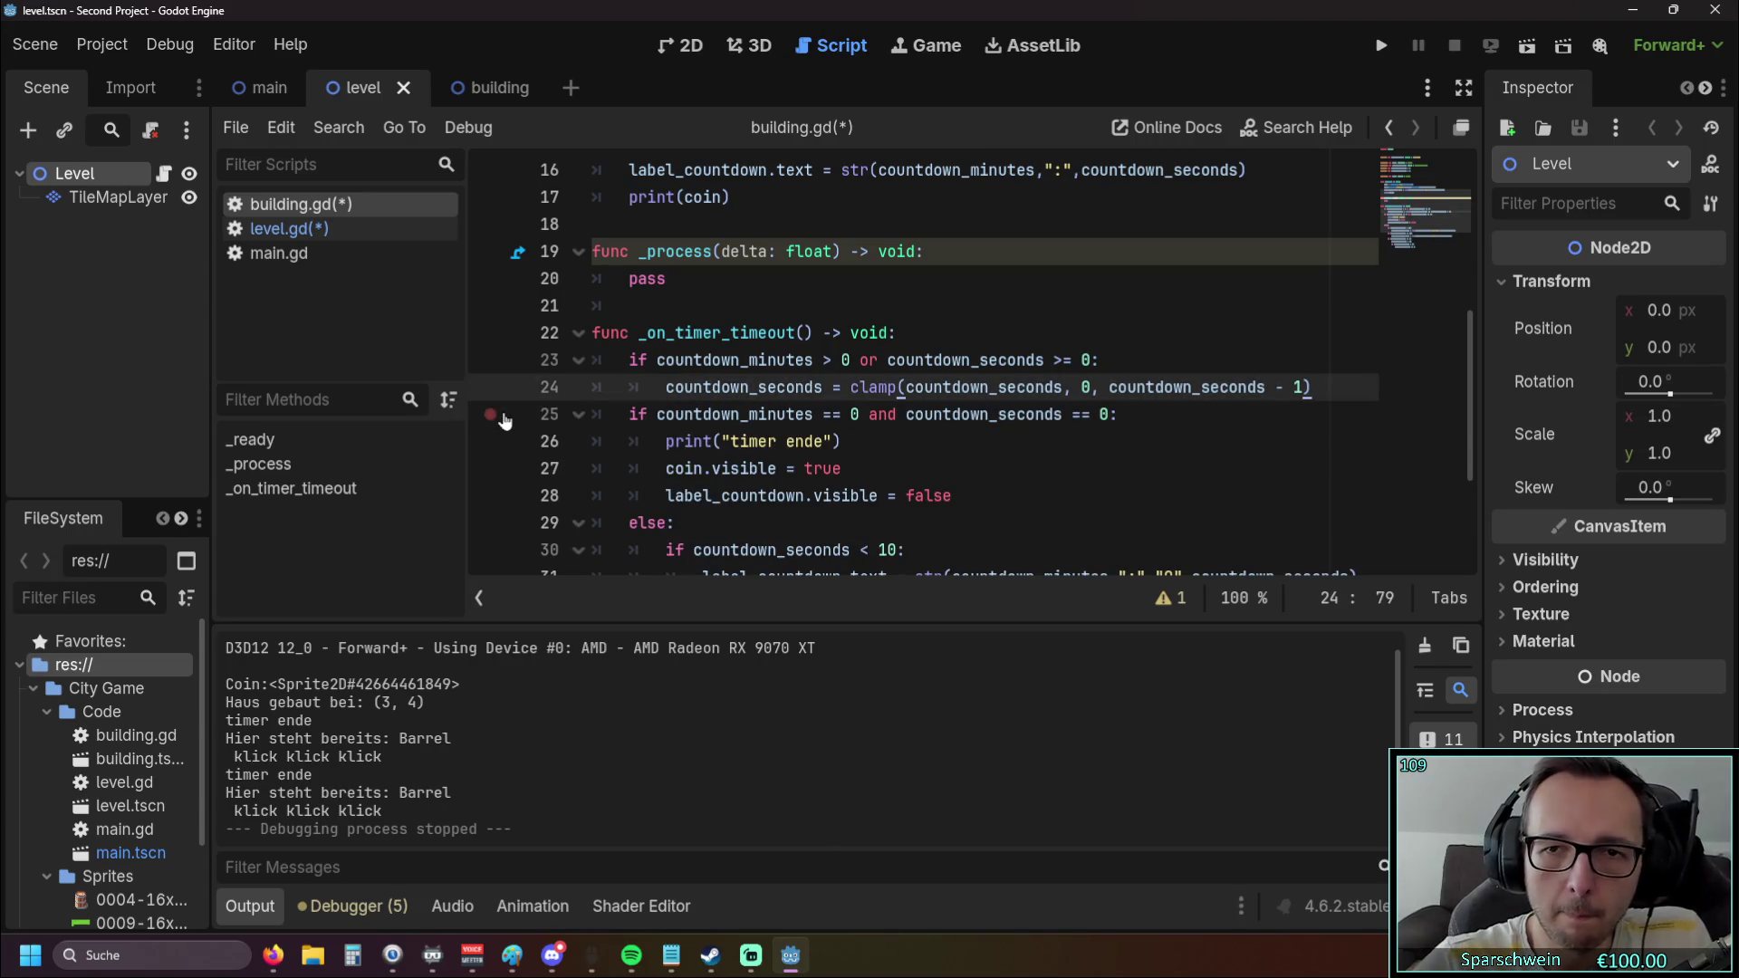
pyautogui.click(929, 437)
pyautogui.press('F5')
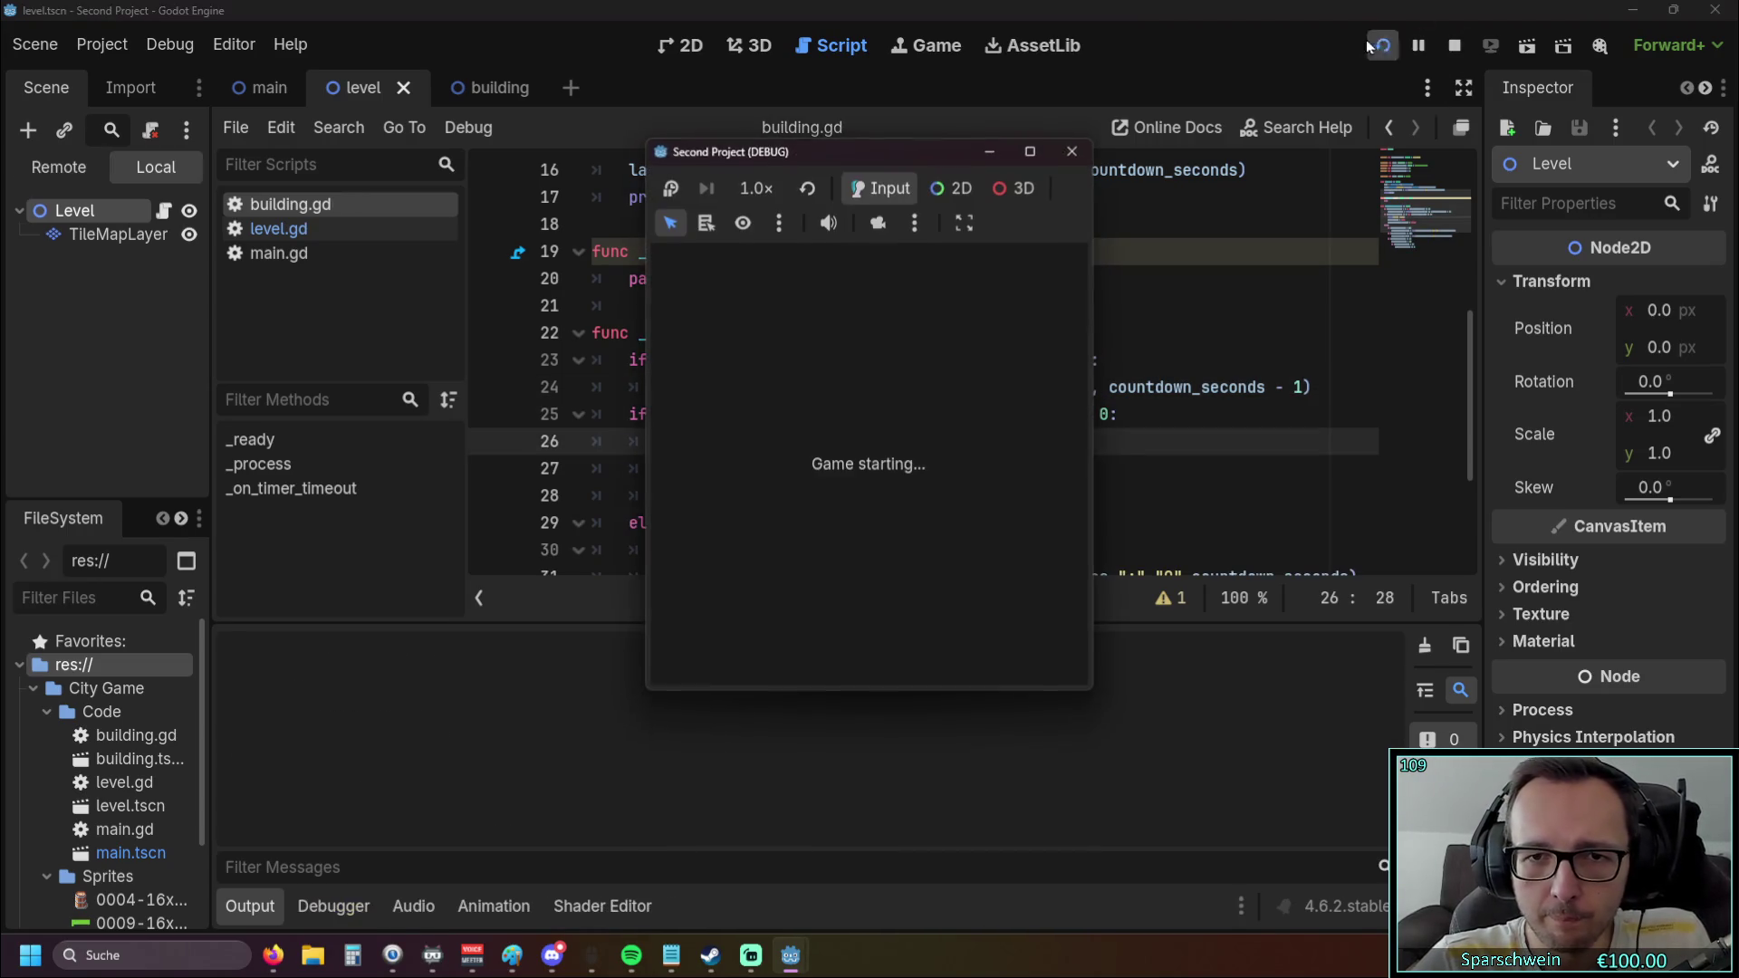
# - Build a barrel on grass, collect its coin twice for Holz, then close the running game
pyautogui.click(847, 473)
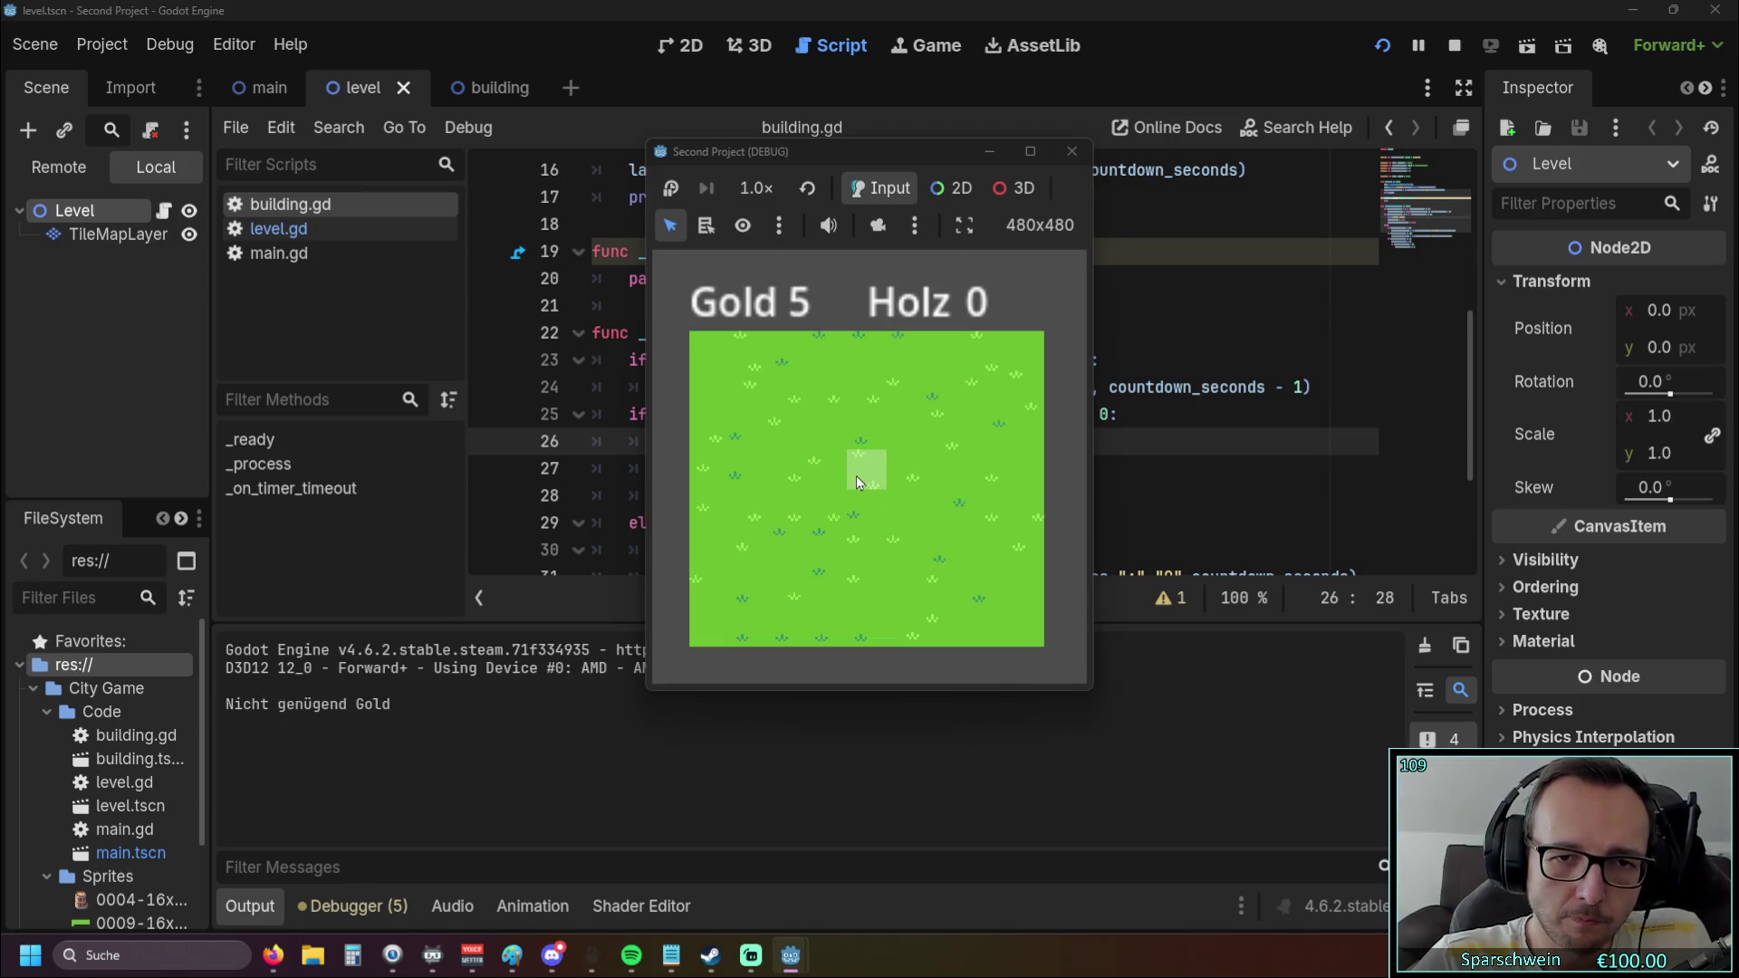
pyautogui.click(857, 475)
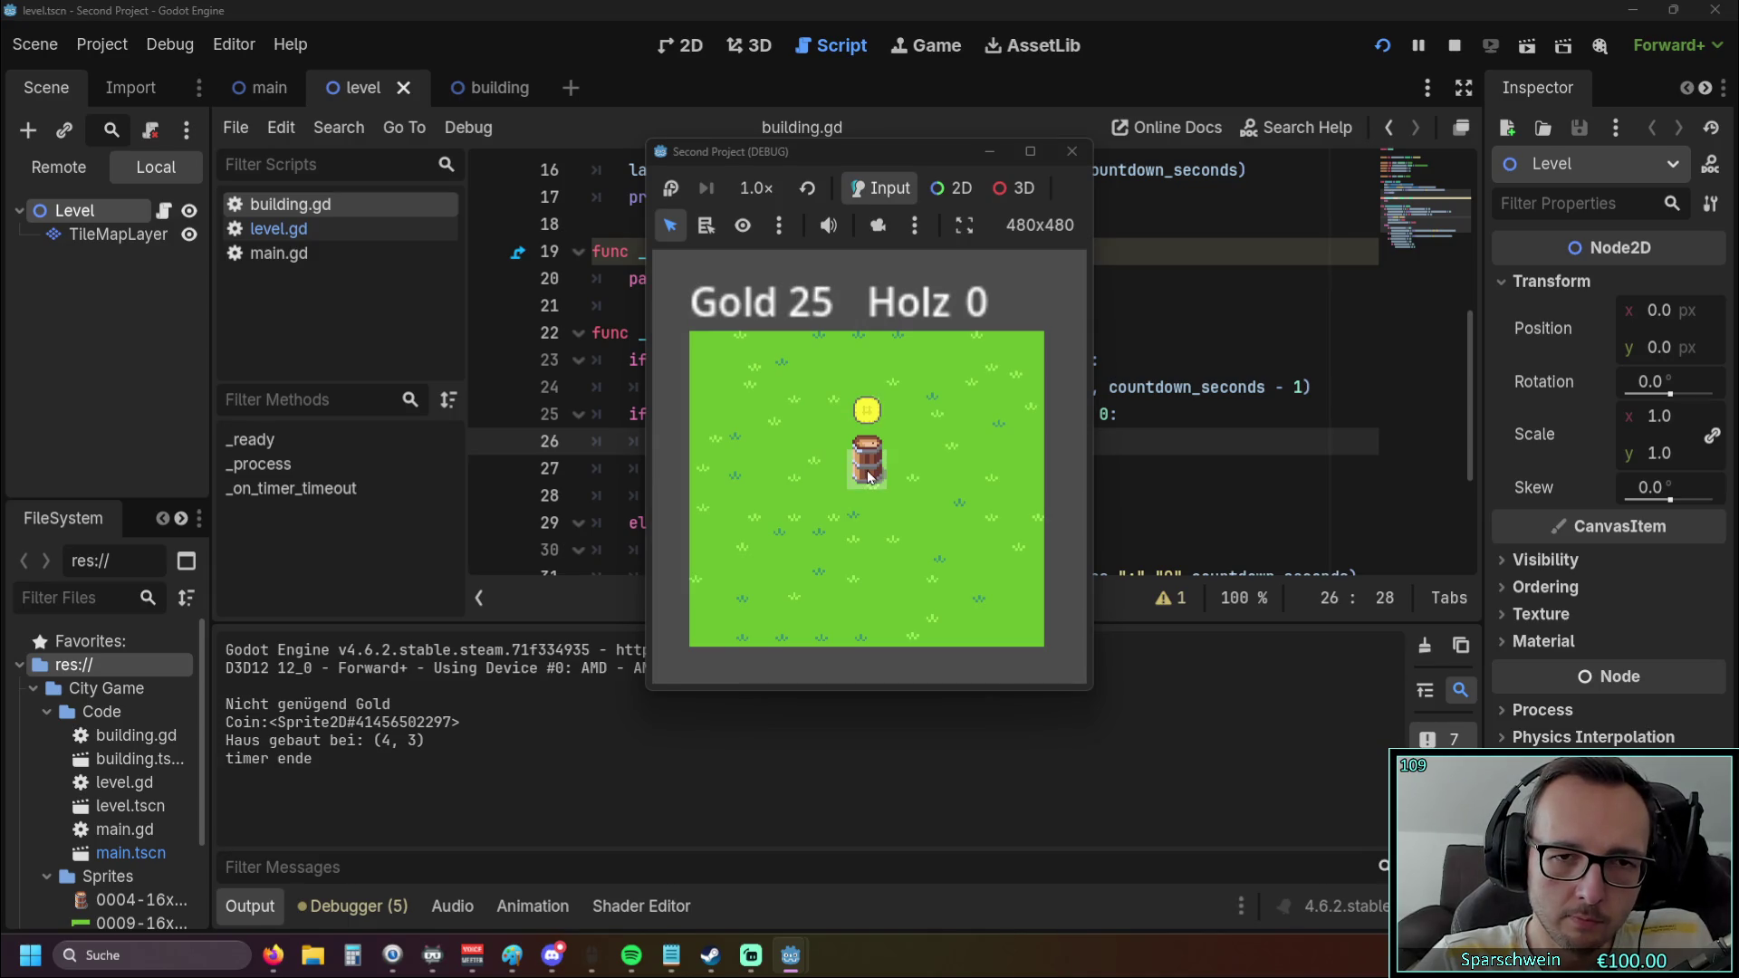
pyautogui.click(868, 475)
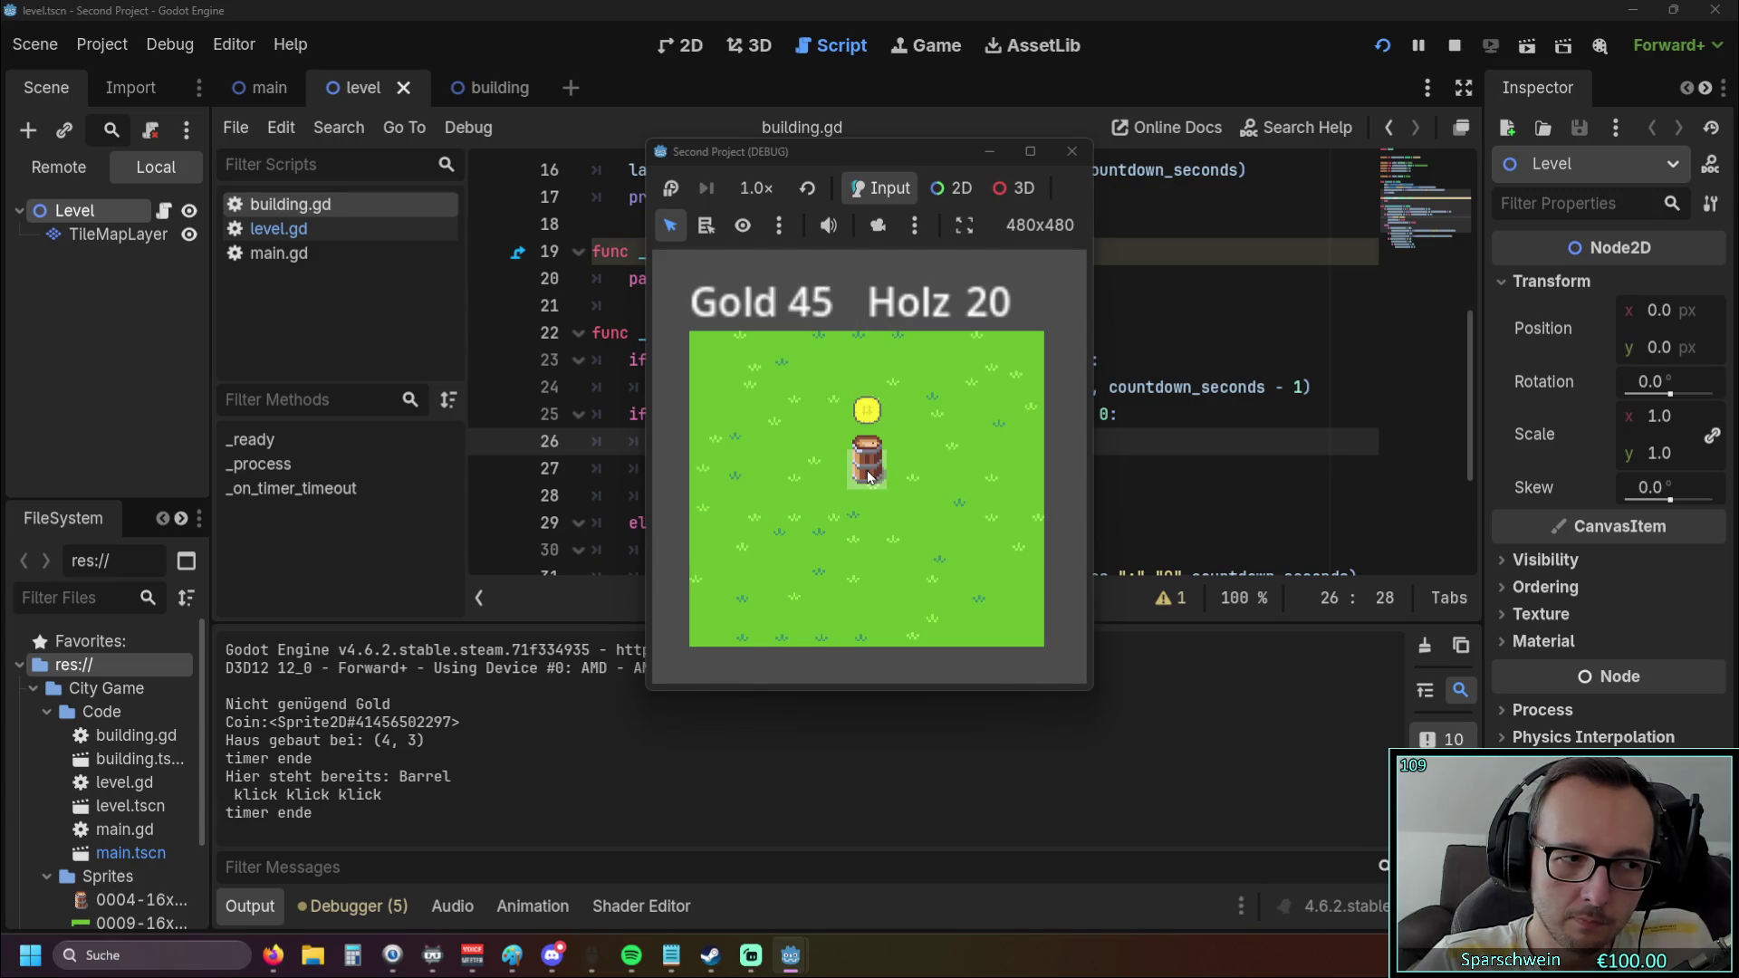
pyautogui.click(868, 476)
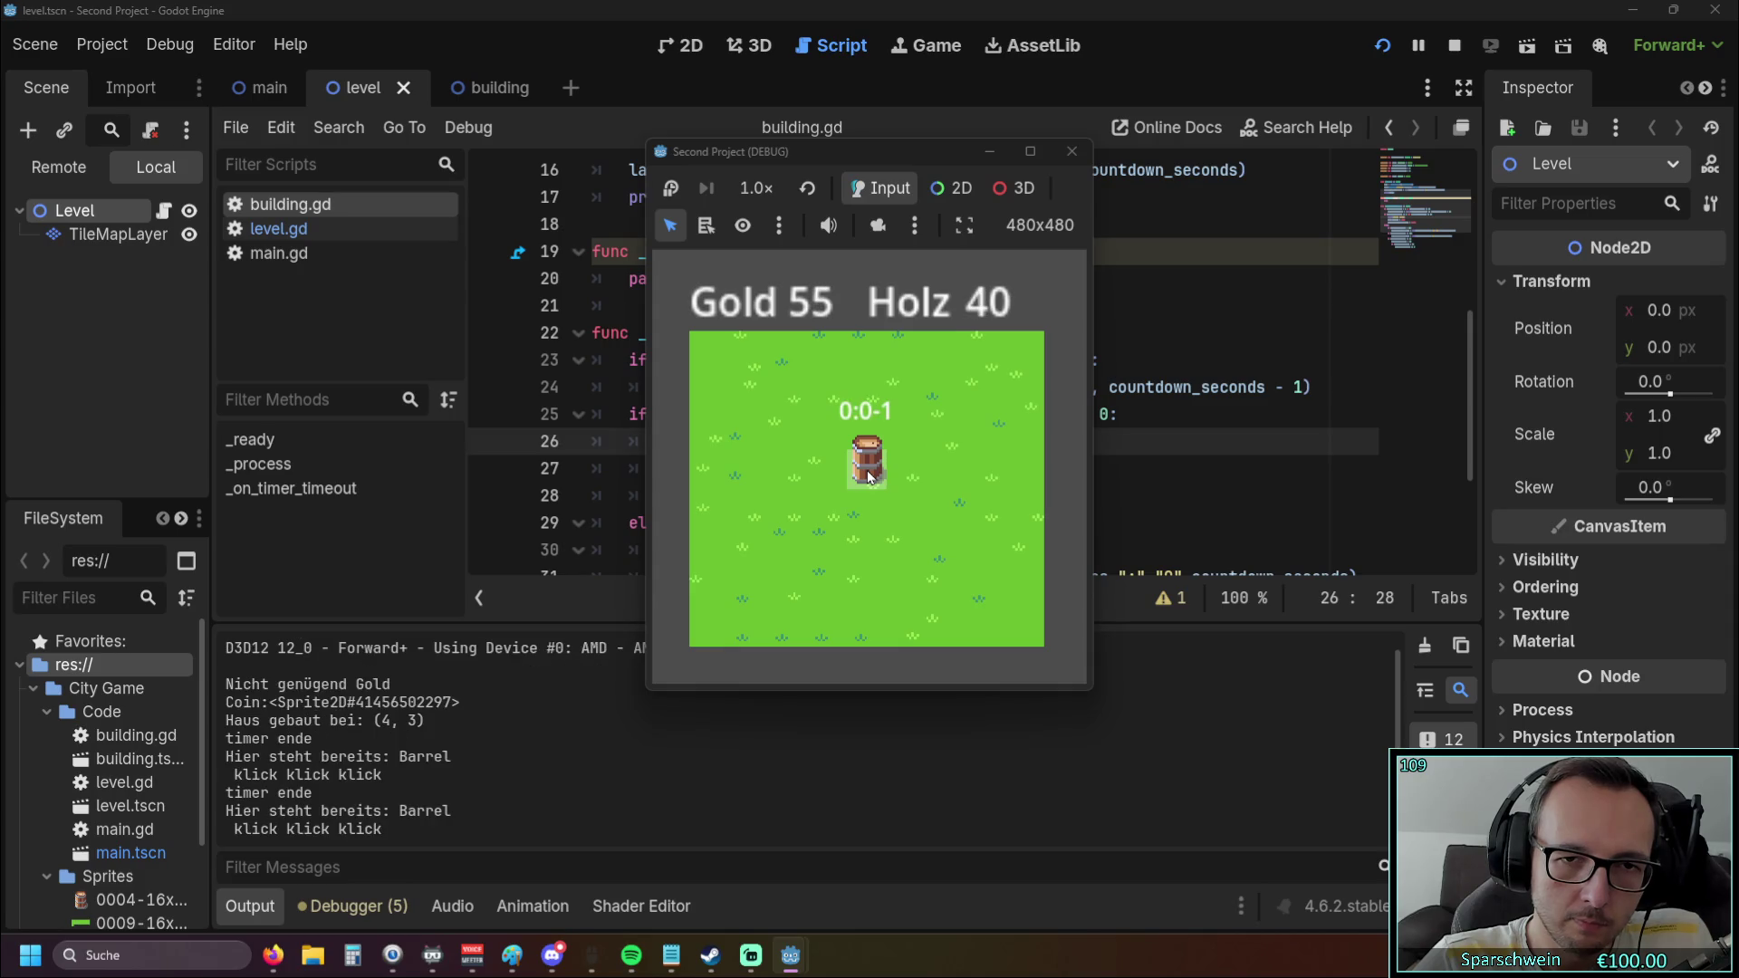
pyautogui.click(1071, 151)
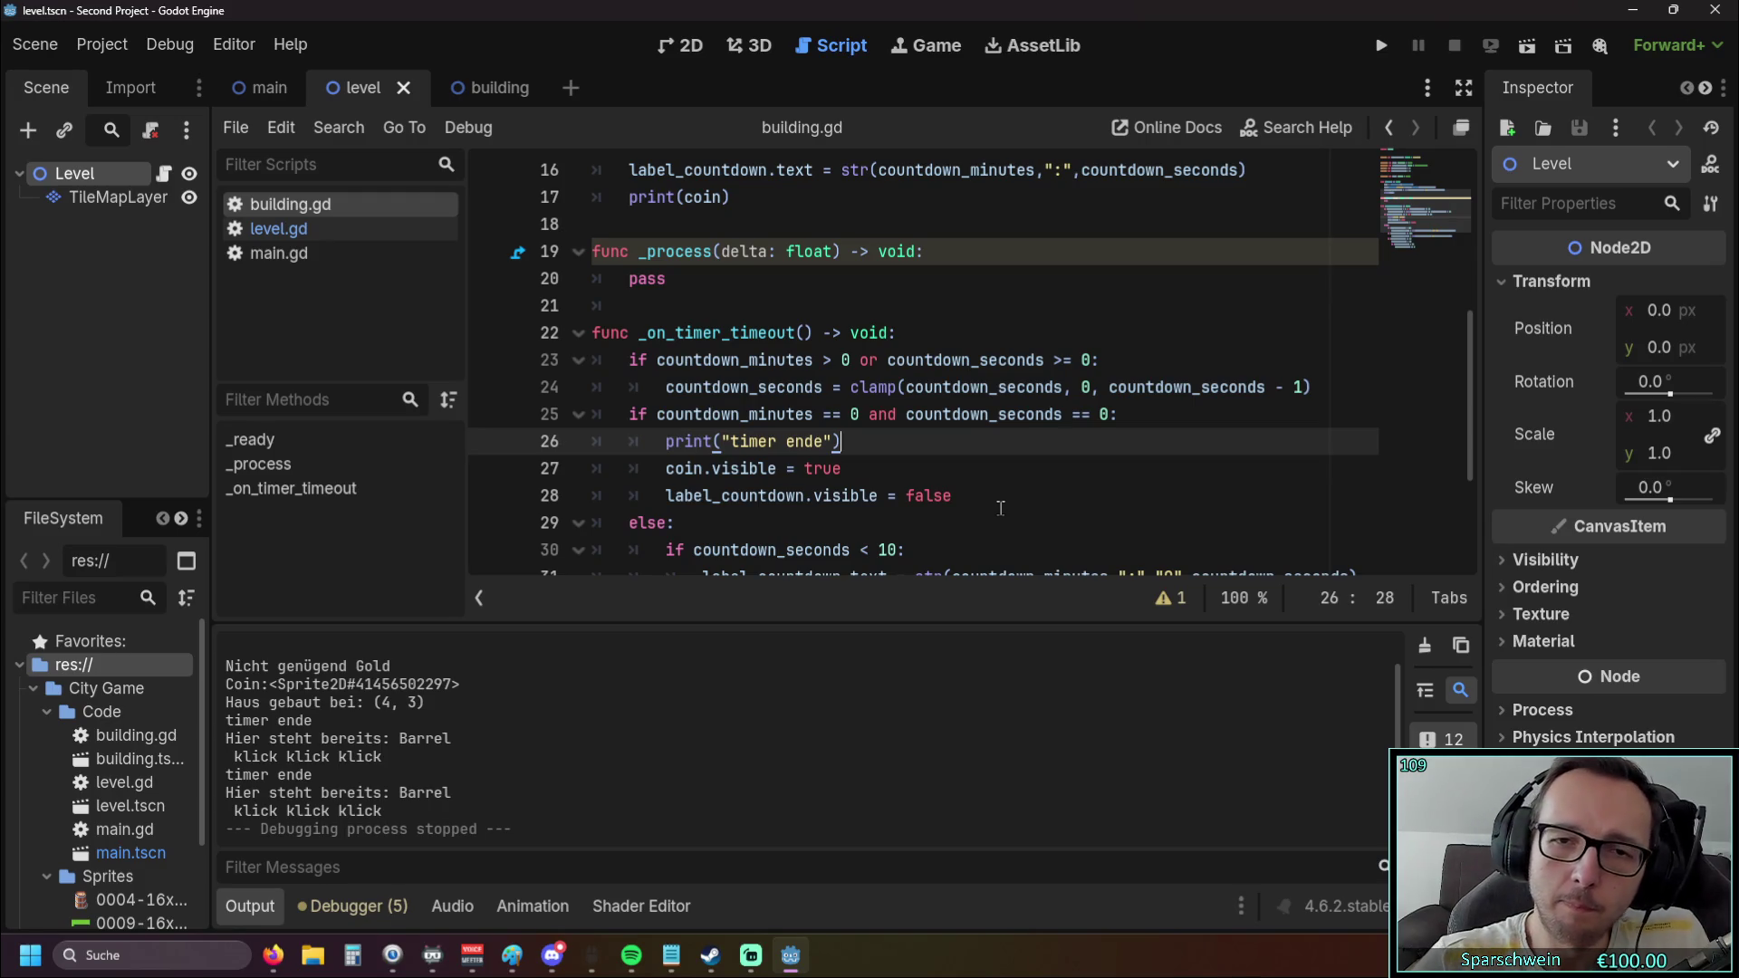
# - Change line 24 to clamp(countdown_seconds -1, 0, countdown_seconds)
pyautogui.click(1297, 388)
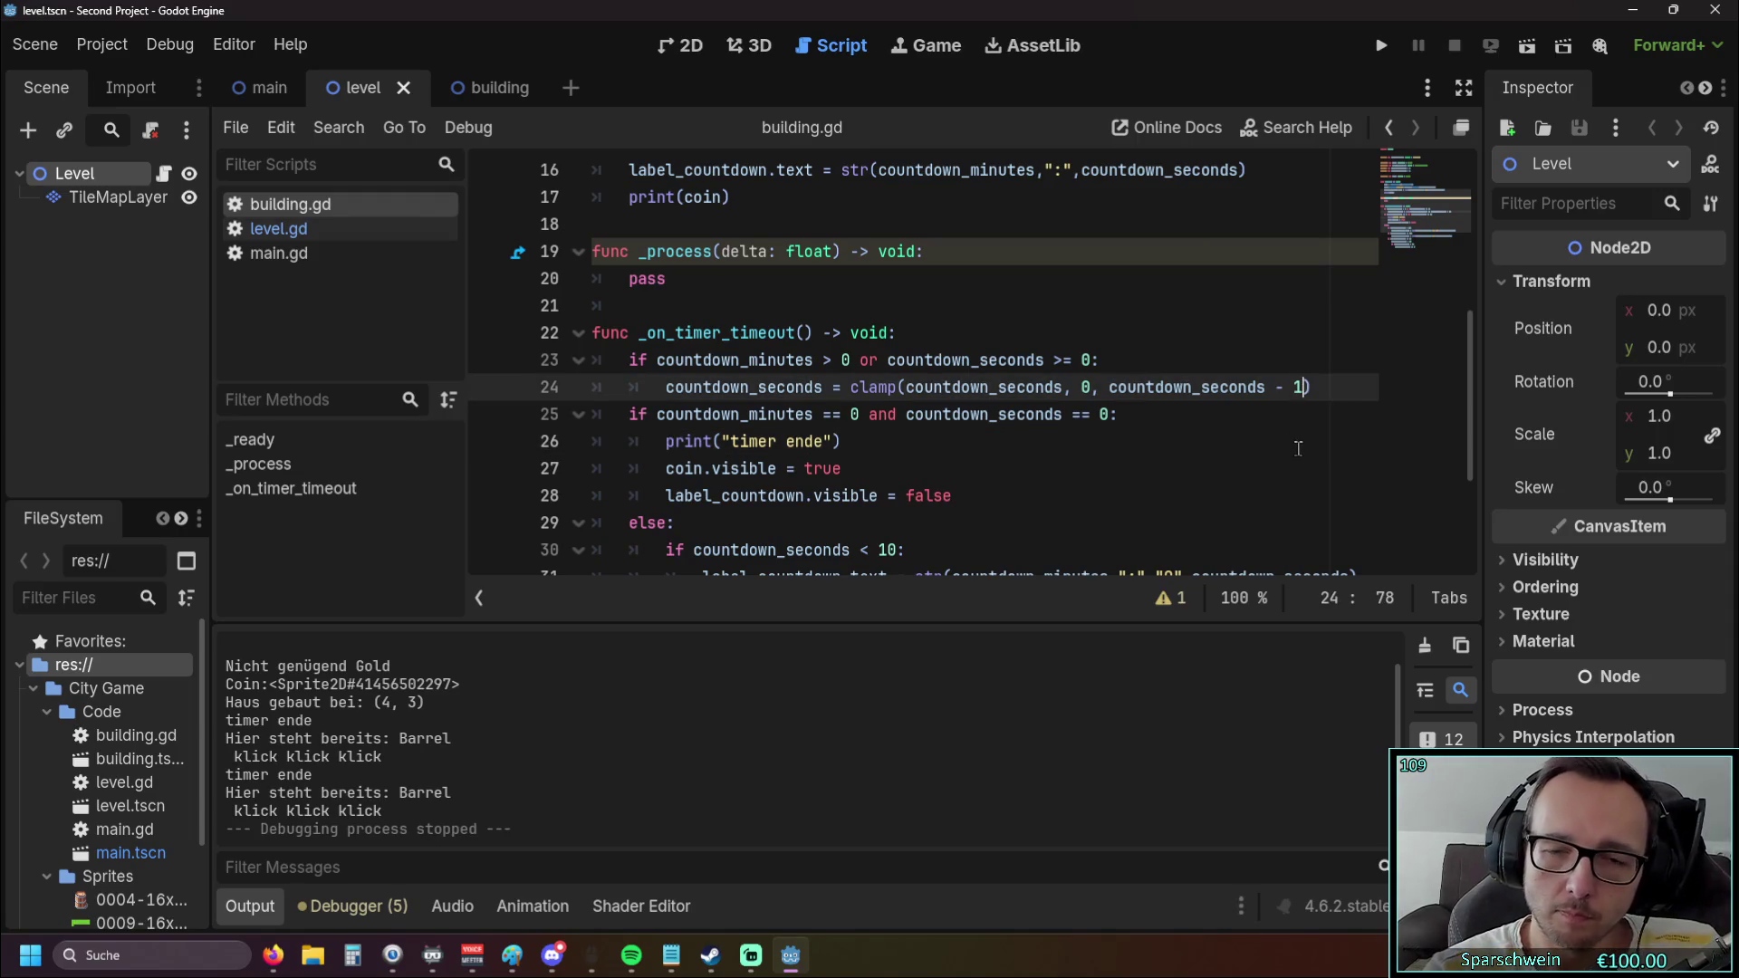
pyautogui.press('BackSpace')
pyautogui.press('BackSpace')
pyautogui.press('BackSpace')
pyautogui.press('BackSpace')
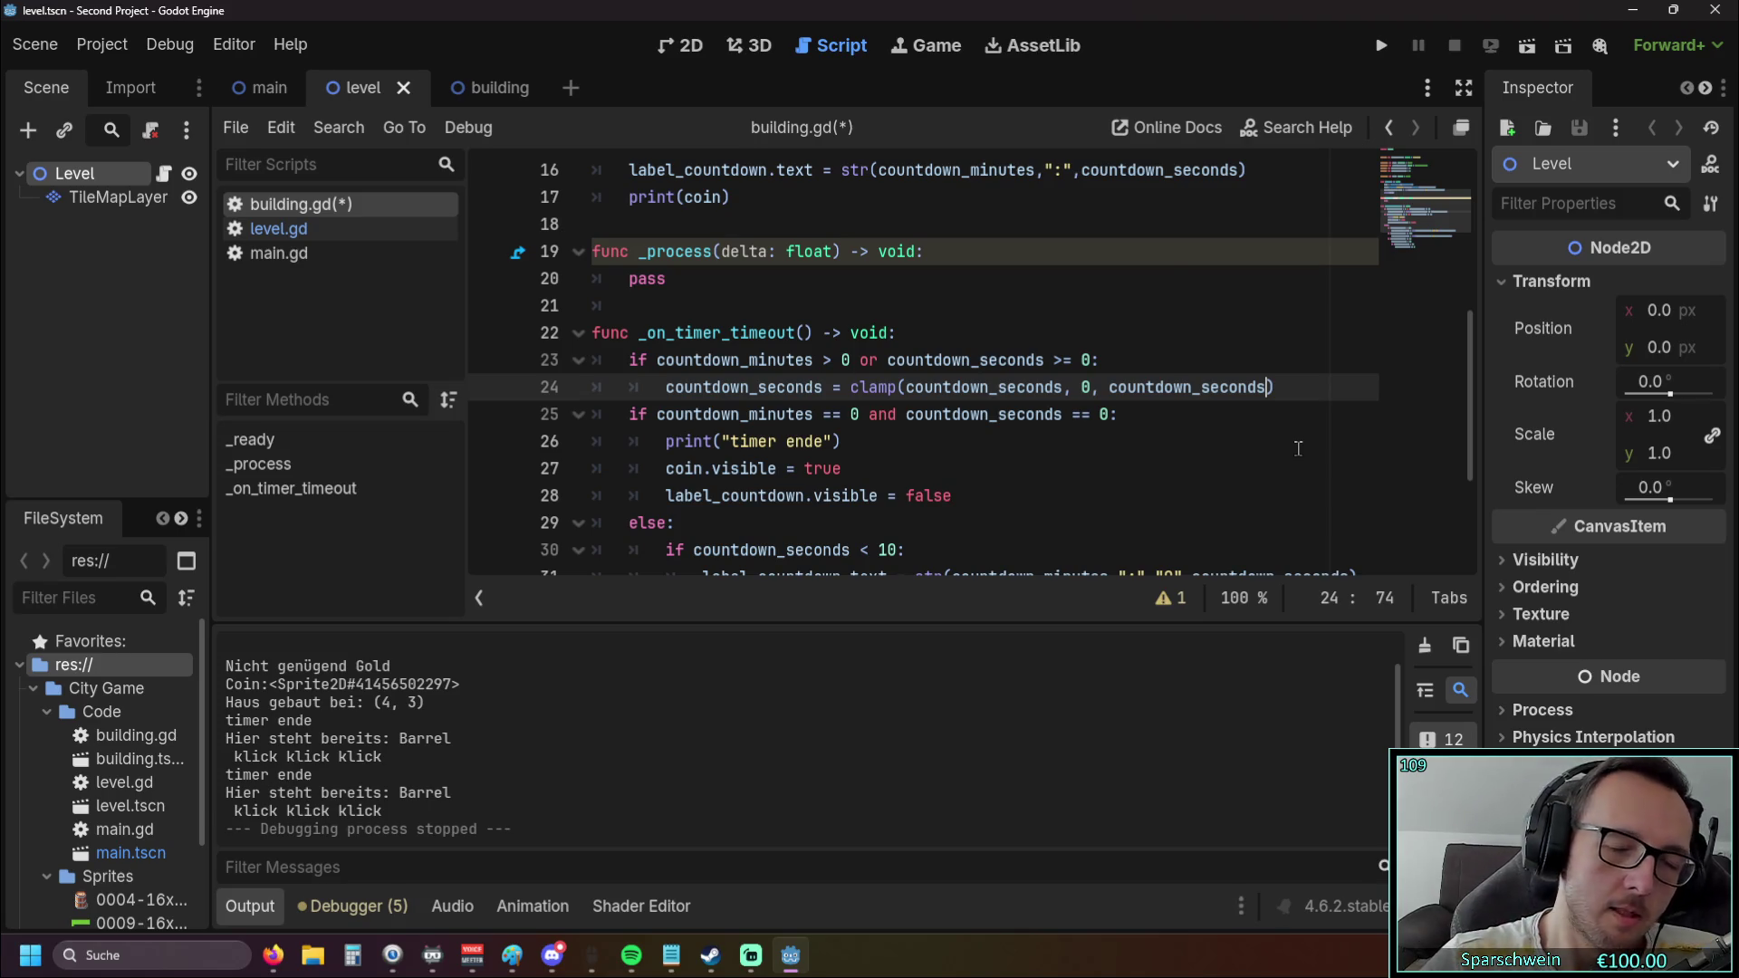
pyautogui.click(1062, 387)
pyautogui.write('-')
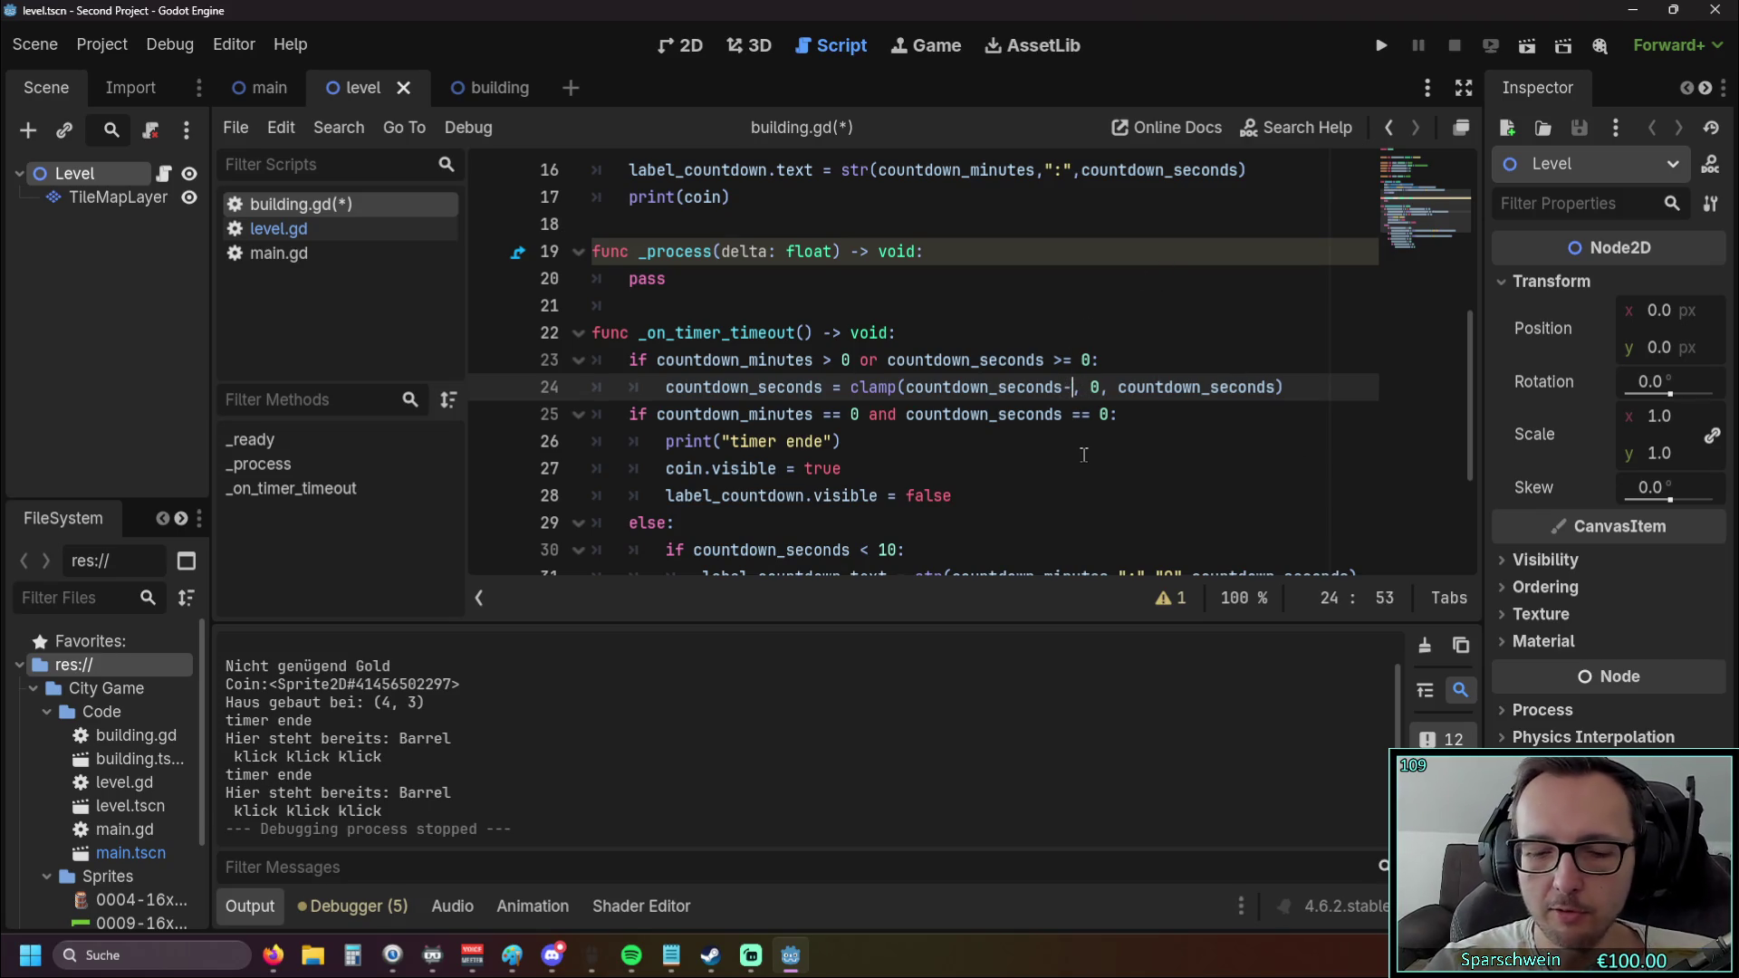
pyautogui.write('1')
pyautogui.press('Left')
pyautogui.press('Left')
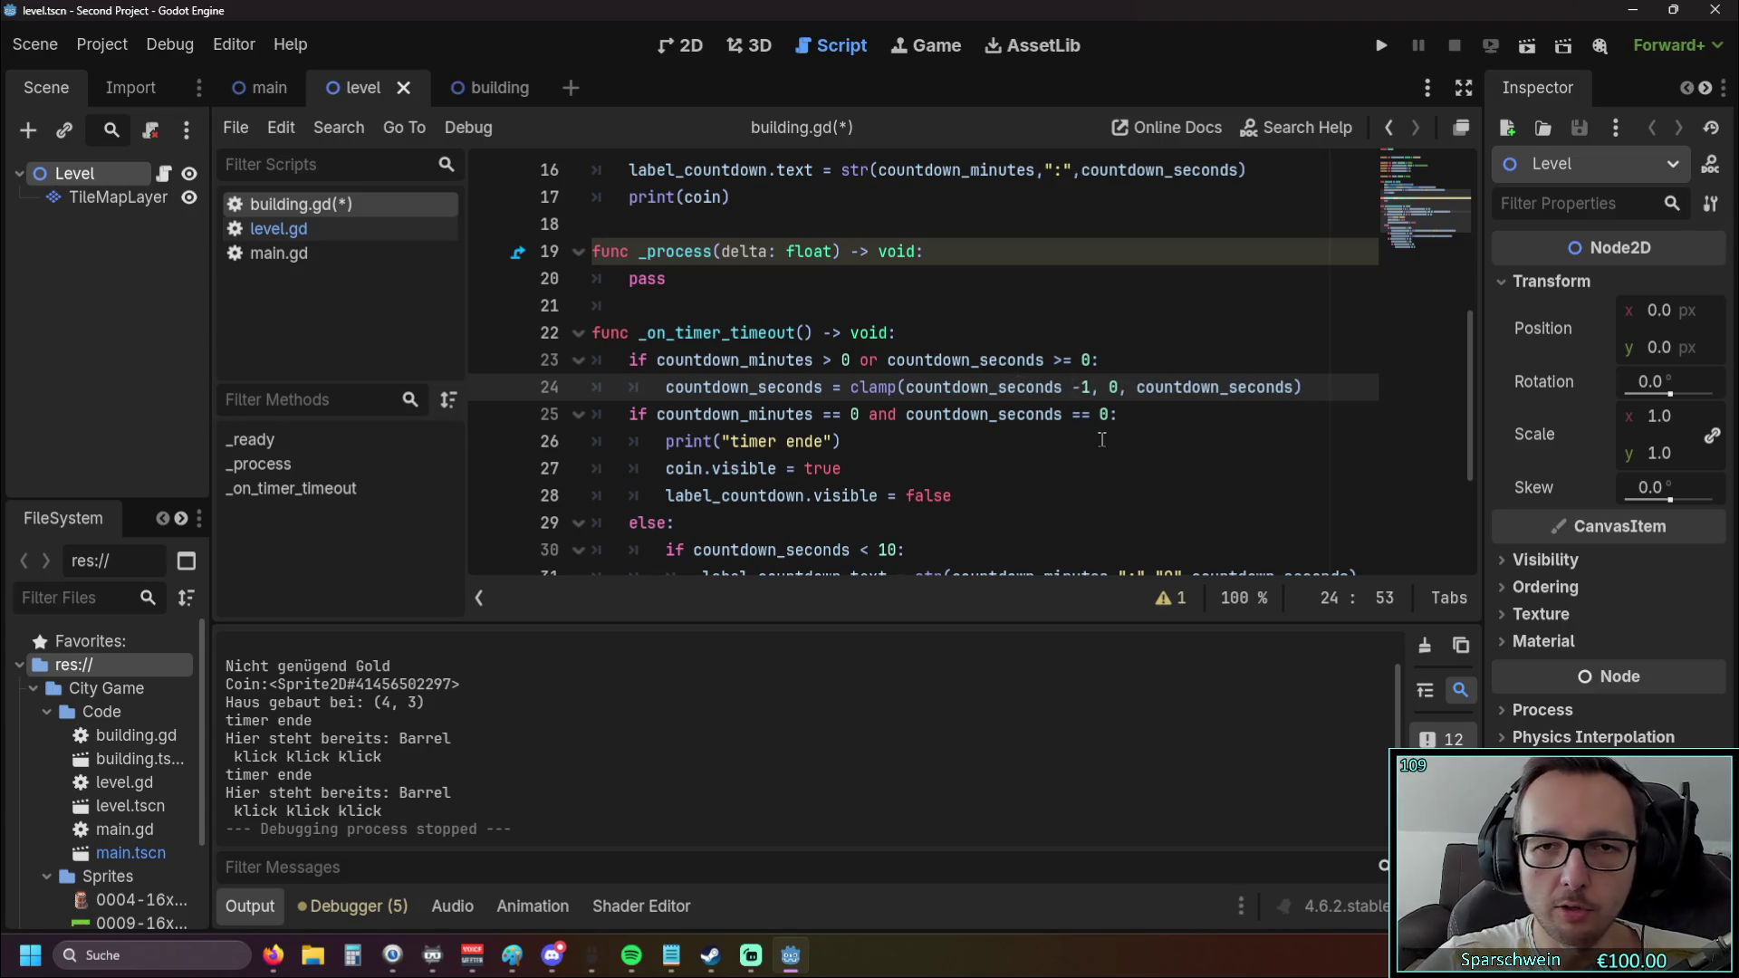
pyautogui.click(1164, 472)
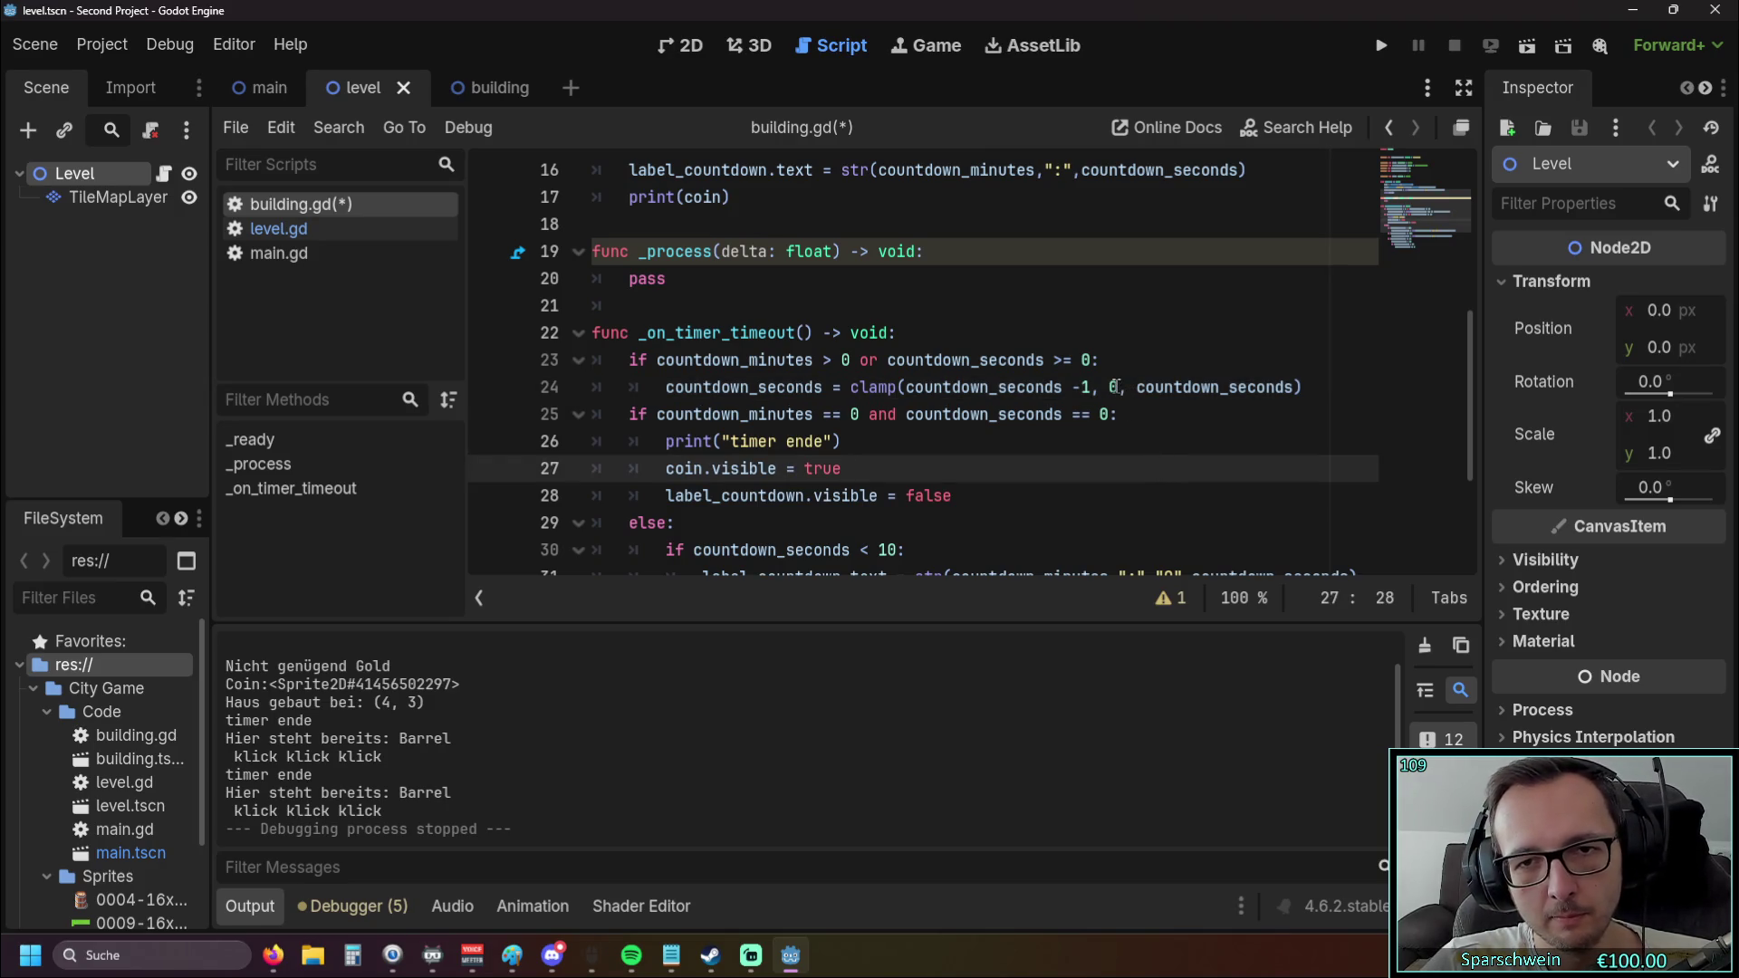
pyautogui.click(1083, 387)
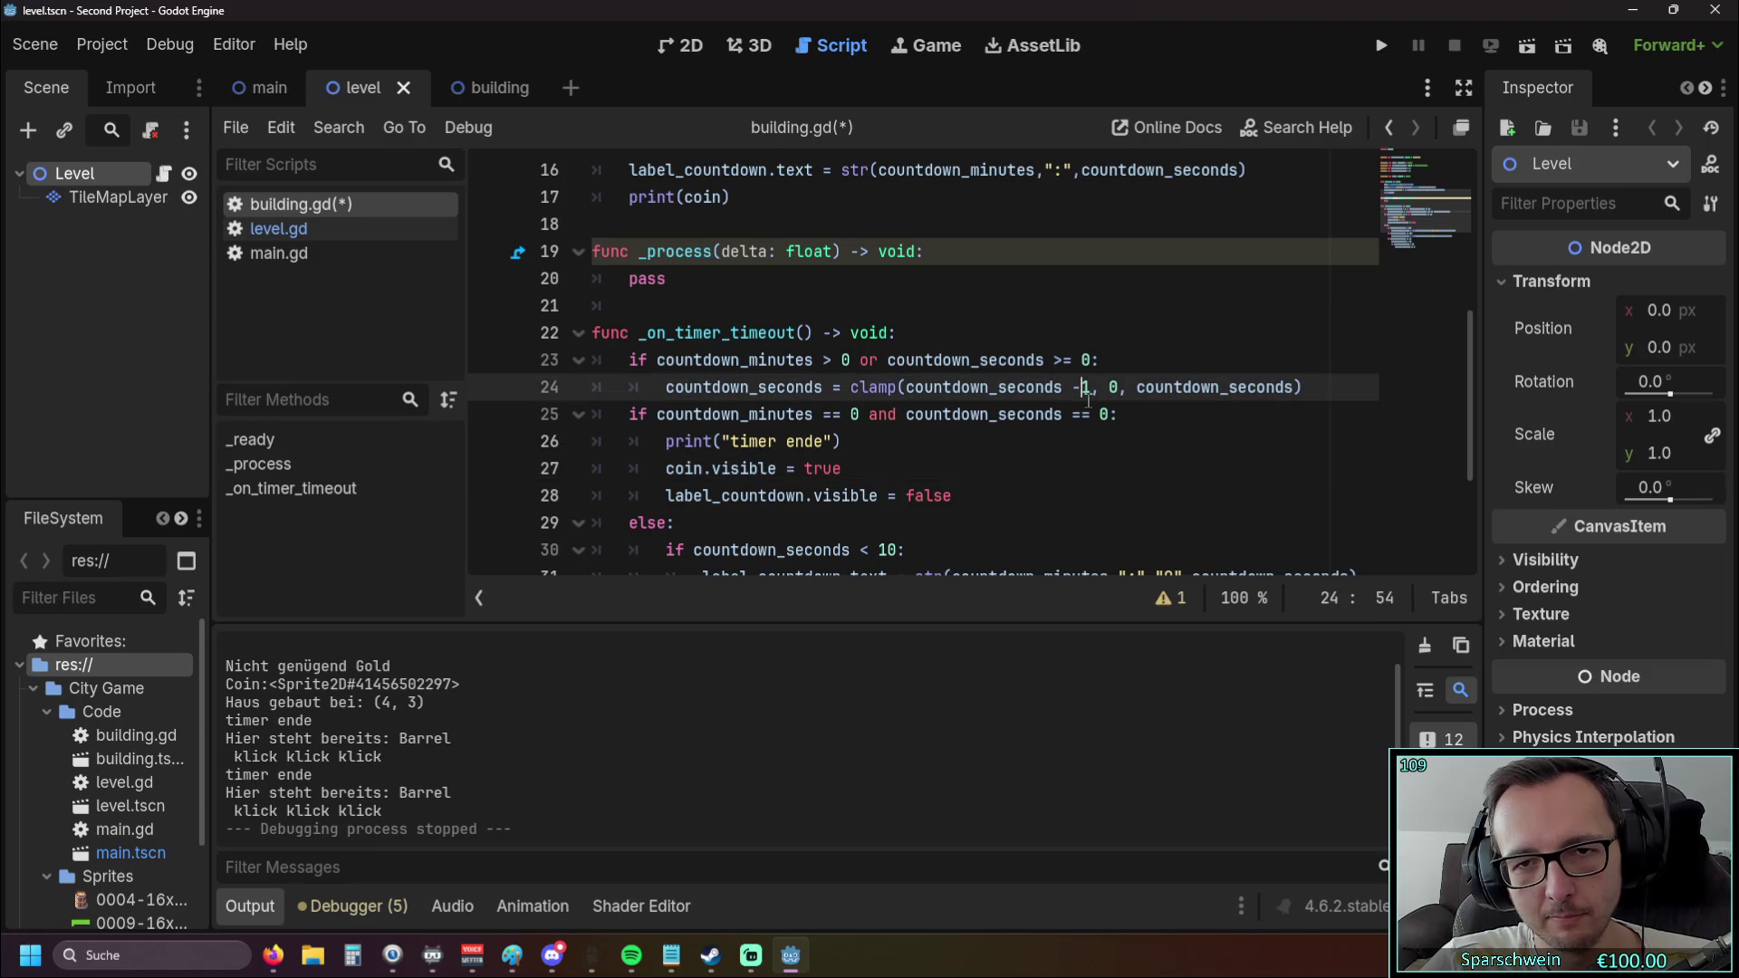
# - Start a fresh test run with the saved script
pyautogui.click(1115, 519)
pyautogui.click(1382, 45)
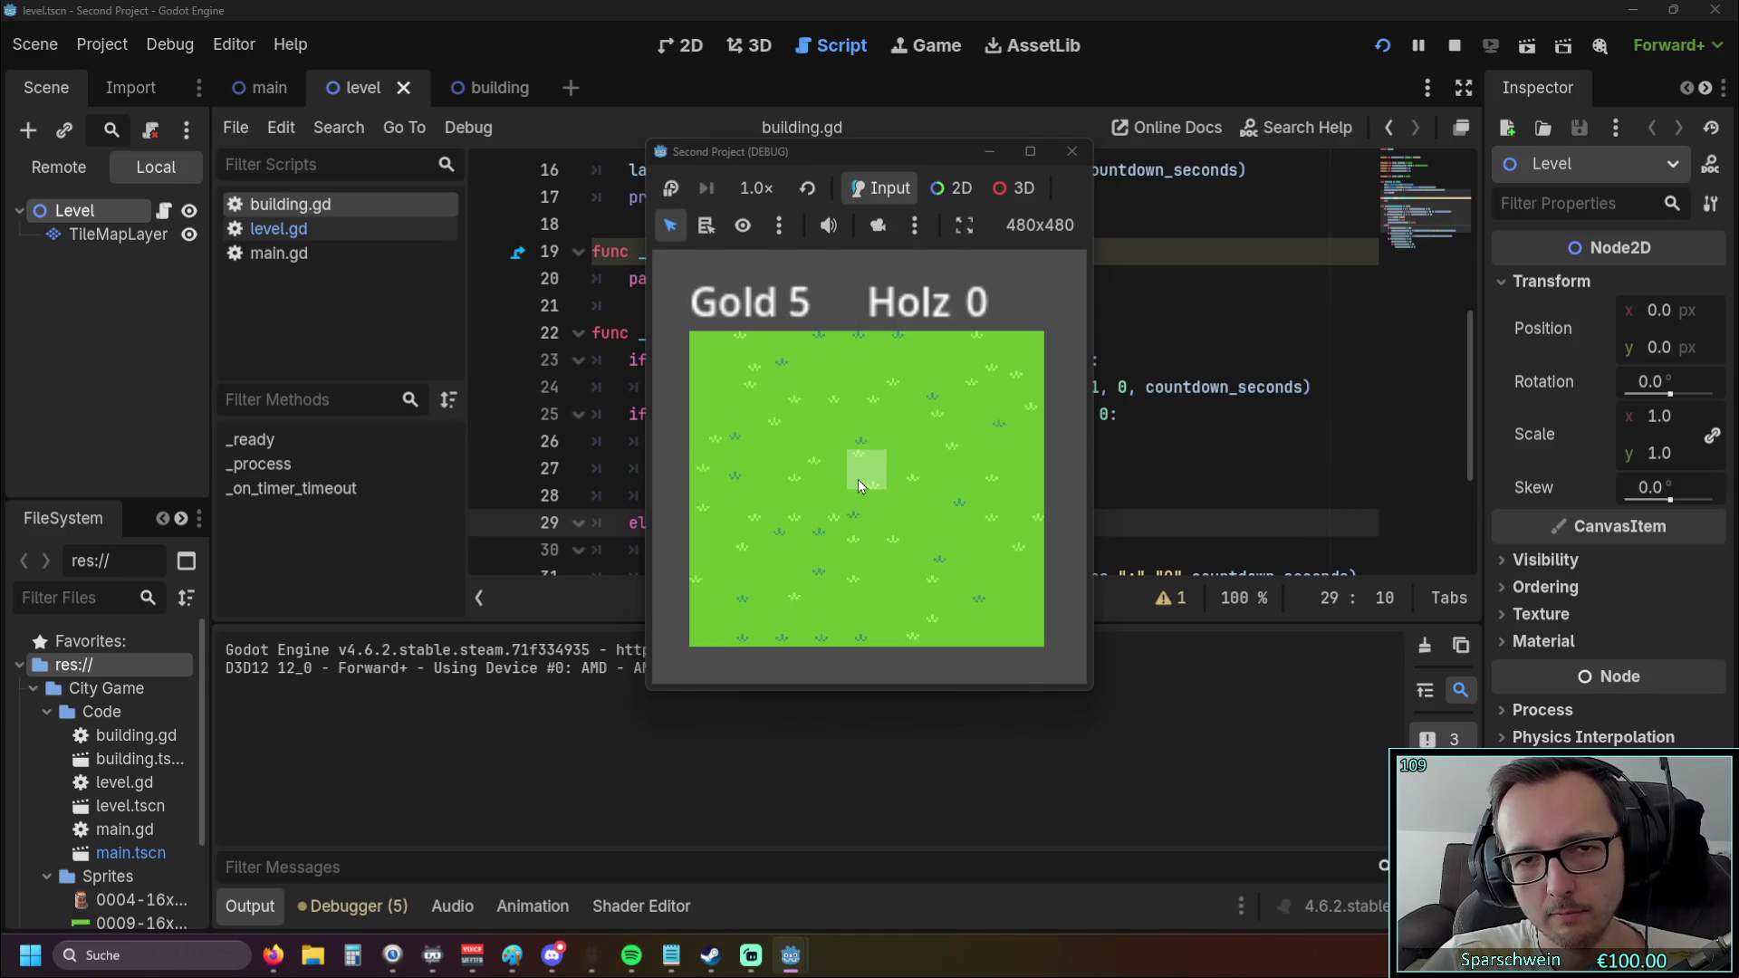
# - Build a barrel on a grass tile, move the game window aside, and stop the run
pyautogui.click(858, 480)
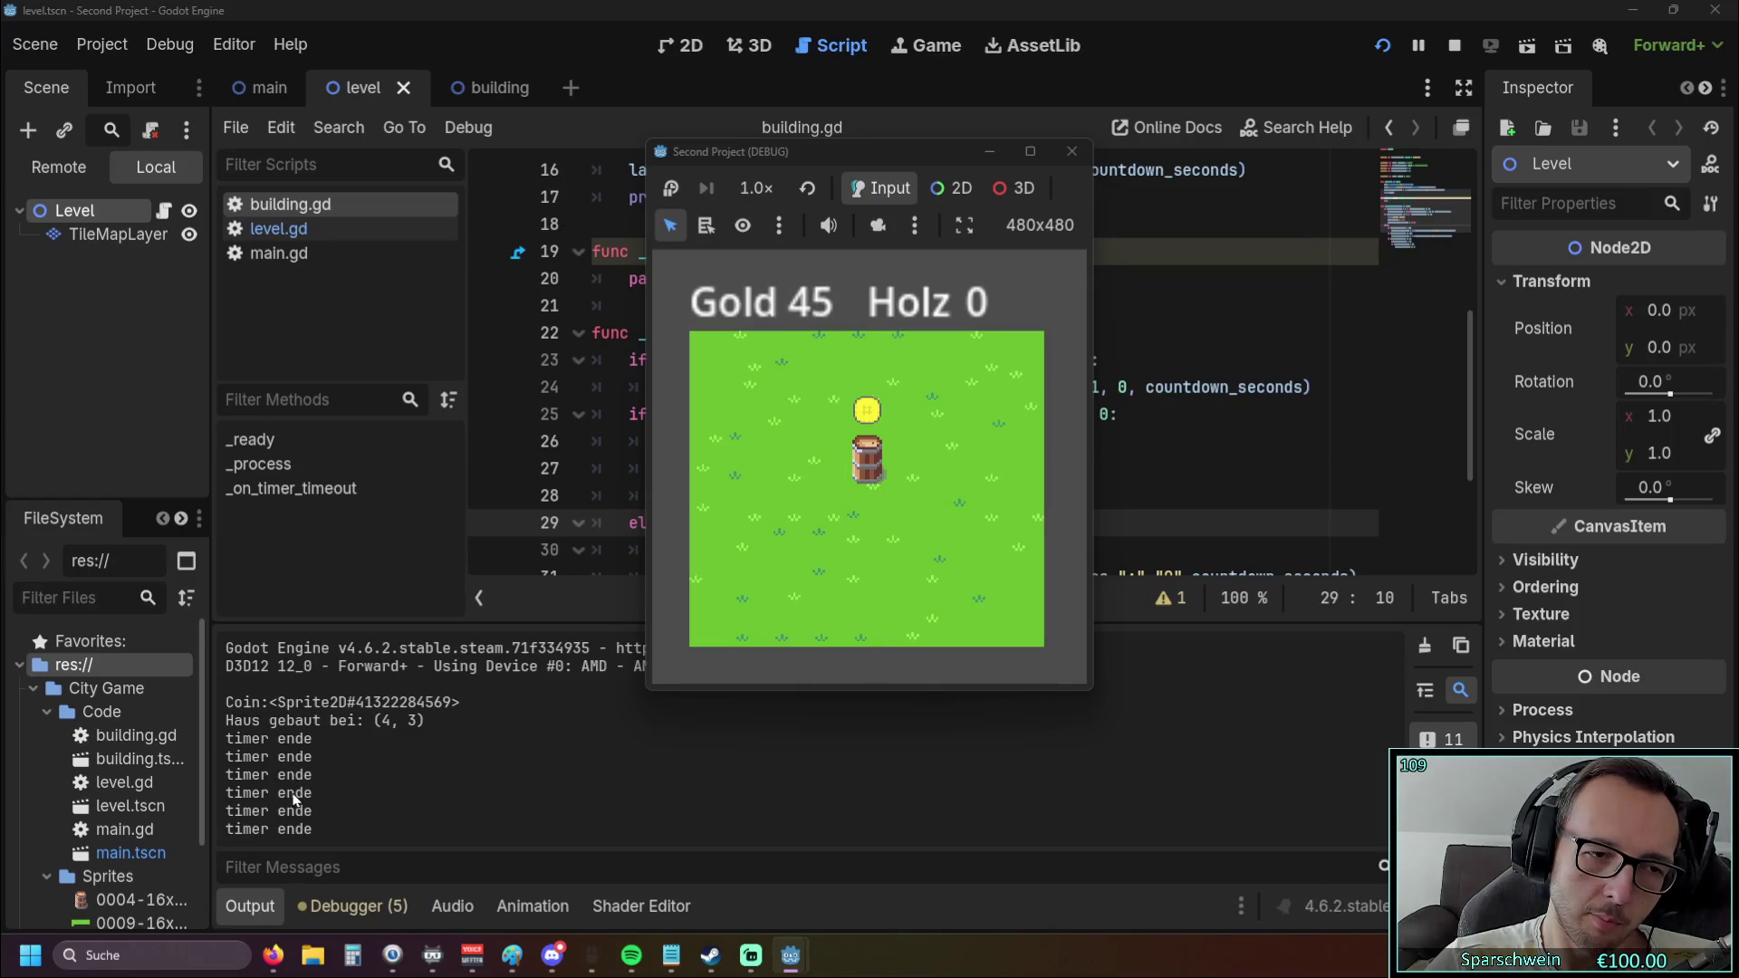
pyautogui.moveTo(860, 160)
pyautogui.mouseDown()
pyautogui.moveTo(1342, 304)
pyautogui.moveTo(1416, 268)
pyautogui.moveTo(1386, 197)
pyautogui.moveTo(1414, 181)
pyautogui.mouseUp()
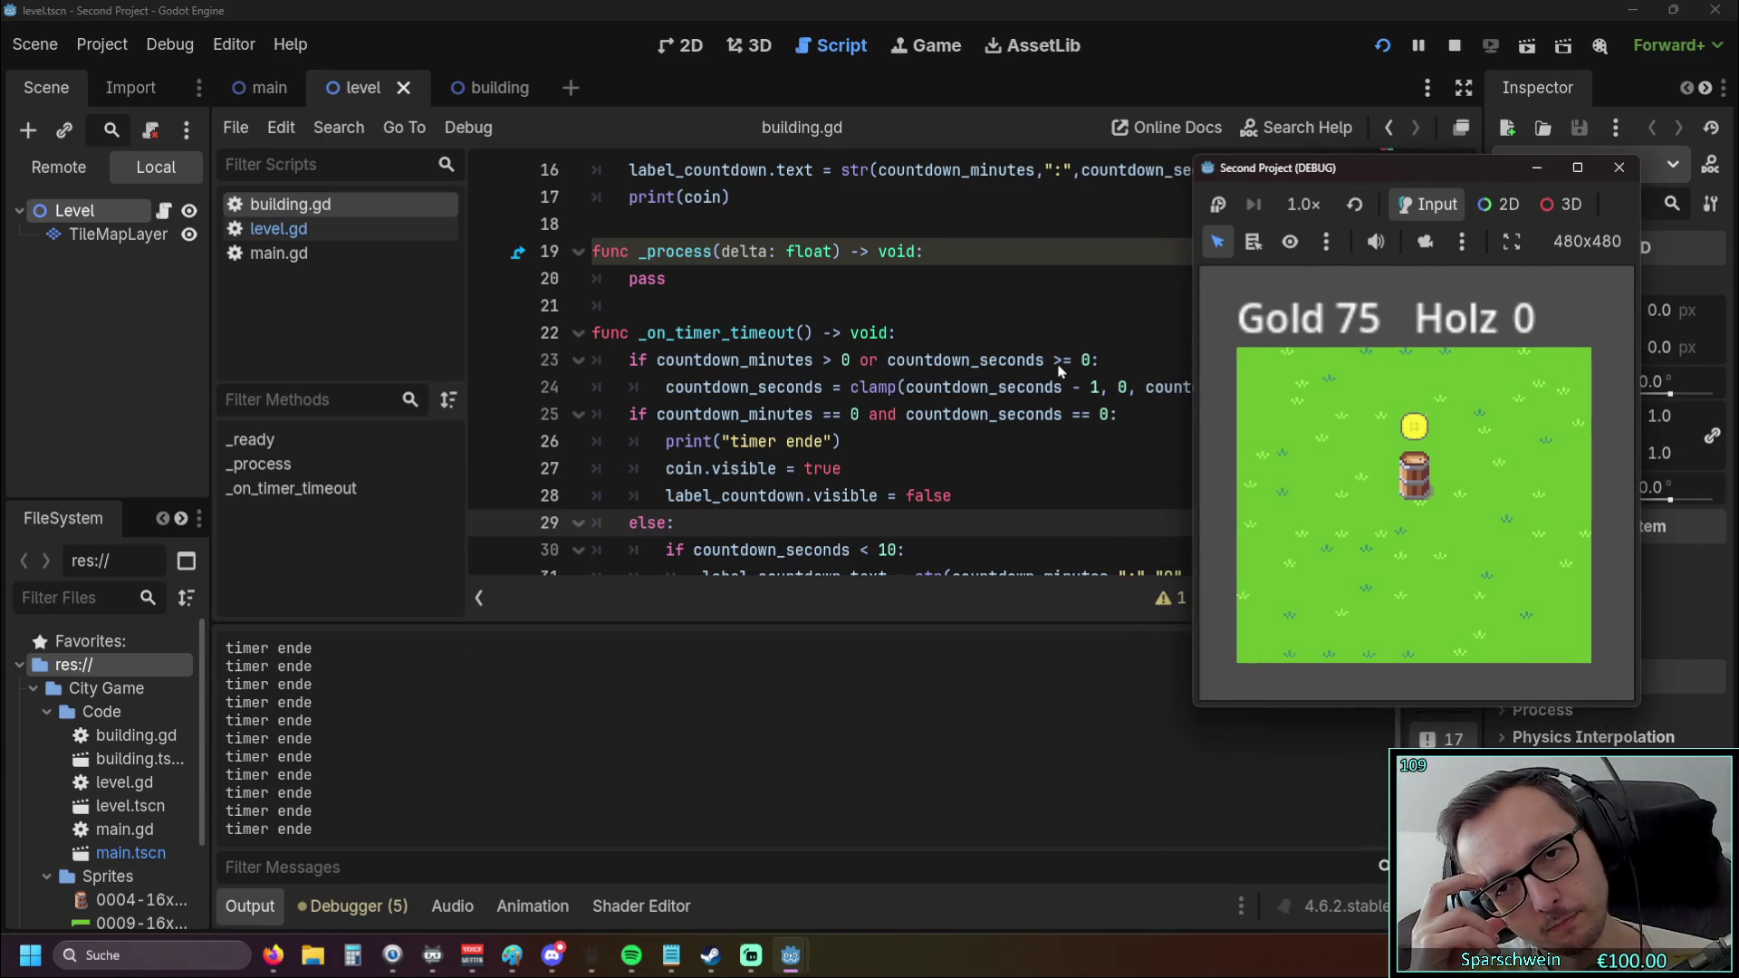
pyautogui.click(1616, 170)
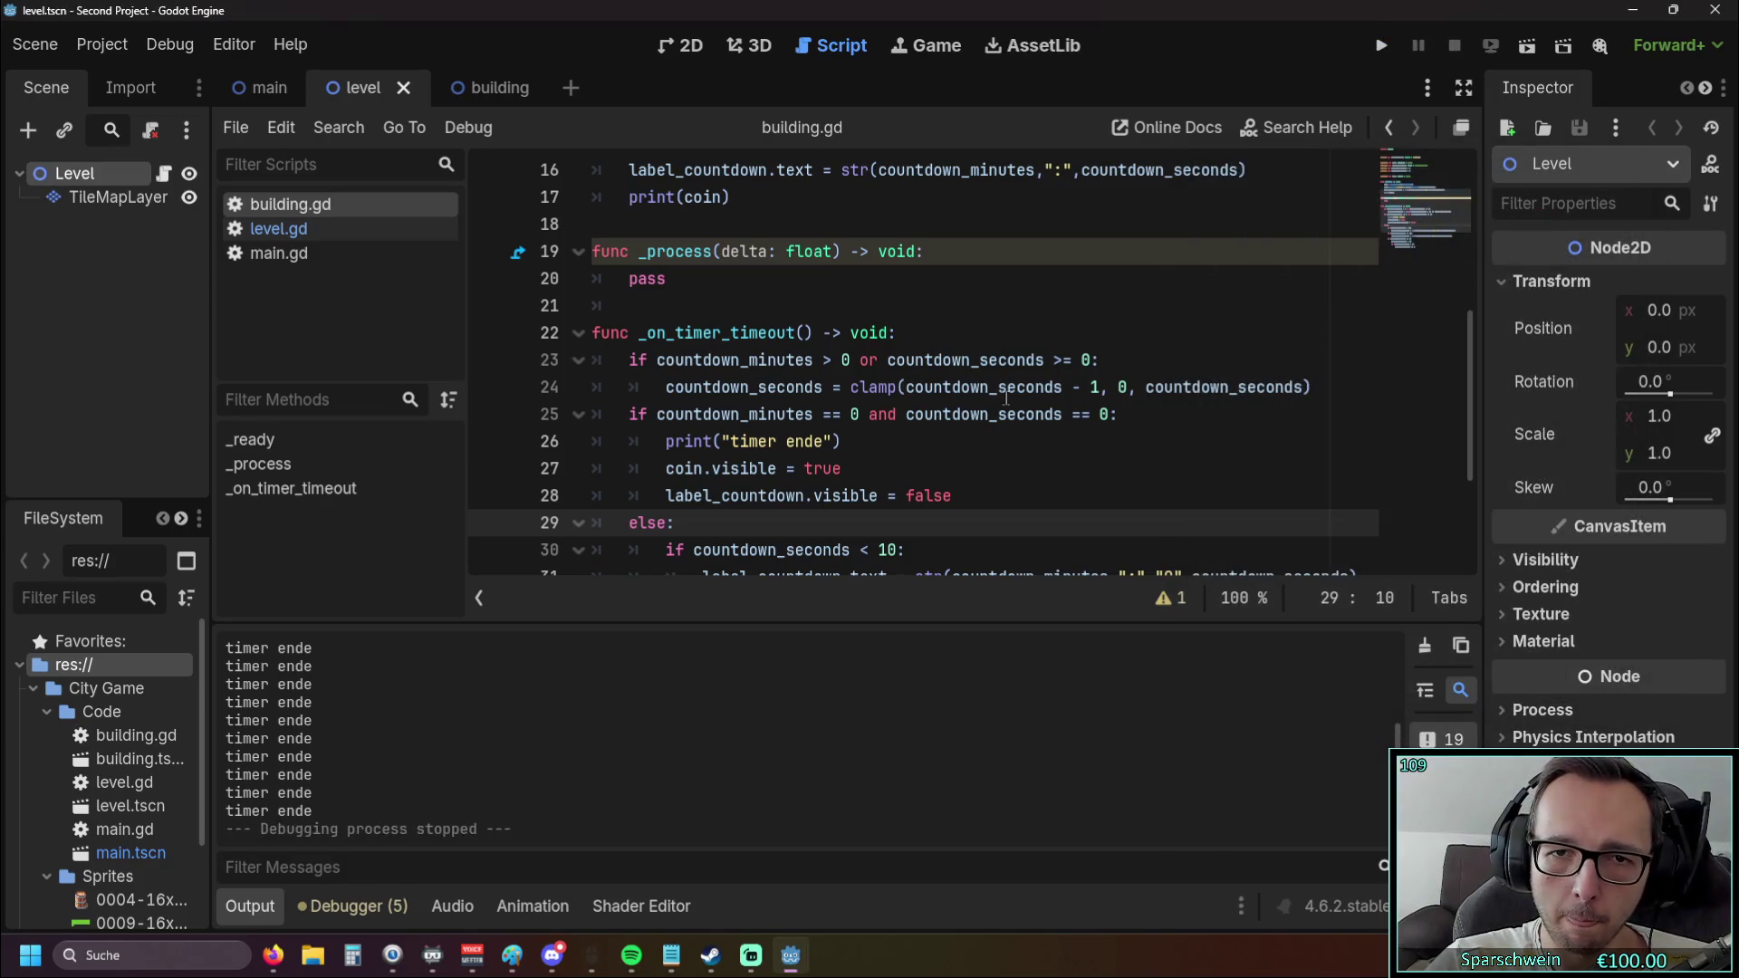
# - Try a strict > test on line 23, then revert it to countdown_seconds >= 0
pyautogui.click(1093, 360)
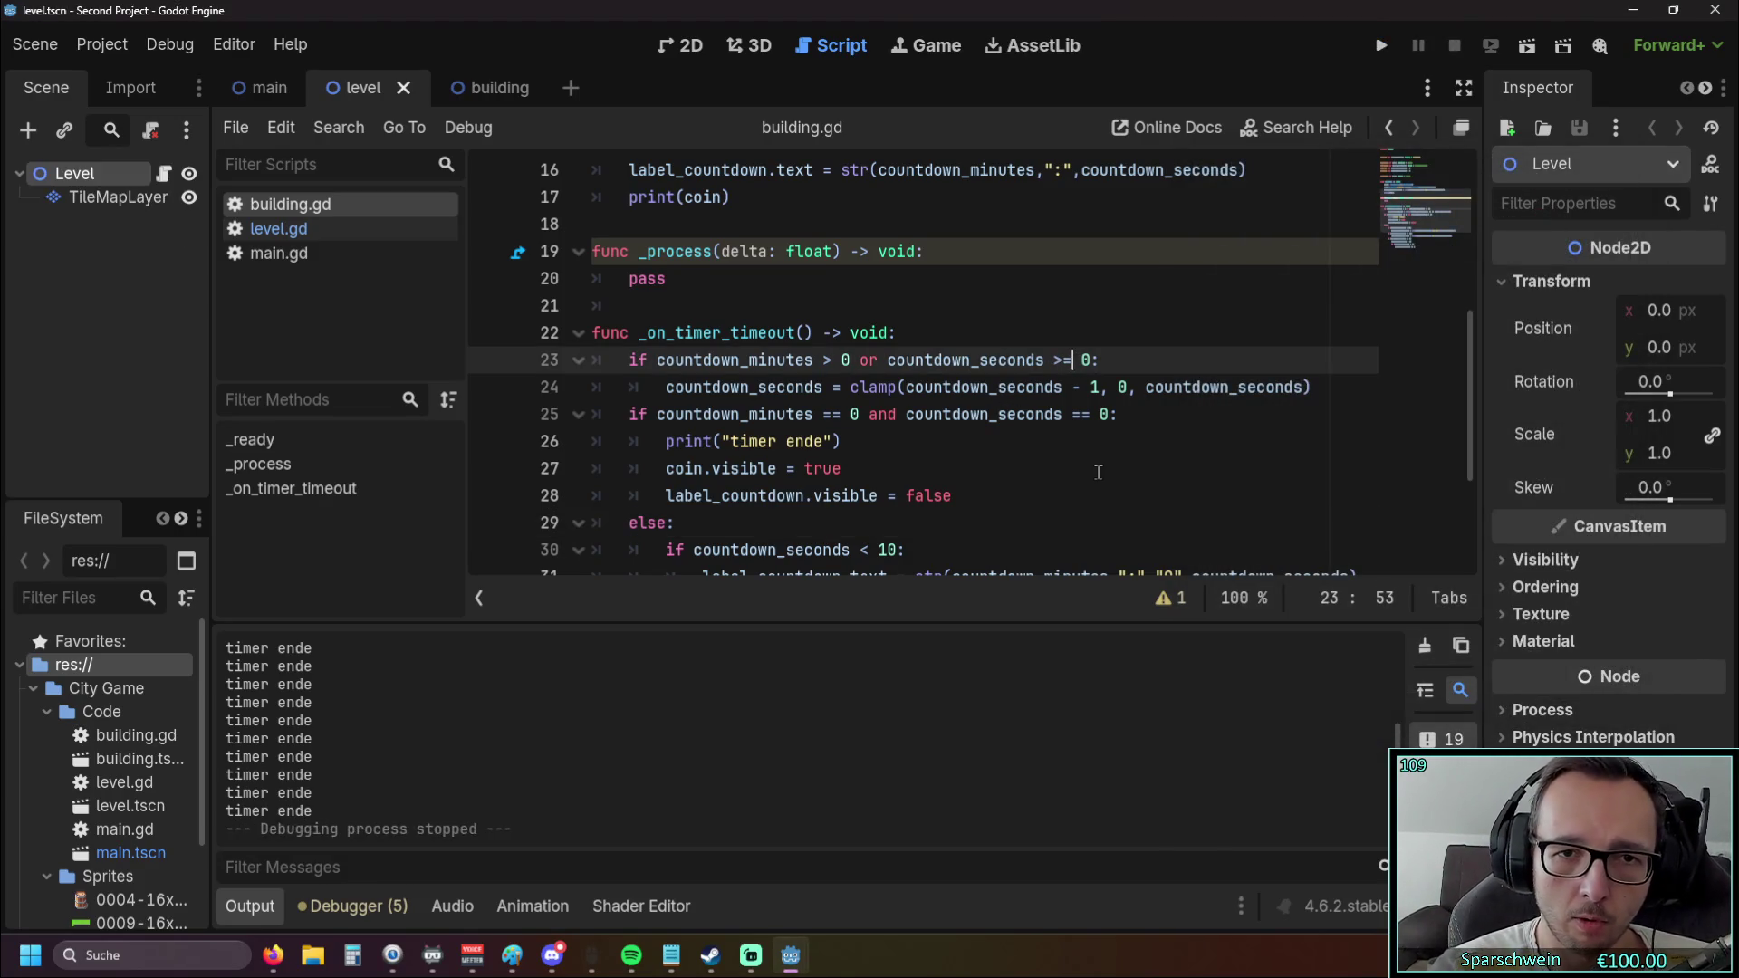
pyautogui.press('BackSpace')
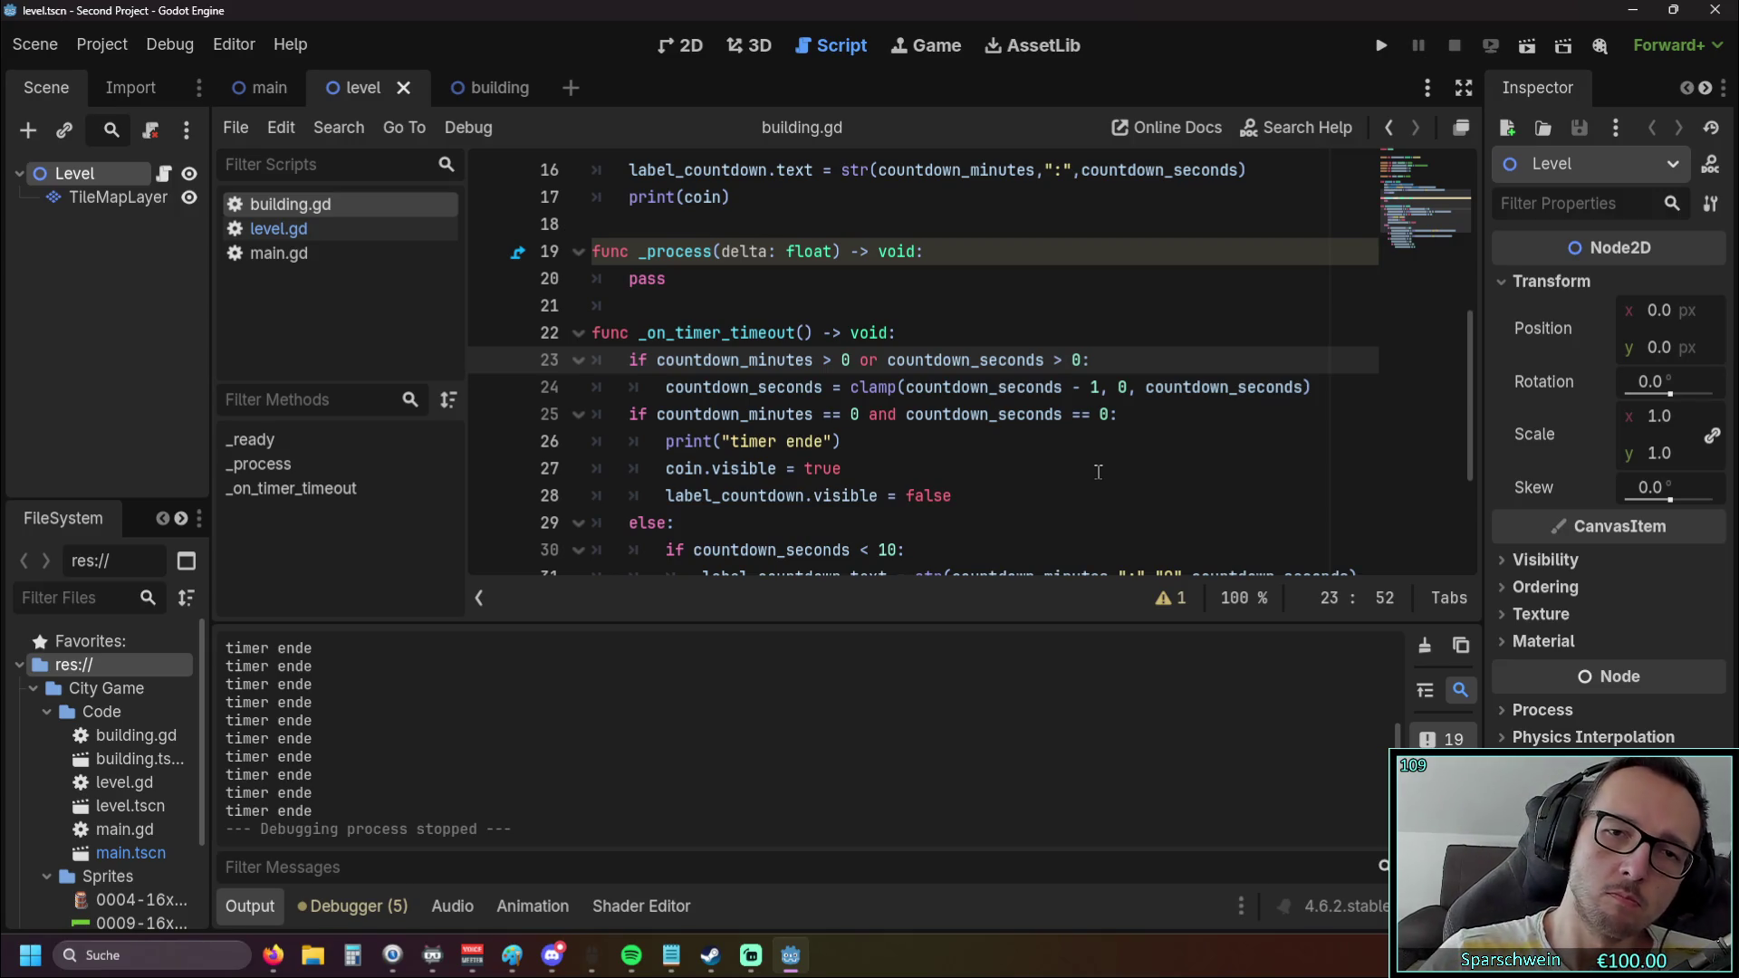
pyautogui.click(1099, 472)
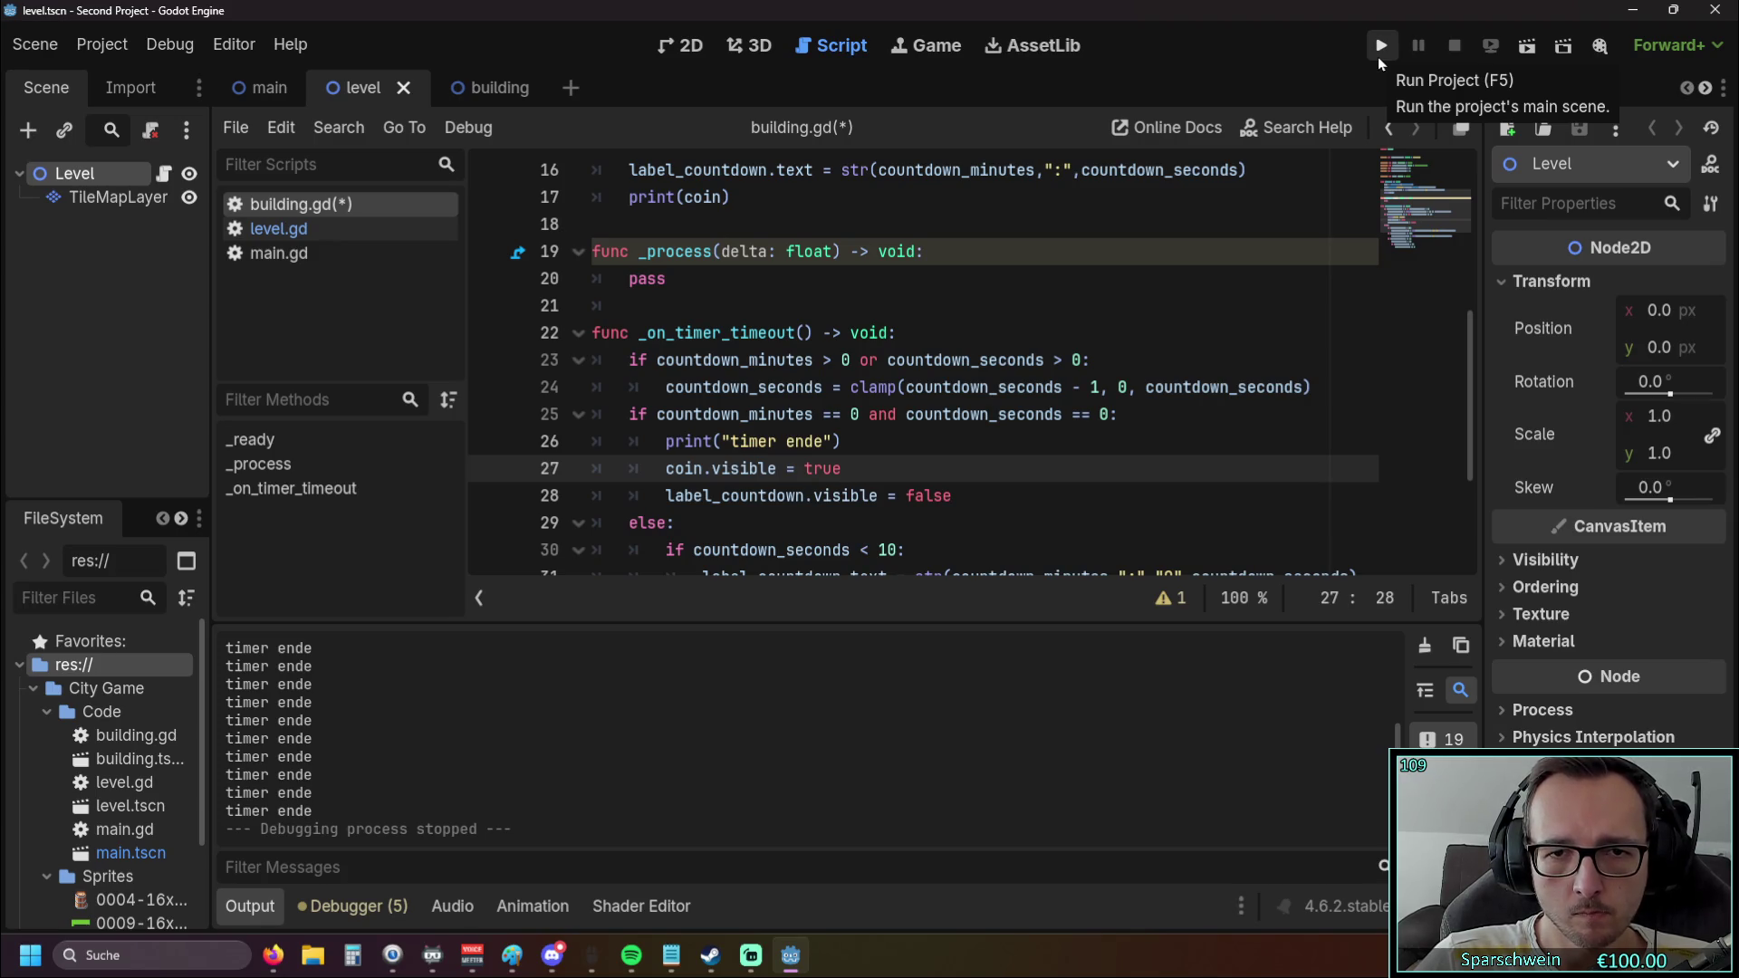
pyautogui.click(1074, 360)
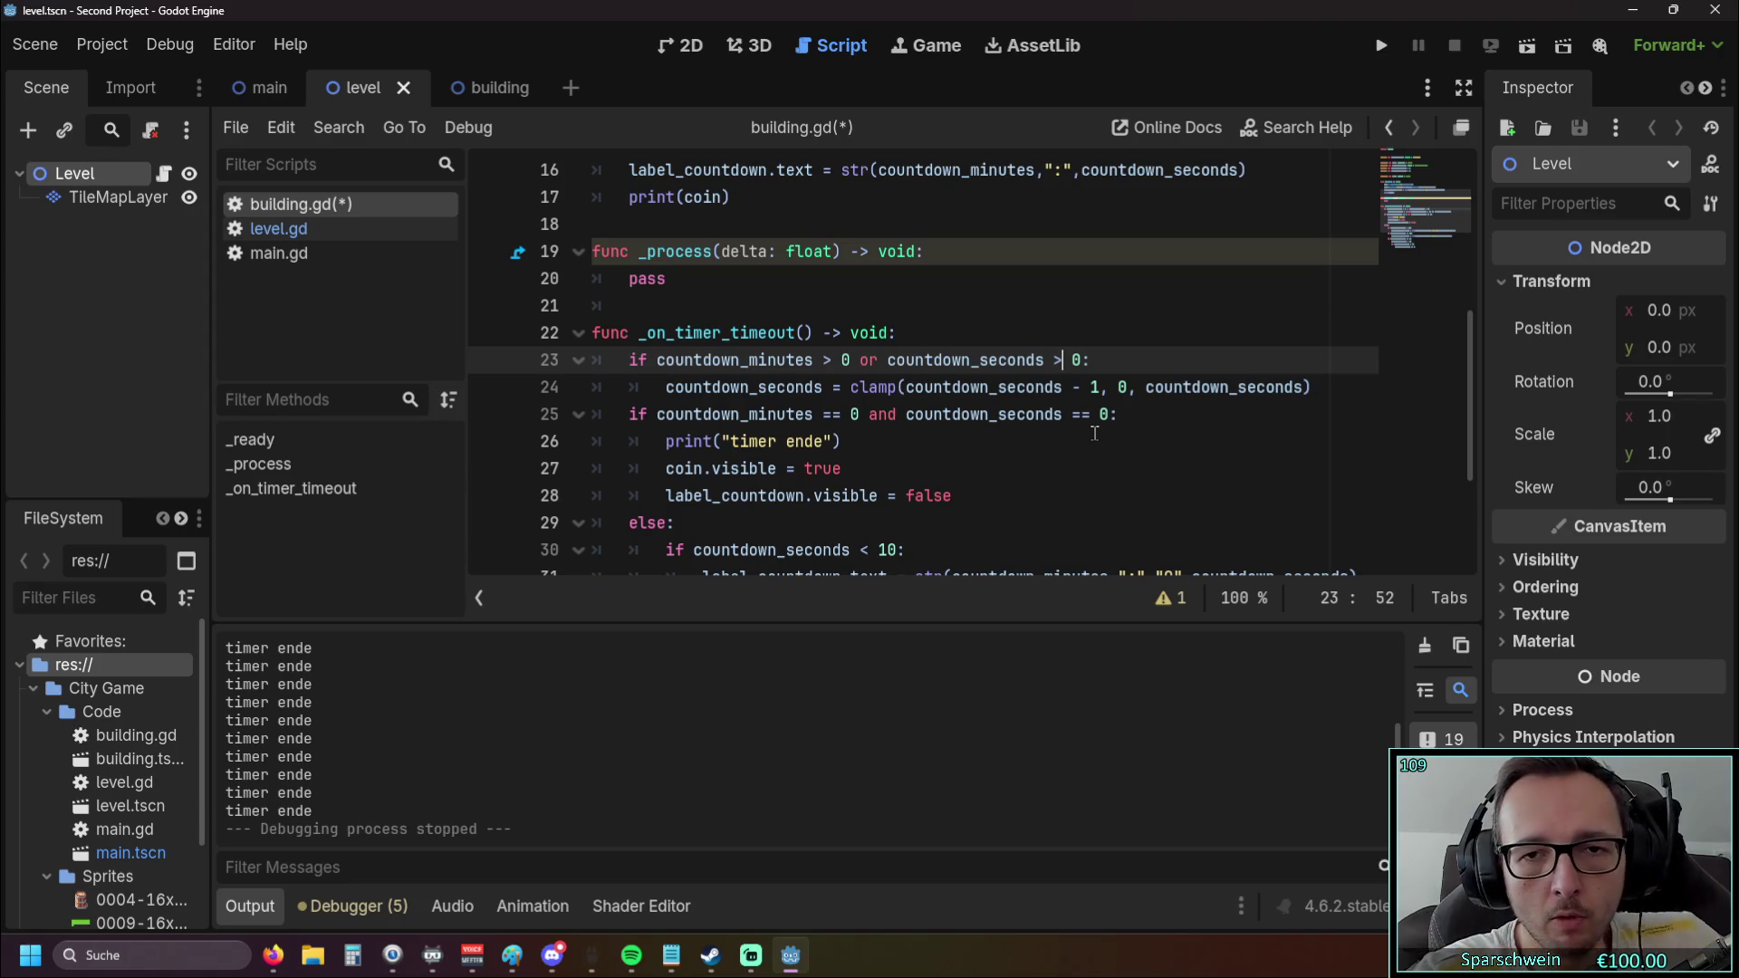
pyautogui.write('=')
pyautogui.click(1095, 432)
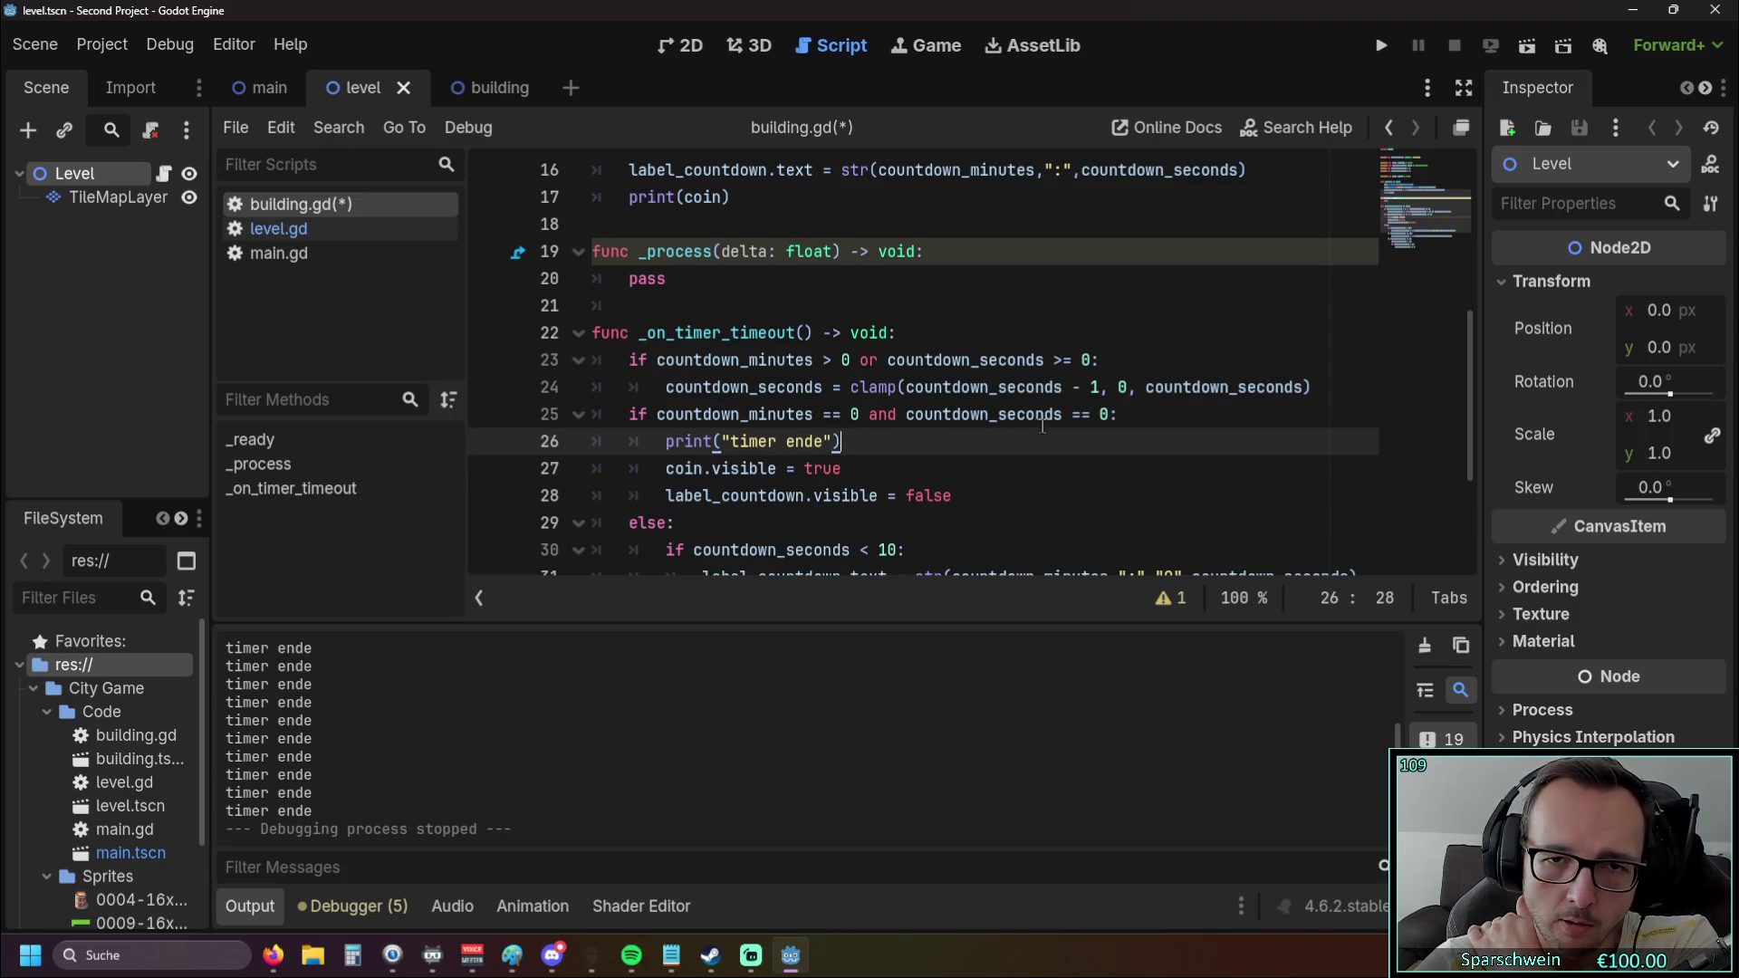
pyautogui.click(1076, 417)
pyautogui.click(1074, 469)
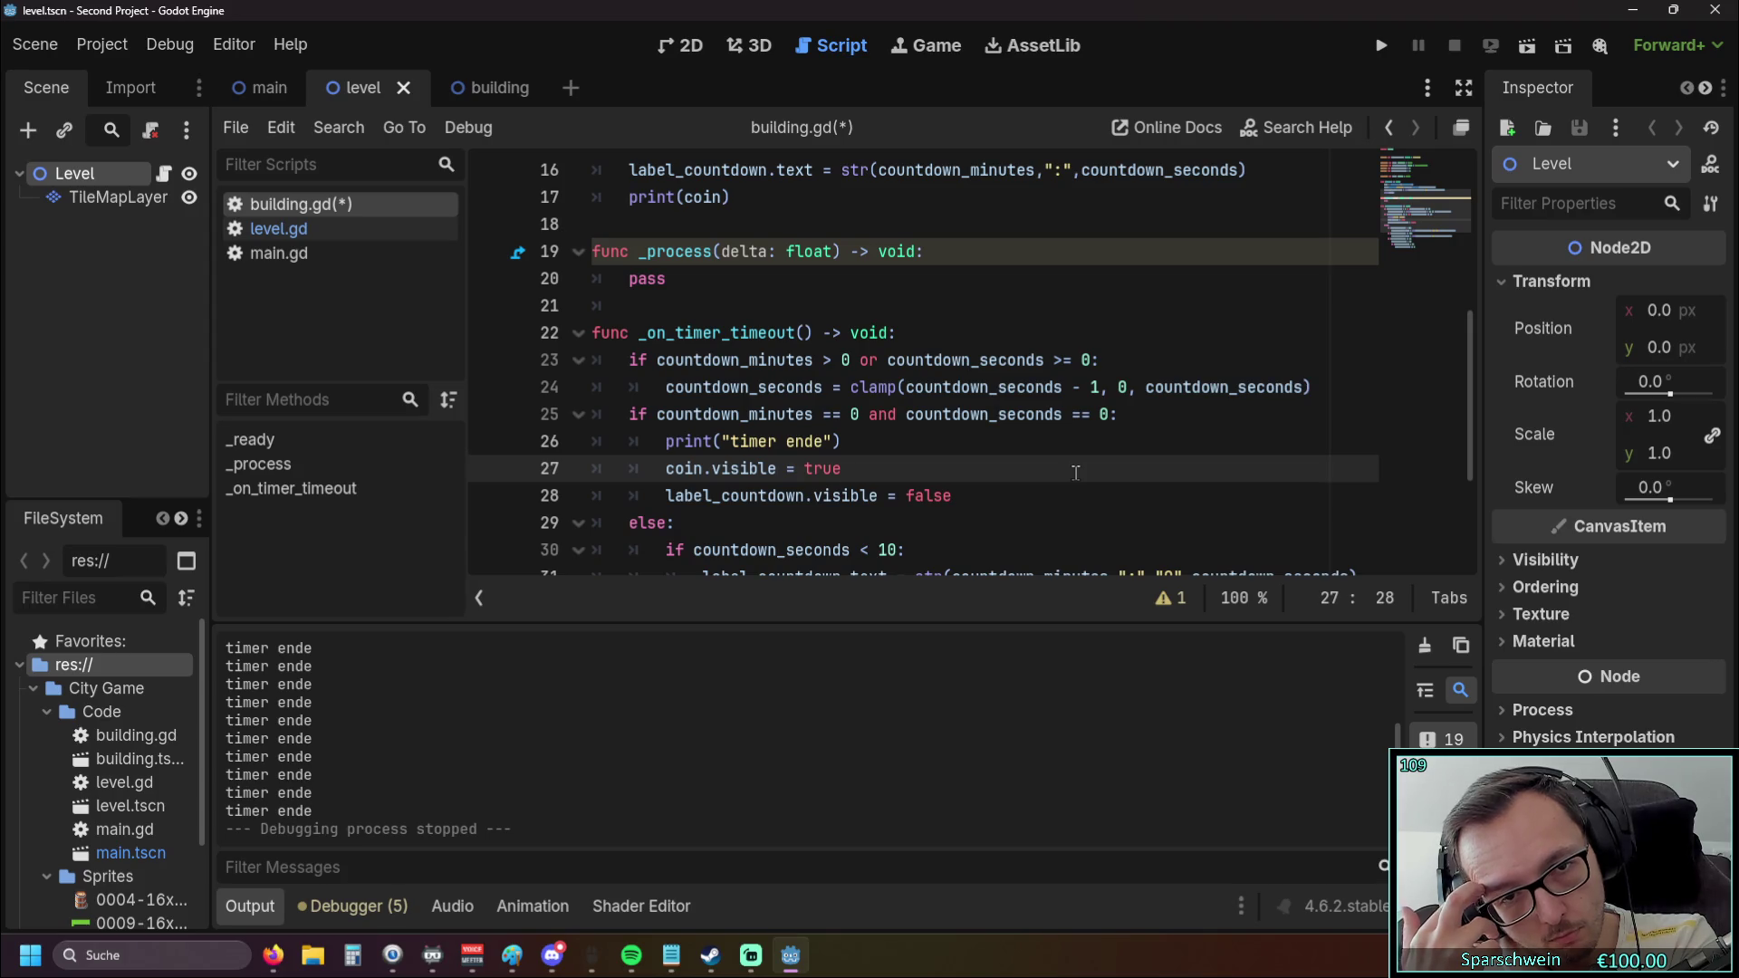
# - Add an empty line at the top of _on_timer_timeout
pyautogui.click(933, 332)
pyautogui.press('Return')
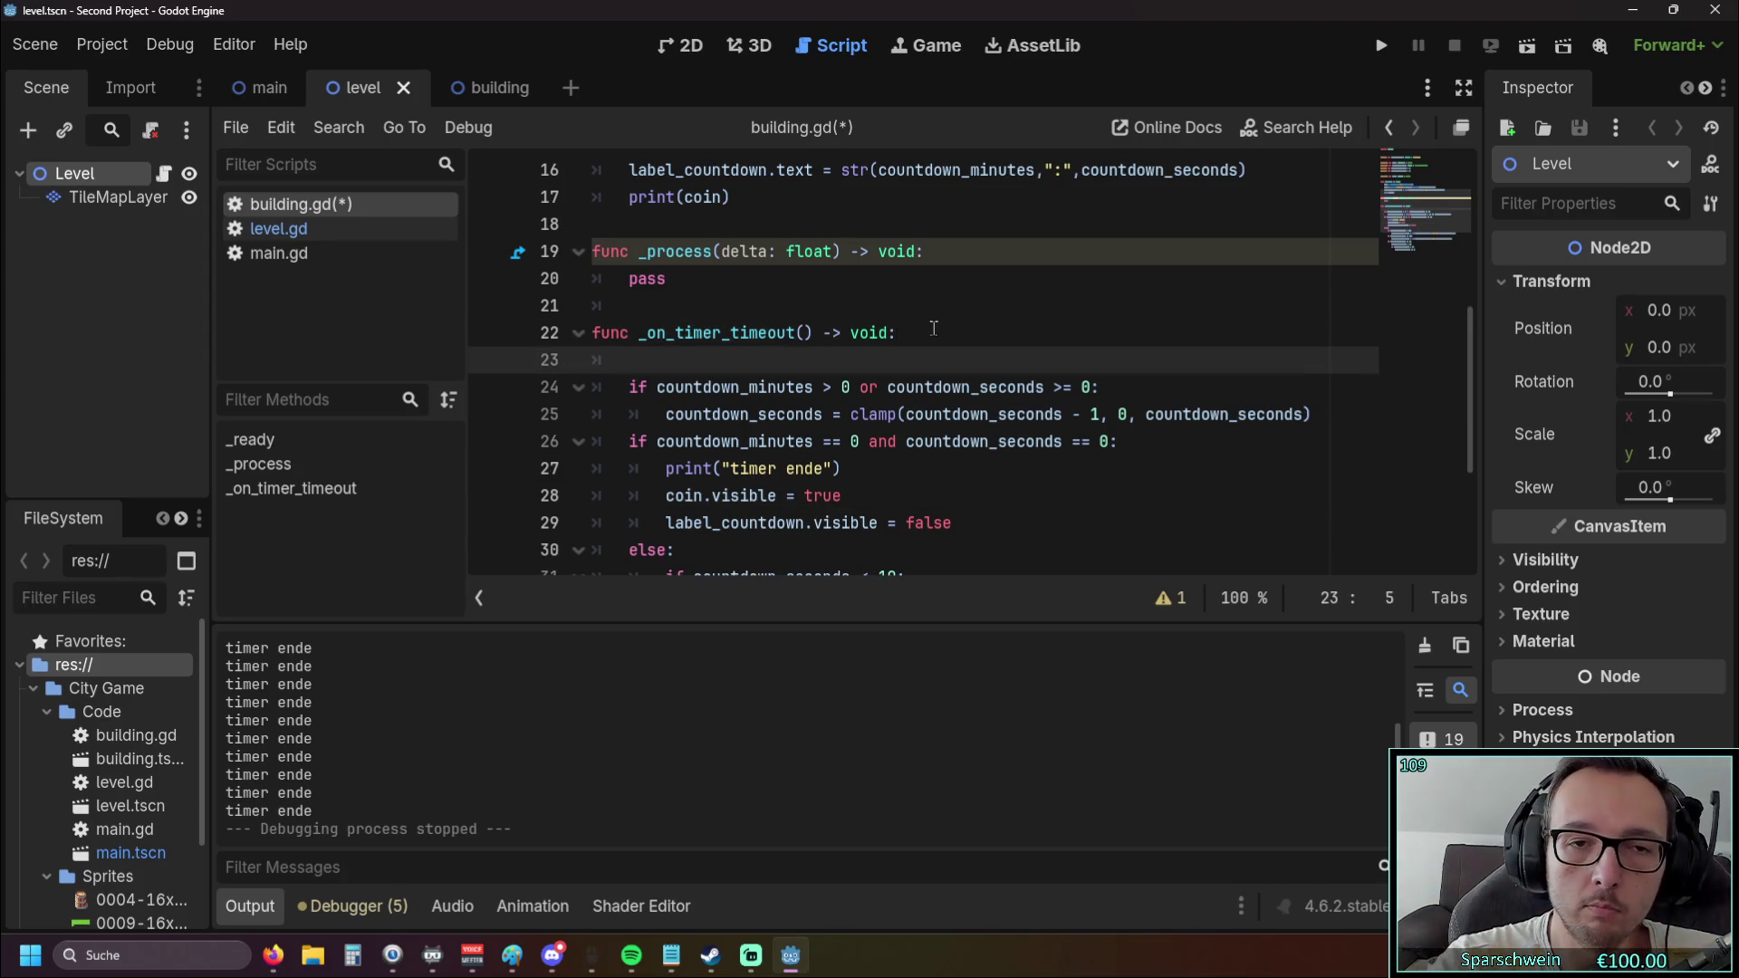
pyautogui.write('if c')
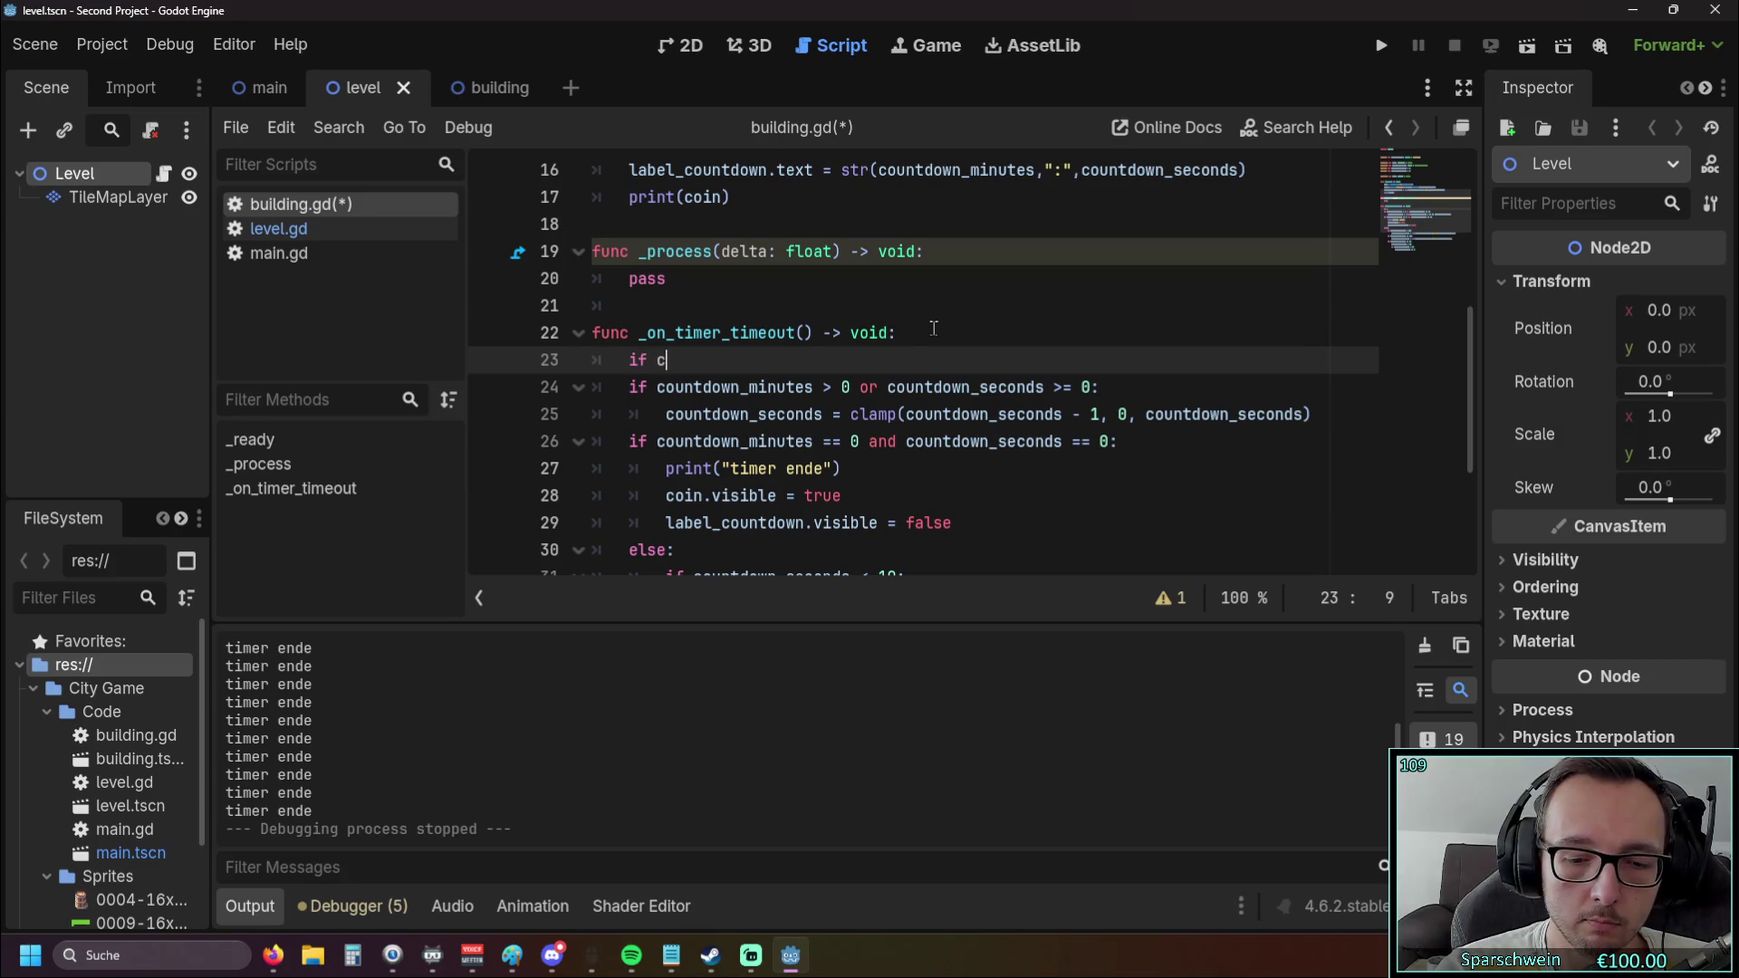
pyautogui.write('oin')
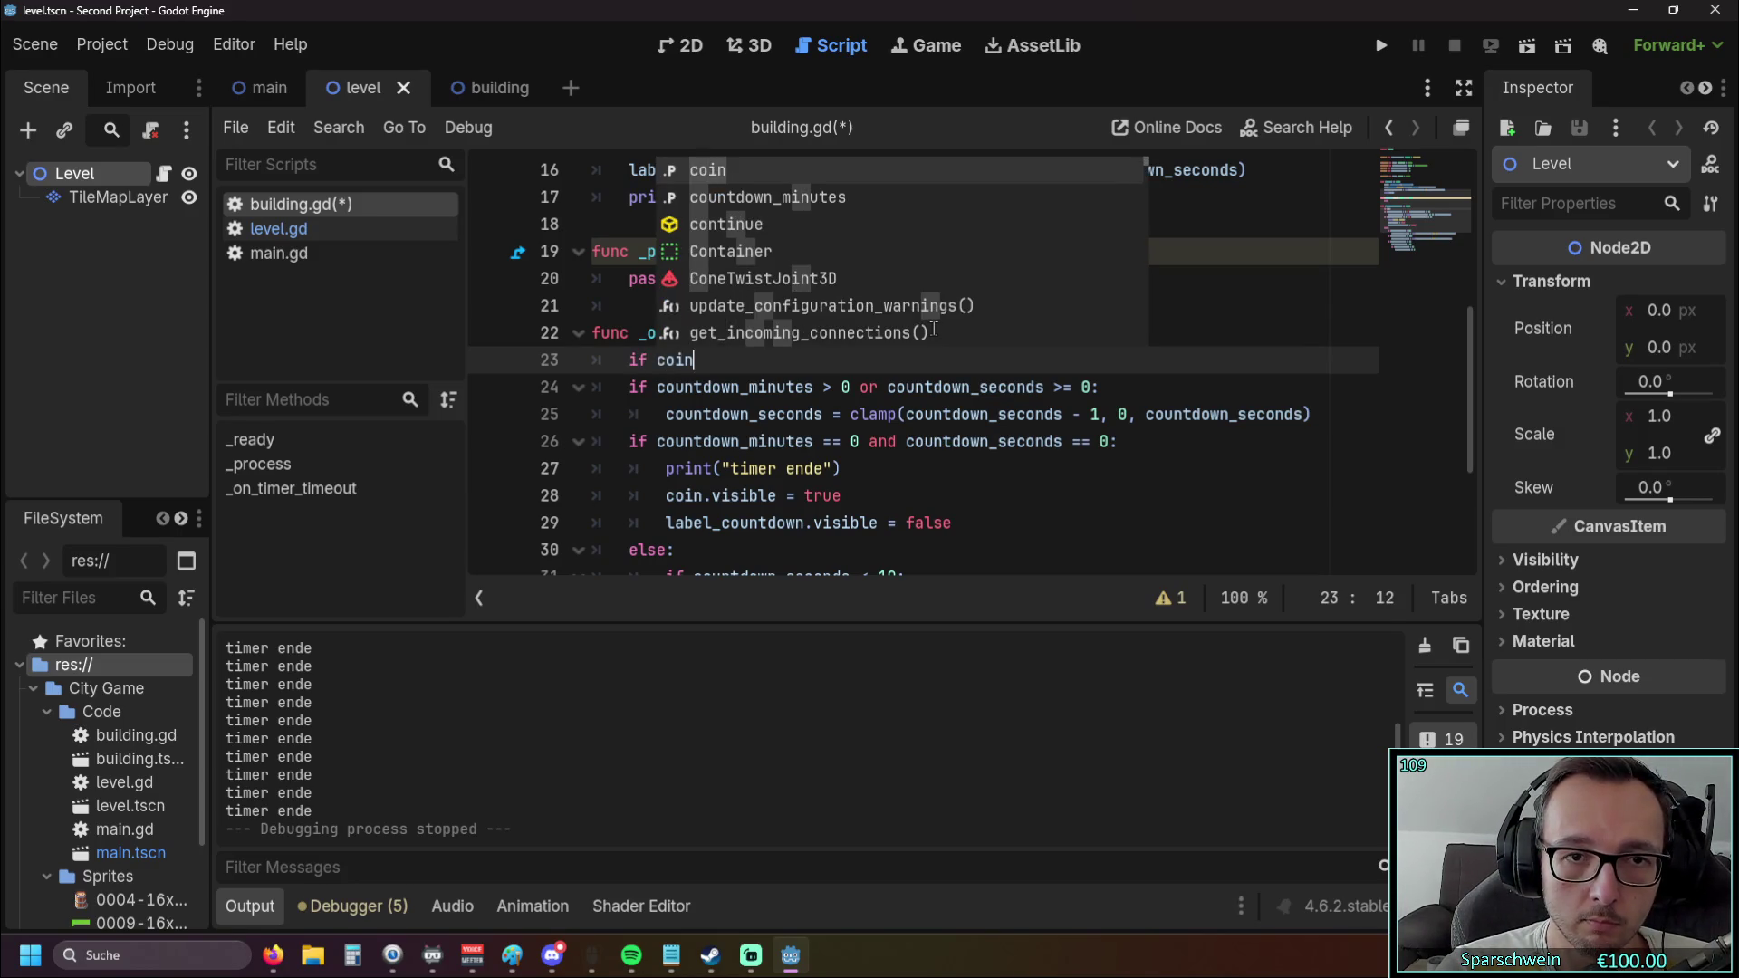
pyautogui.write('.')
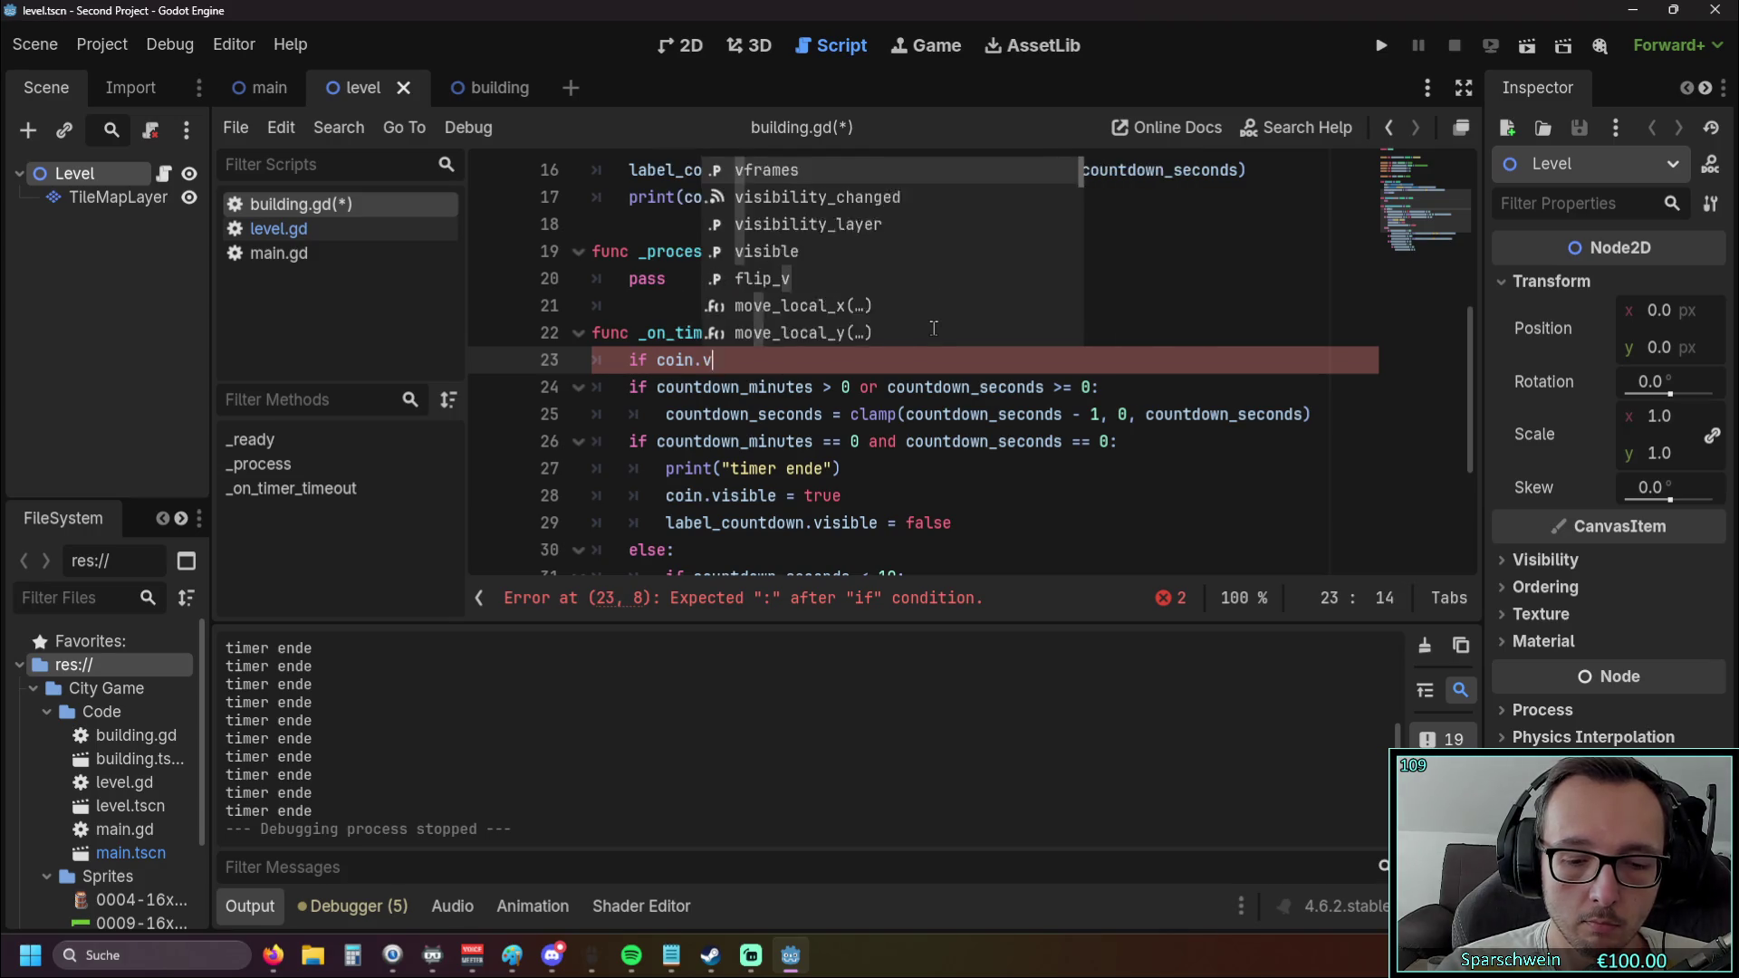
pyautogui.write('visi')
# - Write 'if coin.visible == true: return' at the function's top and launch the game with F5
pyautogui.press('Down')
pyautogui.press('Down')
pyautogui.press('Return')
pyautogui.write('== true')
pyautogui.press('Return')
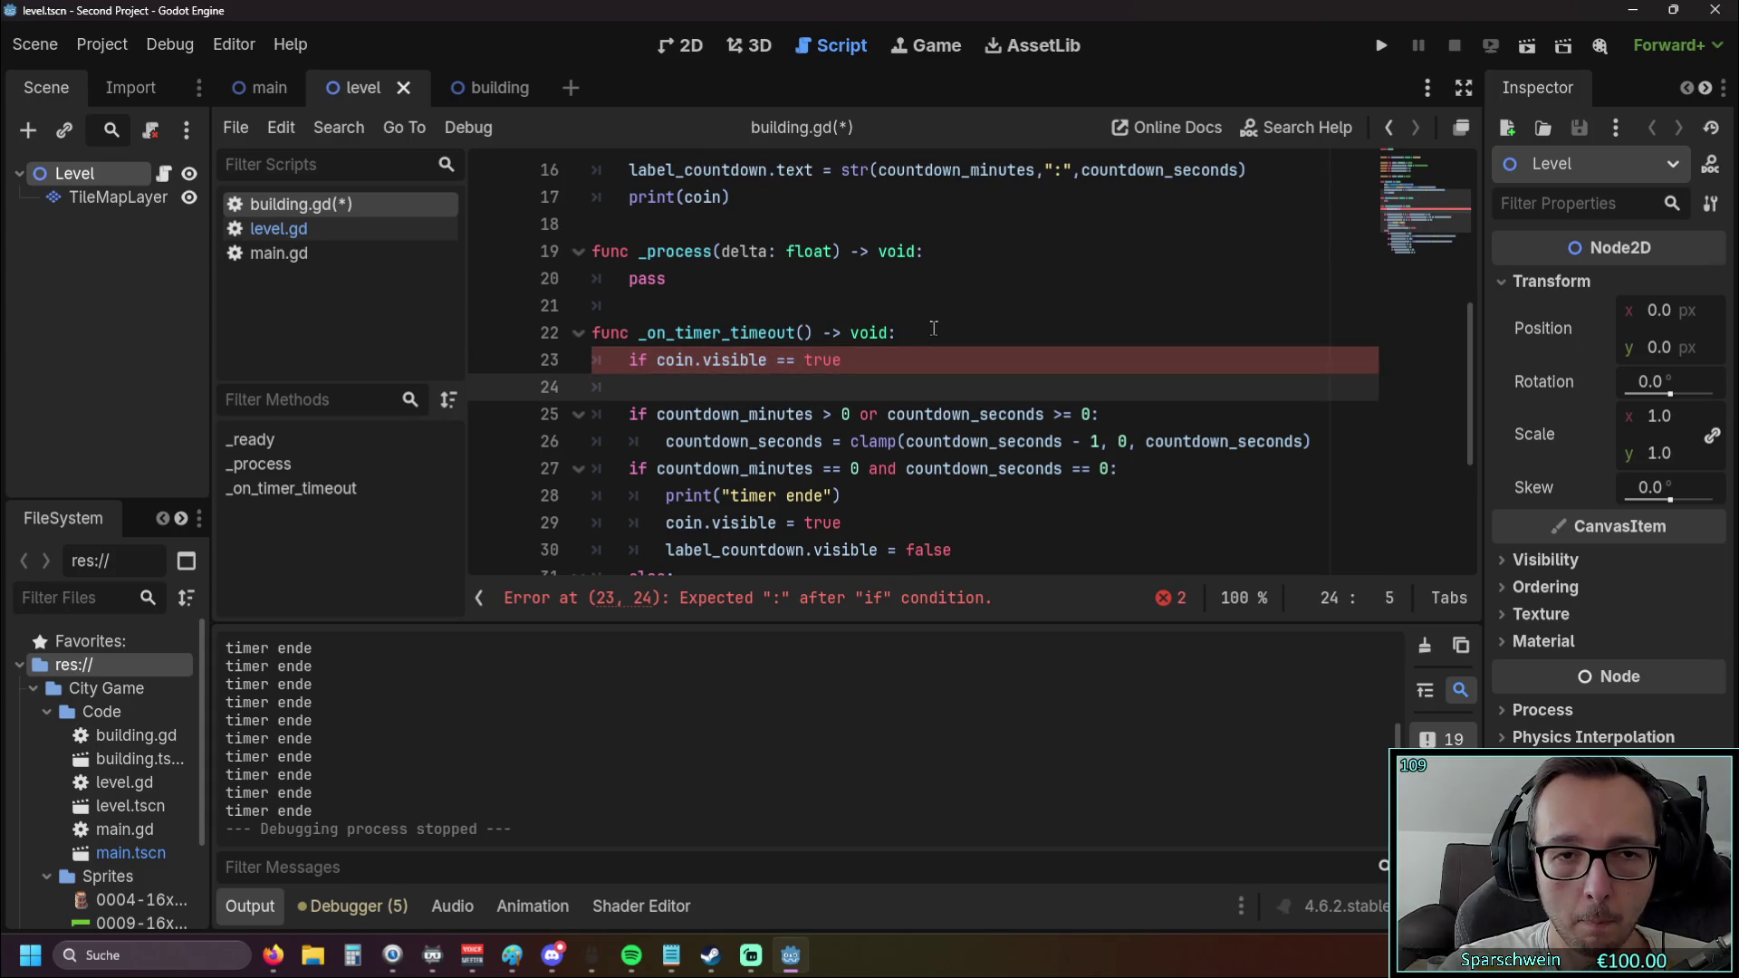
pyautogui.write('return')
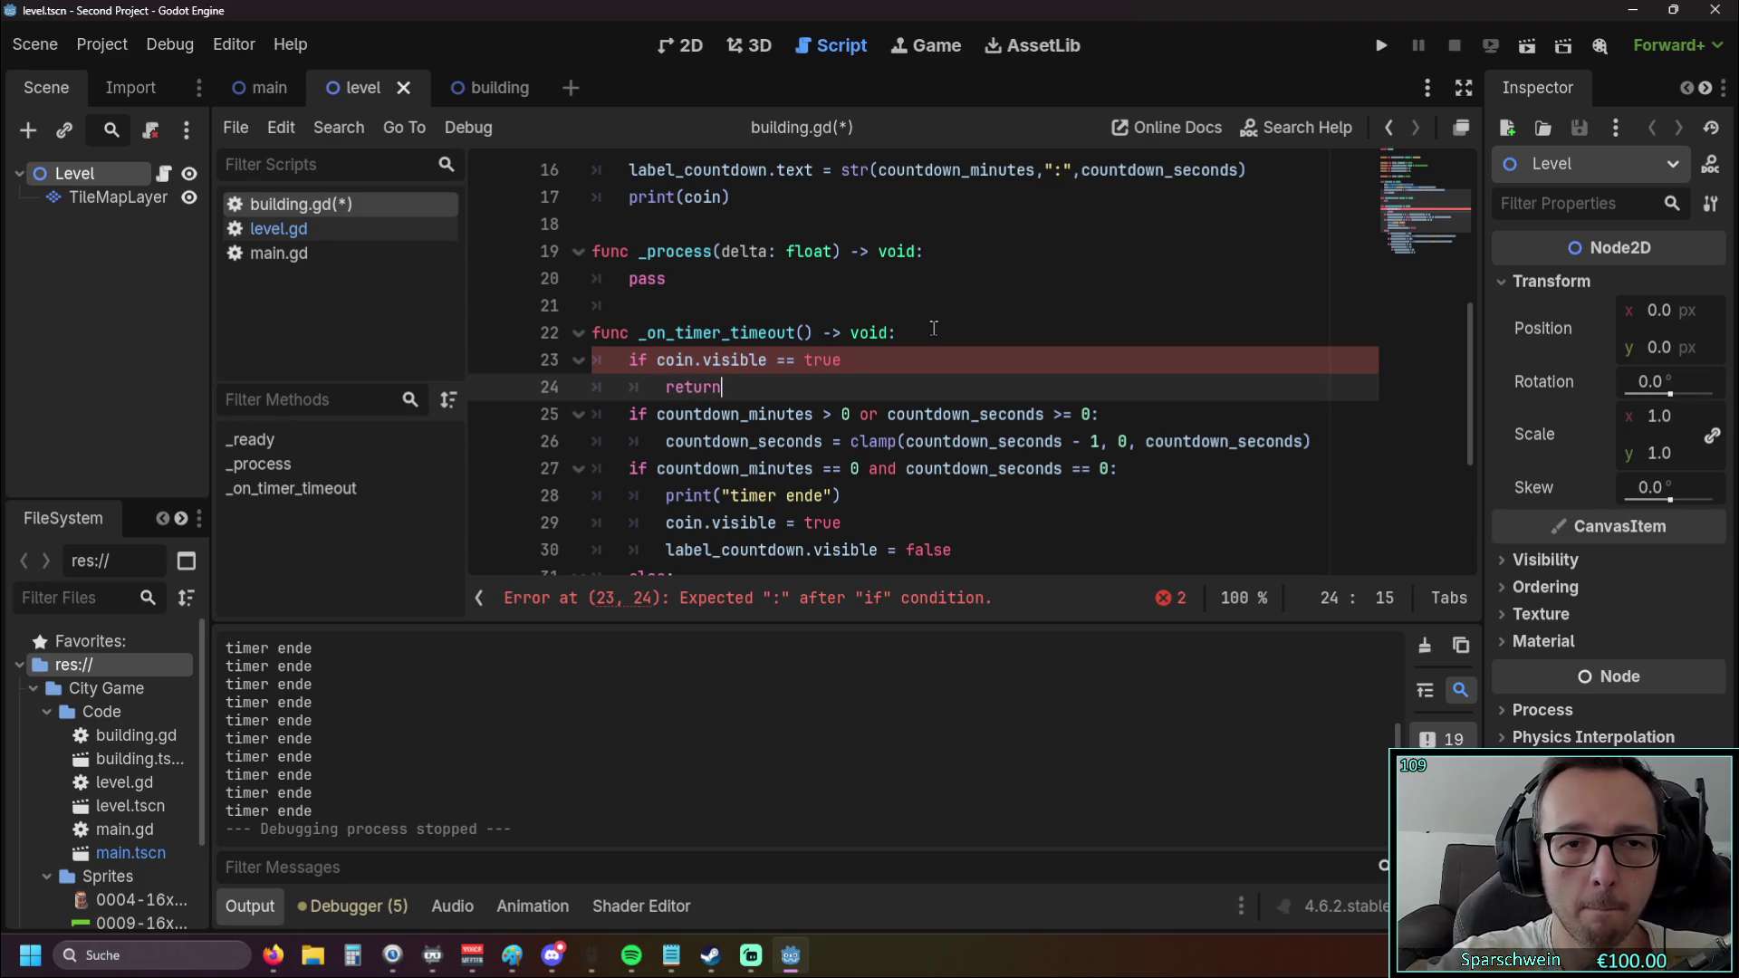
pyautogui.click(980, 335)
pyautogui.press('Down')
pyautogui.write(':')
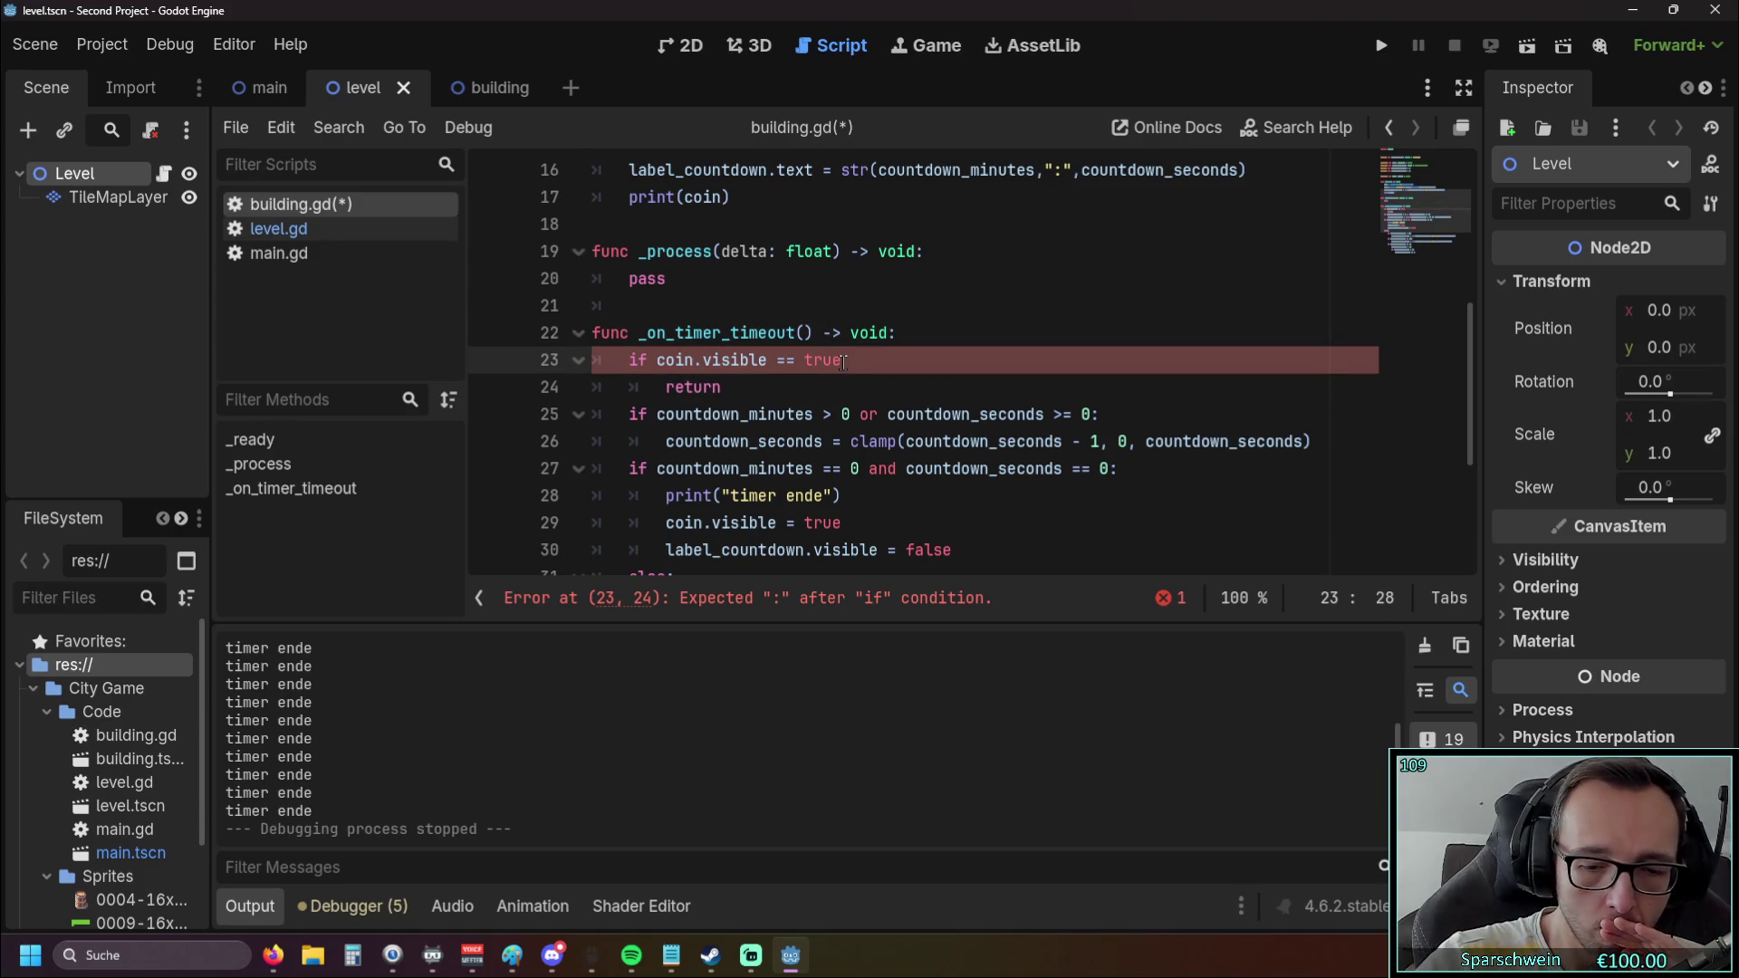
pyautogui.click(867, 415)
pyautogui.scroll(-1, 937, 414)
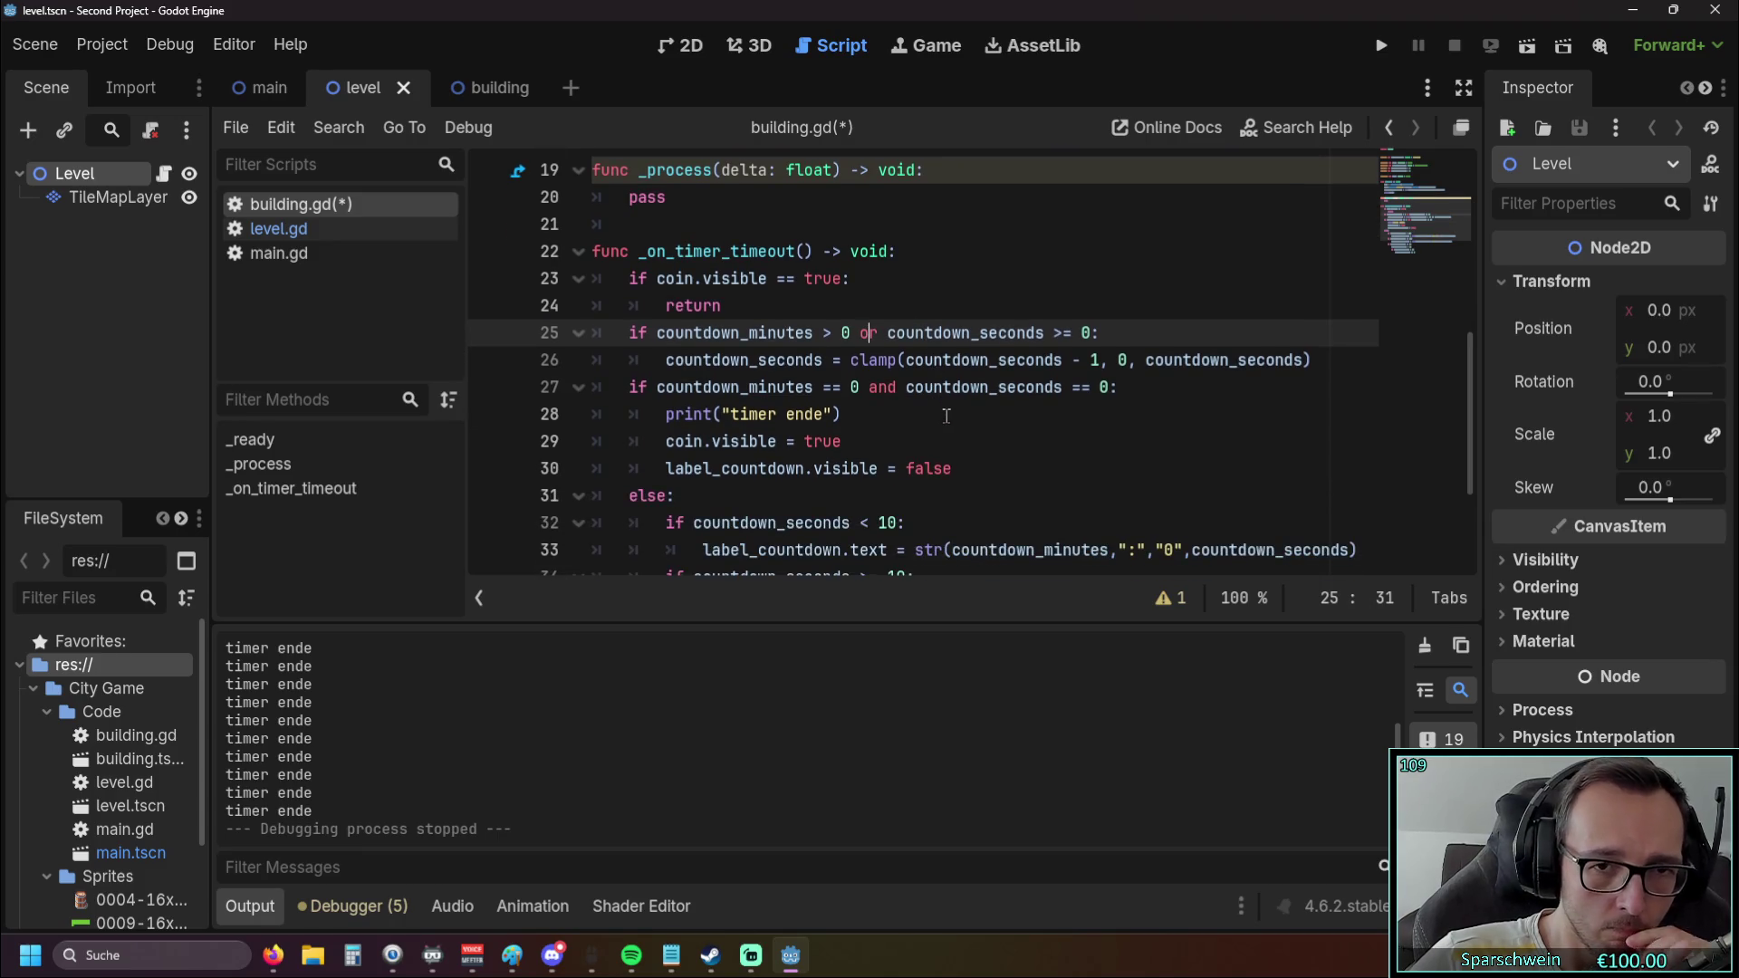
pyautogui.click(947, 411)
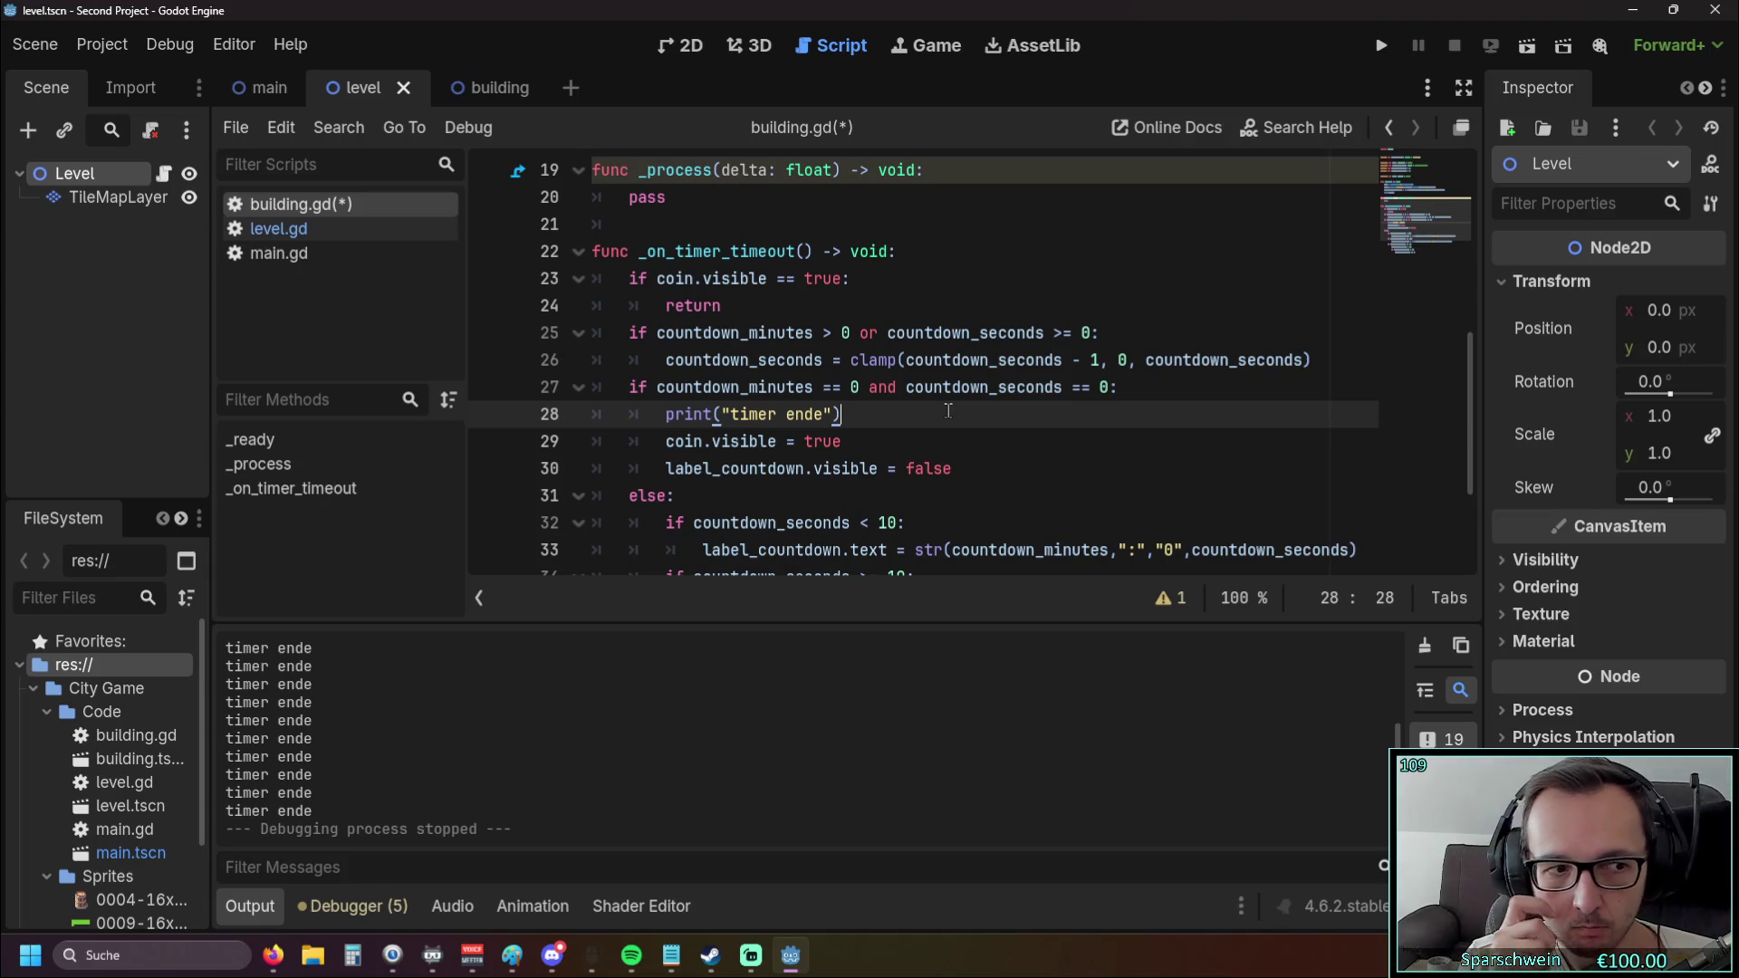
pyautogui.press('F5')
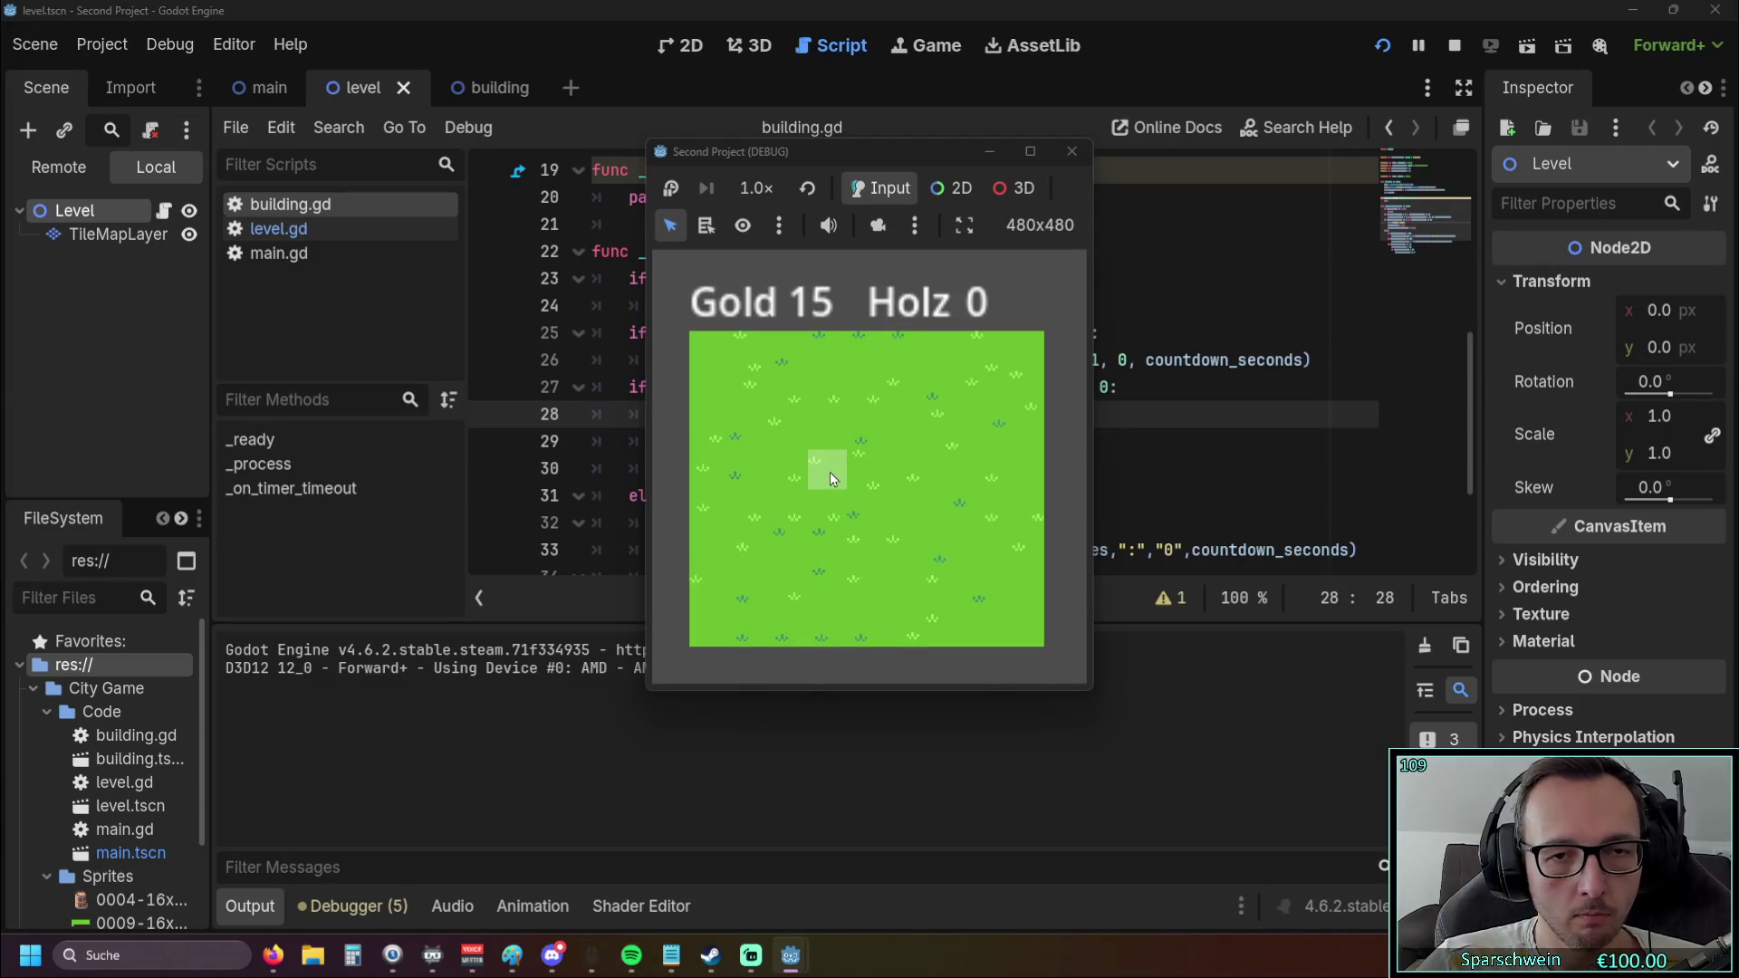
# - Build a barrel, collect Holz from it repeatedly up to 60, then stop the running game
pyautogui.click(831, 472)
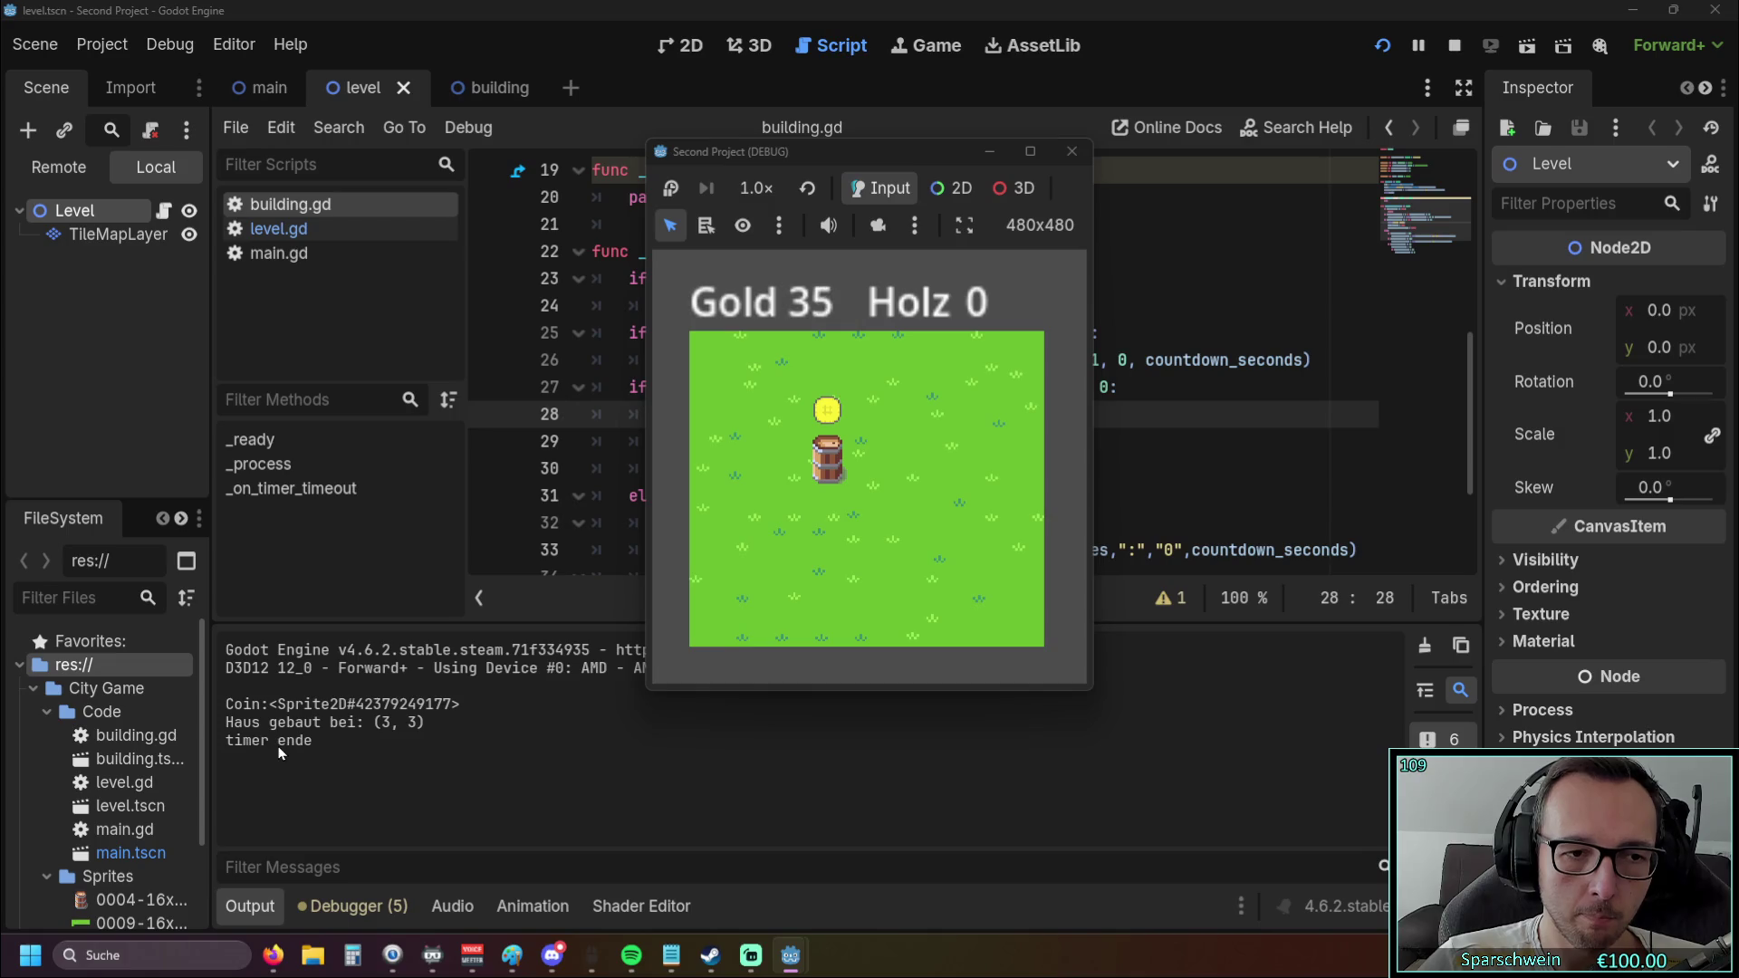
pyautogui.click(829, 474)
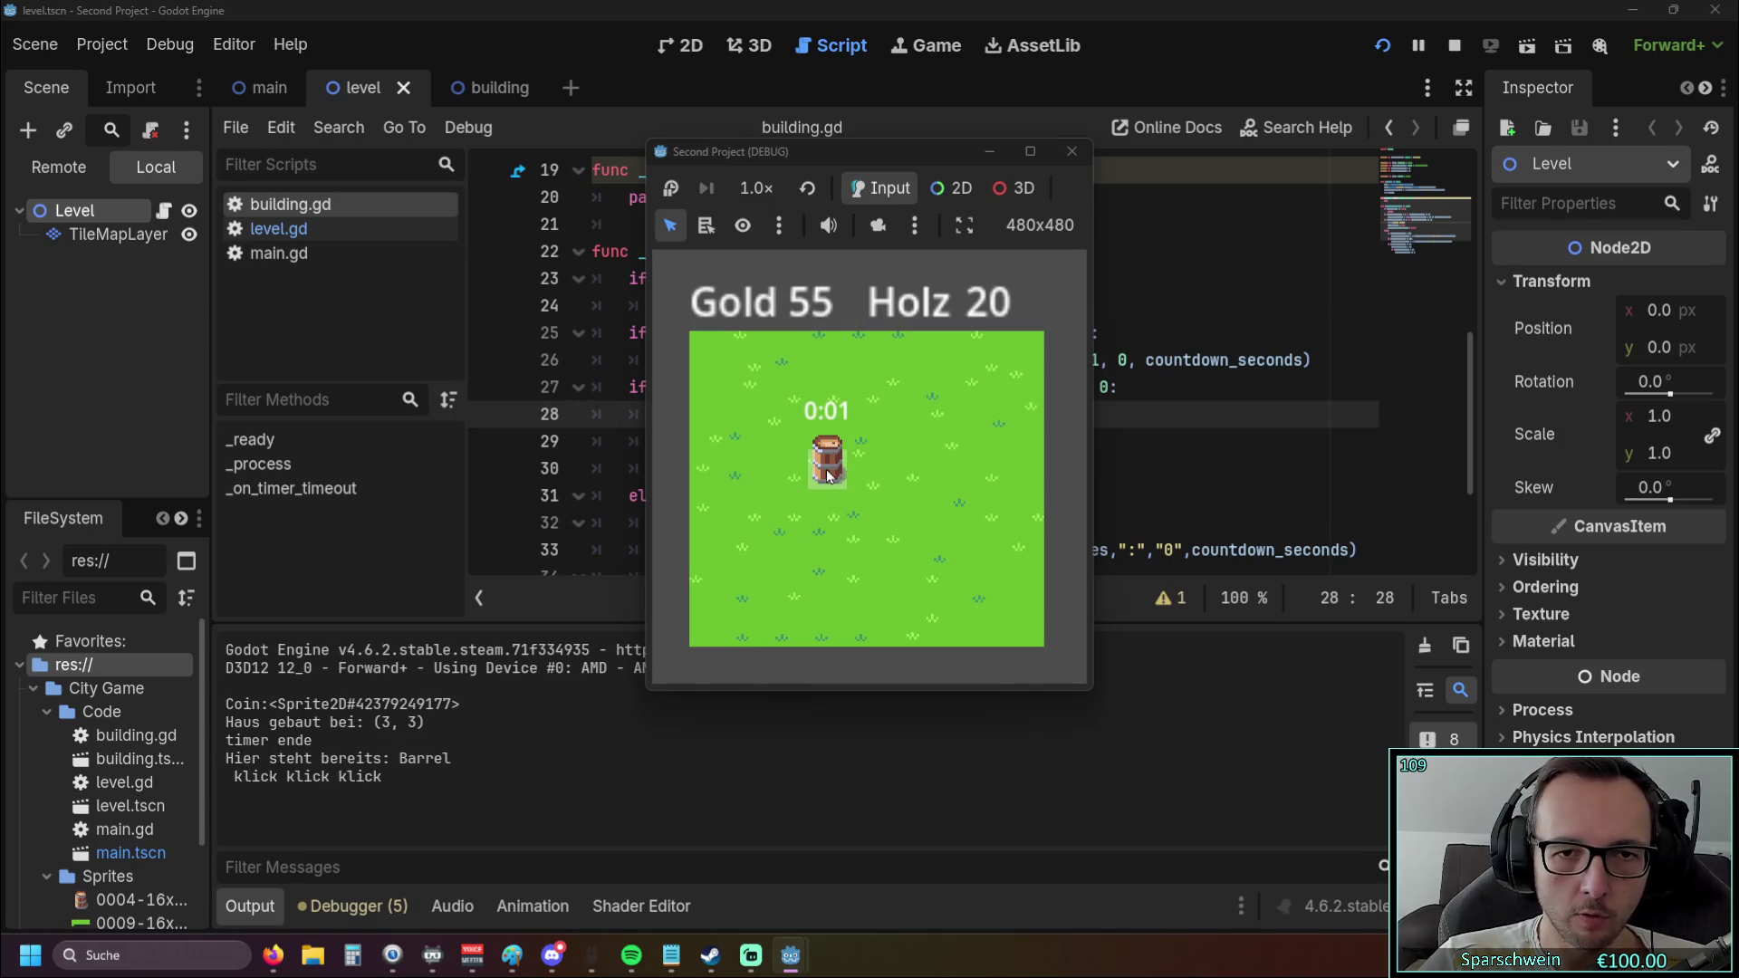
pyautogui.click(826, 471)
pyautogui.click(826, 473)
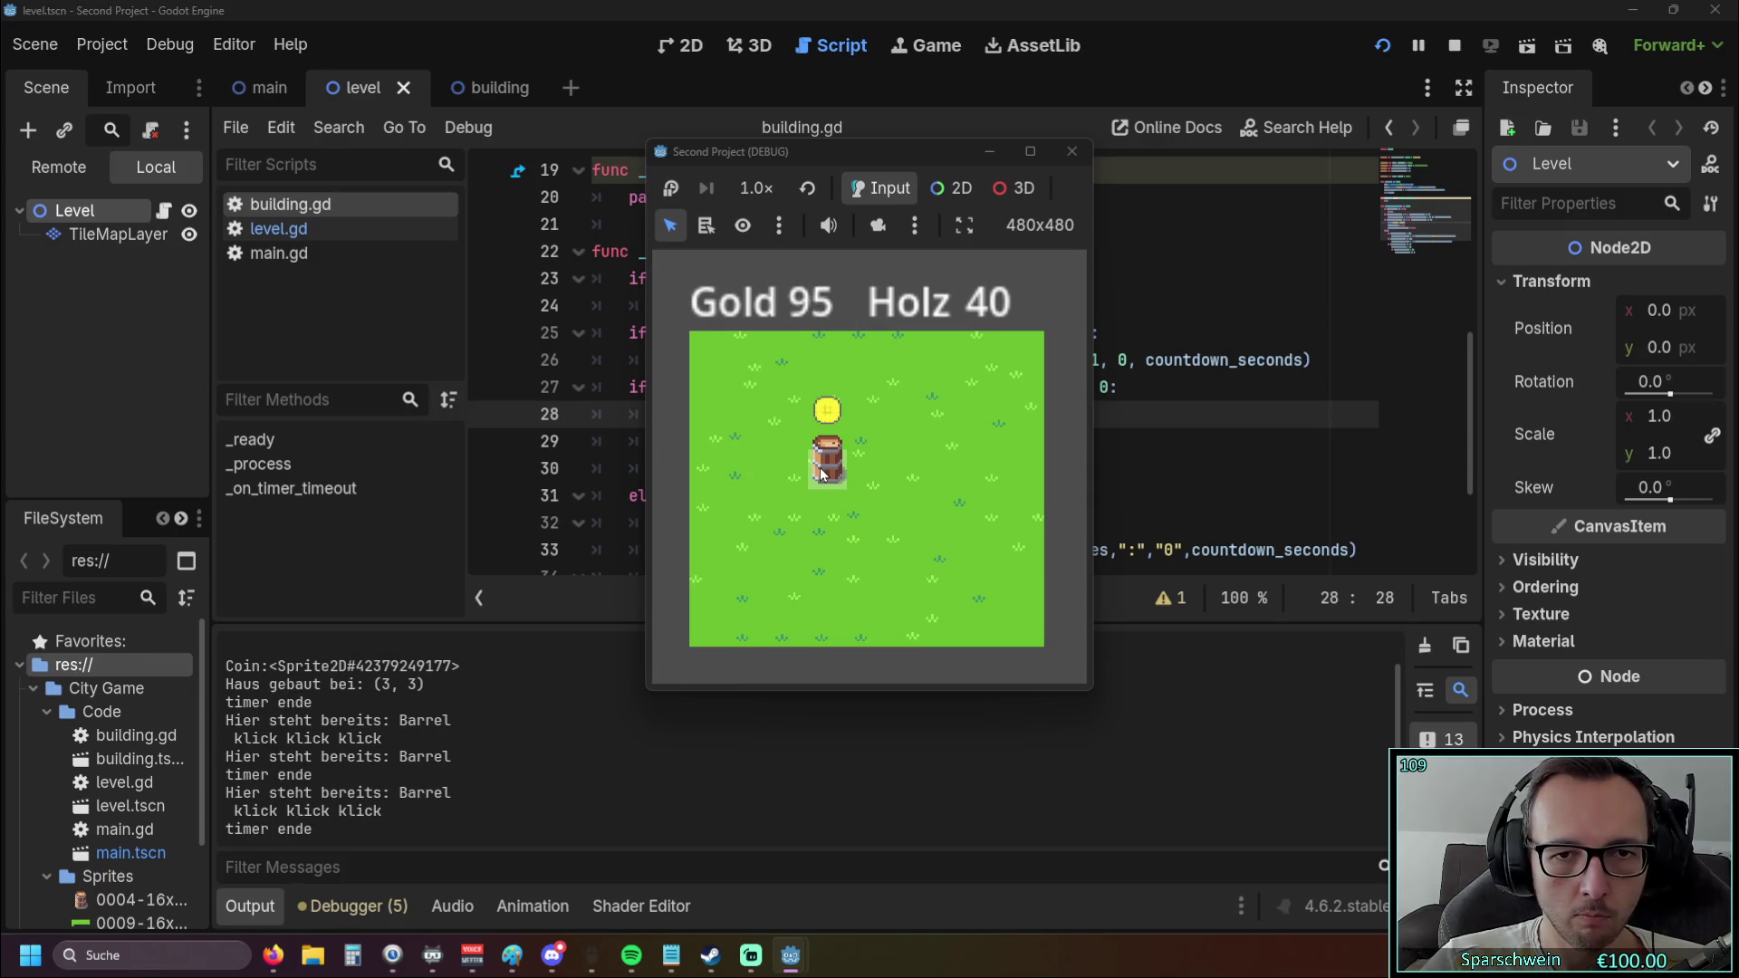
pyautogui.click(823, 465)
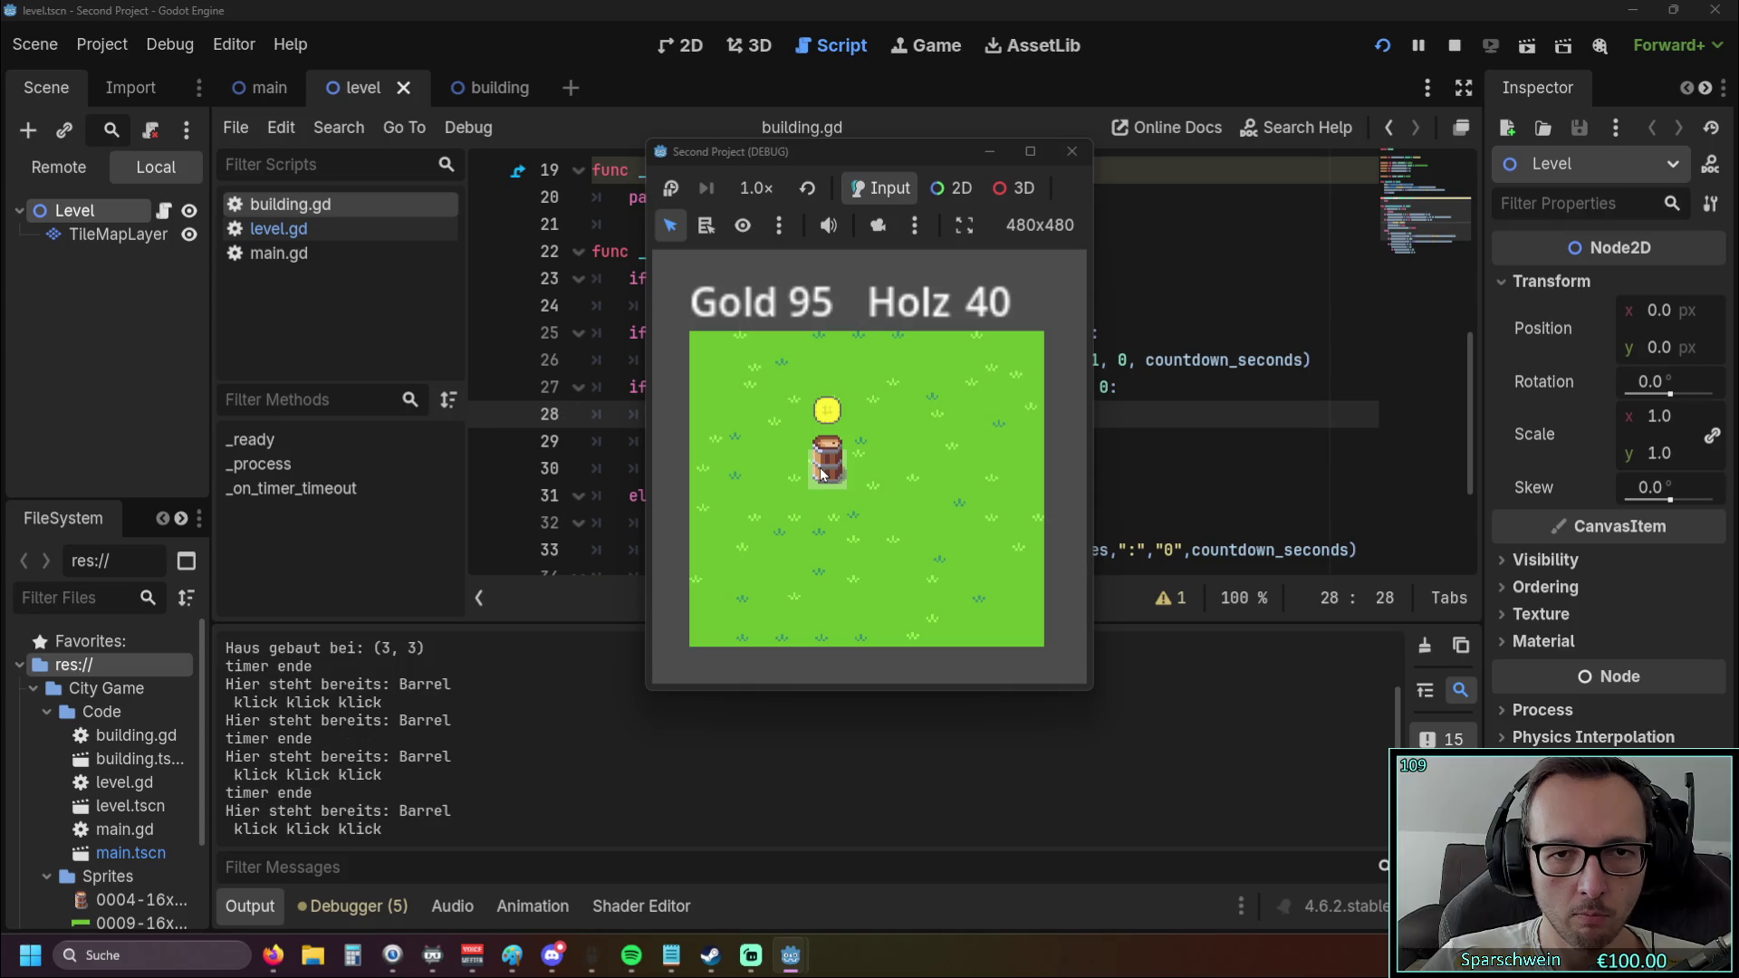
pyautogui.click(1072, 157)
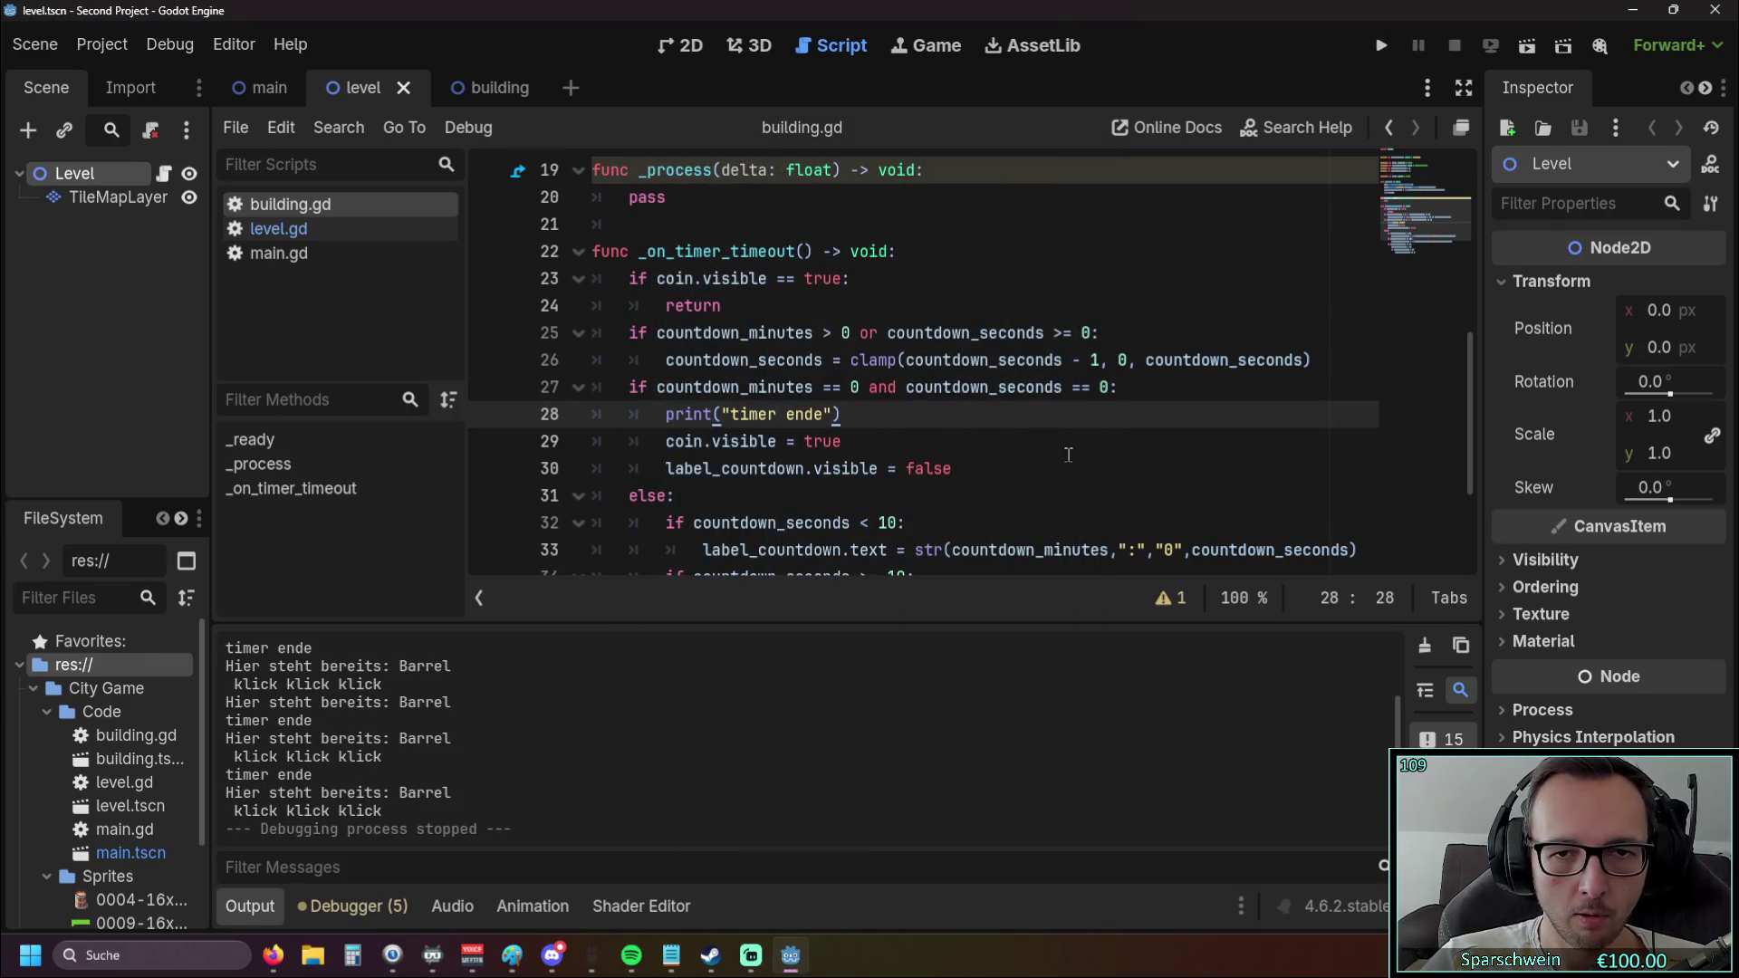
pyautogui.click(1066, 452)
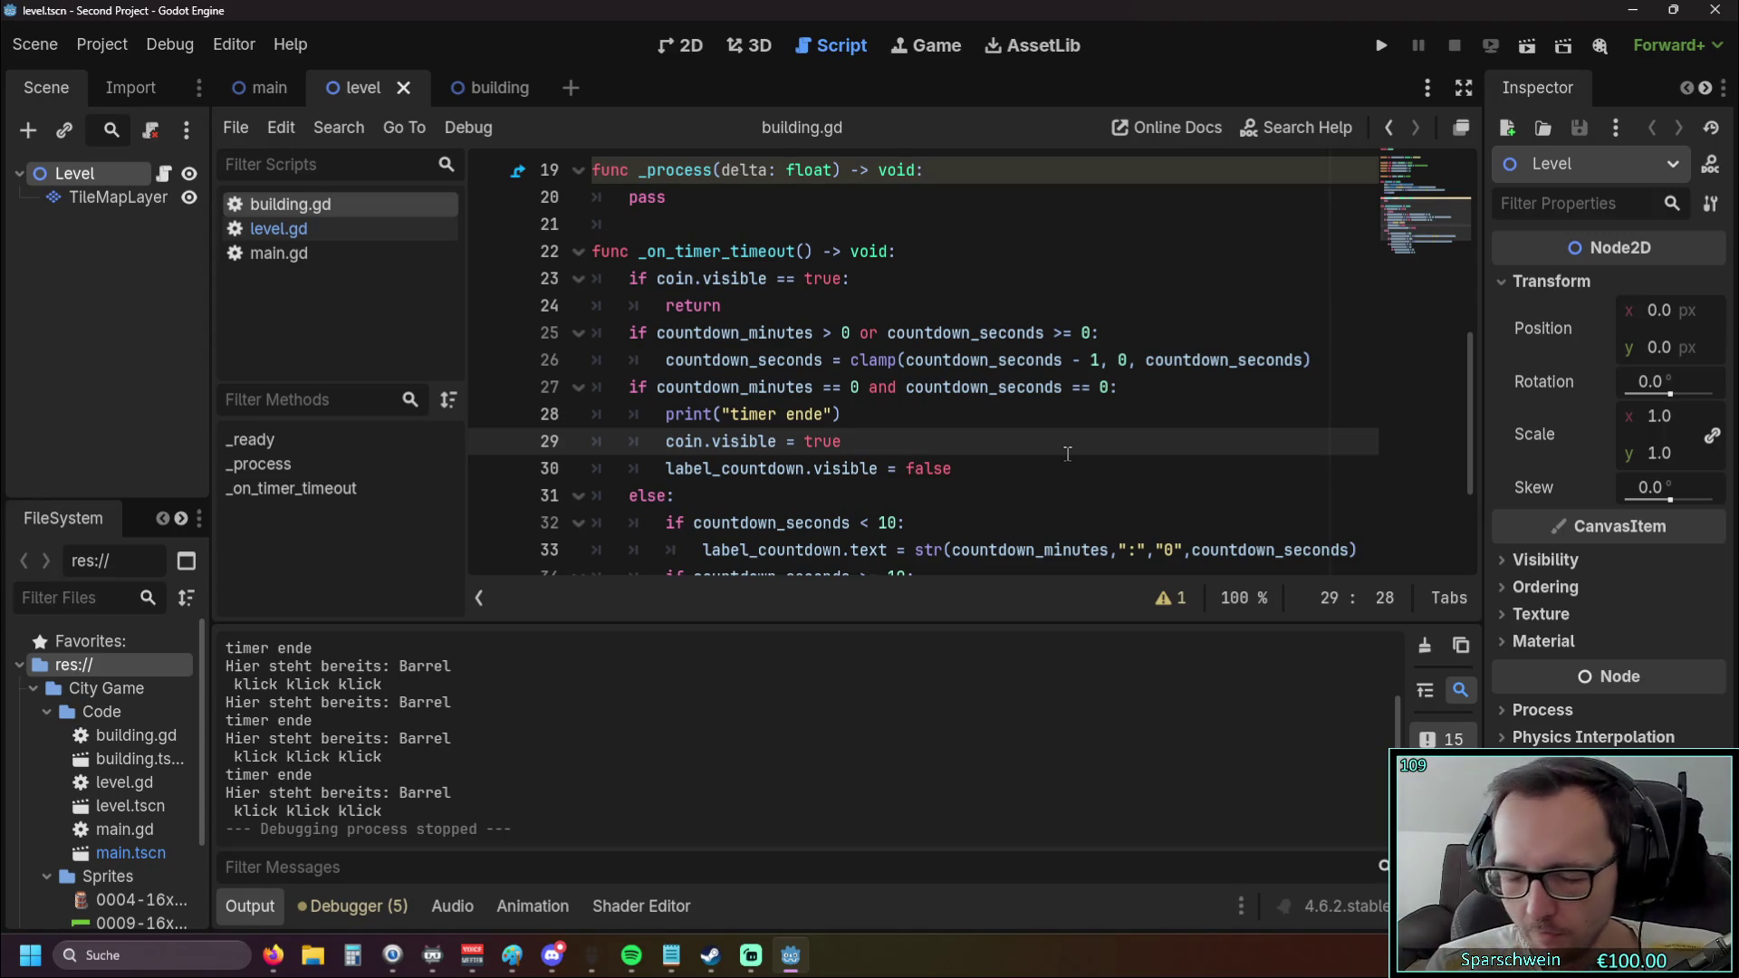
pyautogui.scroll(1, 992, 453)
pyautogui.scroll(-1, 992, 451)
pyautogui.scroll(1, 951, 408)
pyautogui.moveTo(899, 360); pyautogui.dragTo(876, 360)
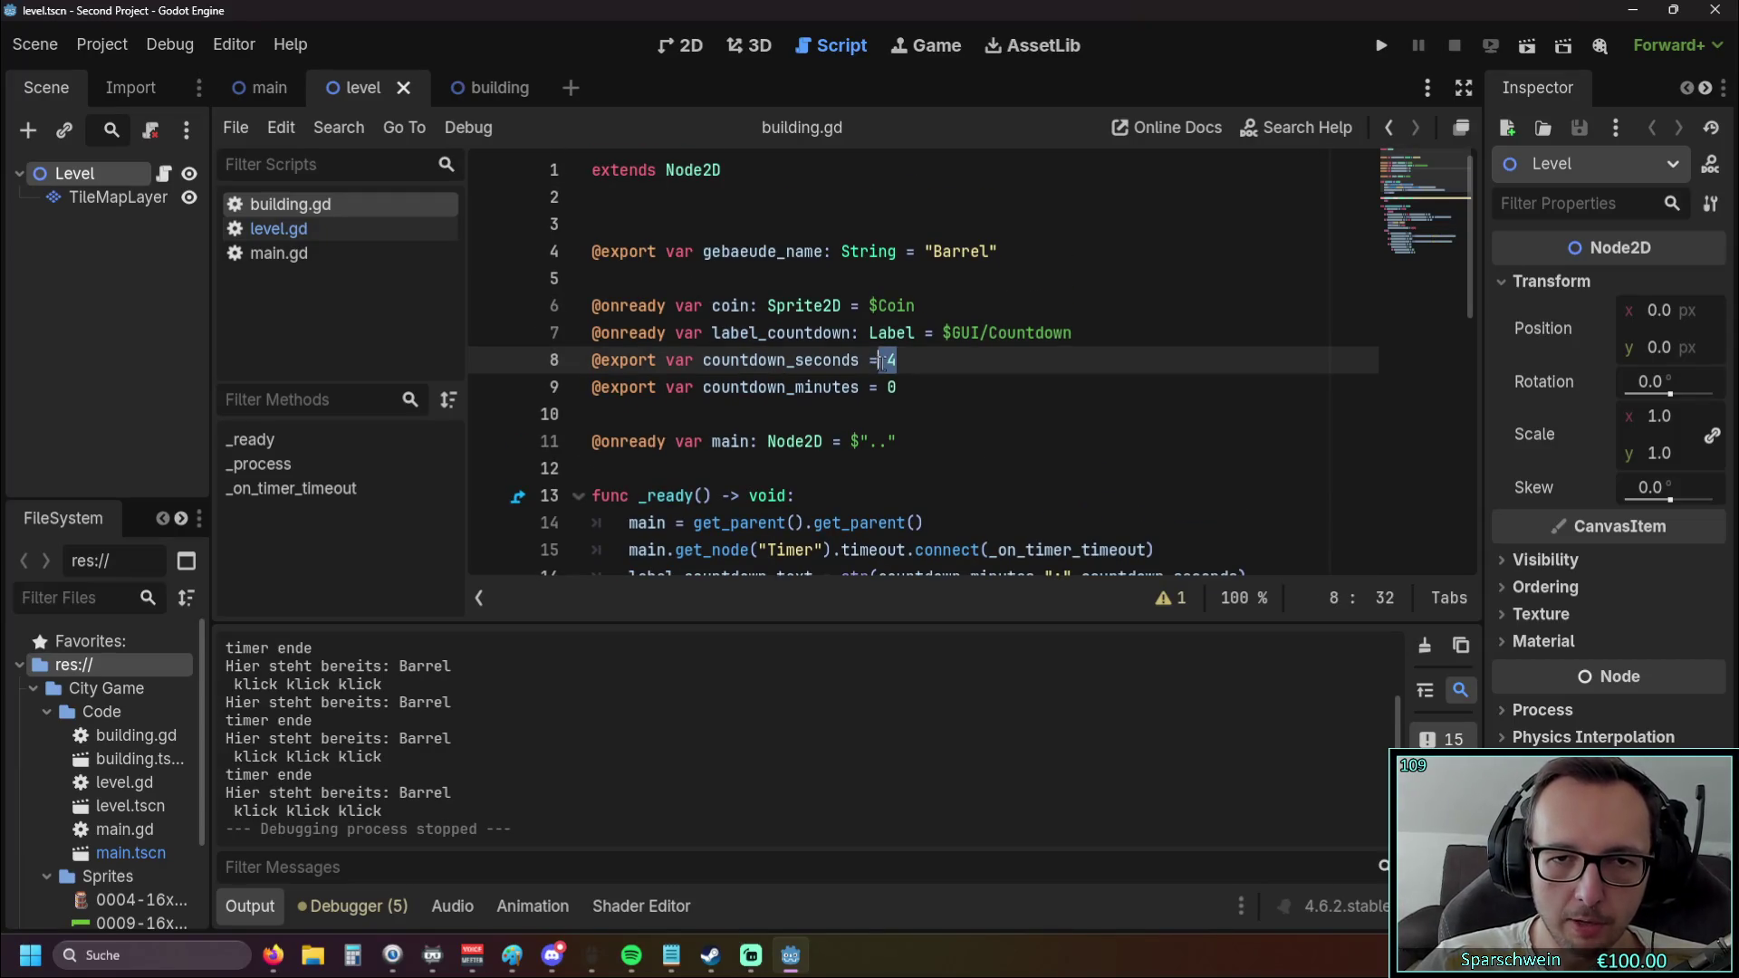
# - Review the countdown variables in building.gd, then show level.gd's countdown reset line
pyautogui.click(961, 390)
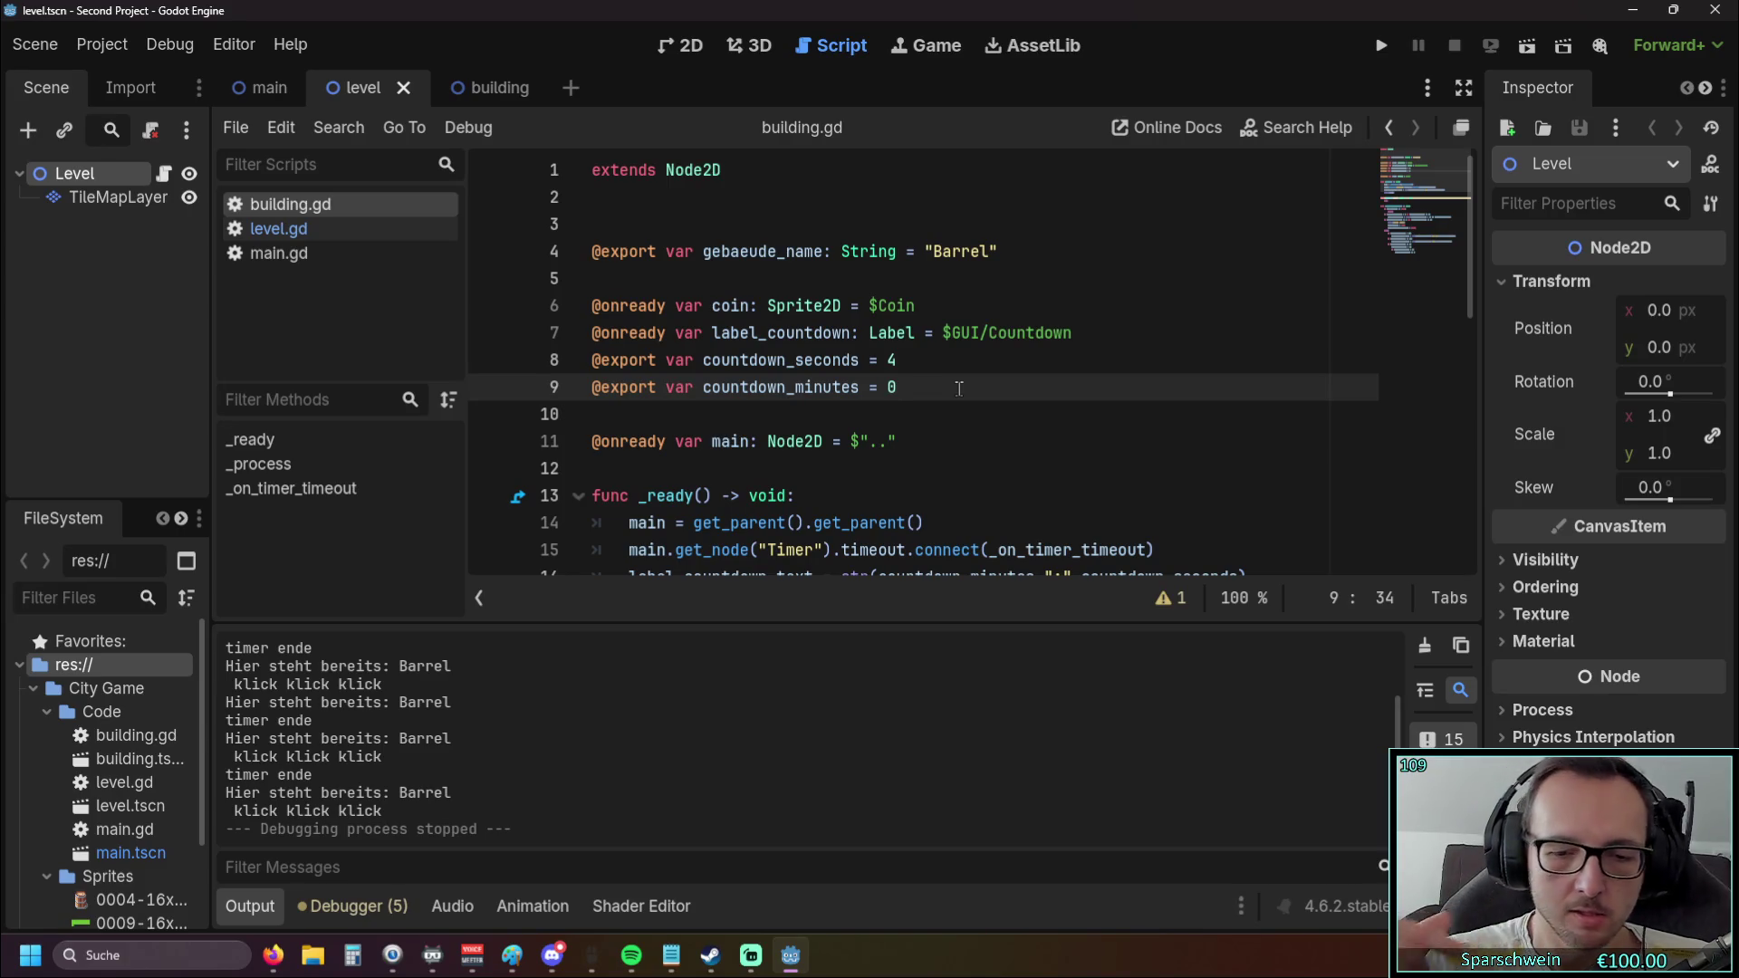
pyautogui.click(890, 359)
pyautogui.click(921, 386)
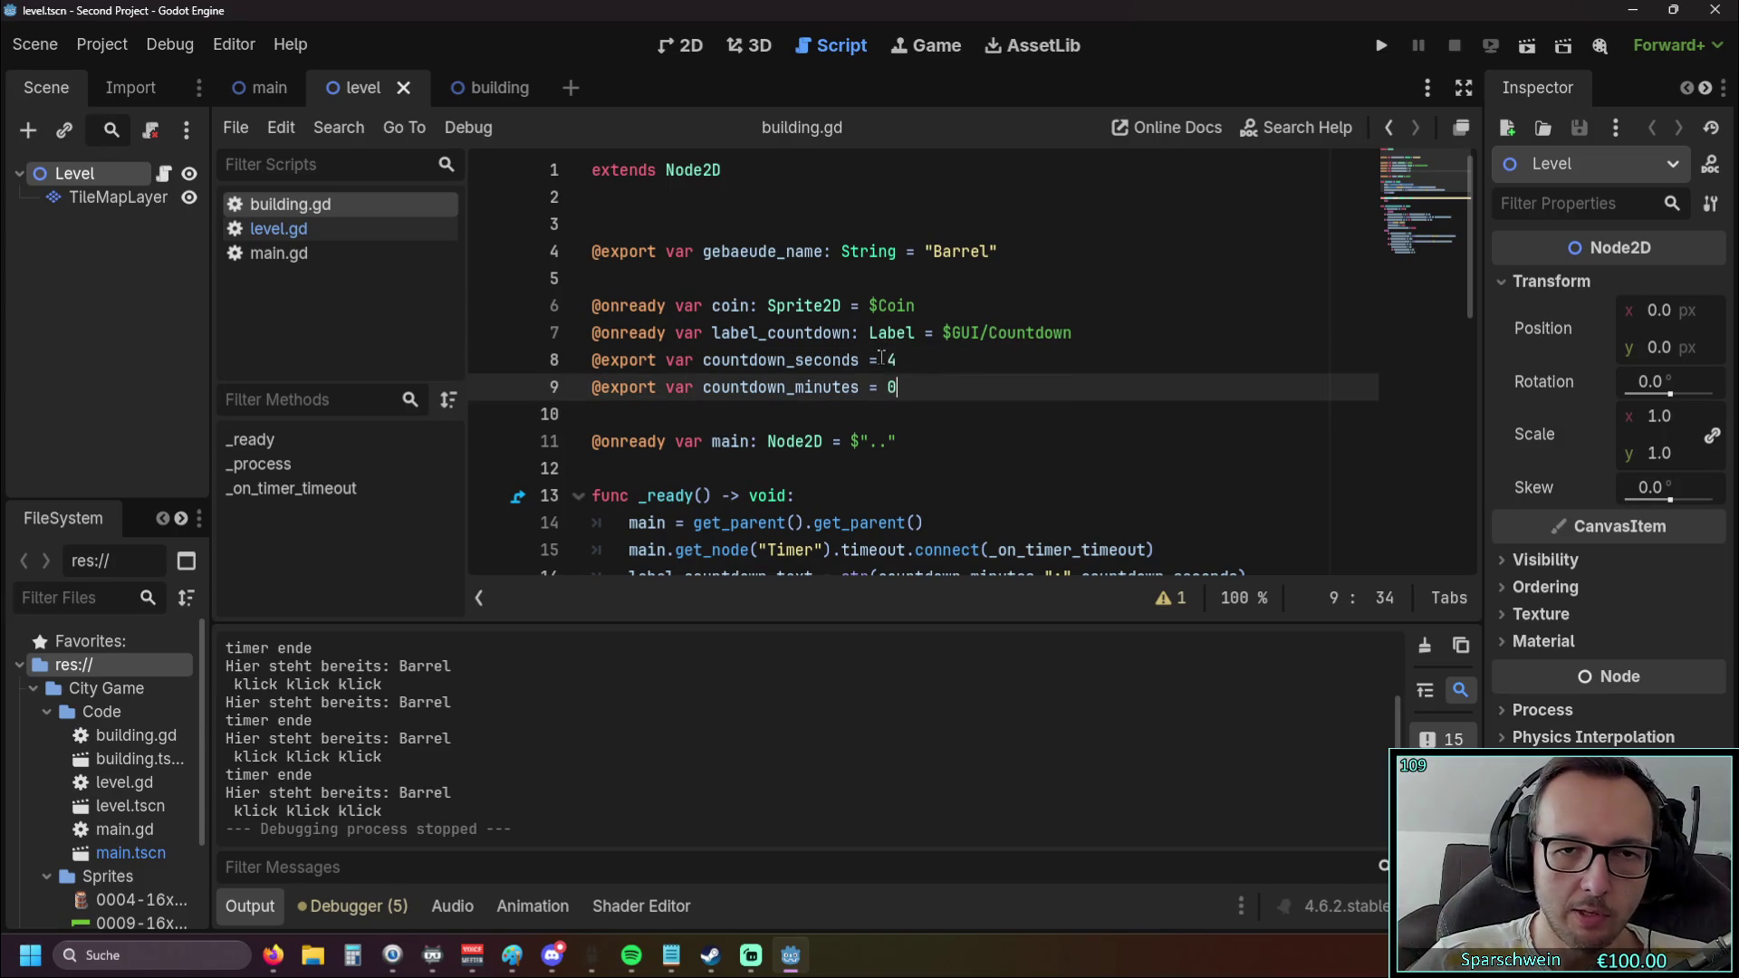
pyautogui.click(279, 229)
pyautogui.click(1047, 441)
# - Highlight the countdown_seconds = 4 reset statement in level.gd's click handler for comparison
pyautogui.moveTo(1047, 442); pyautogui.dragTo(765, 444)
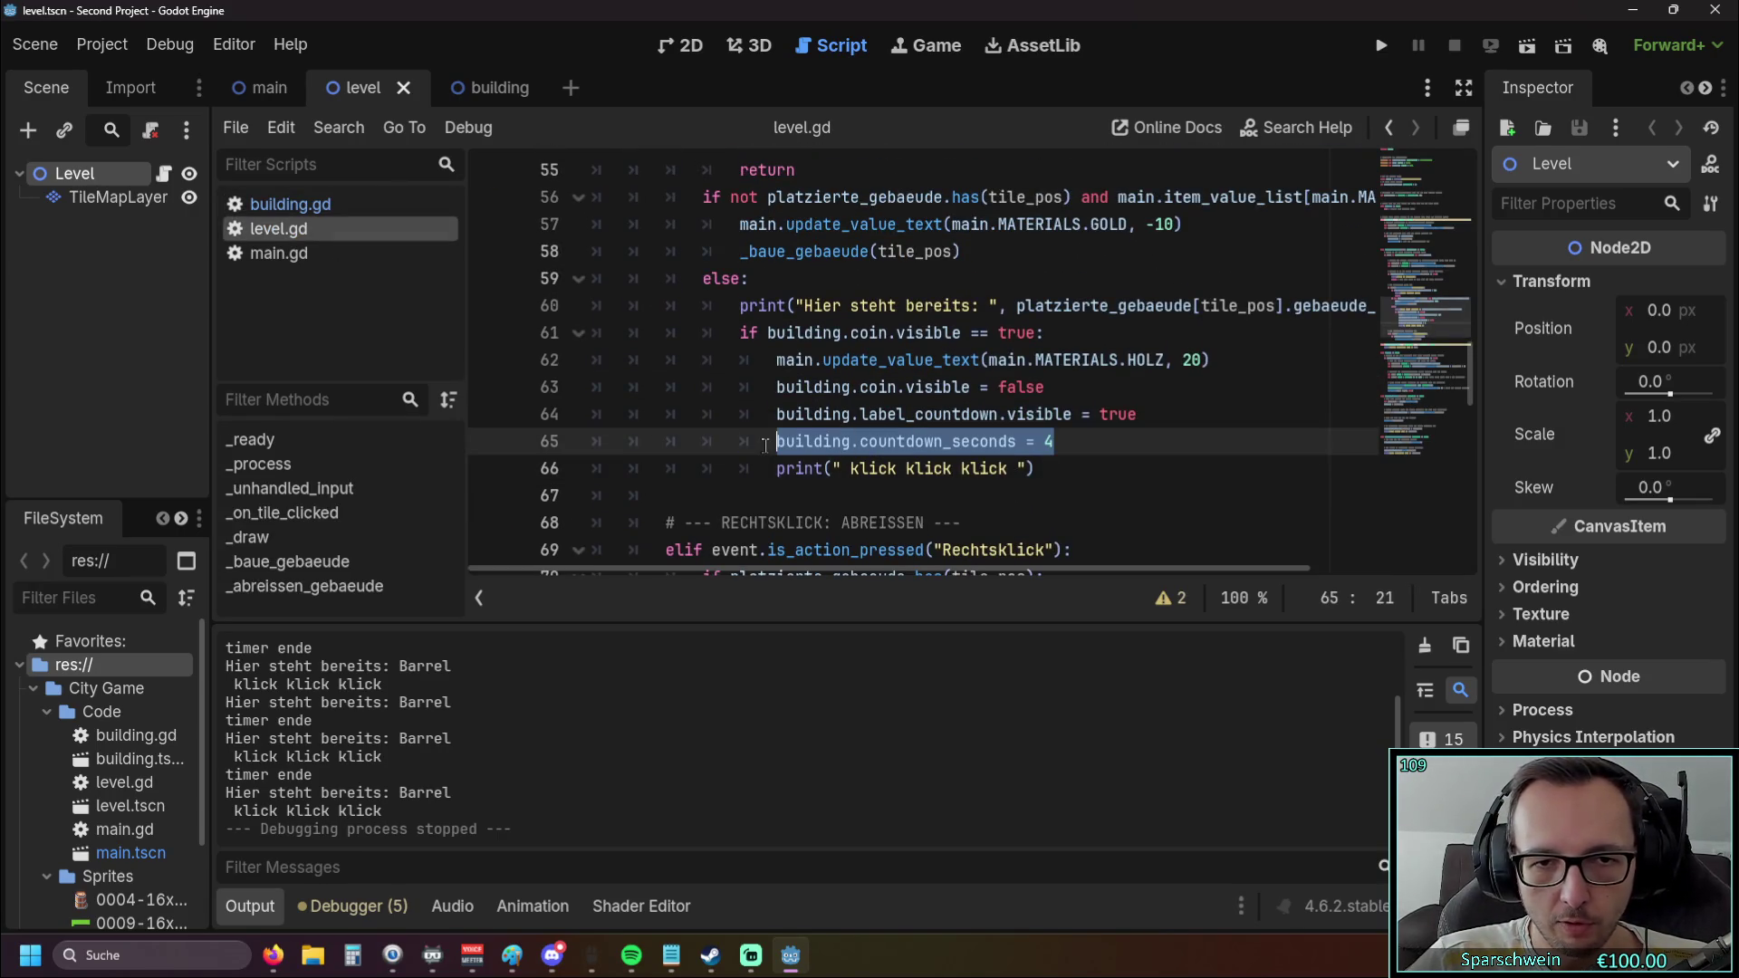
pyautogui.click(845, 388)
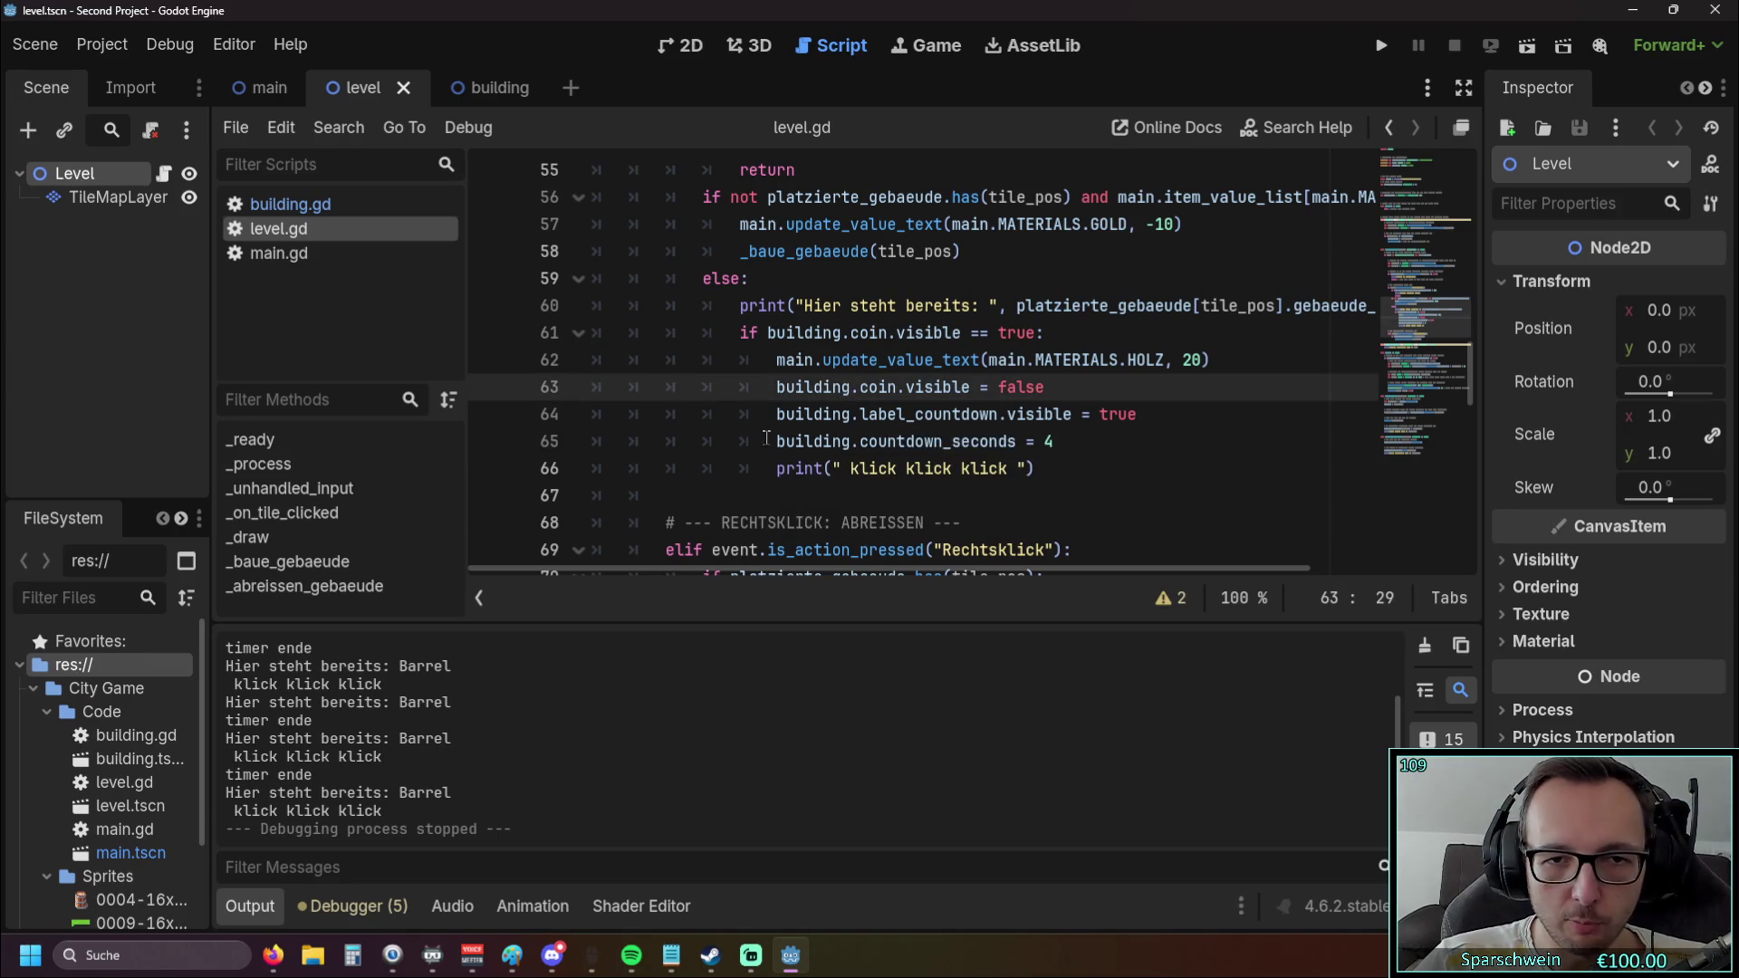
pyautogui.click(775, 441)
pyautogui.moveTo(776, 442)
pyautogui.mouseDown()
pyautogui.moveTo(1053, 442)
pyautogui.moveTo(778, 441)
pyautogui.mouseUp()
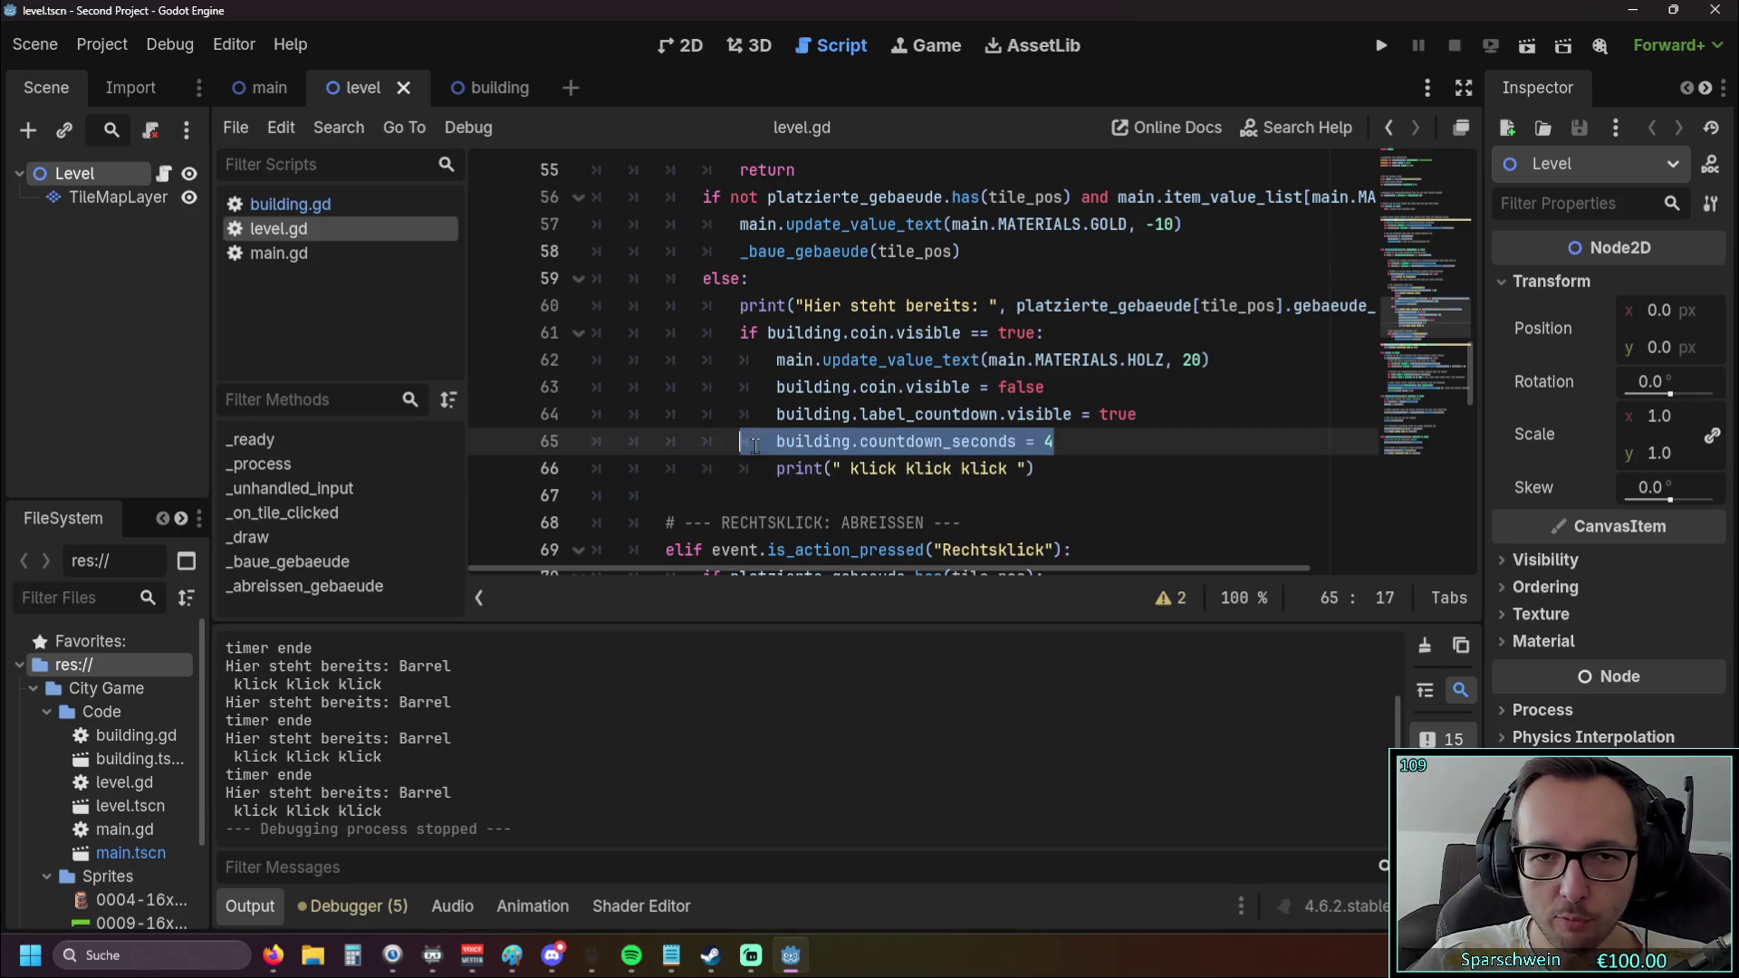
pyautogui.click(1046, 496)
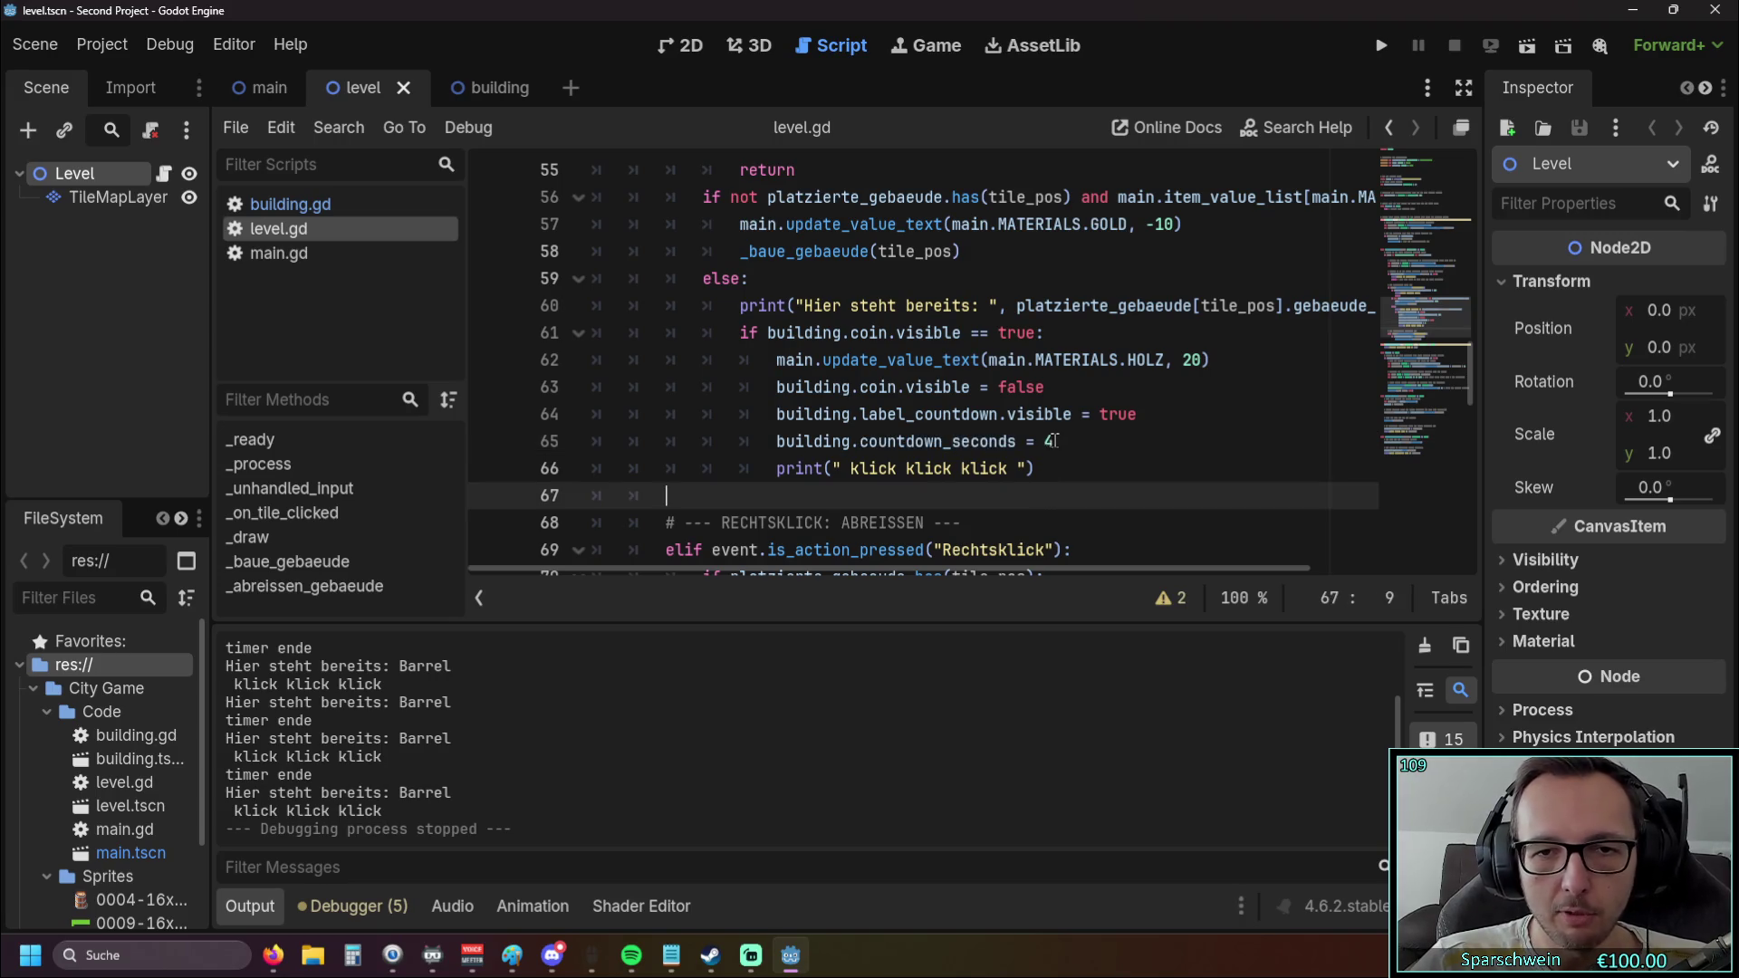
pyautogui.moveTo(1053, 441); pyautogui.dragTo(776, 442)
# - In building.gd, select the countdown_seconds default and re-enter the value 4
pyautogui.click(901, 523)
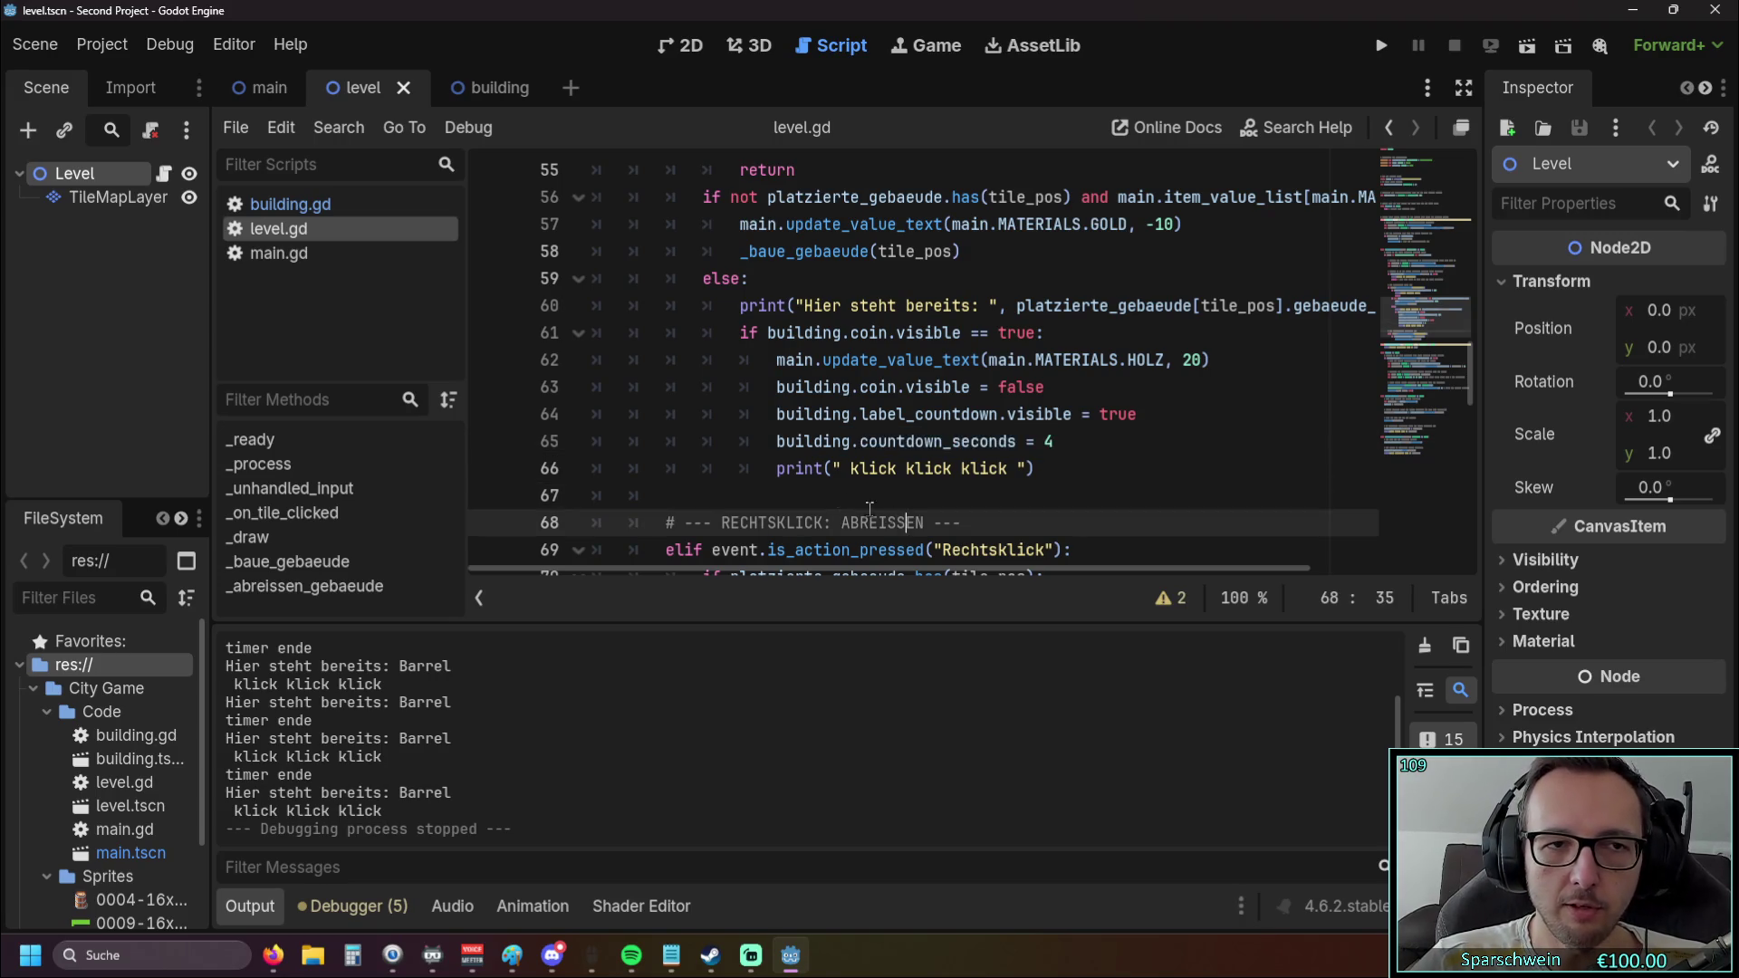
pyautogui.click(290, 205)
pyautogui.click(897, 388)
pyautogui.moveTo(897, 360); pyautogui.dragTo(745, 360)
pyautogui.click(898, 436)
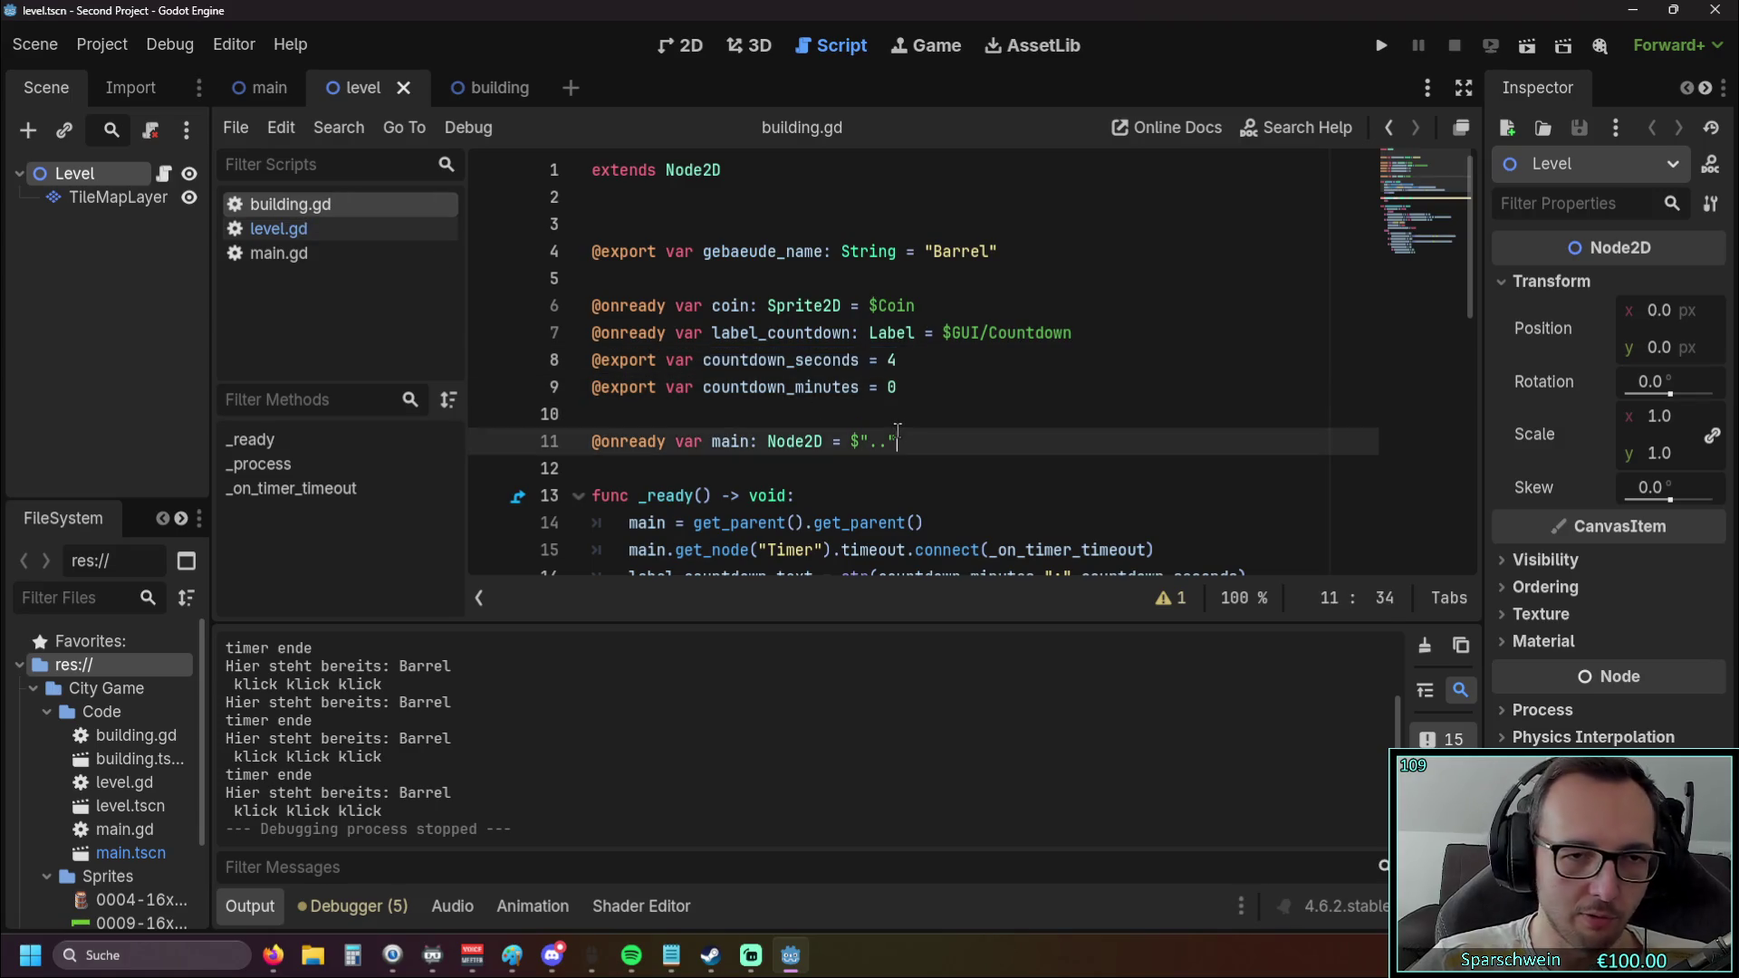
pyautogui.moveTo(896, 359); pyautogui.dragTo(726, 361)
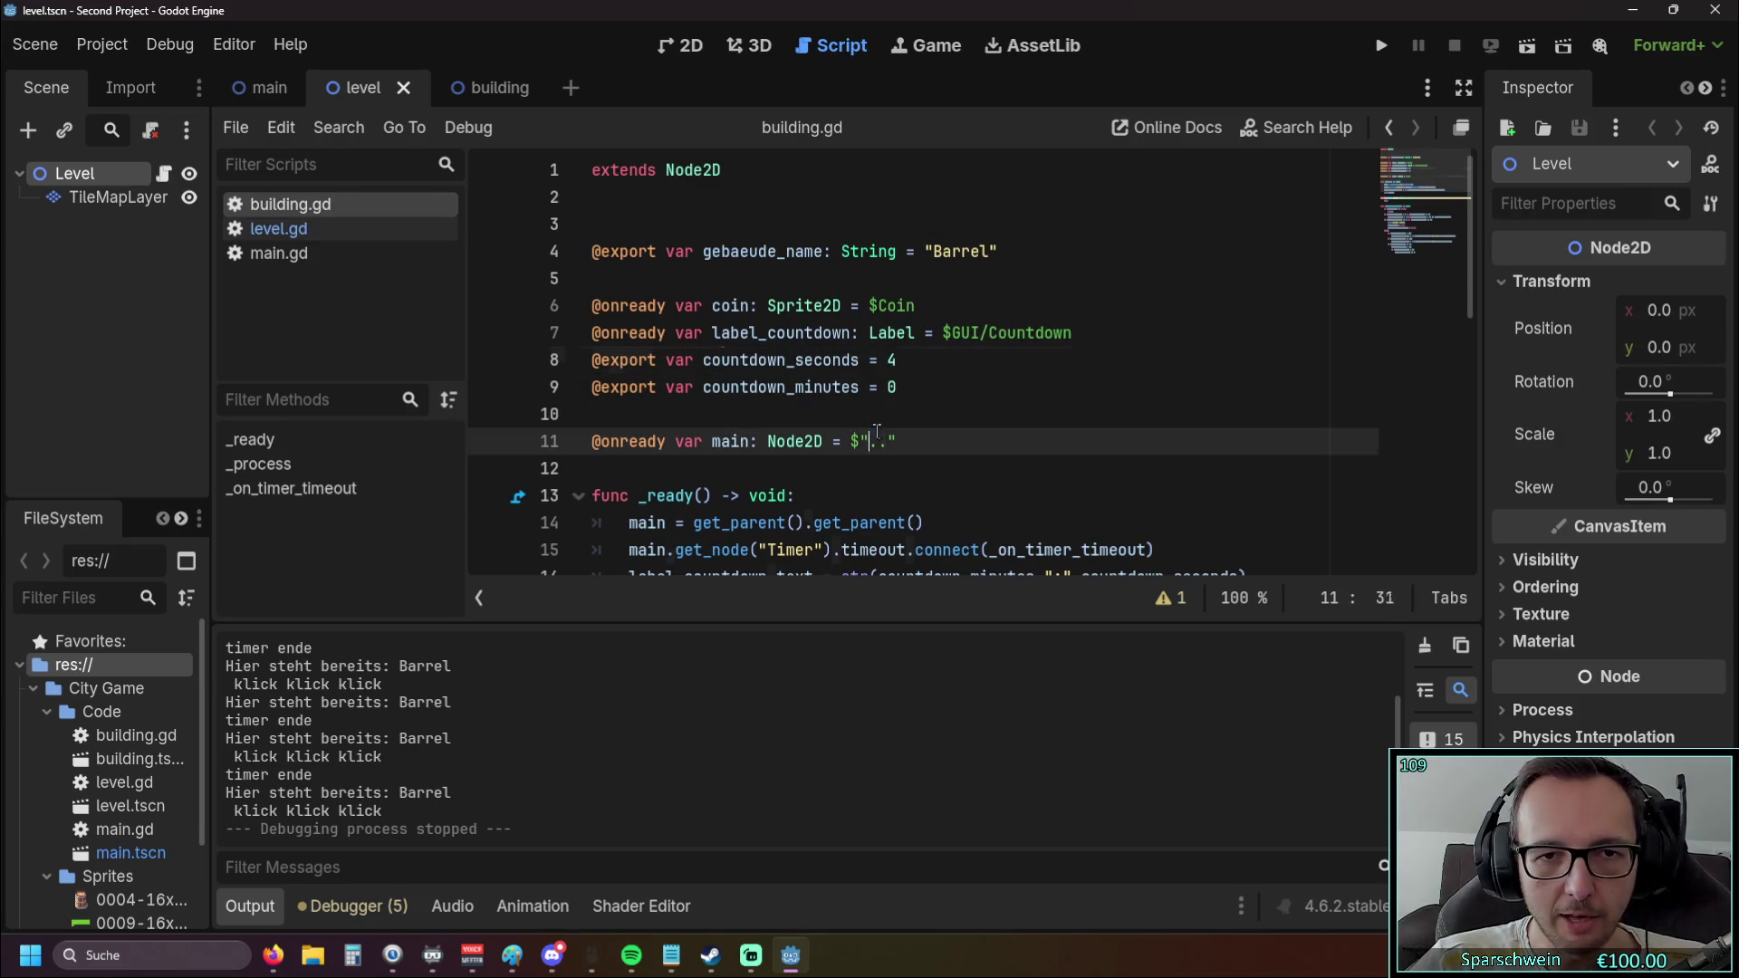
pyautogui.moveTo(899, 360); pyautogui.dragTo(887, 360)
pyautogui.write('4')
pyautogui.click(951, 415)
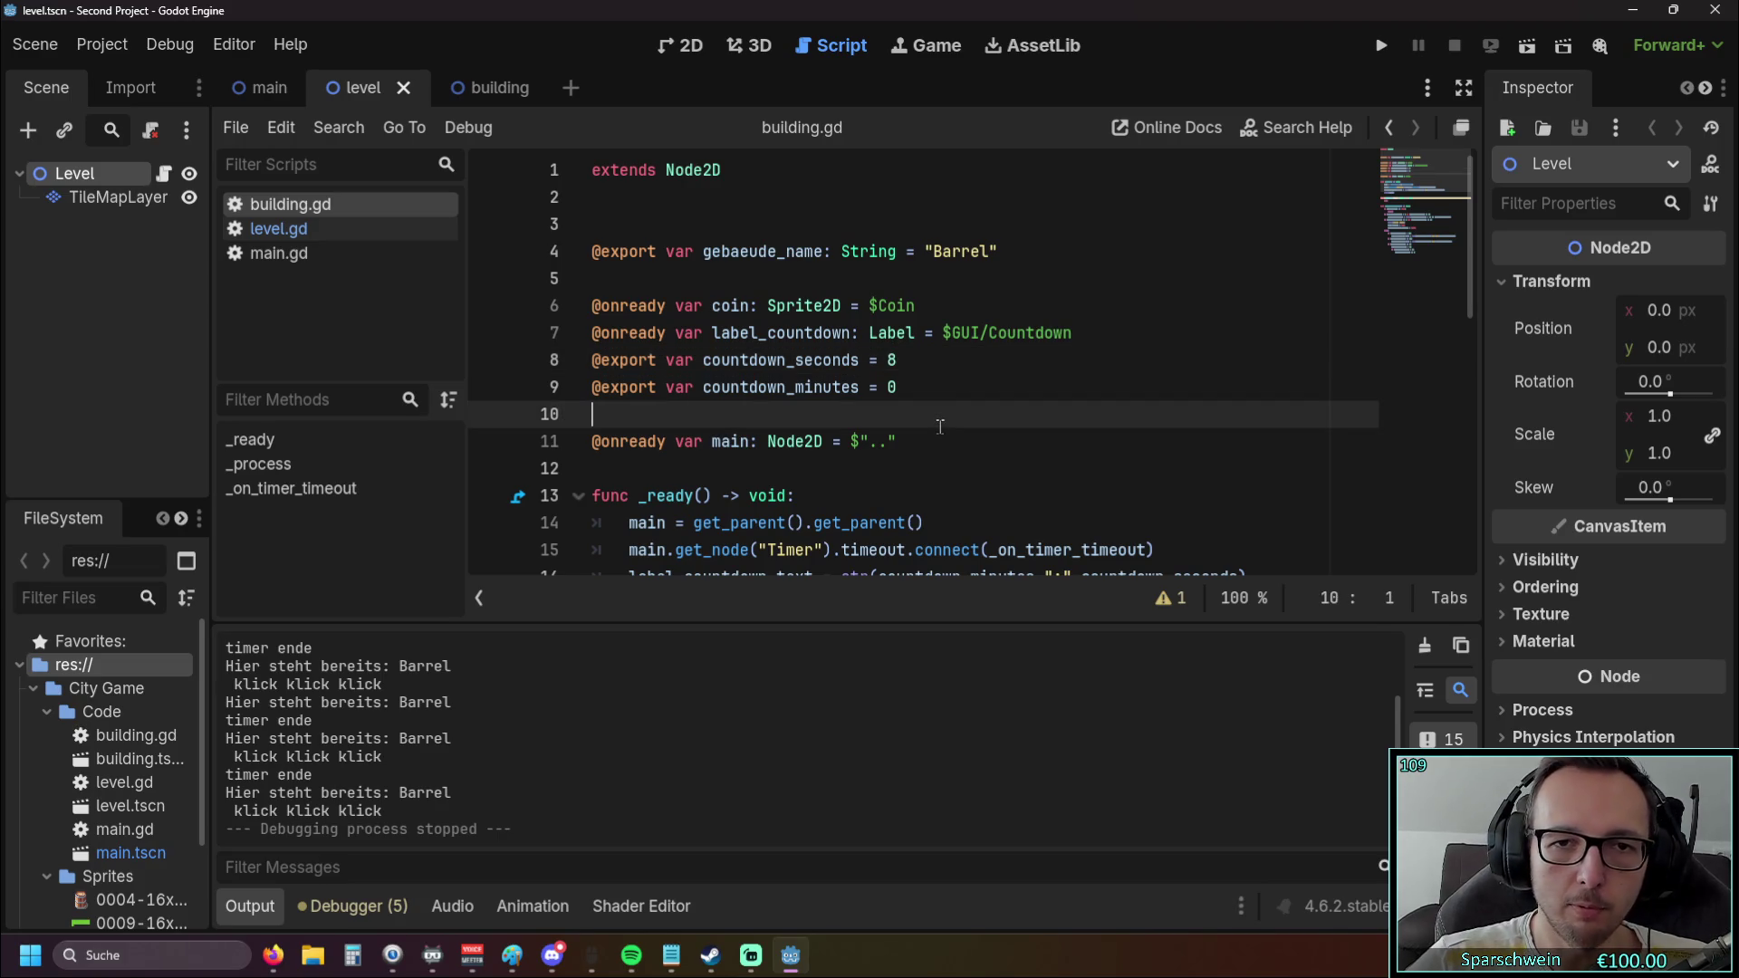
# - Check level.gd once more, then return to building.gd's countdown_seconds and countdown_minutes declarations
pyautogui.click(286, 230)
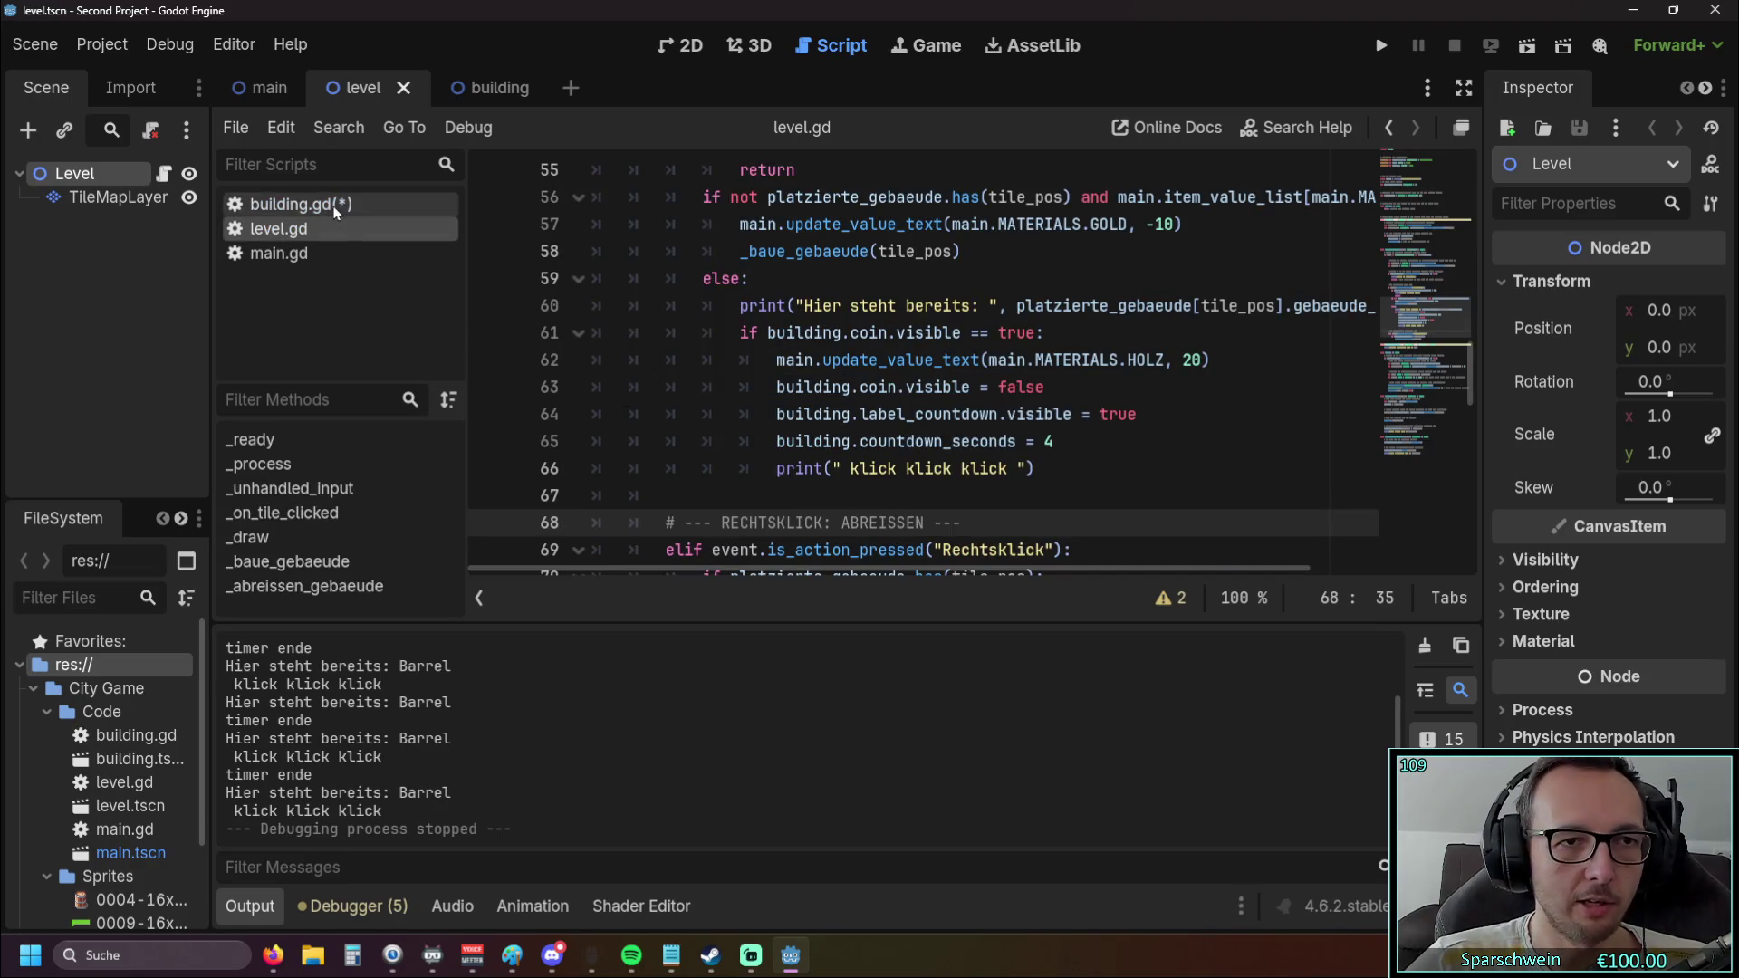
pyautogui.click(302, 204)
pyautogui.click(895, 360)
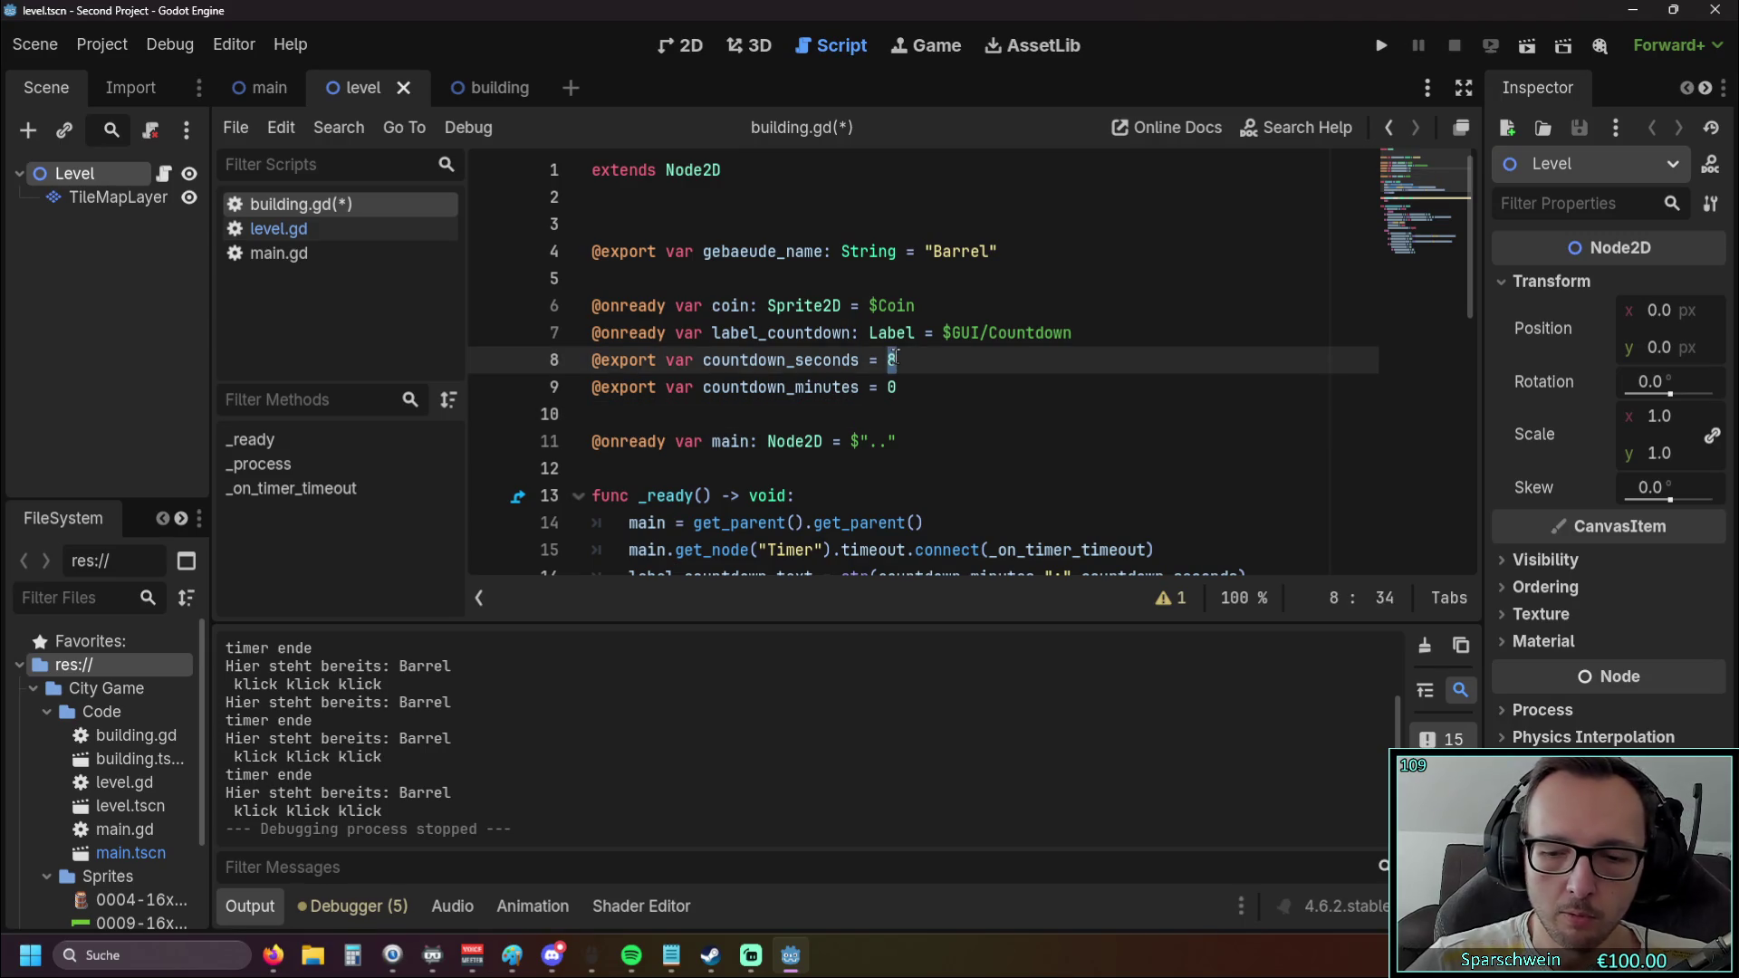
pyautogui.write('4')
pyautogui.click(953, 415)
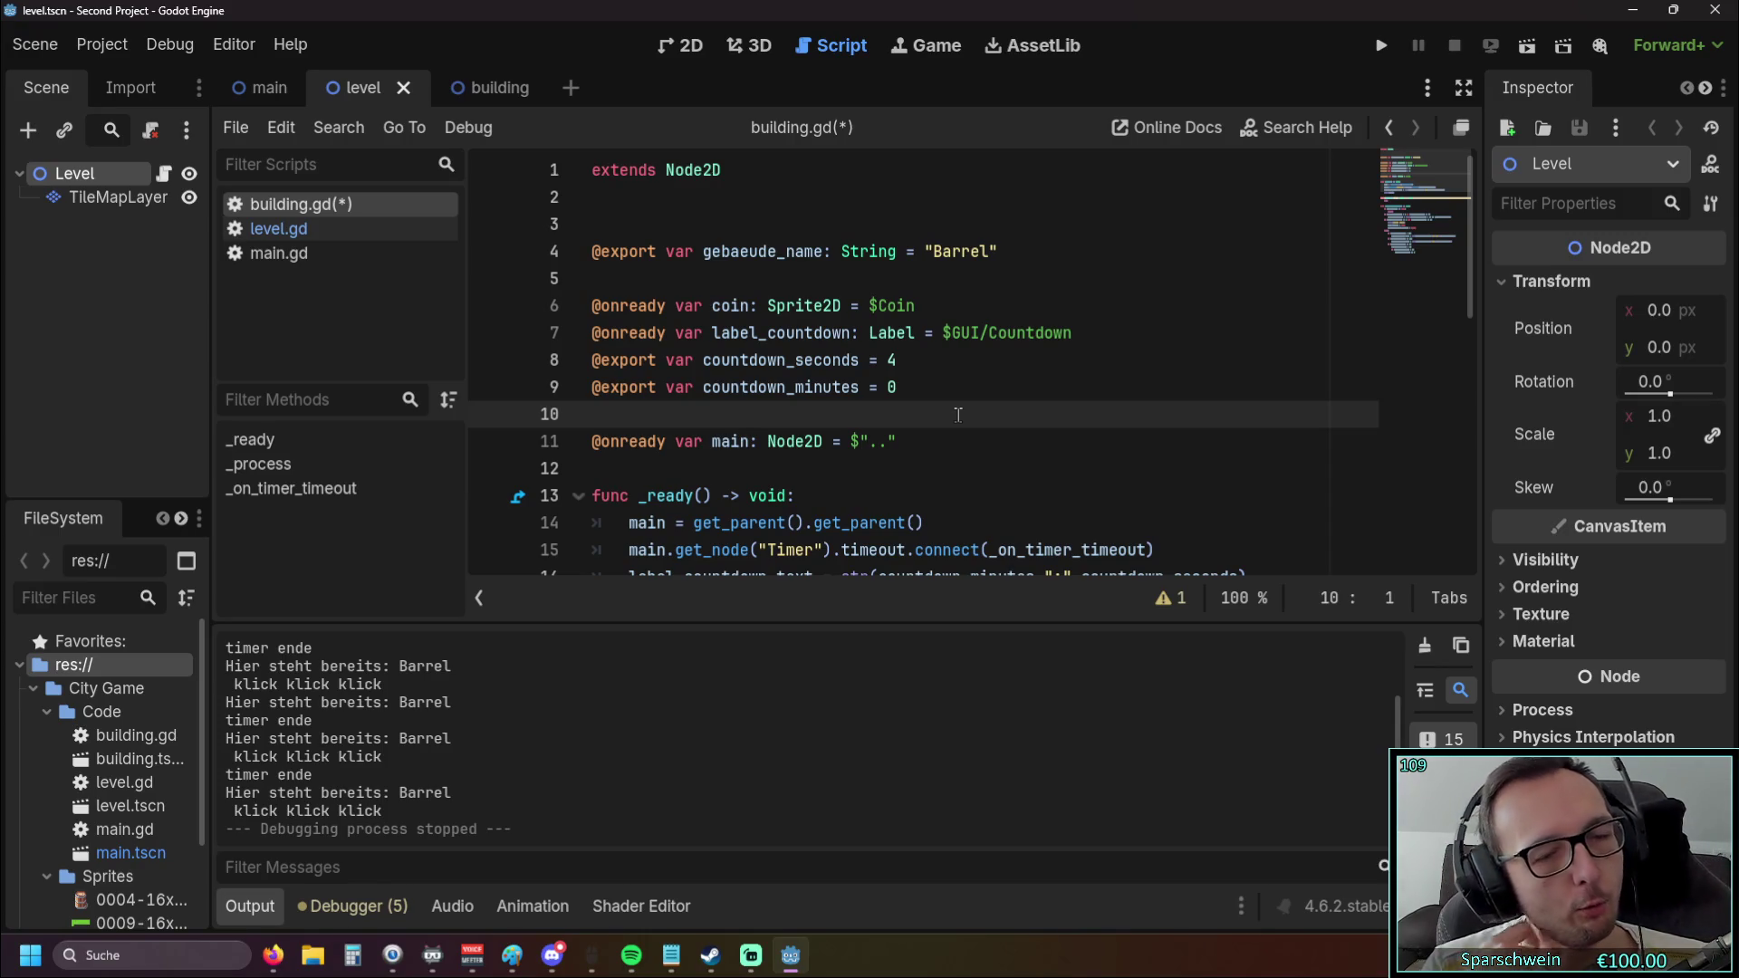
pyautogui.doubleClick(708, 362)
pyautogui.click(948, 391)
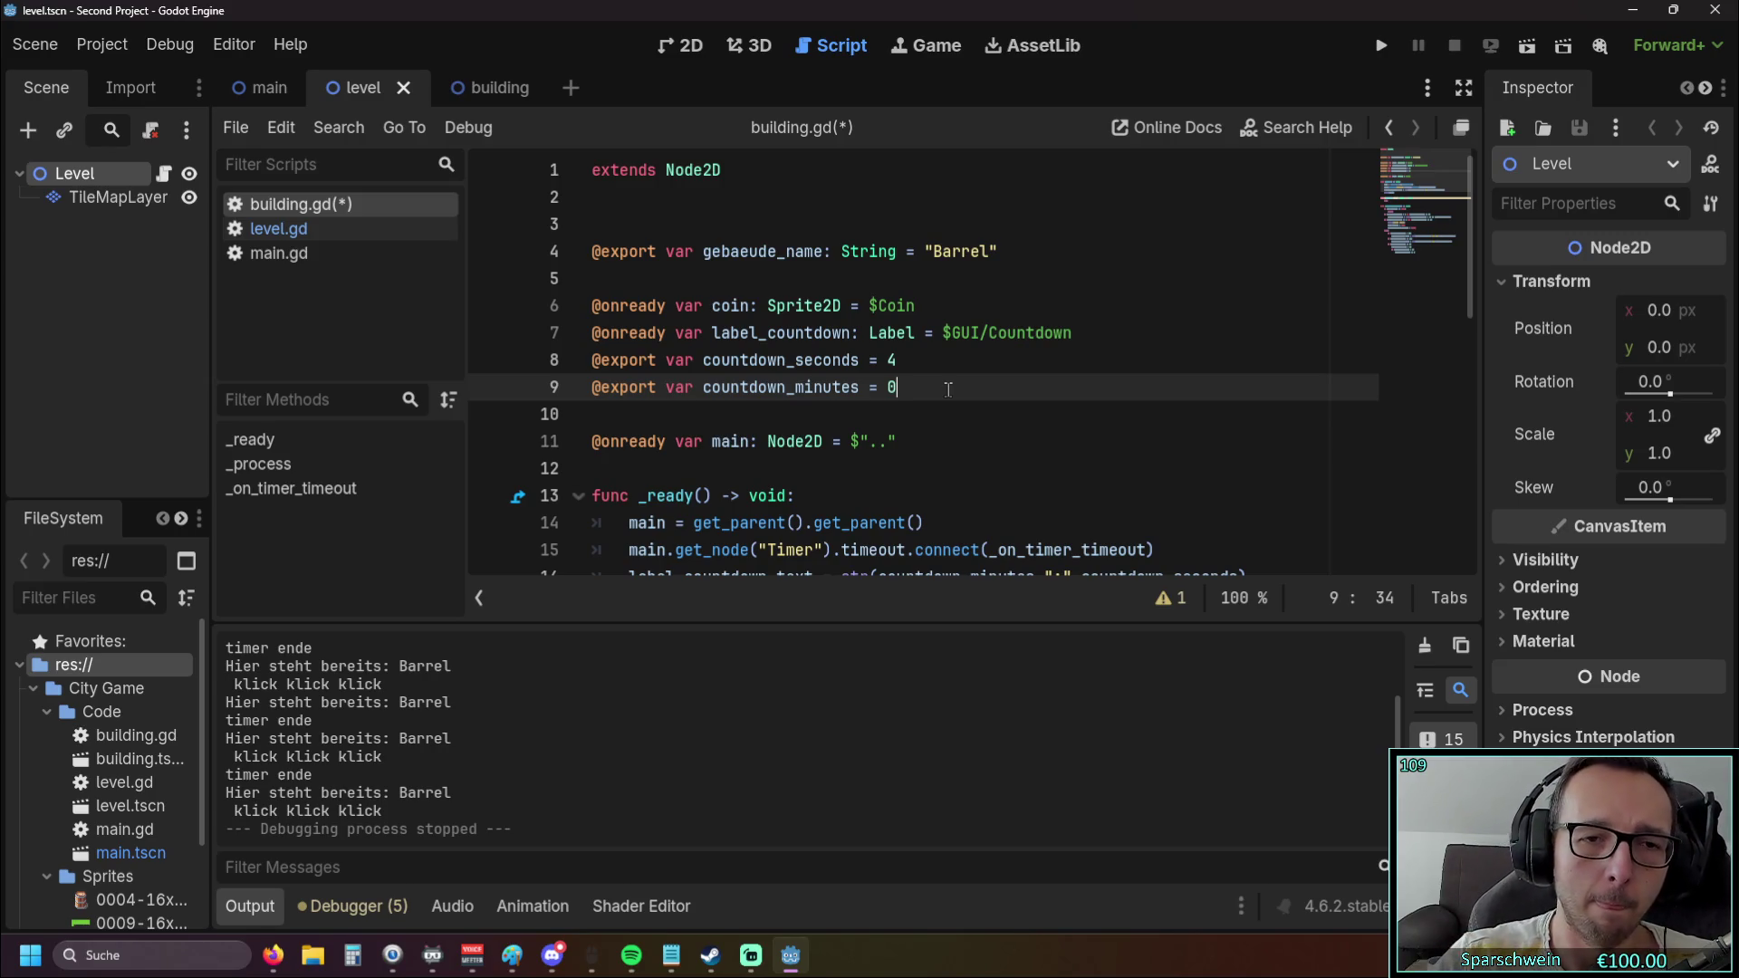
pyautogui.scroll(-2, 702, 527)
pyautogui.scroll(5, 440, 731)
pyautogui.scroll(-5, 440, 731)
pyautogui.click(279, 228)
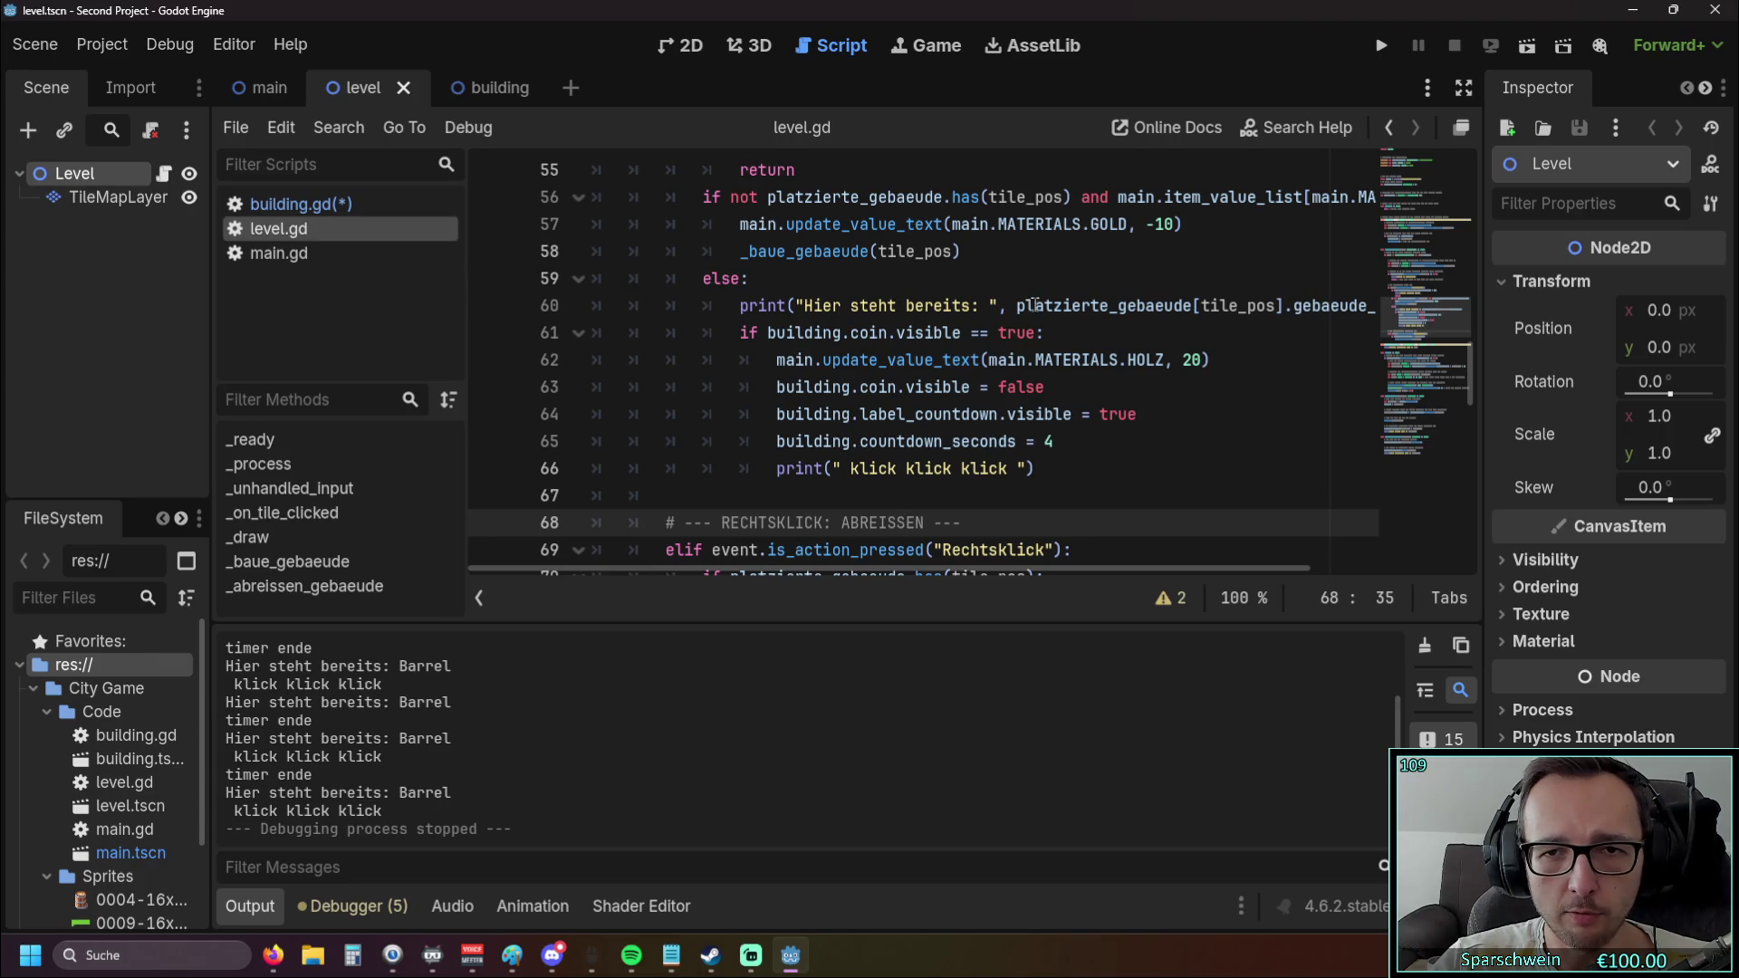
pyautogui.scroll(-3, 926, 419)
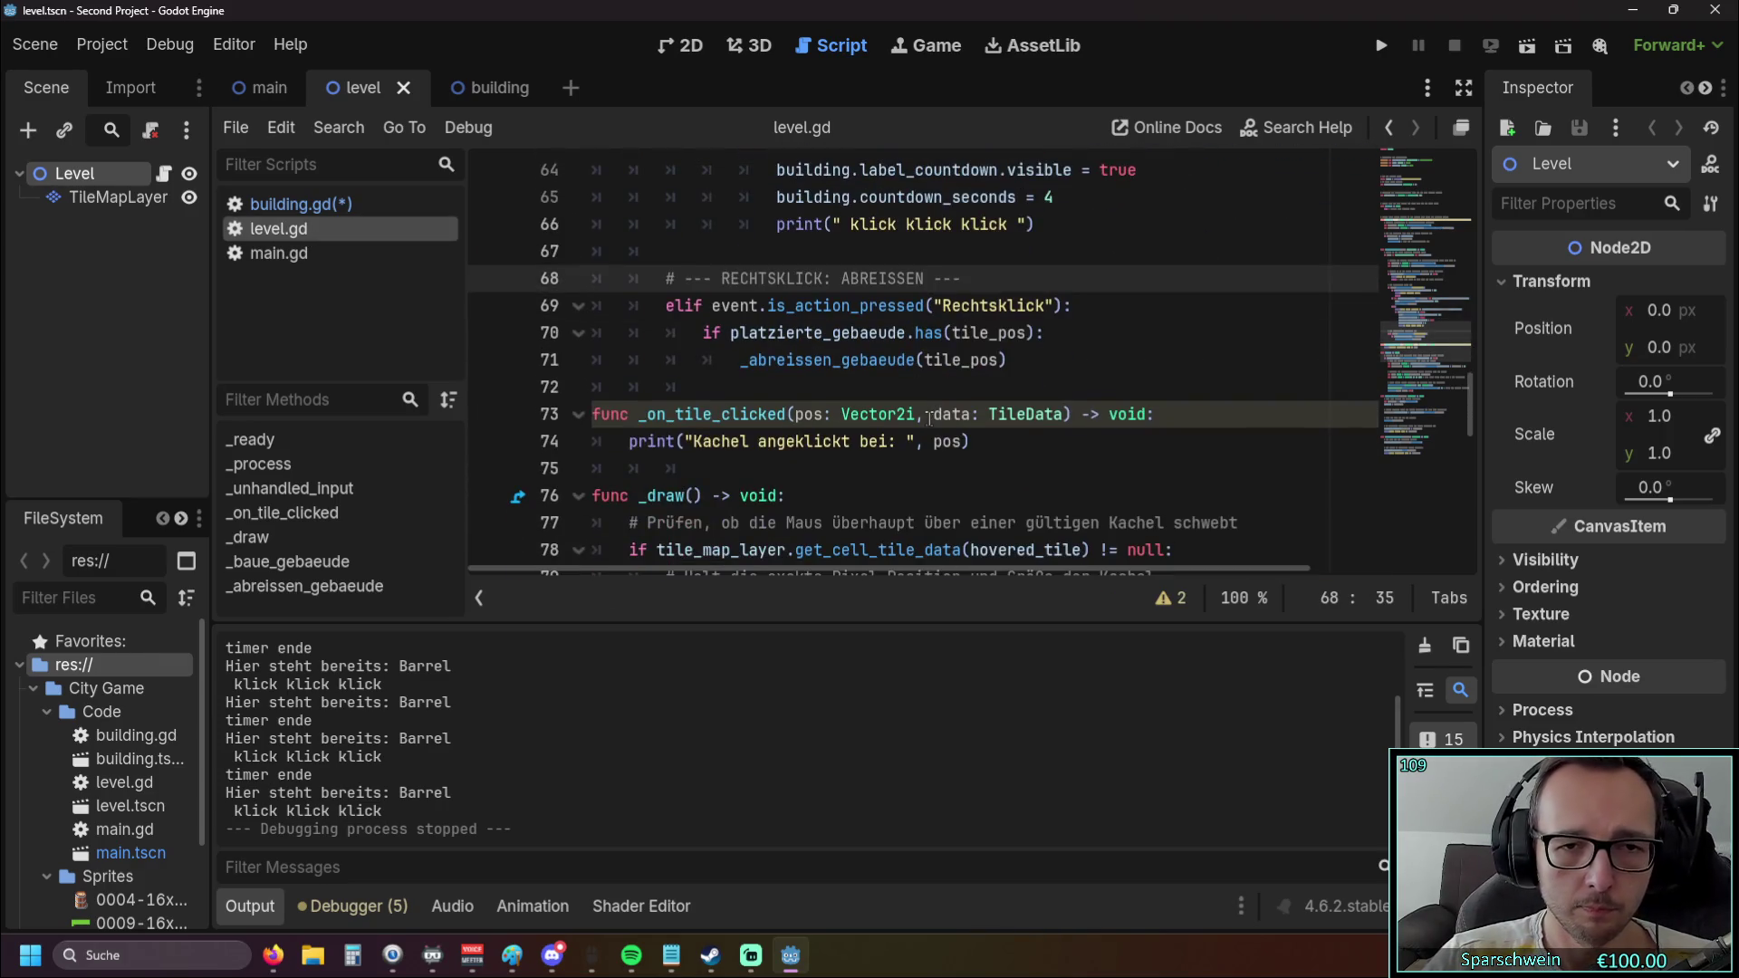
pyautogui.scroll(3, 771, 331)
pyautogui.hotkey('alt', 'Left')
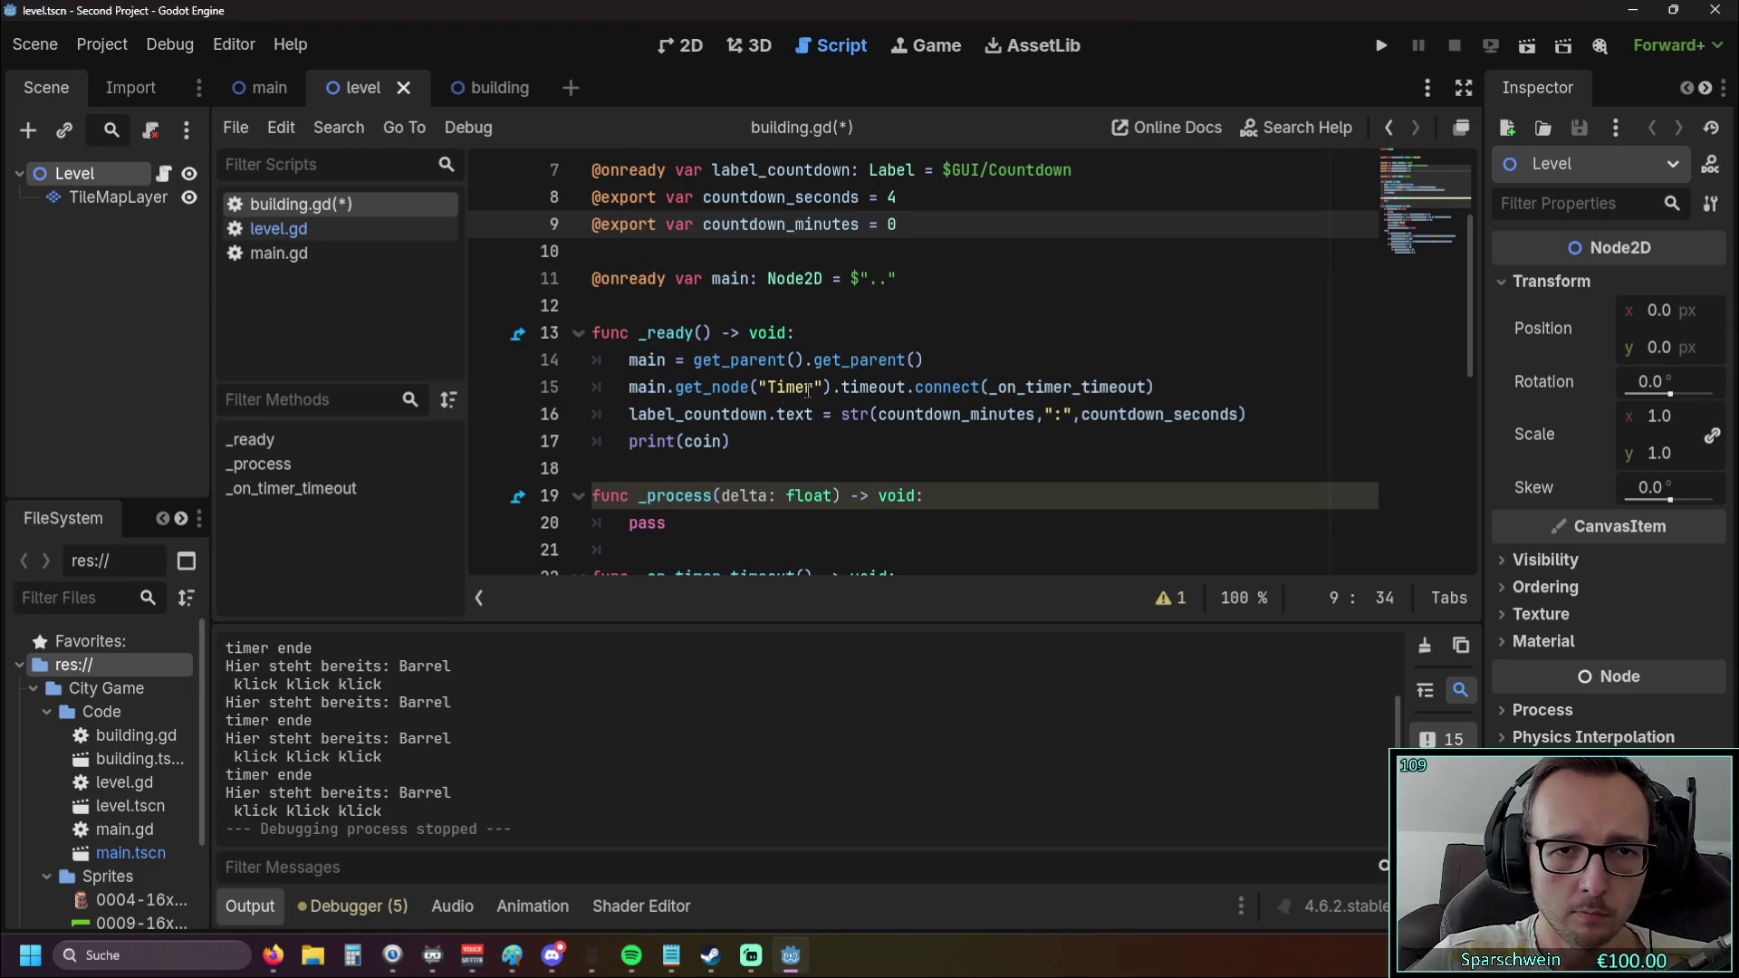
pyautogui.scroll(2, 808, 391)
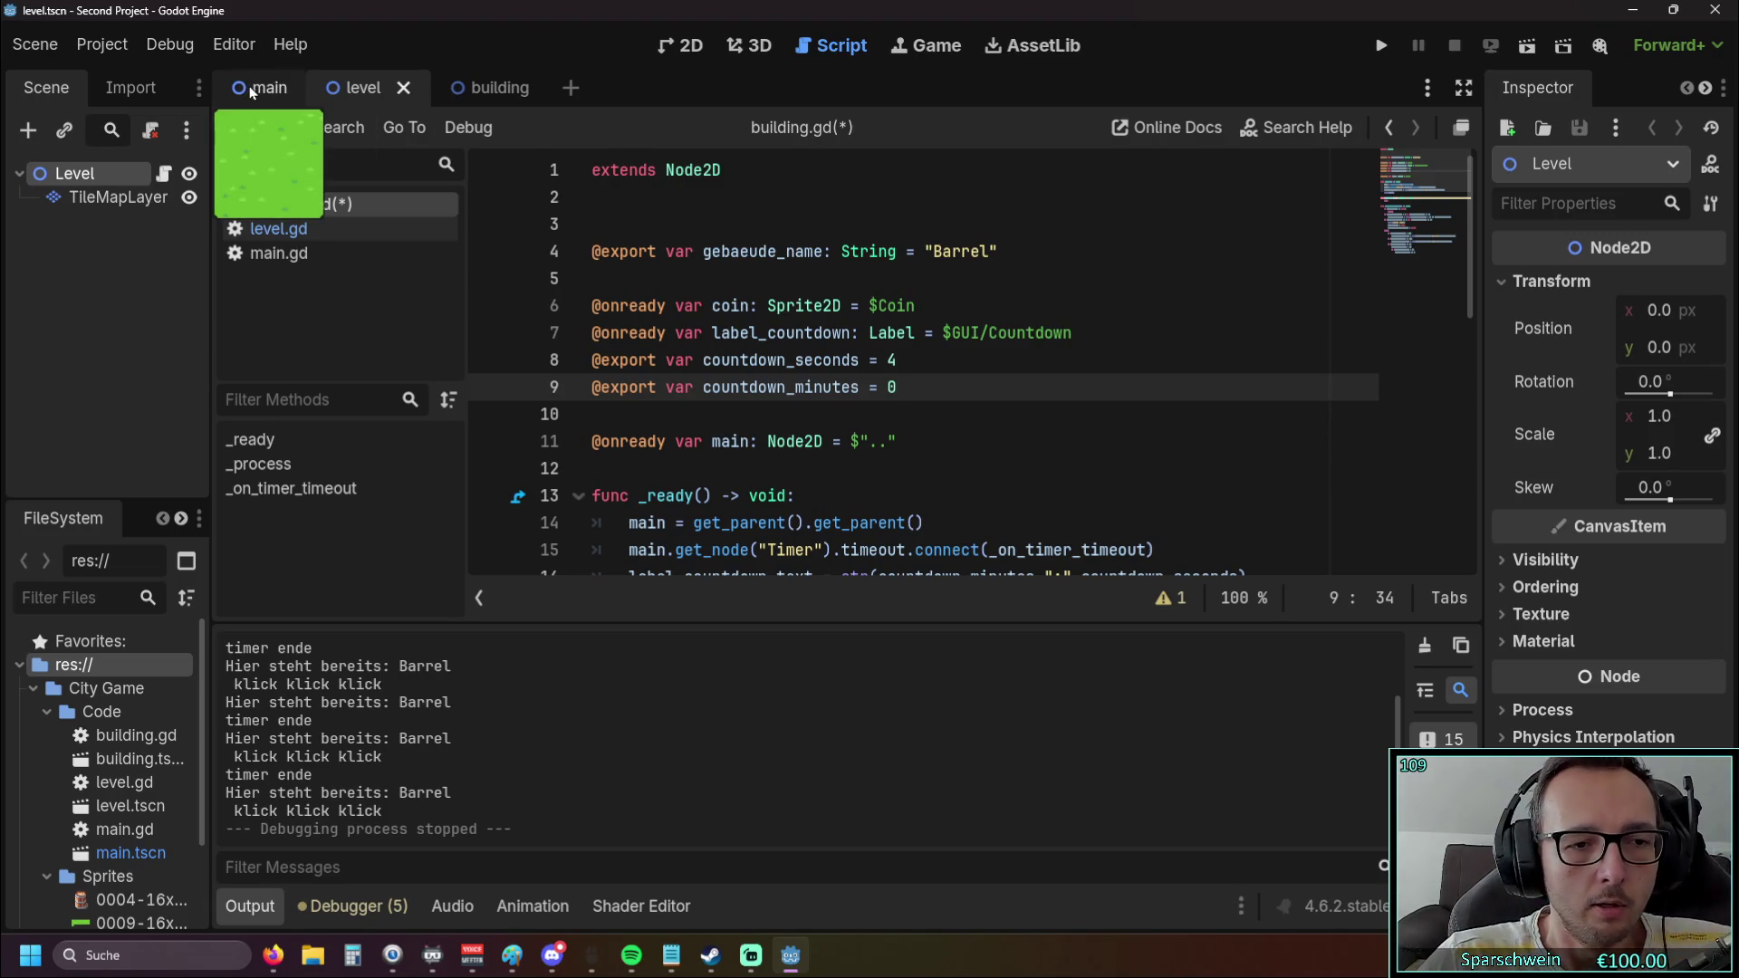
# - In level.gd line 66, replace the 'klick klick klick' print text with 'Ressourcen abgeholt'
pyautogui.click(493, 86)
pyautogui.click(347, 88)
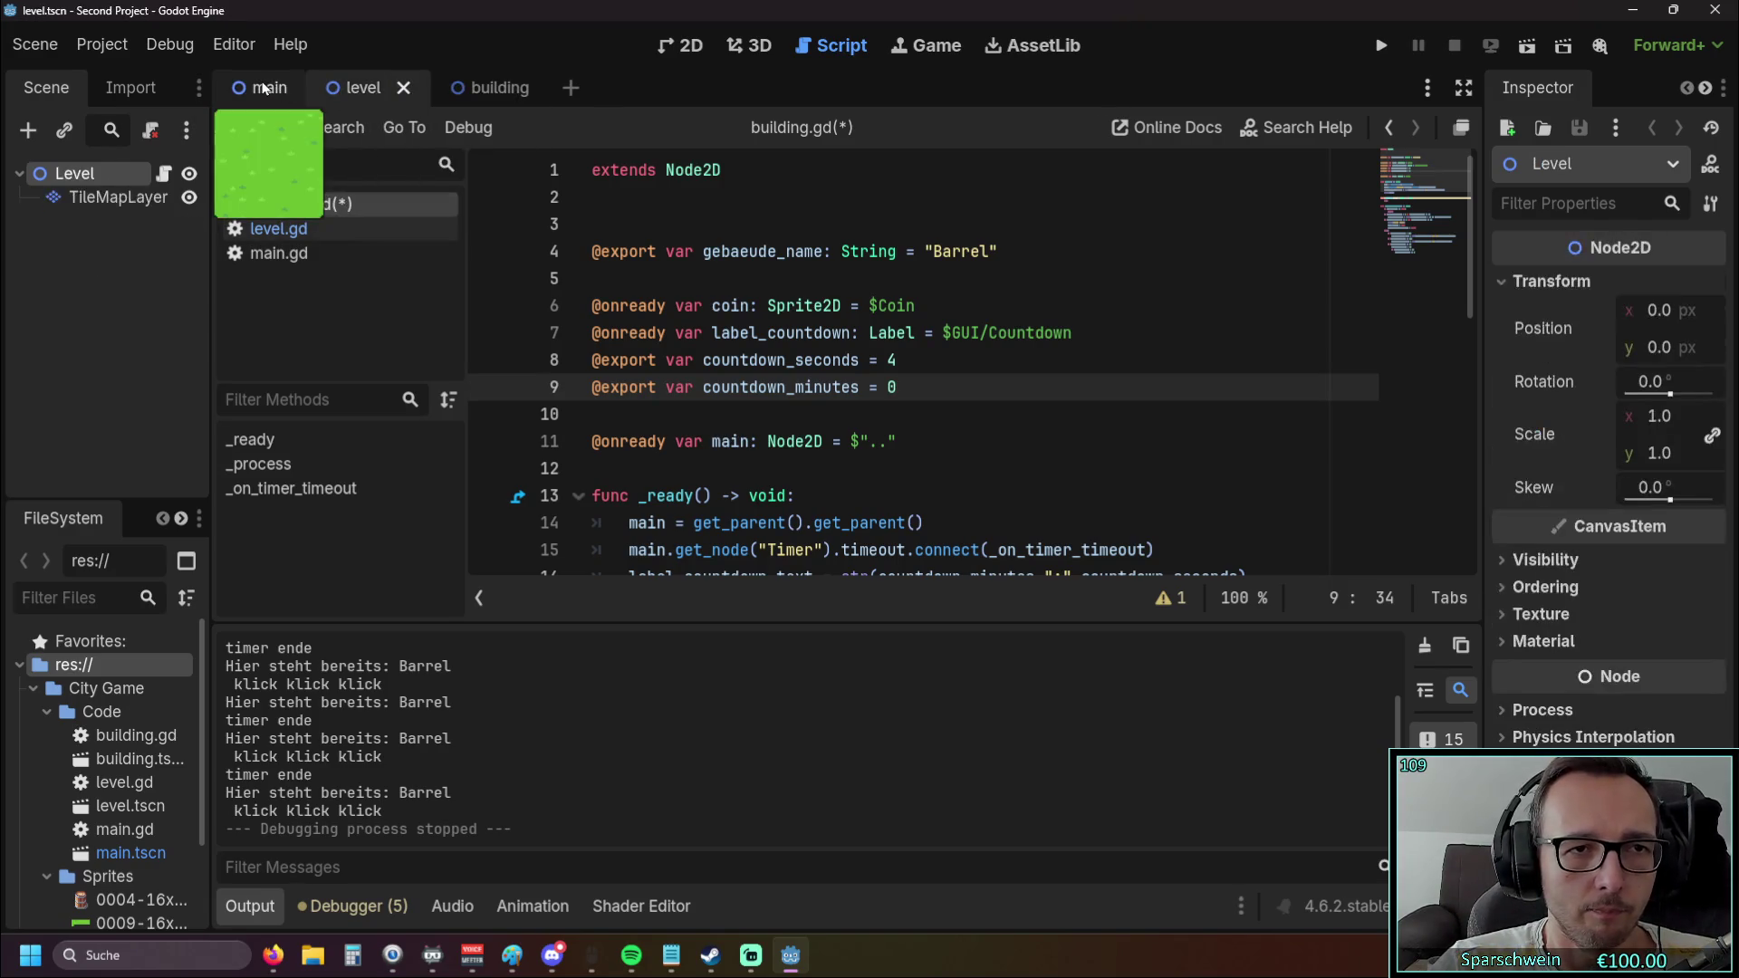
pyautogui.click(265, 87)
pyautogui.click(286, 229)
pyautogui.scroll(-2, 871, 388)
pyautogui.moveTo(844, 388); pyautogui.dragTo(1016, 389)
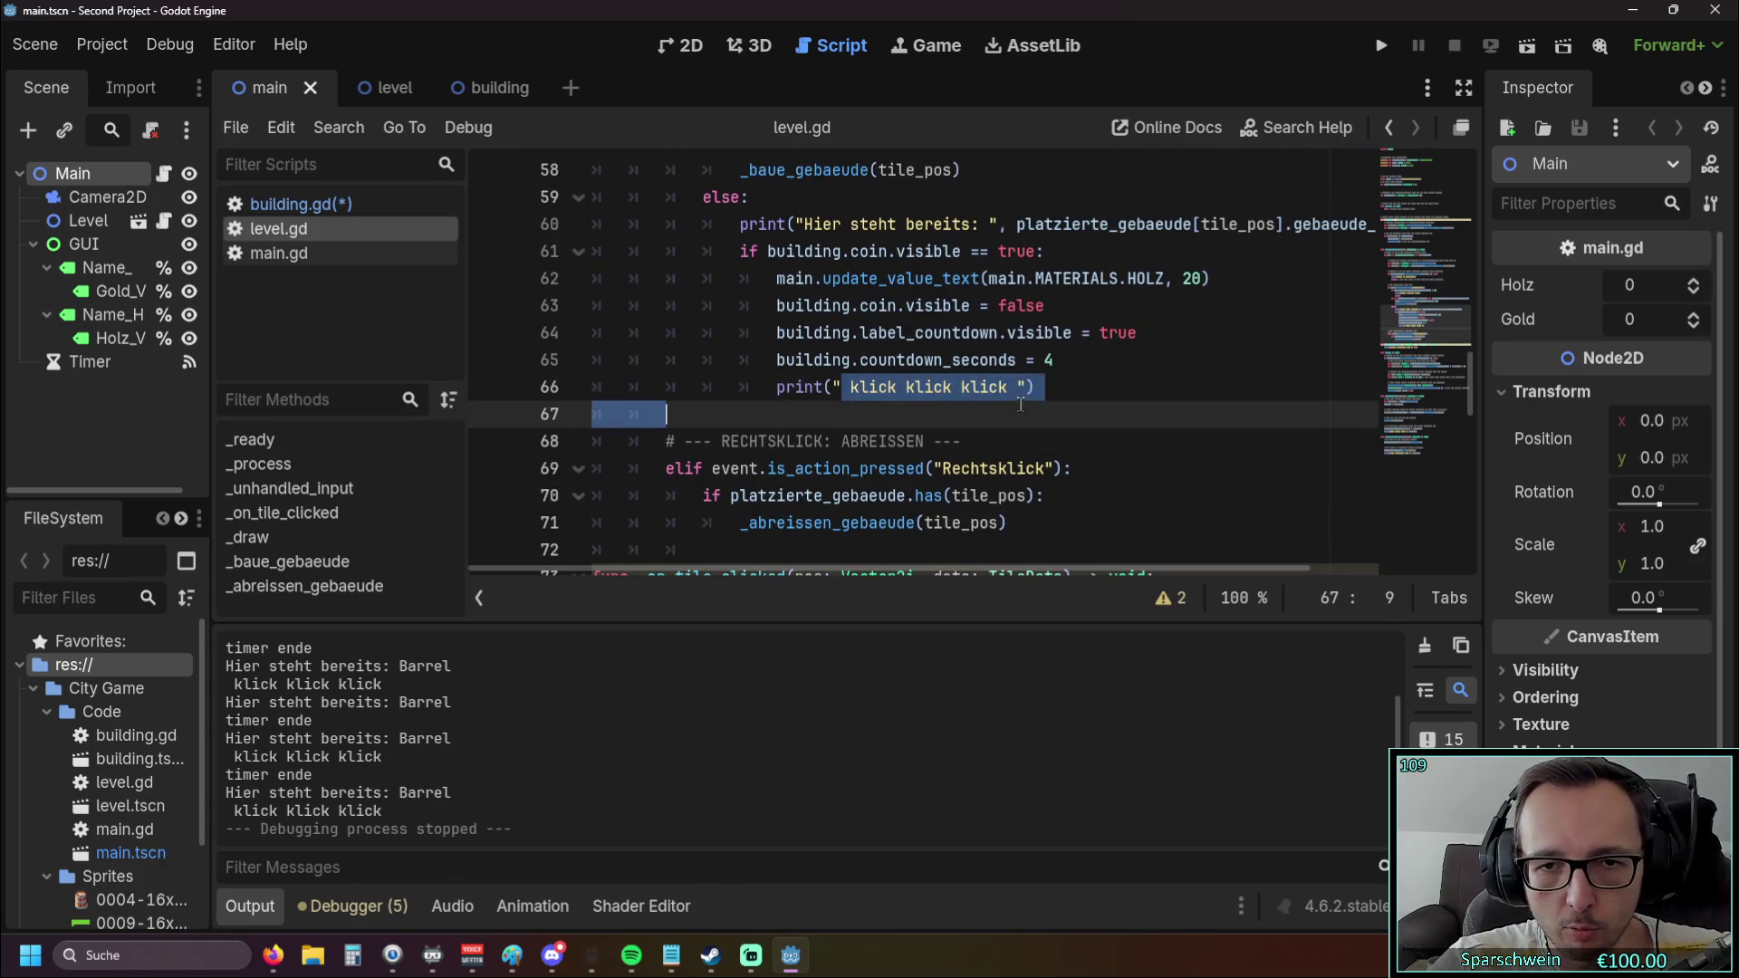
pyautogui.write('Ressourcen abgeholt')
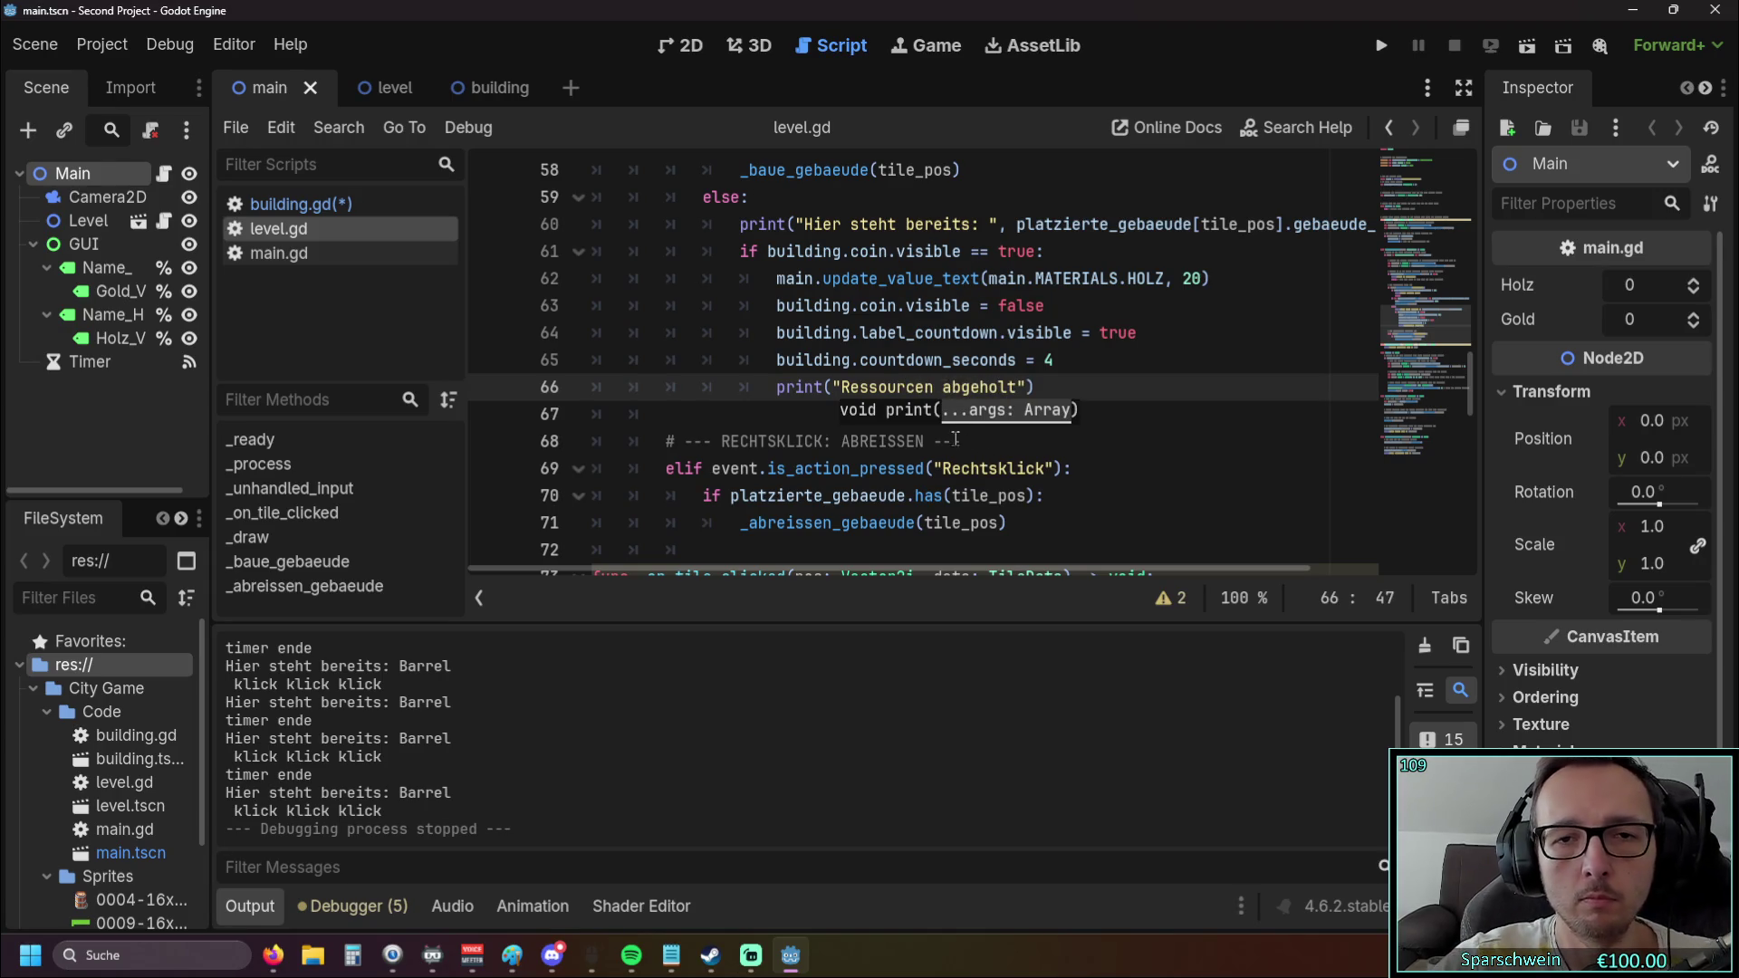
pyautogui.click(961, 440)
pyautogui.scroll(2, 938, 439)
pyautogui.scroll(4, 924, 439)
pyautogui.scroll(8, 907, 438)
pyautogui.scroll(1, 907, 438)
pyautogui.scroll(-6, 897, 427)
pyautogui.scroll(-8, 868, 410)
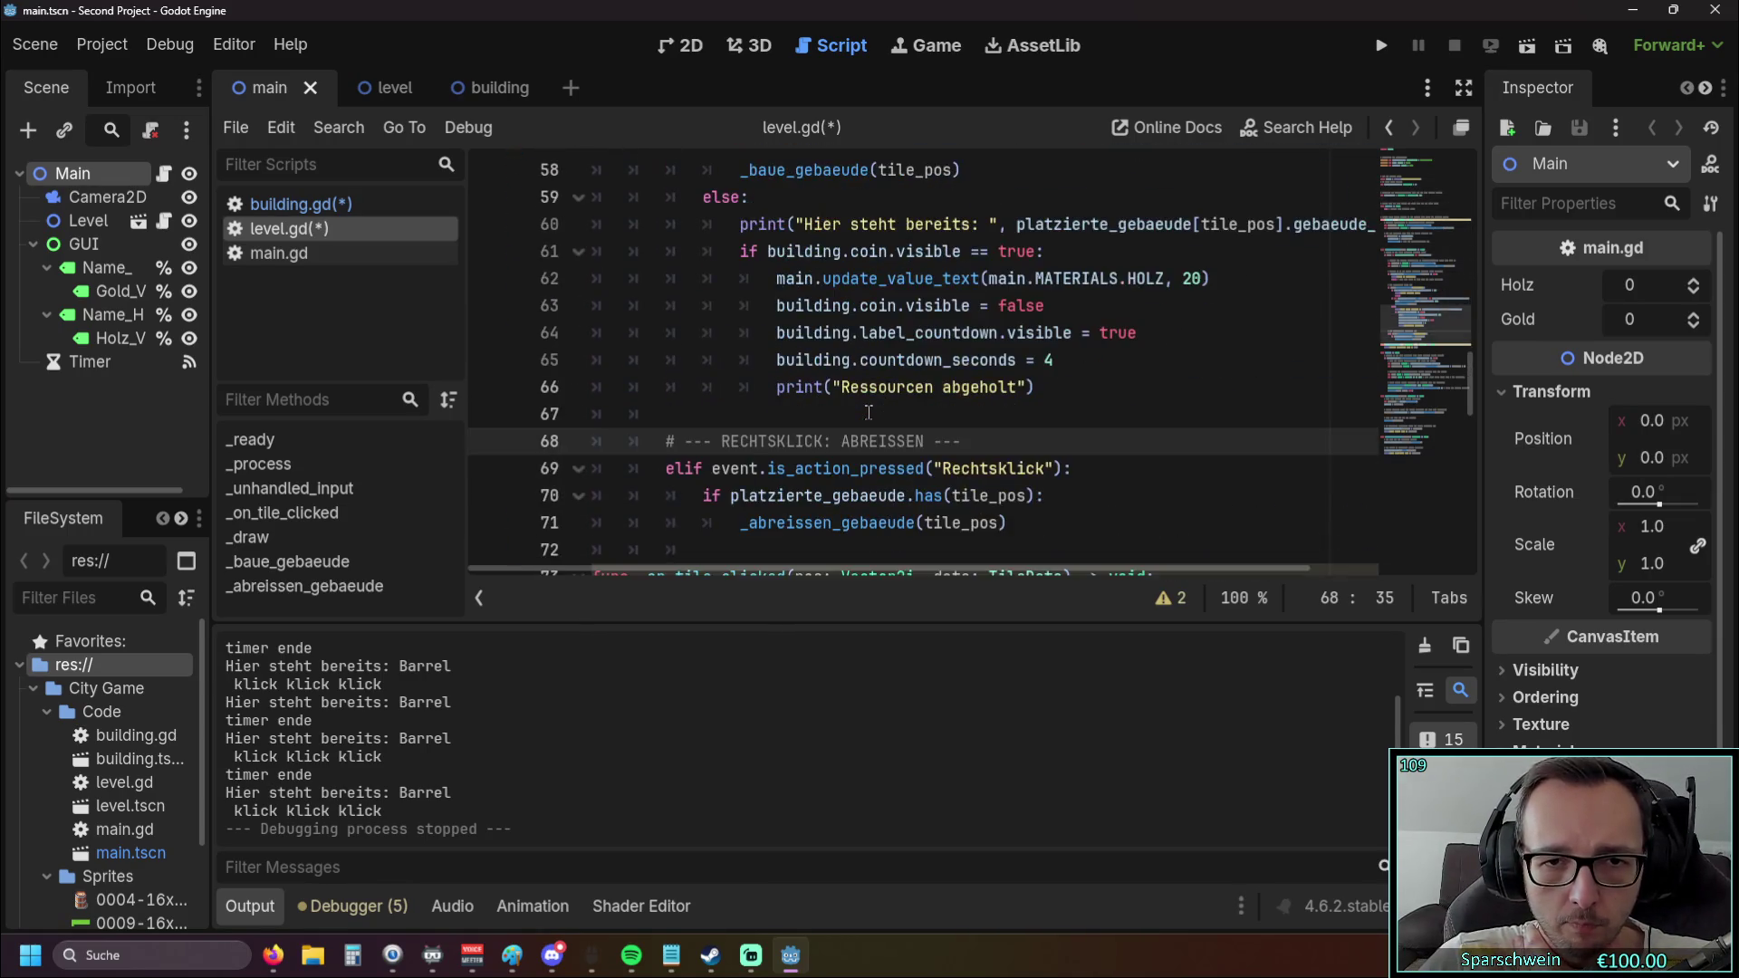
pyautogui.scroll(1, 869, 414)
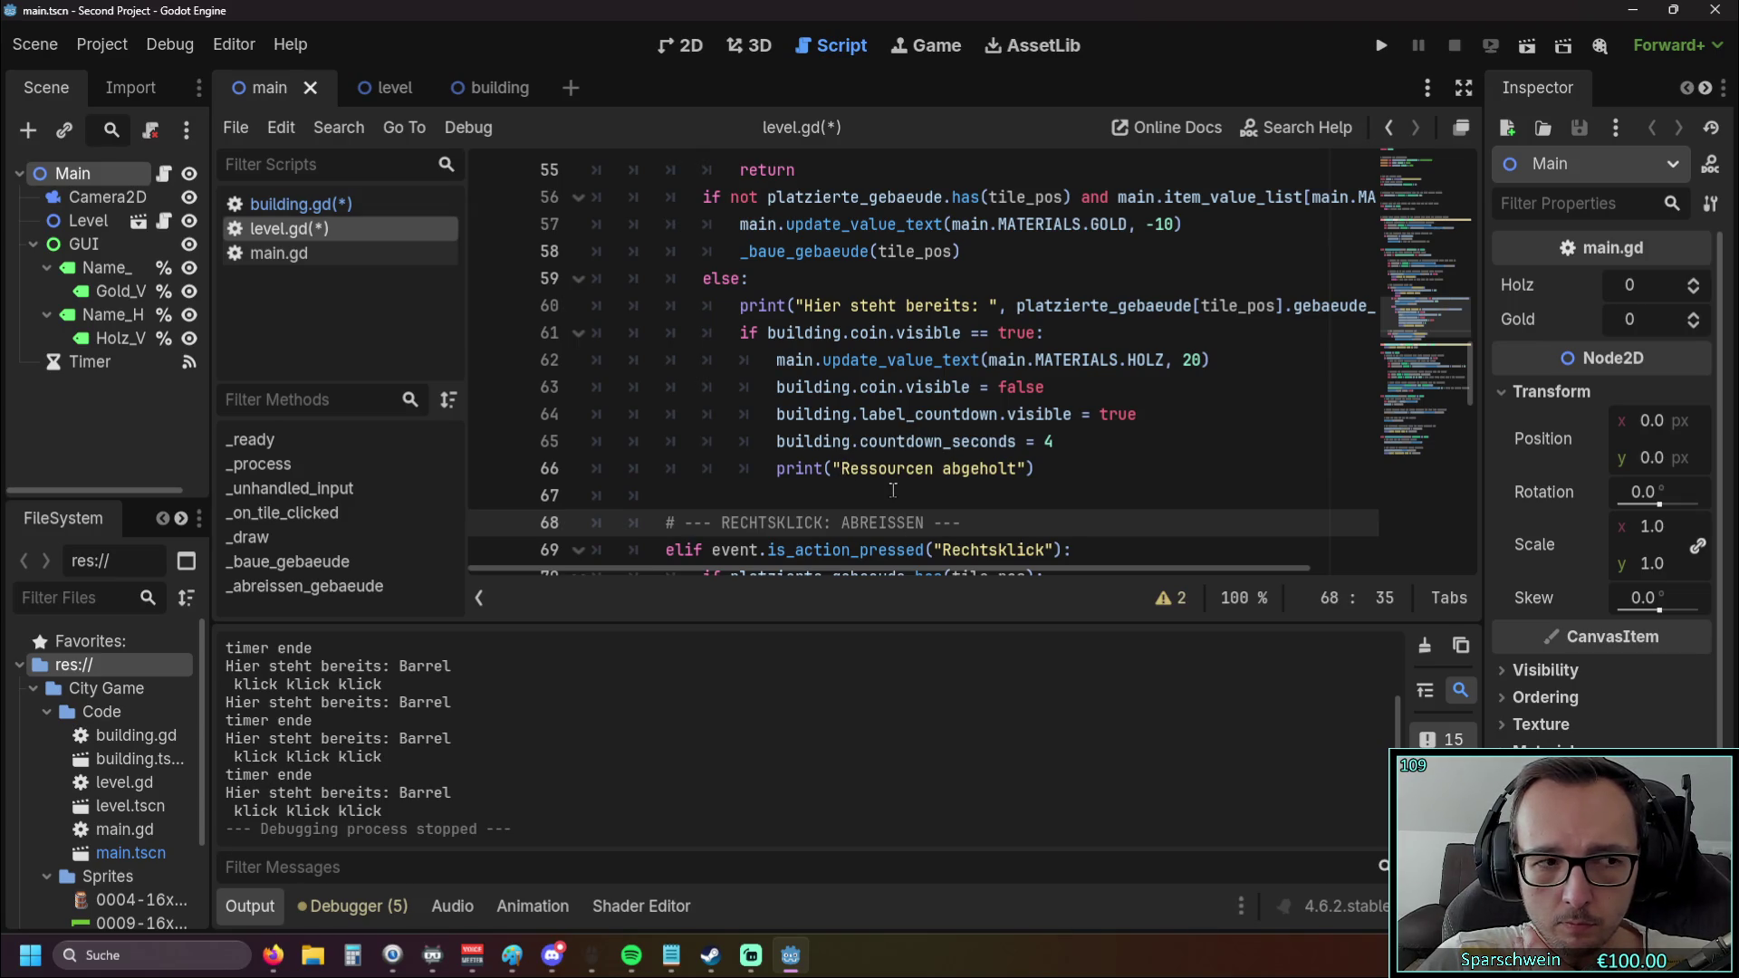
# - Run the game, build a barrel, collect Holz twice up to 40, and close the game window
pyautogui.press('F5')
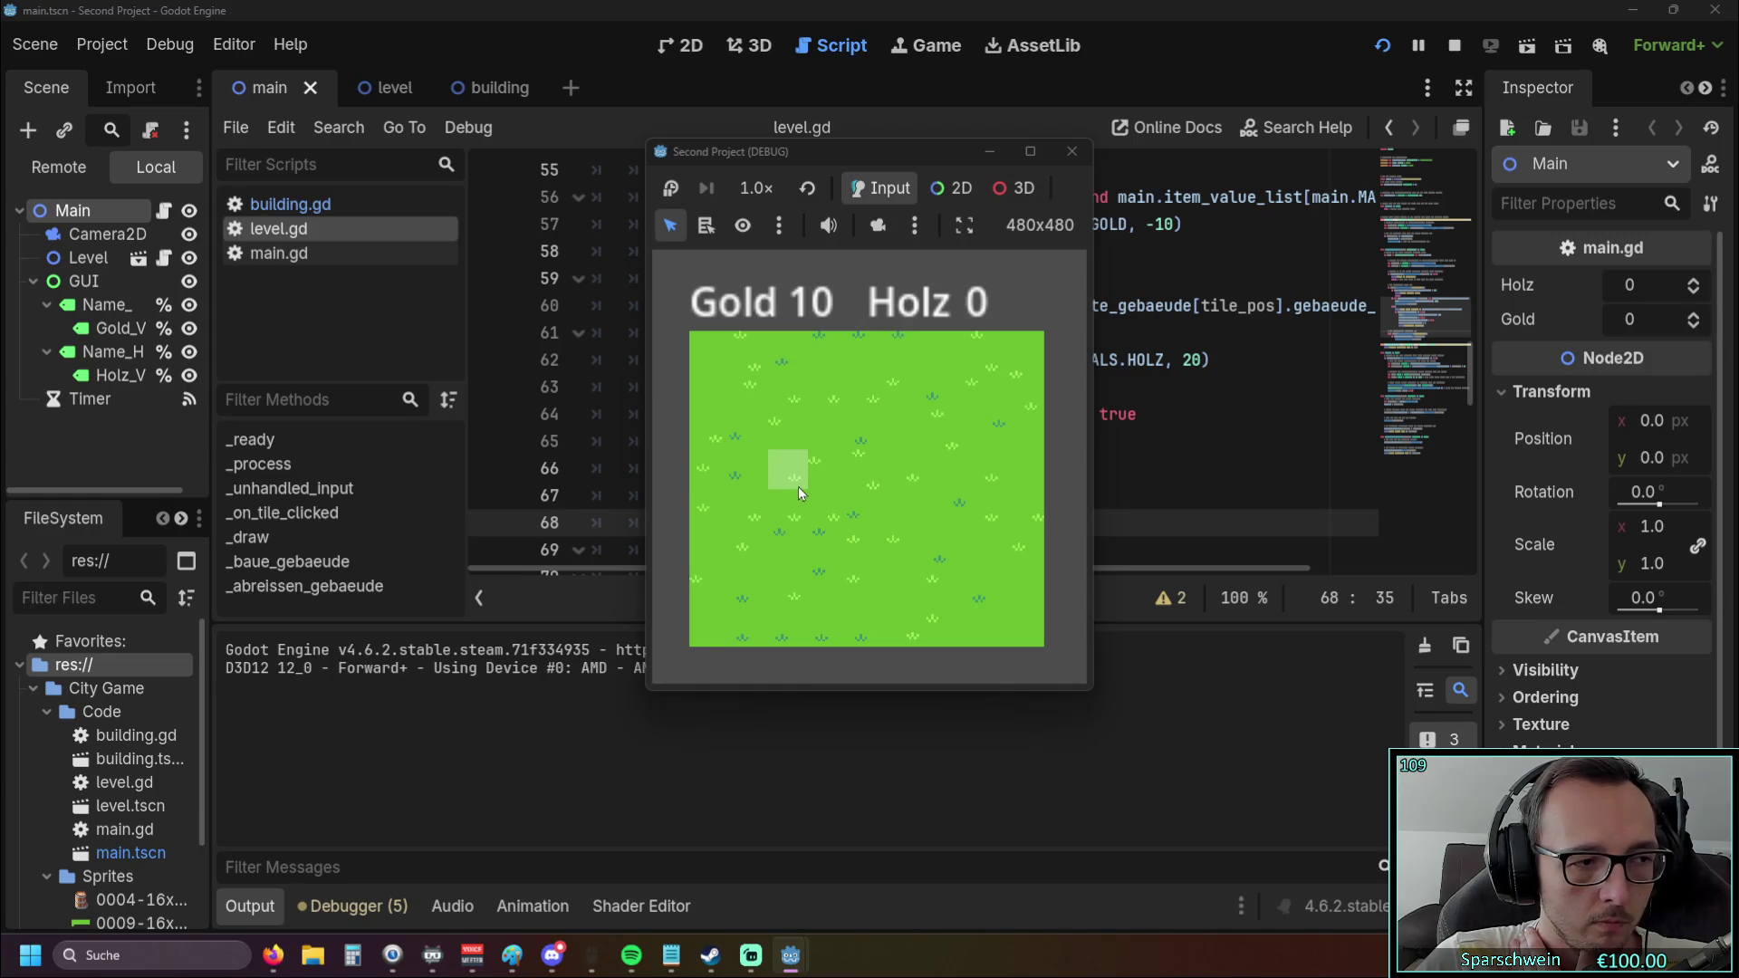
pyautogui.click(823, 436)
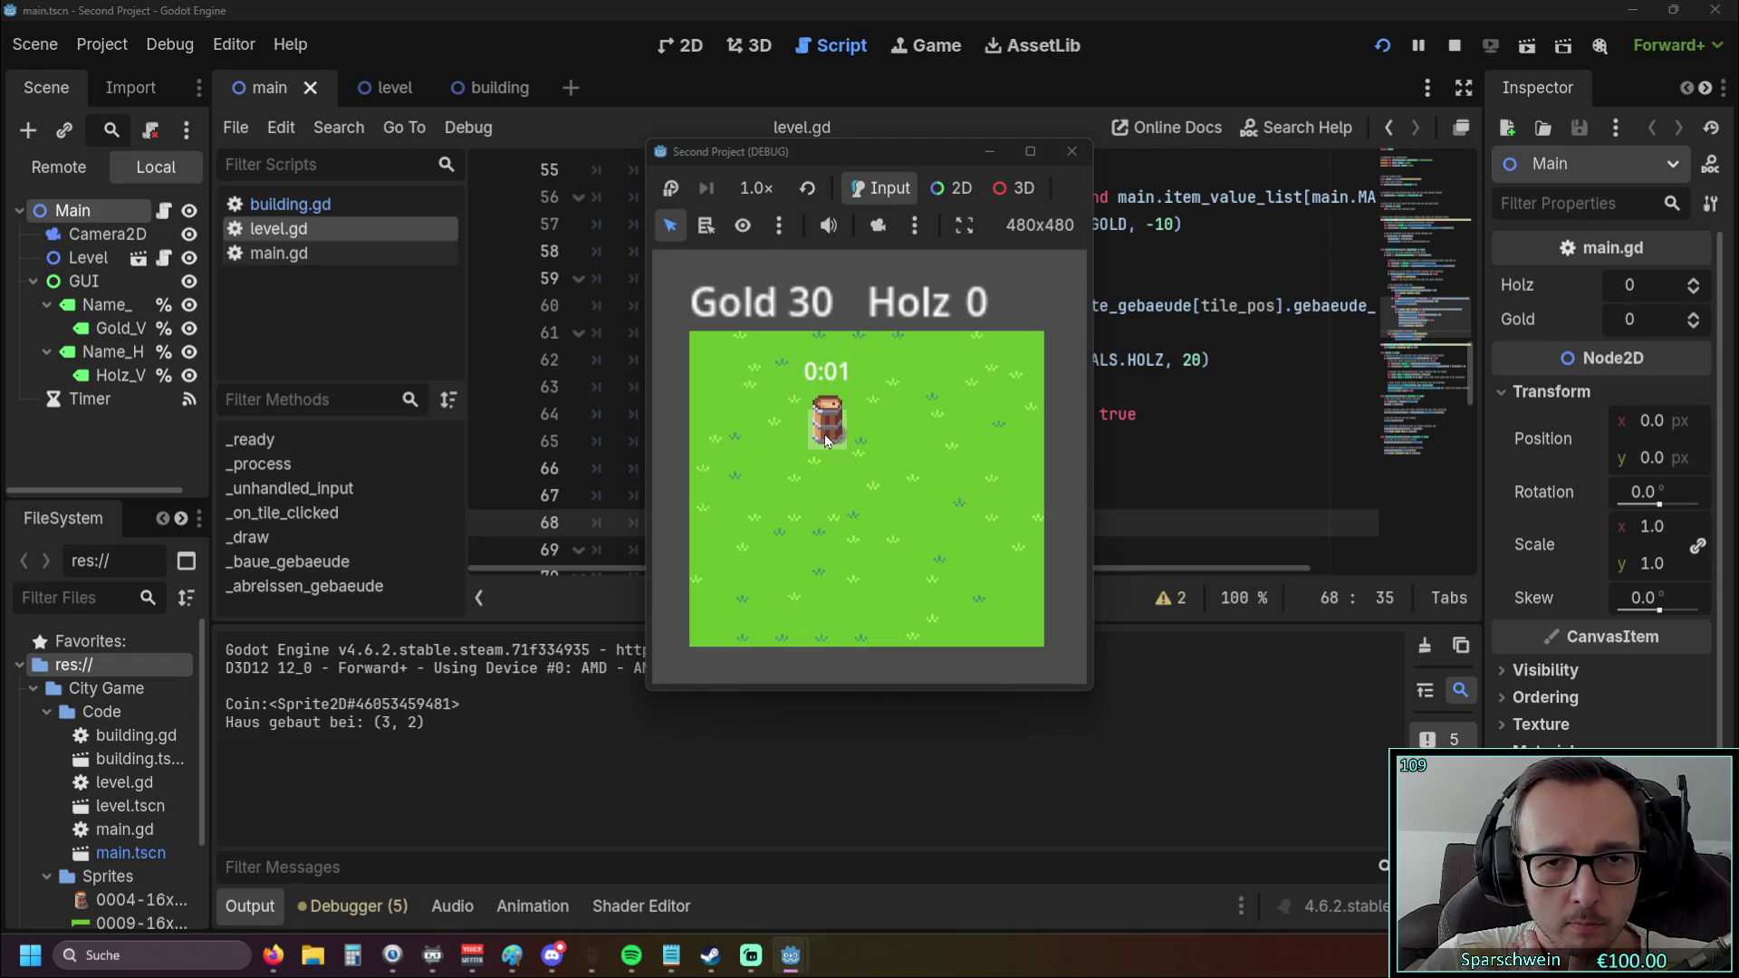
pyautogui.click(823, 433)
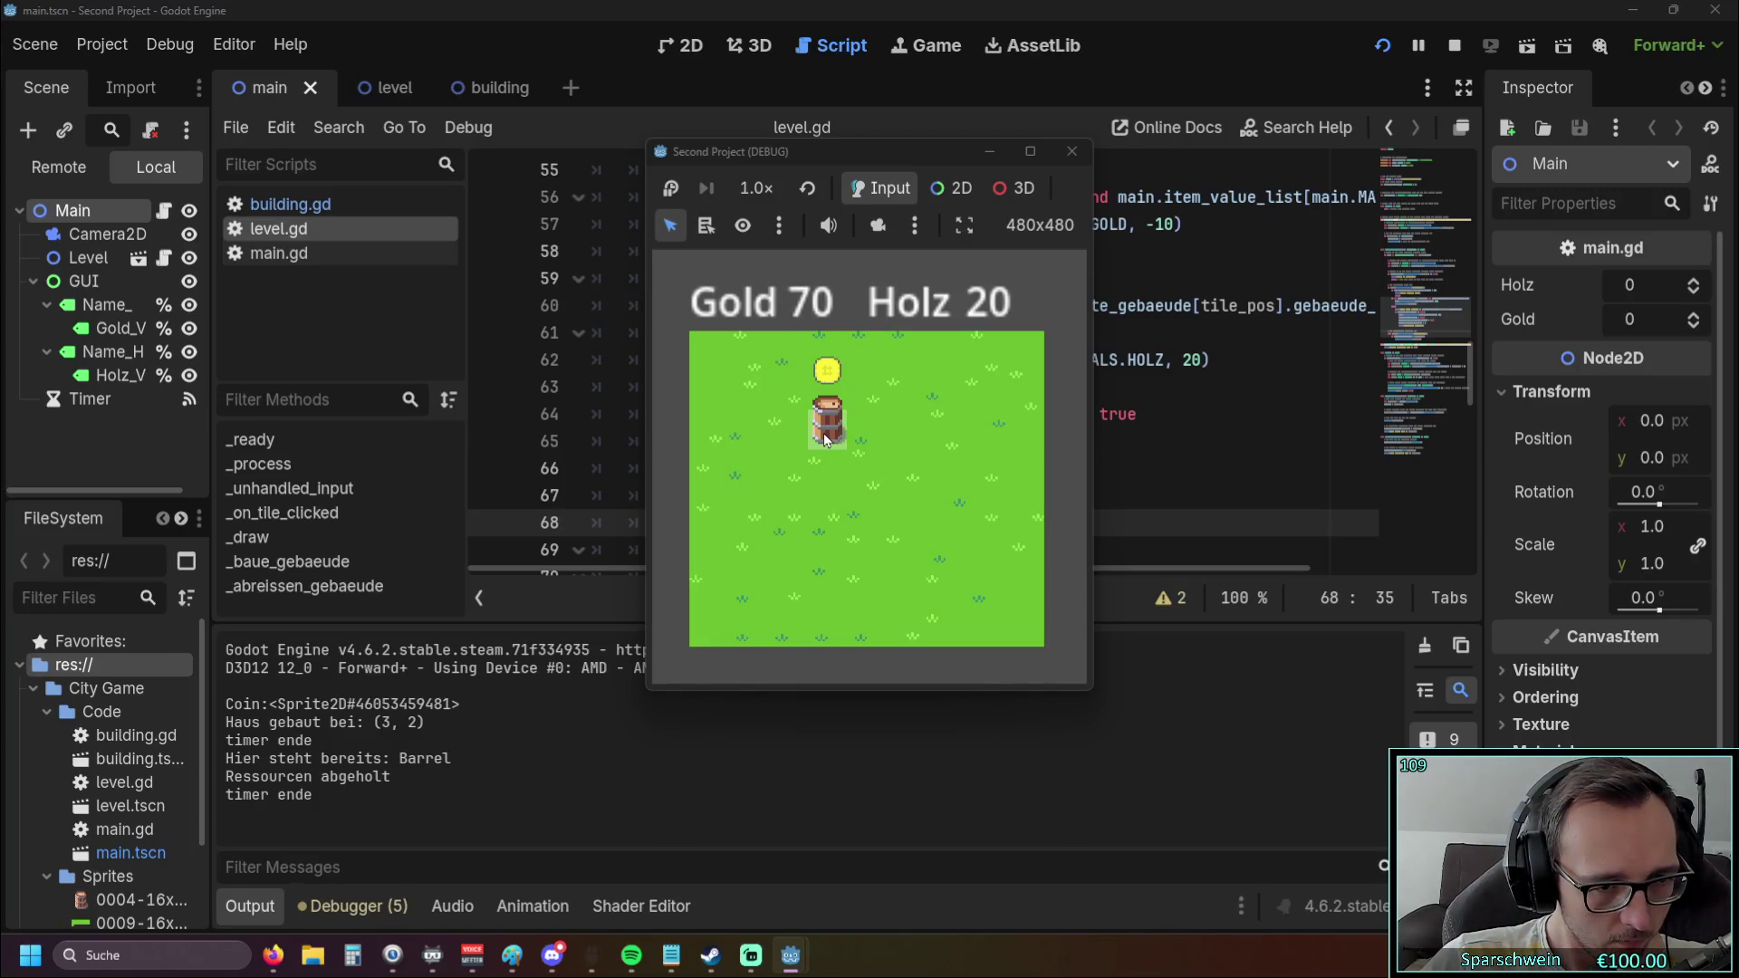
pyautogui.click(824, 434)
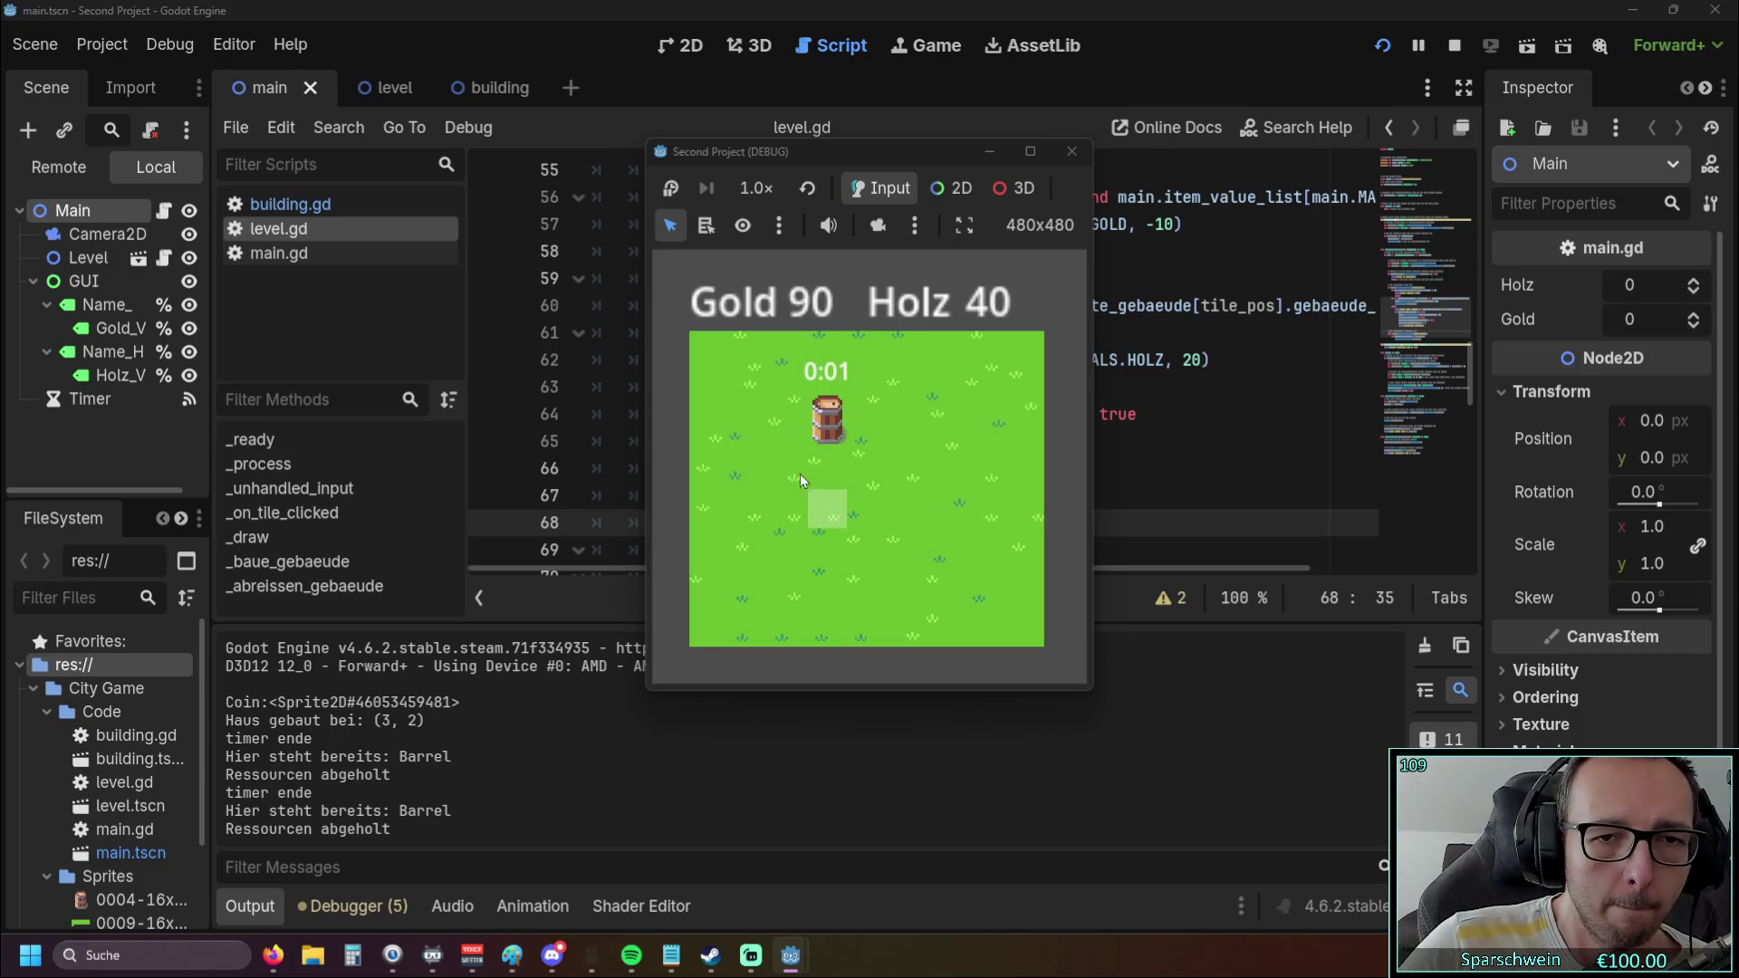
pyautogui.click(1075, 153)
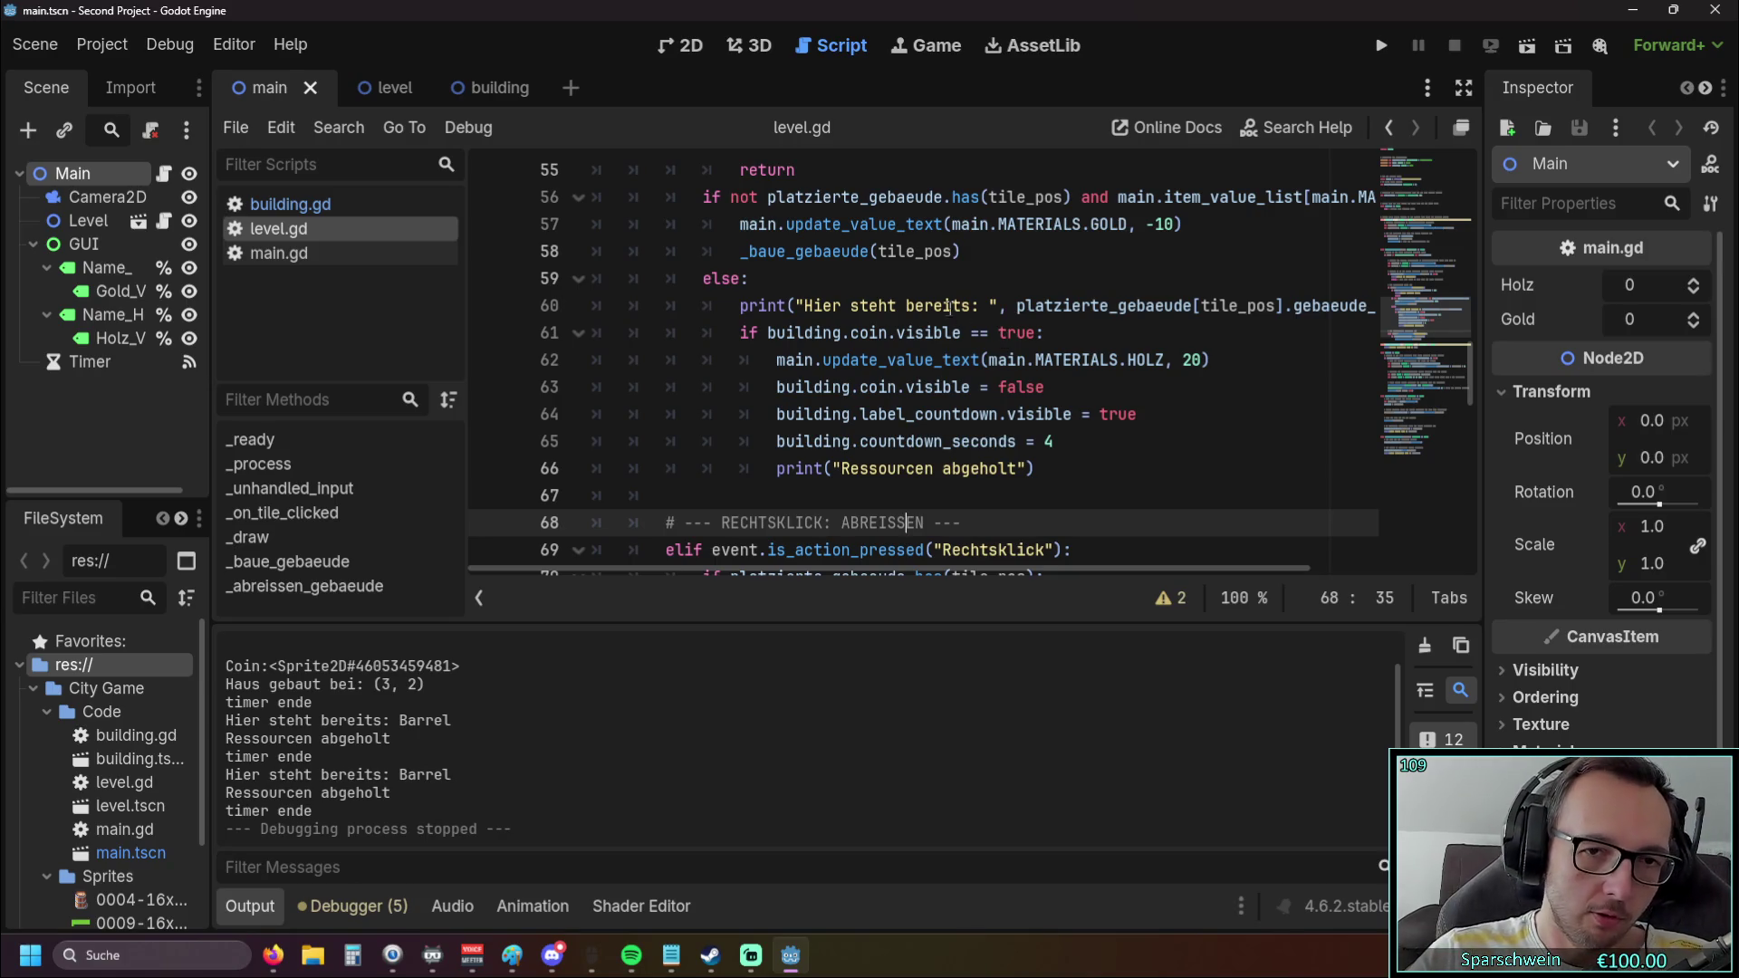
pyautogui.click(1012, 467)
pyautogui.click(1036, 468)
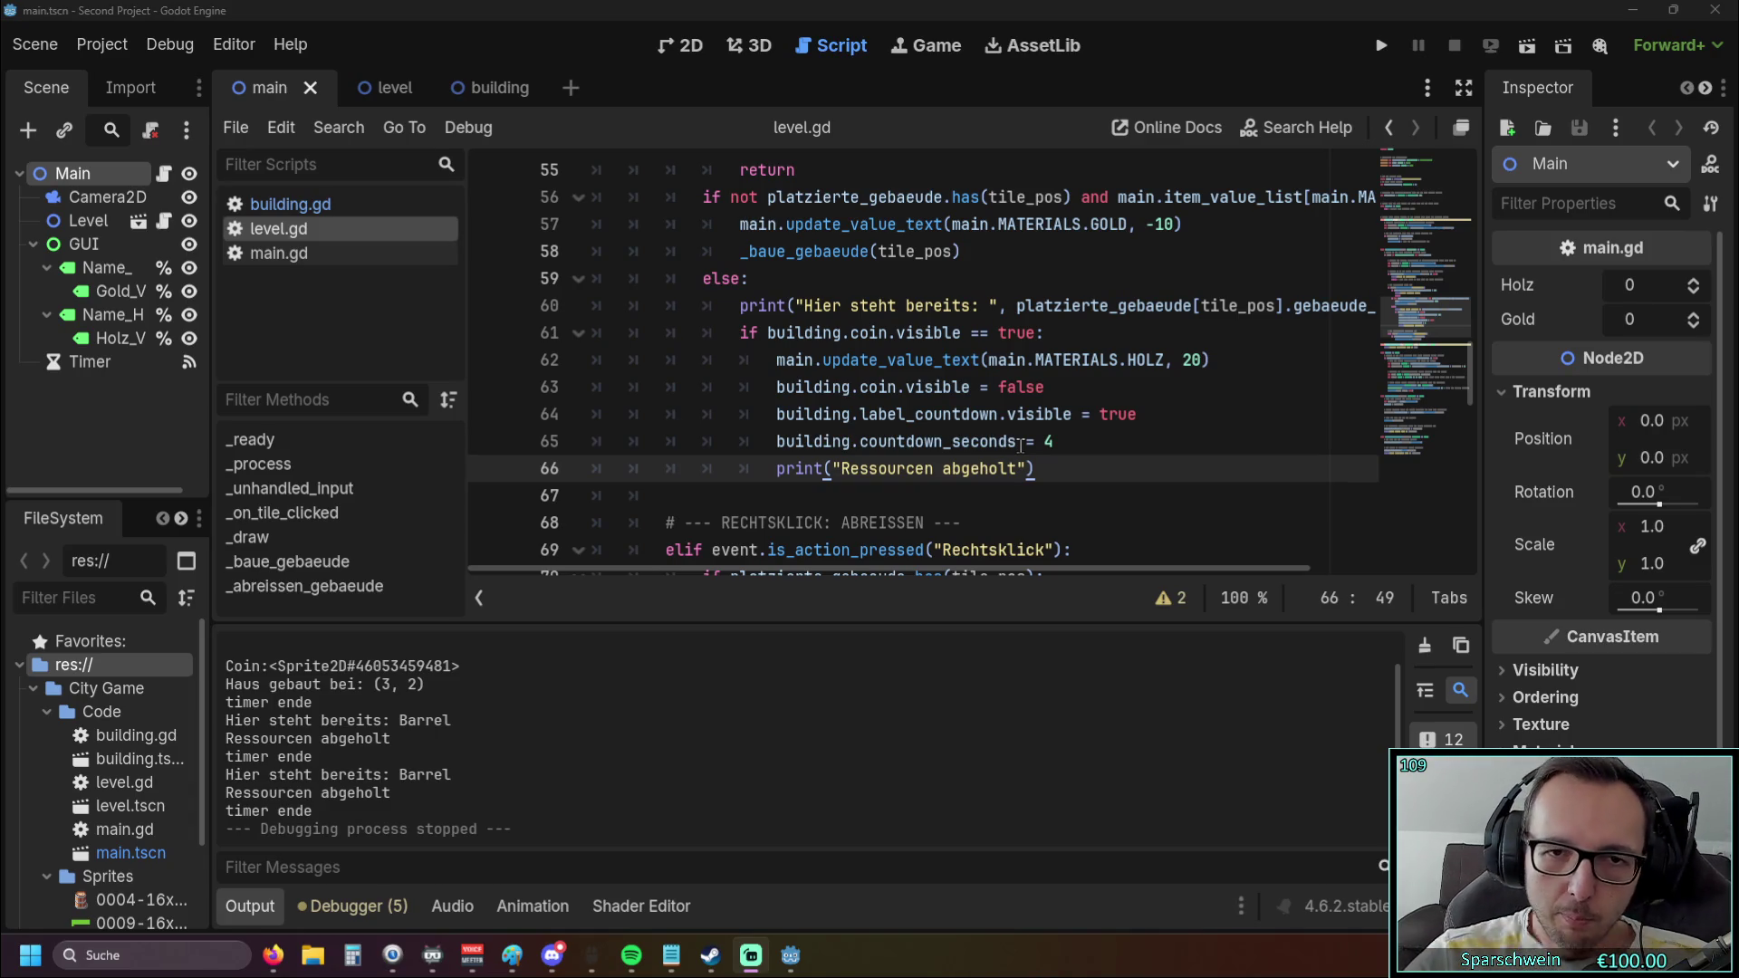
pyautogui.moveTo(1000, 442); pyautogui.dragTo(923, 442)
pyautogui.click(1066, 474)
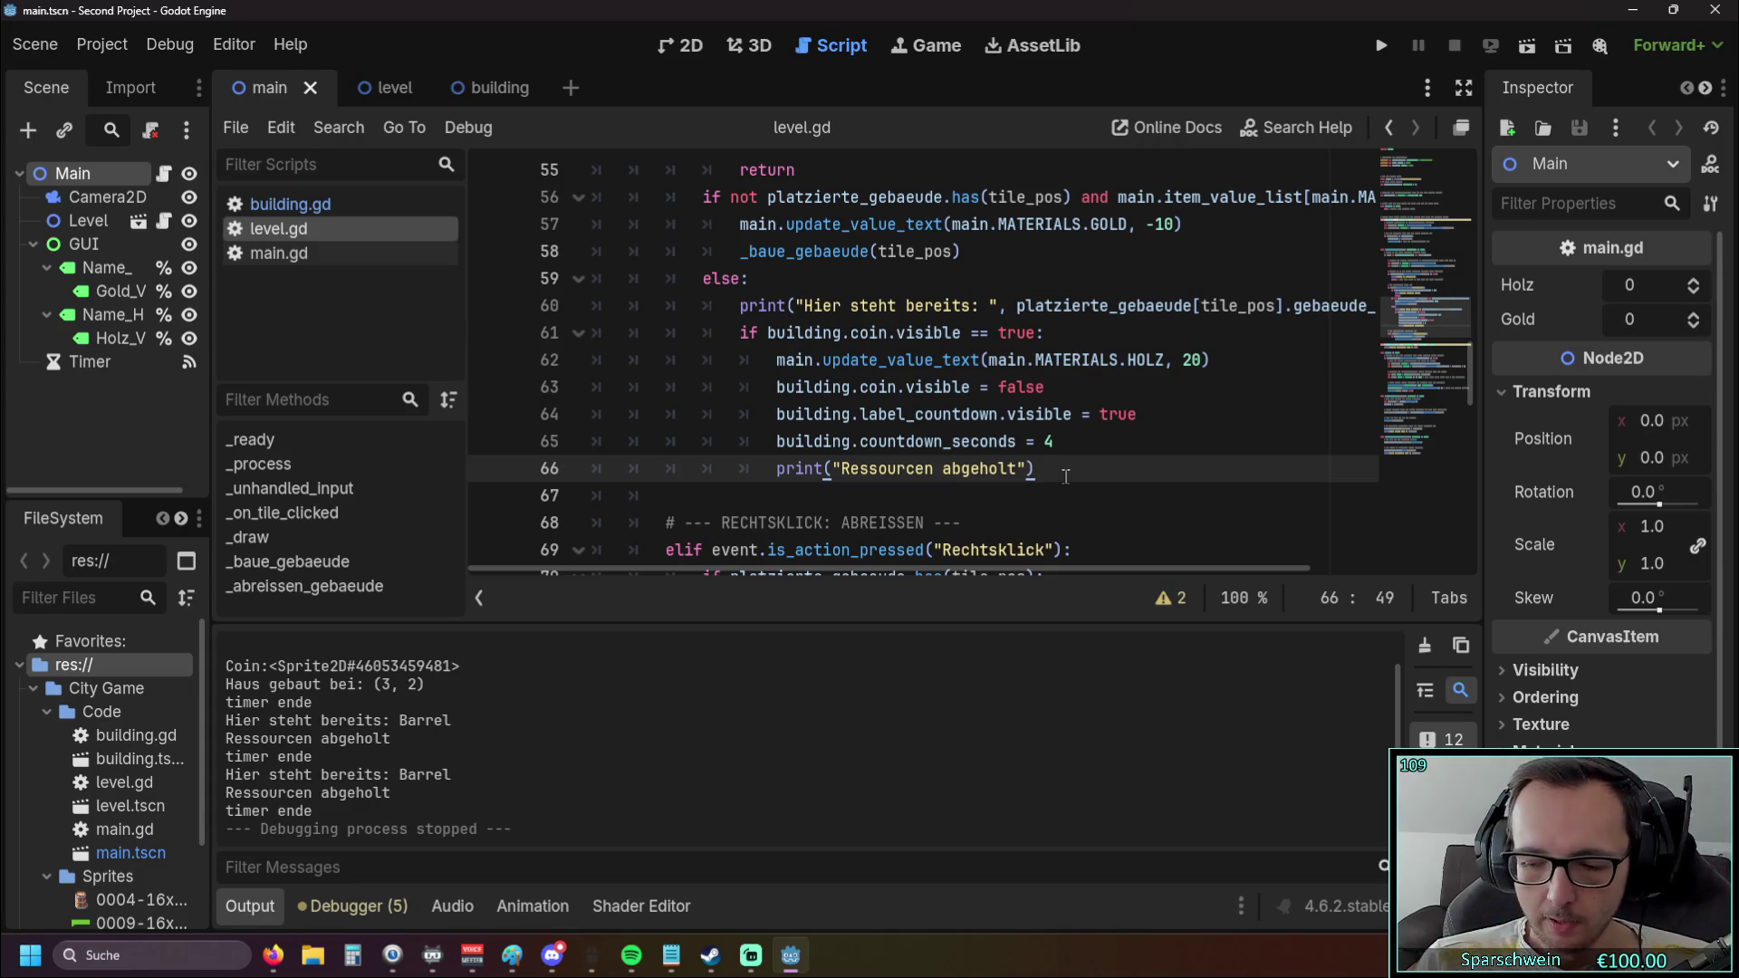
pyautogui.scroll(1, 1071, 462)
pyautogui.scroll(-1, 1077, 445)
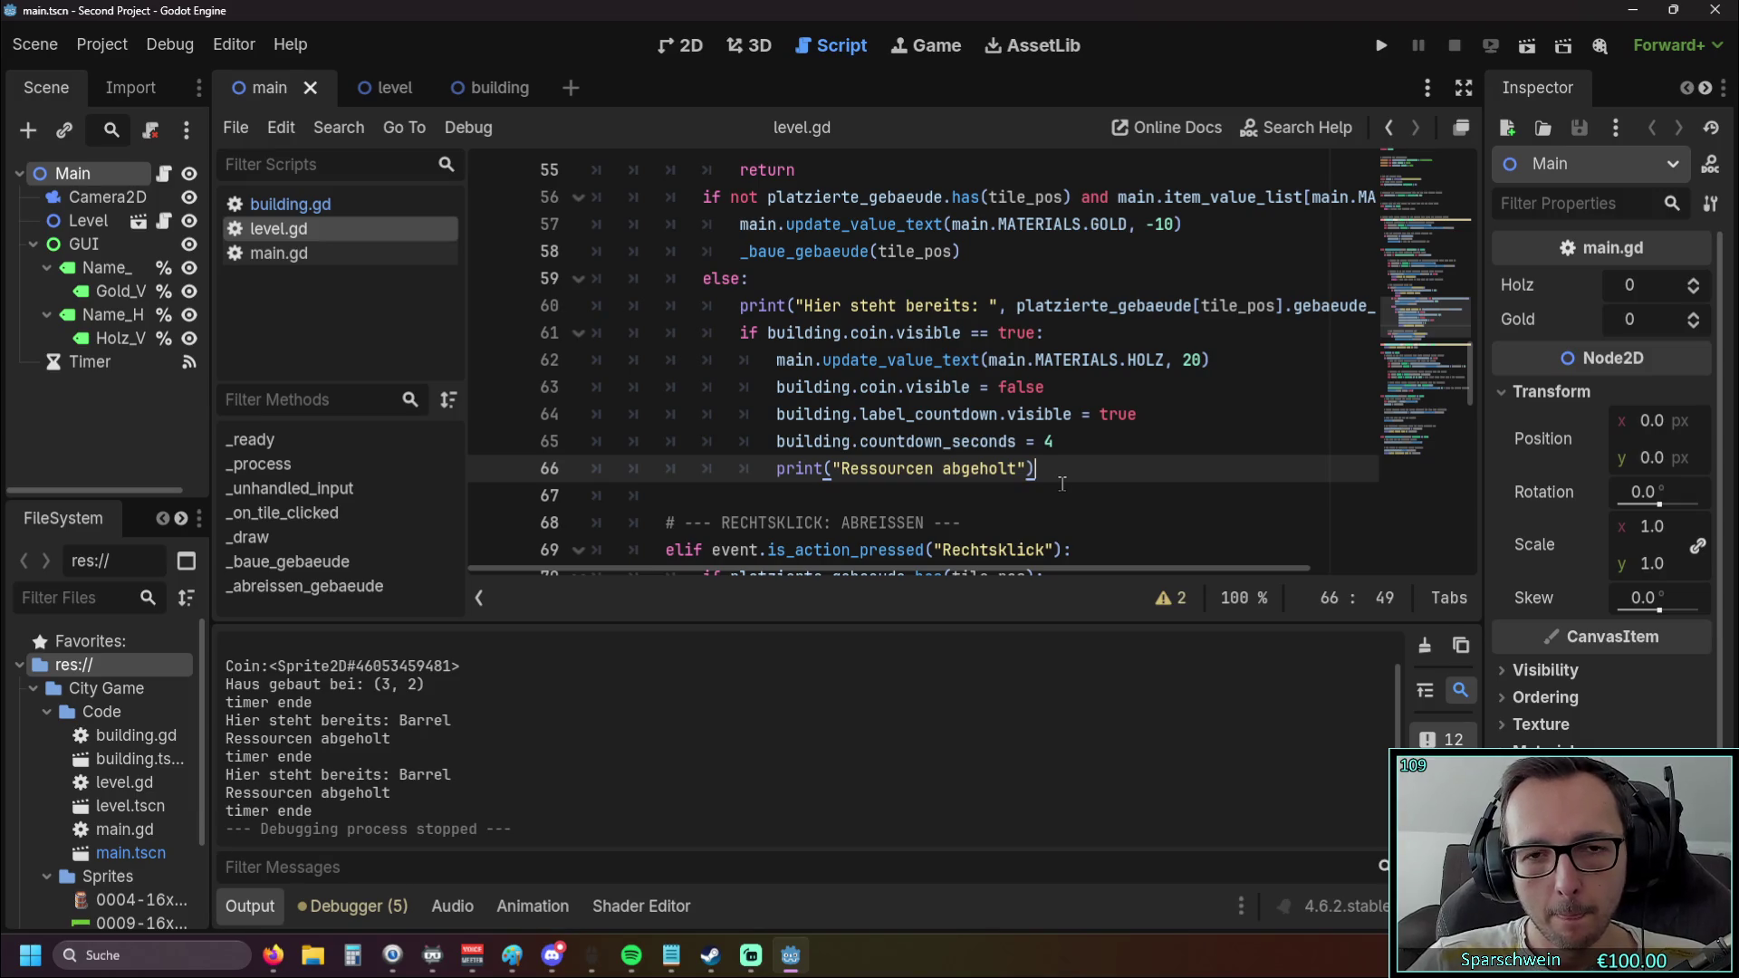
pyautogui.scroll(4, 1054, 476)
pyautogui.scroll(6, 1032, 461)
pyautogui.scroll(6, 1006, 448)
pyautogui.scroll(-1, 993, 443)
pyautogui.scroll(-9, 993, 435)
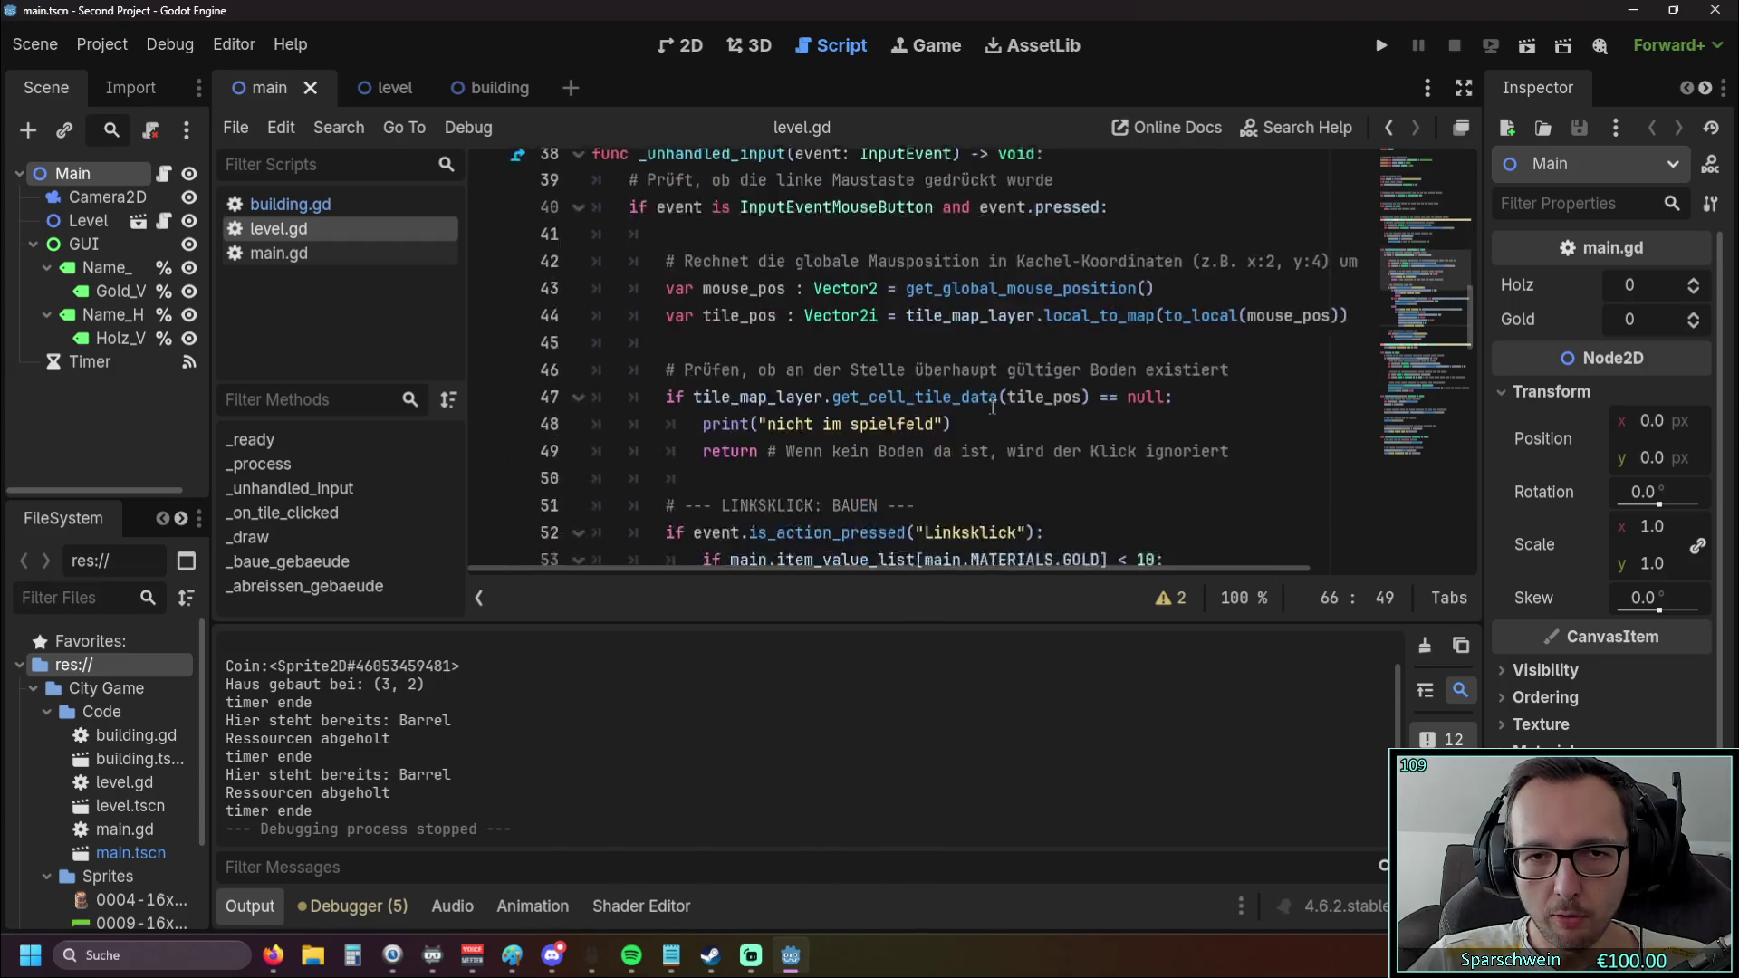
pyautogui.scroll(-6, 992, 415)
pyautogui.scroll(-1, 992, 402)
pyautogui.scroll(3, 992, 402)
pyautogui.scroll(1, 993, 402)
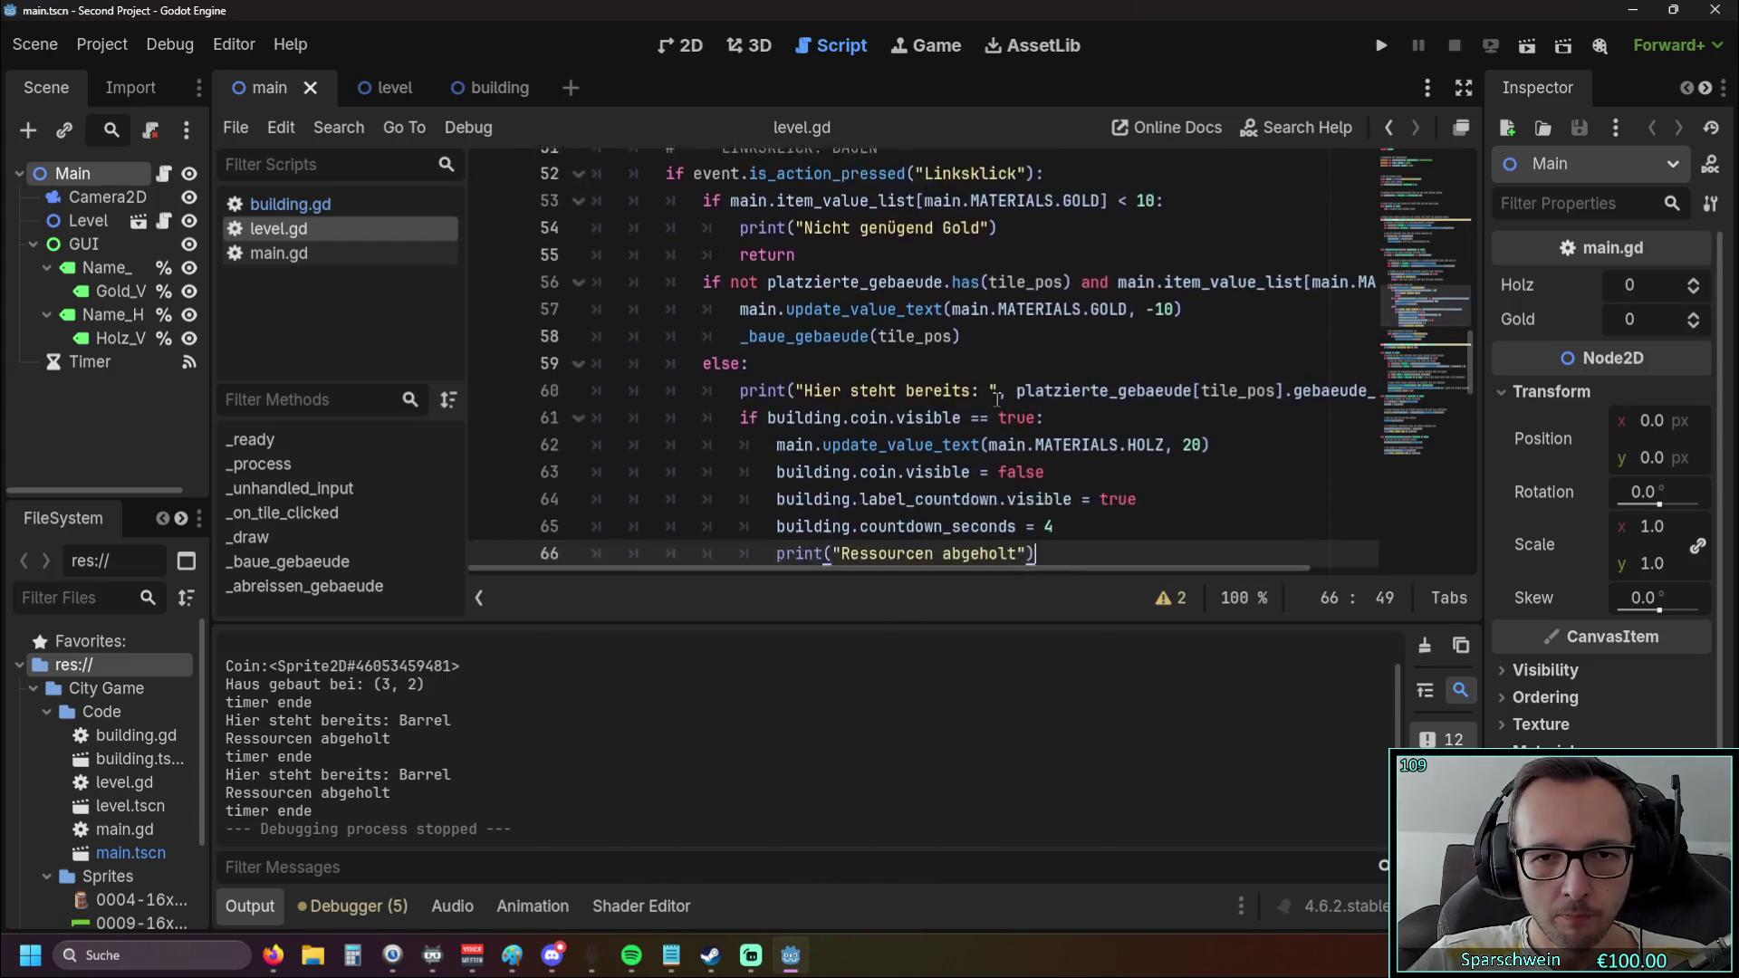
pyautogui.scroll(-7, 998, 403)
pyautogui.scroll(3, 1048, 429)
pyautogui.scroll(-3, 1041, 429)
pyautogui.click(1011, 425)
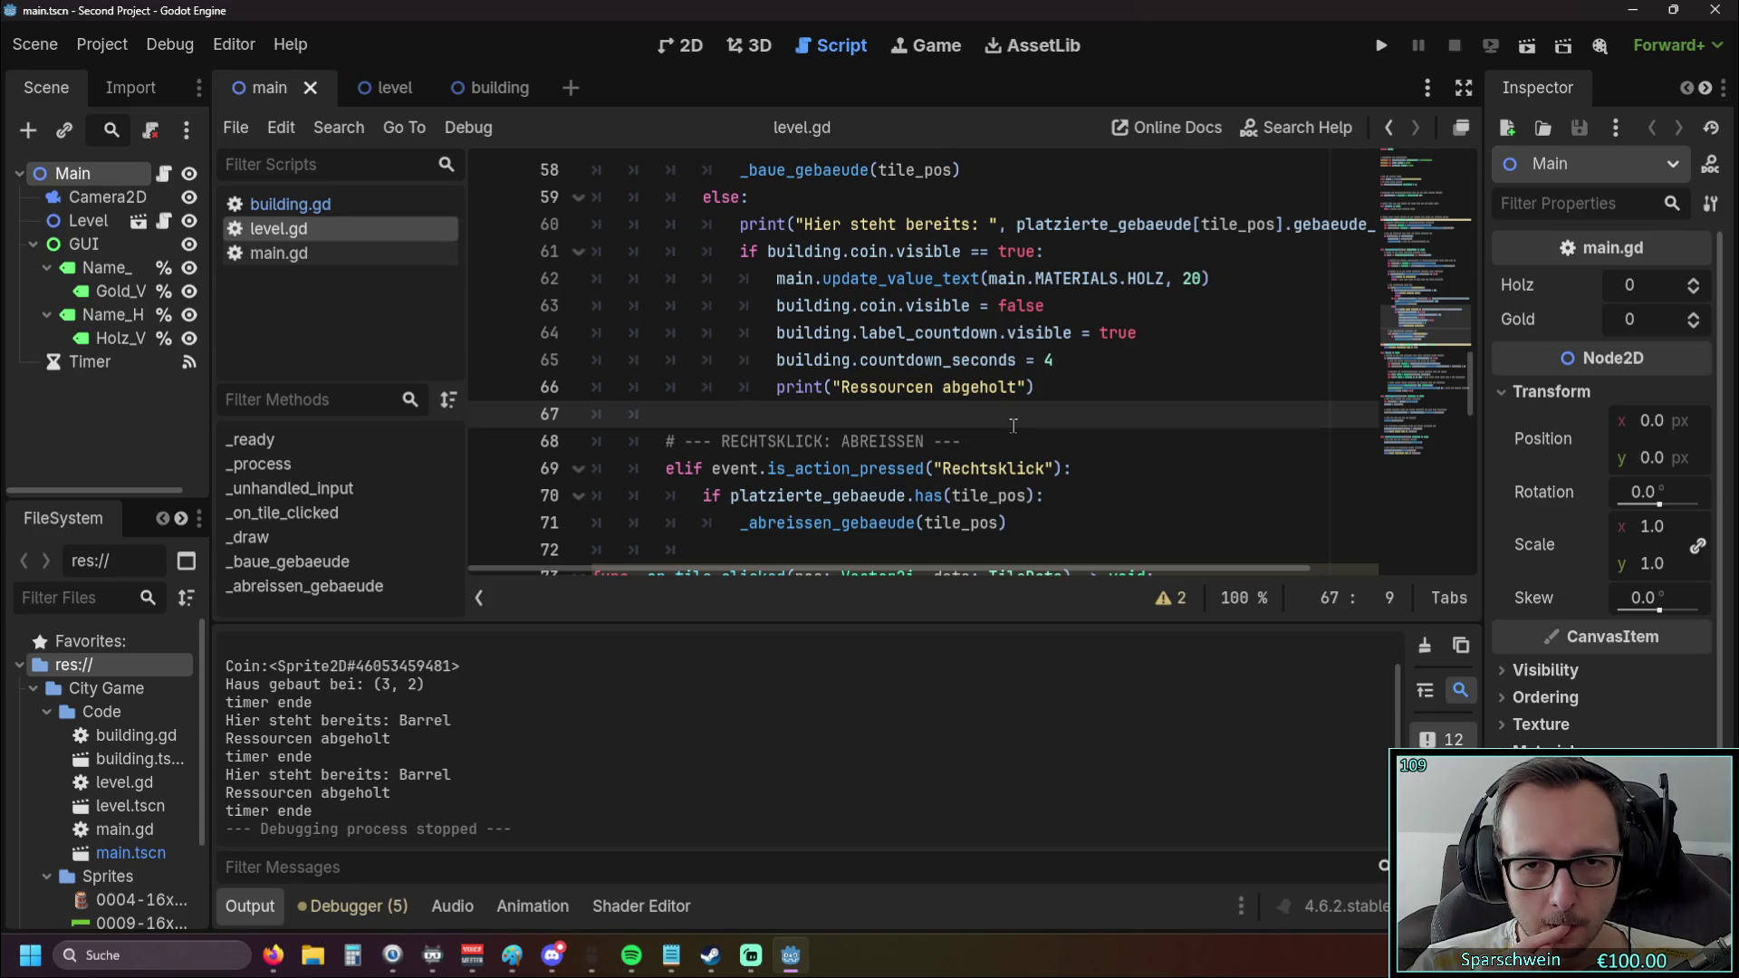
pyautogui.scroll(1, 1013, 426)
pyautogui.click(1145, 414)
pyautogui.moveTo(1144, 413); pyautogui.dragTo(739, 333)
pyautogui.click(1094, 462)
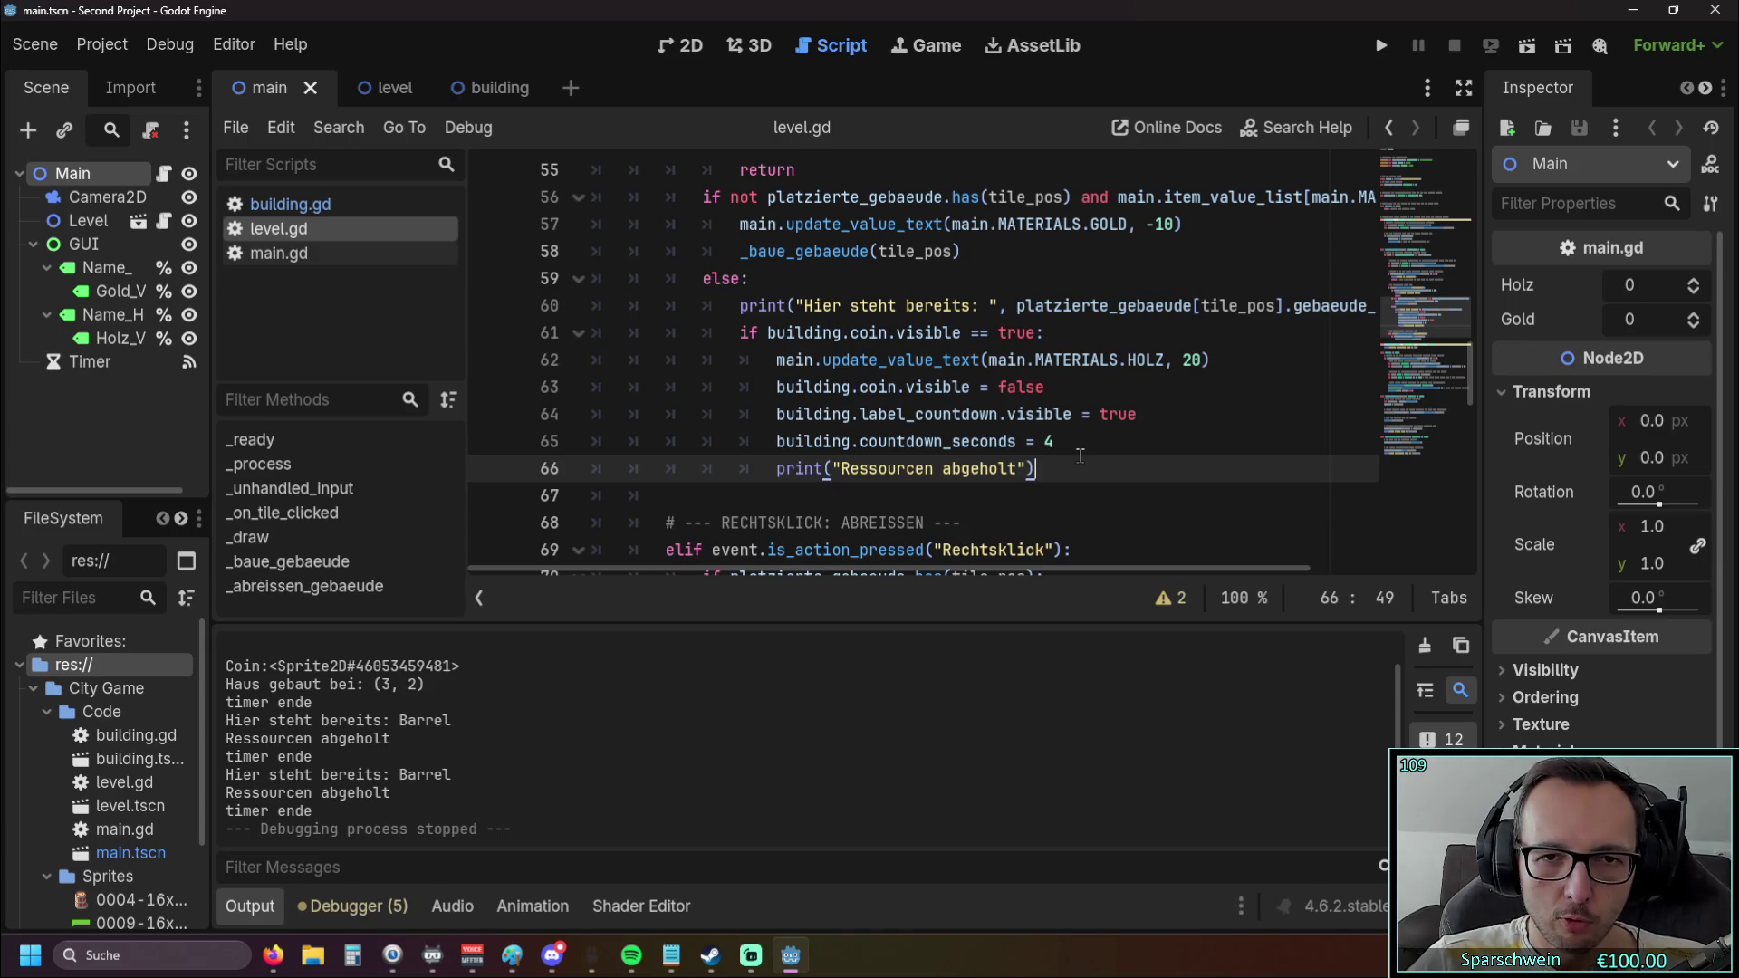
pyautogui.click(746, 332)
pyautogui.moveTo(770, 333)
pyautogui.mouseDown()
pyautogui.moveTo(1047, 333)
pyautogui.moveTo(687, 337)
pyautogui.moveTo(1043, 333)
pyautogui.mouseUp()
pyautogui.click(1087, 349)
pyautogui.click(737, 332)
pyautogui.click(1049, 333)
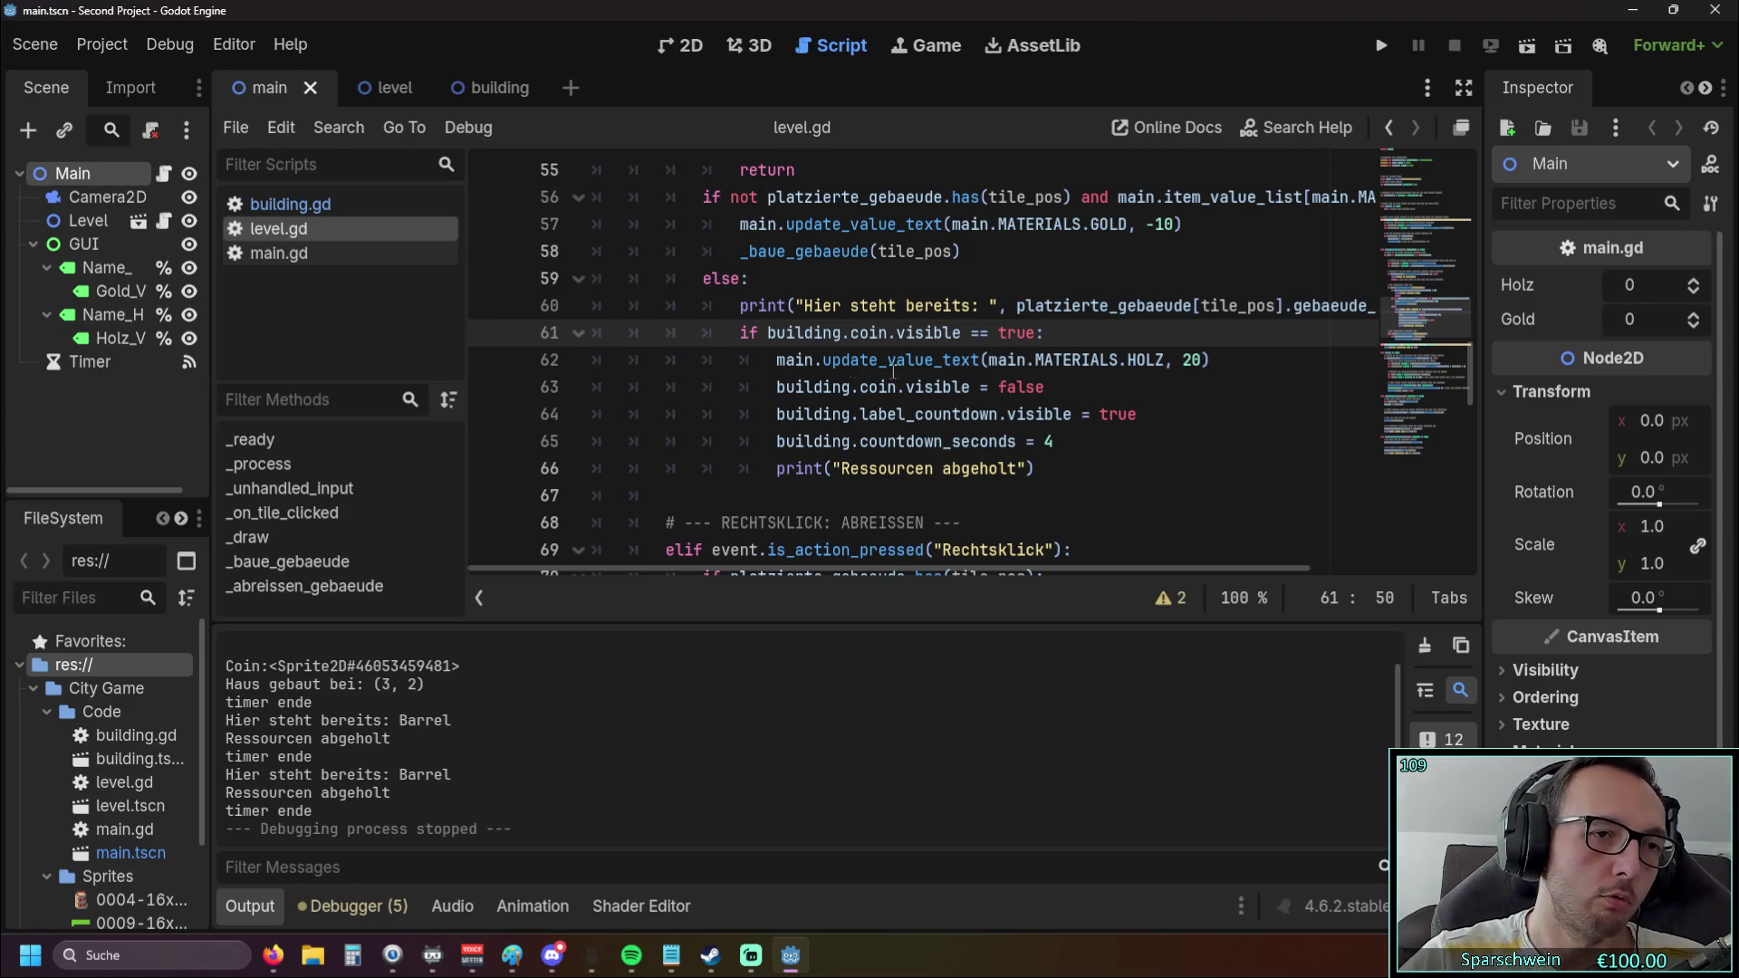
pyautogui.click(109, 361)
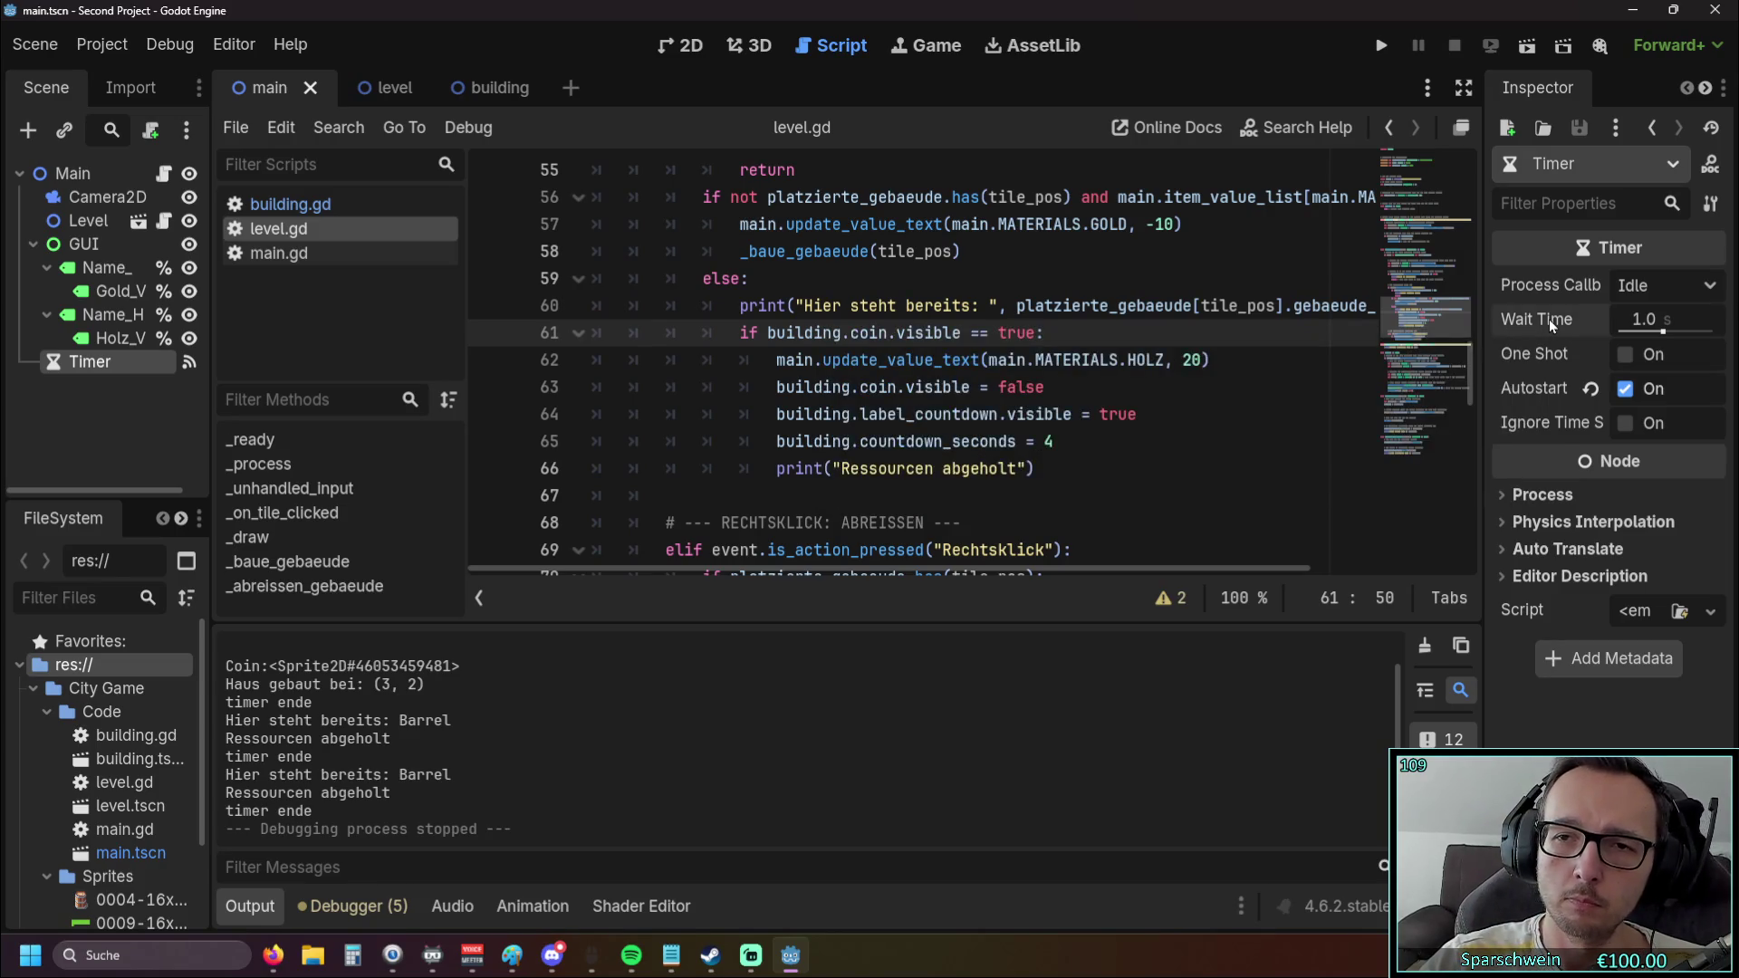
# - Bring up the context actions for the Timer's 1.0 Wait Time value in the Inspector
pyautogui.rightClick(1550, 317)
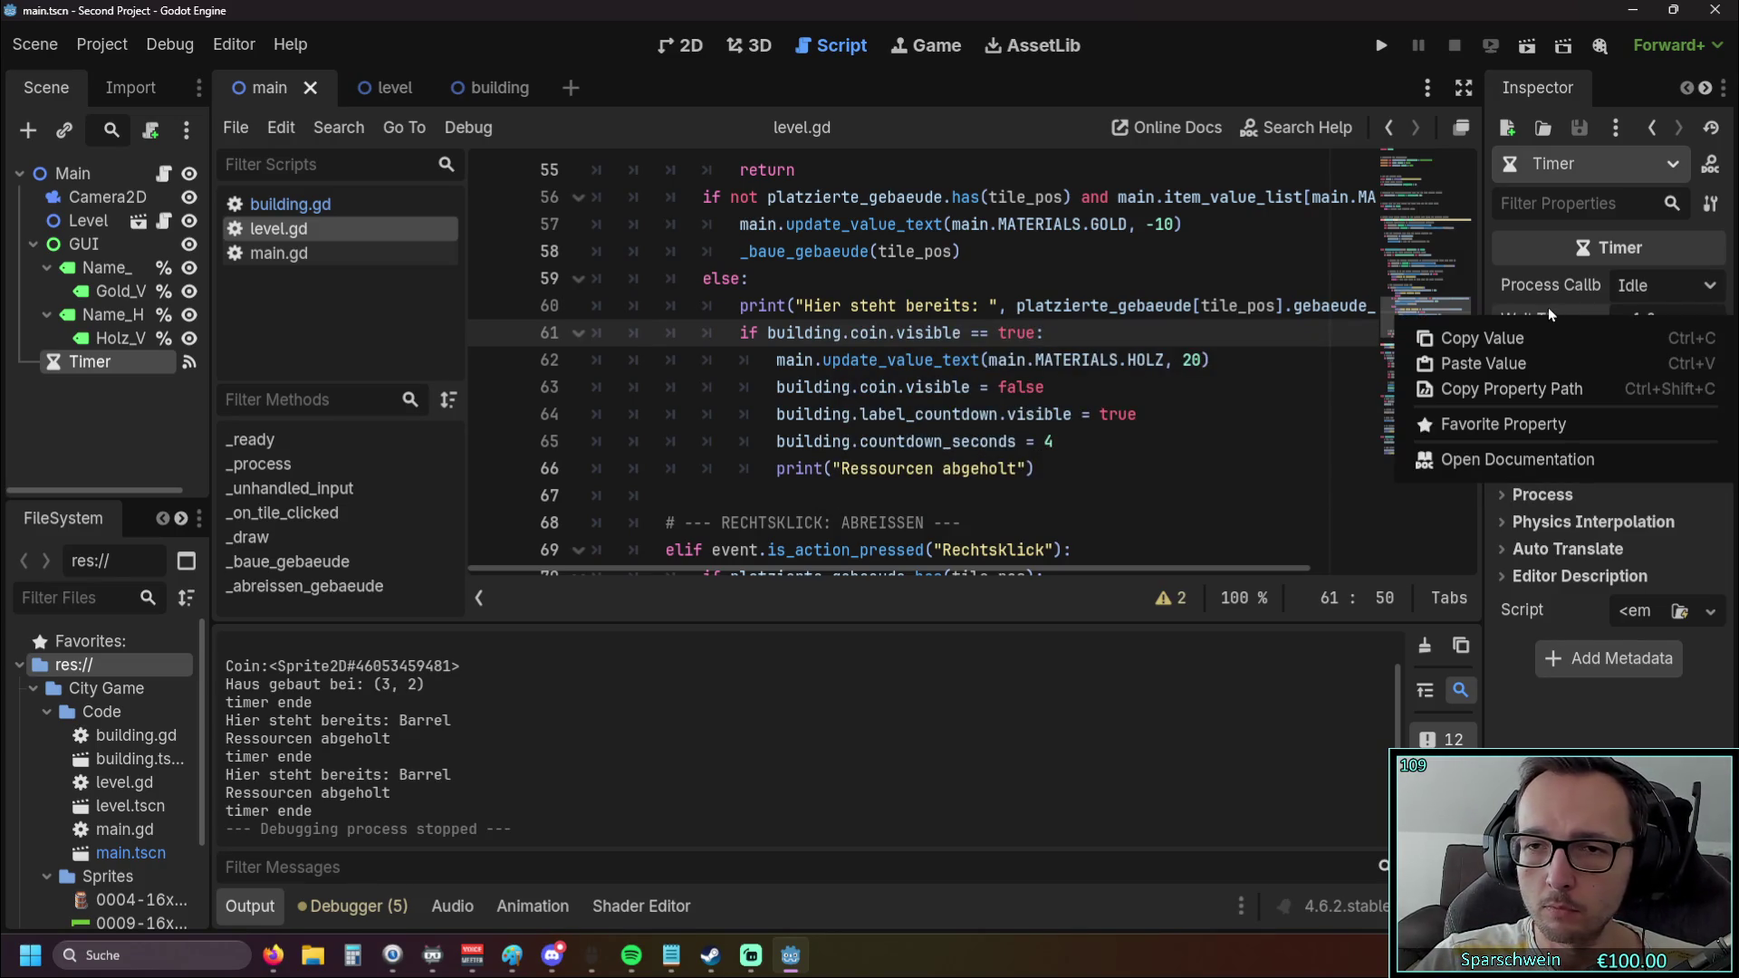
pyautogui.click(1512, 461)
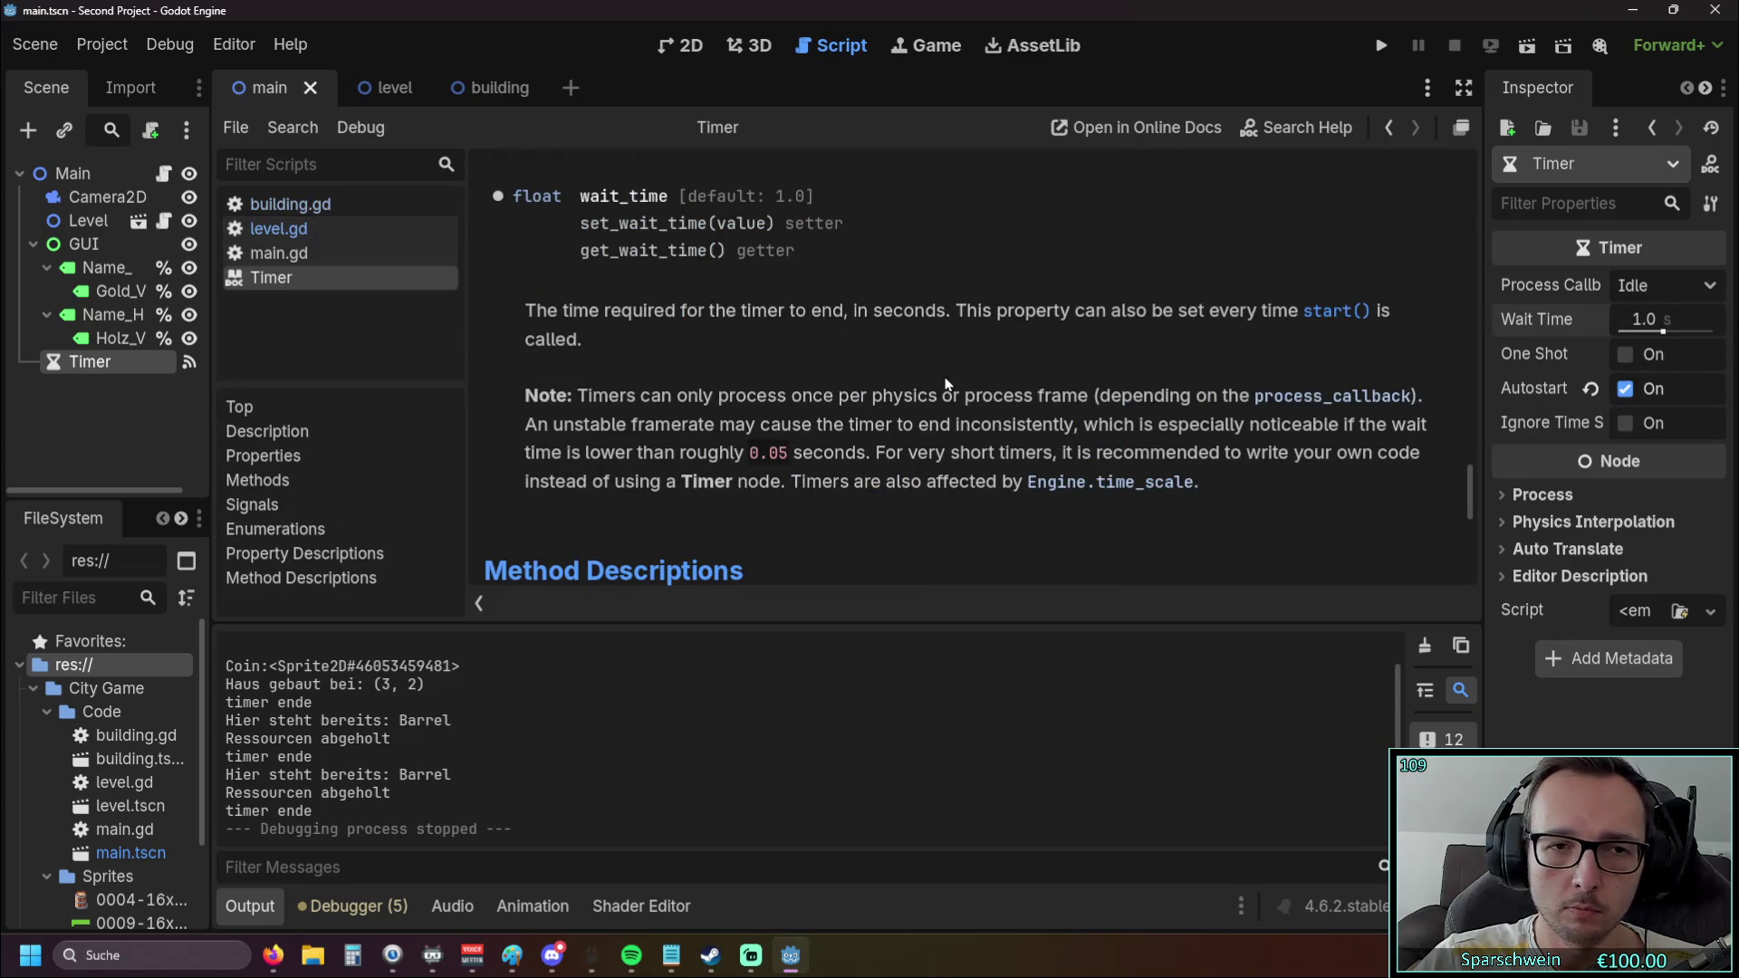
pyautogui.scroll(1, 948, 385)
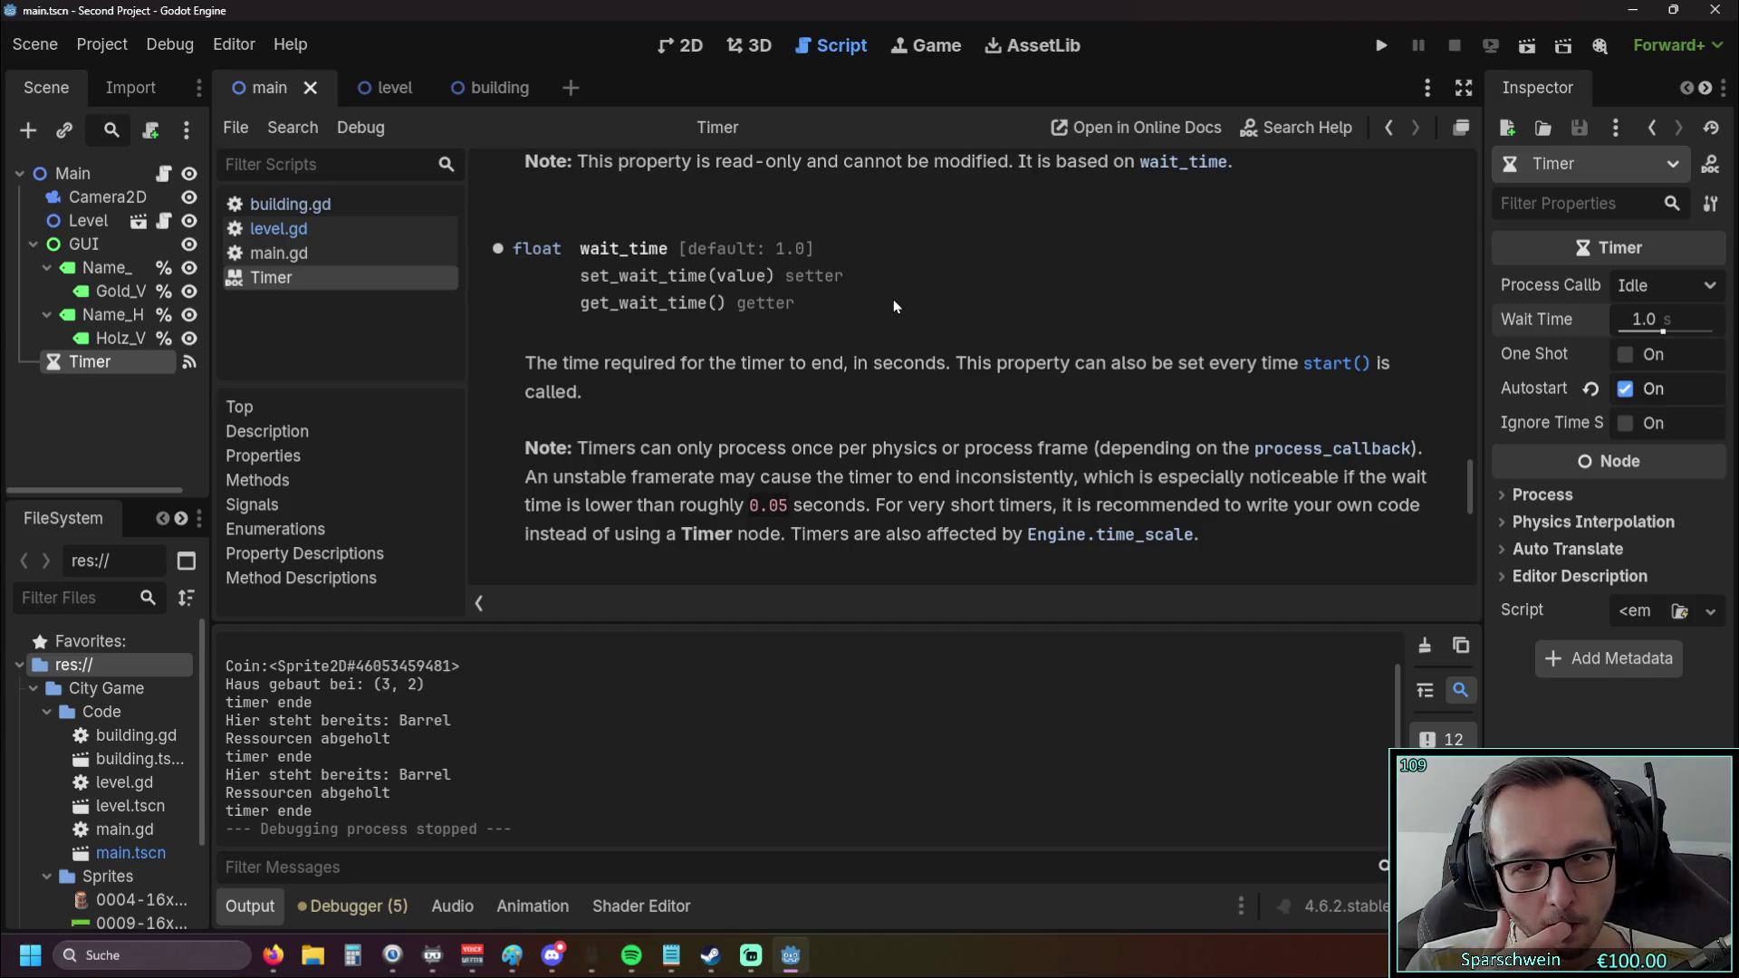
pyautogui.scroll(3, 865, 291)
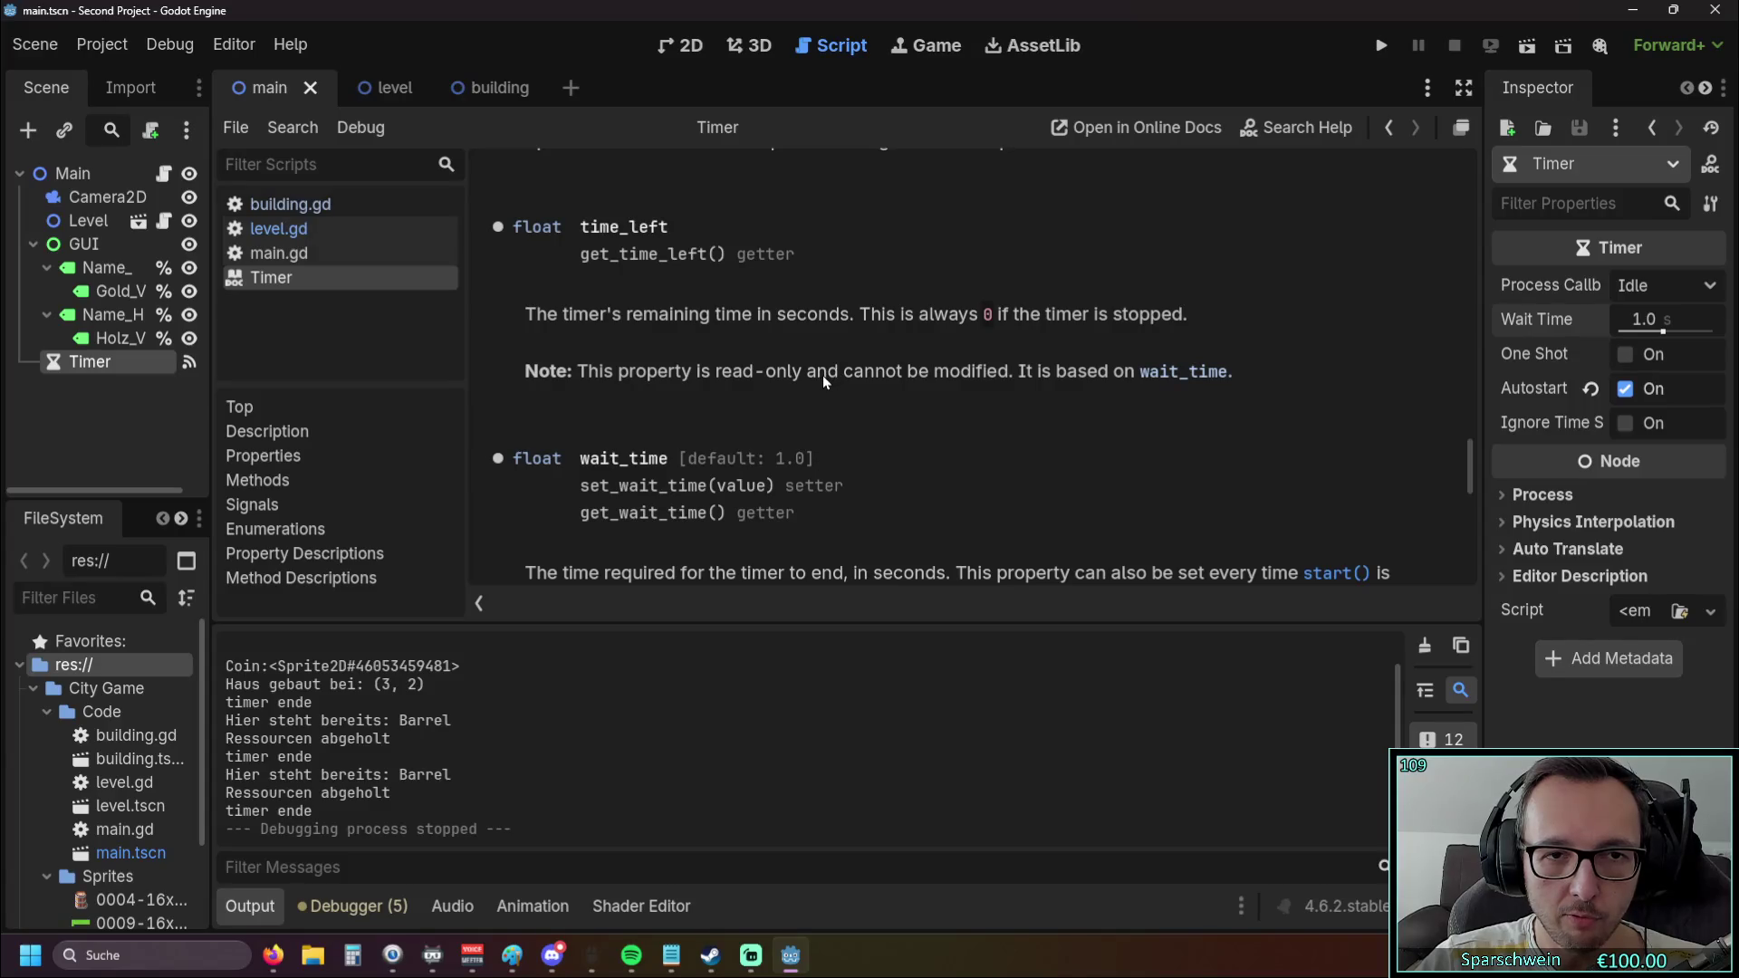
pyautogui.scroll(1, 750, 377)
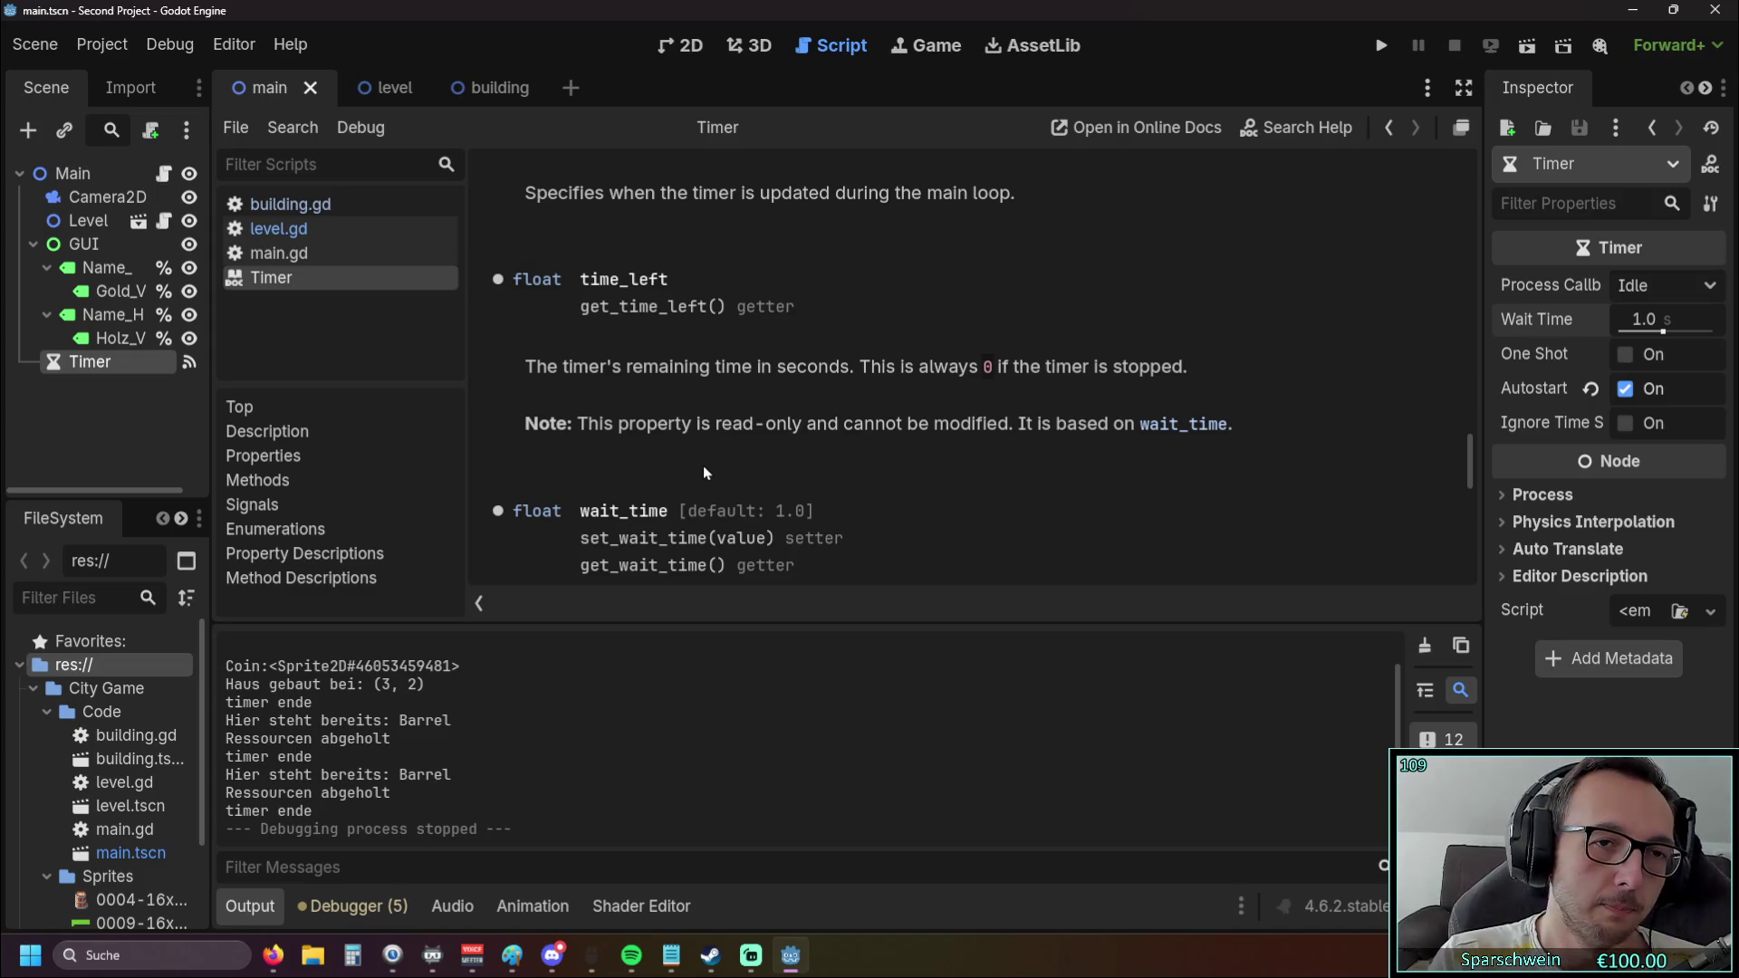
pyautogui.scroll(2, 722, 456)
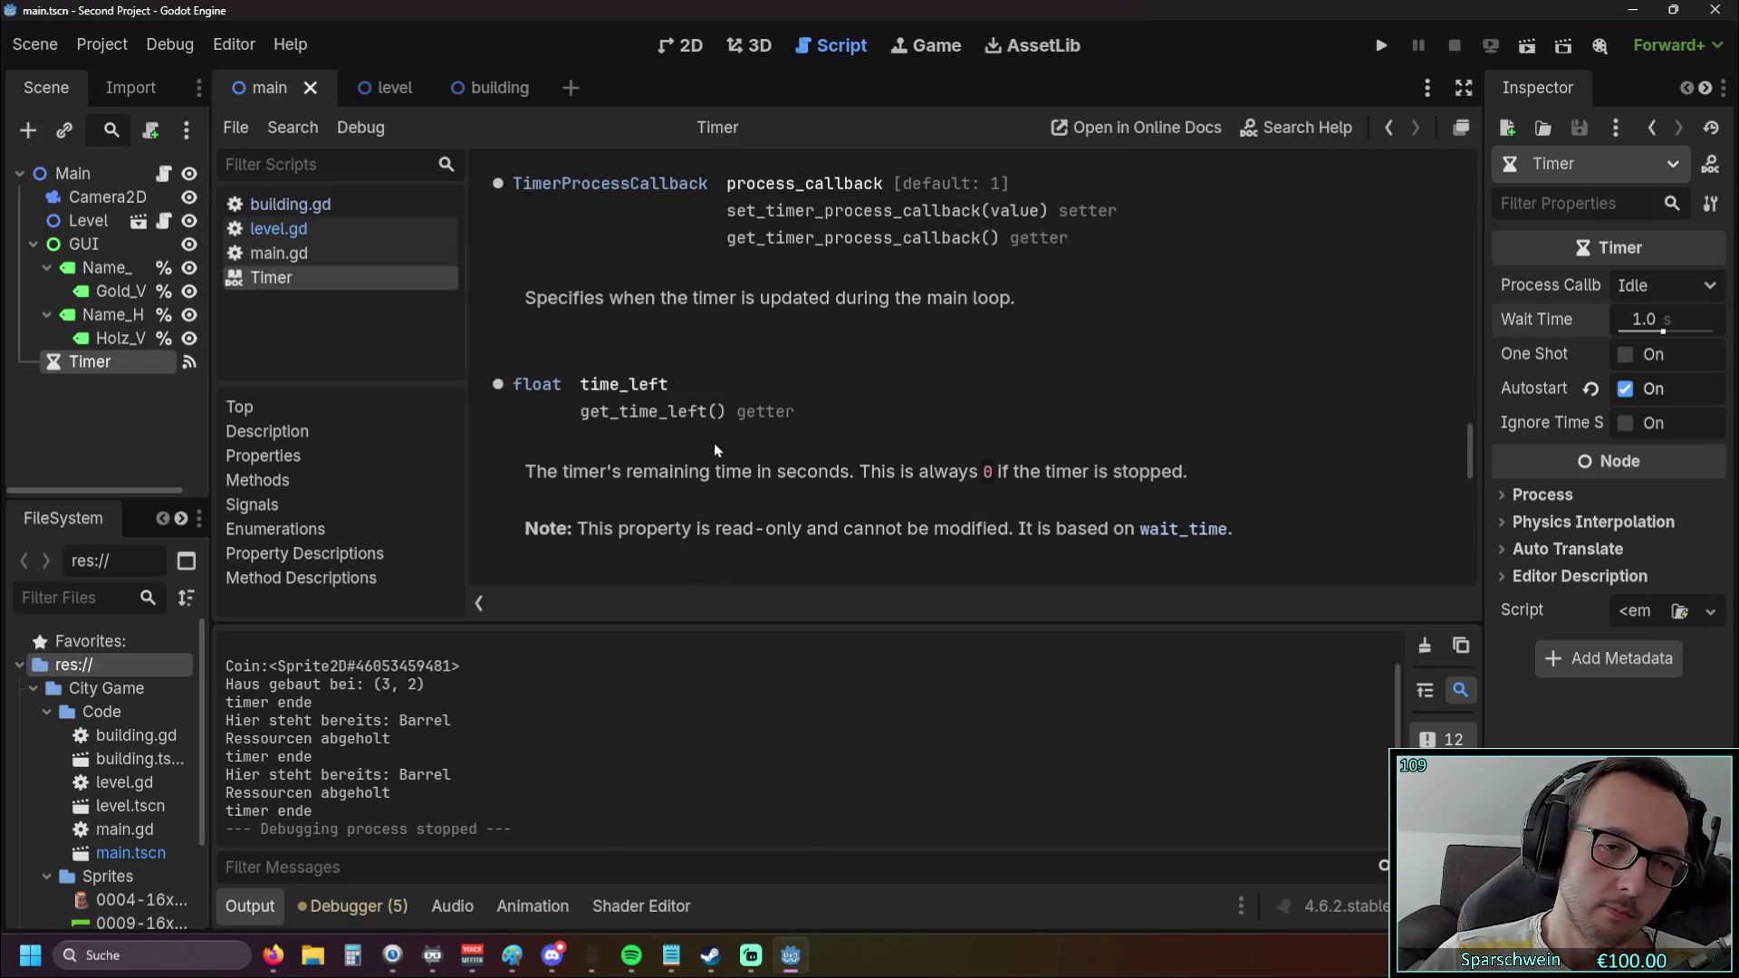
pyautogui.scroll(1, 714, 443)
pyautogui.scroll(-2, 721, 422)
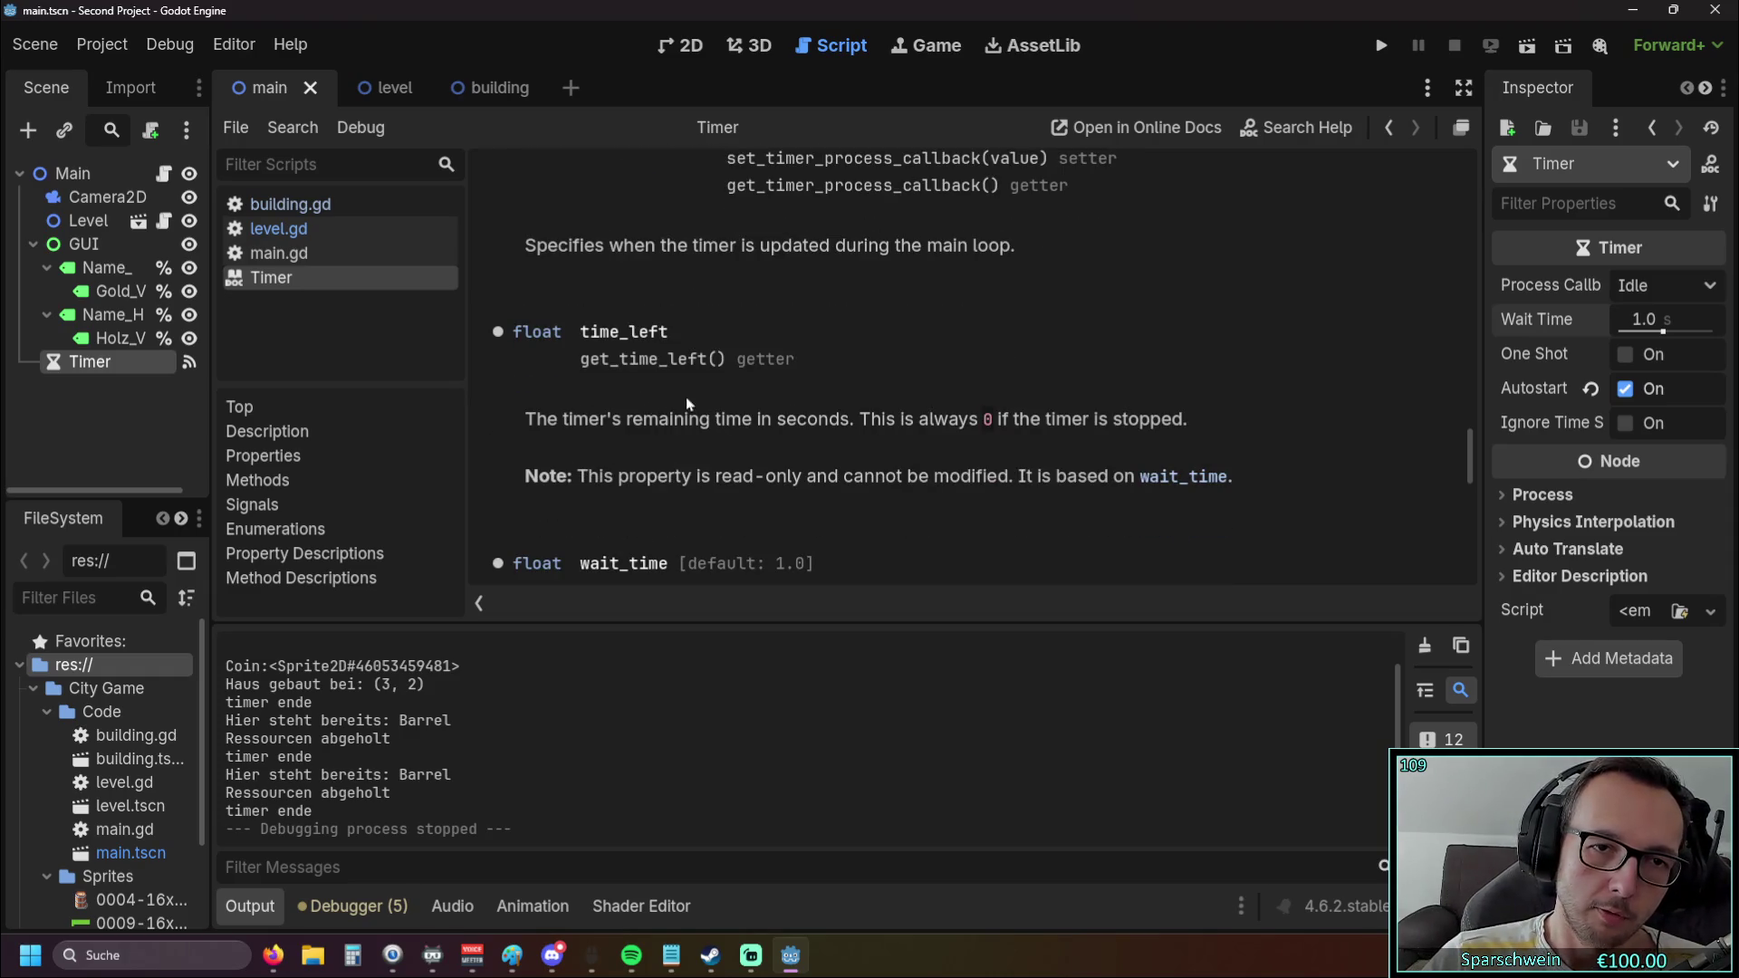
pyautogui.scroll(1, 640, 406)
pyautogui.scroll(1, 643, 393)
pyautogui.scroll(2, 642, 393)
pyautogui.scroll(1, 644, 396)
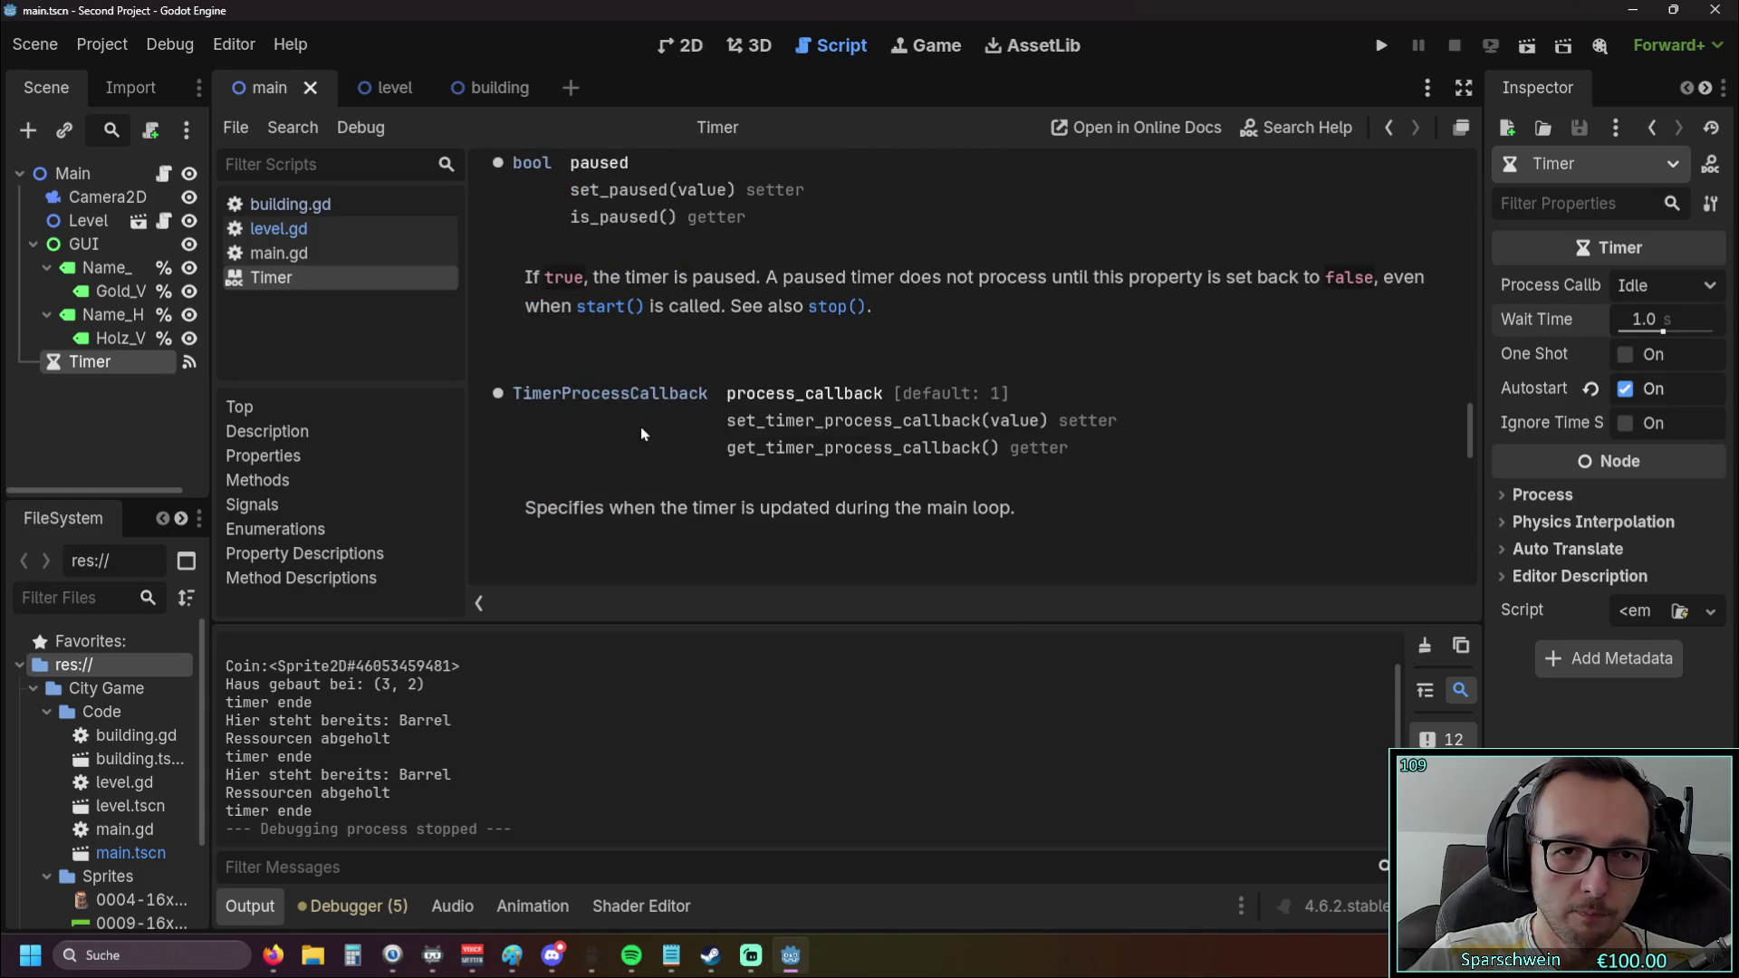
pyautogui.scroll(1, 640, 436)
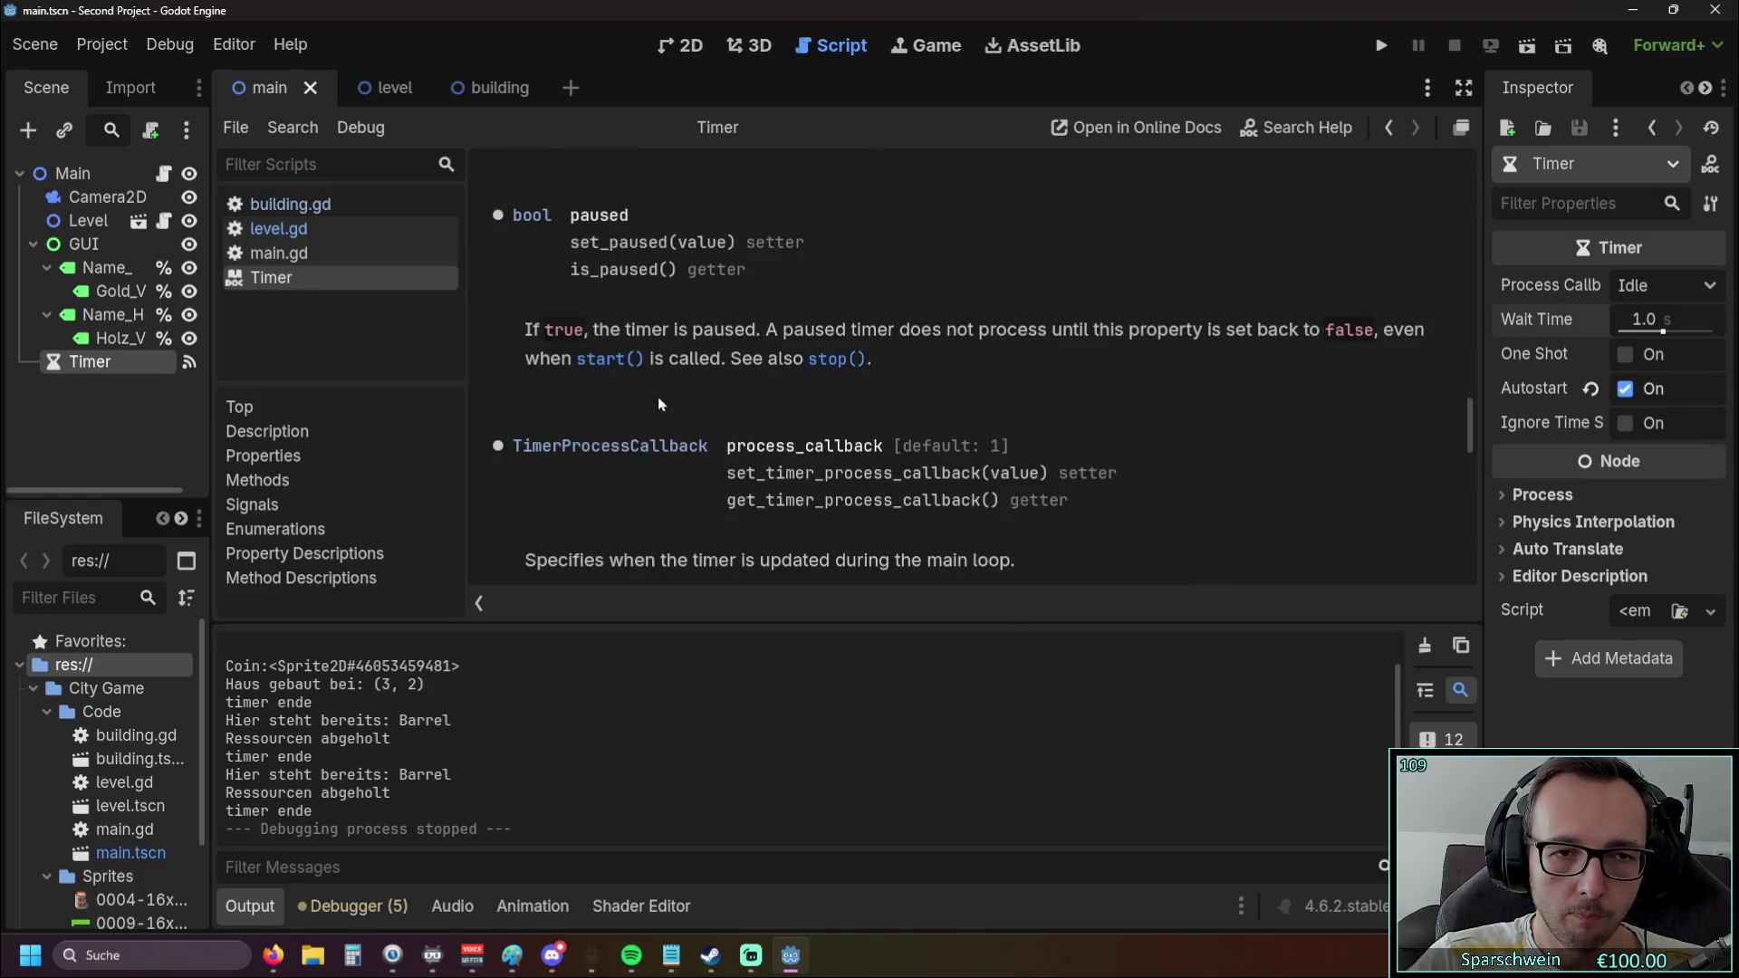
pyautogui.scroll(1, 657, 397)
pyautogui.scroll(1, 659, 396)
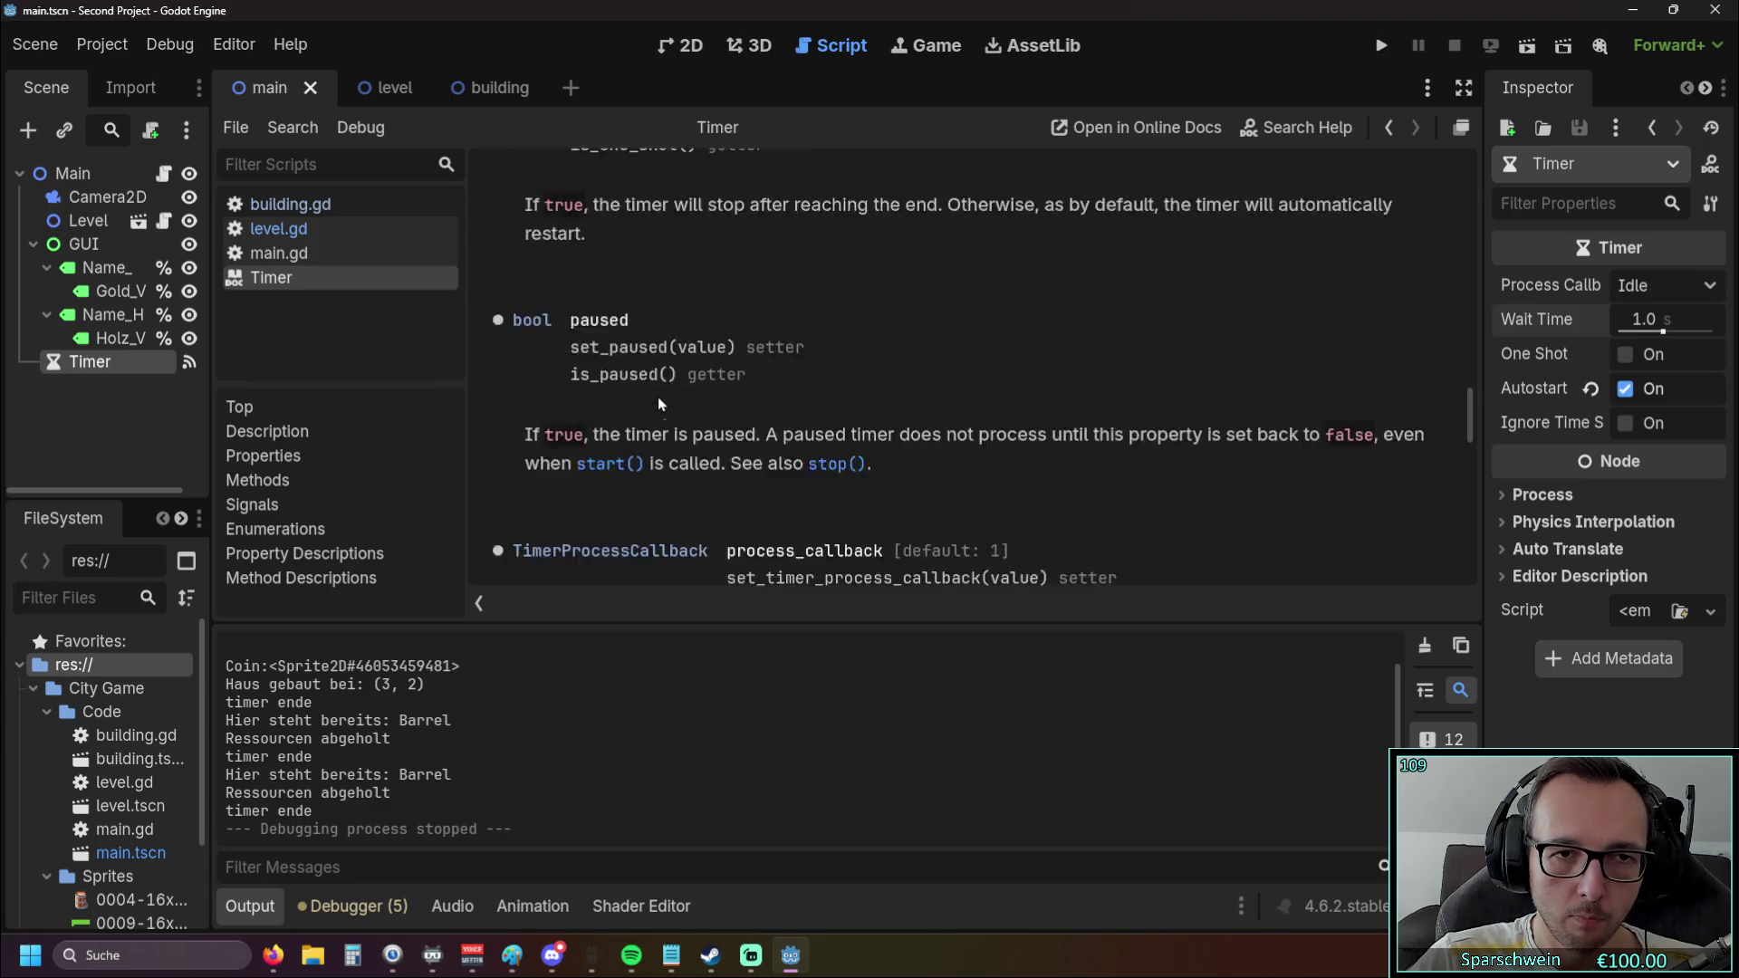
pyautogui.scroll(4, 657, 397)
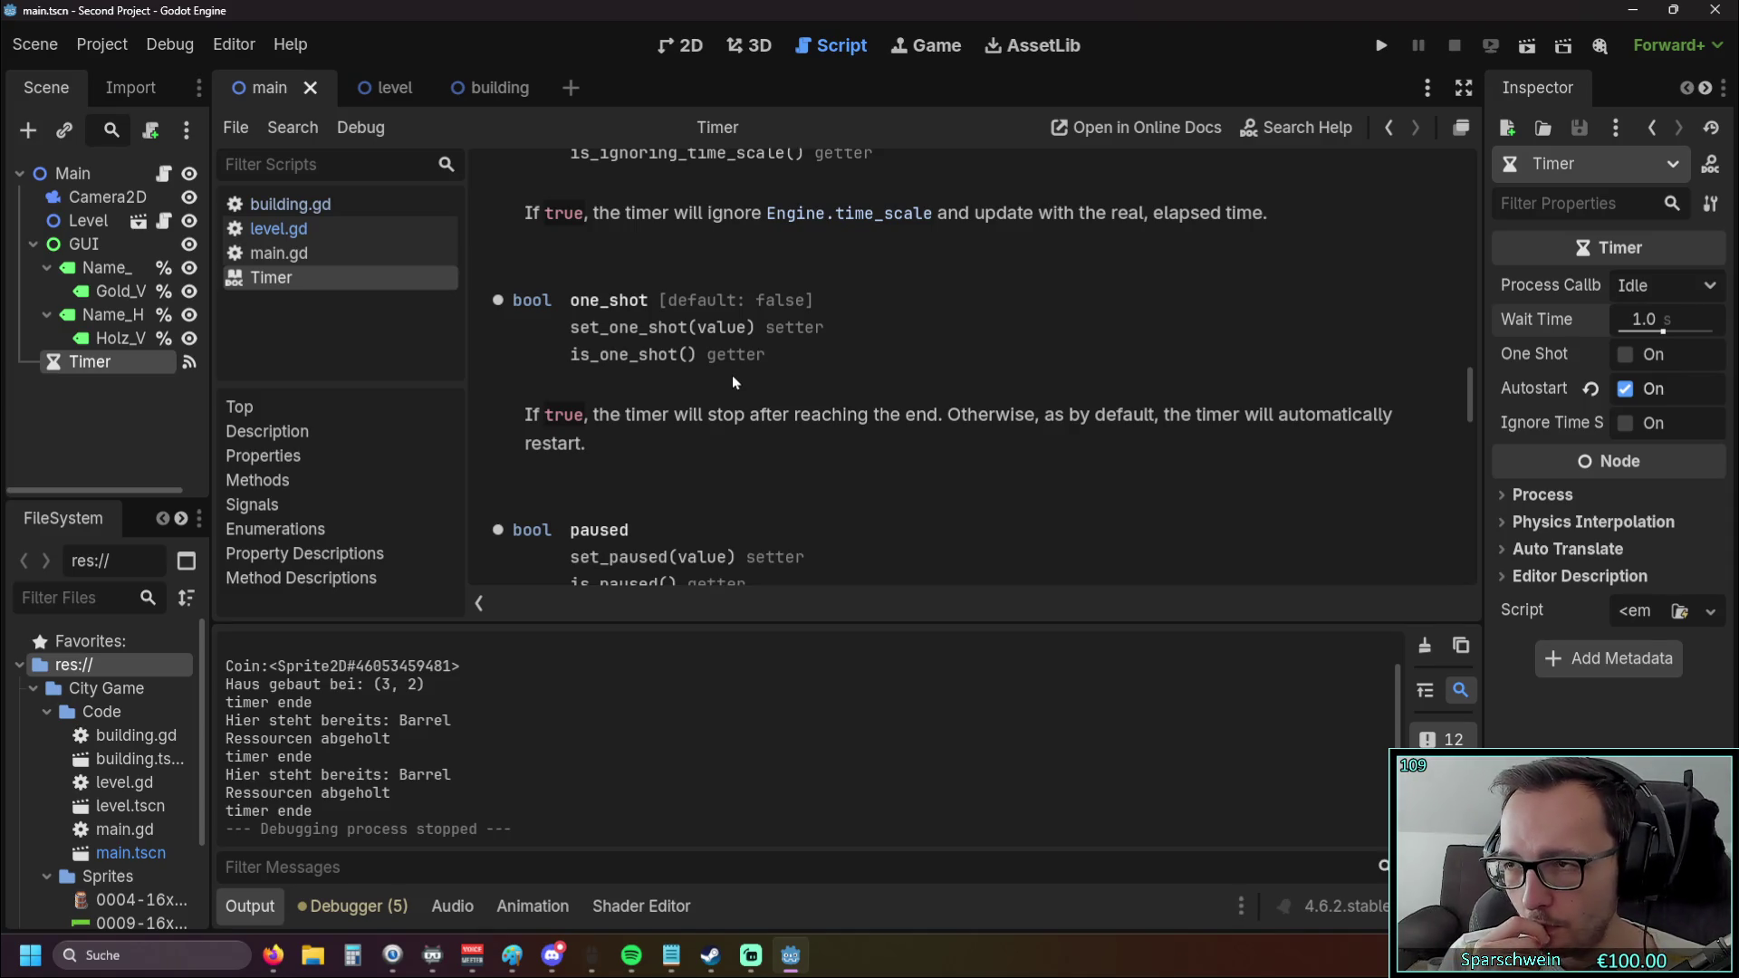
pyautogui.scroll(5, 735, 382)
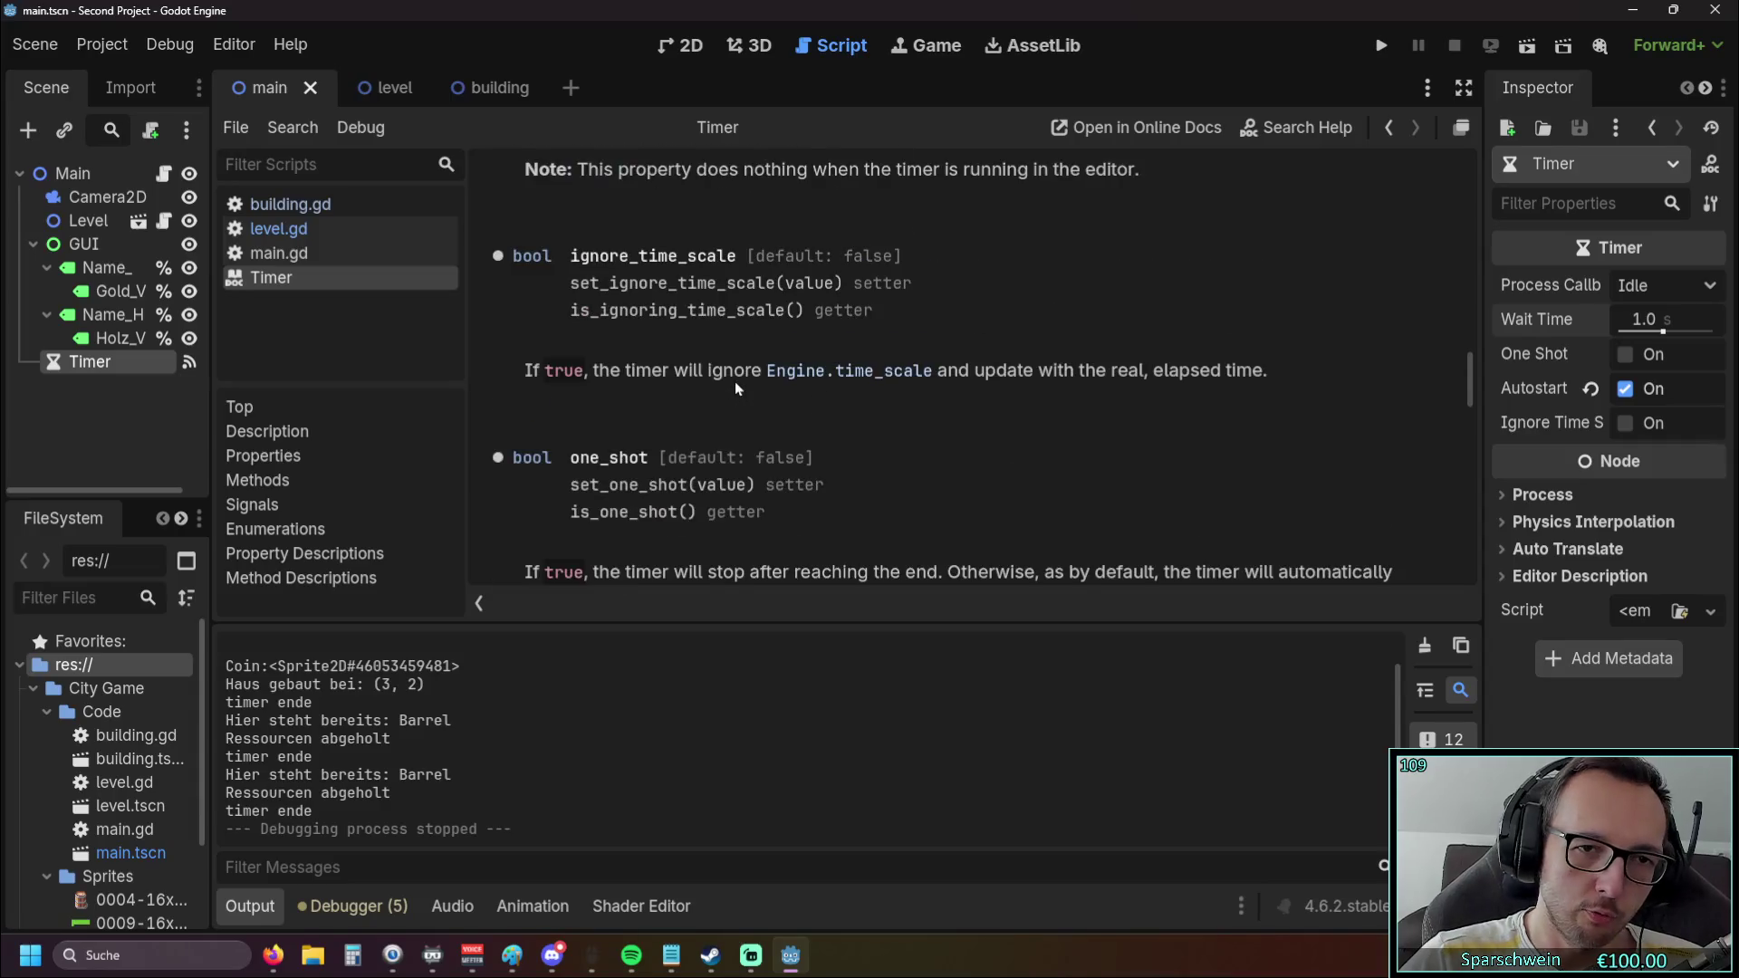
pyautogui.scroll(1, 916, 343)
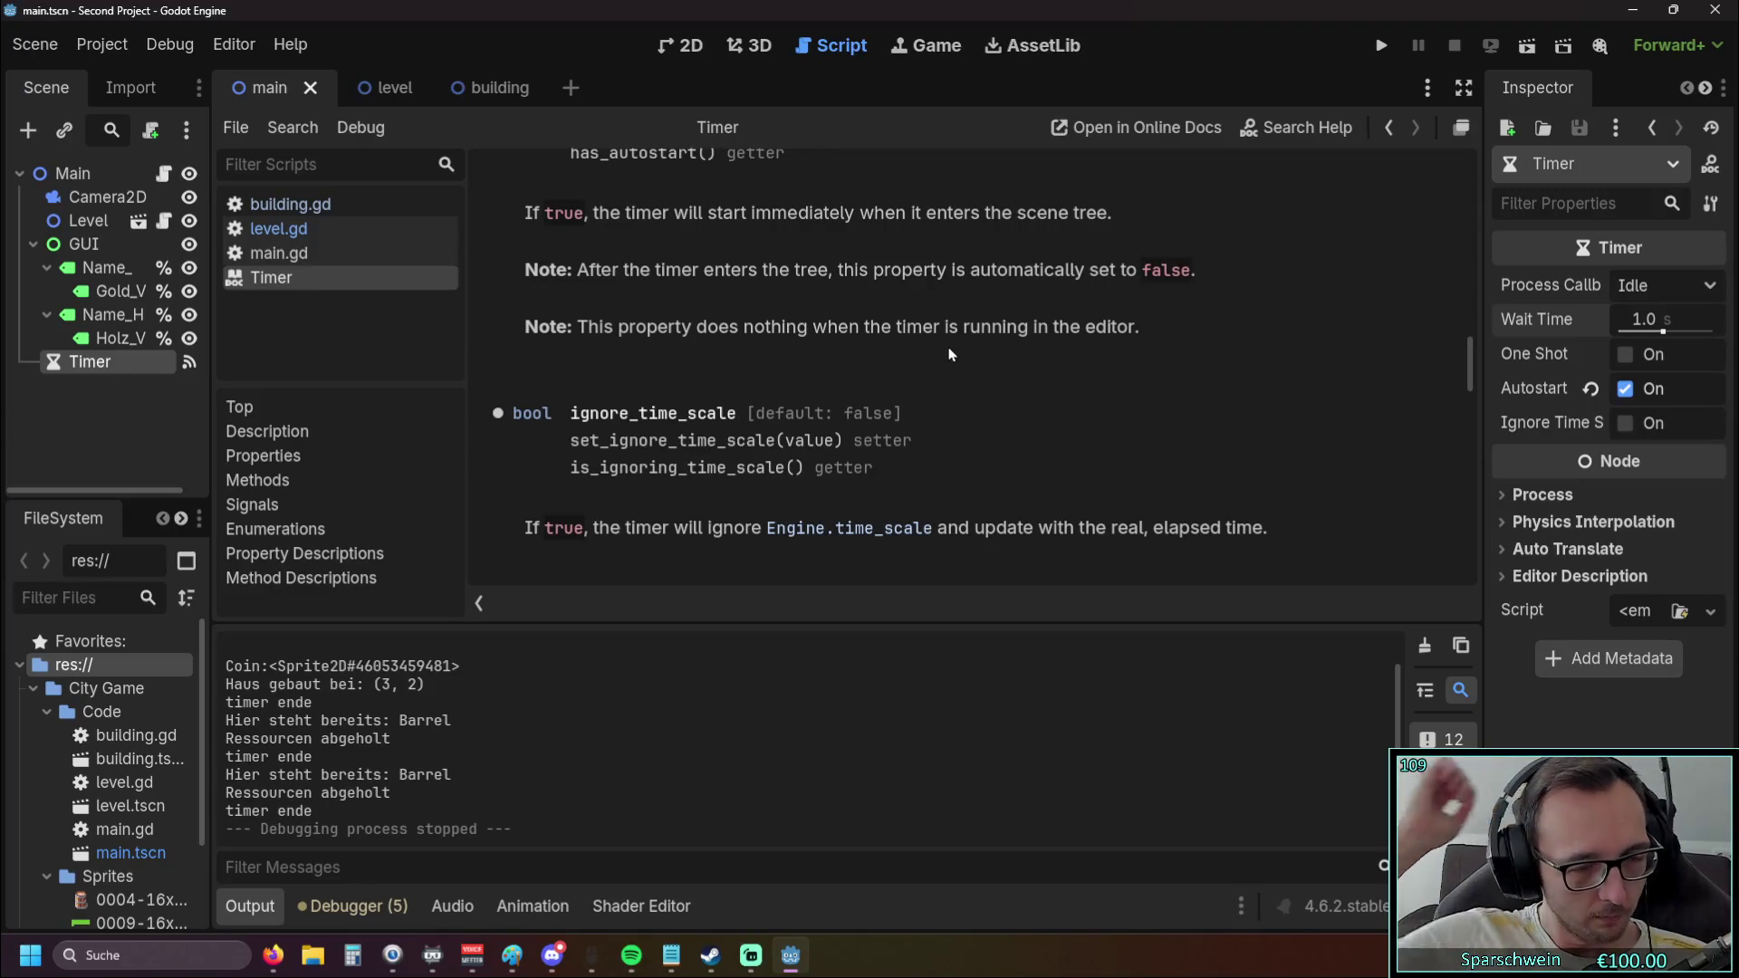
pyautogui.scroll(4, 938, 359)
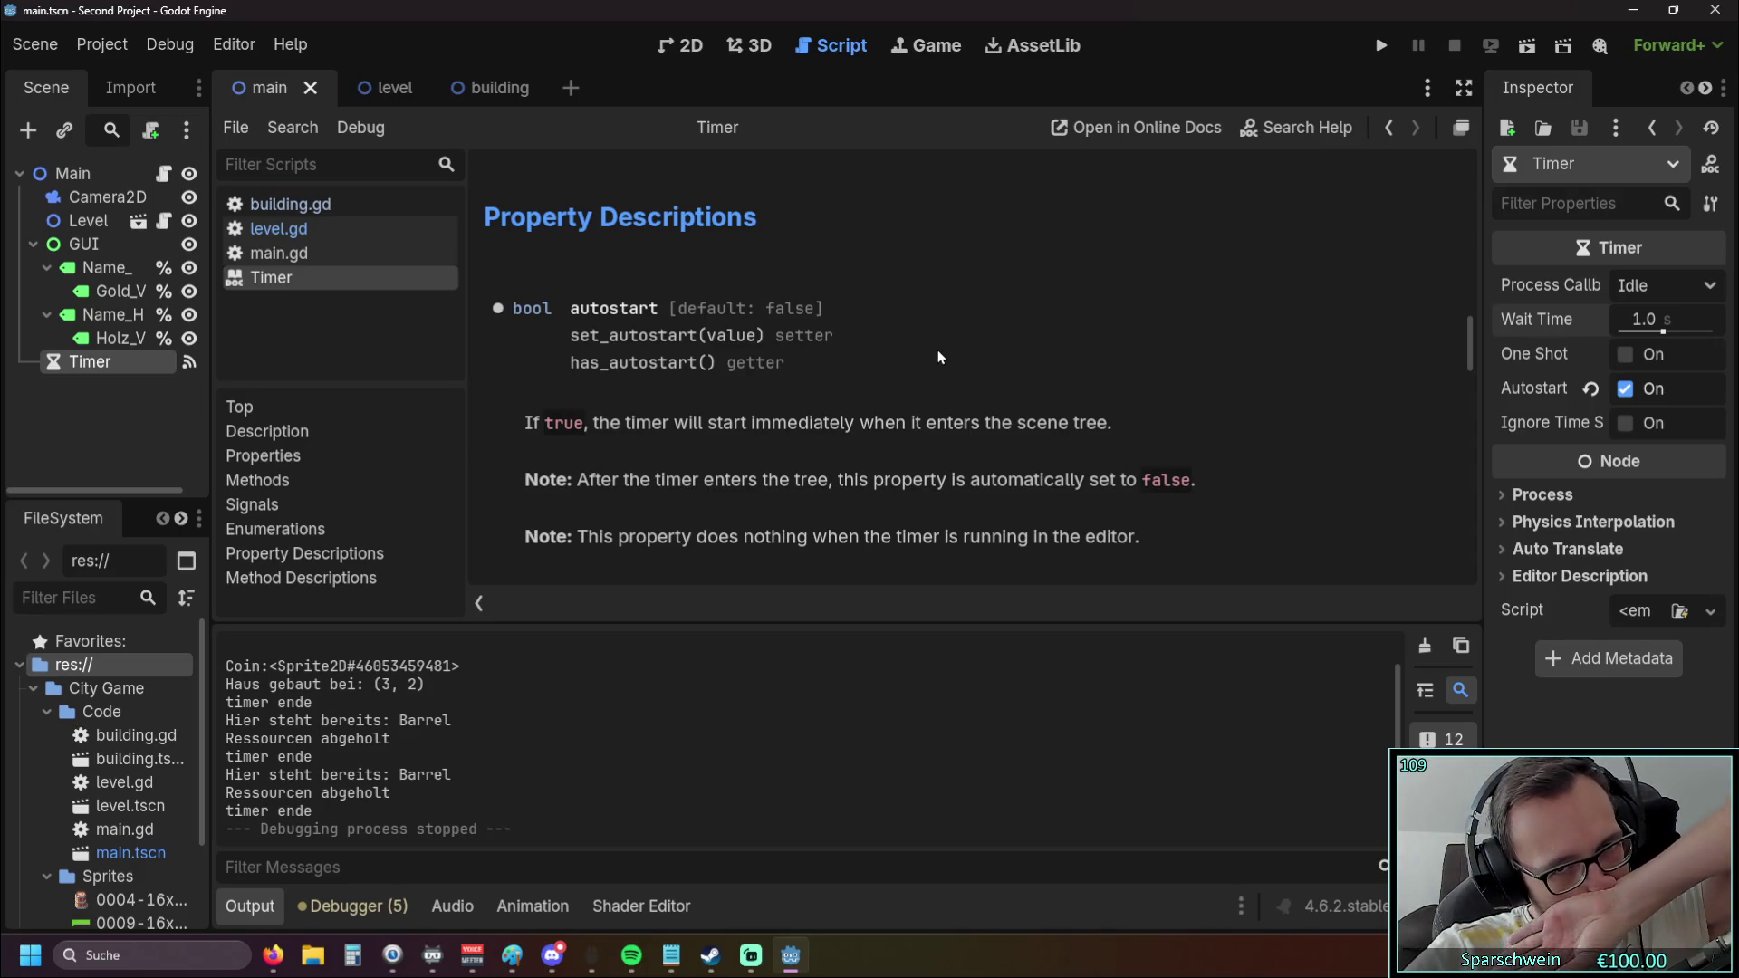
pyautogui.scroll(-5, 987, 341)
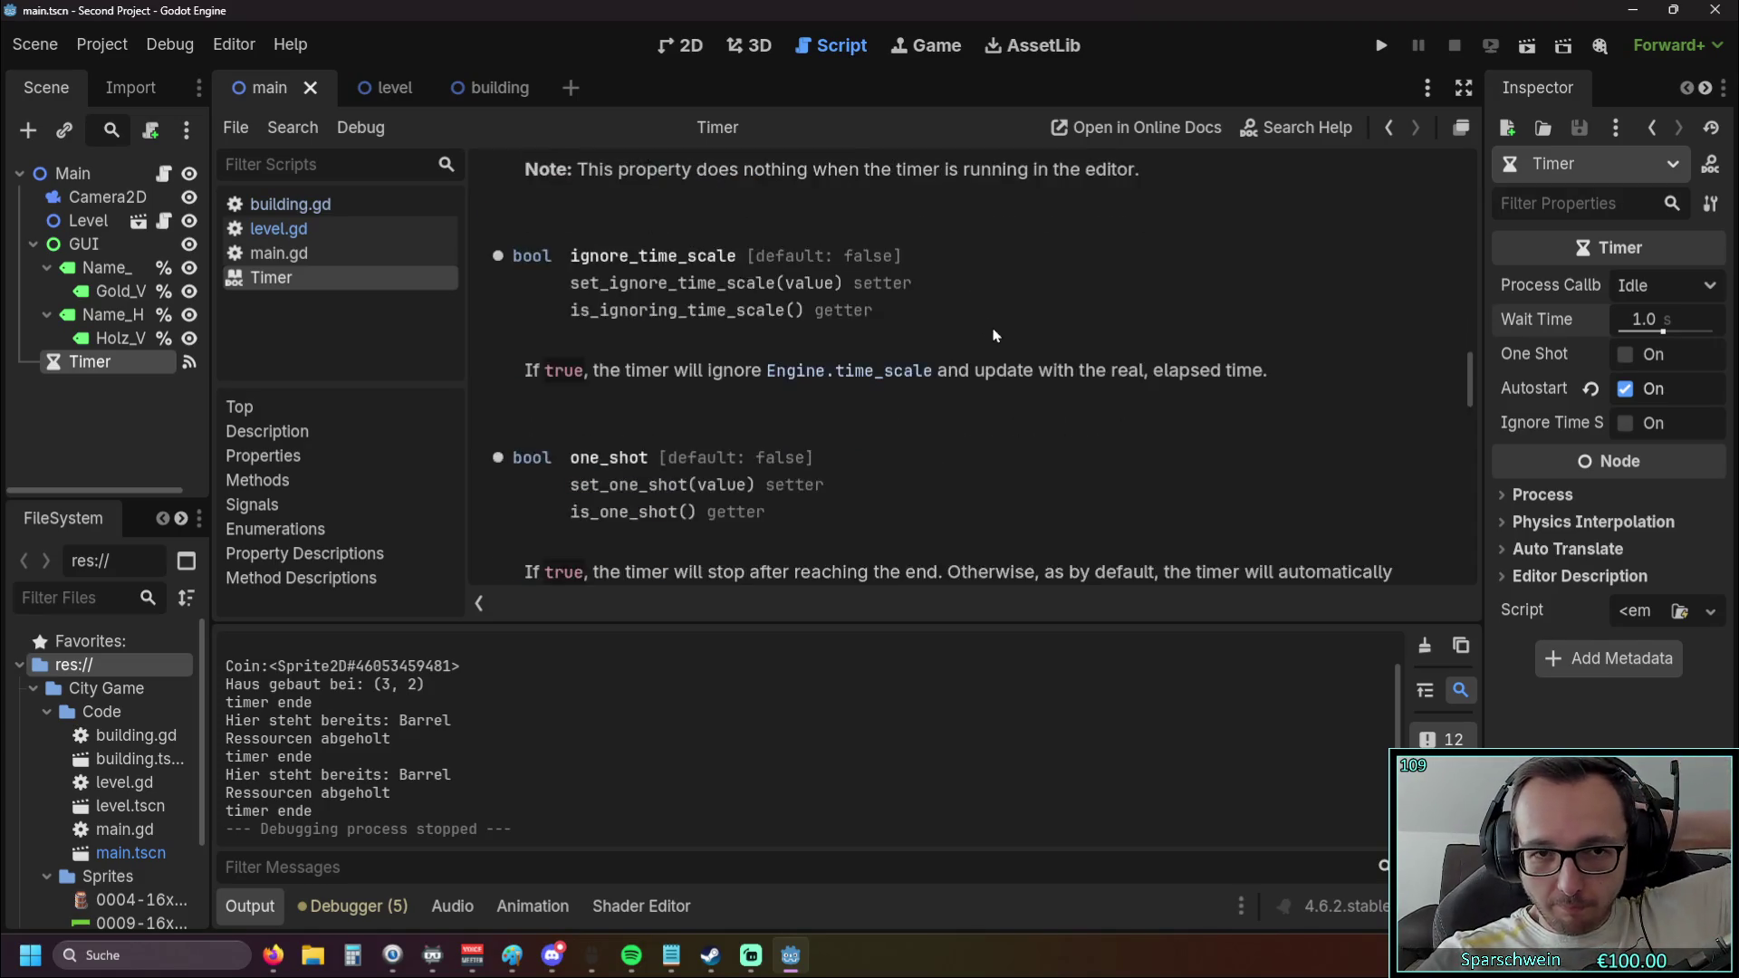
pyautogui.scroll(-5, 986, 342)
pyautogui.scroll(-3, 987, 342)
pyautogui.scroll(-3, 983, 344)
pyautogui.scroll(-3, 979, 348)
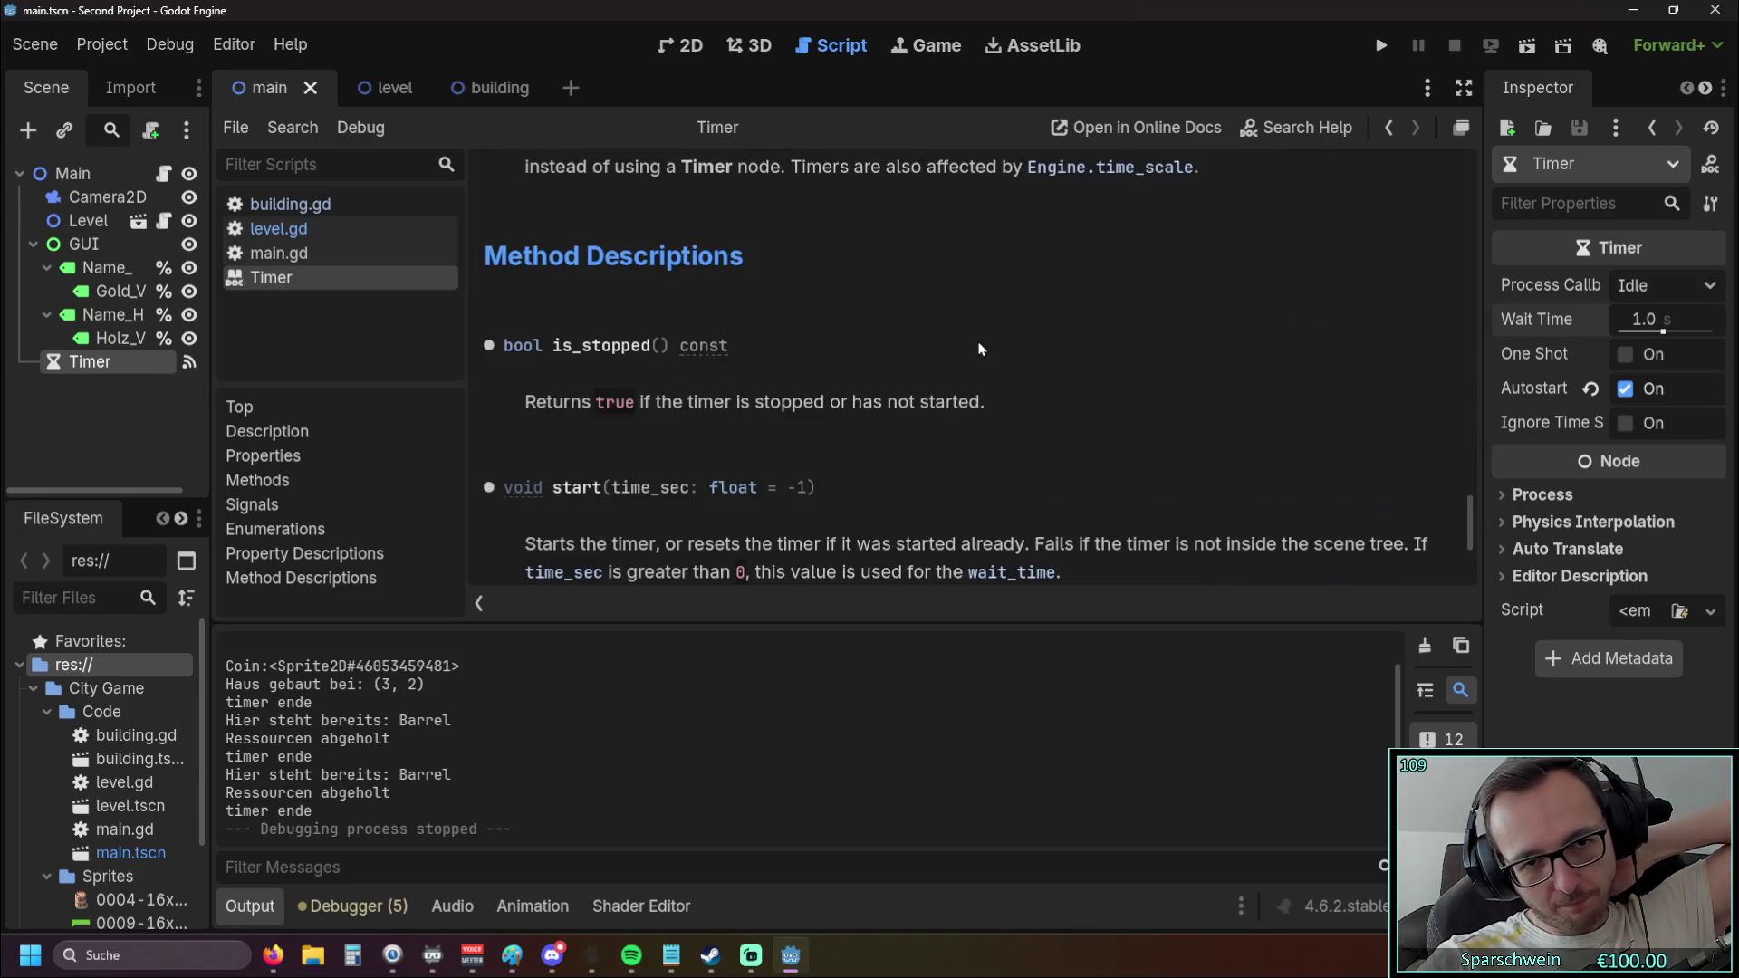
pyautogui.scroll(-5, 979, 350)
pyautogui.scroll(-3, 979, 349)
pyautogui.scroll(4, 972, 357)
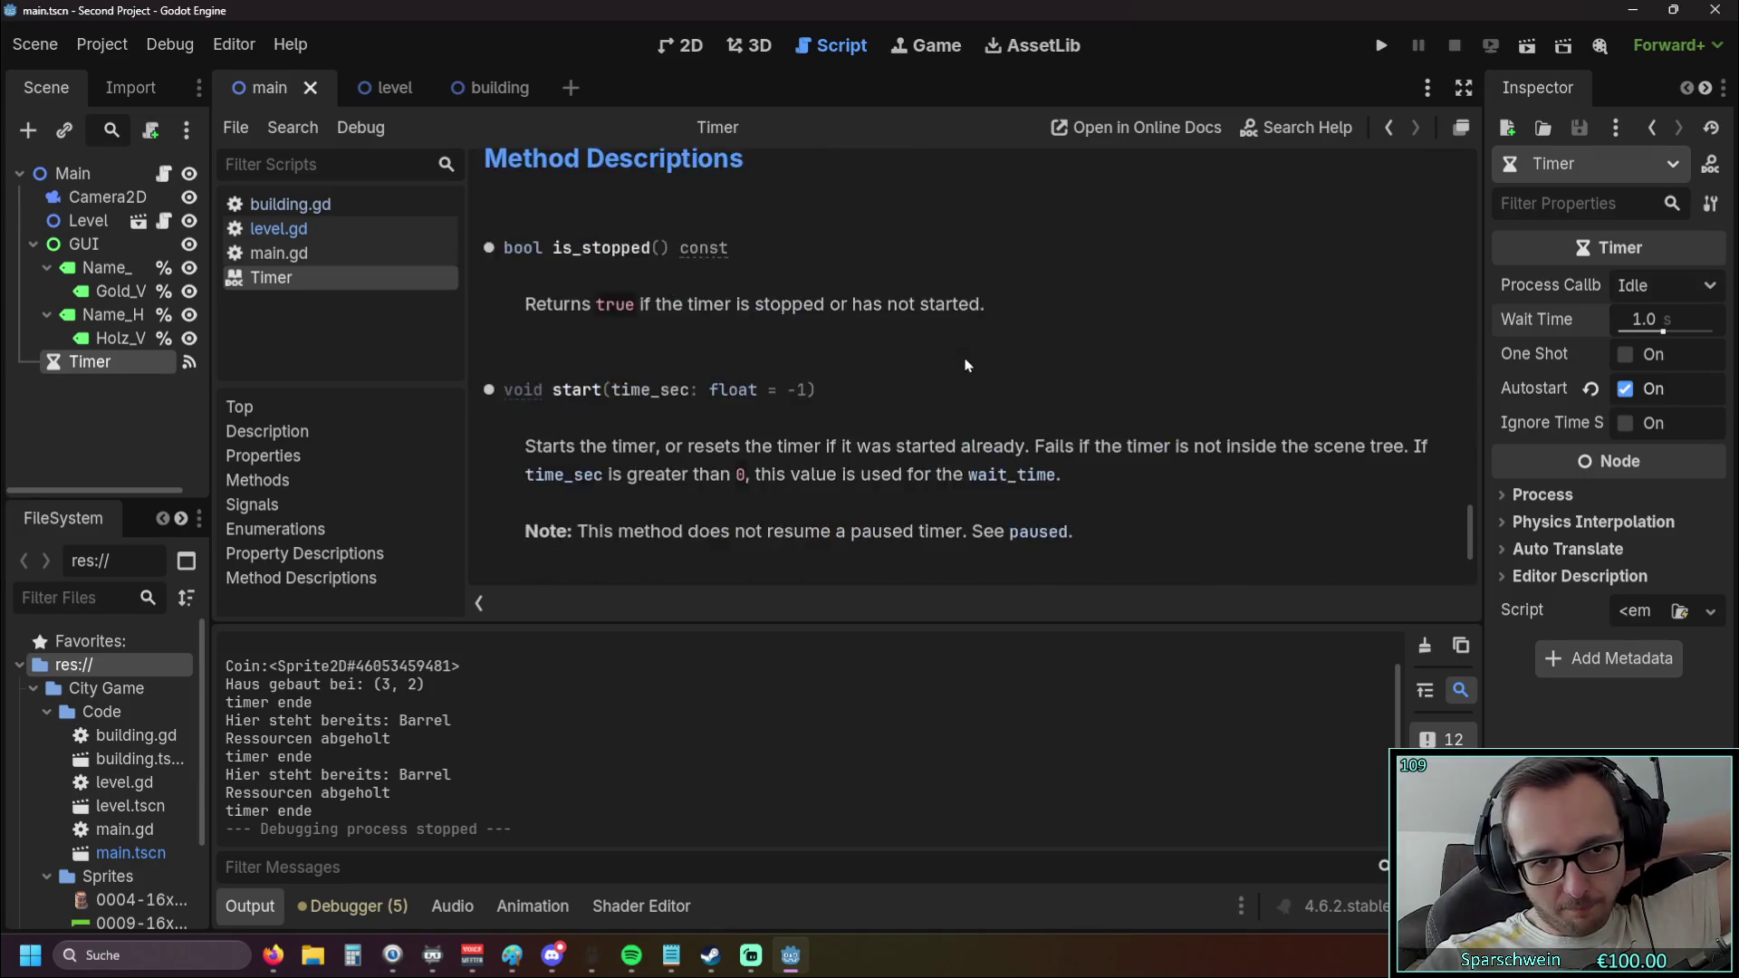
pyautogui.scroll(5, 966, 364)
pyautogui.scroll(3, 965, 365)
pyautogui.scroll(1, 965, 366)
pyautogui.scroll(3, 963, 367)
pyautogui.scroll(2, 961, 369)
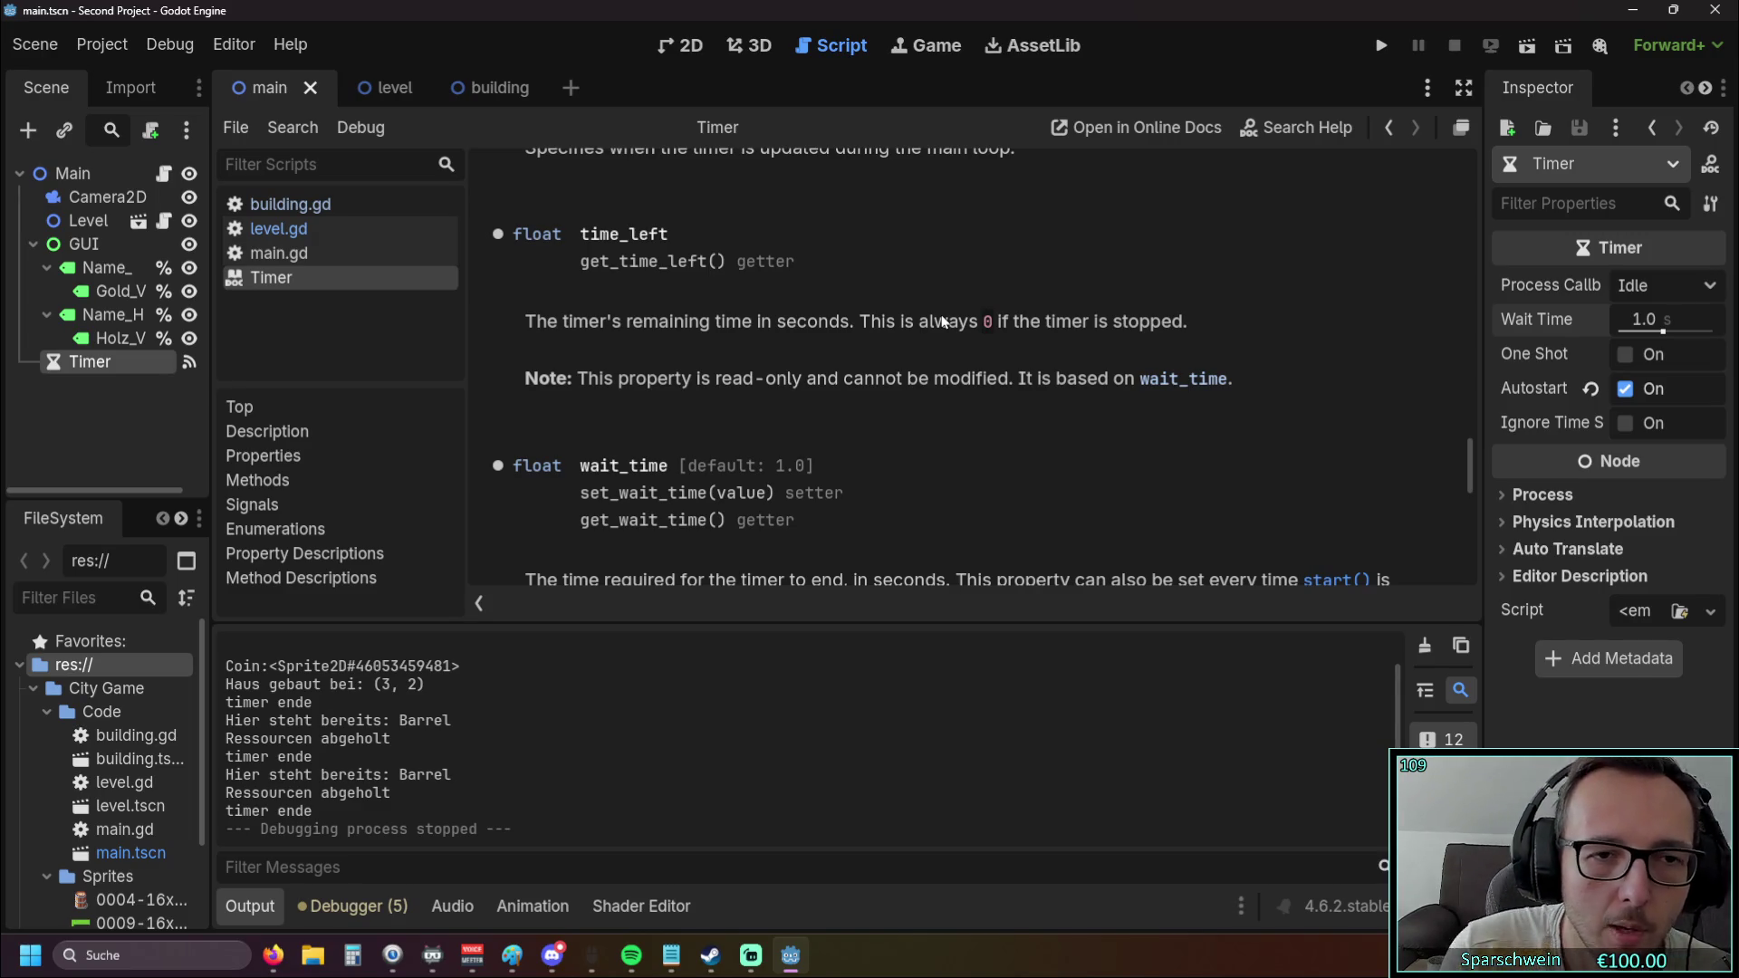
pyautogui.scroll(4, 725, 361)
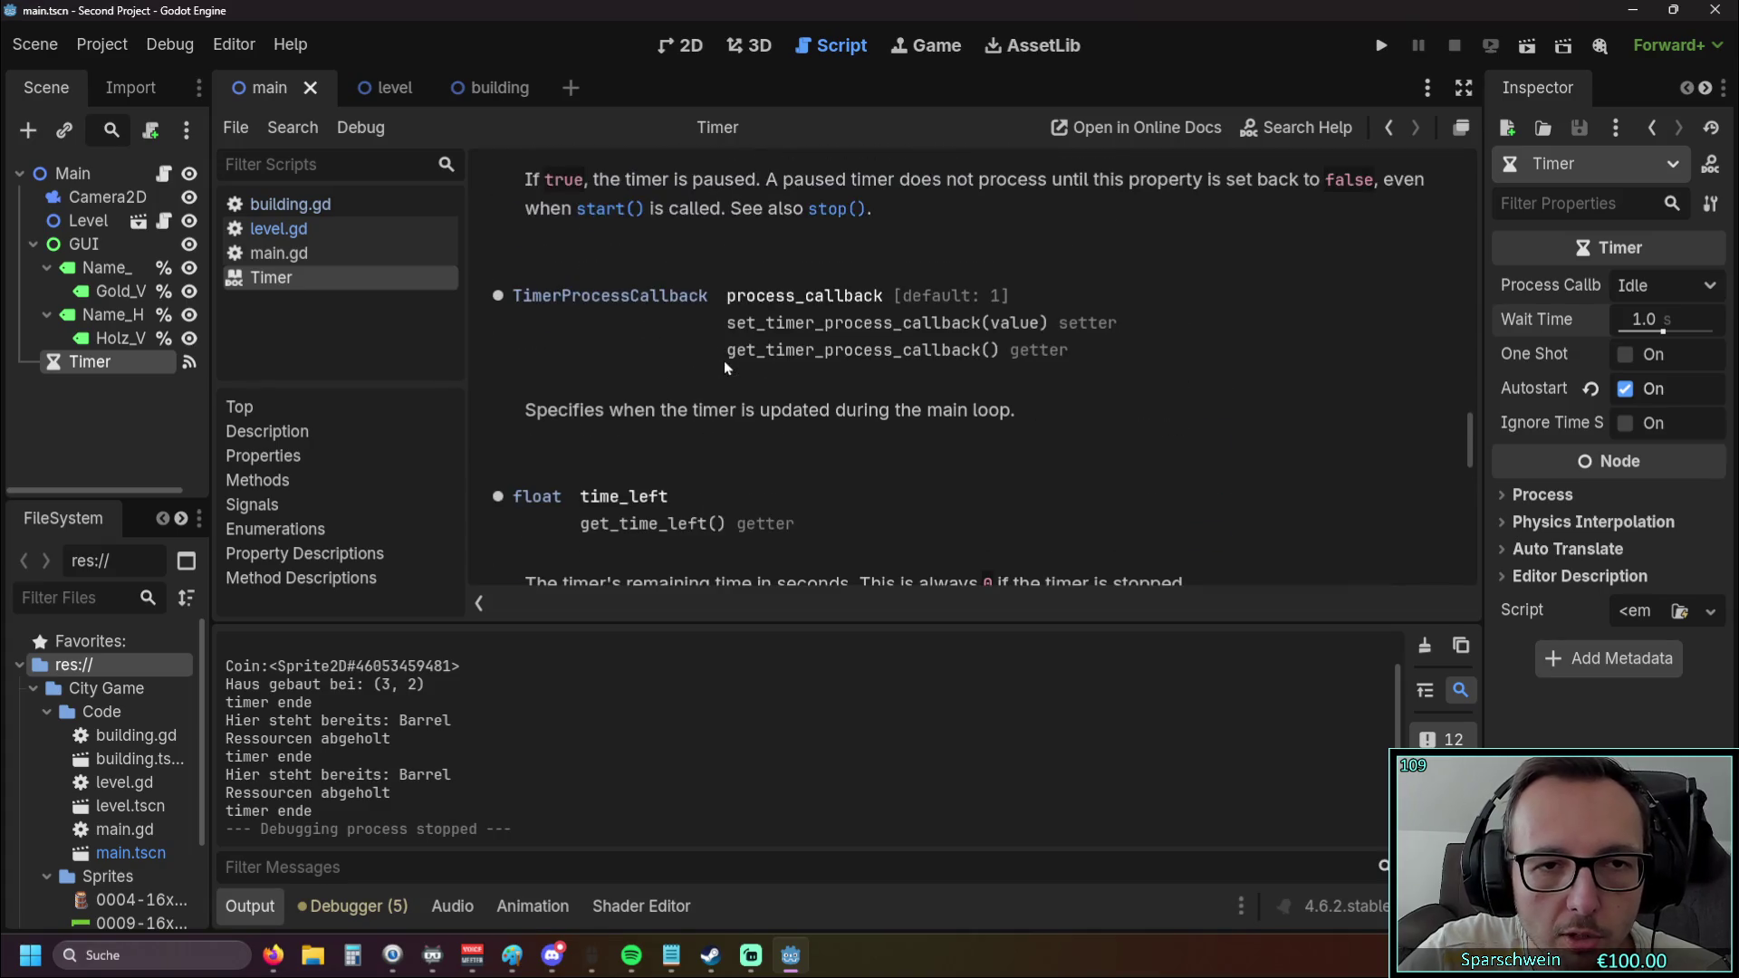
pyautogui.scroll(1, 723, 359)
pyautogui.scroll(2, 740, 423)
pyautogui.scroll(3, 734, 423)
pyautogui.scroll(4, 719, 422)
pyautogui.scroll(3, 718, 423)
pyautogui.scroll(5, 718, 430)
pyautogui.scroll(3, 717, 425)
pyautogui.scroll(3, 719, 428)
pyautogui.scroll(2, 719, 428)
pyautogui.scroll(-3, 721, 439)
pyautogui.scroll(-3, 716, 432)
pyautogui.scroll(-2, 712, 428)
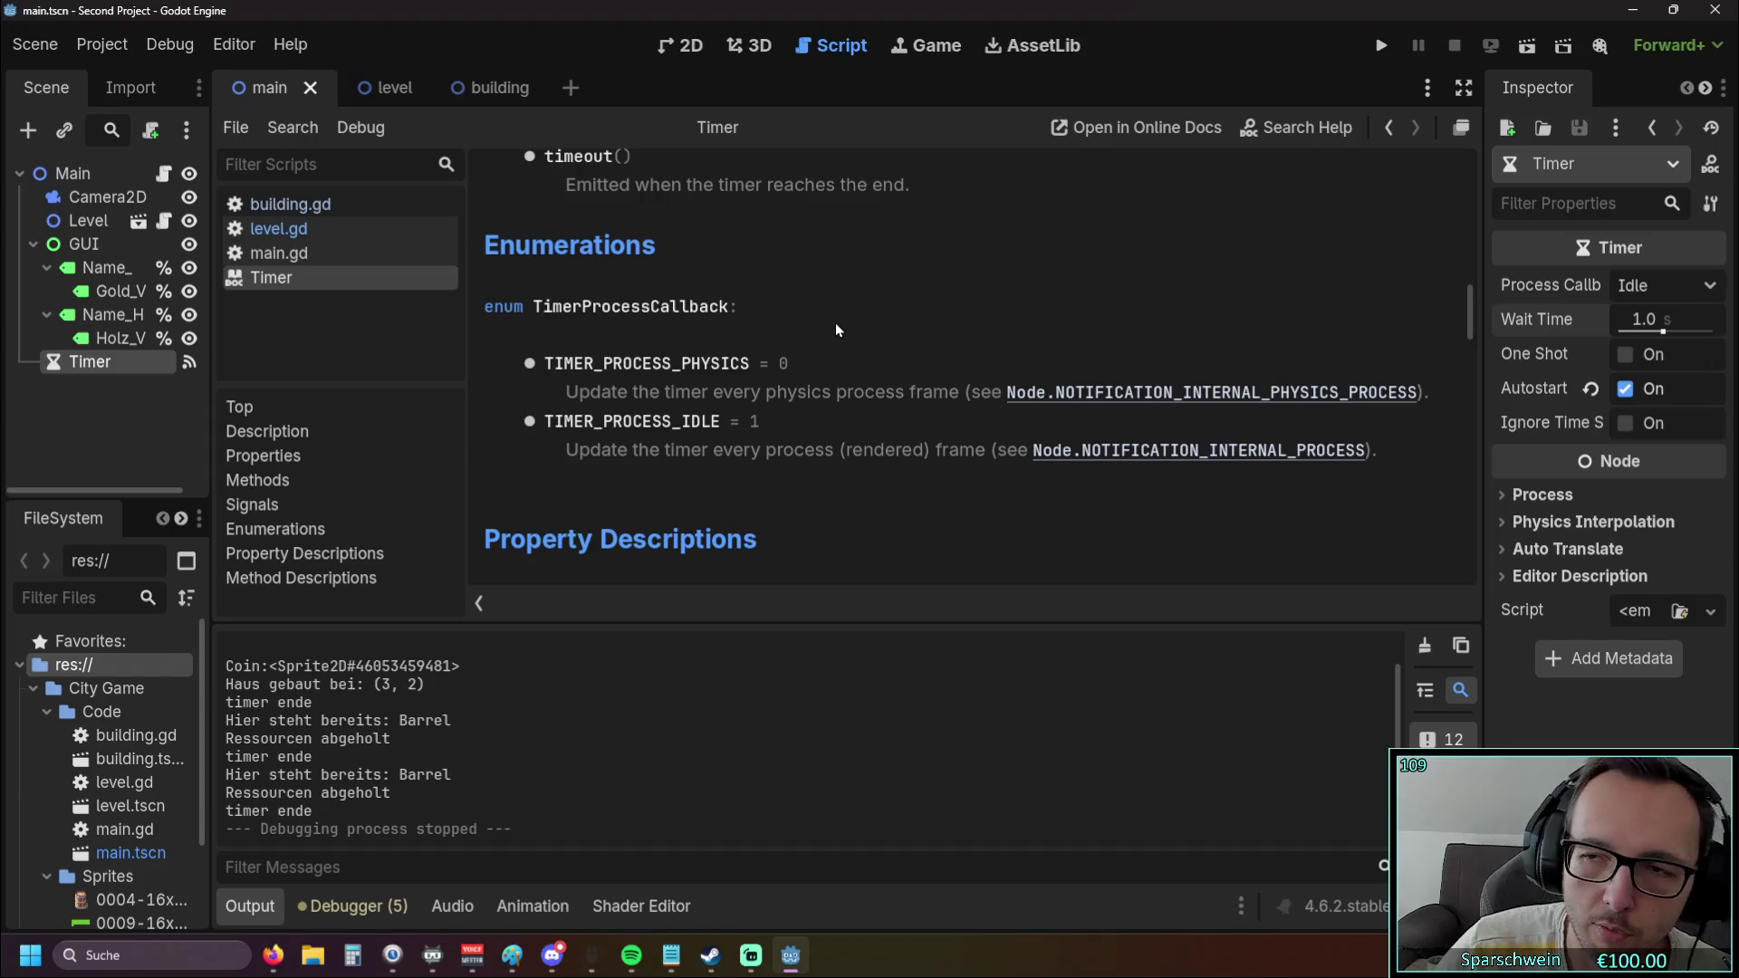
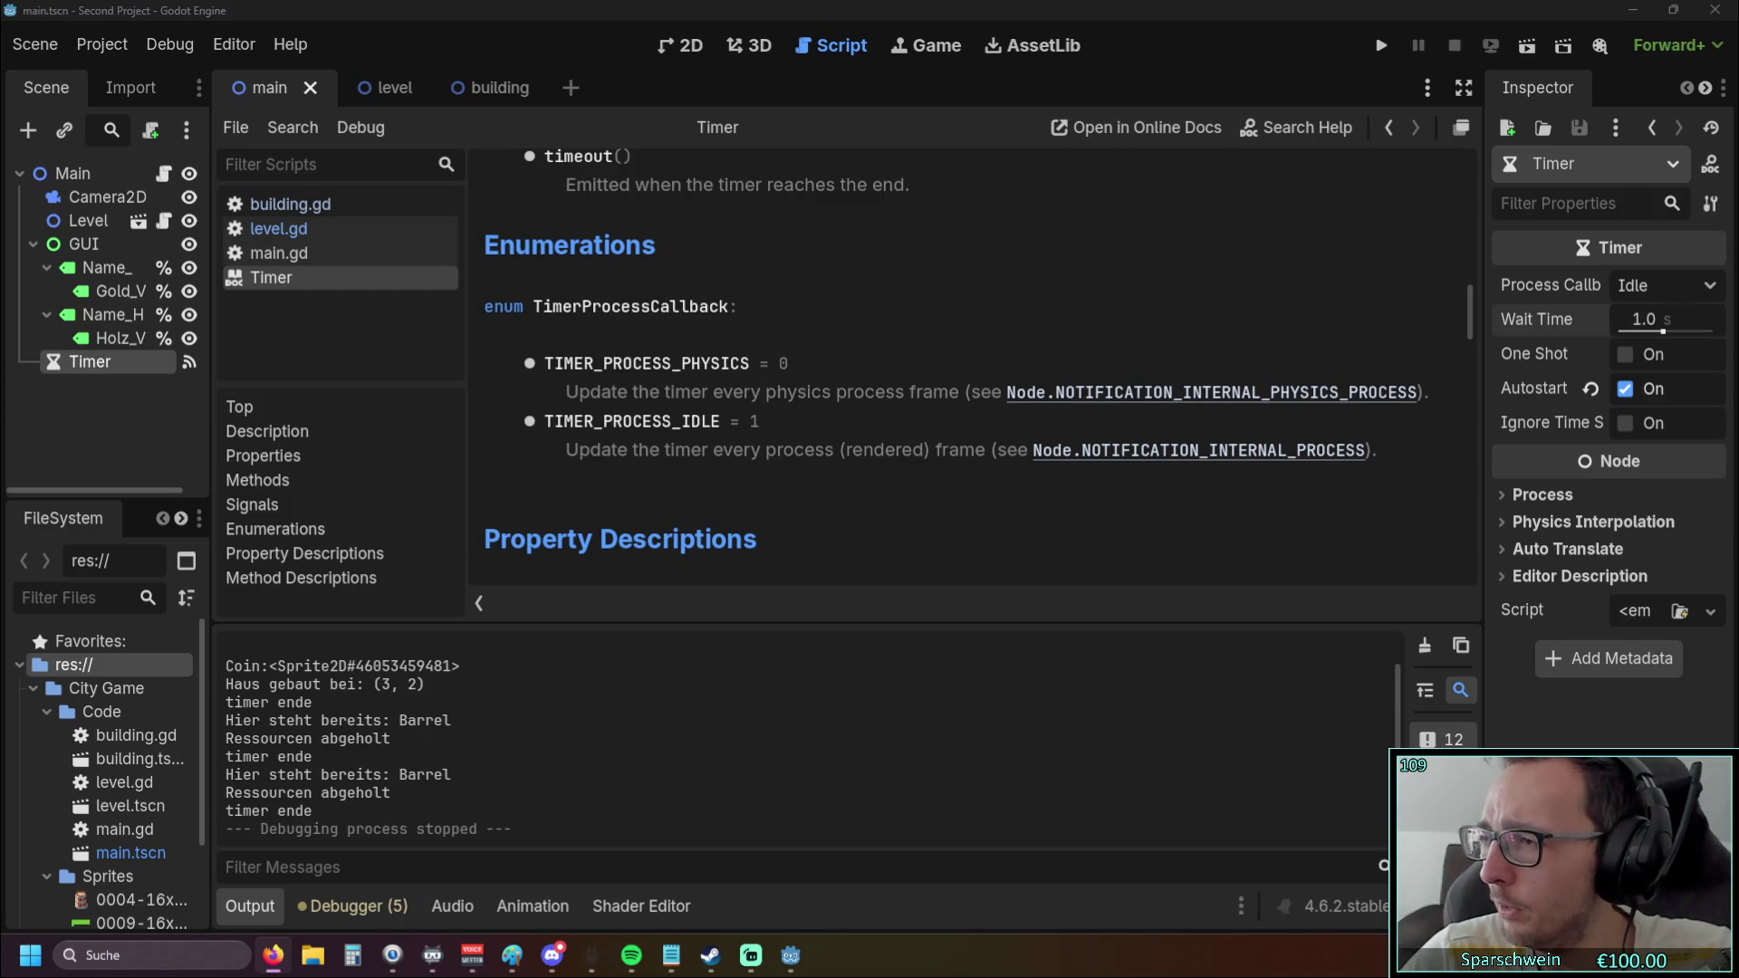
# - Watch the Rising Cities reference video full screen, then return to the editor
pyautogui.click(274, 956)
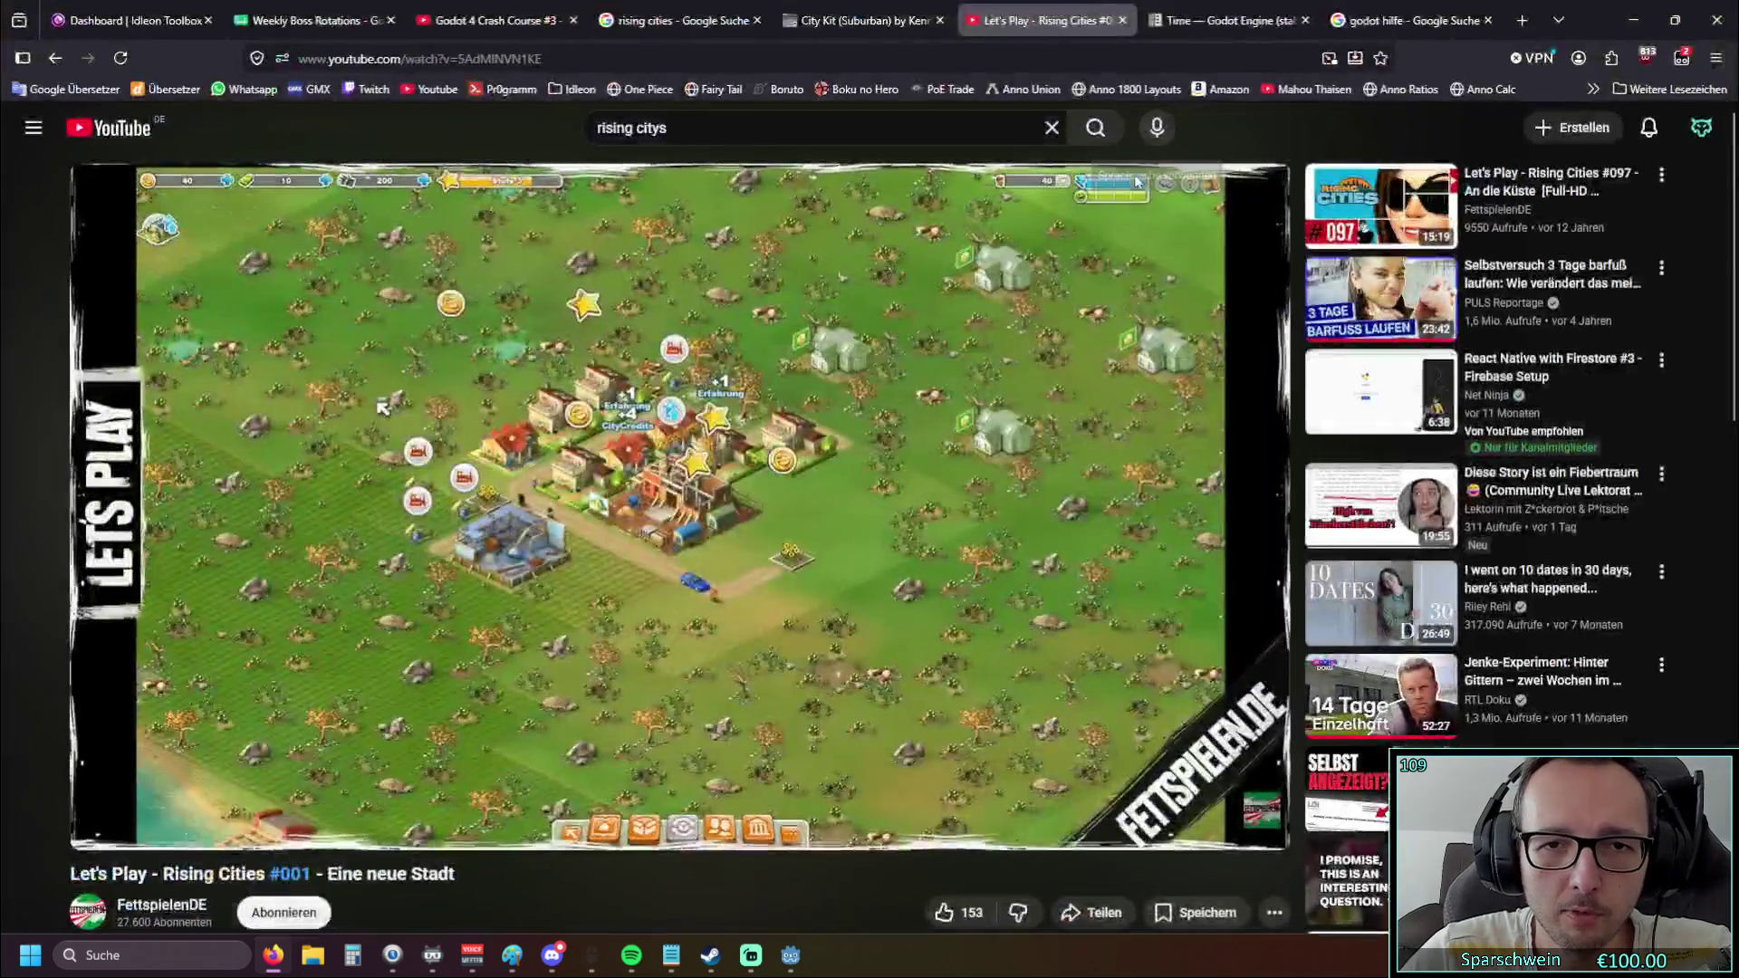
pyautogui.click(1251, 827)
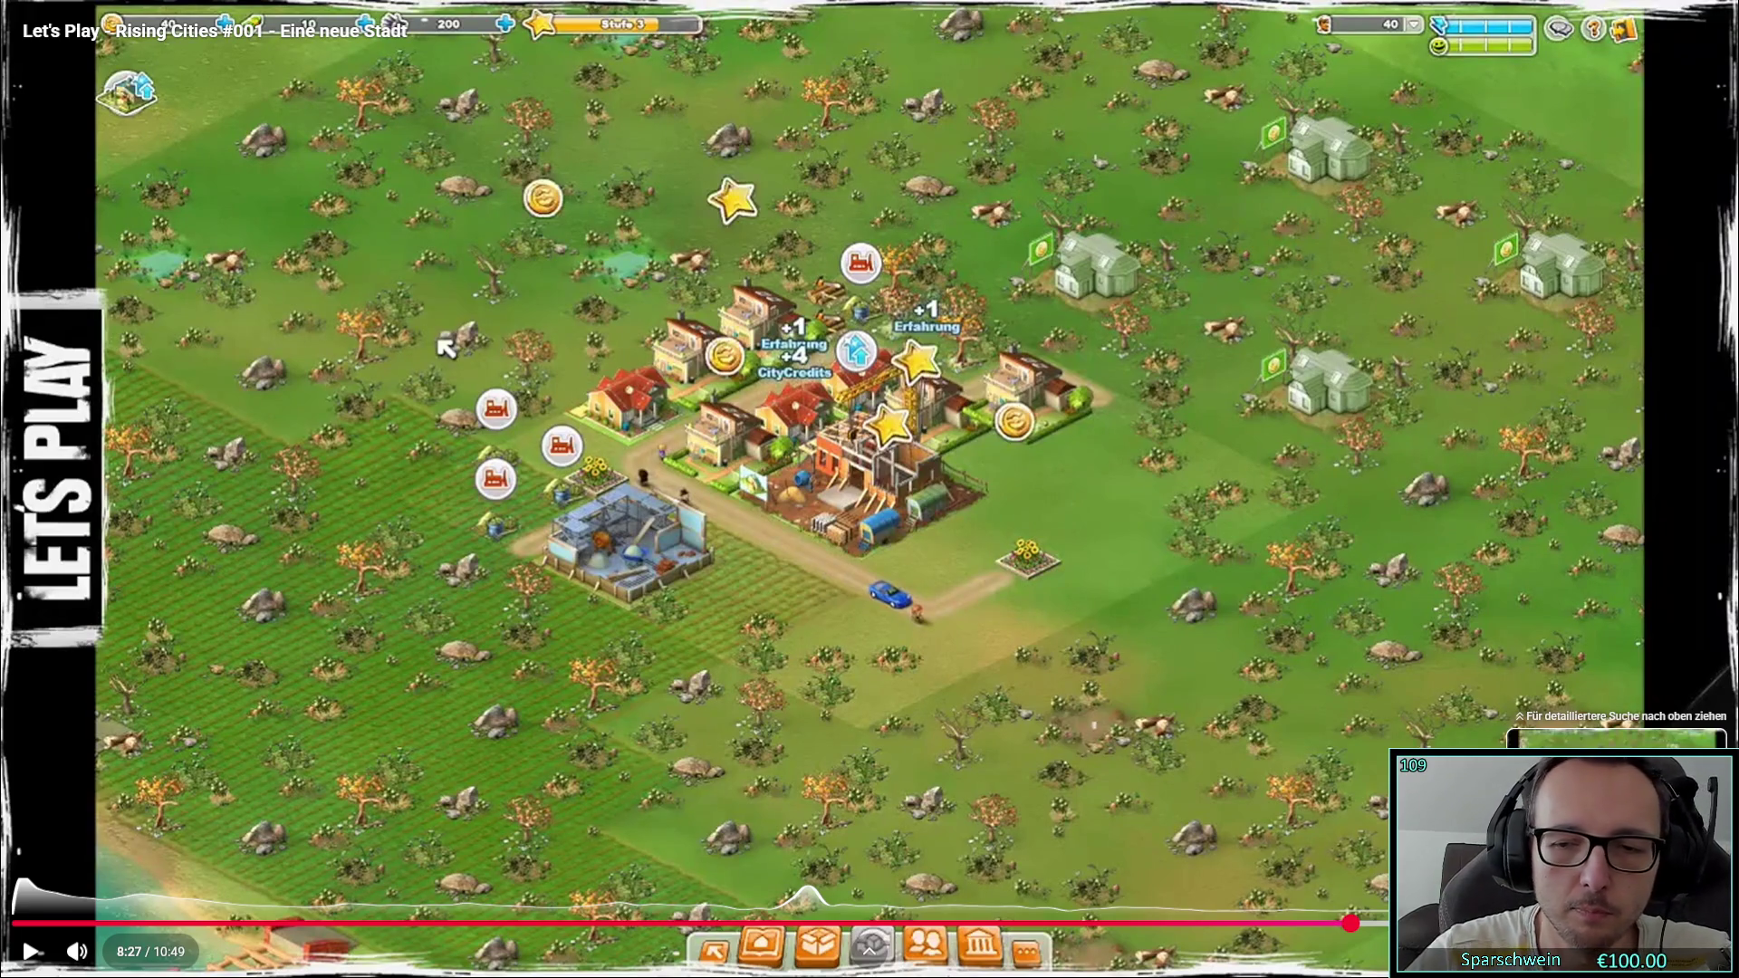
pyautogui.press('Escape')
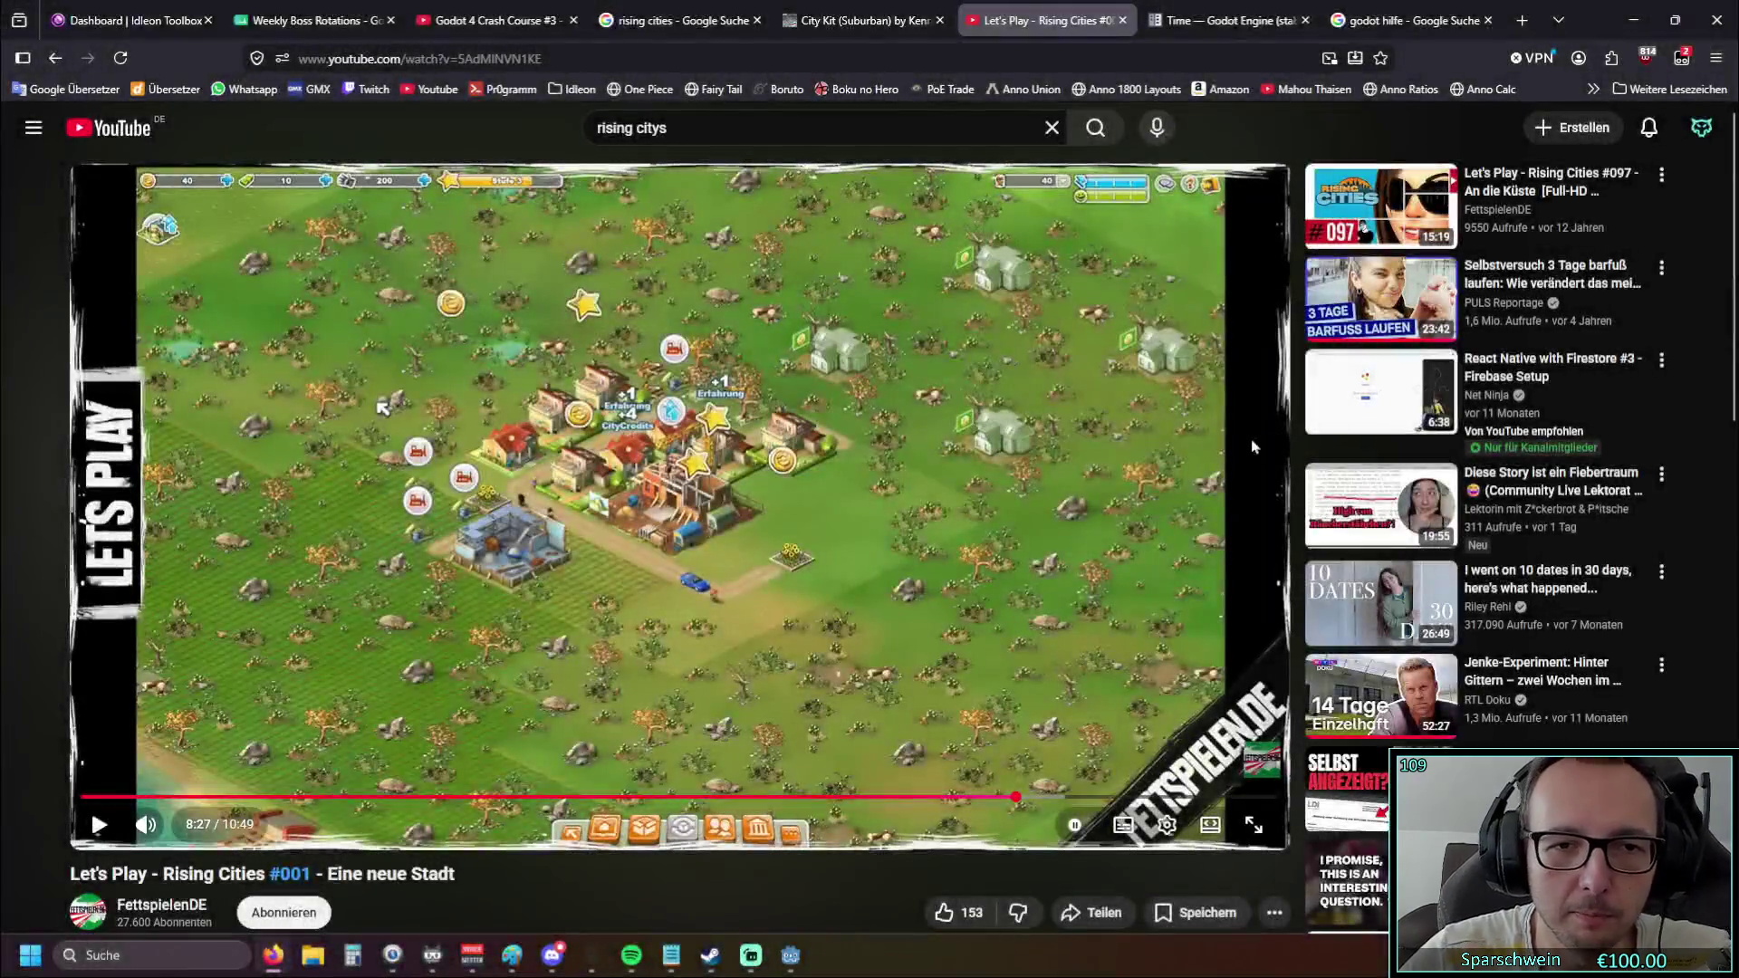
pyautogui.click(1633, 19)
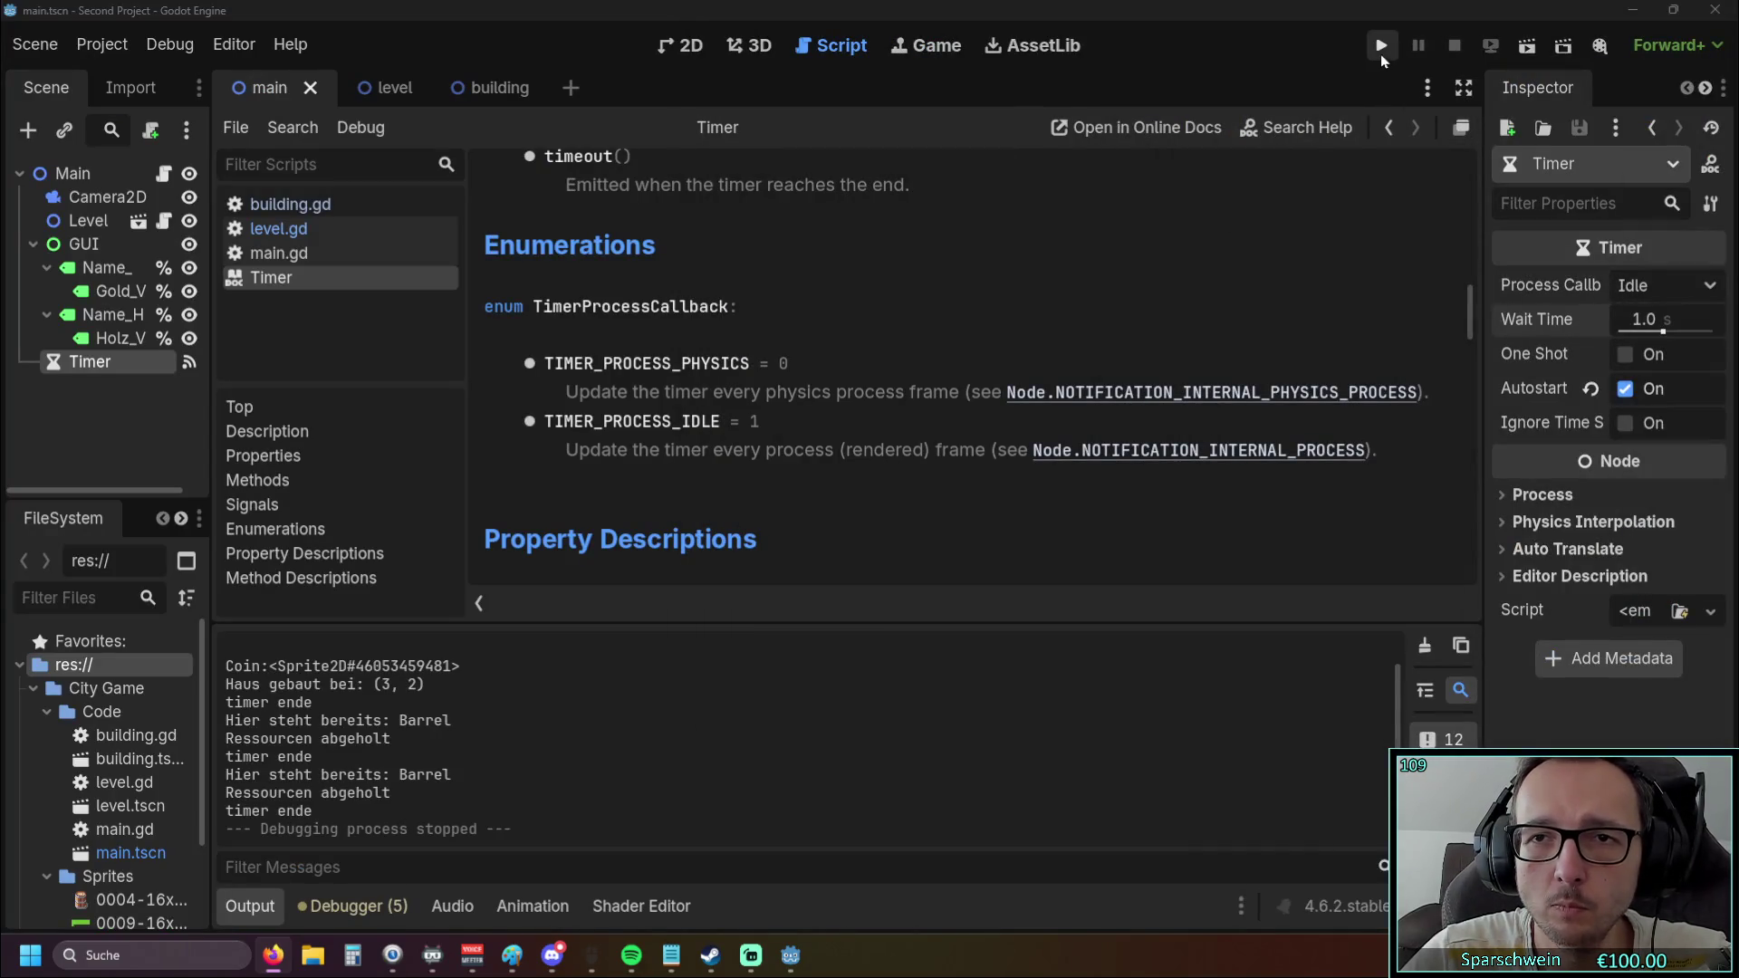
# - Review level.gd and run the project to test the barrels
pyautogui.click(289, 232)
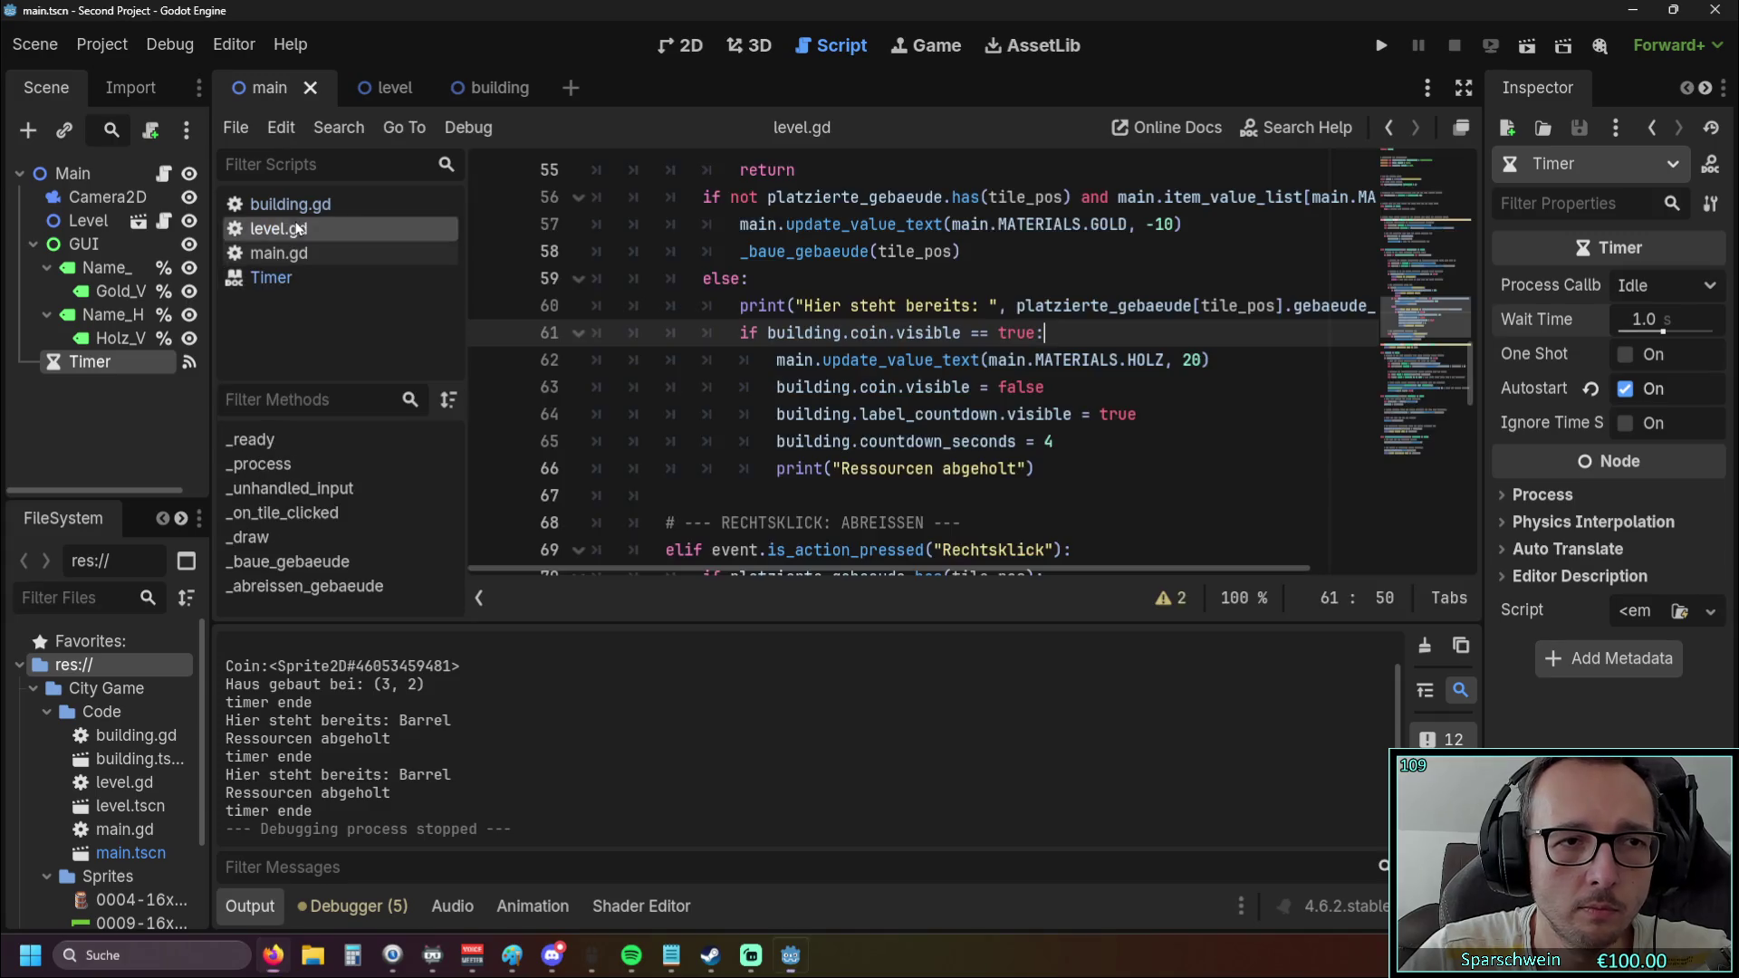
pyautogui.scroll(-2, 884, 298)
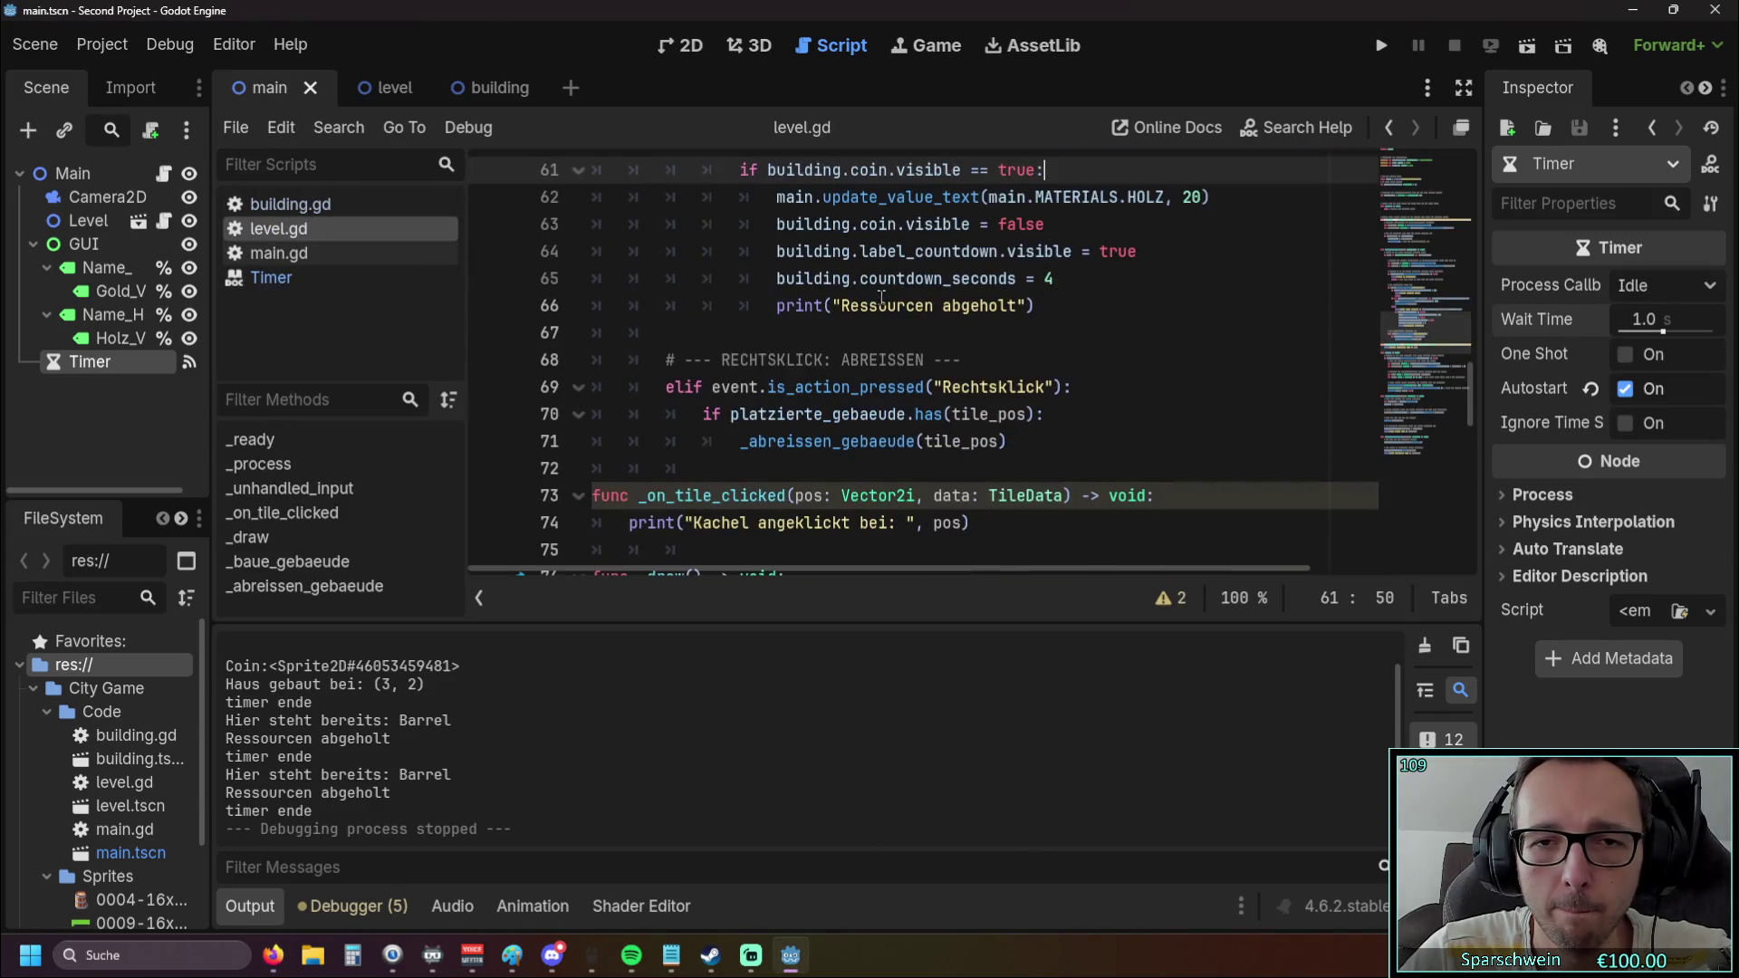
pyautogui.click(1382, 49)
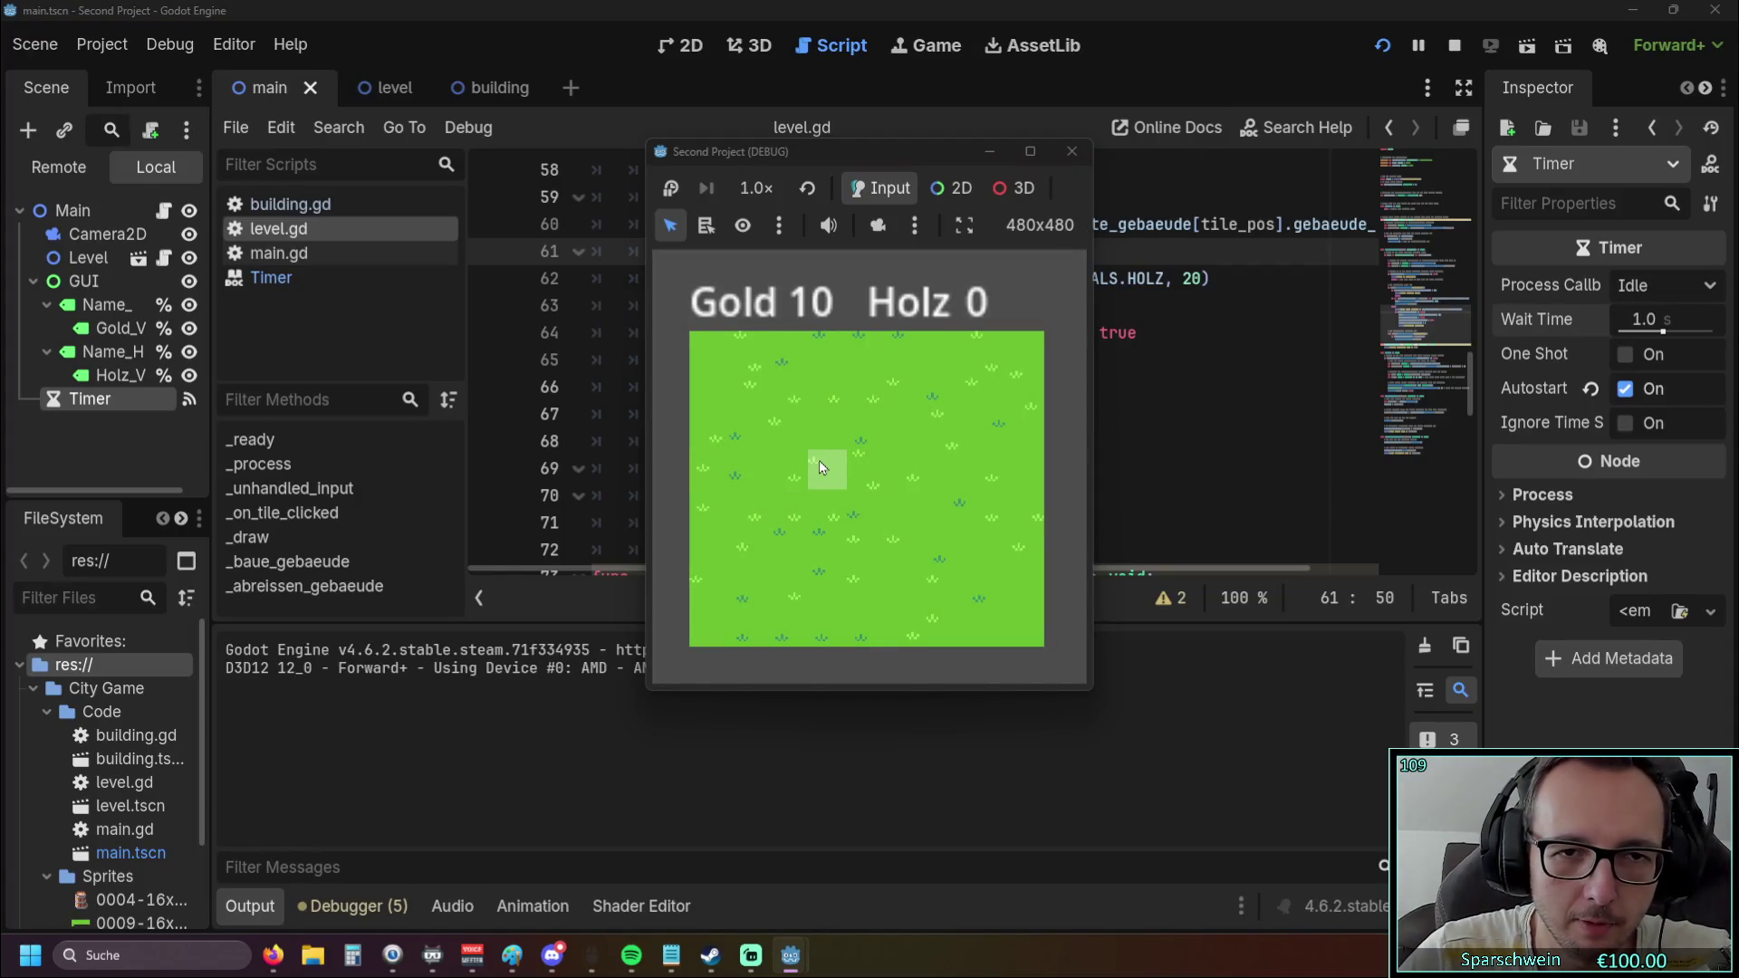
# - Build a barrel on a grass tile and collect its coin repeatedly, raising Holz to 100
pyautogui.click(818, 437)
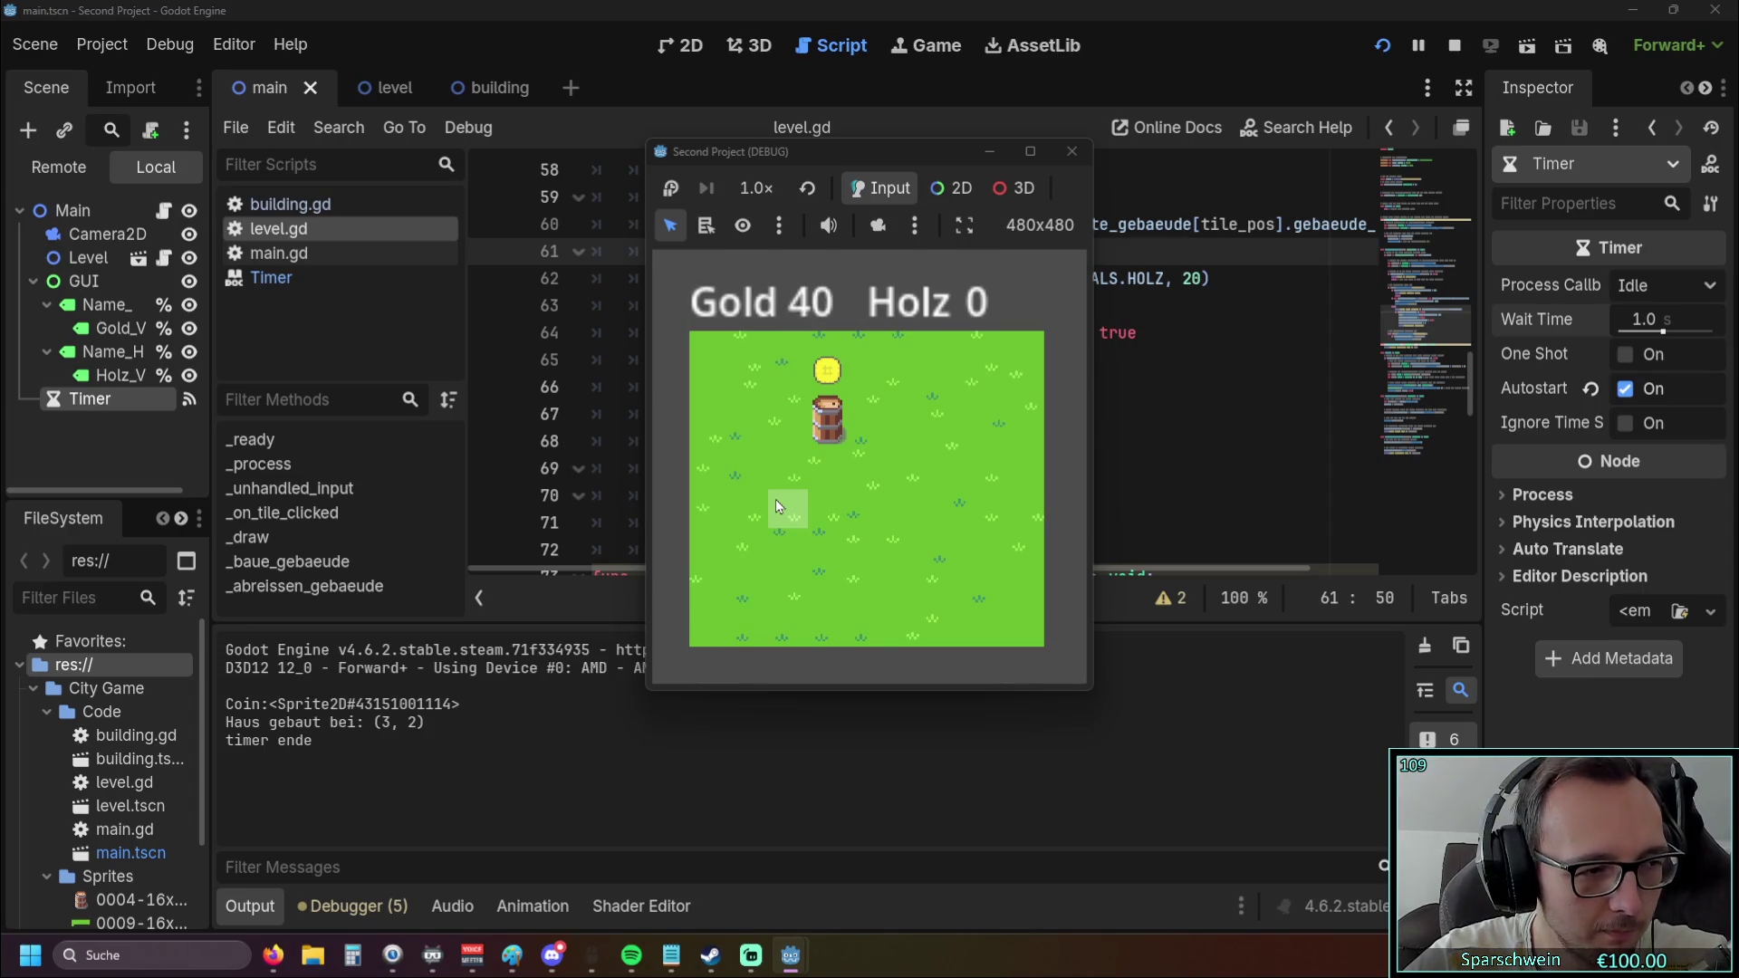
pyautogui.click(823, 436)
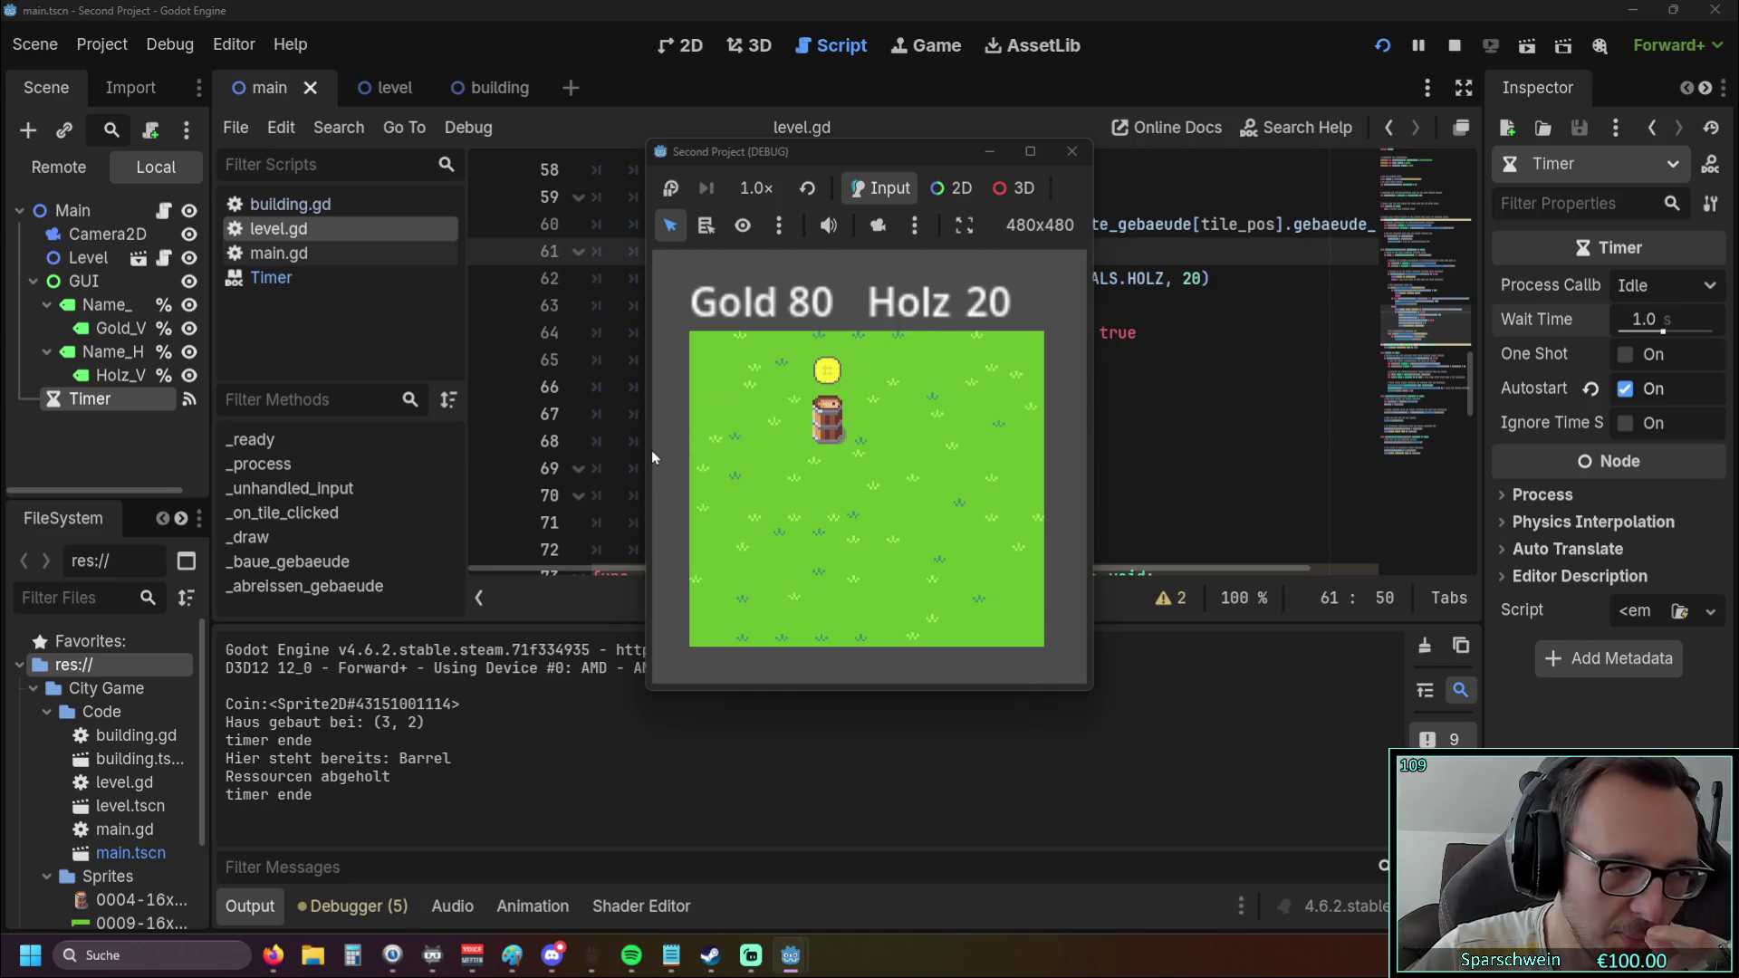
pyautogui.click(836, 432)
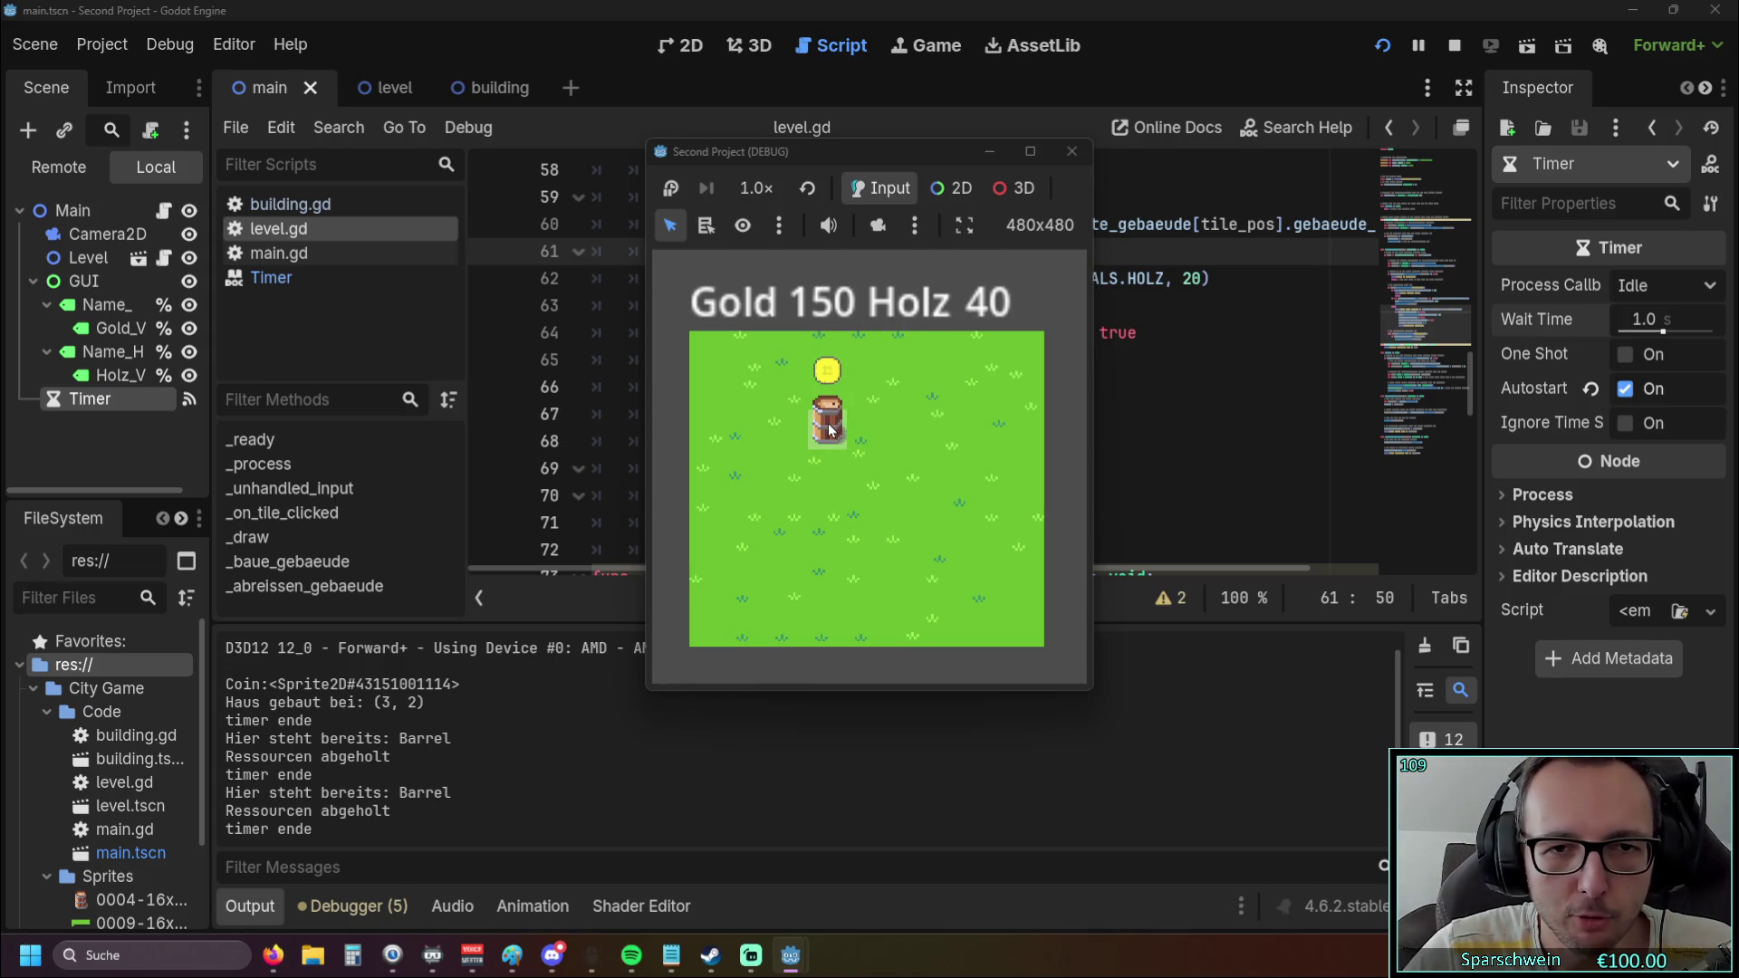
pyautogui.click(826, 430)
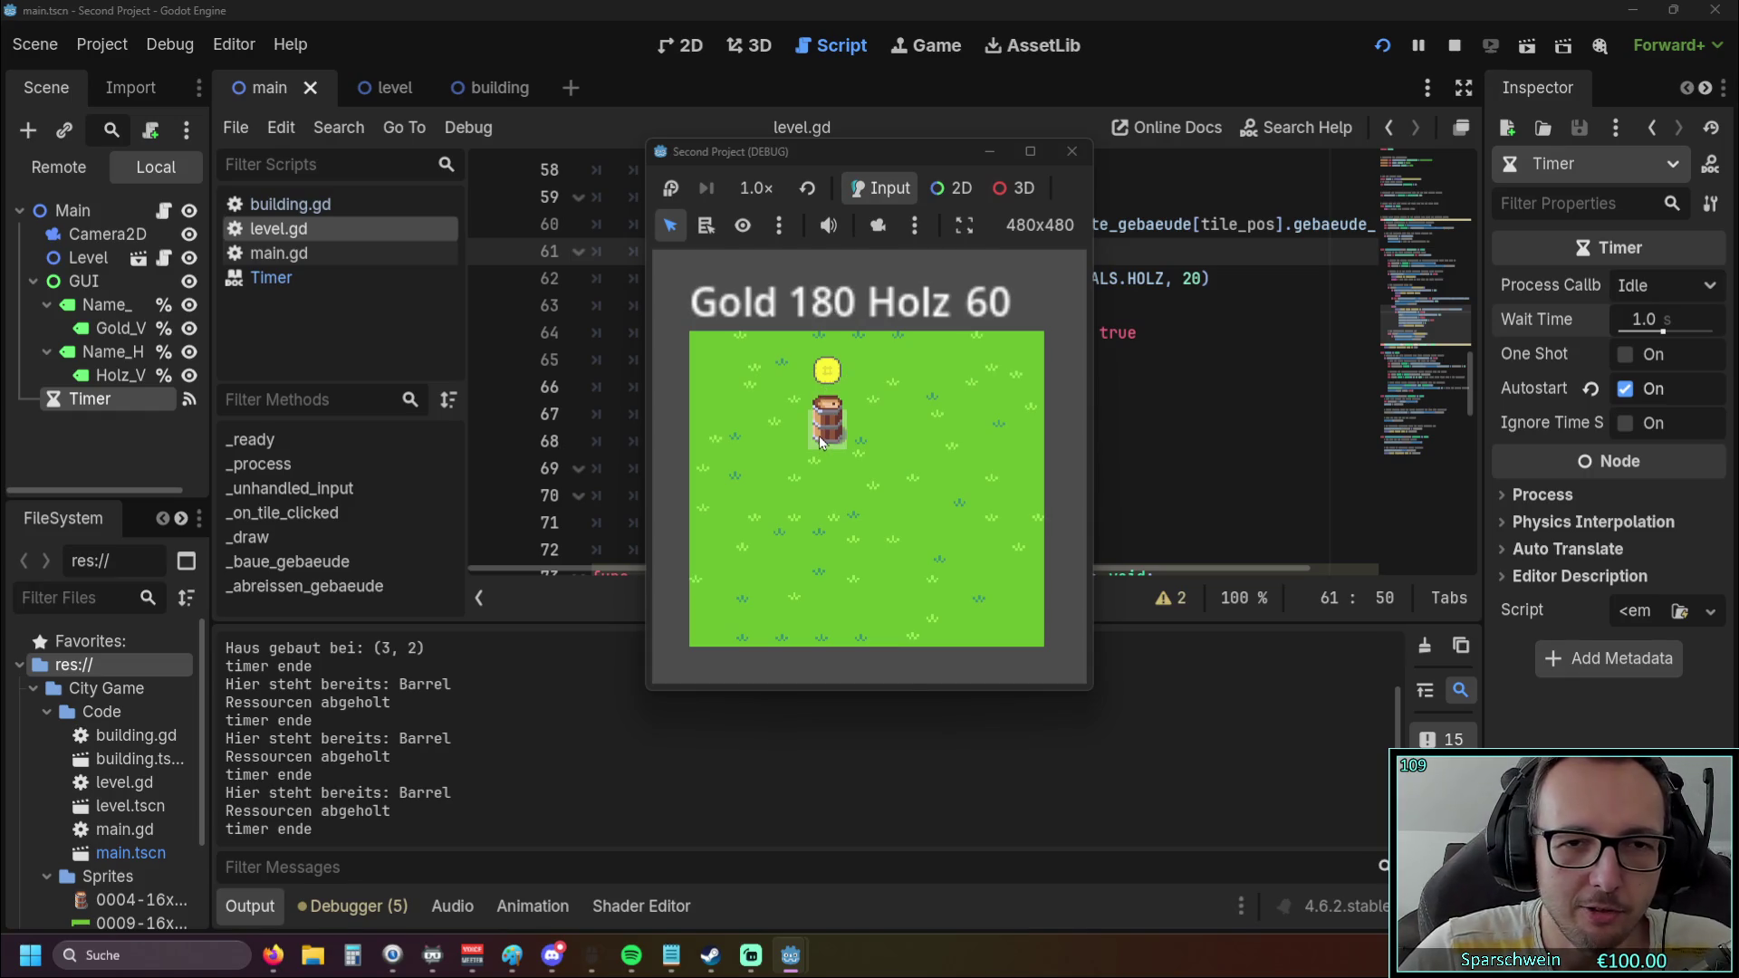
pyautogui.click(819, 436)
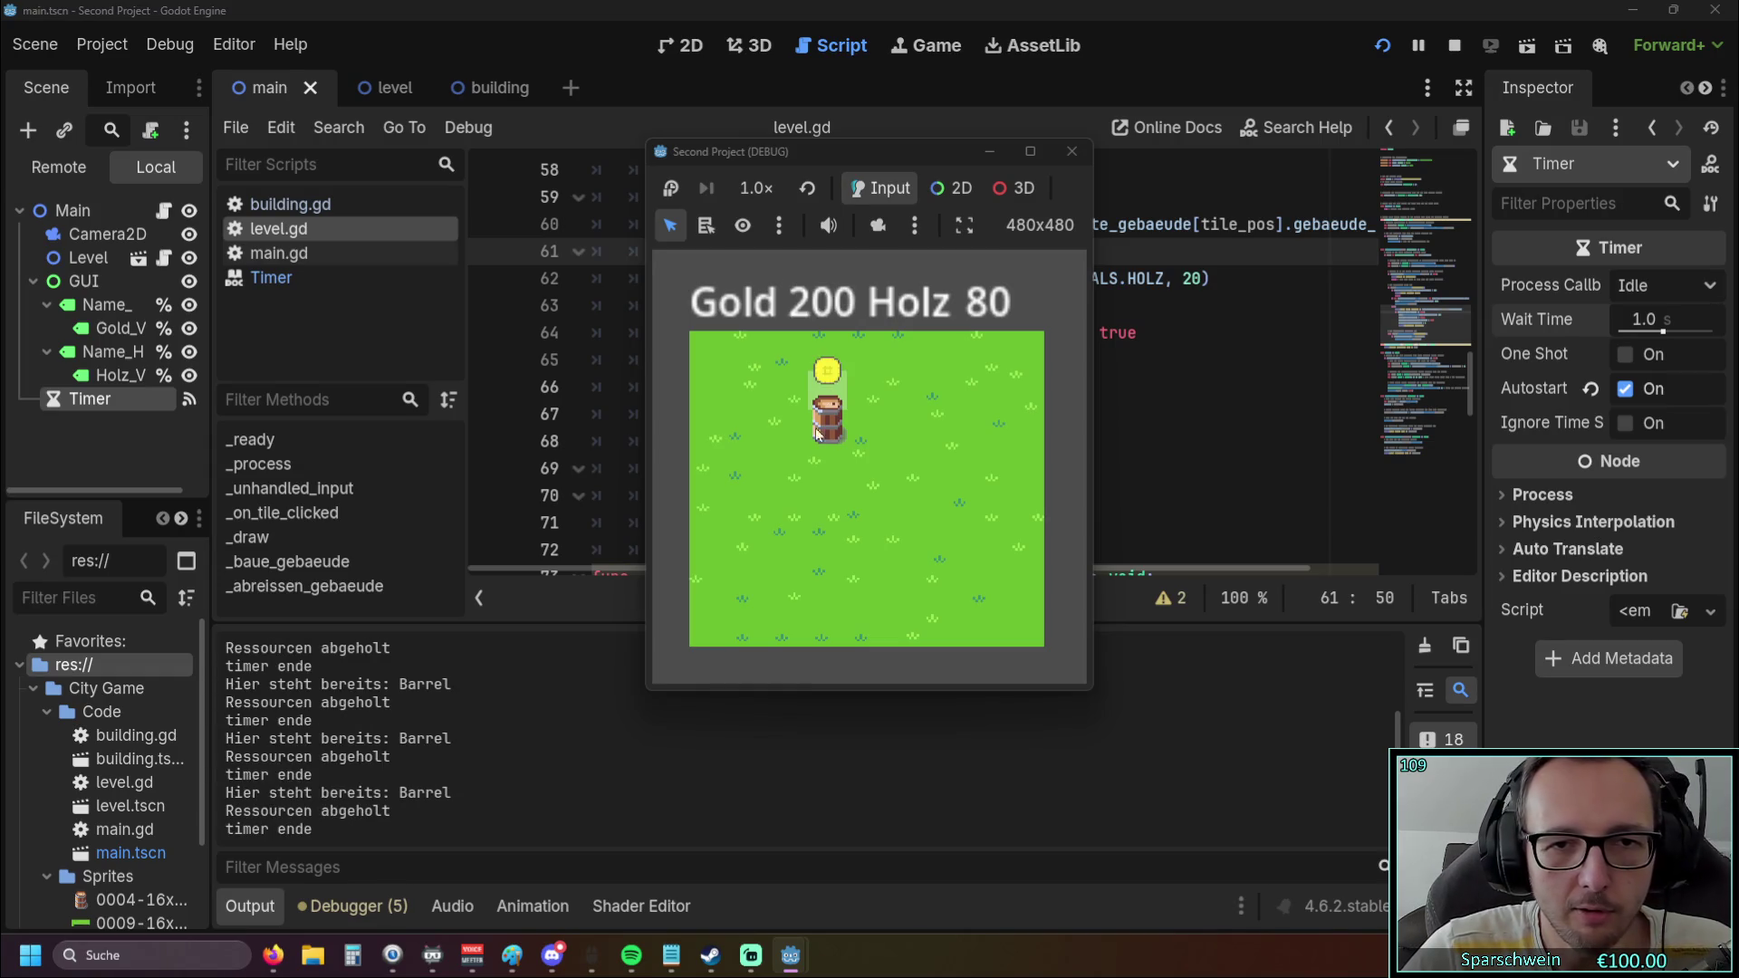
pyautogui.click(827, 435)
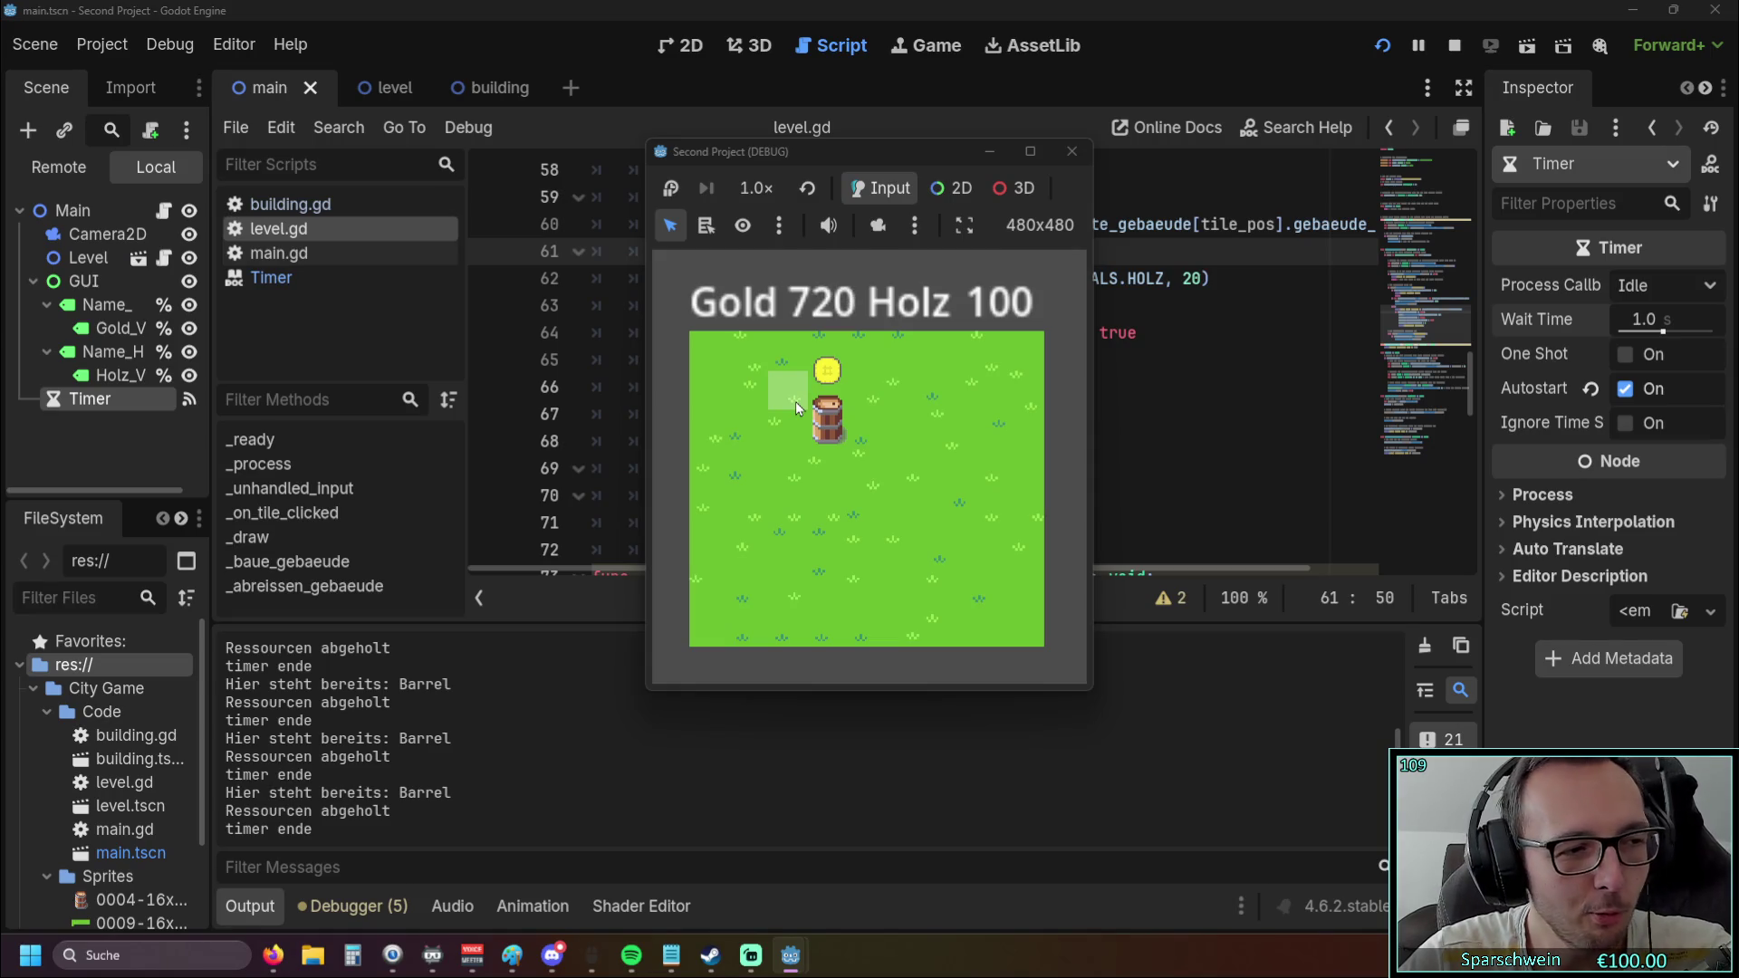
# - Keep collecting the single barrel's coins until Holz reaches 240
pyautogui.click(832, 425)
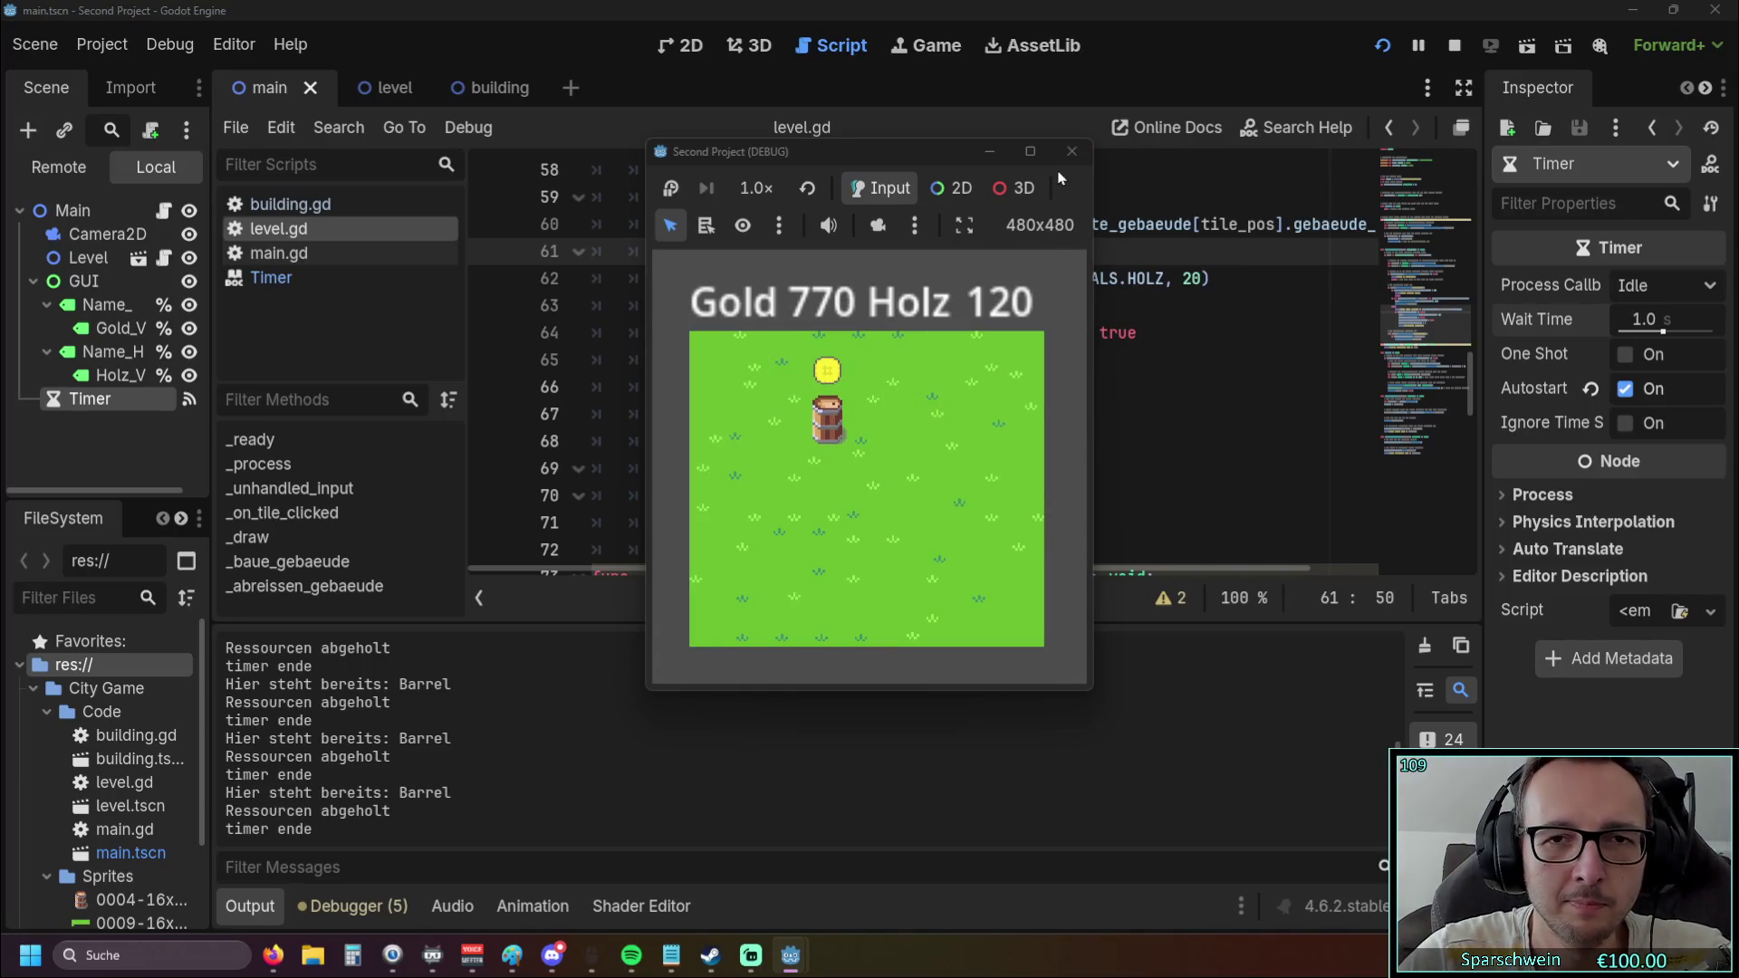
pyautogui.click(830, 432)
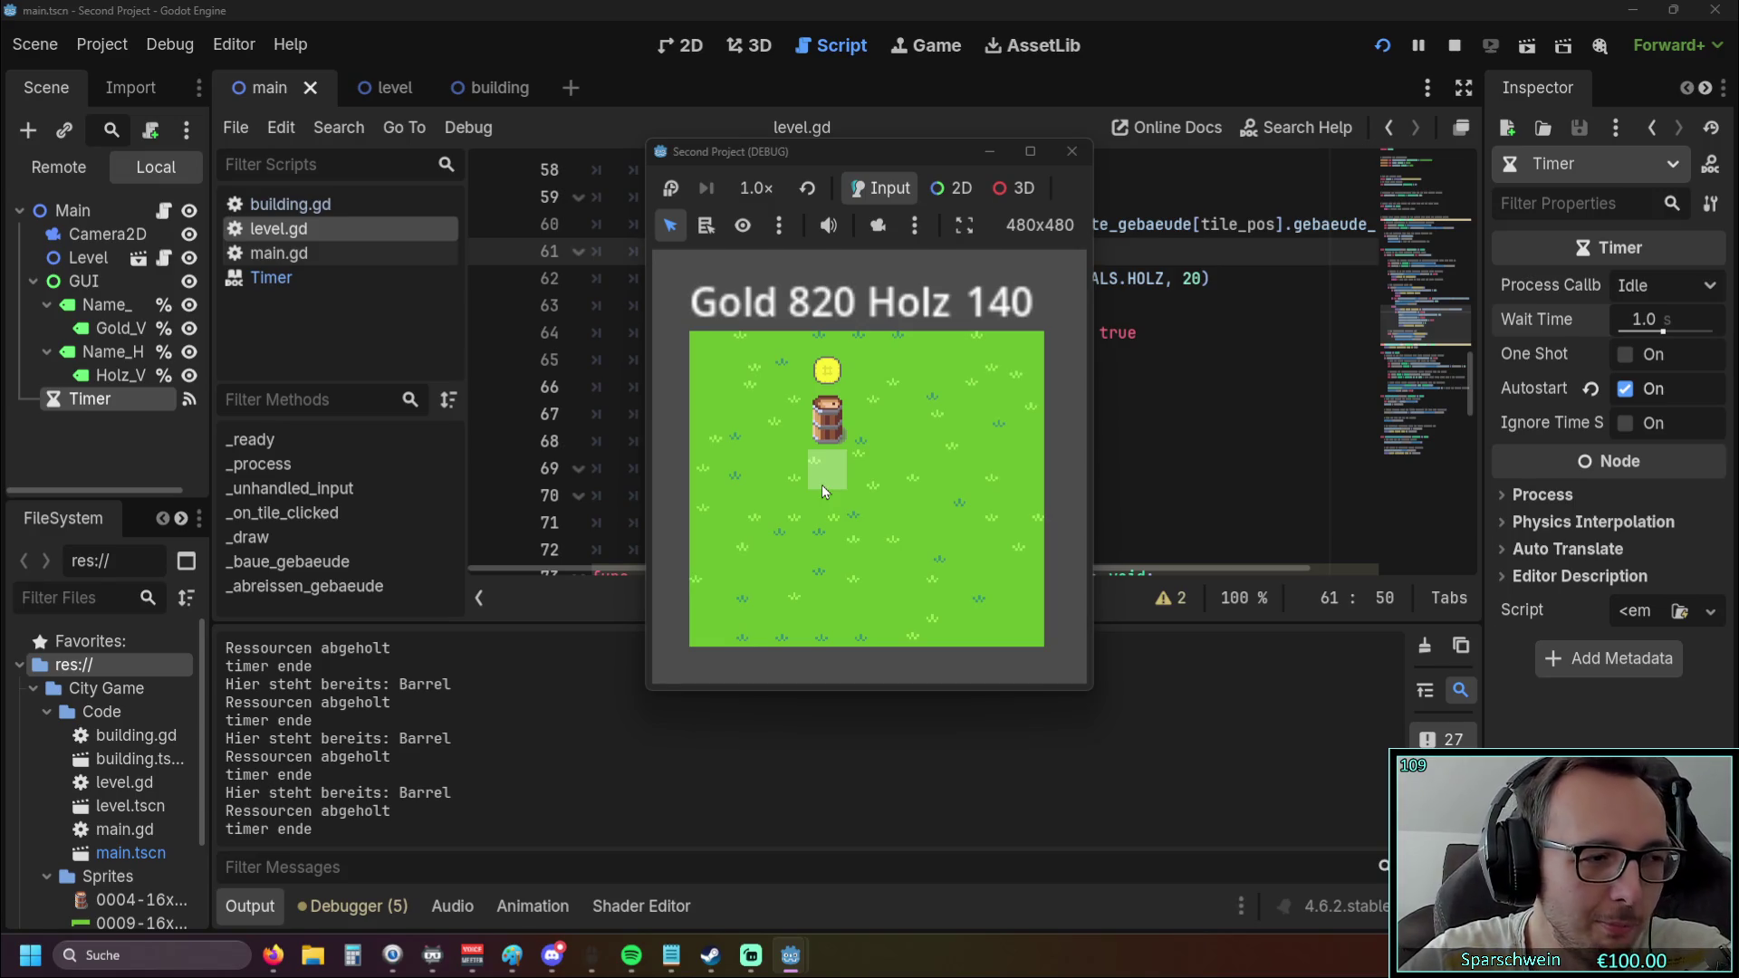
pyautogui.click(844, 481)
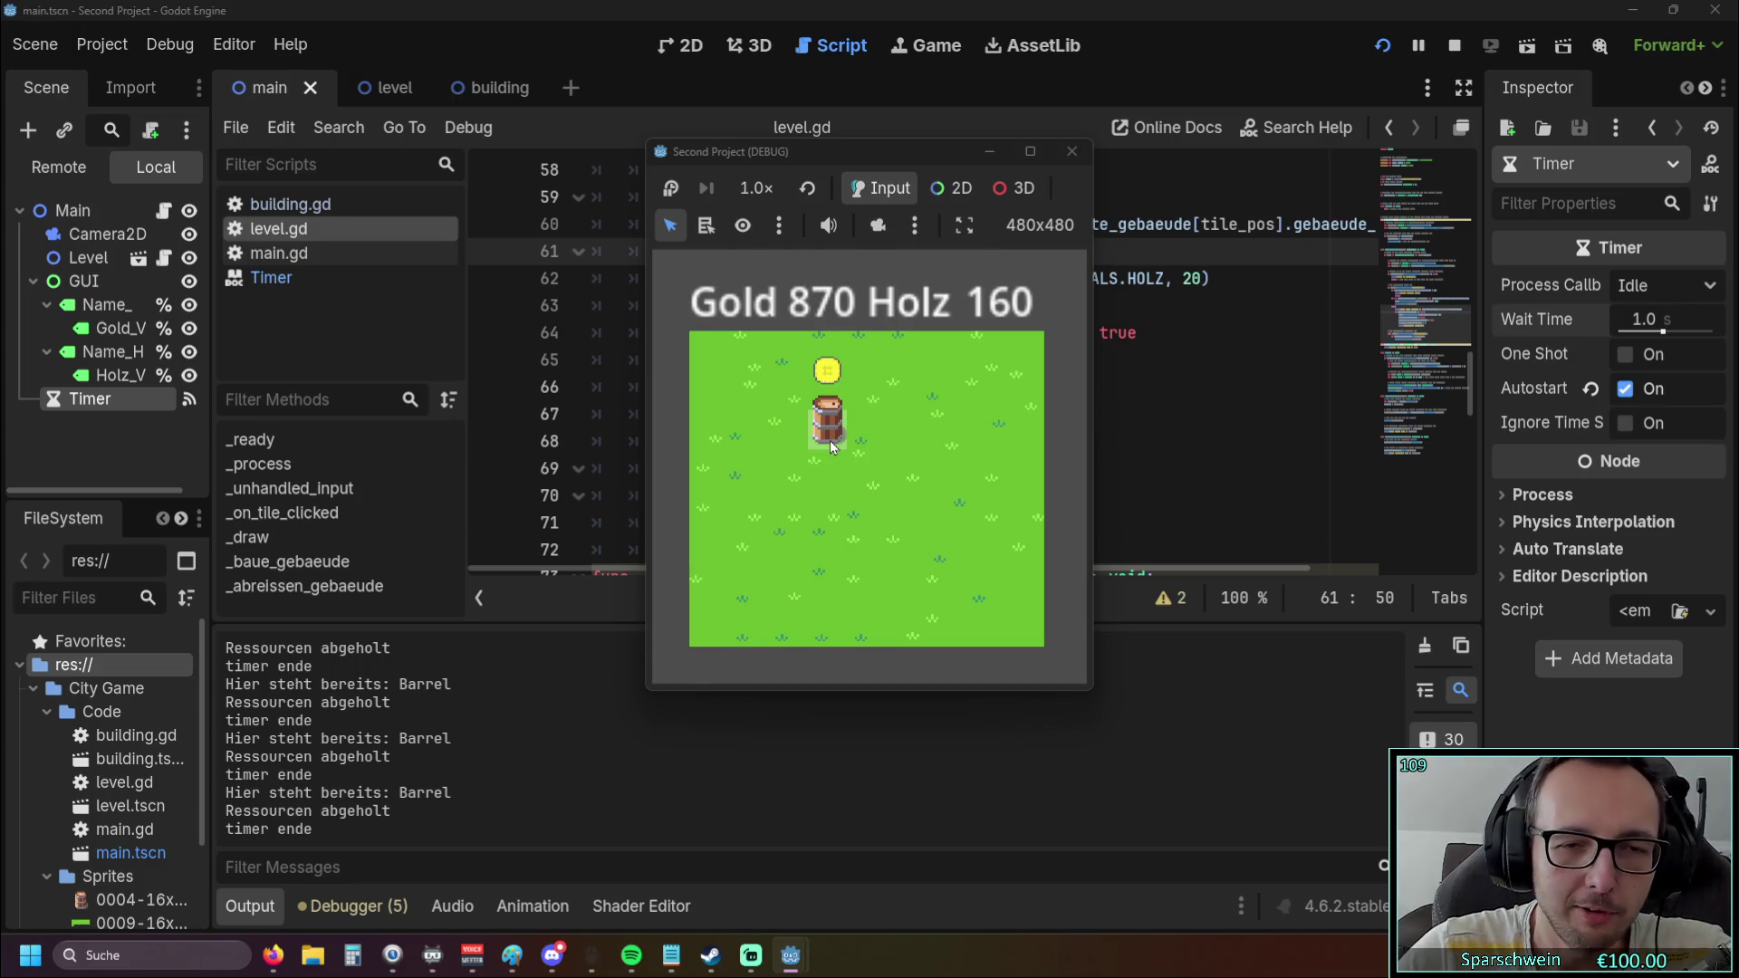
pyautogui.click(842, 471)
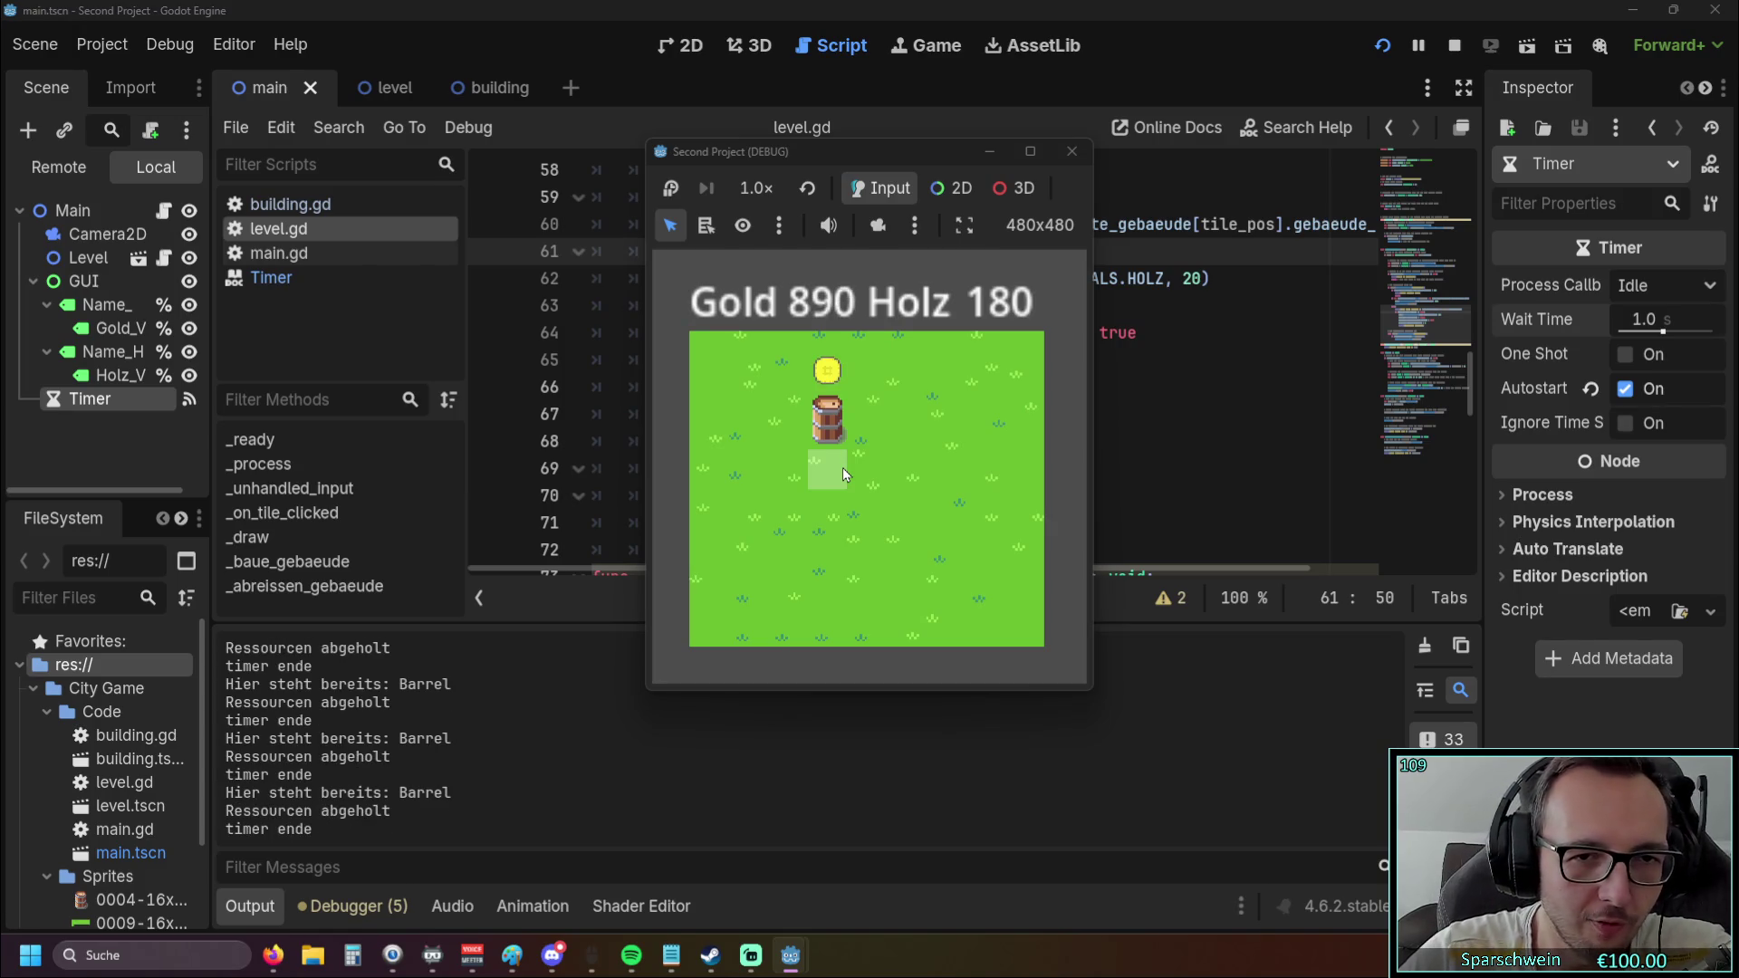
pyautogui.click(834, 433)
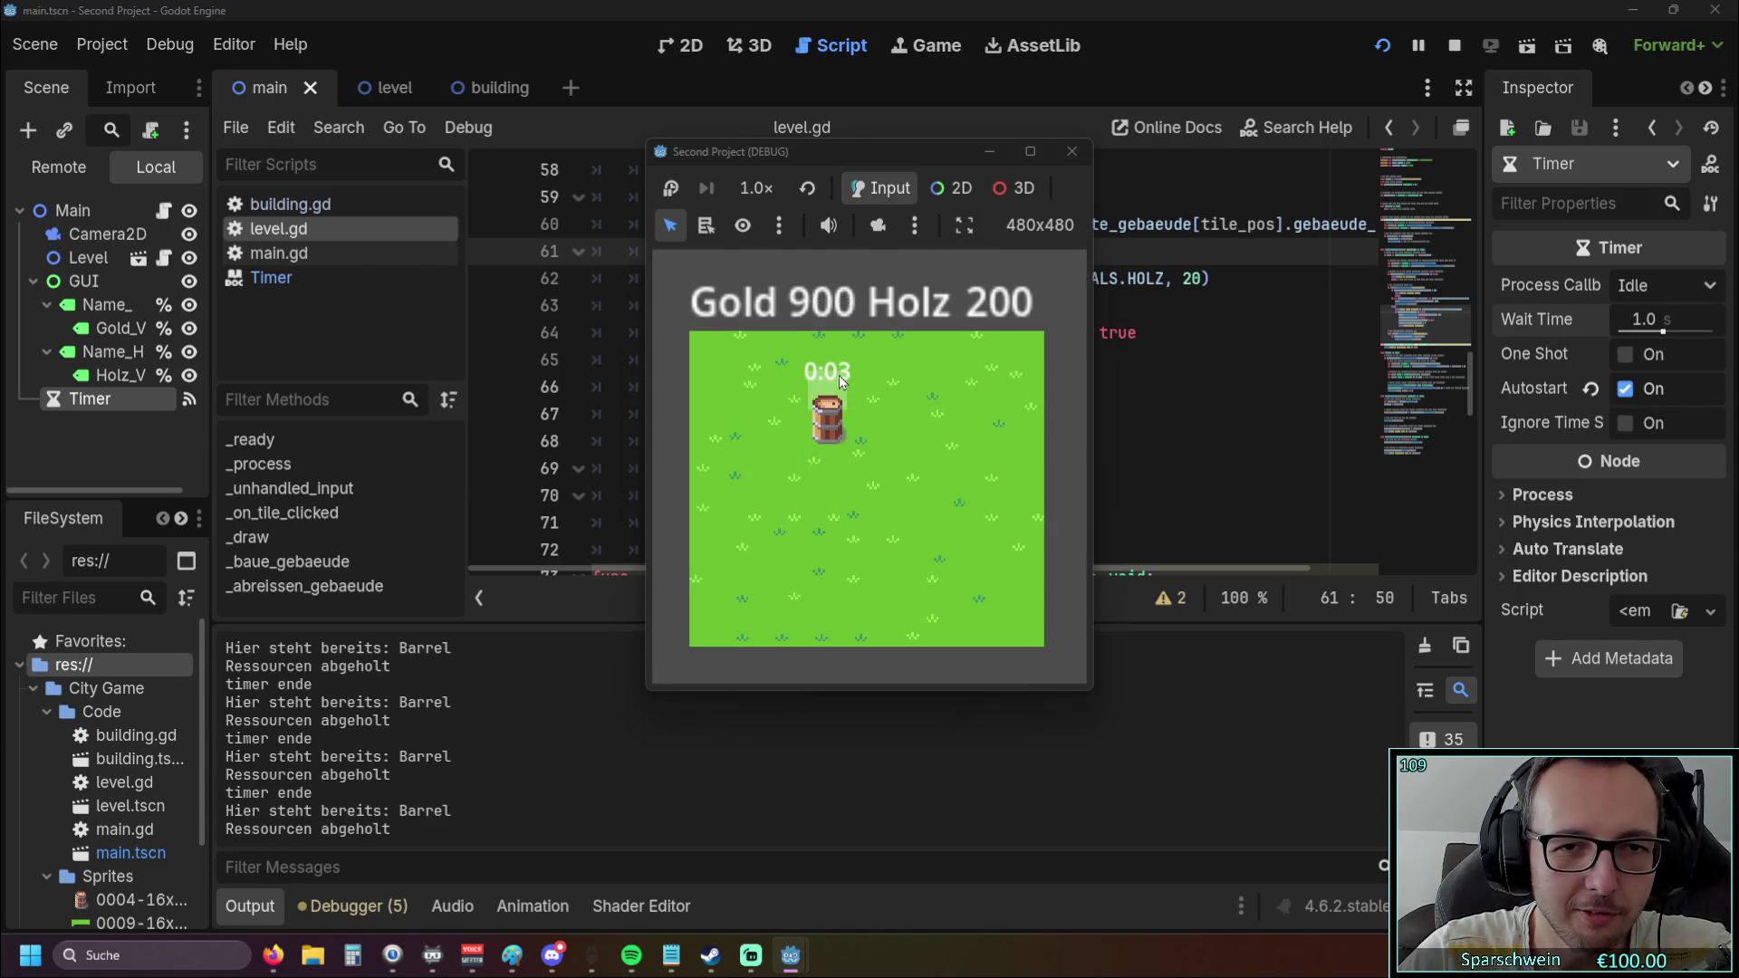
pyautogui.click(822, 433)
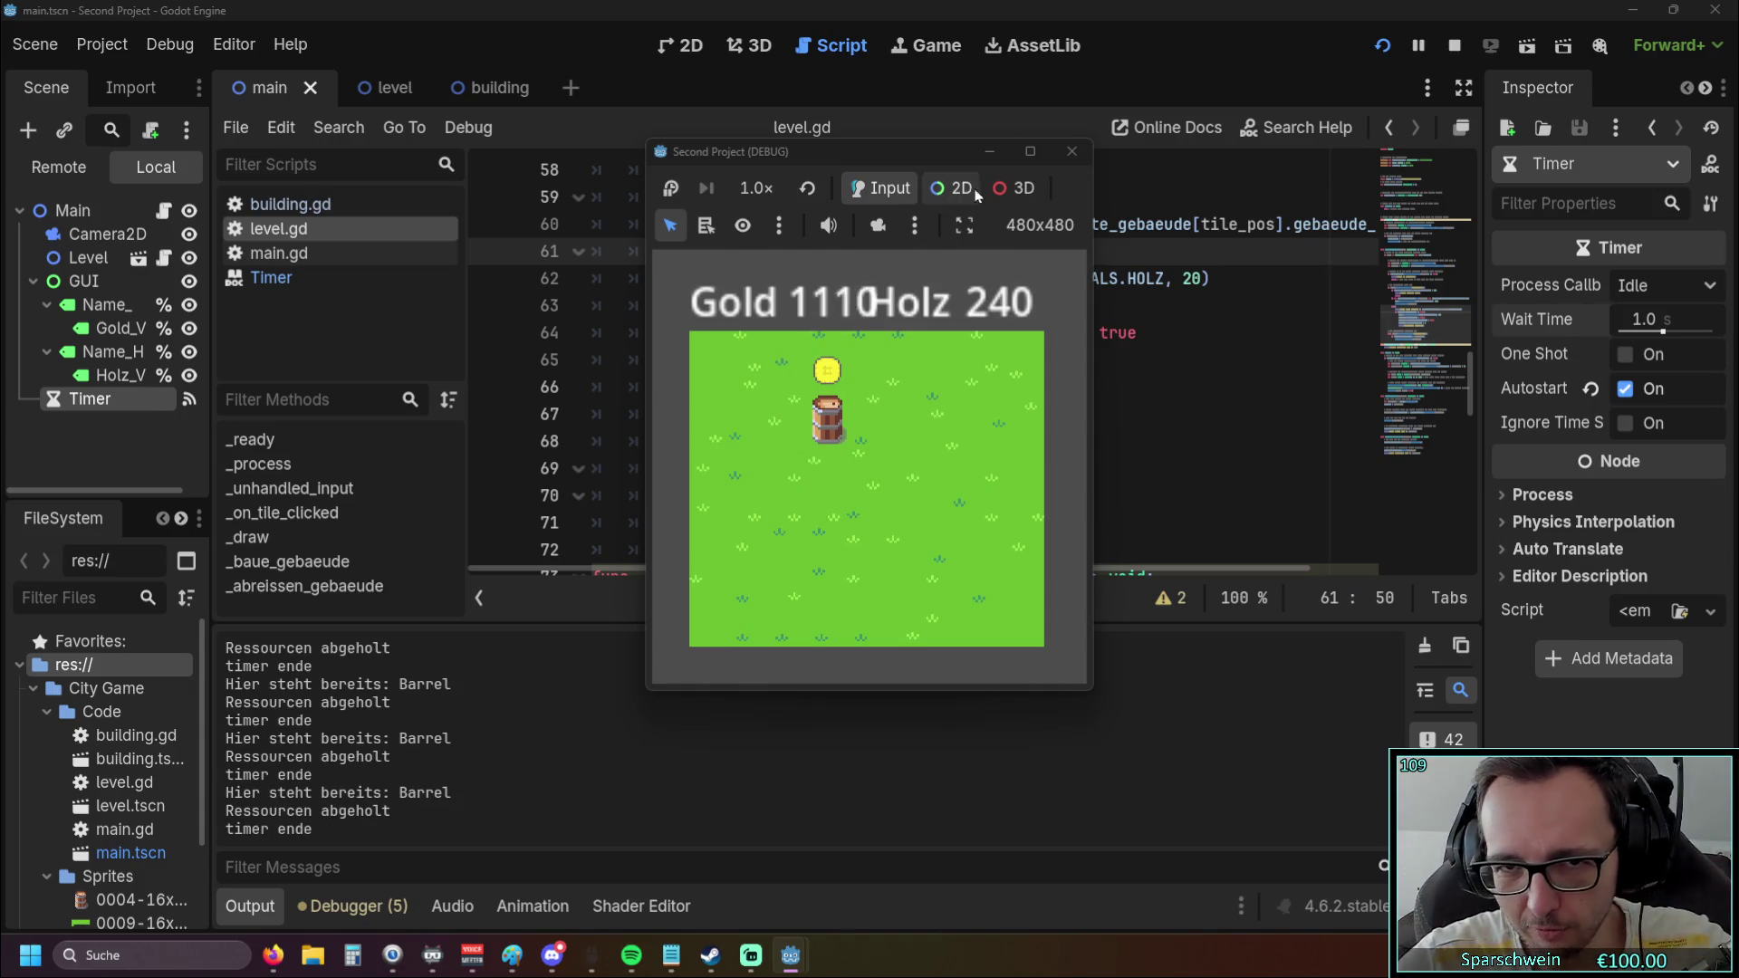
# - Build a second barrel, then demolish it and the original one with right-click
pyautogui.click(909, 427)
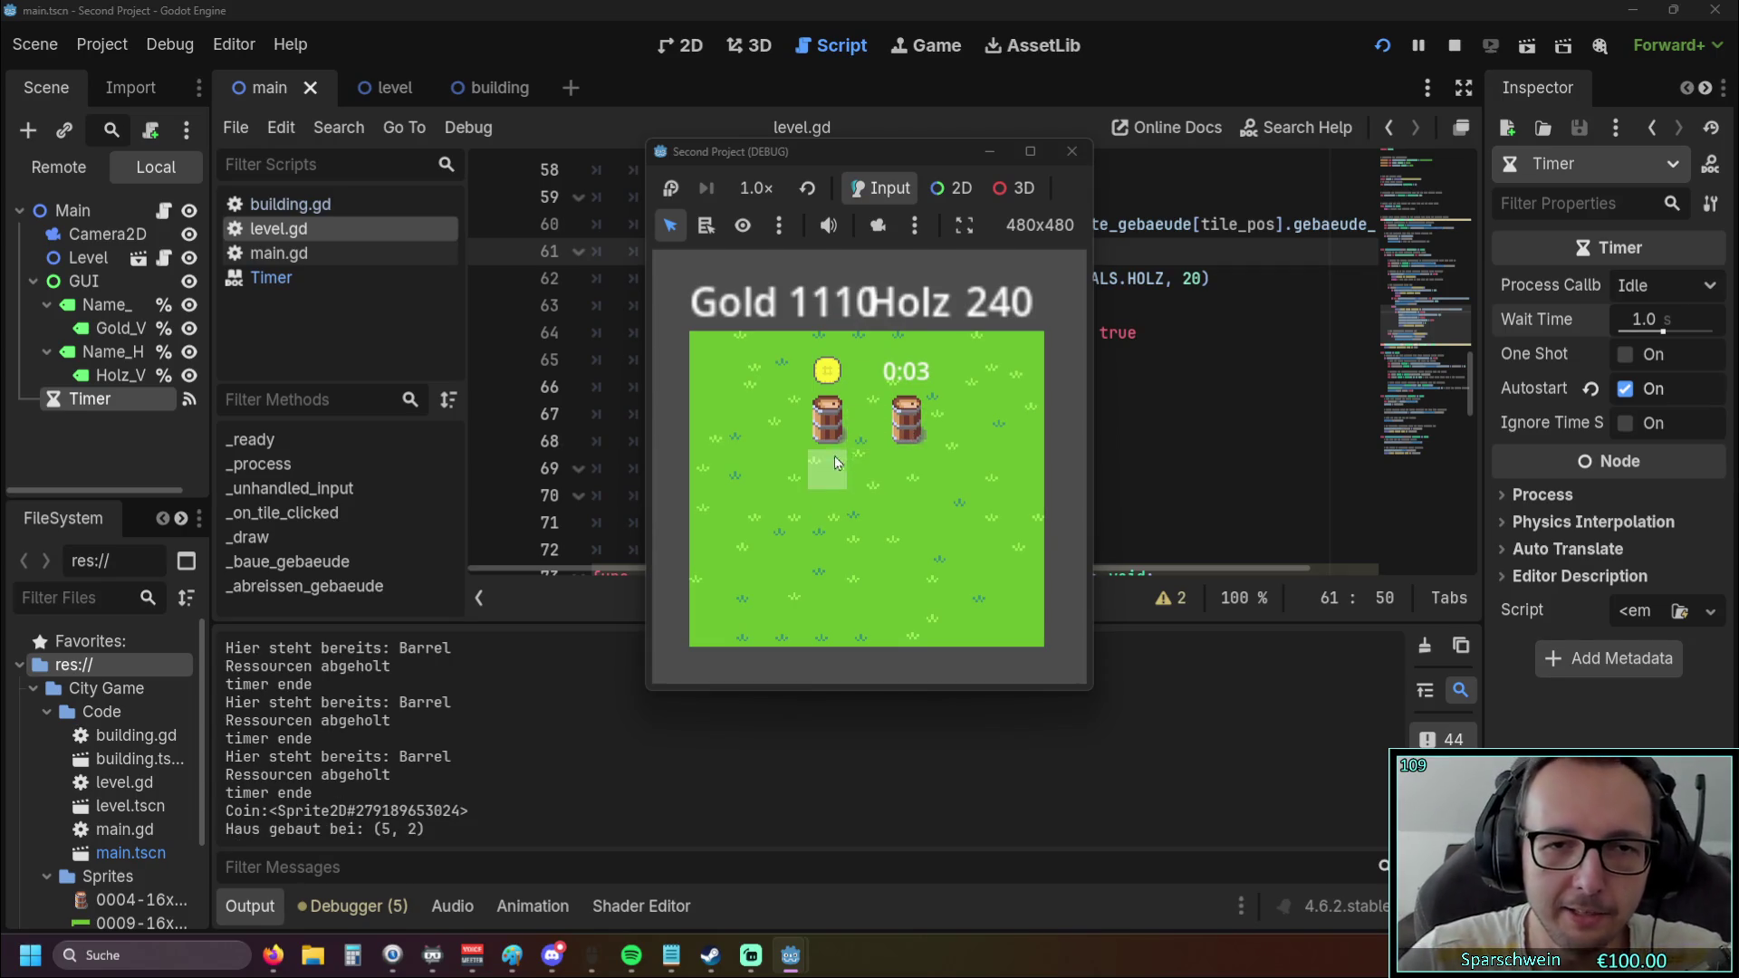
pyautogui.rightClick(906, 425)
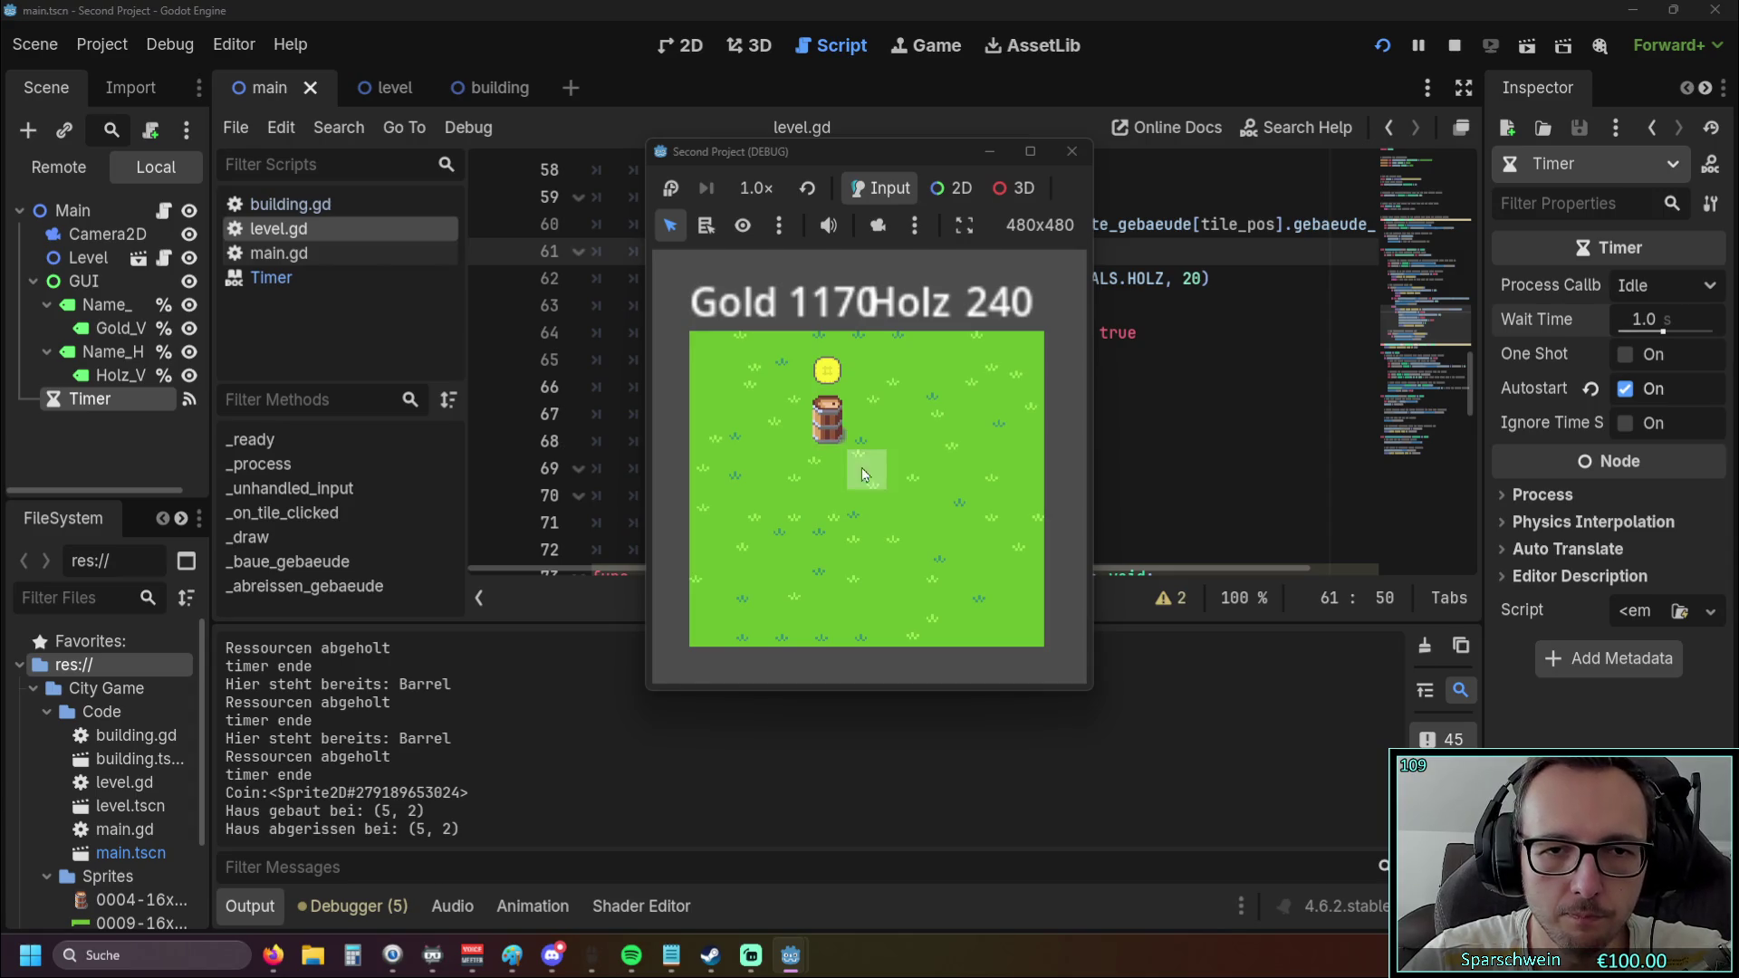
pyautogui.rightClick(843, 428)
# - Place three barrels on the top grass row and one lower on the map
pyautogui.click(791, 438)
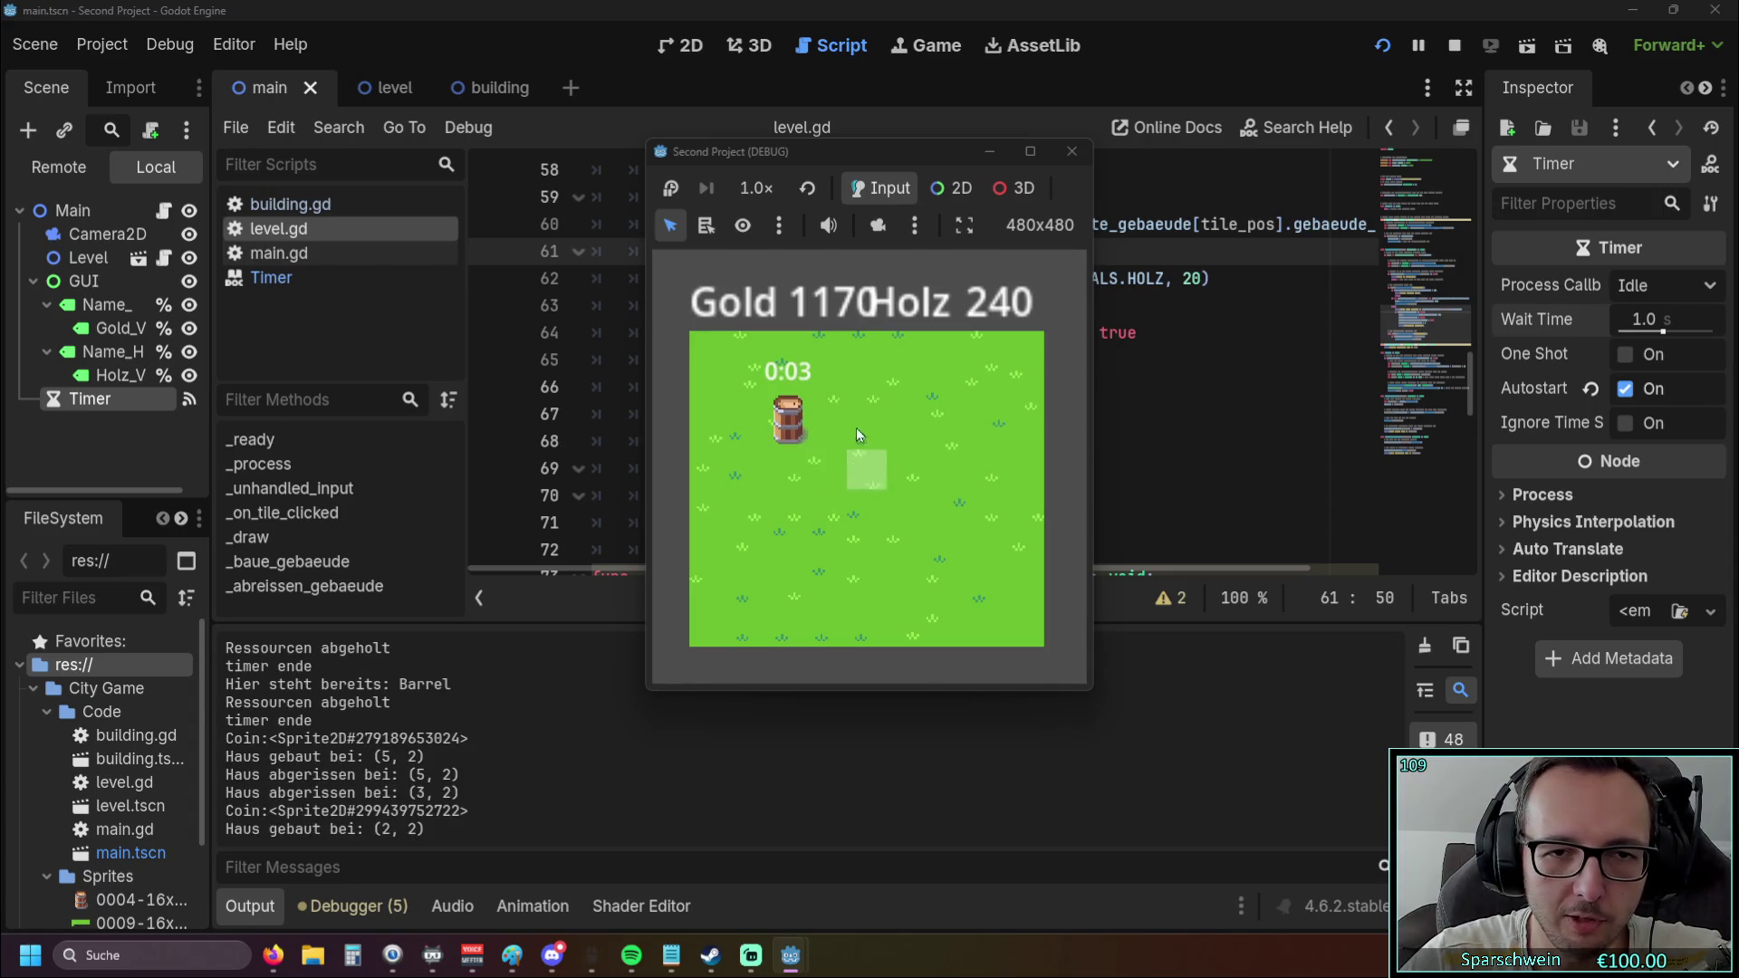
pyautogui.click(861, 435)
pyautogui.click(943, 431)
pyautogui.click(948, 537)
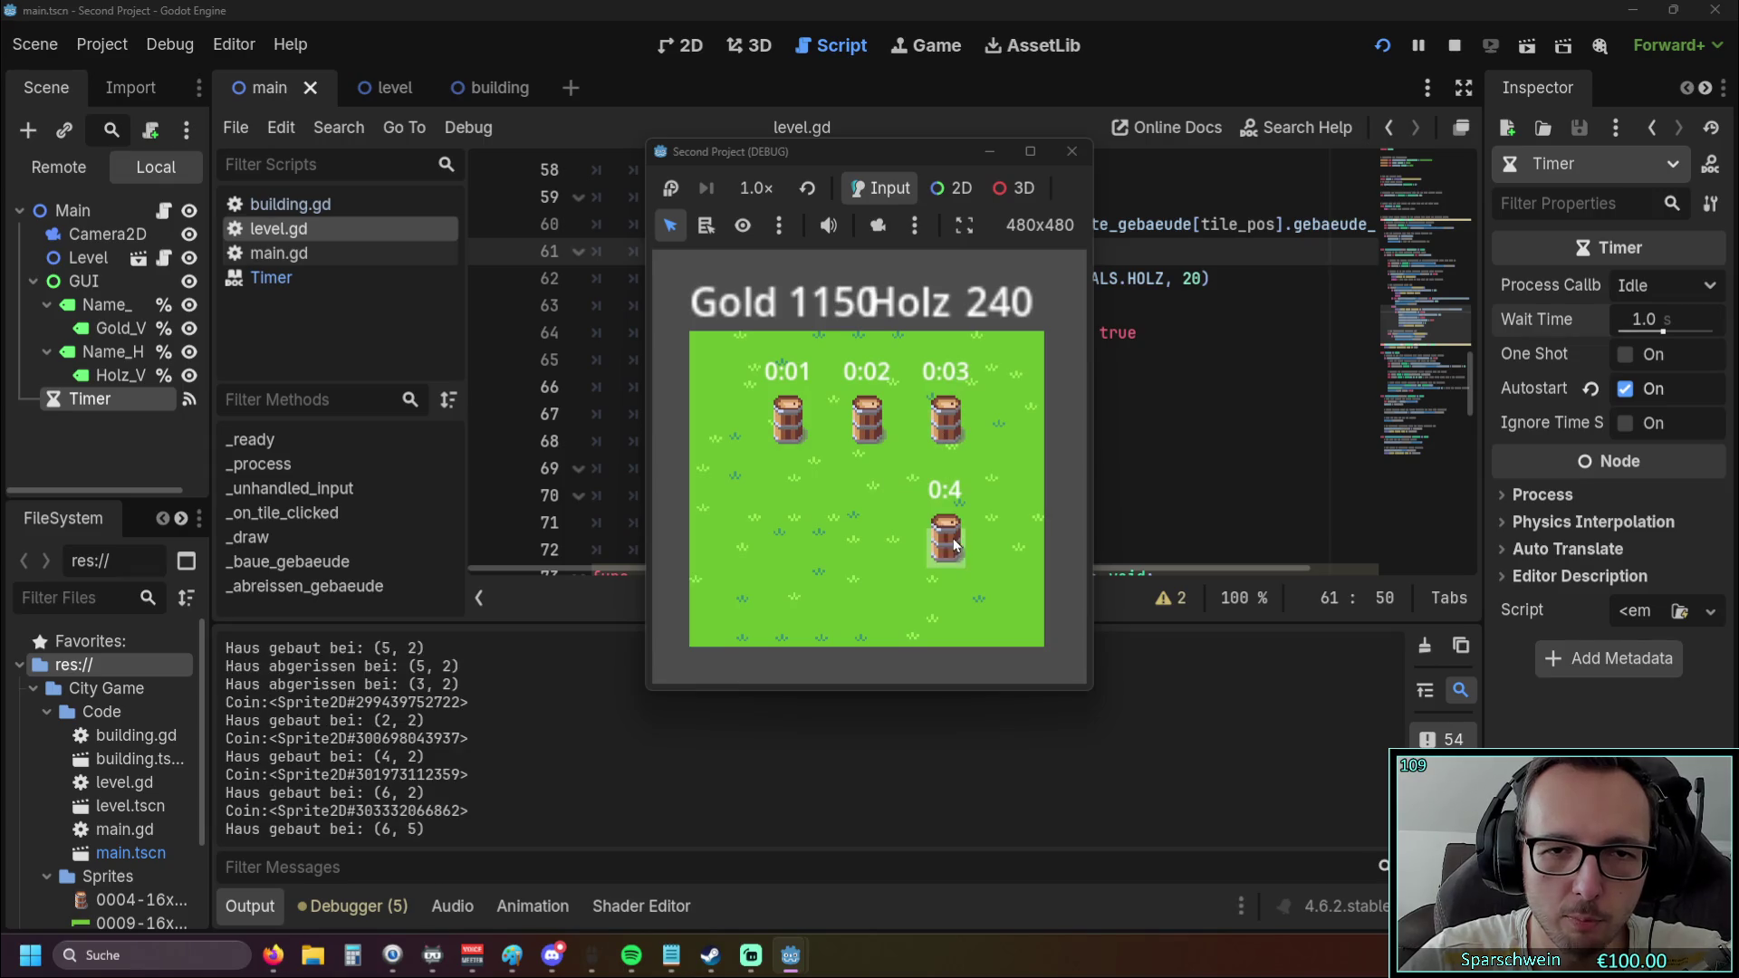
# - Collect the coins from the four new barrels as they finish, bringing Holz to 320
pyautogui.click(793, 439)
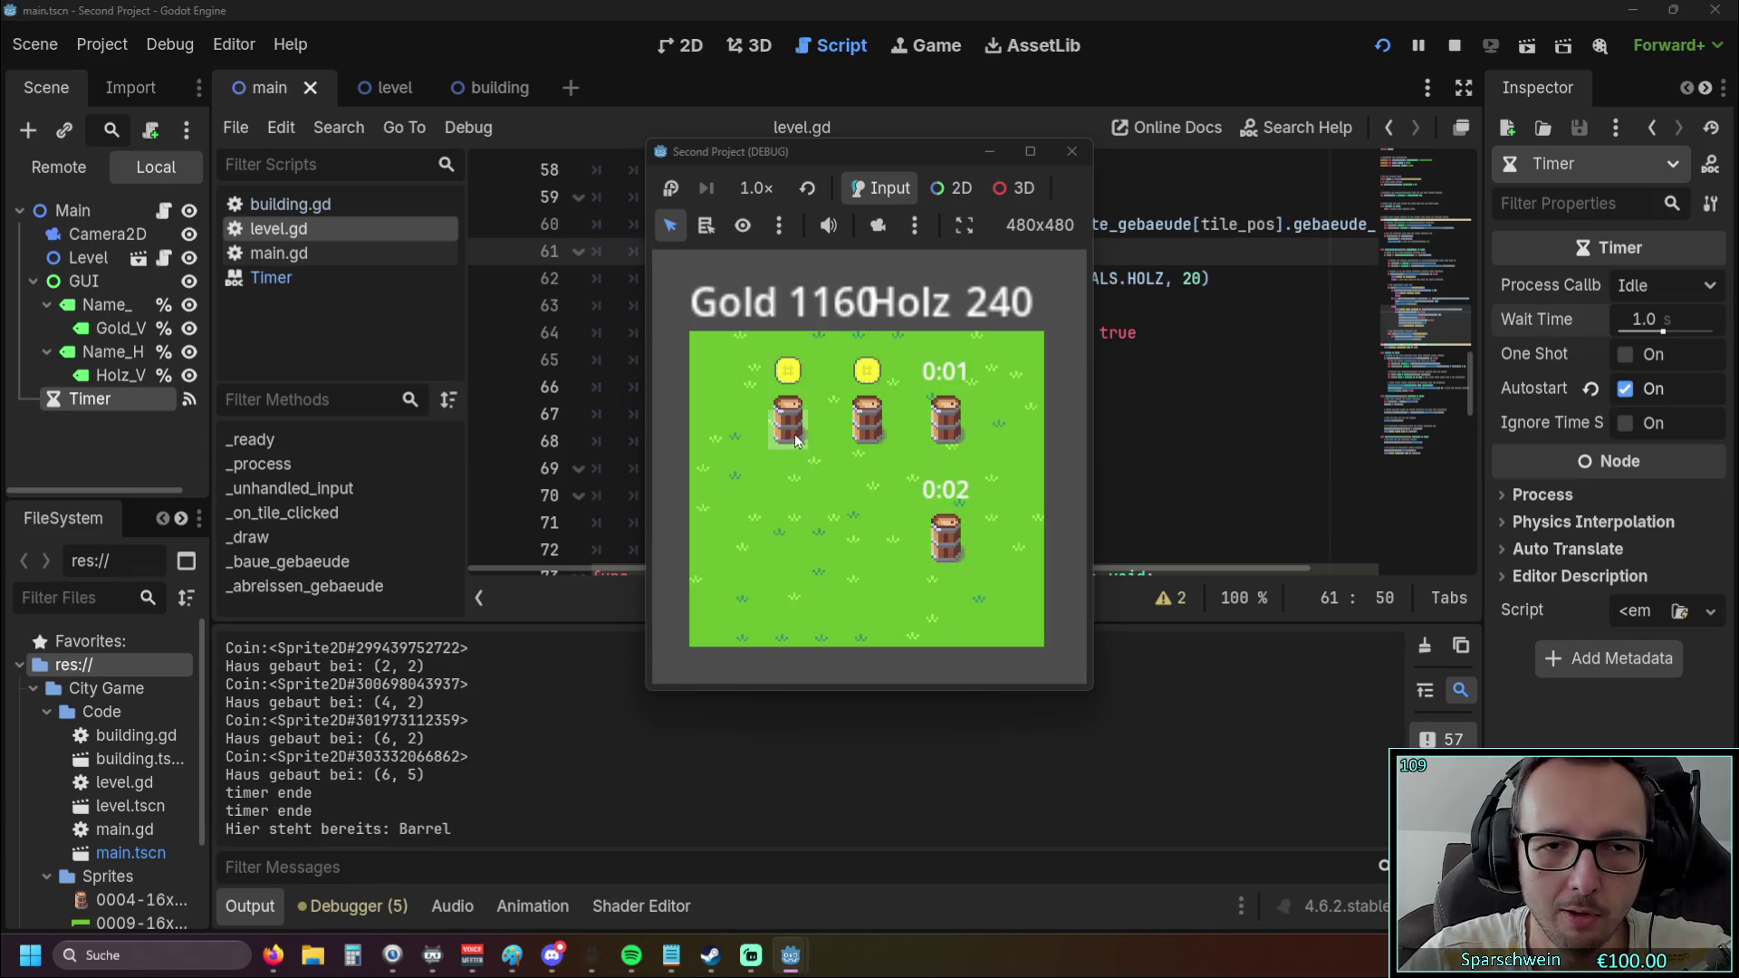
pyautogui.click(794, 434)
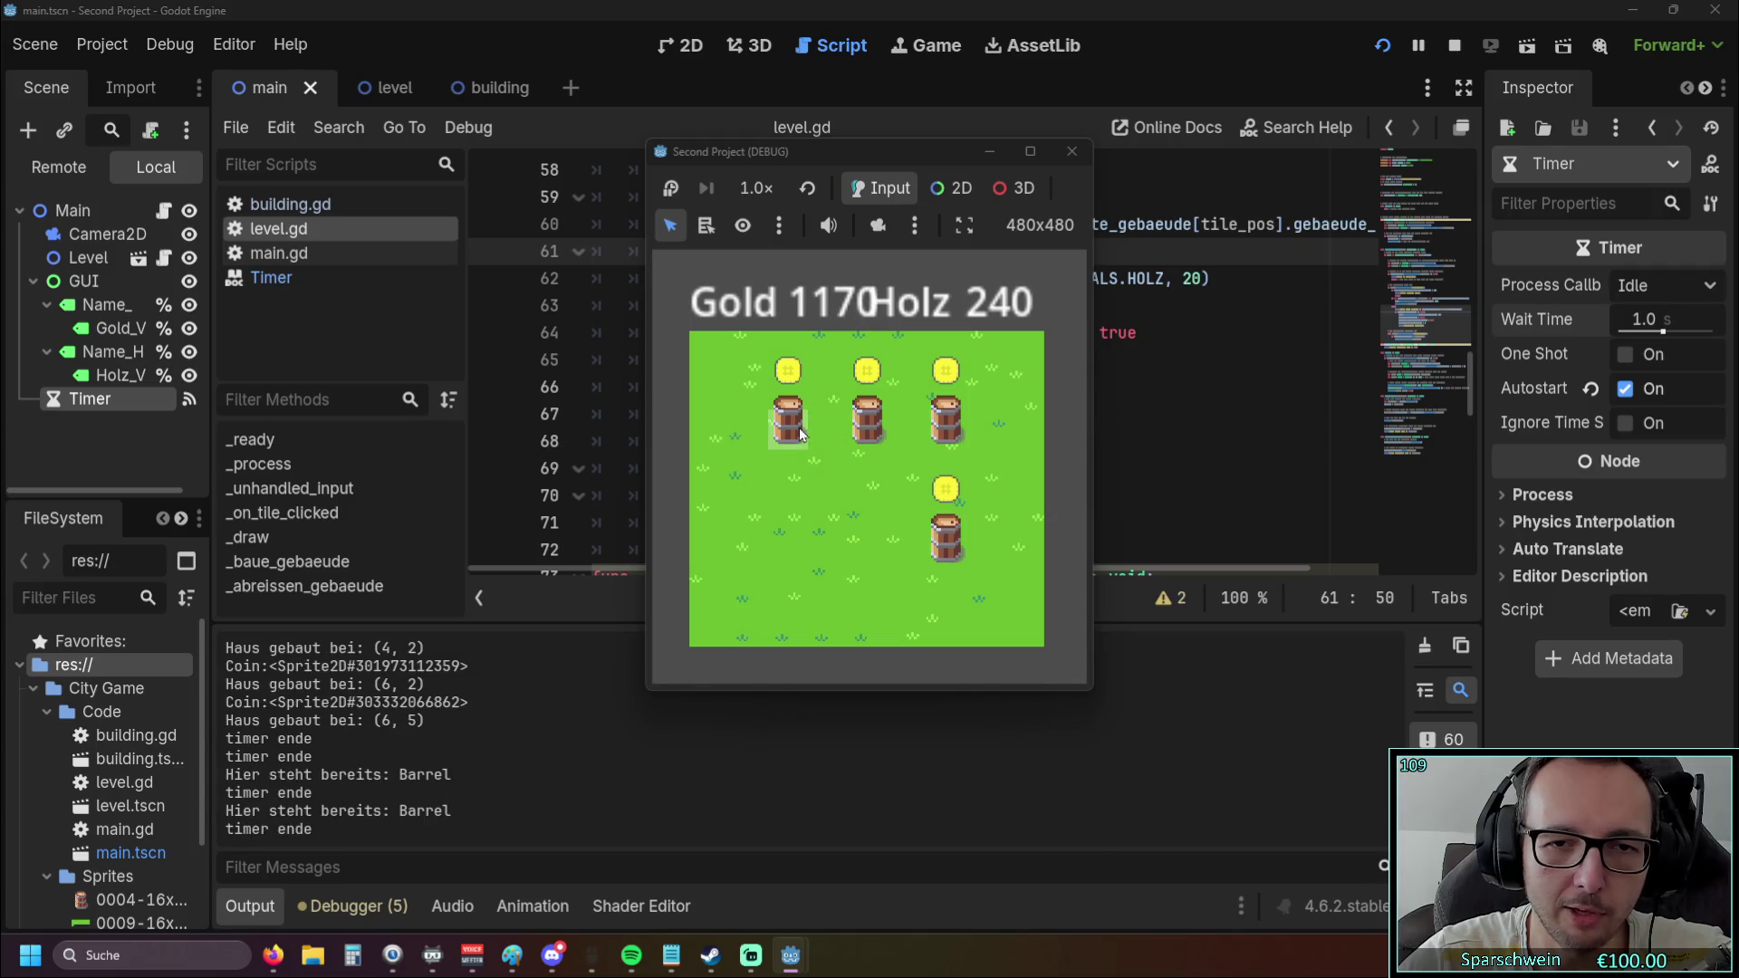
pyautogui.click(773, 458)
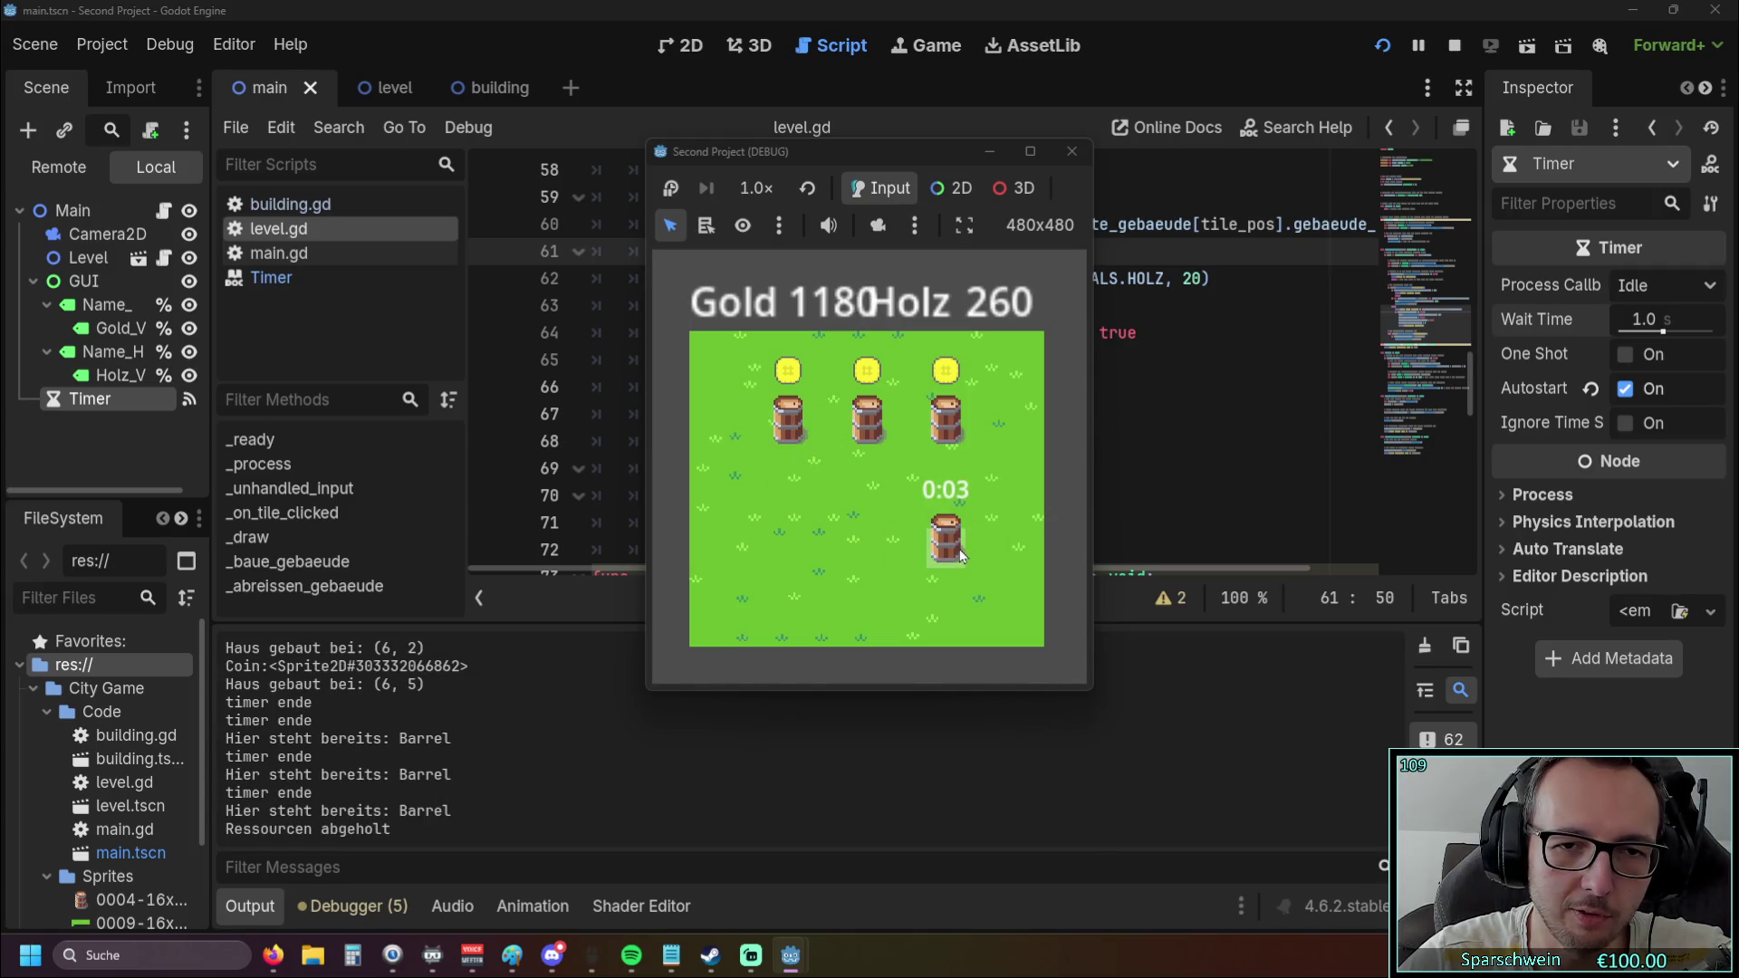
pyautogui.click(787, 432)
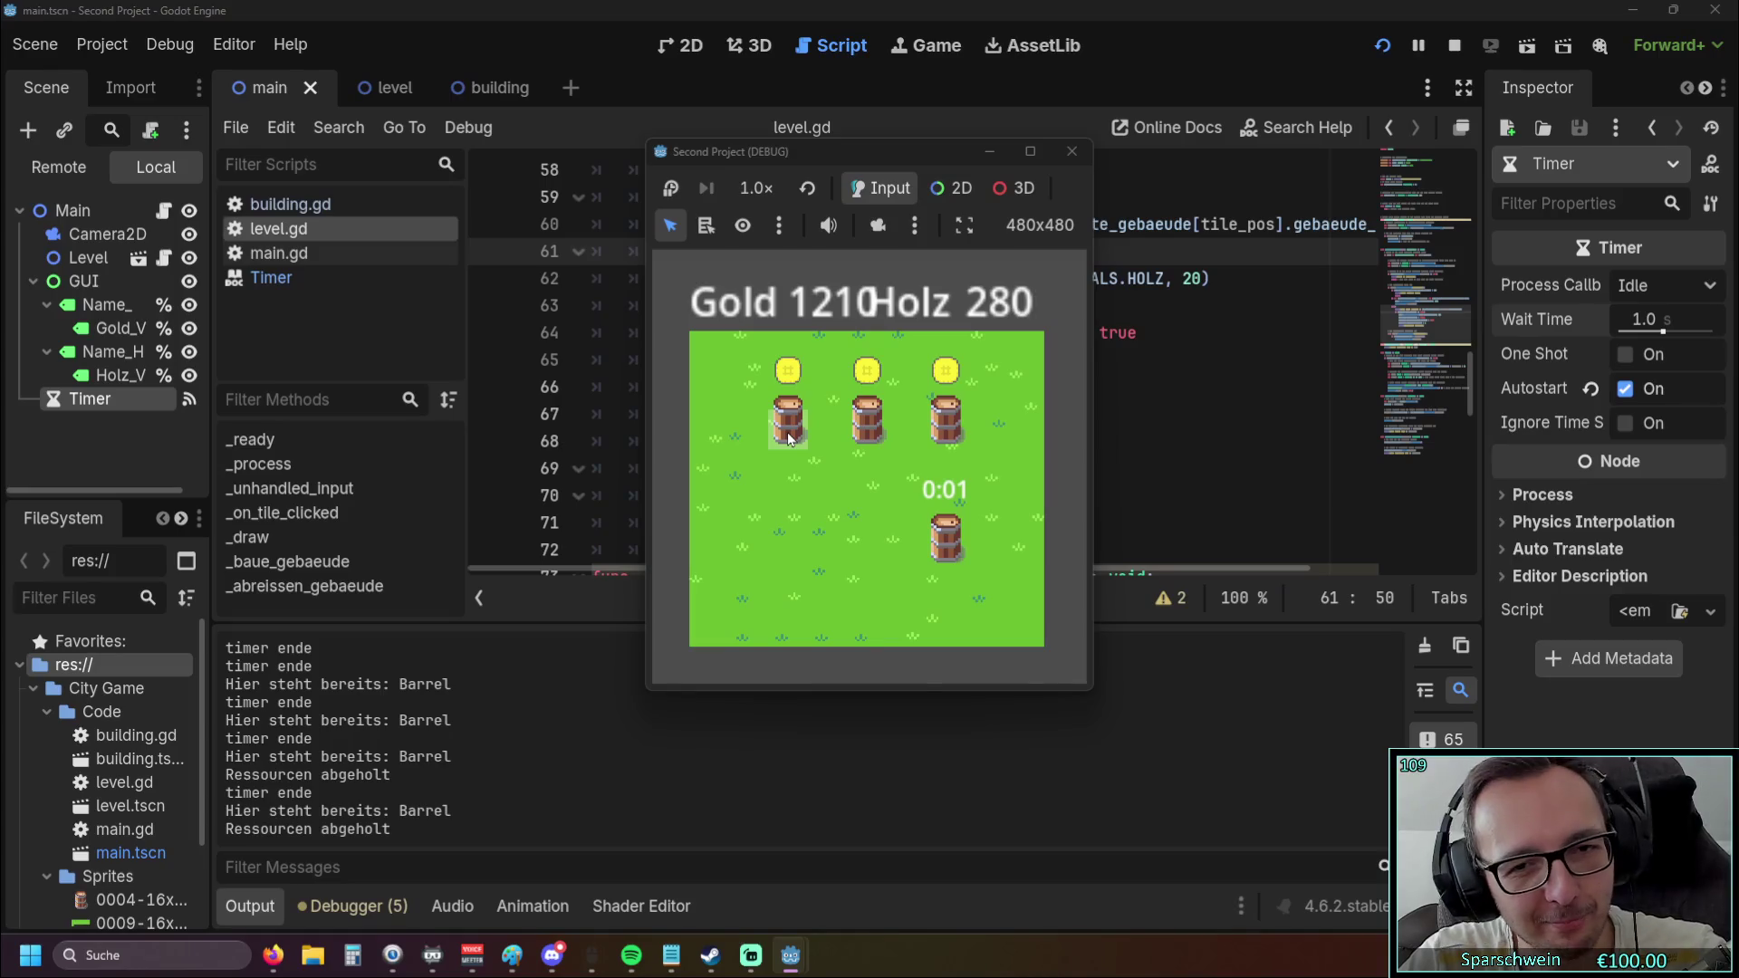
pyautogui.click(787, 432)
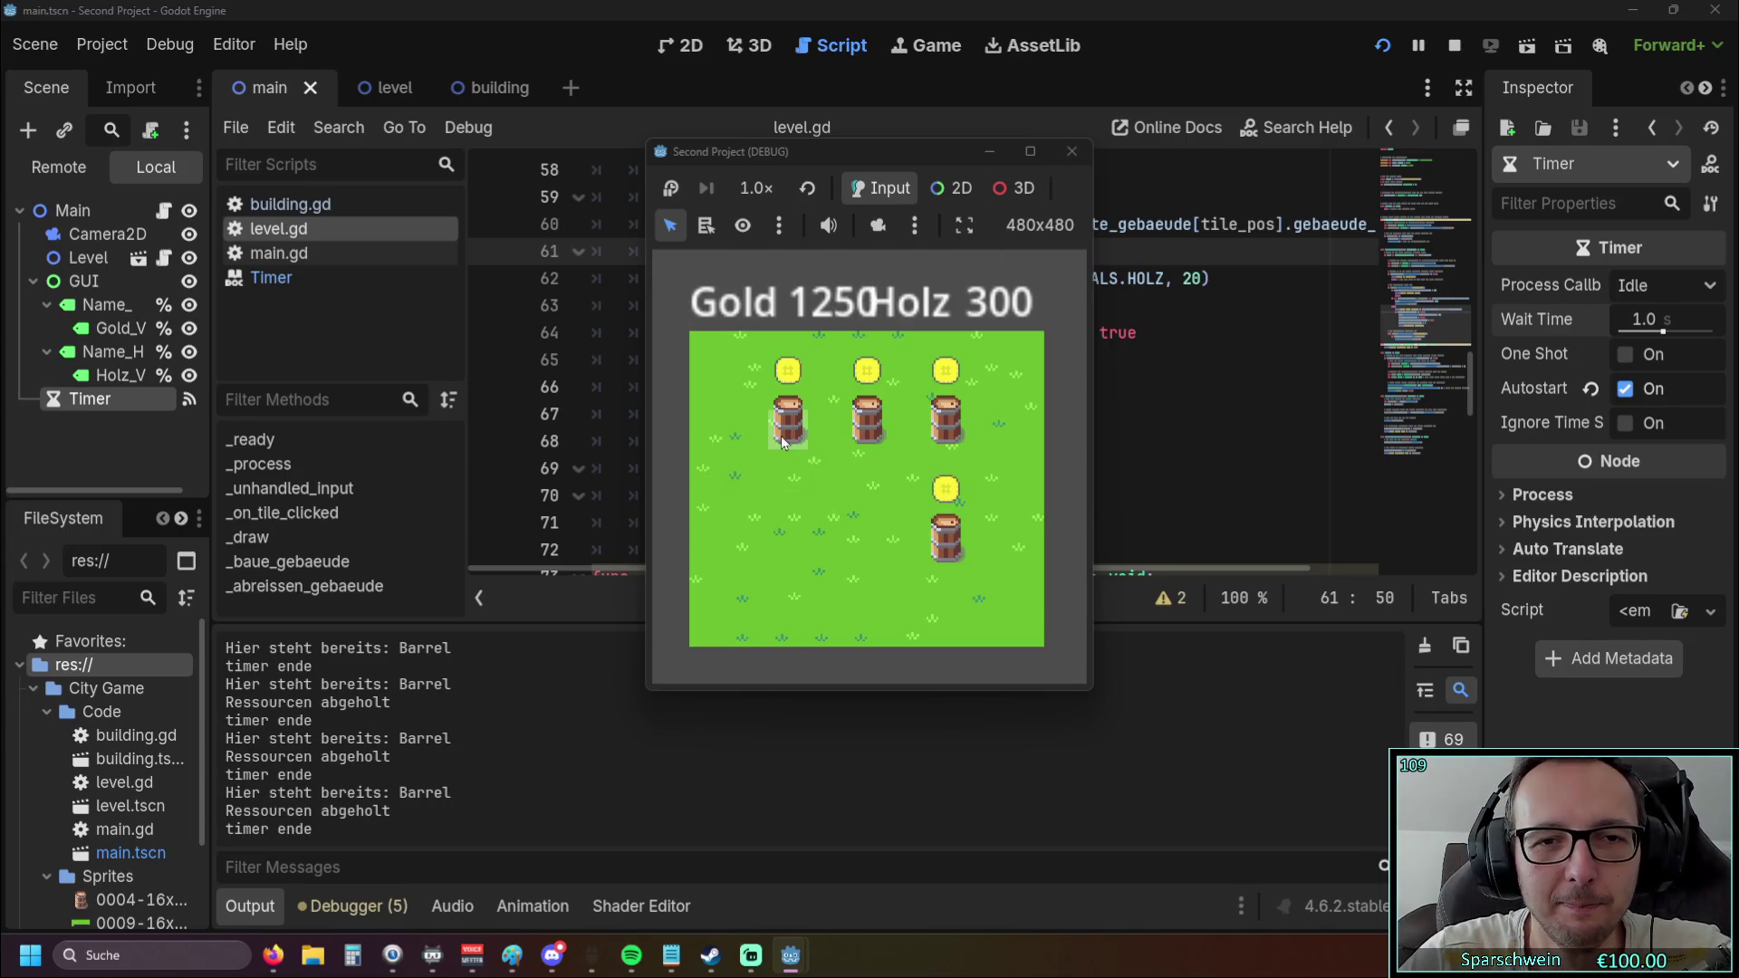
pyautogui.click(947, 530)
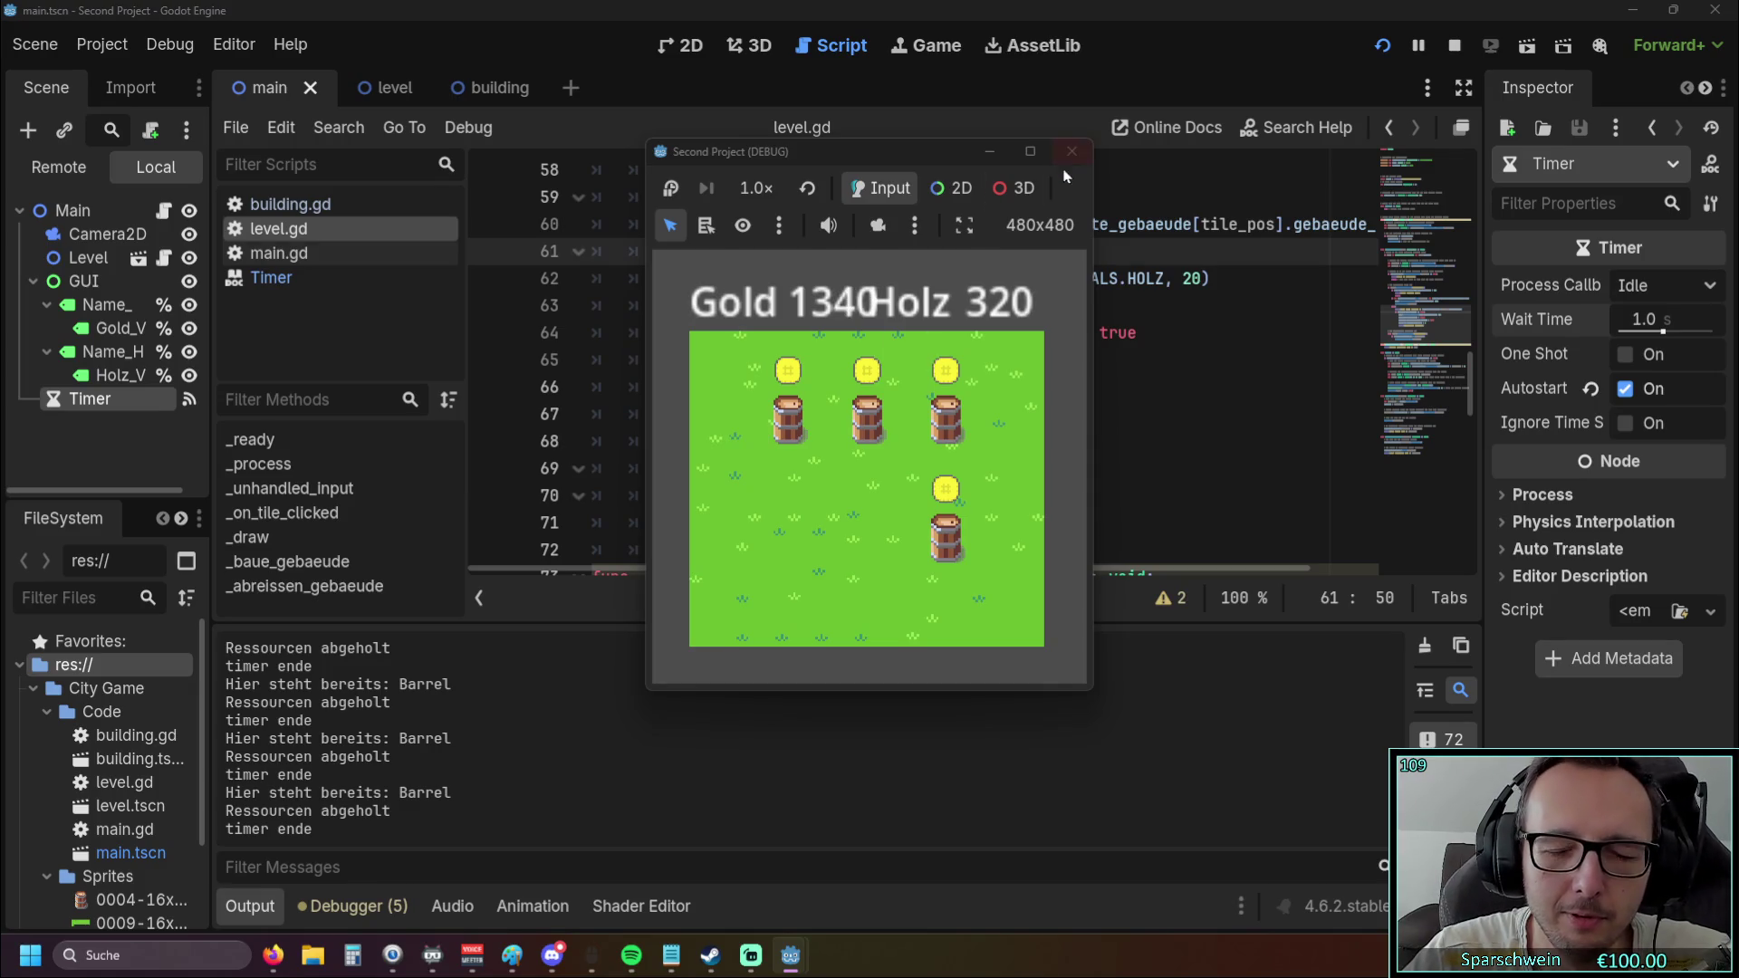
# - Build four more barrels on the lower and bottom grass rows
pyautogui.click(863, 512)
pyautogui.click(780, 514)
pyautogui.click(866, 578)
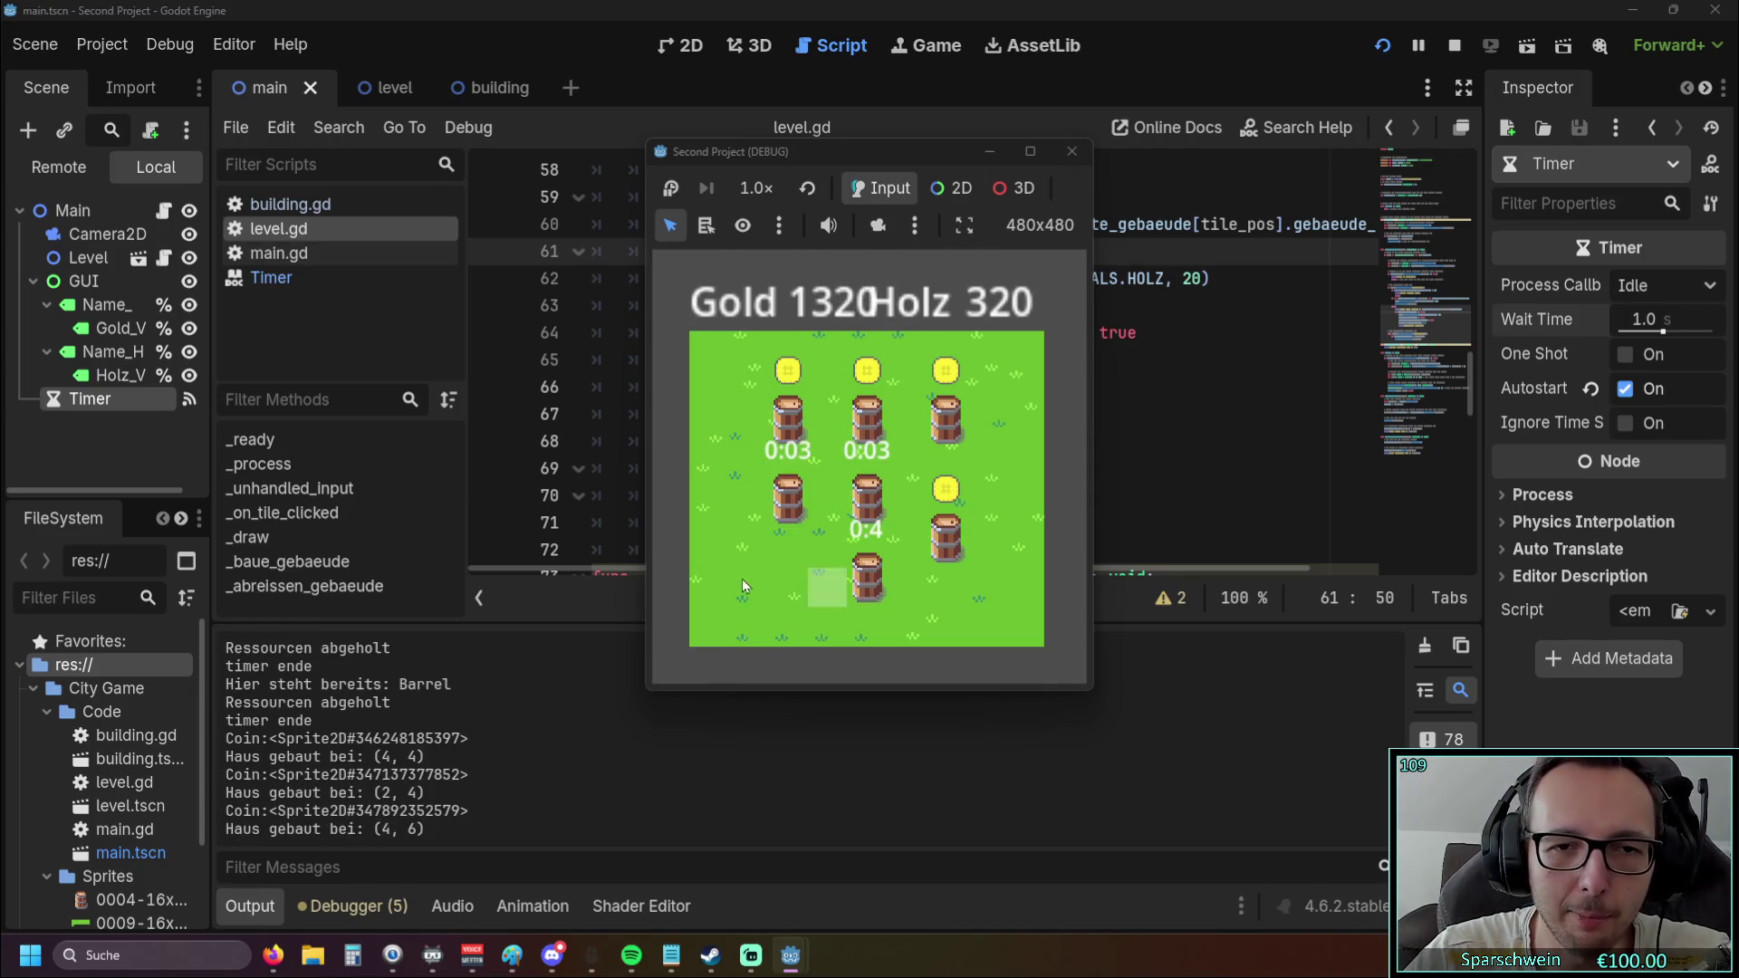
pyautogui.click(749, 577)
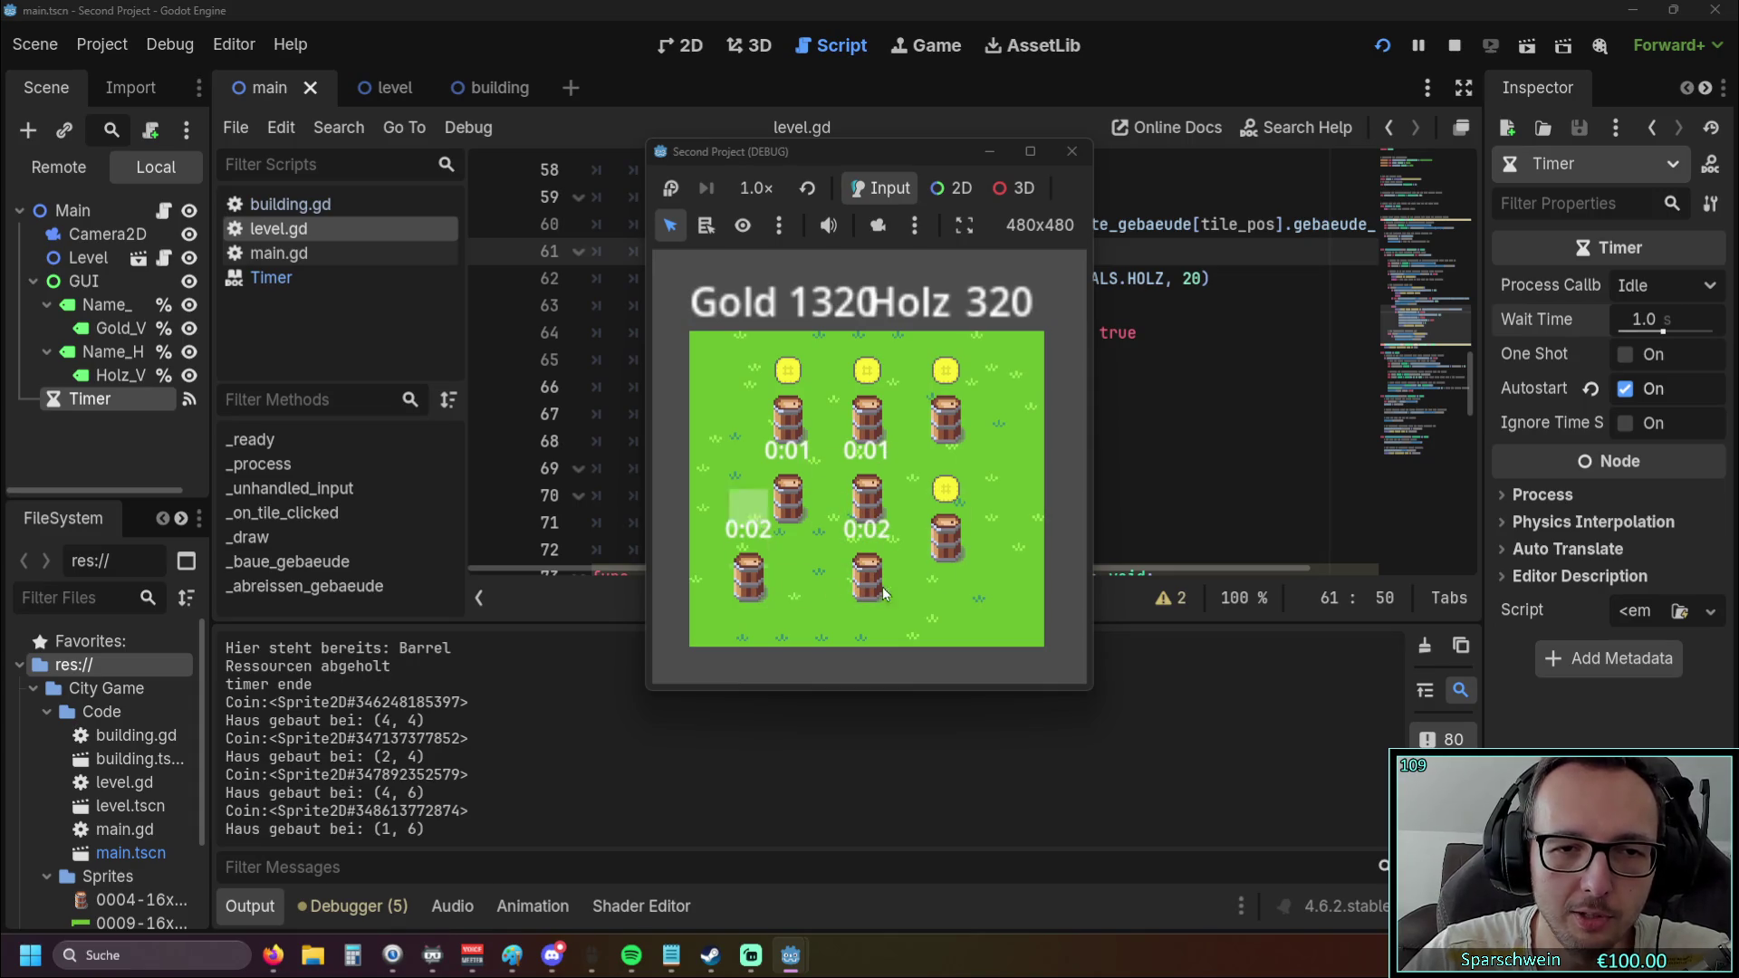
# - Collect coins from the barrels up to Holz 380, then stop the running game
pyautogui.click(747, 584)
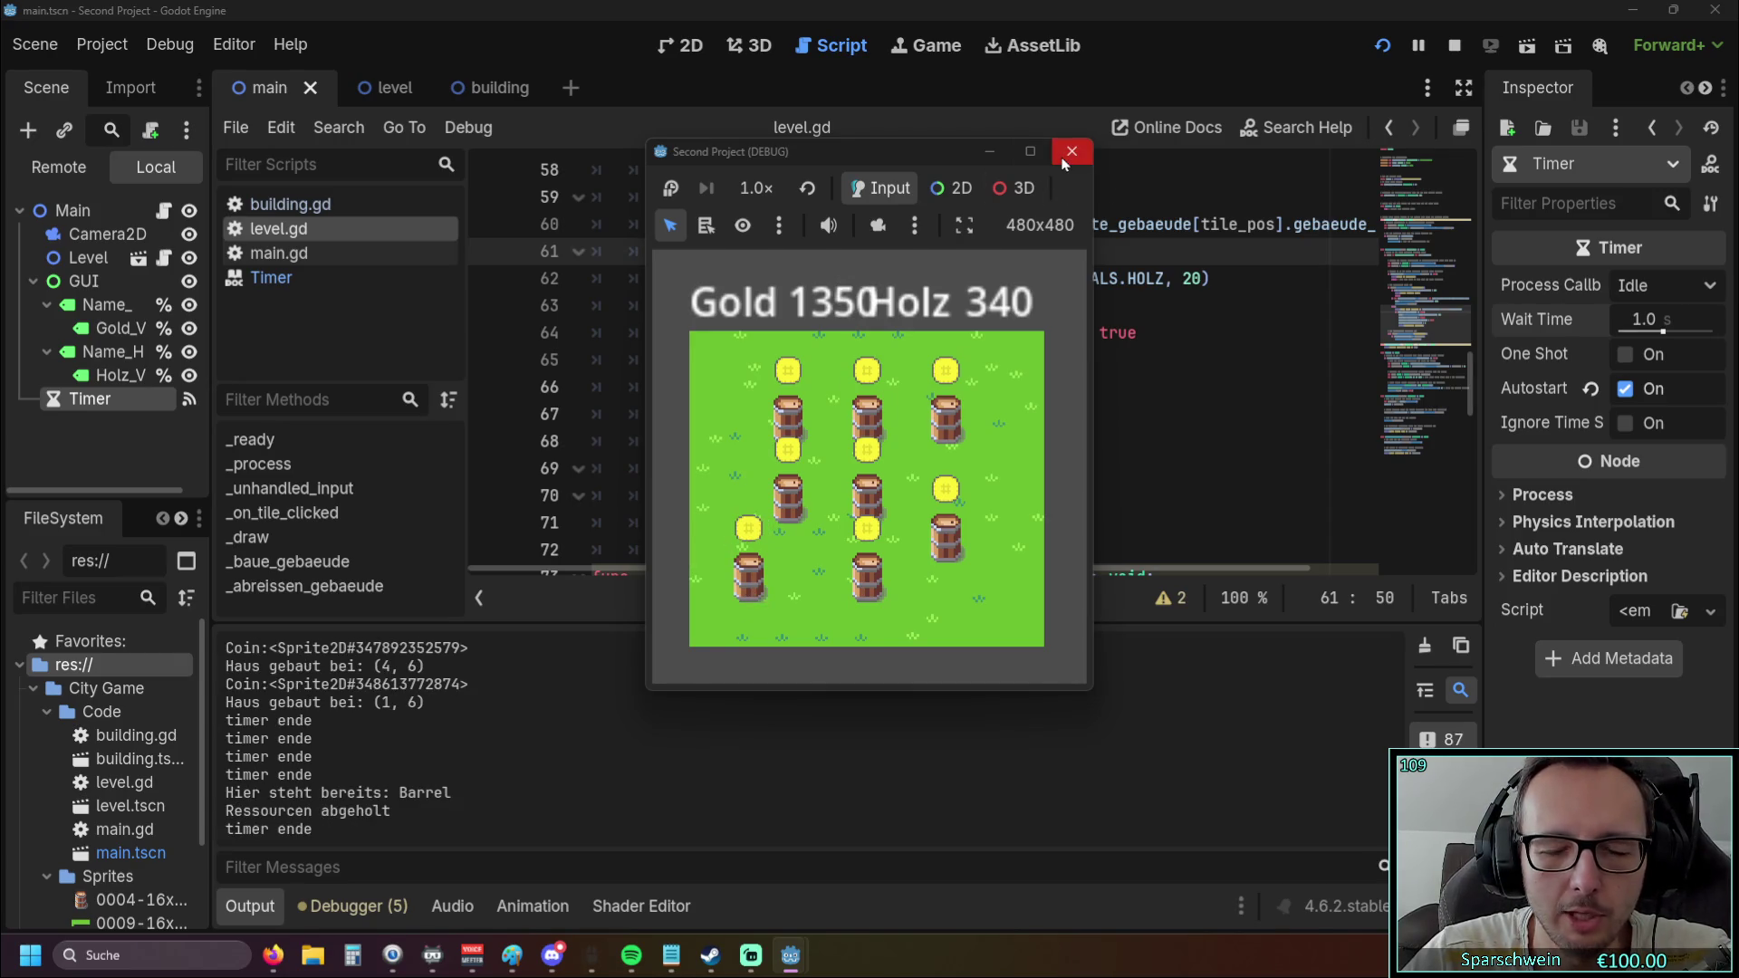
pyautogui.click(797, 443)
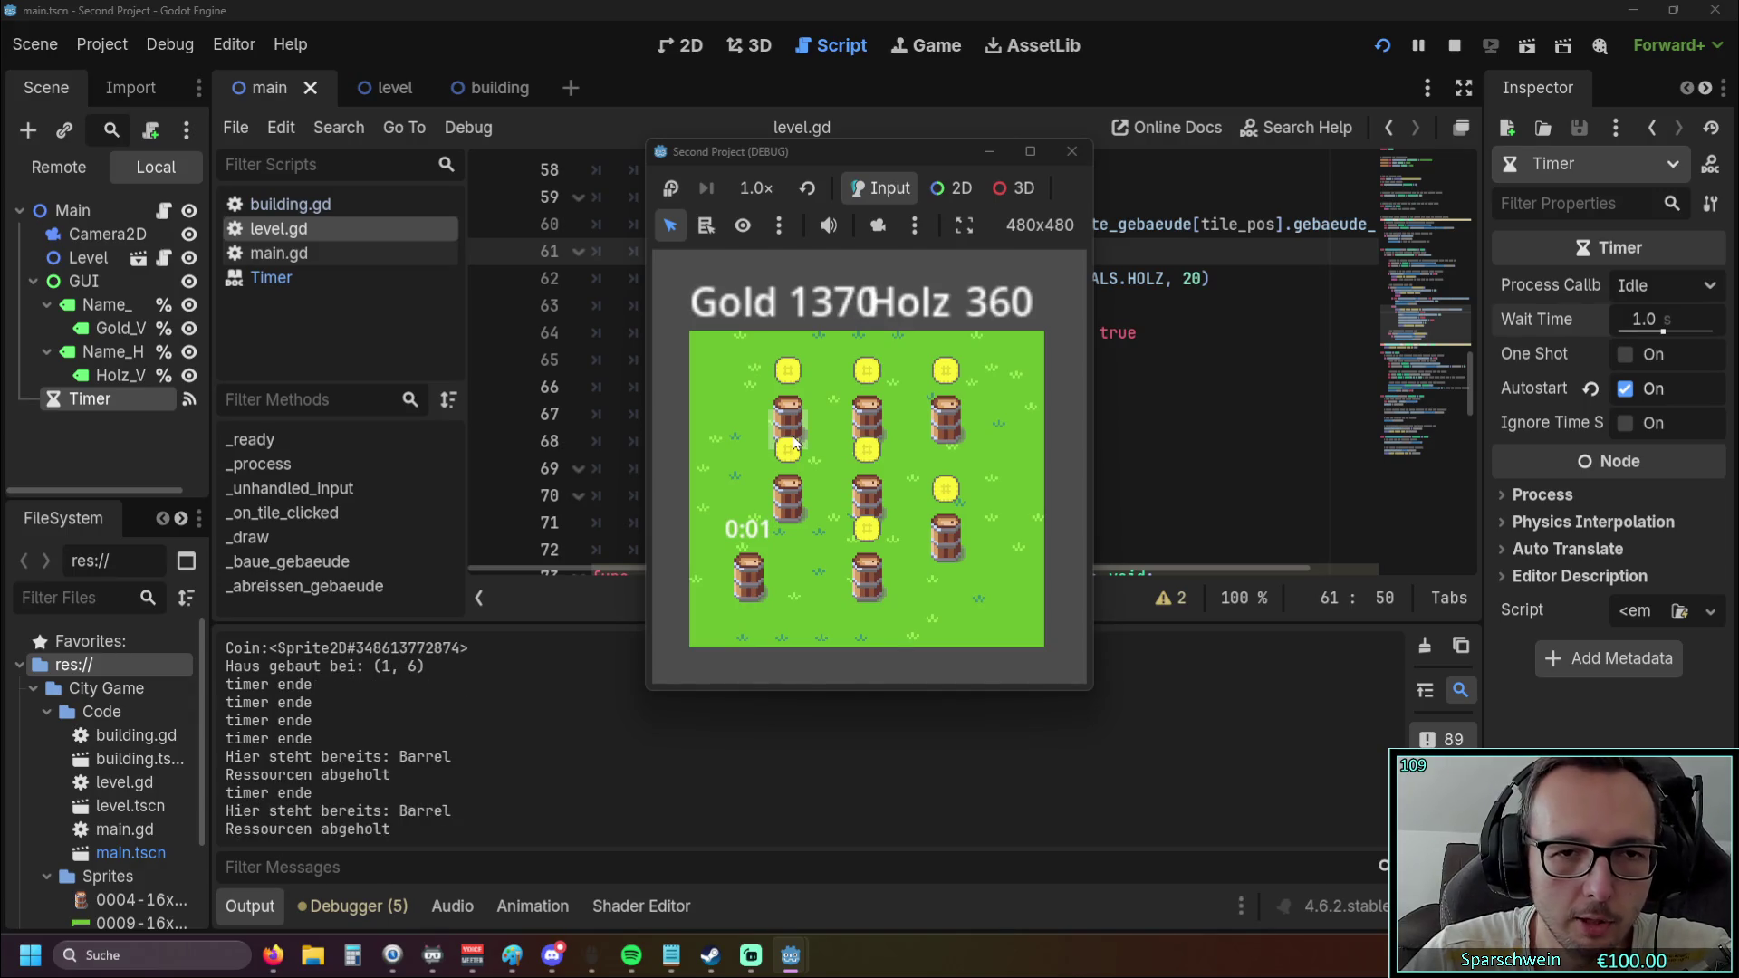
pyautogui.click(1072, 152)
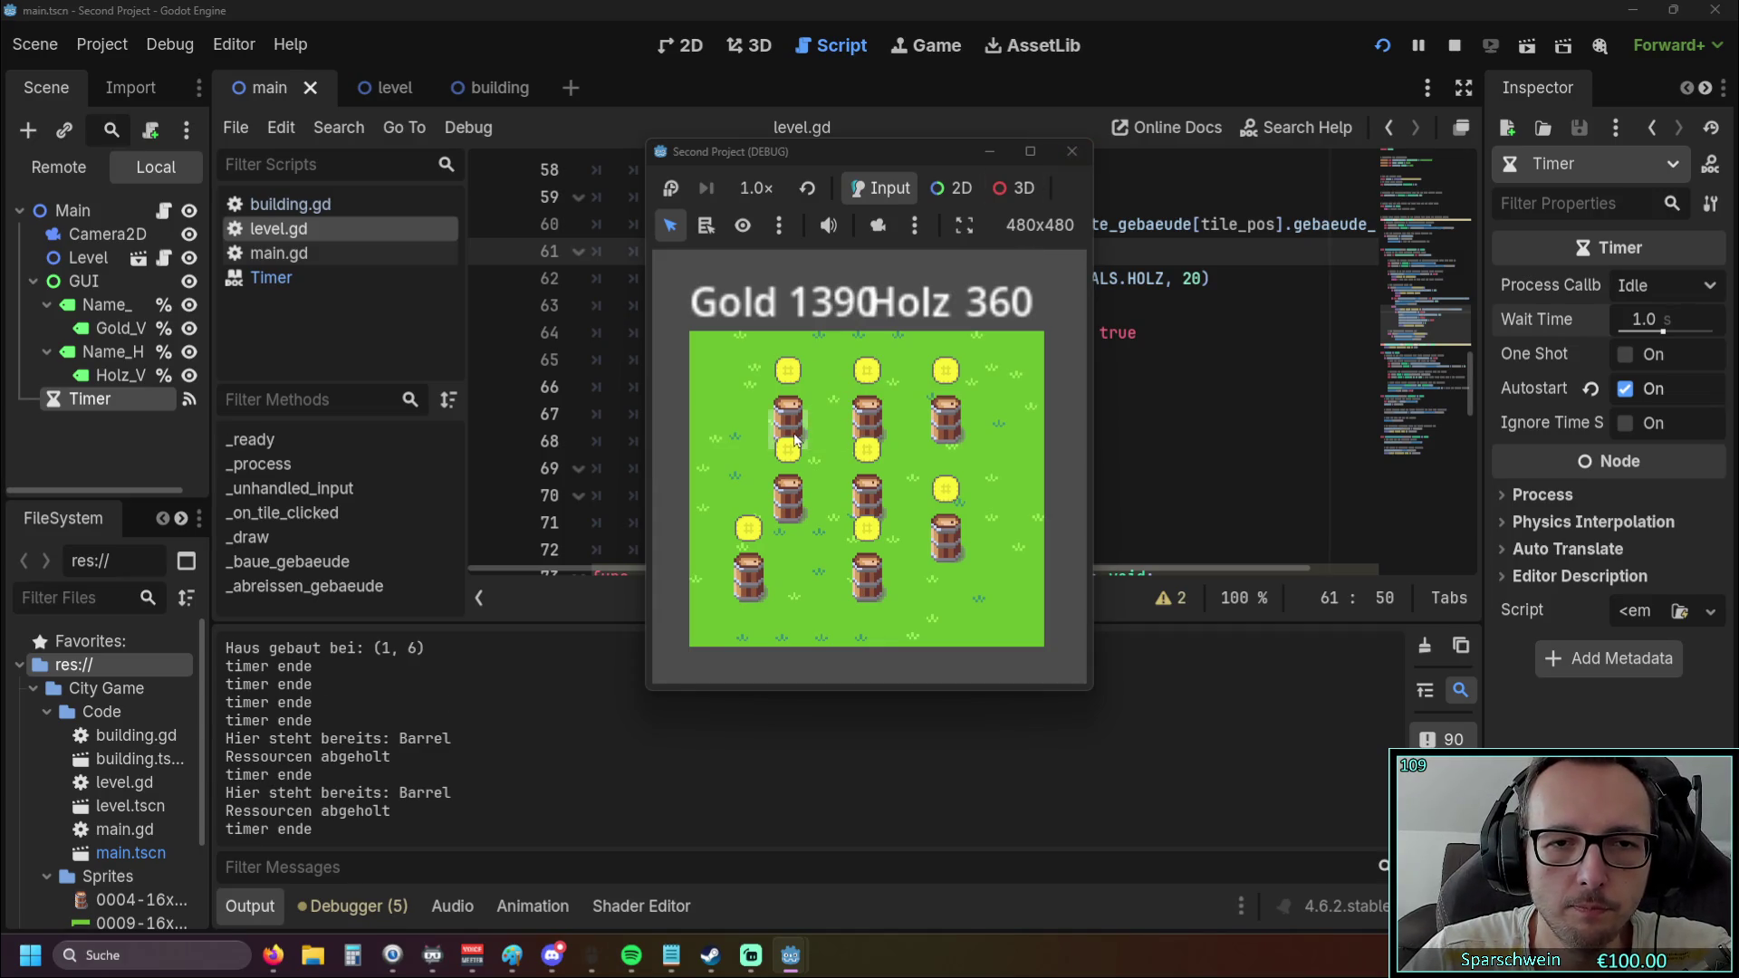
pyautogui.click(748, 528)
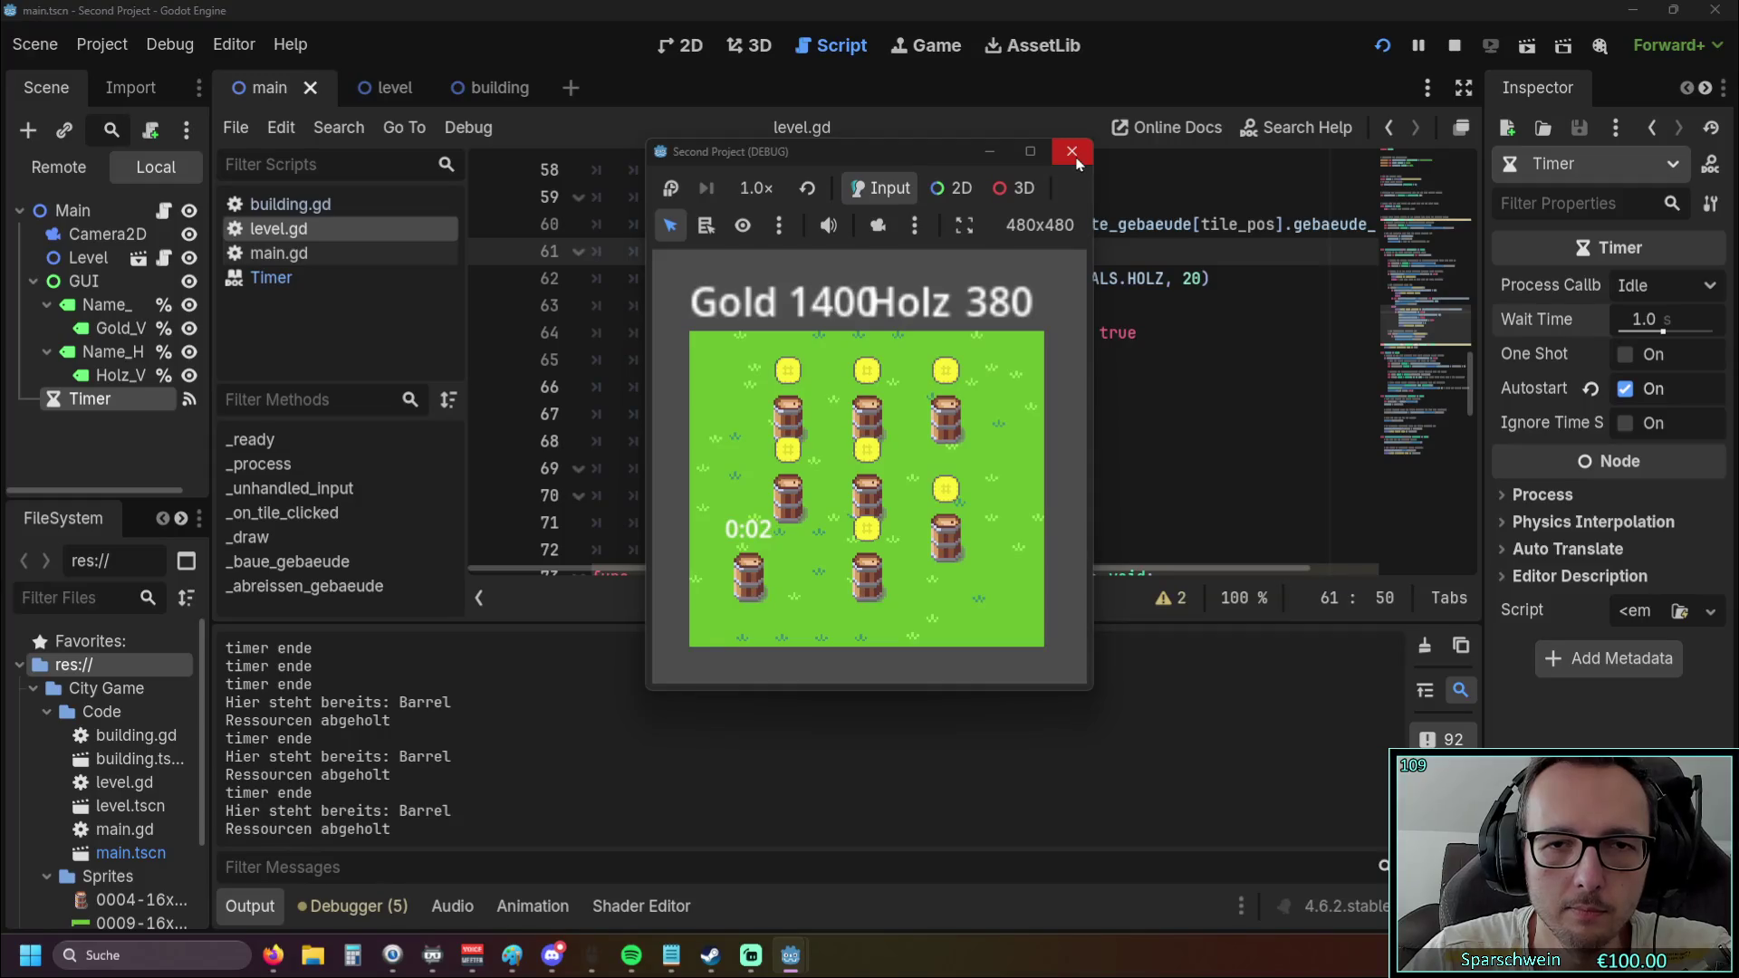
pyautogui.click(1073, 154)
pyautogui.scroll(-1, 1088, 355)
pyautogui.scroll(1, 1080, 362)
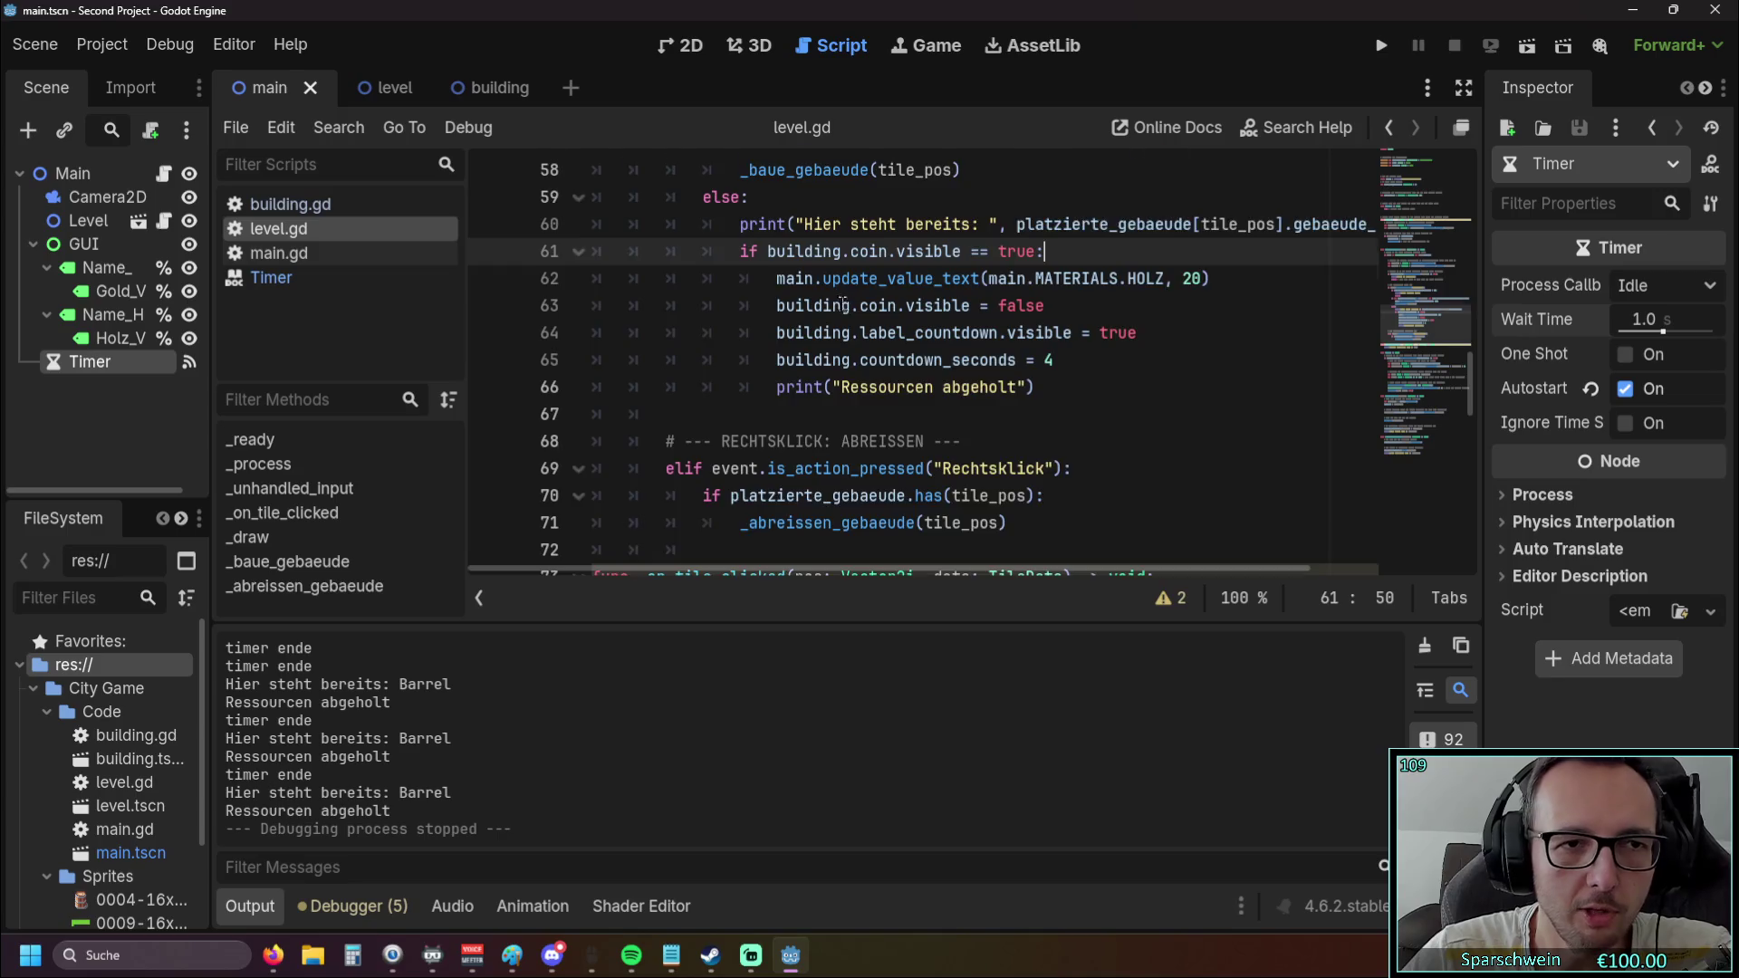
pyautogui.scroll(4, 776, 240)
pyautogui.scroll(-1, 776, 240)
pyautogui.scroll(-1, 777, 241)
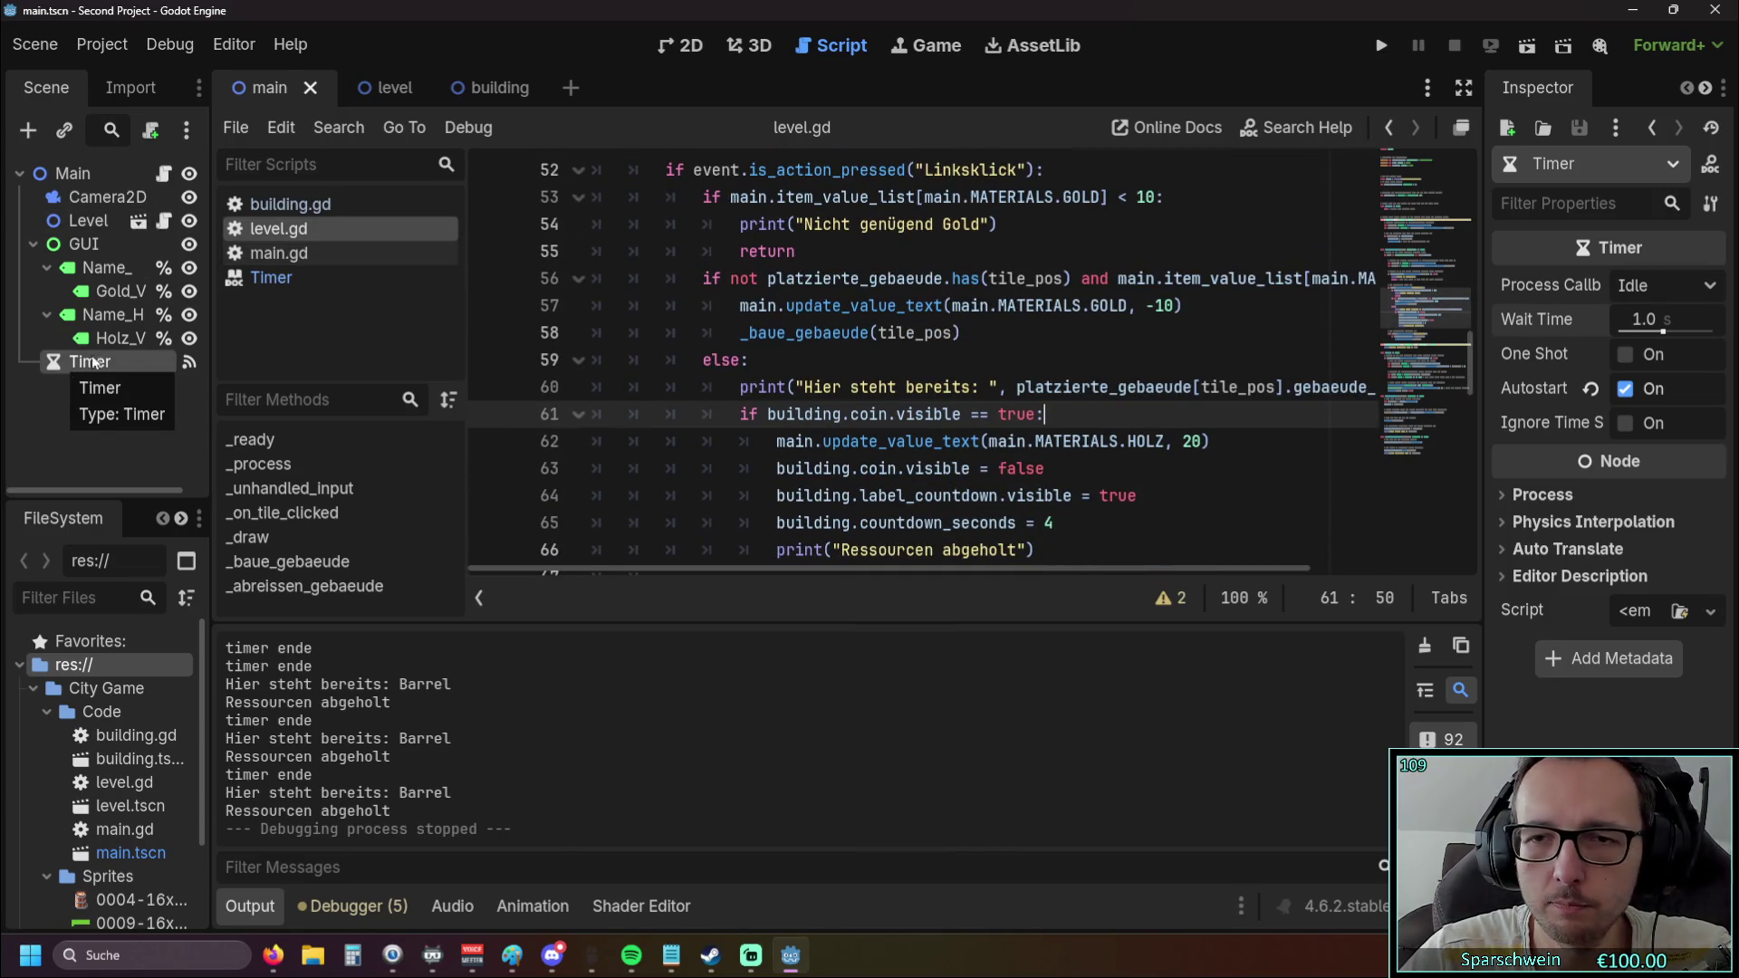
pyautogui.scroll(2, 793, 204)
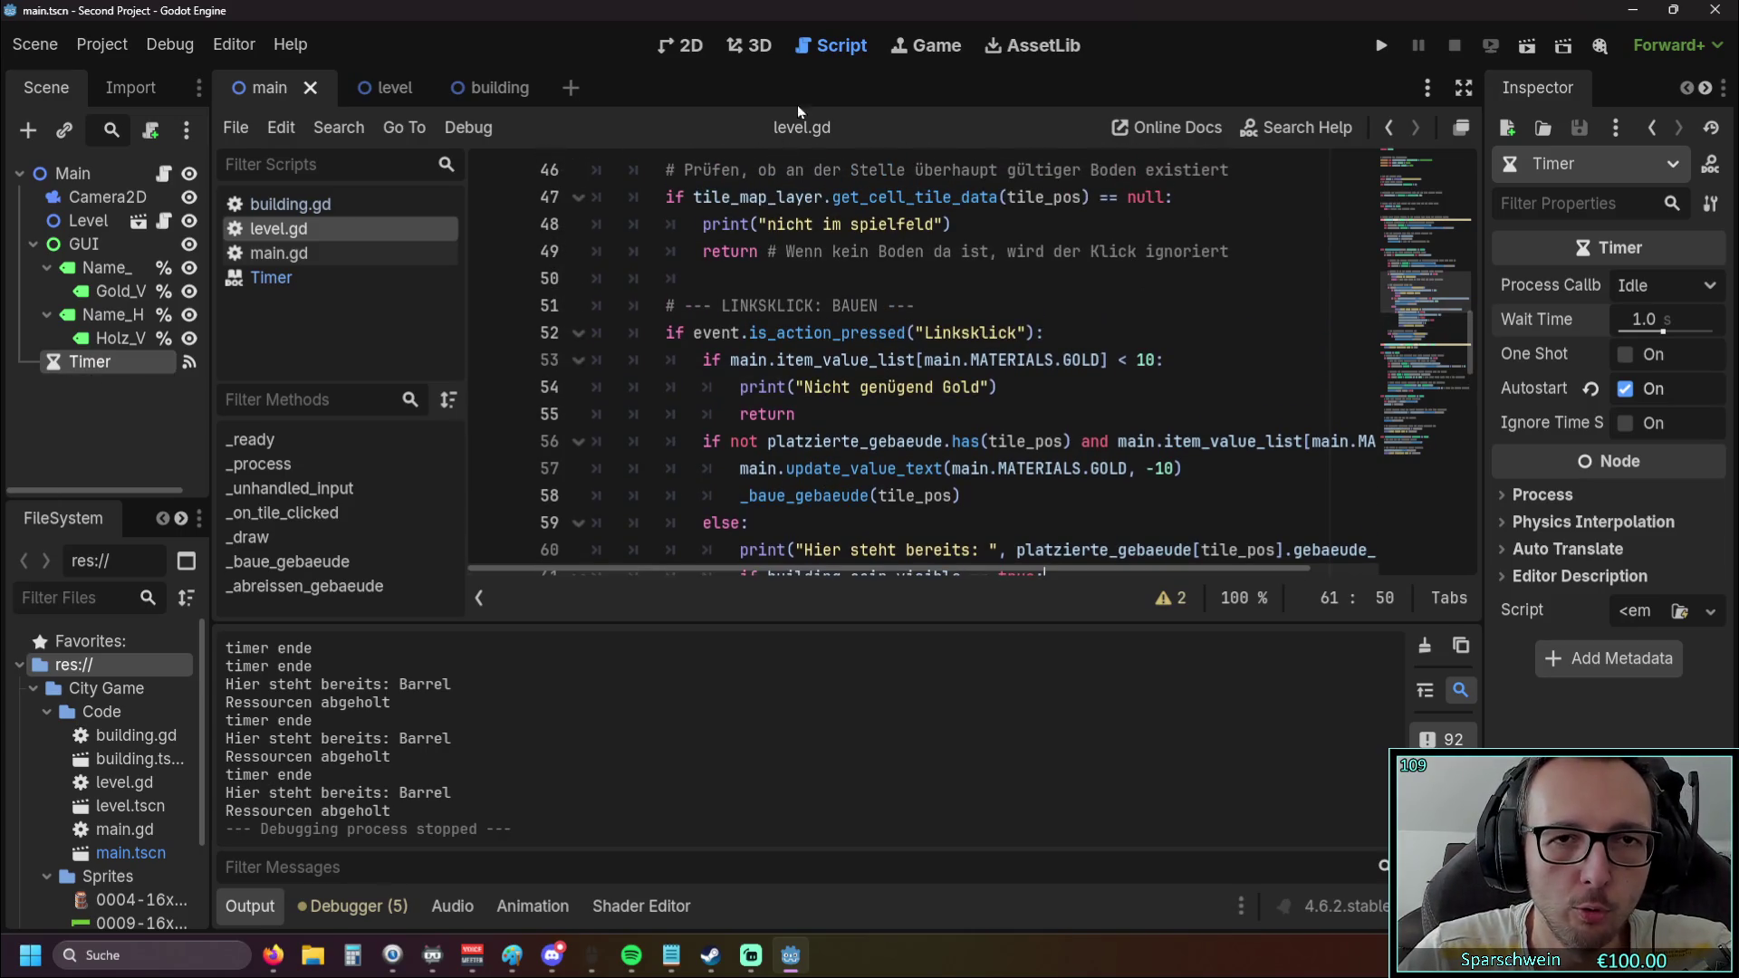
# - Relaunch the game on an empty grass map
pyautogui.click(1379, 48)
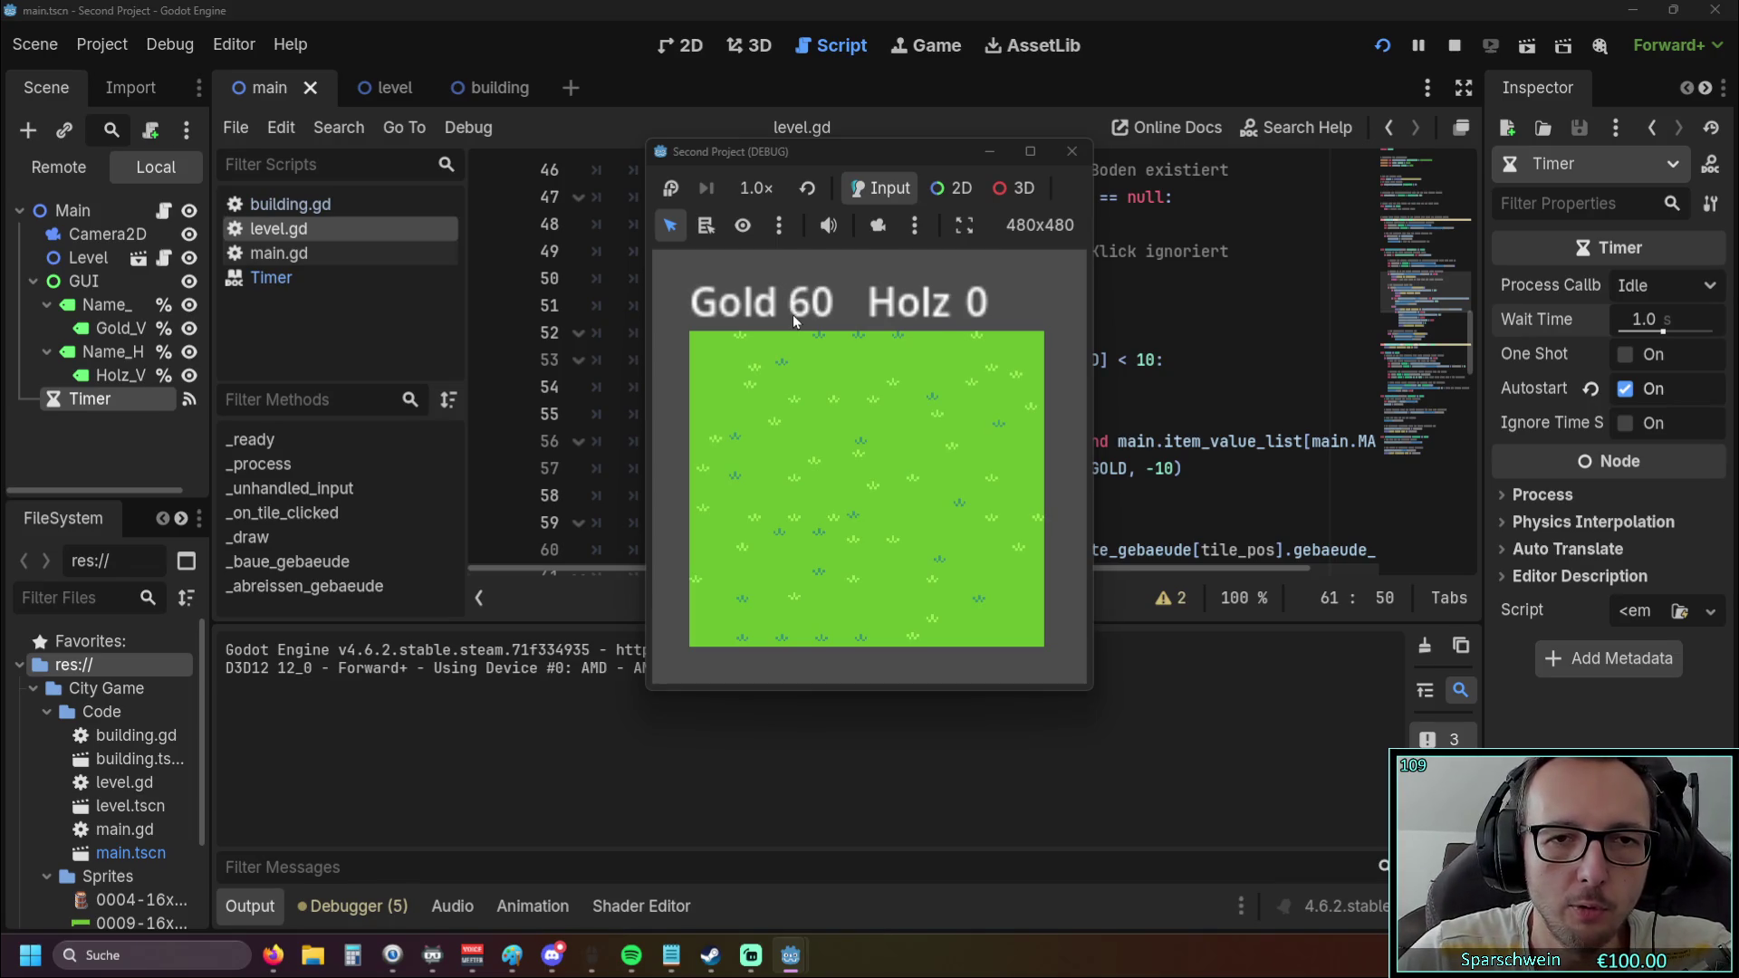
# - Build a barrel at tile (3, 2), wait for its timer, then stop the game
pyautogui.click(828, 422)
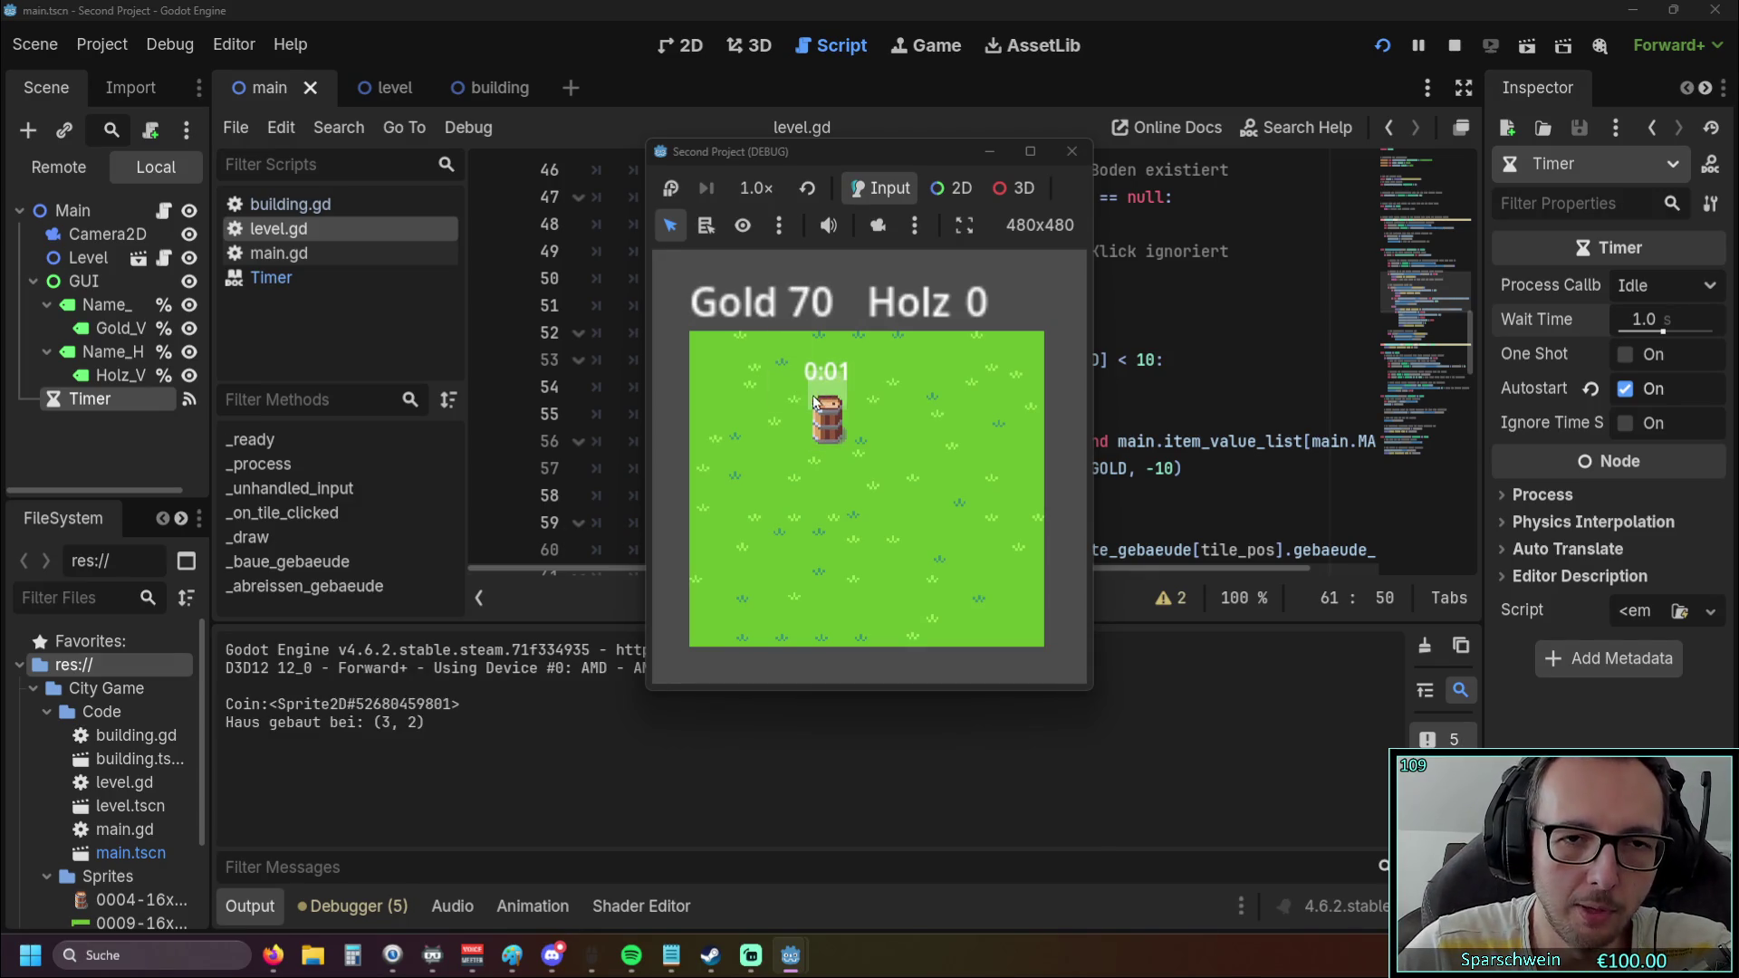
pyautogui.click(1071, 151)
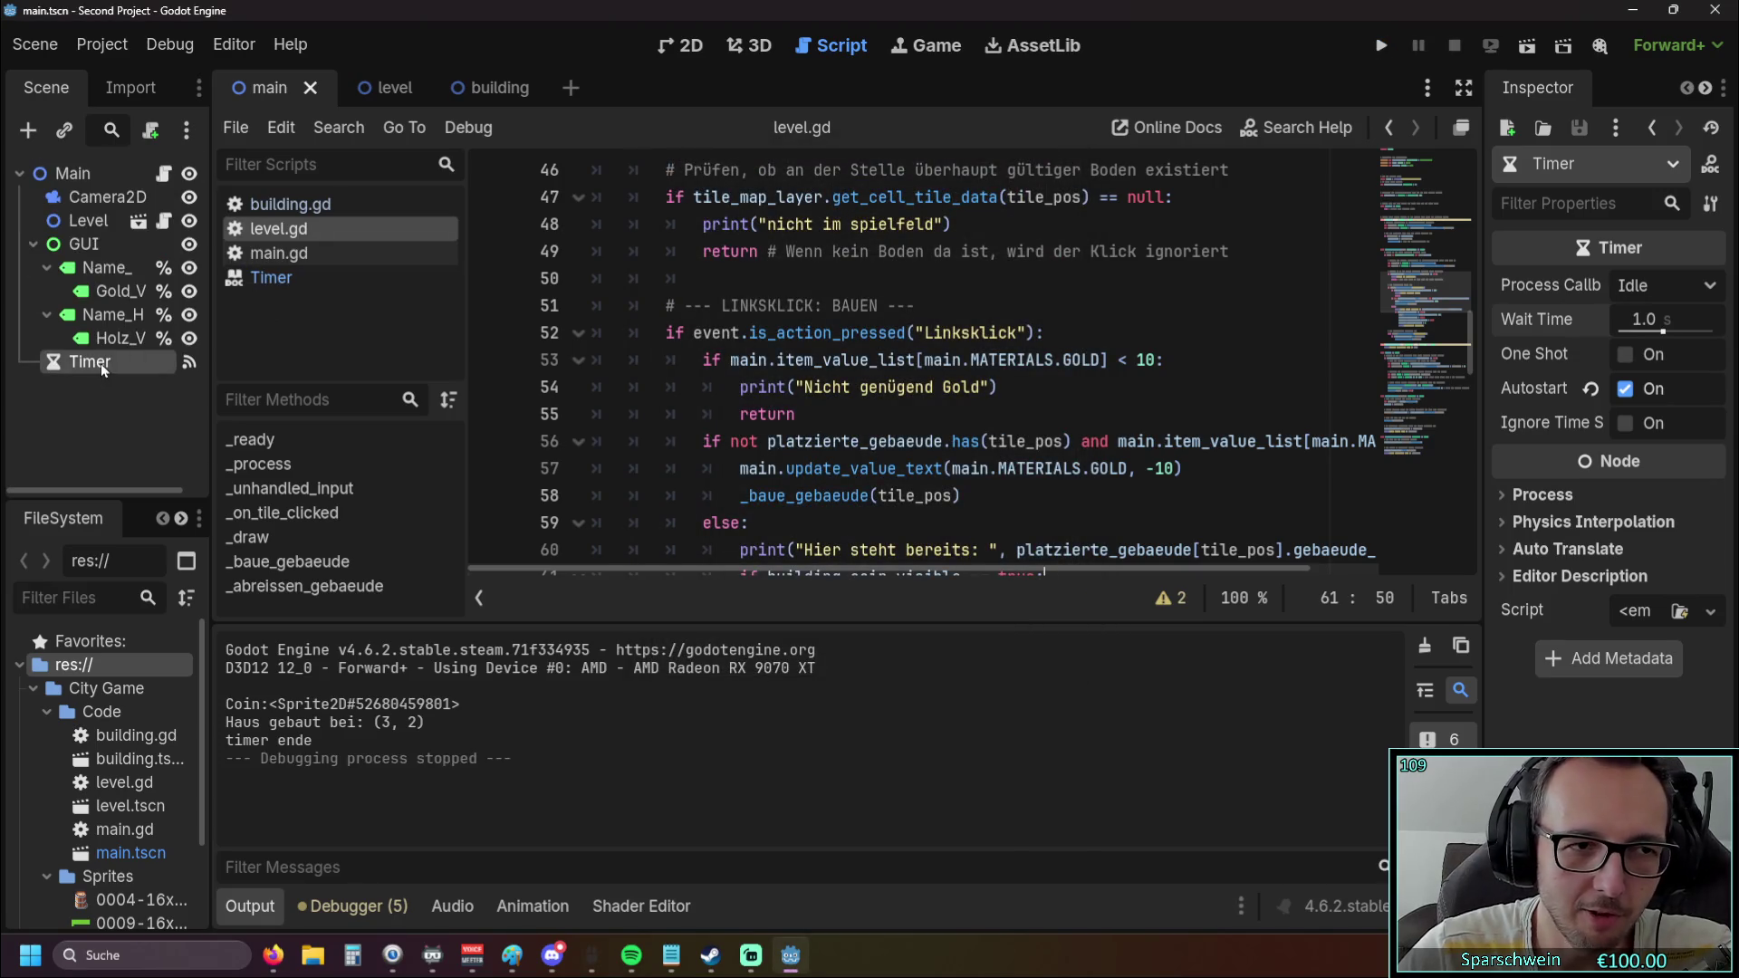
# - Switch to building.gd and place the caret at the end of line 30 in the timer code
pyautogui.click(290, 204)
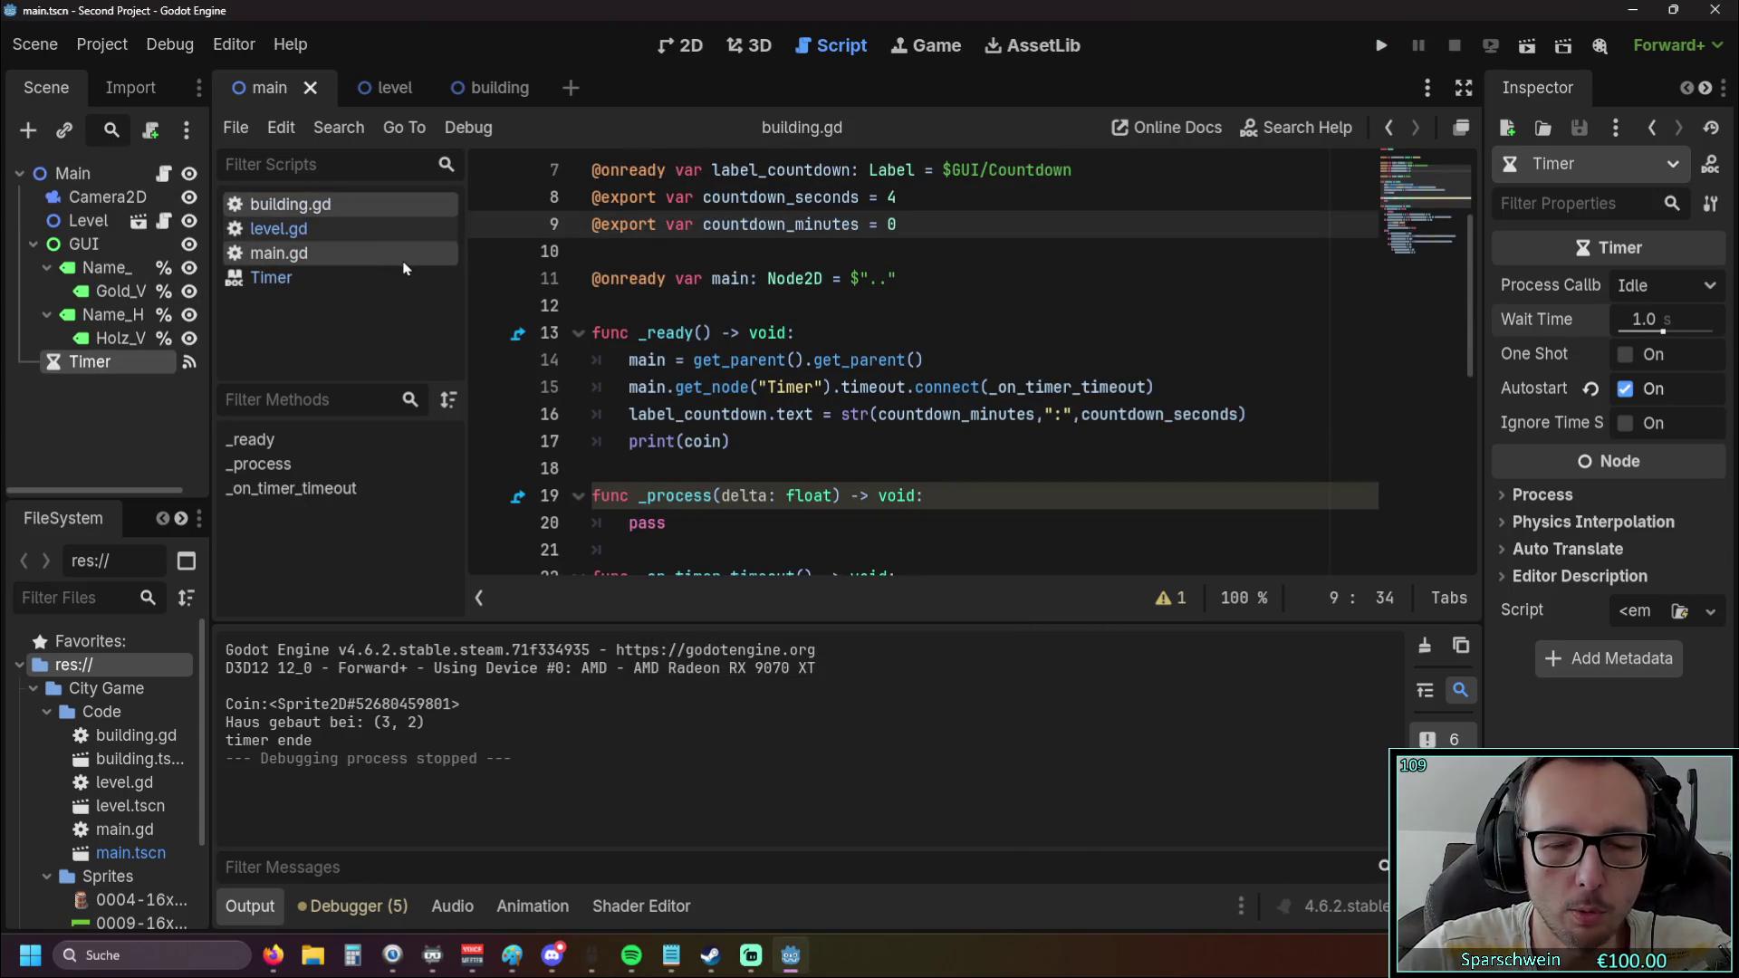
pyautogui.scroll(1, 754, 315)
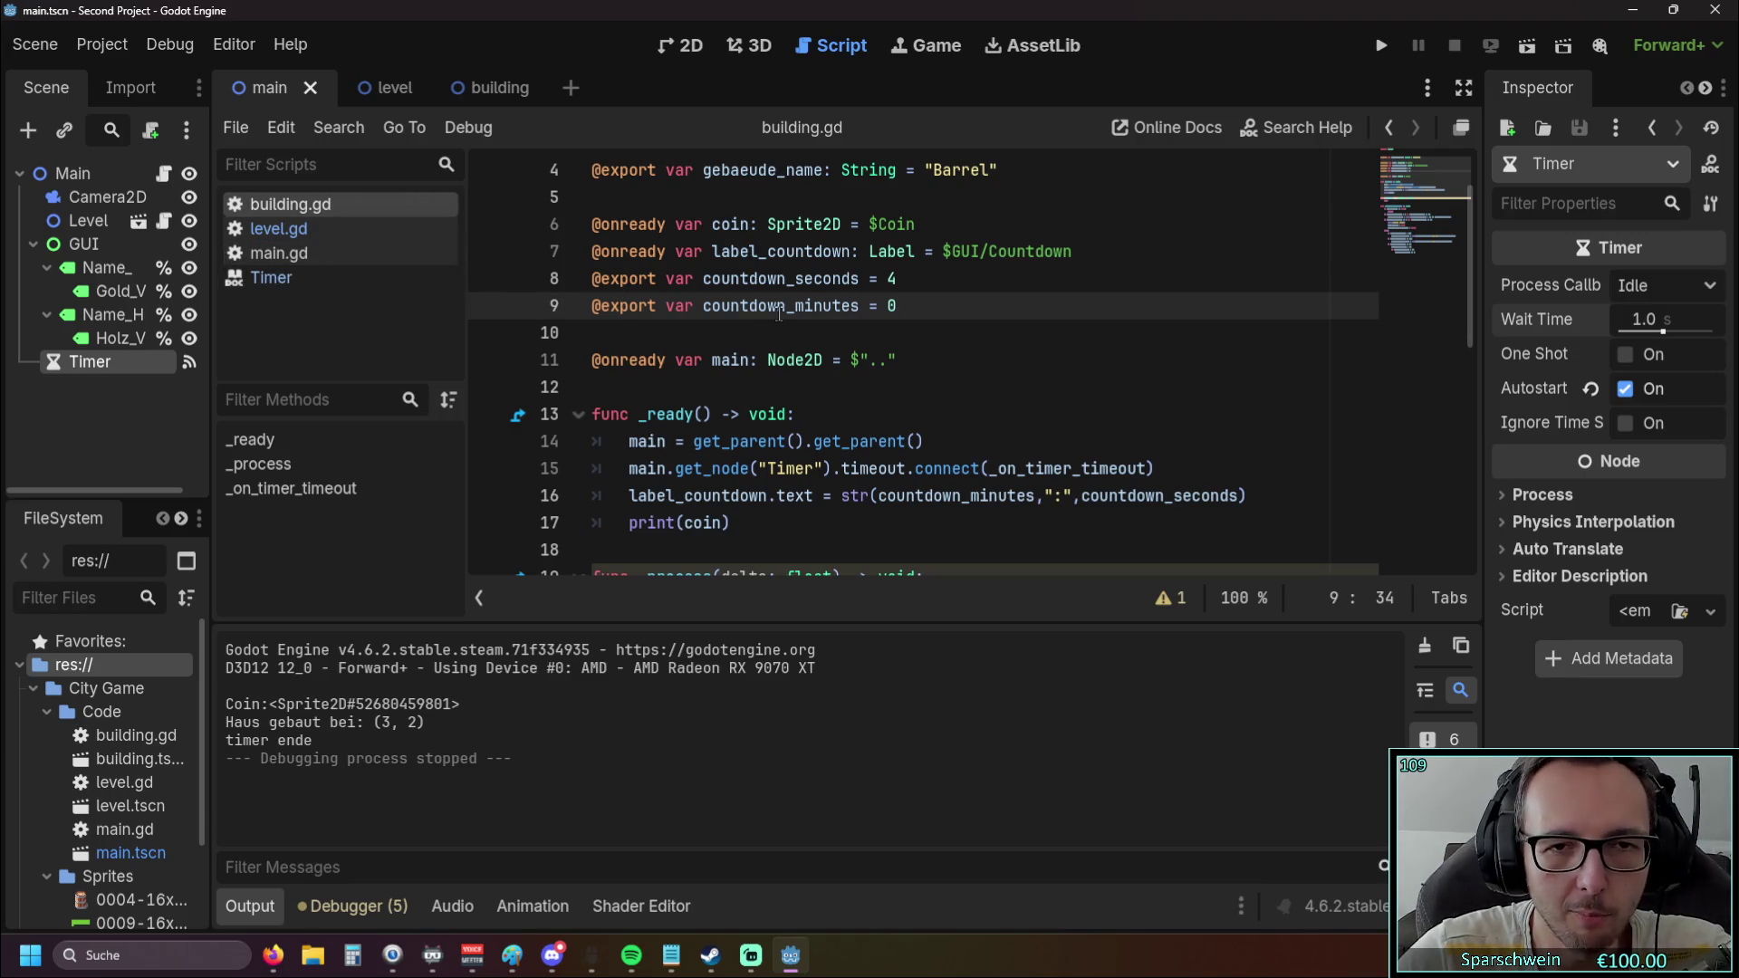
pyautogui.scroll(-1, 802, 321)
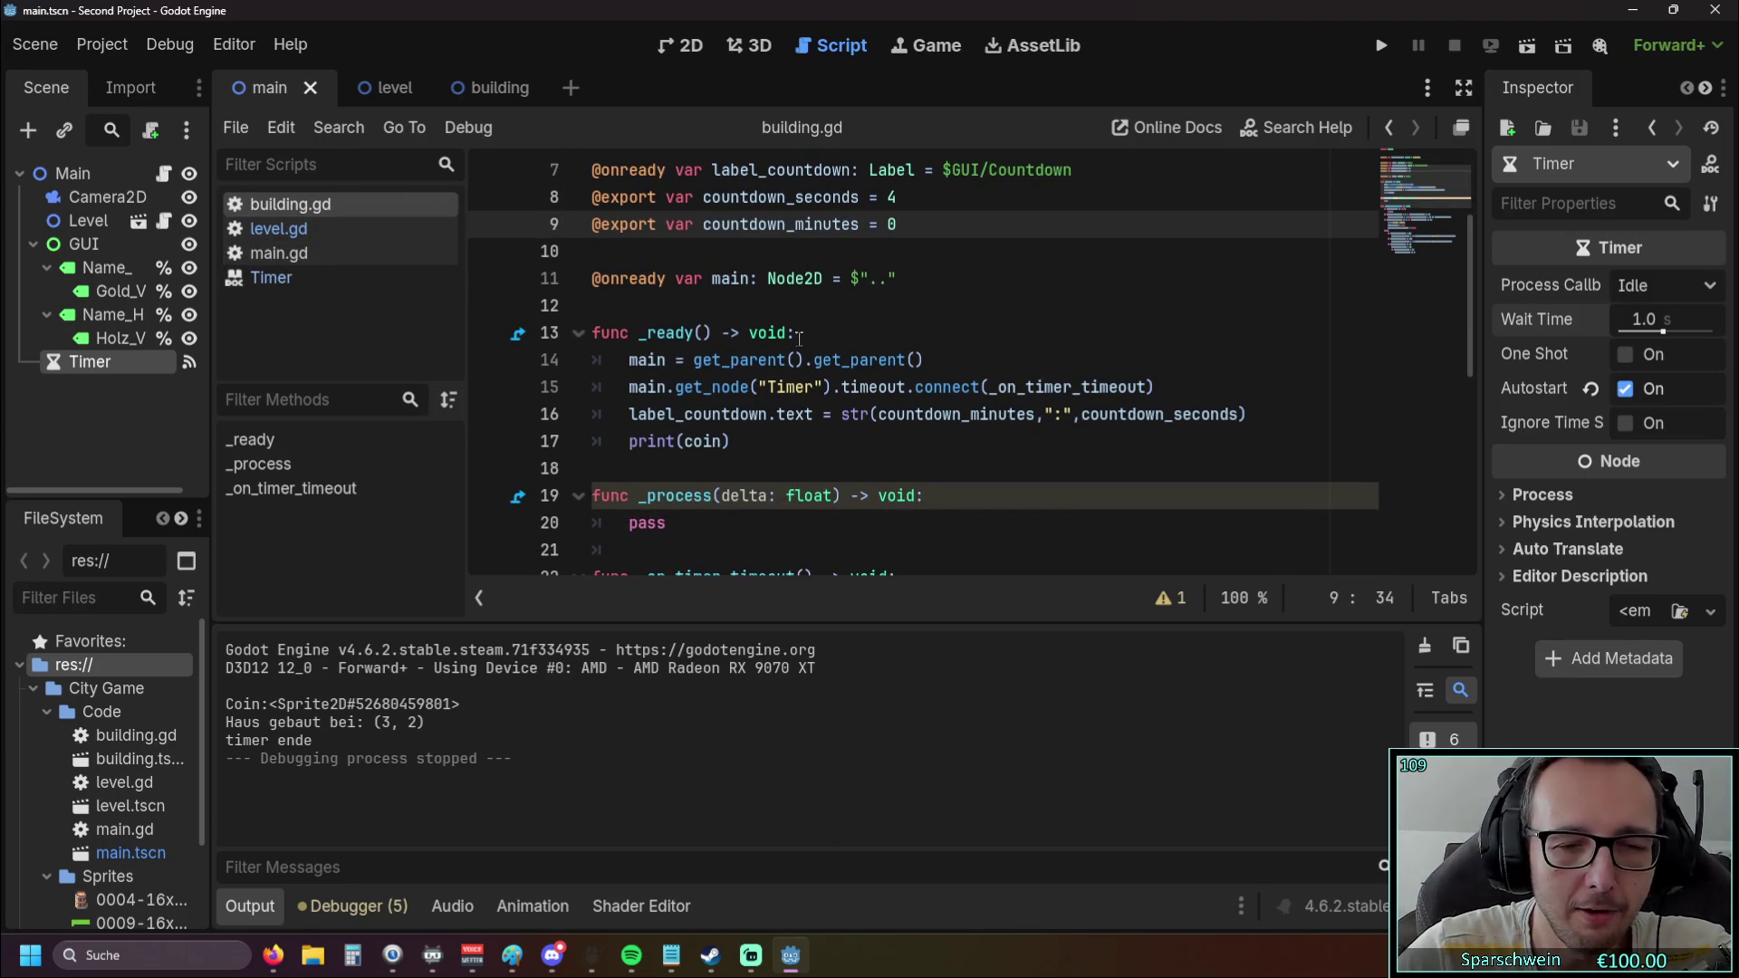
pyautogui.scroll(-1, 812, 351)
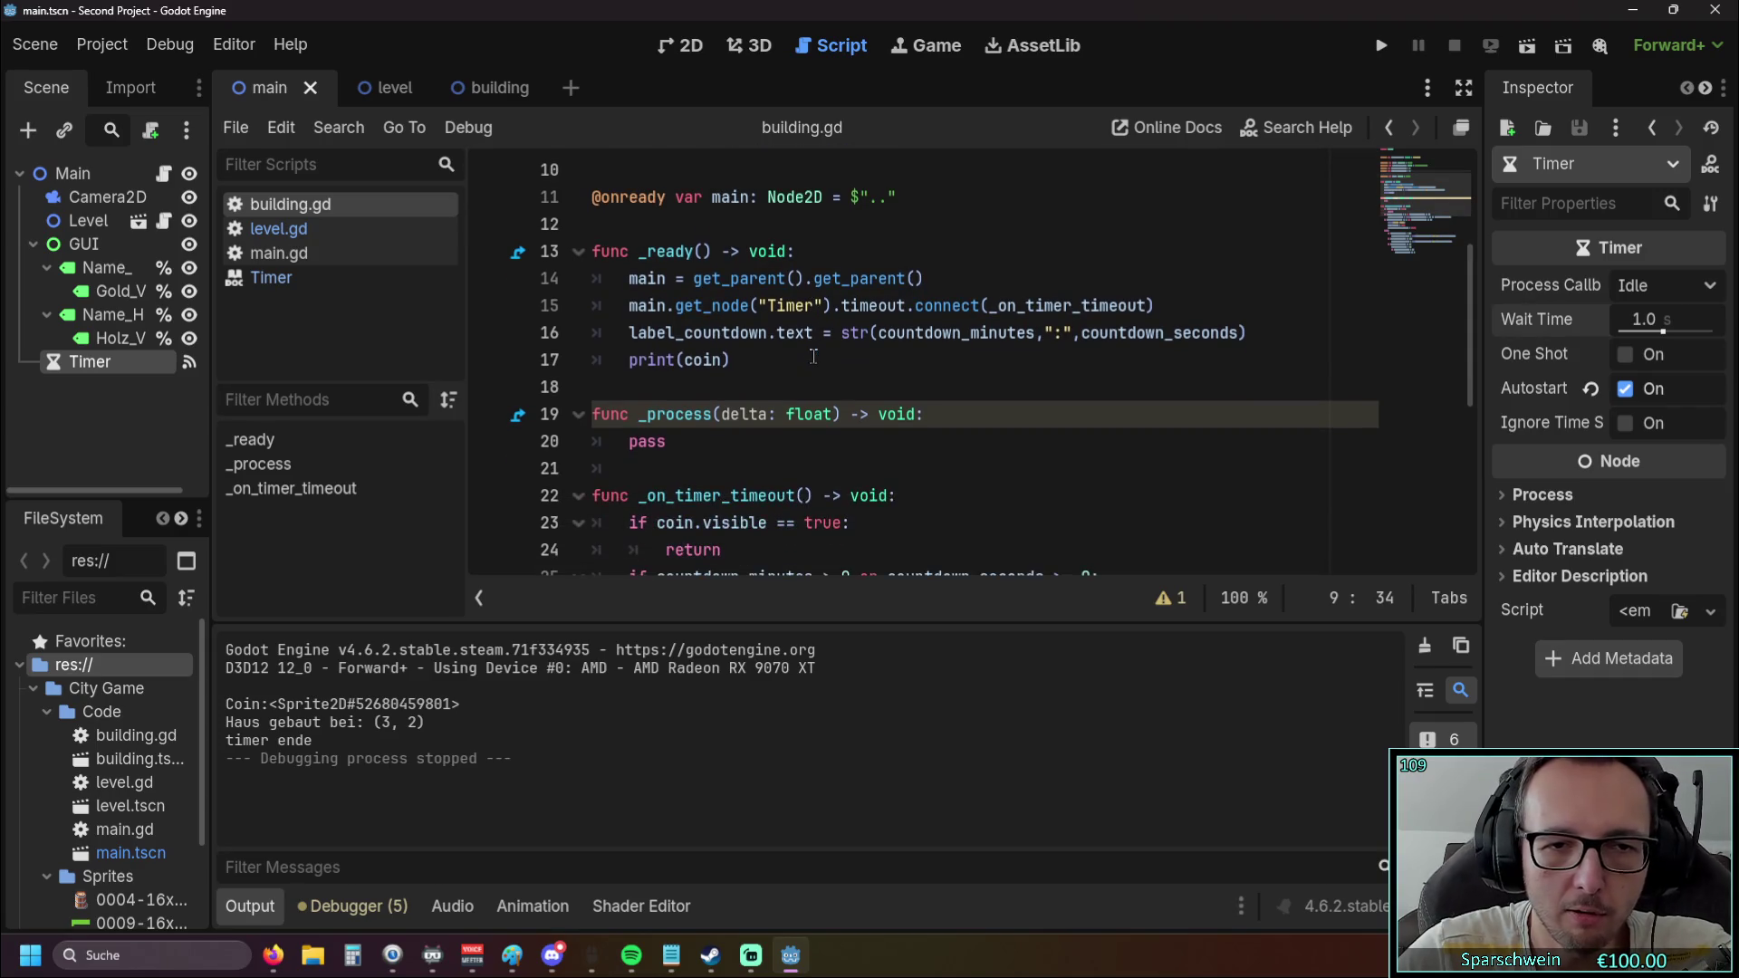
pyautogui.scroll(-1, 800, 333)
pyautogui.scroll(-1, 952, 360)
pyautogui.scroll(-1, 936, 492)
pyautogui.click(966, 468)
pyautogui.moveTo(967, 469); pyautogui.dragTo(729, 333)
pyautogui.scroll(-3, 962, 394)
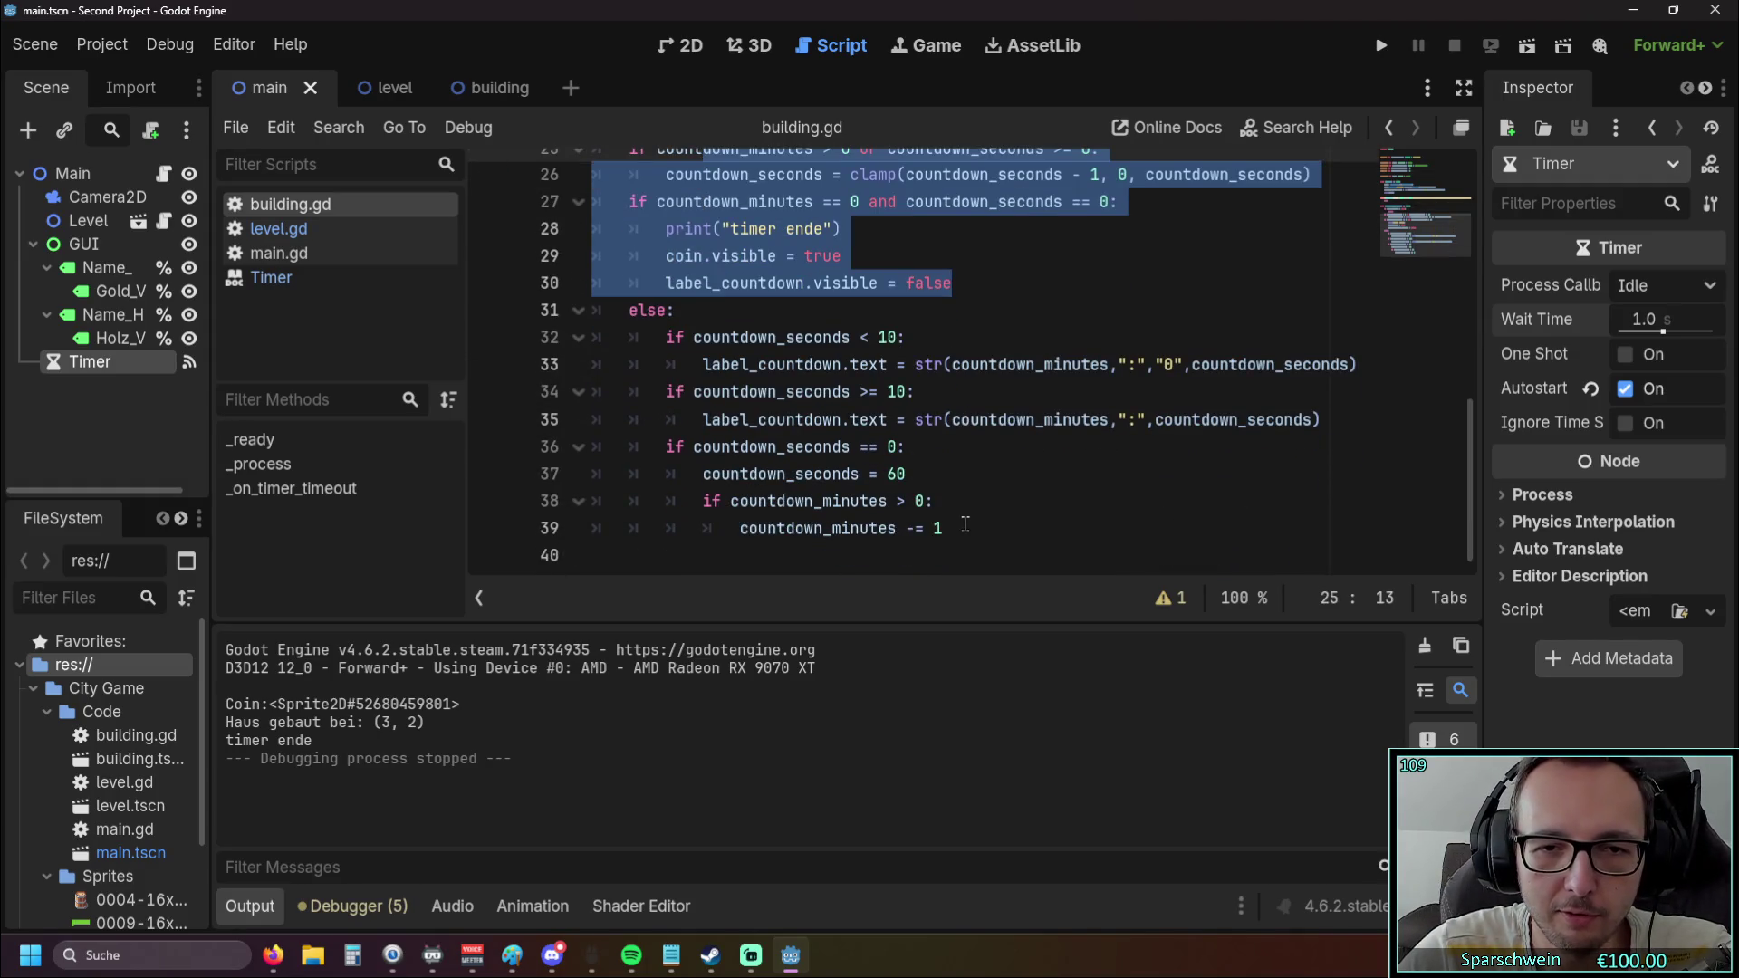
# - Run the game, build a barrel at (3, 3) until its coin appears, stop, and select lines 27–39
pyautogui.click(1381, 44)
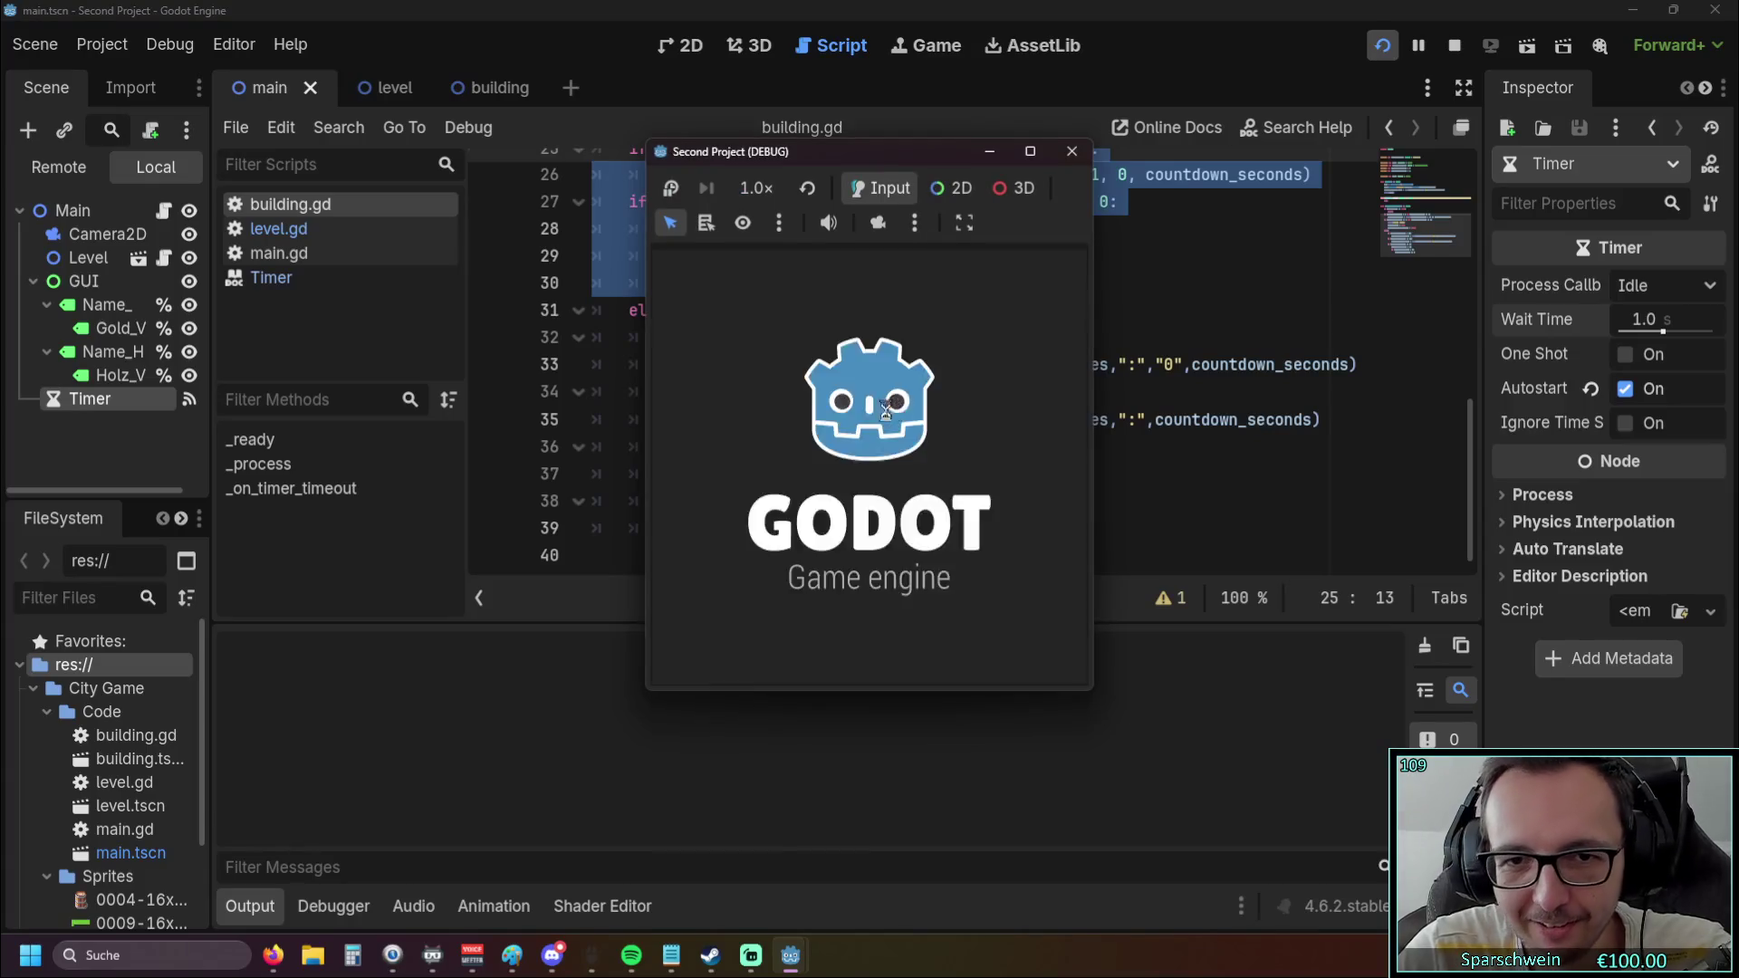
pyautogui.click(831, 462)
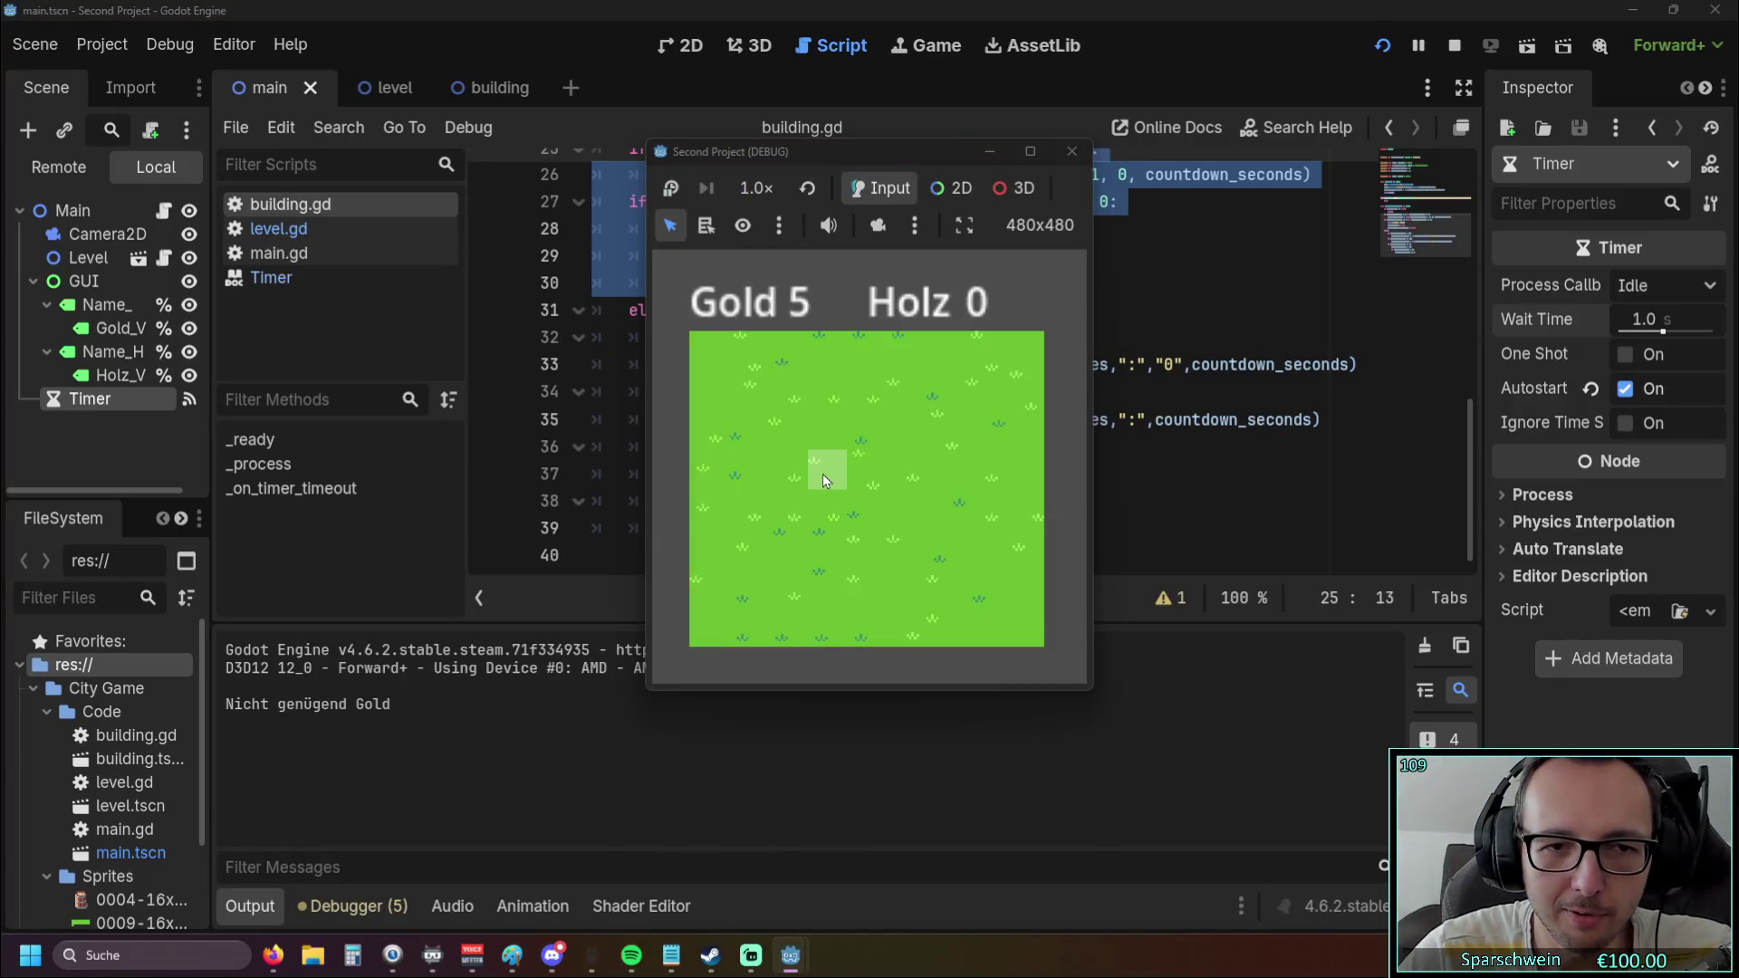
pyautogui.click(819, 474)
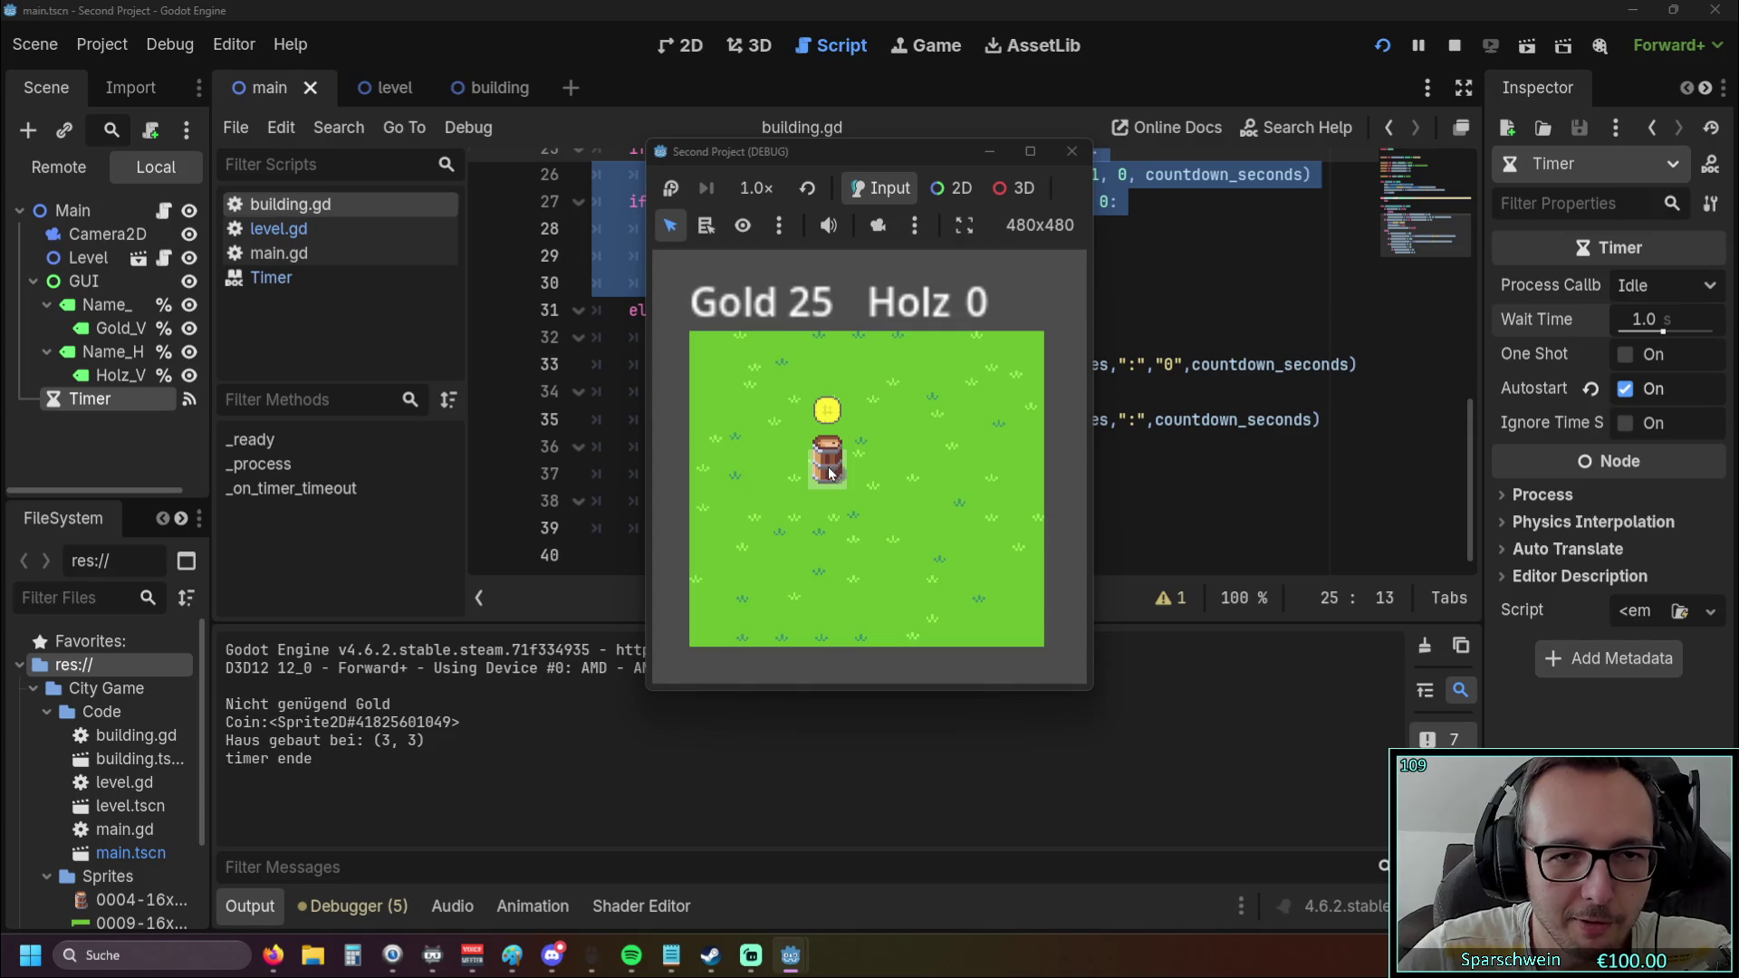
pyautogui.click(1068, 150)
pyautogui.moveTo(947, 528)
pyautogui.mouseDown()
pyautogui.moveTo(590, 202)
pyautogui.moveTo(587, 301)
pyautogui.mouseUp()
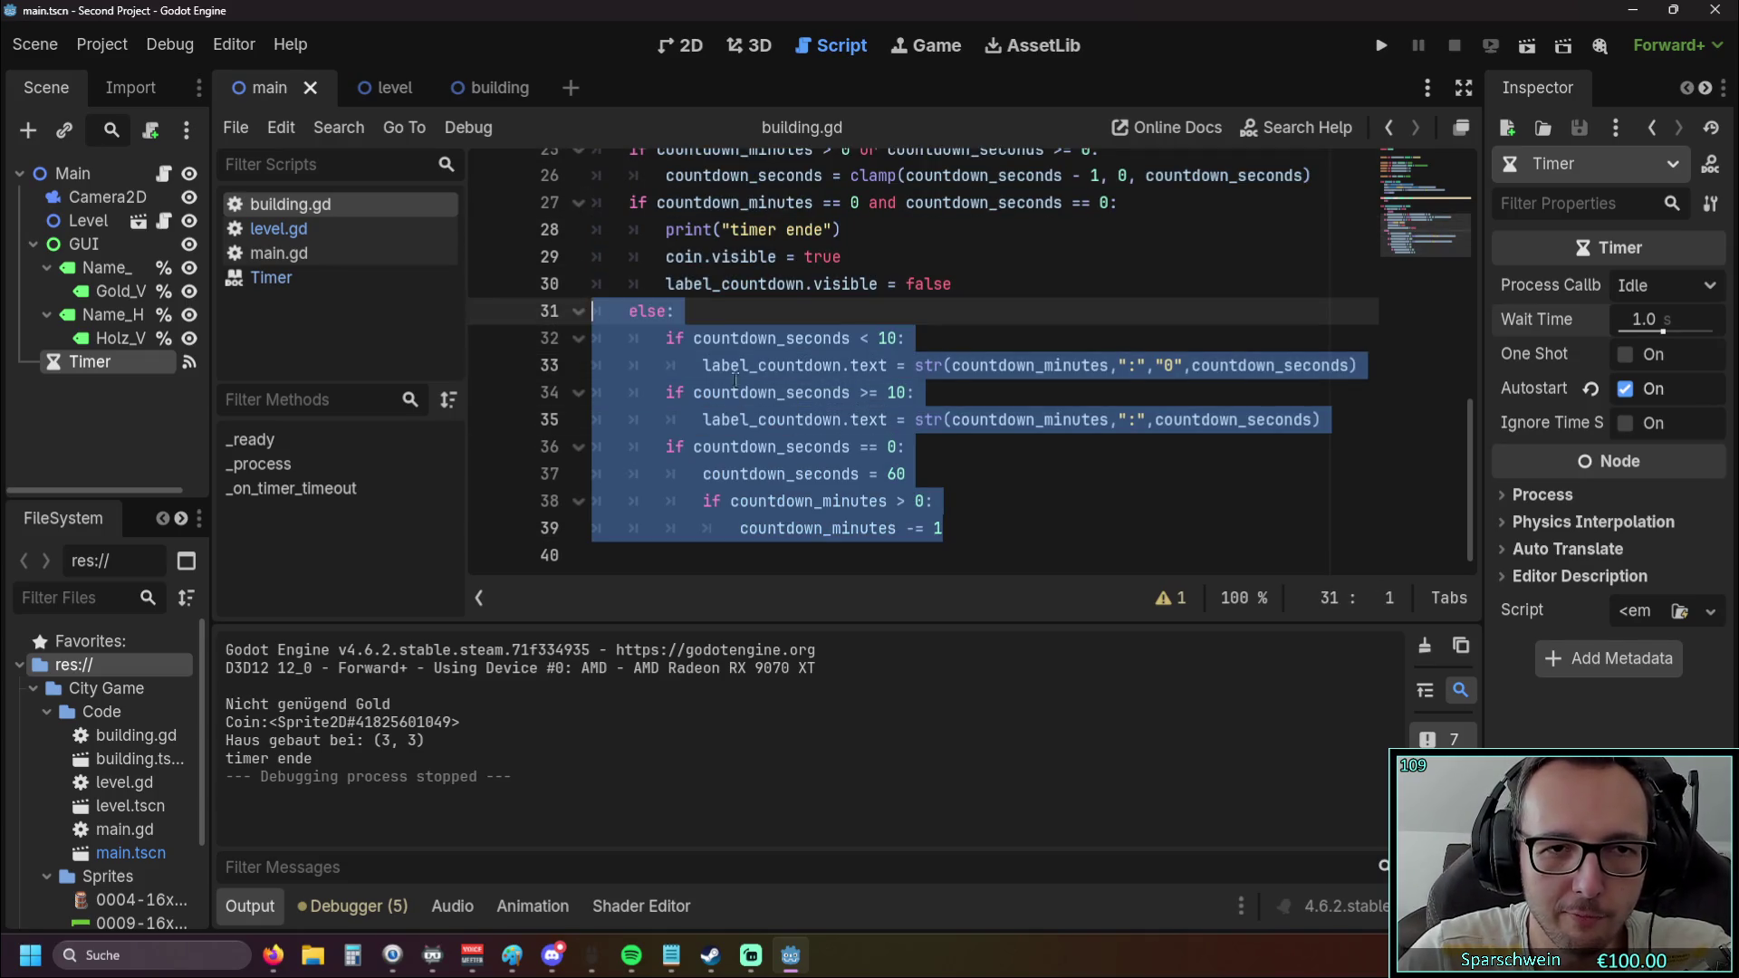
pyautogui.click(1144, 481)
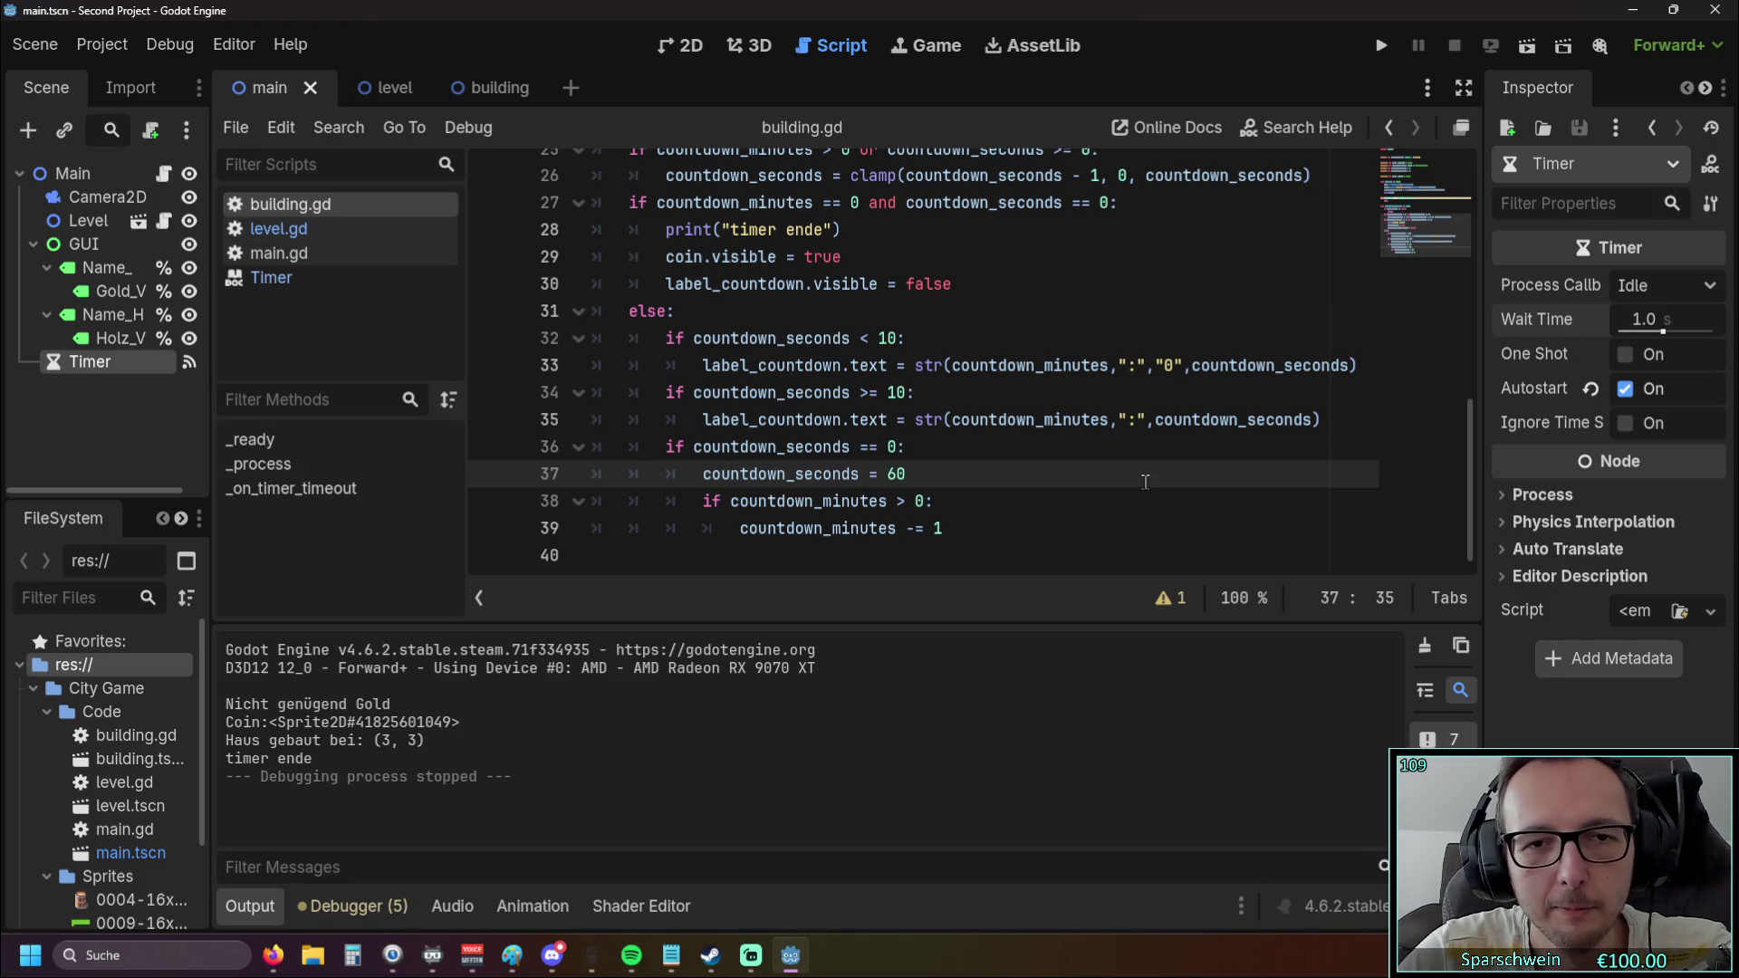
pyautogui.moveTo(959, 528); pyautogui.dragTo(804, 315)
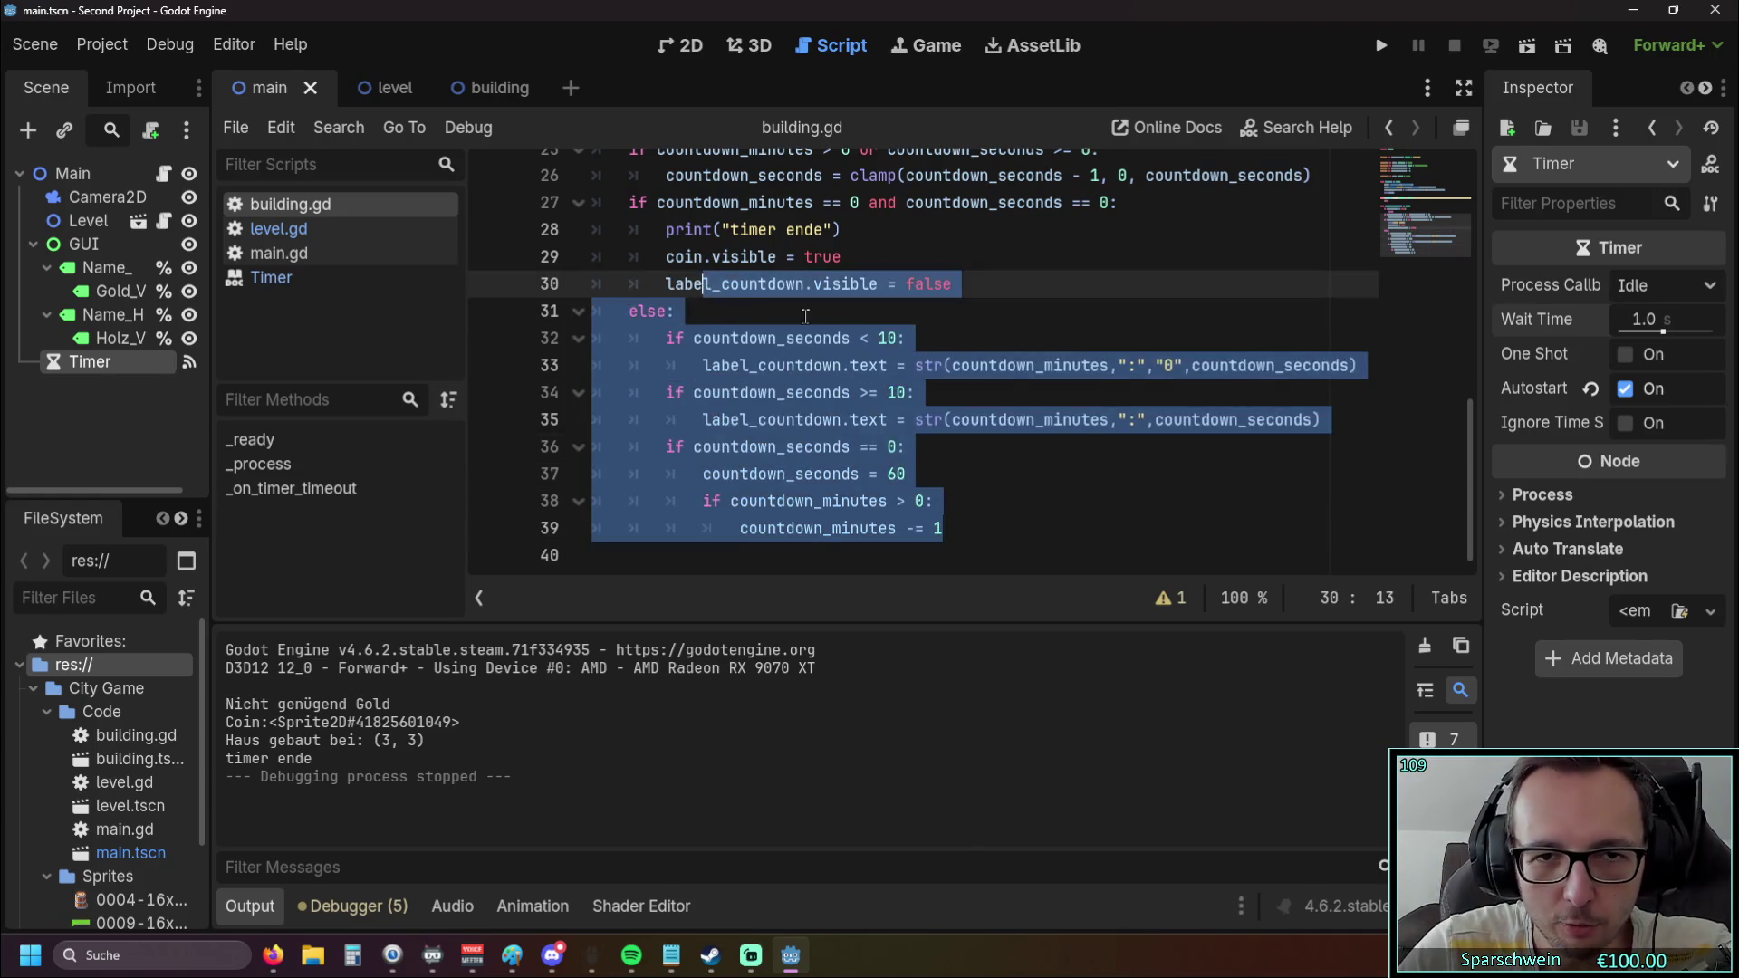
# - Read the Timer class reference on one_shot and stopping, then switch to main.gd
pyautogui.click(271, 278)
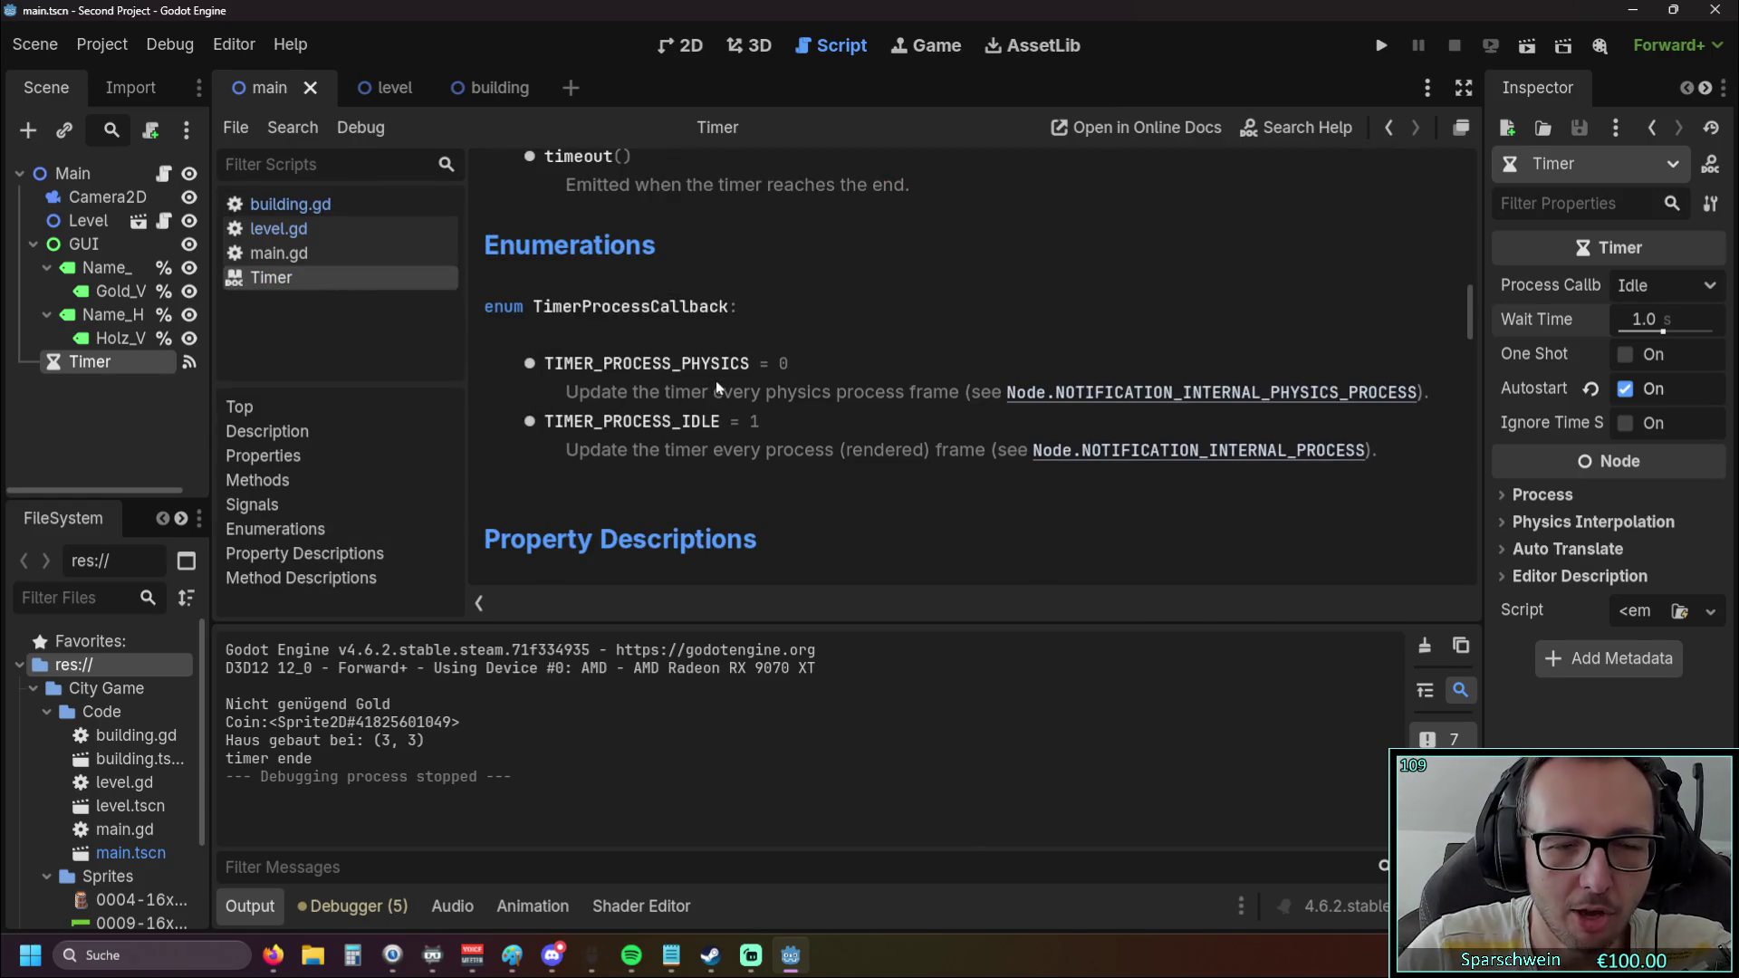
pyautogui.scroll(1, 717, 380)
pyautogui.scroll(-3, 711, 377)
pyautogui.scroll(5, 714, 376)
pyautogui.scroll(1, 711, 377)
pyautogui.scroll(2, 712, 378)
pyautogui.scroll(-4, 709, 381)
pyautogui.scroll(-4, 731, 380)
pyautogui.scroll(-3, 730, 380)
pyautogui.scroll(-2, 729, 378)
pyautogui.scroll(-2, 726, 377)
pyautogui.scroll(-1, 728, 376)
pyautogui.scroll(-2, 727, 373)
pyautogui.moveTo(571, 256); pyautogui.dragTo(649, 256)
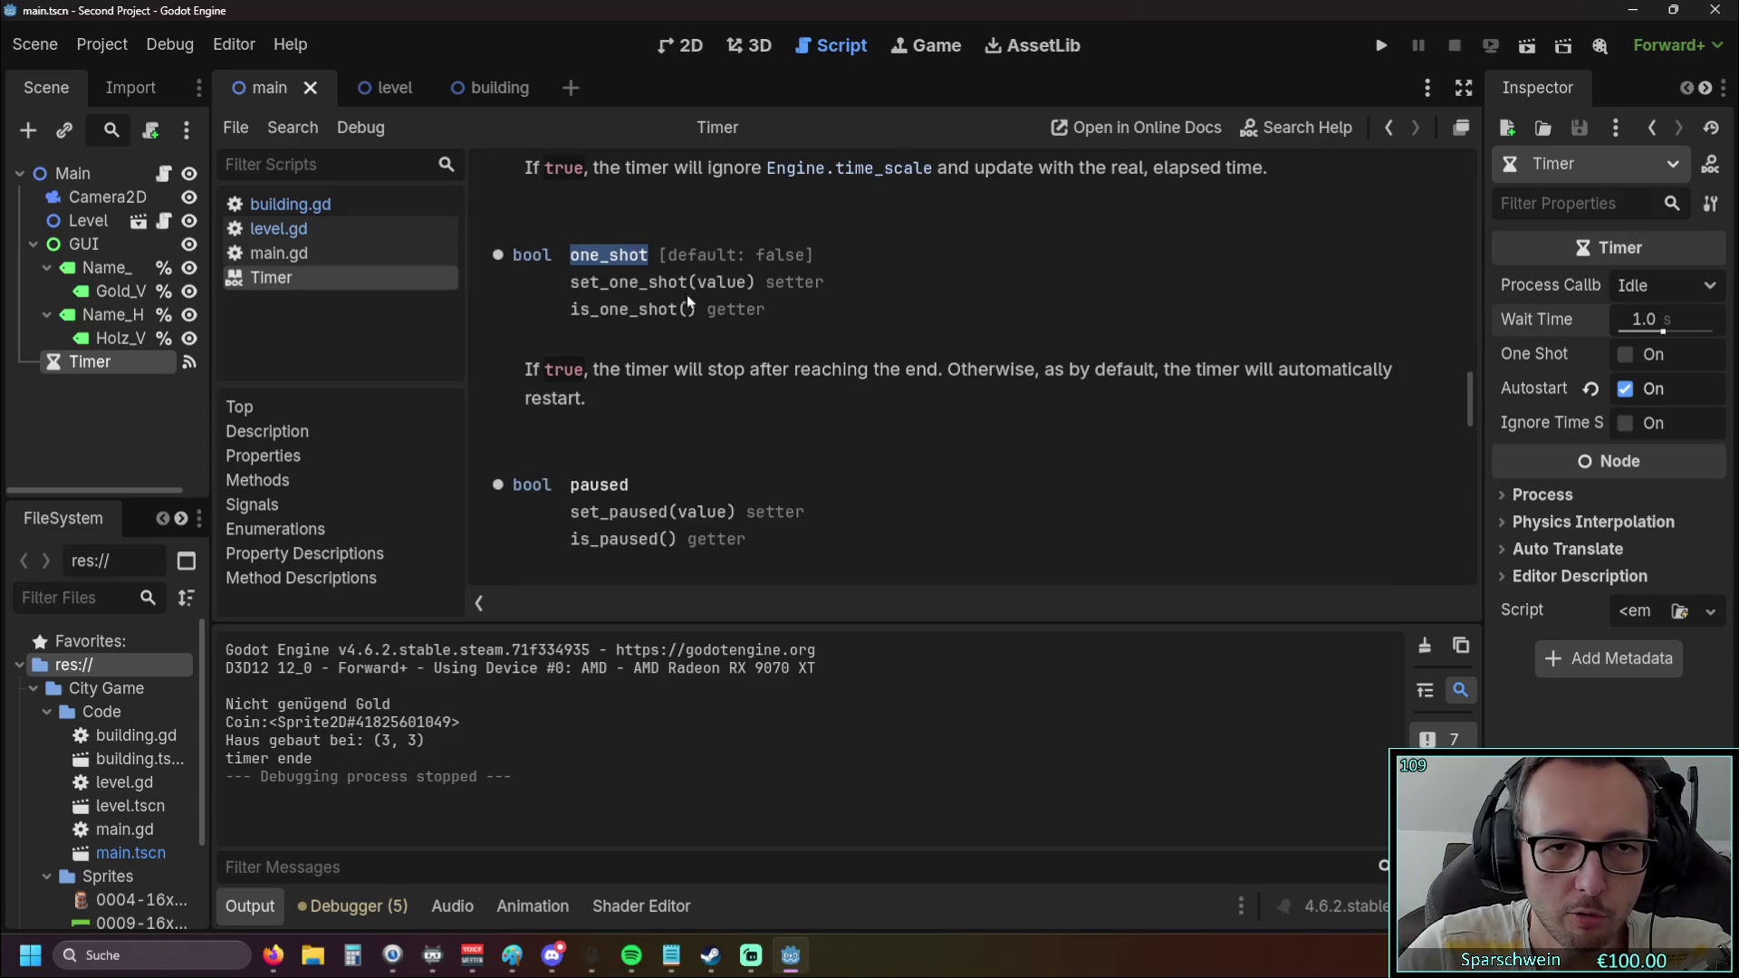
pyautogui.click(766, 309)
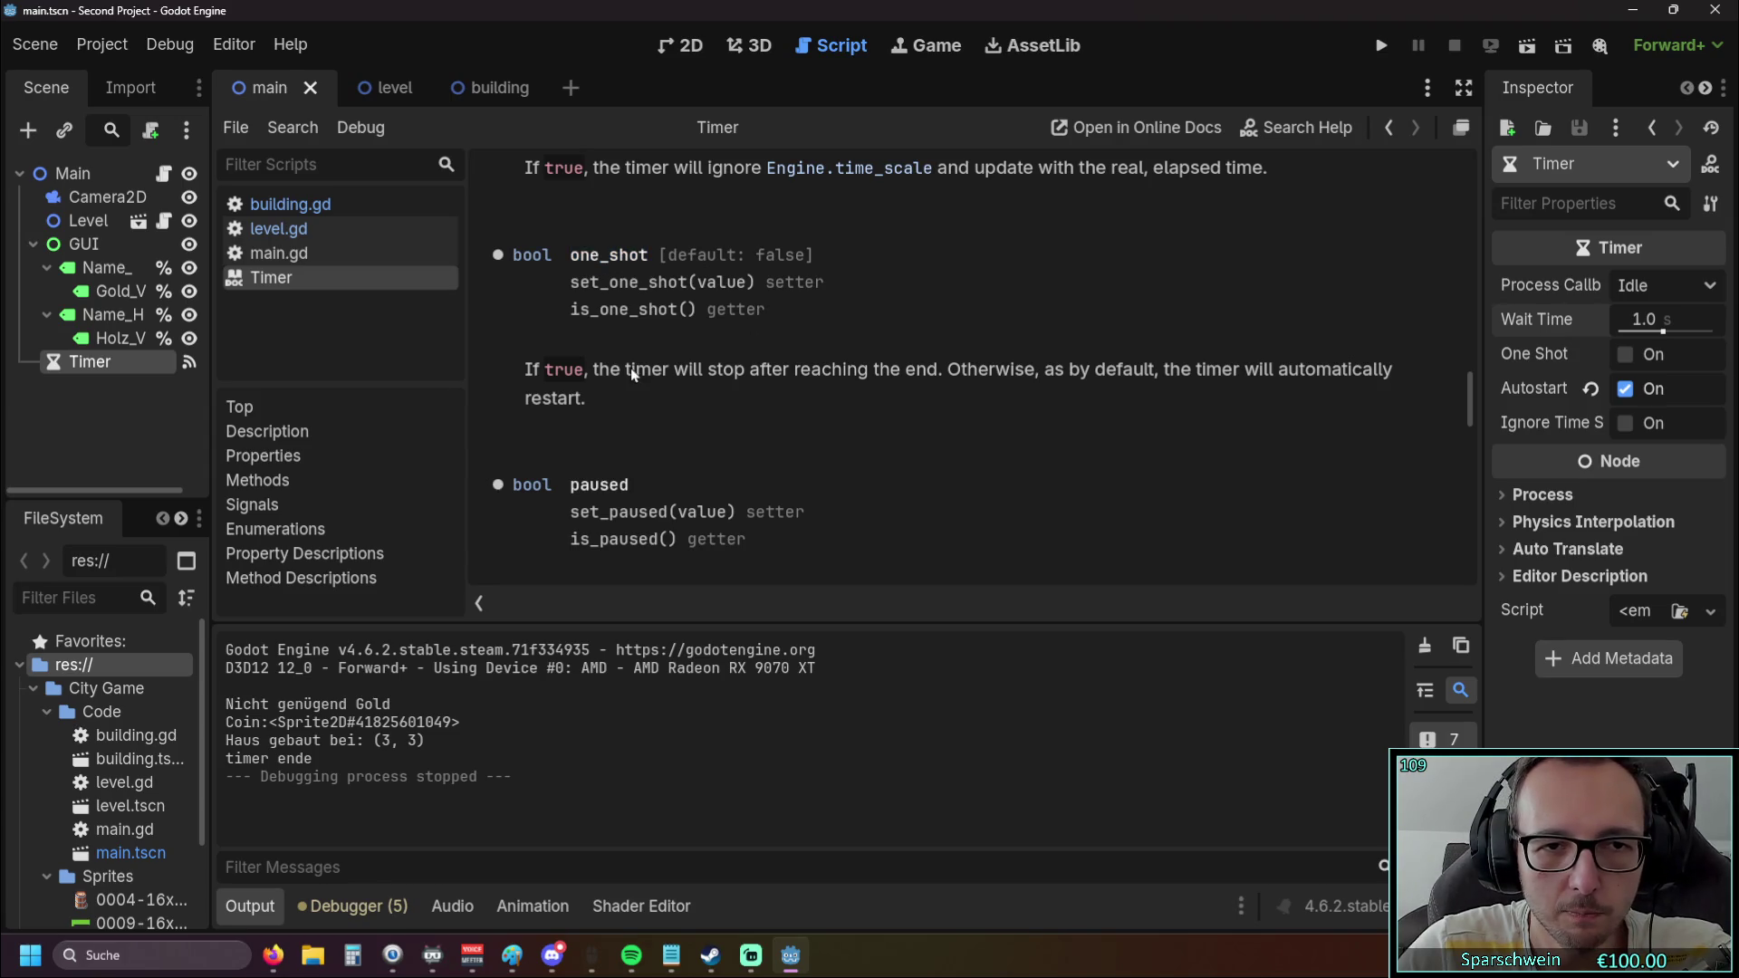
pyautogui.moveTo(653, 375); pyautogui.dragTo(786, 379)
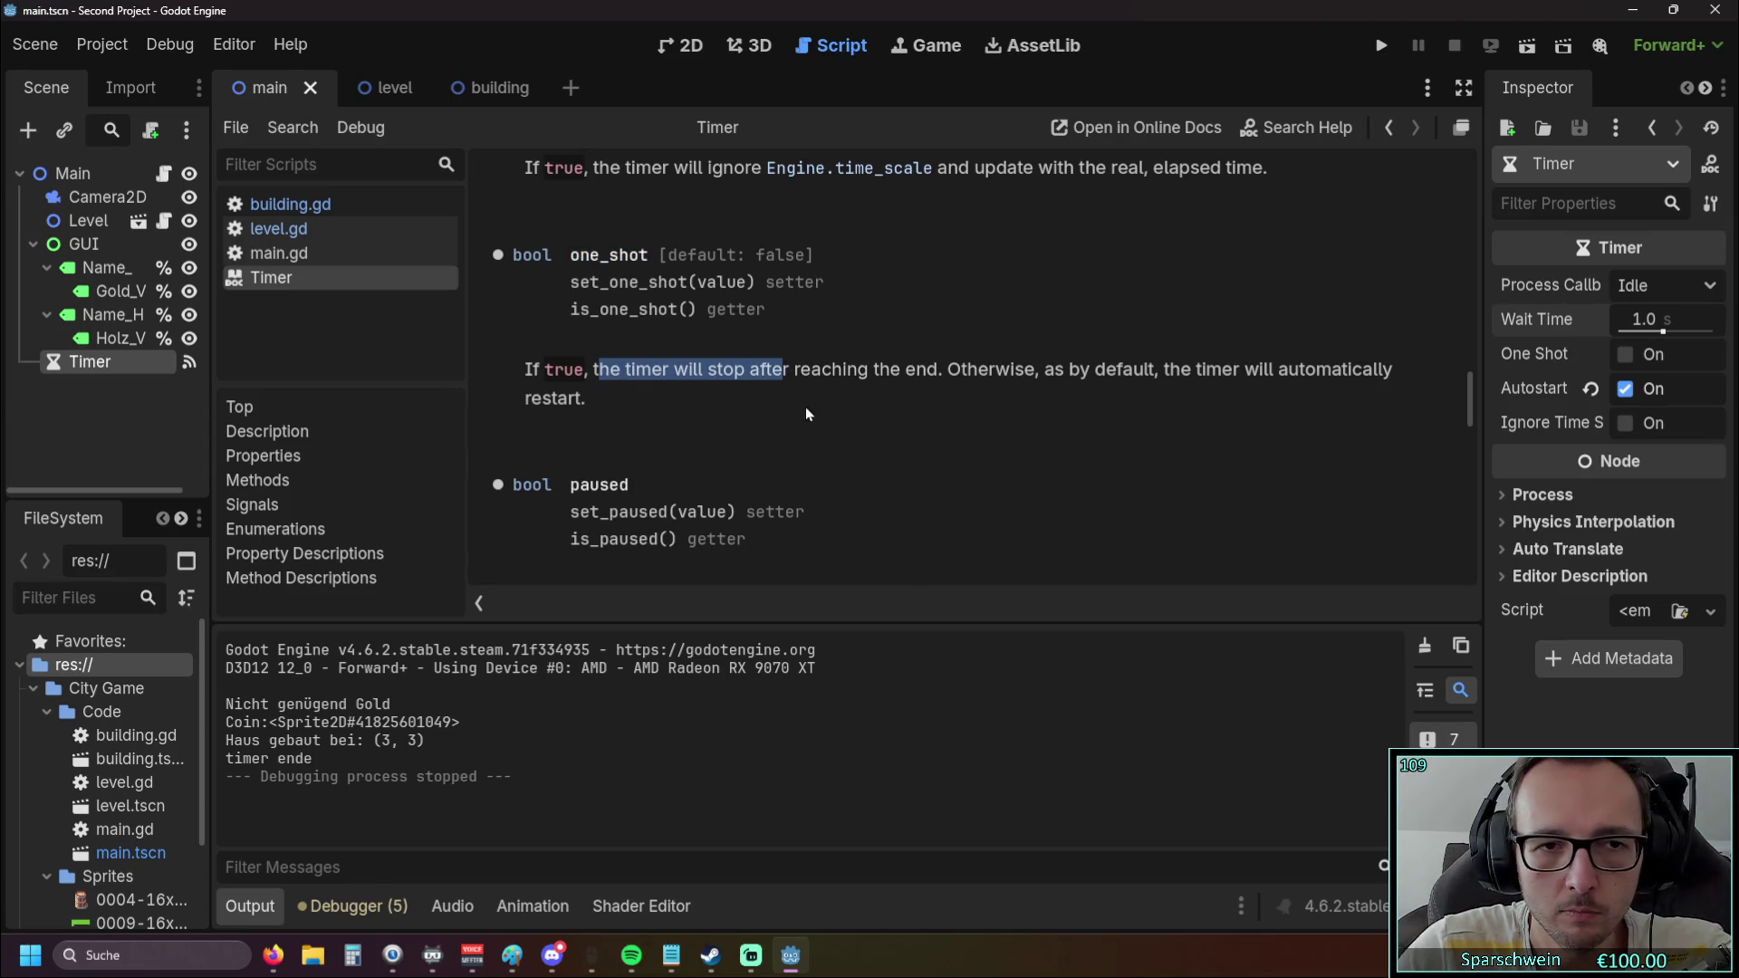
pyautogui.click(697, 393)
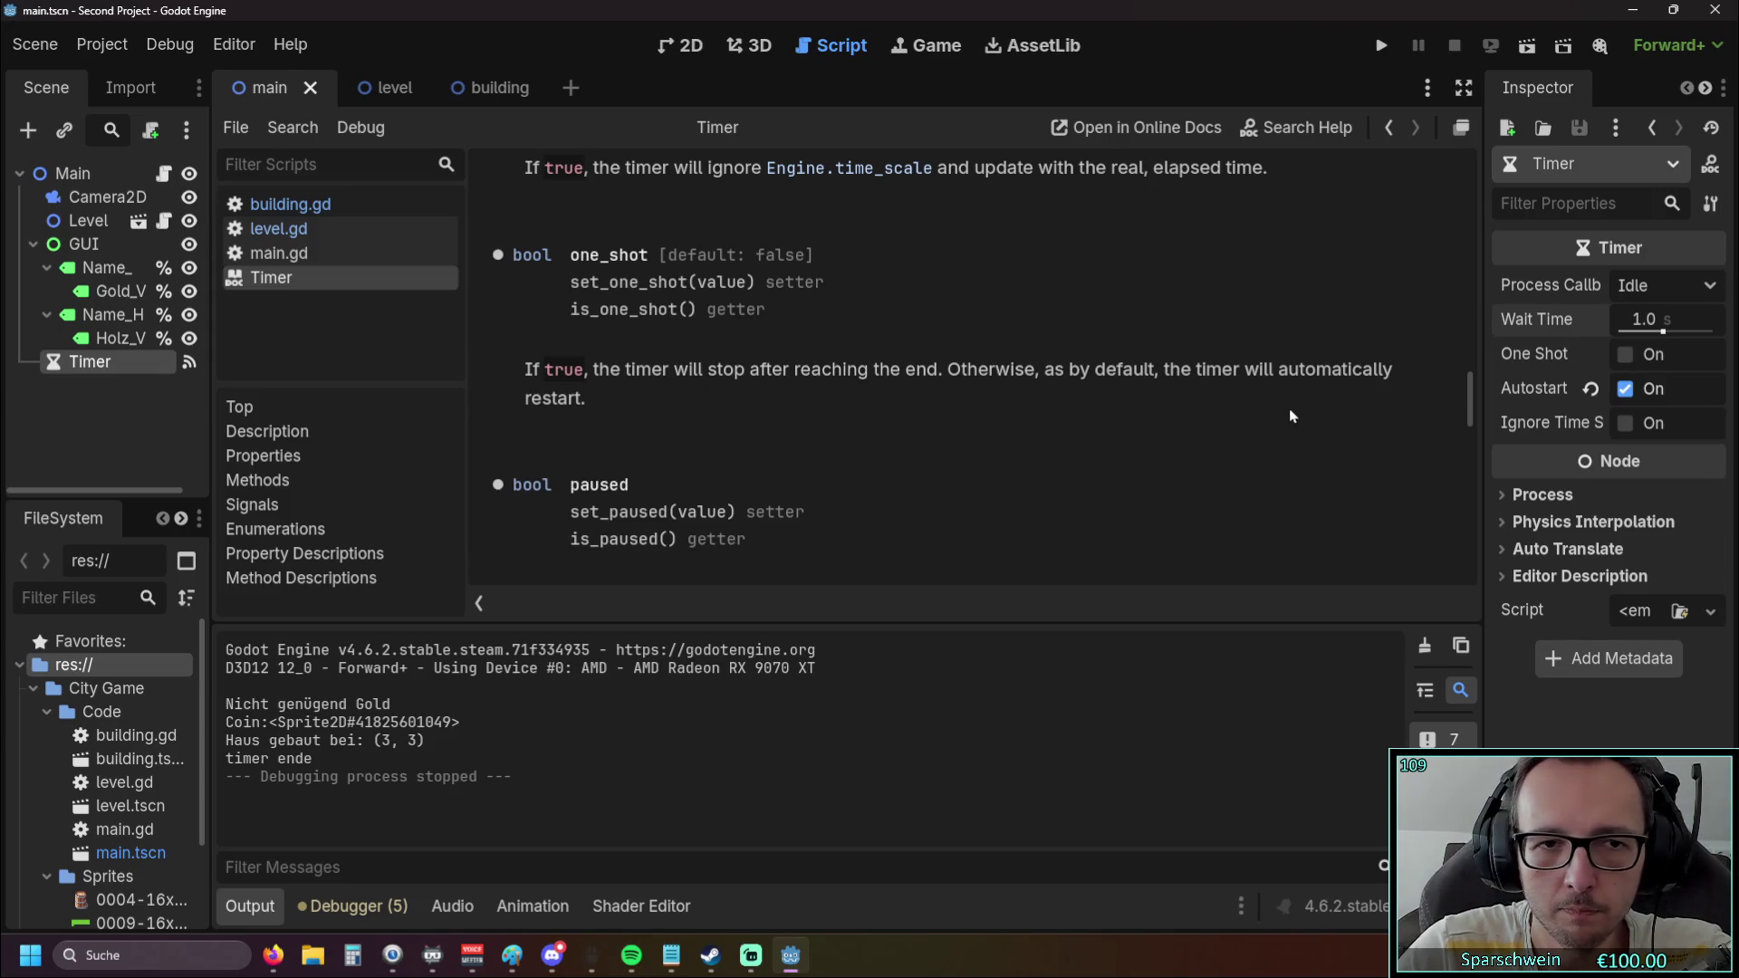
pyautogui.scroll(-1, 812, 317)
pyautogui.scroll(-1, 810, 328)
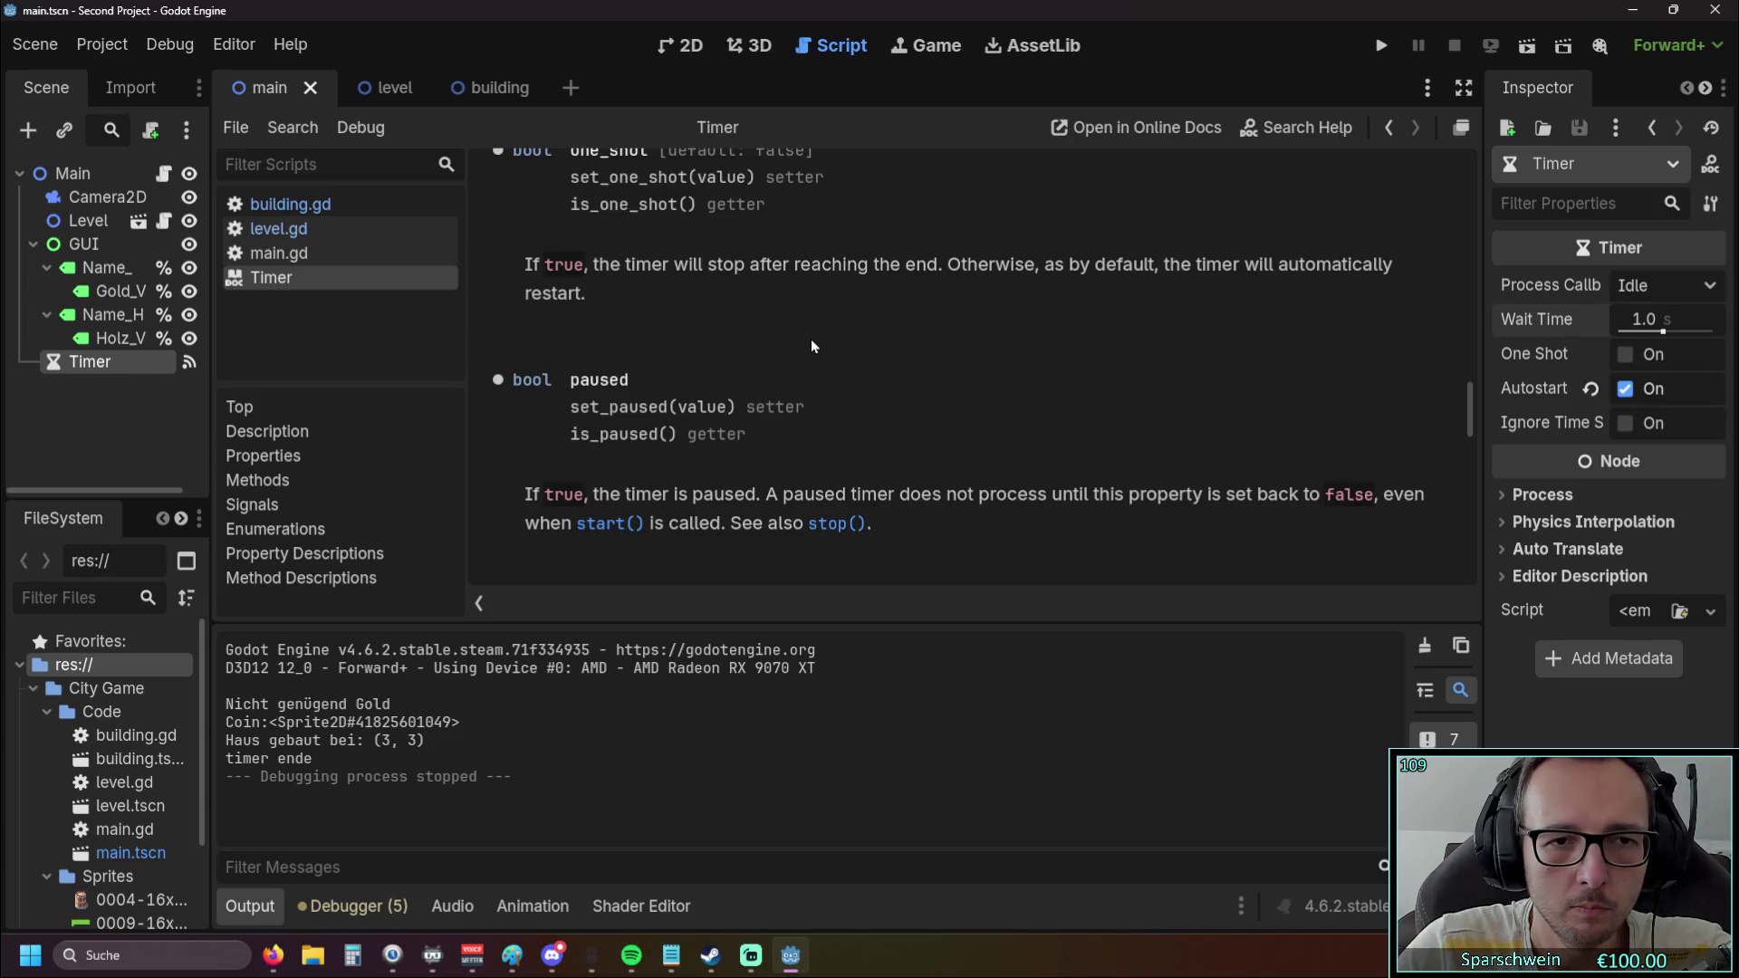
pyautogui.scroll(-1, 811, 338)
pyautogui.scroll(-1, 803, 340)
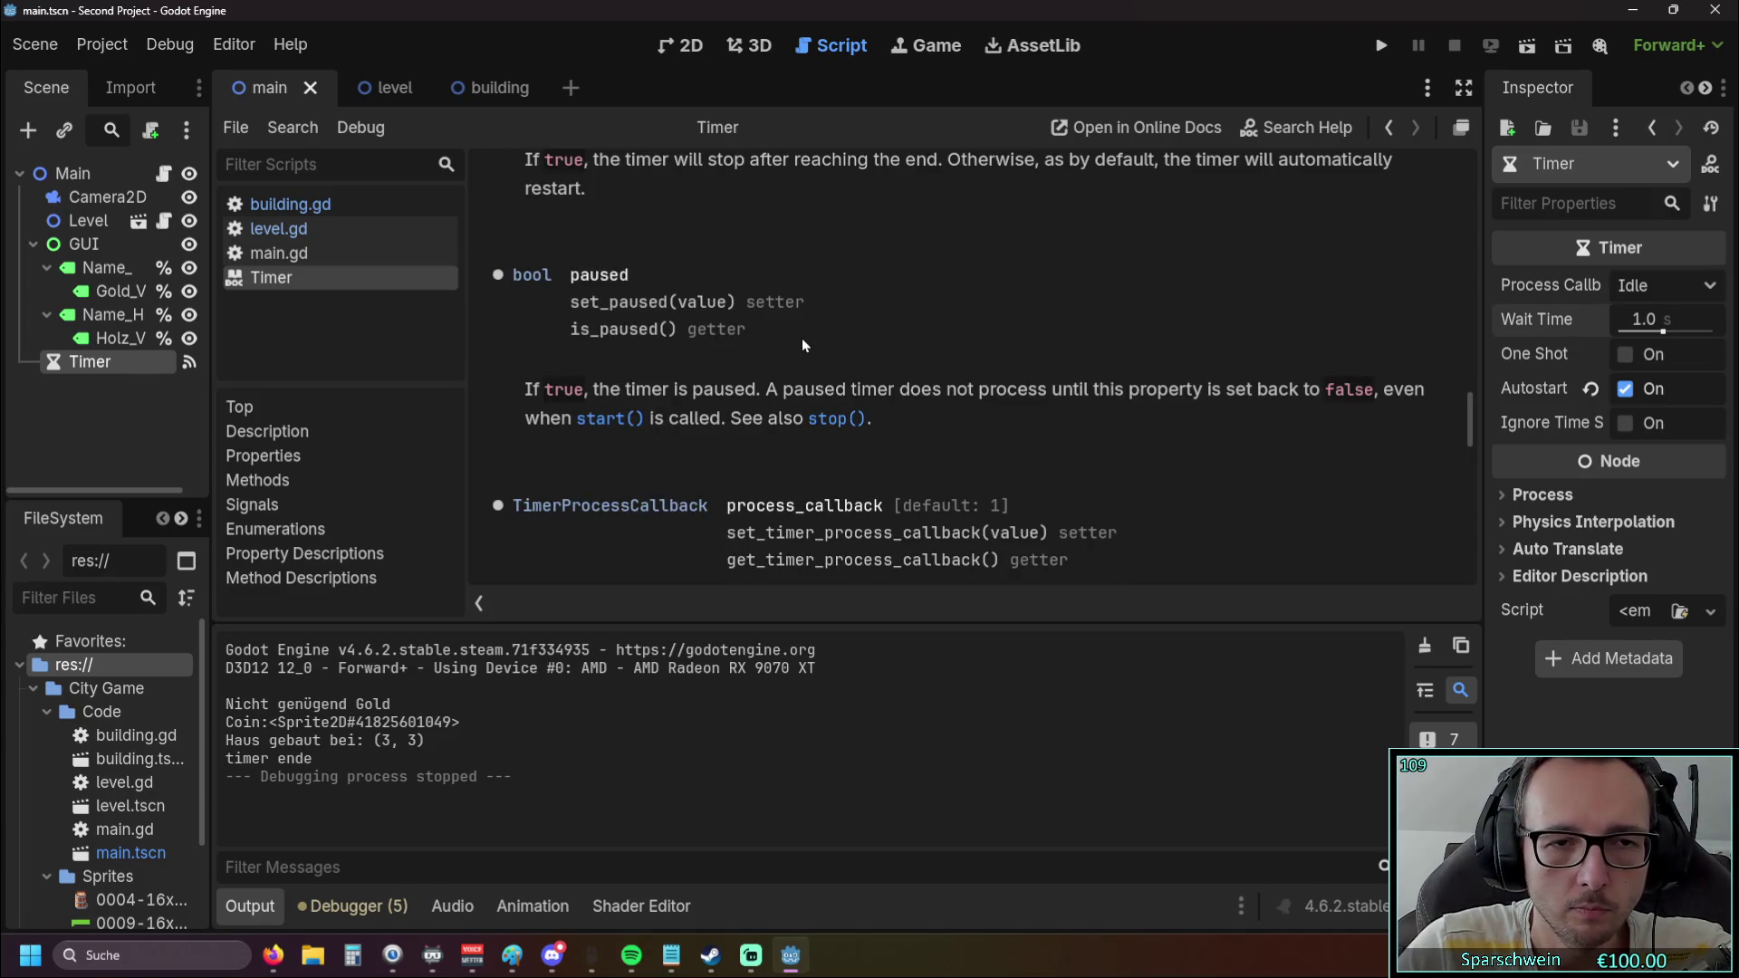
pyautogui.scroll(-3, 802, 338)
pyautogui.scroll(-1, 806, 336)
pyautogui.scroll(-1, 808, 338)
pyautogui.scroll(-1, 807, 339)
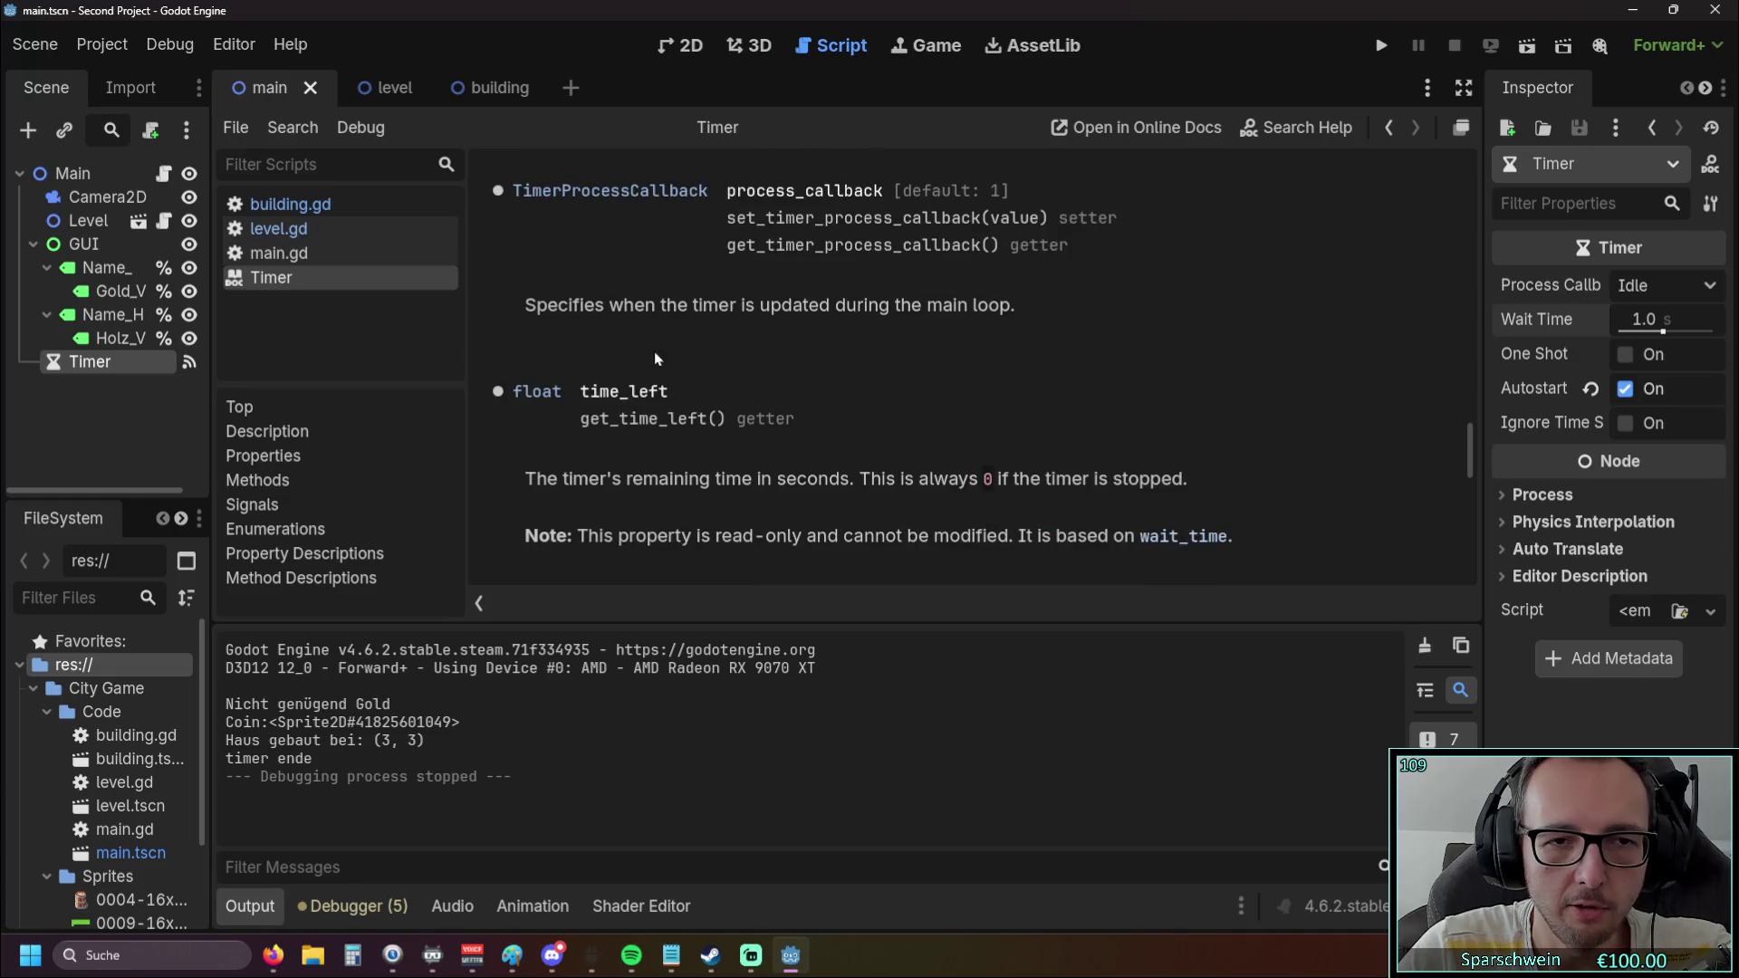
pyautogui.moveTo(582, 394); pyautogui.dragTo(685, 391)
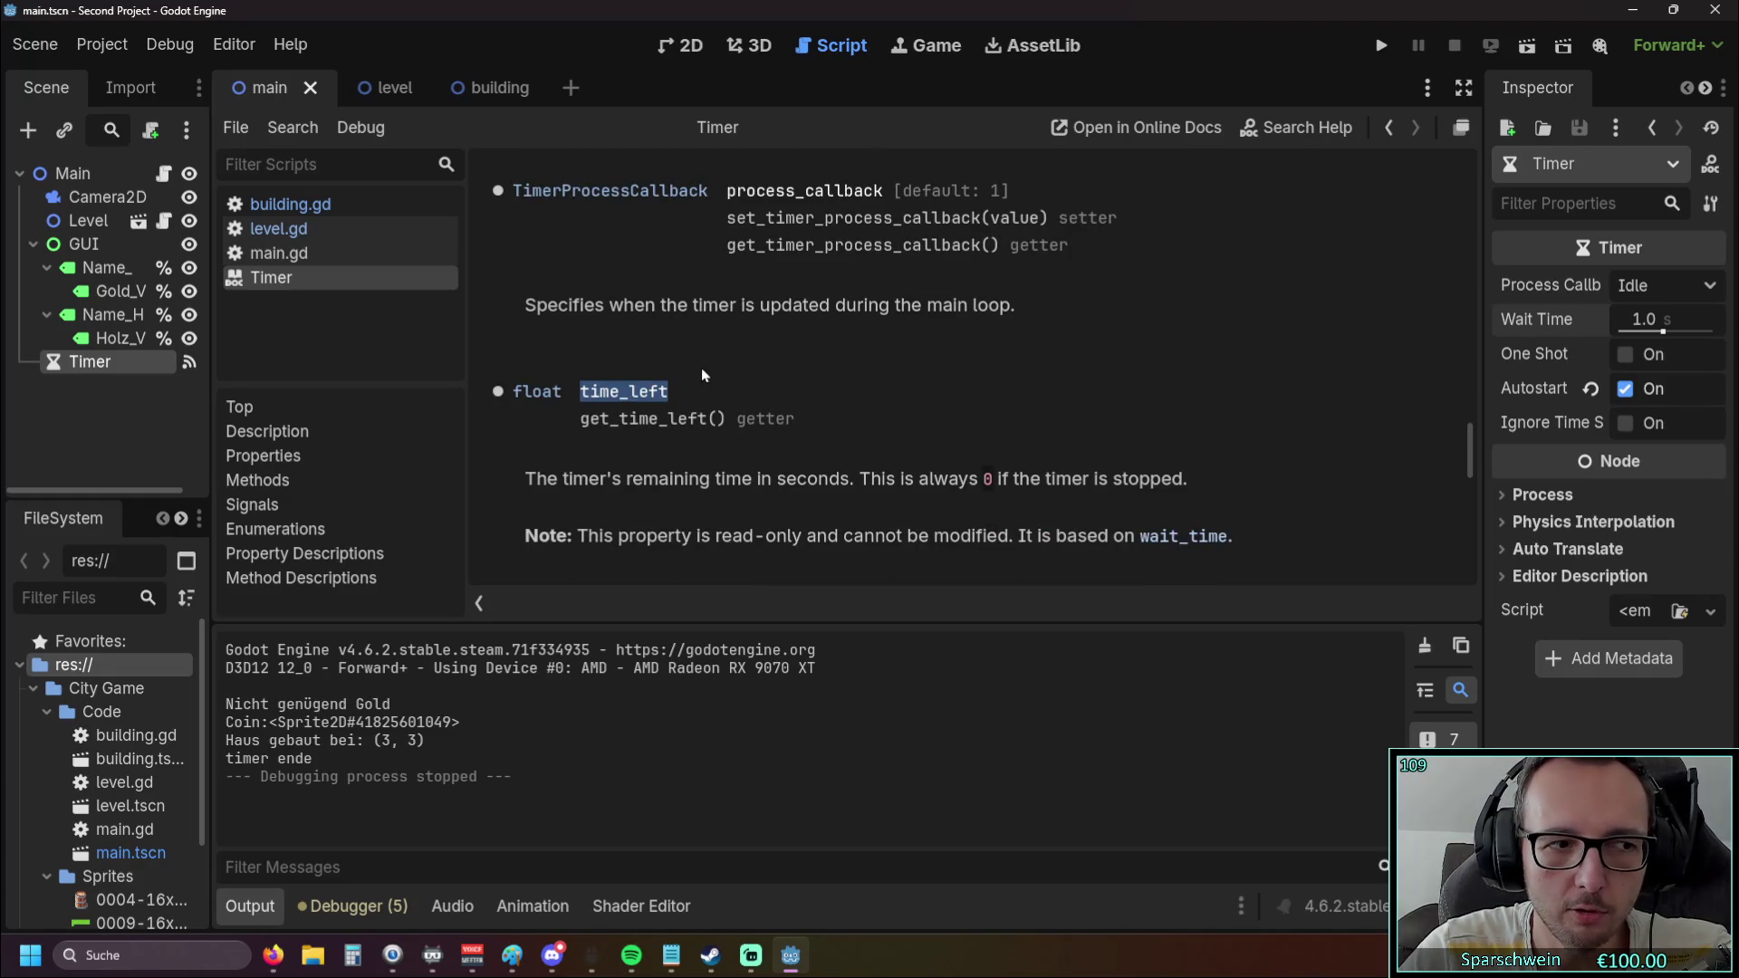
pyautogui.scroll(-1, 702, 368)
pyautogui.scroll(-3, 735, 358)
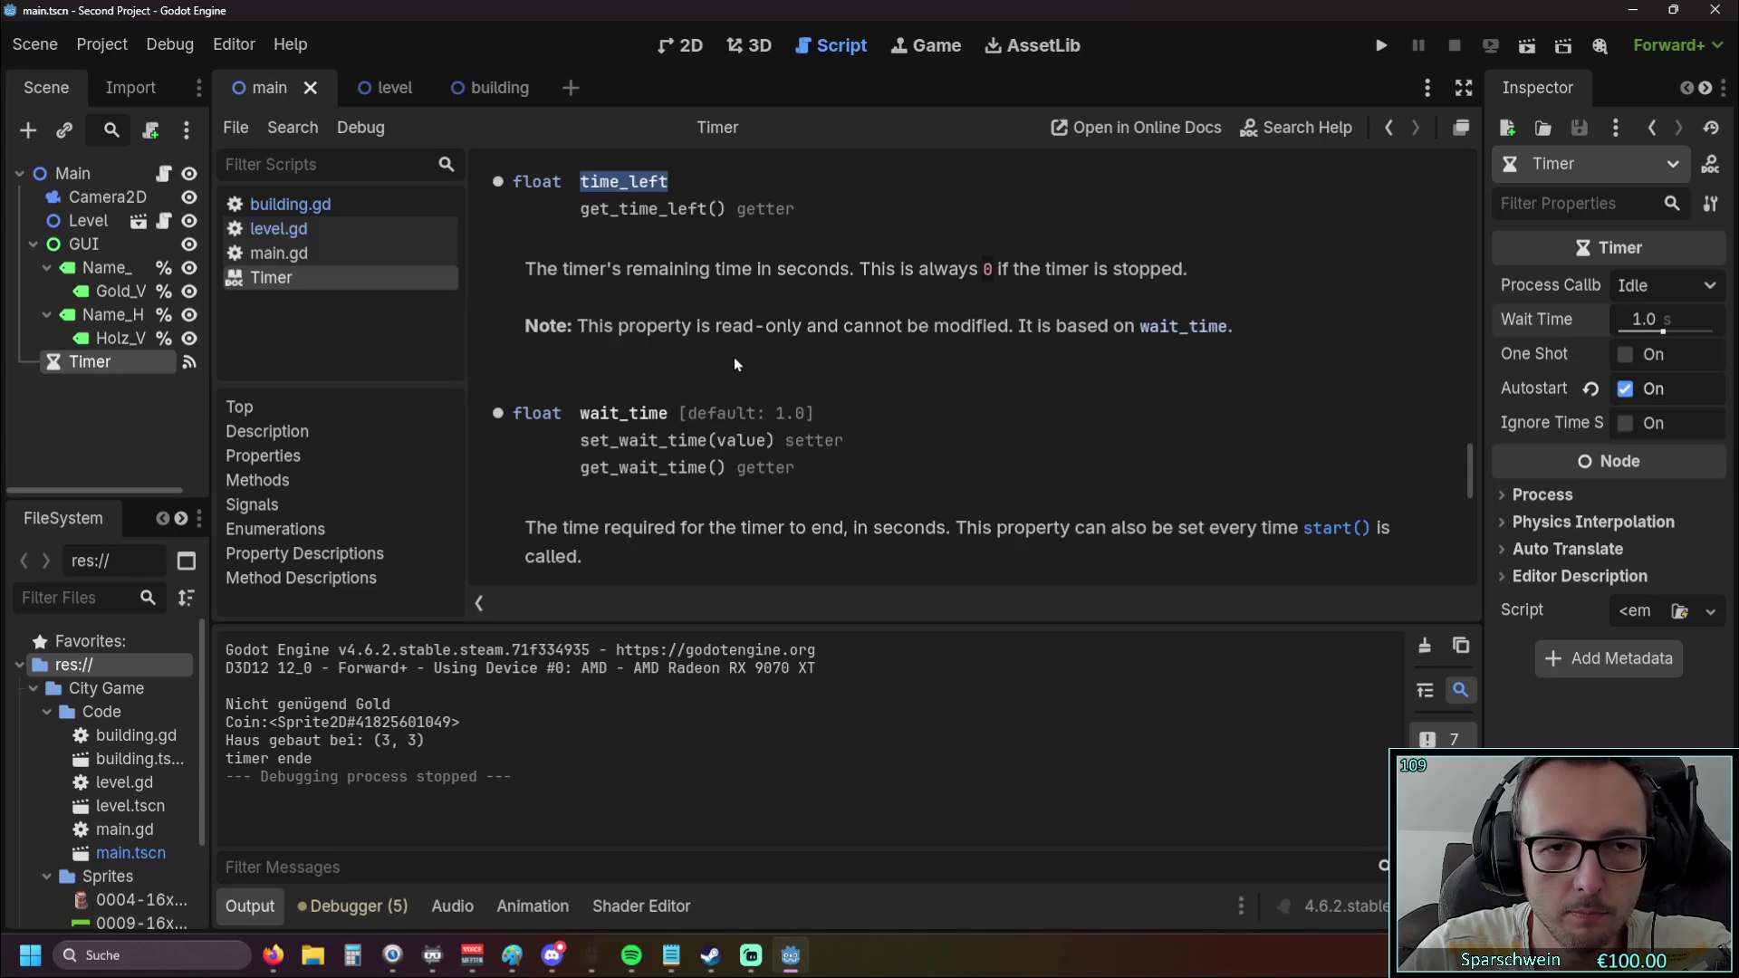
pyautogui.scroll(-3, 734, 358)
pyautogui.scroll(-3, 738, 357)
pyautogui.scroll(-3, 737, 355)
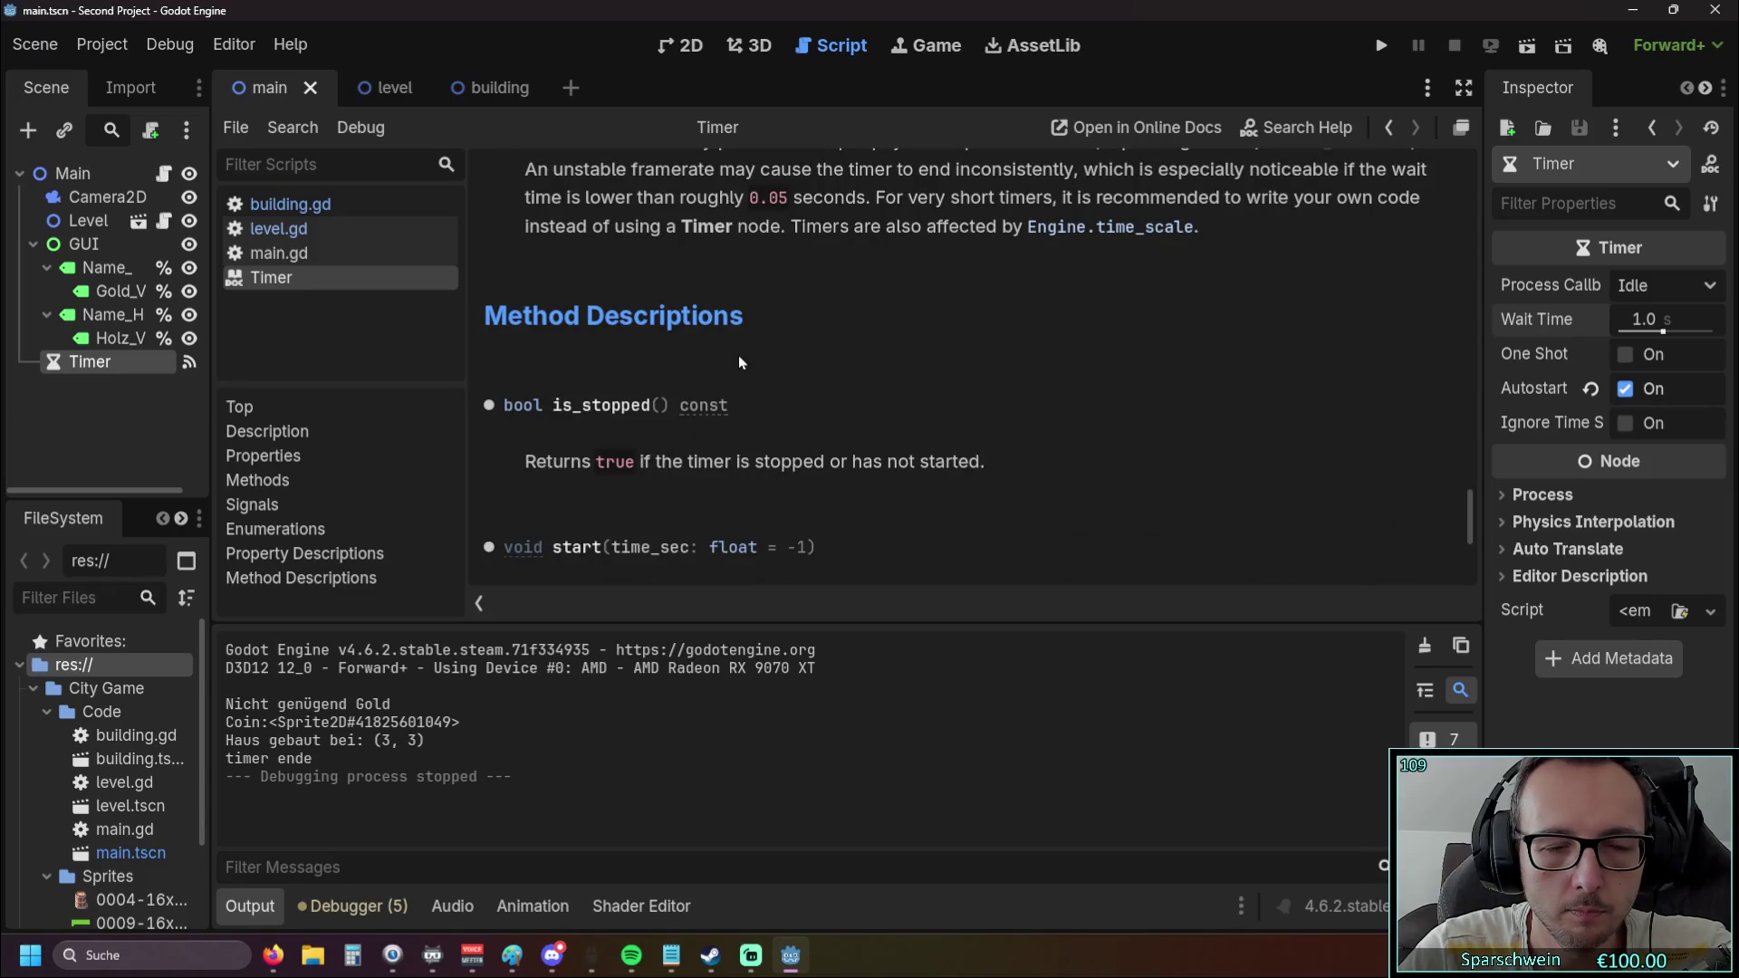
pyautogui.scroll(-3, 739, 356)
pyautogui.scroll(-1, 738, 355)
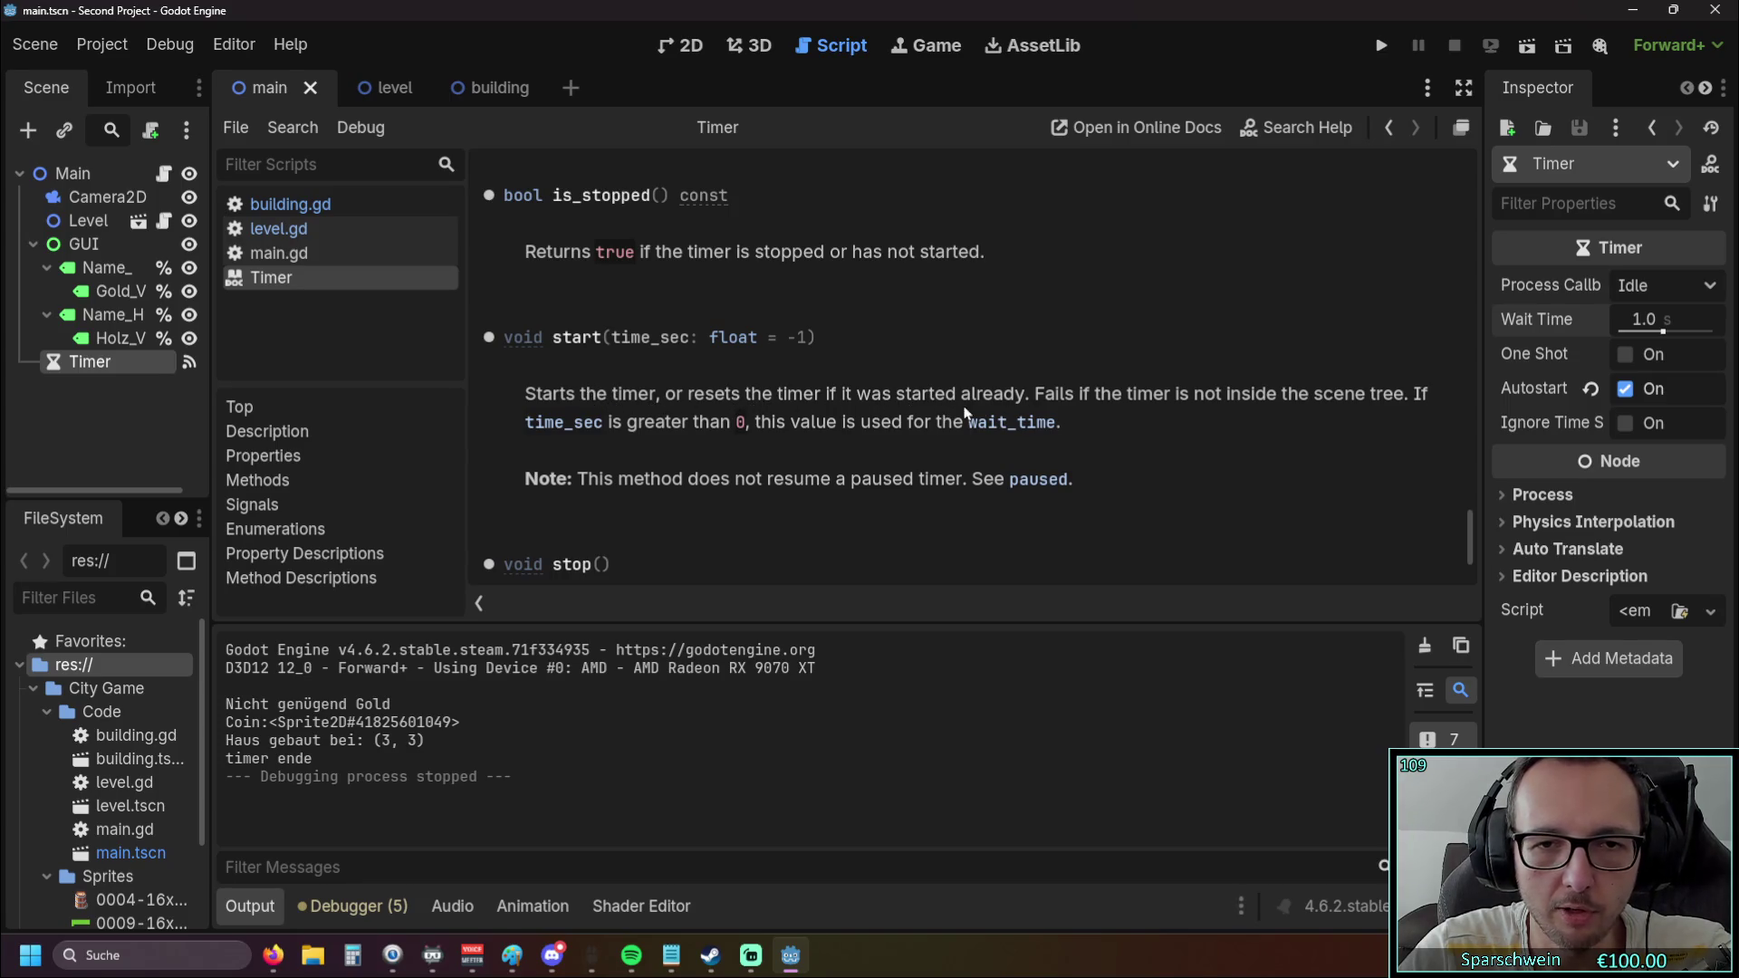
pyautogui.scroll(-1, 816, 395)
pyautogui.scroll(-1, 816, 399)
pyautogui.scroll(1, 815, 399)
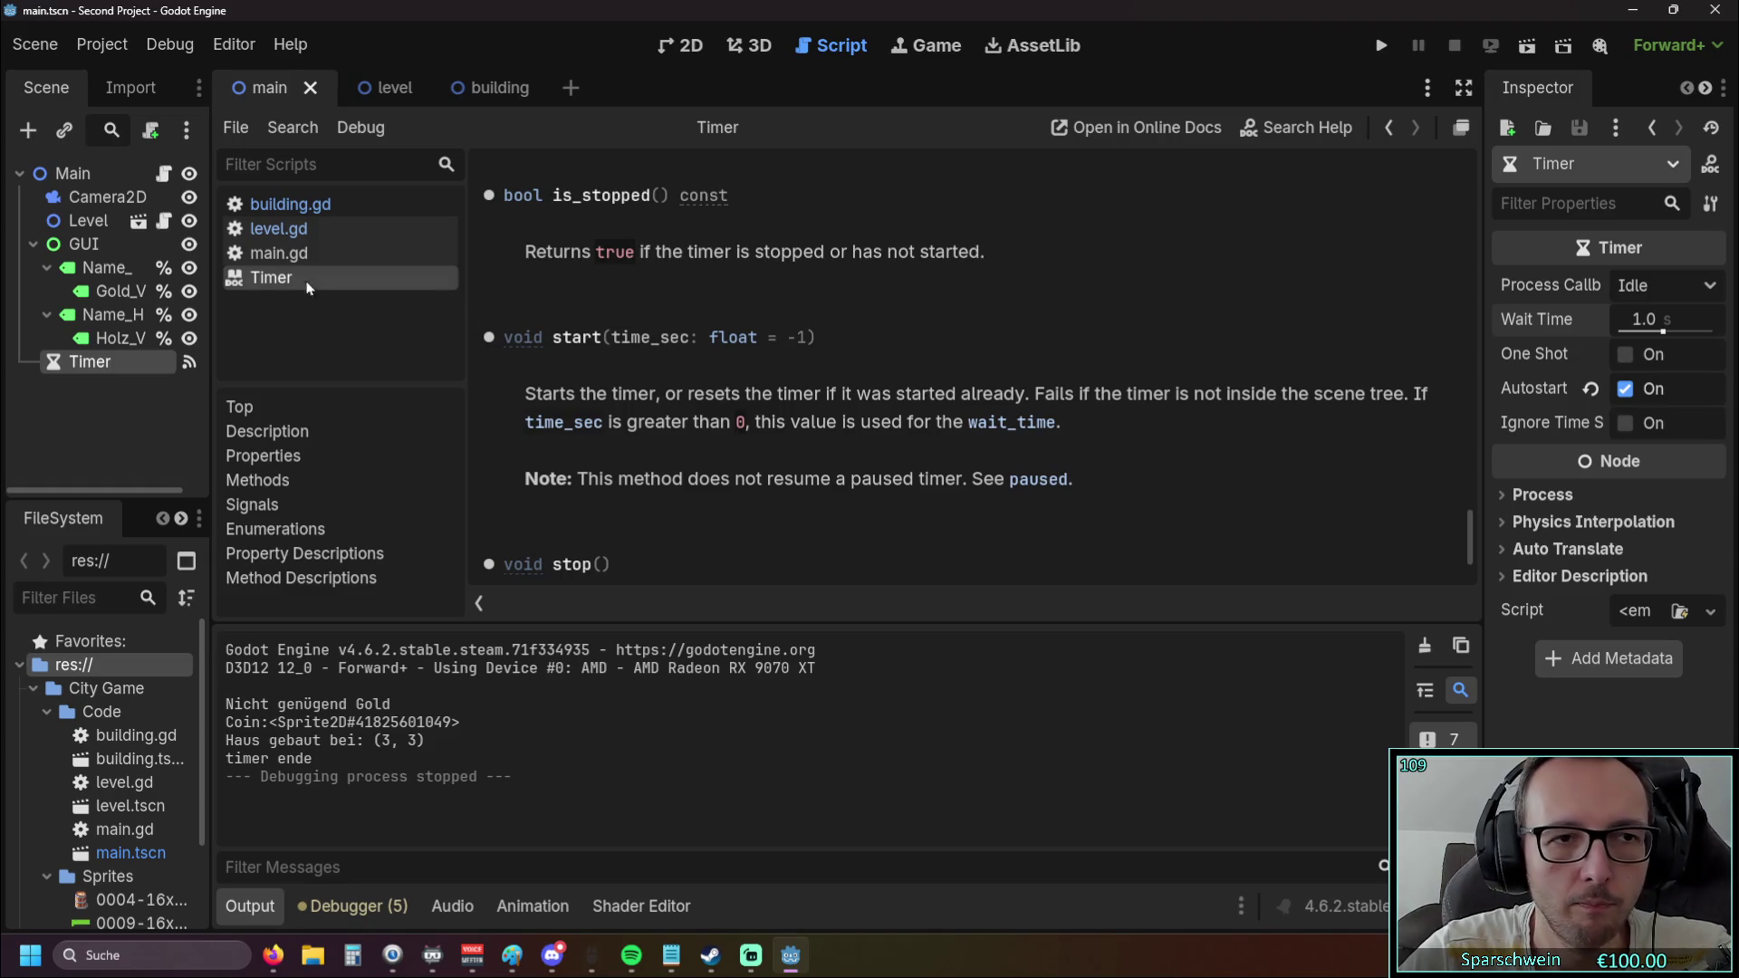
pyautogui.click(279, 258)
# - Review building.gd's countdown code in lines 30–39 without changing it
pyautogui.click(278, 229)
pyautogui.scroll(-2, 732, 300)
pyautogui.scroll(-3, 732, 299)
pyautogui.scroll(1, 732, 299)
pyautogui.click(327, 206)
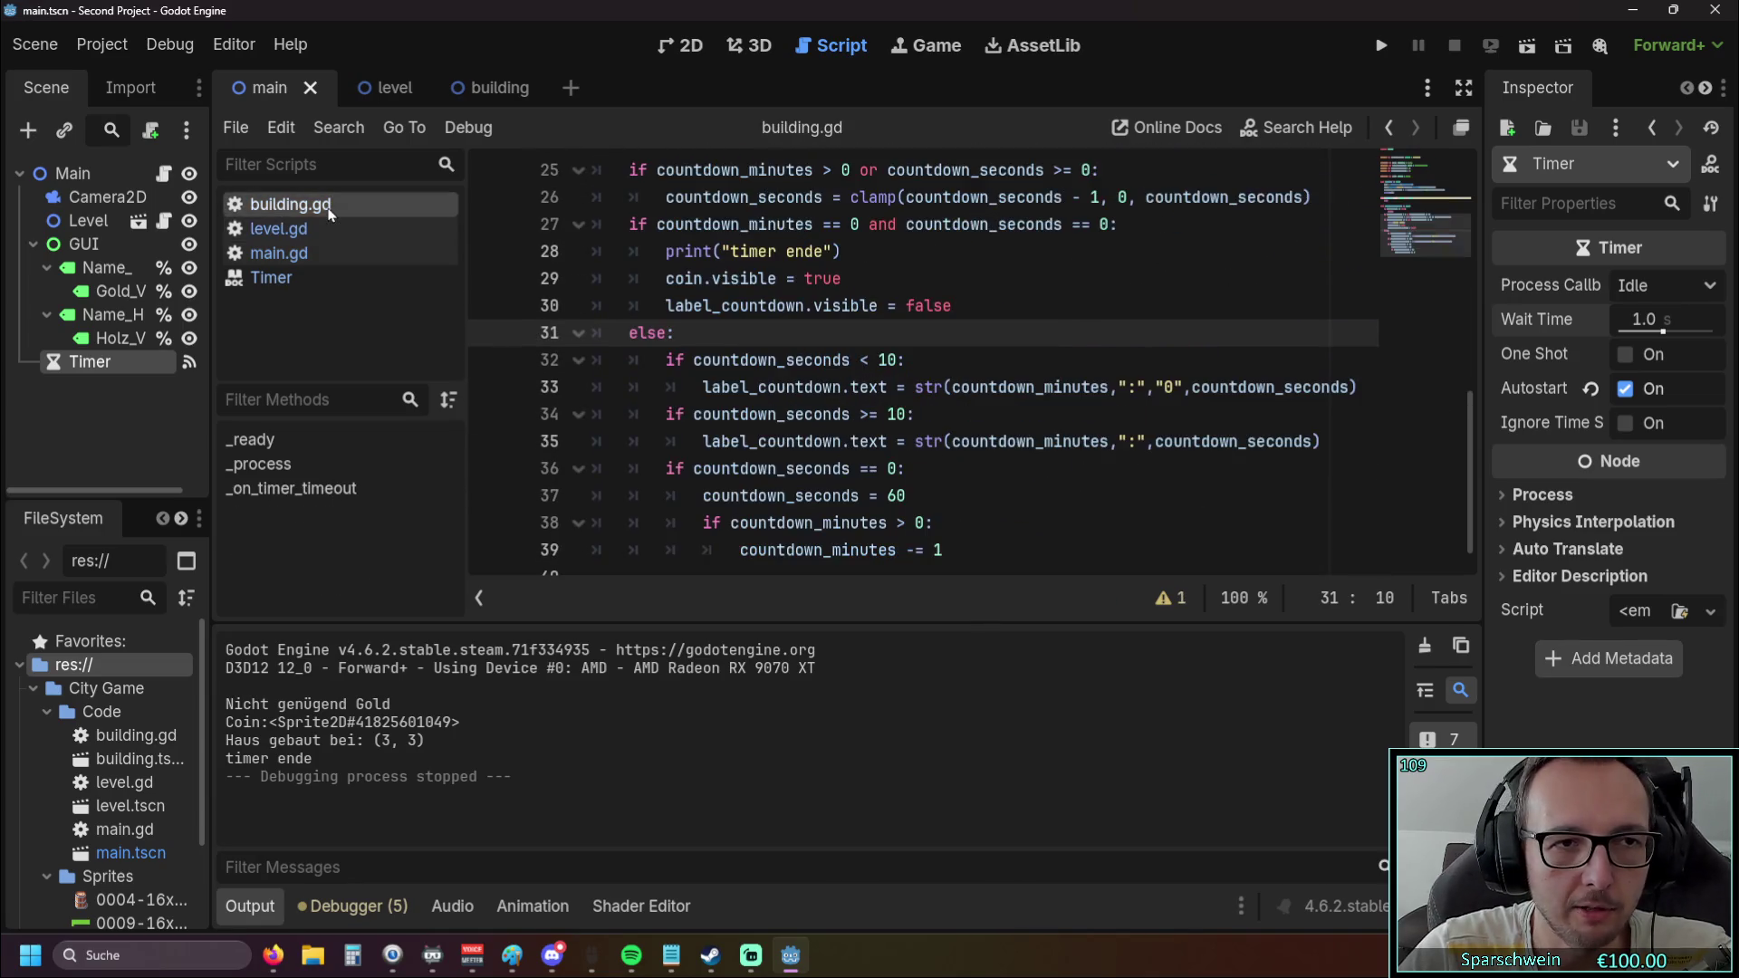
pyautogui.scroll(-1, 996, 364)
pyautogui.moveTo(965, 544); pyautogui.dragTo(663, 282)
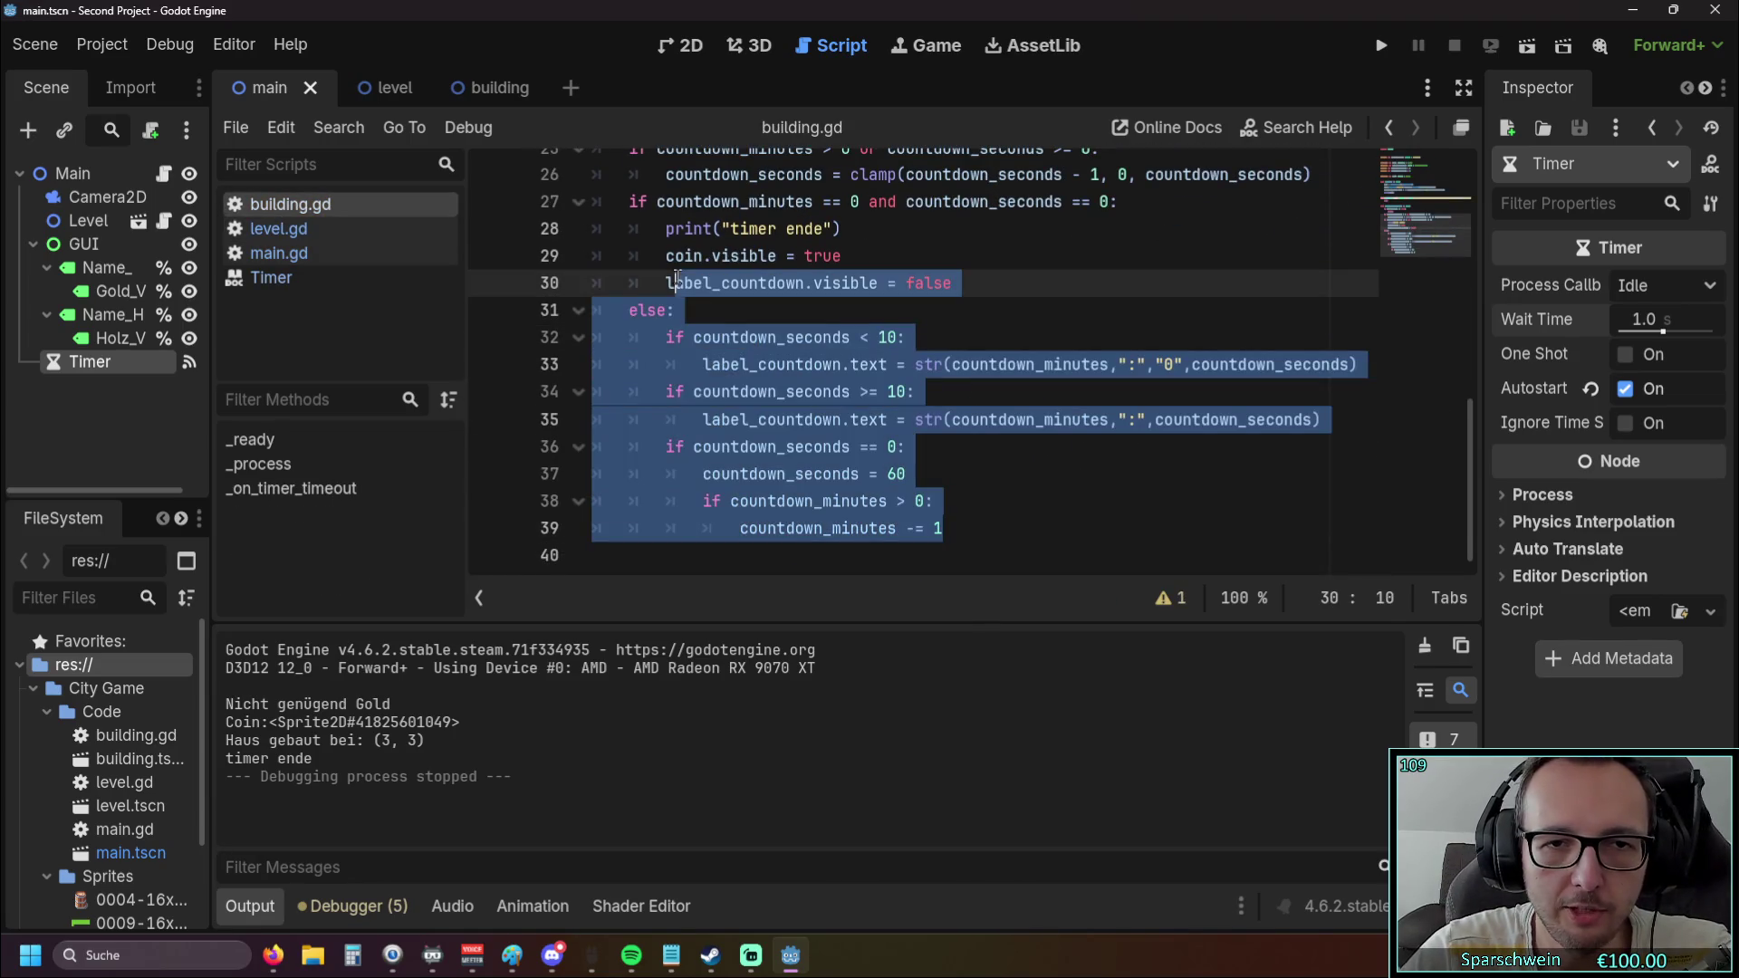
pyautogui.click(974, 327)
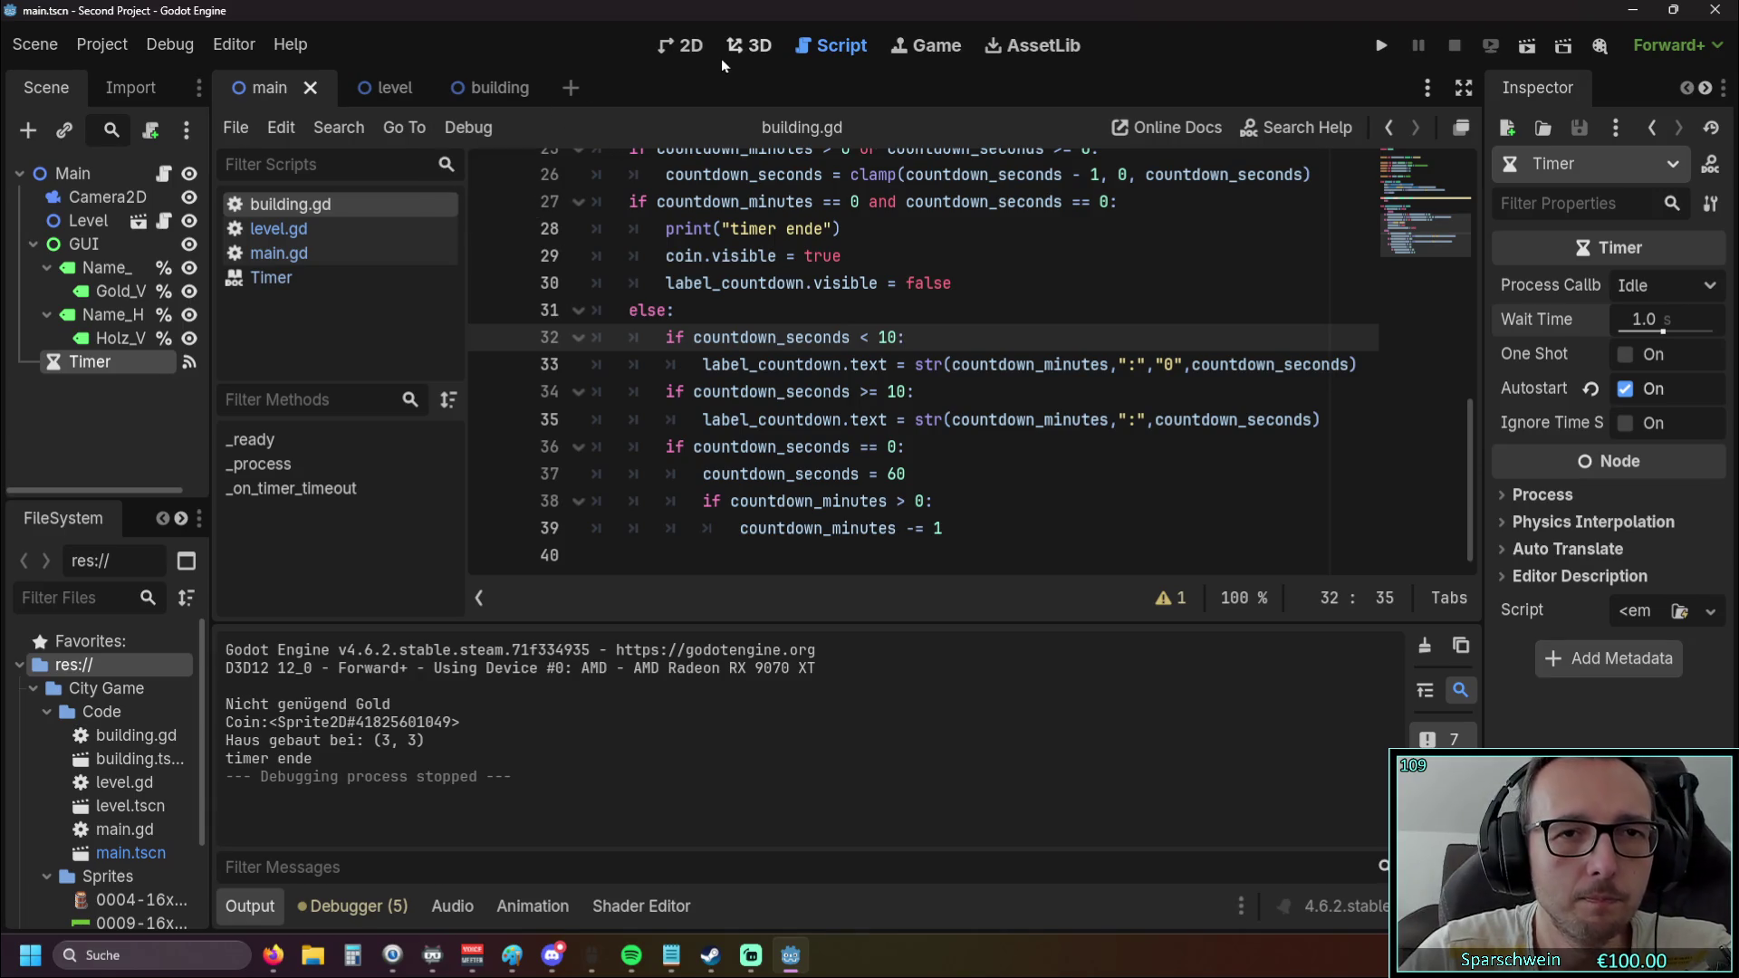
# - Show level.gd and detach the script editor into its own floating window
pyautogui.click(279, 229)
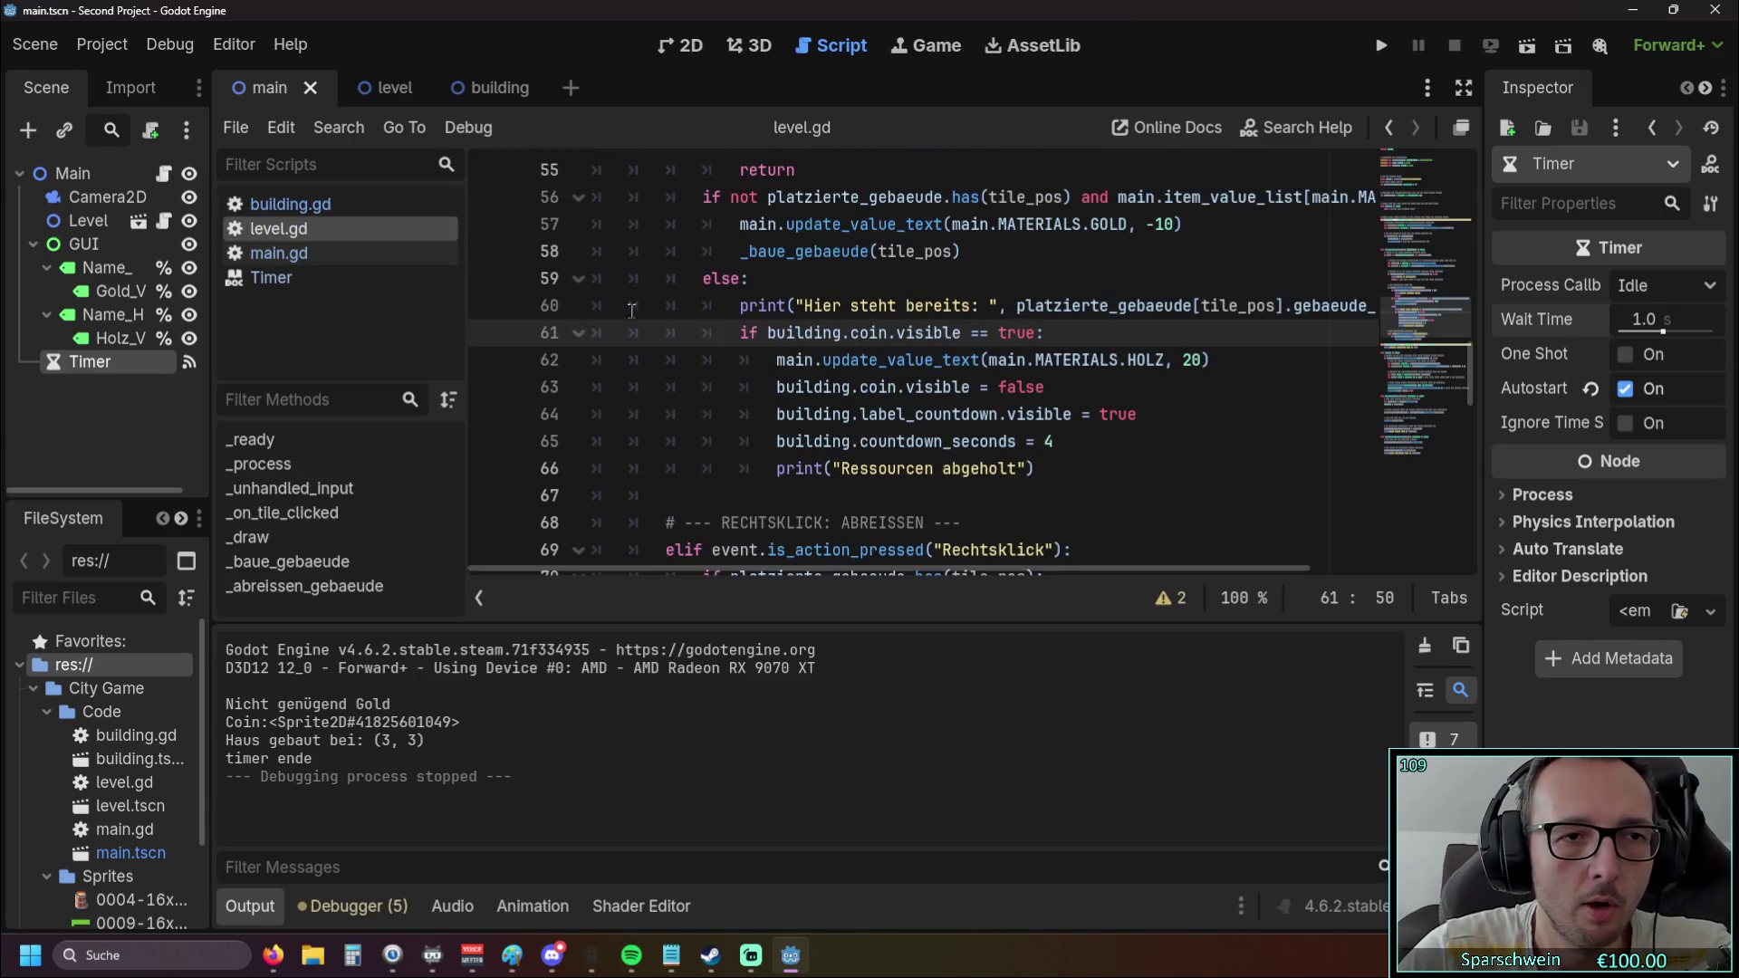
pyautogui.scroll(-5, 951, 353)
pyautogui.click(1464, 89)
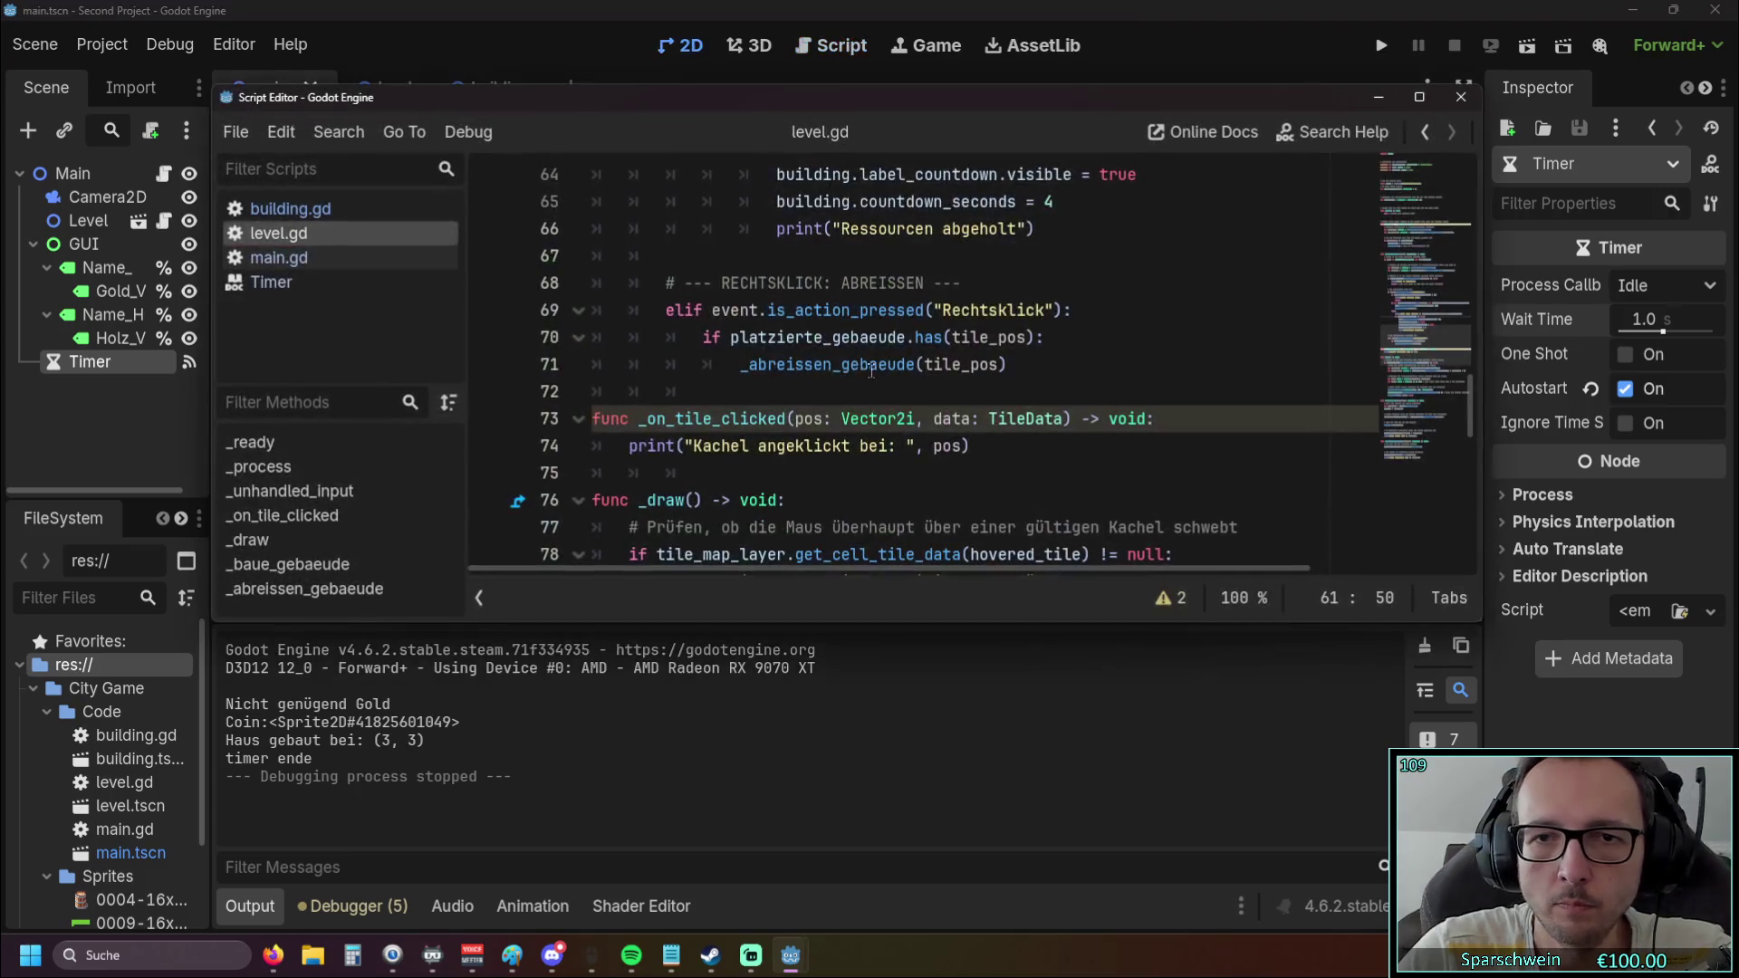
pyautogui.doubleClick(978, 112)
pyautogui.scroll(-2, 836, 357)
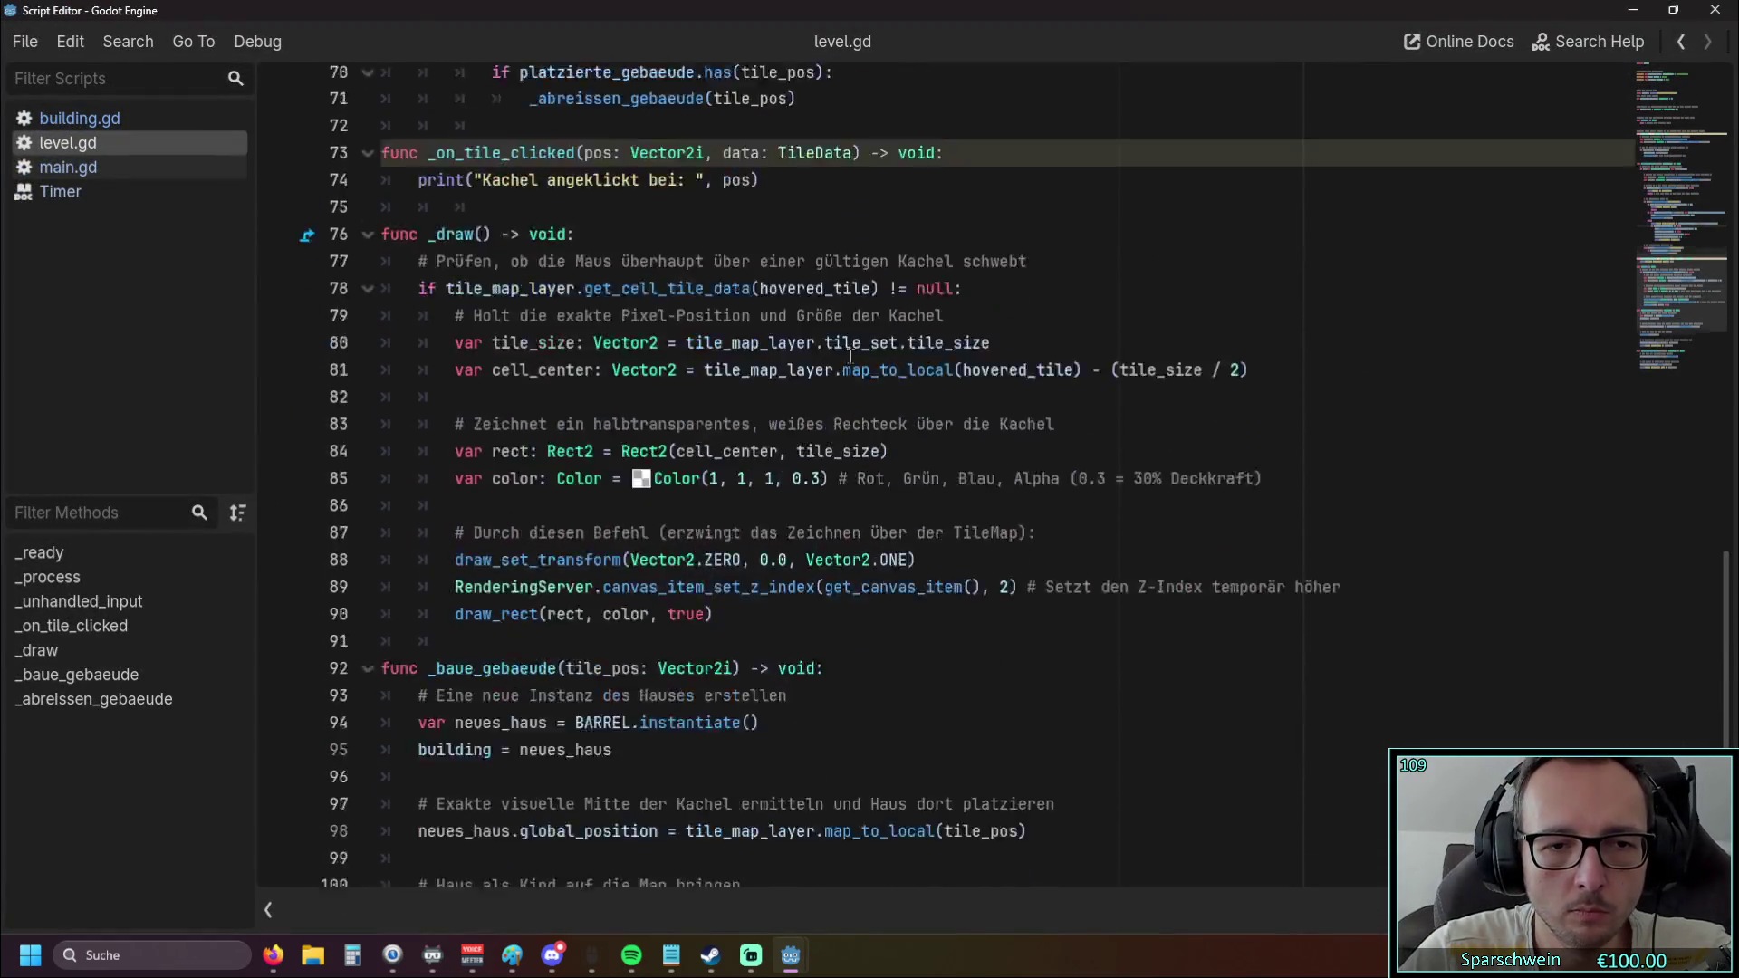
pyautogui.scroll(-5, 836, 356)
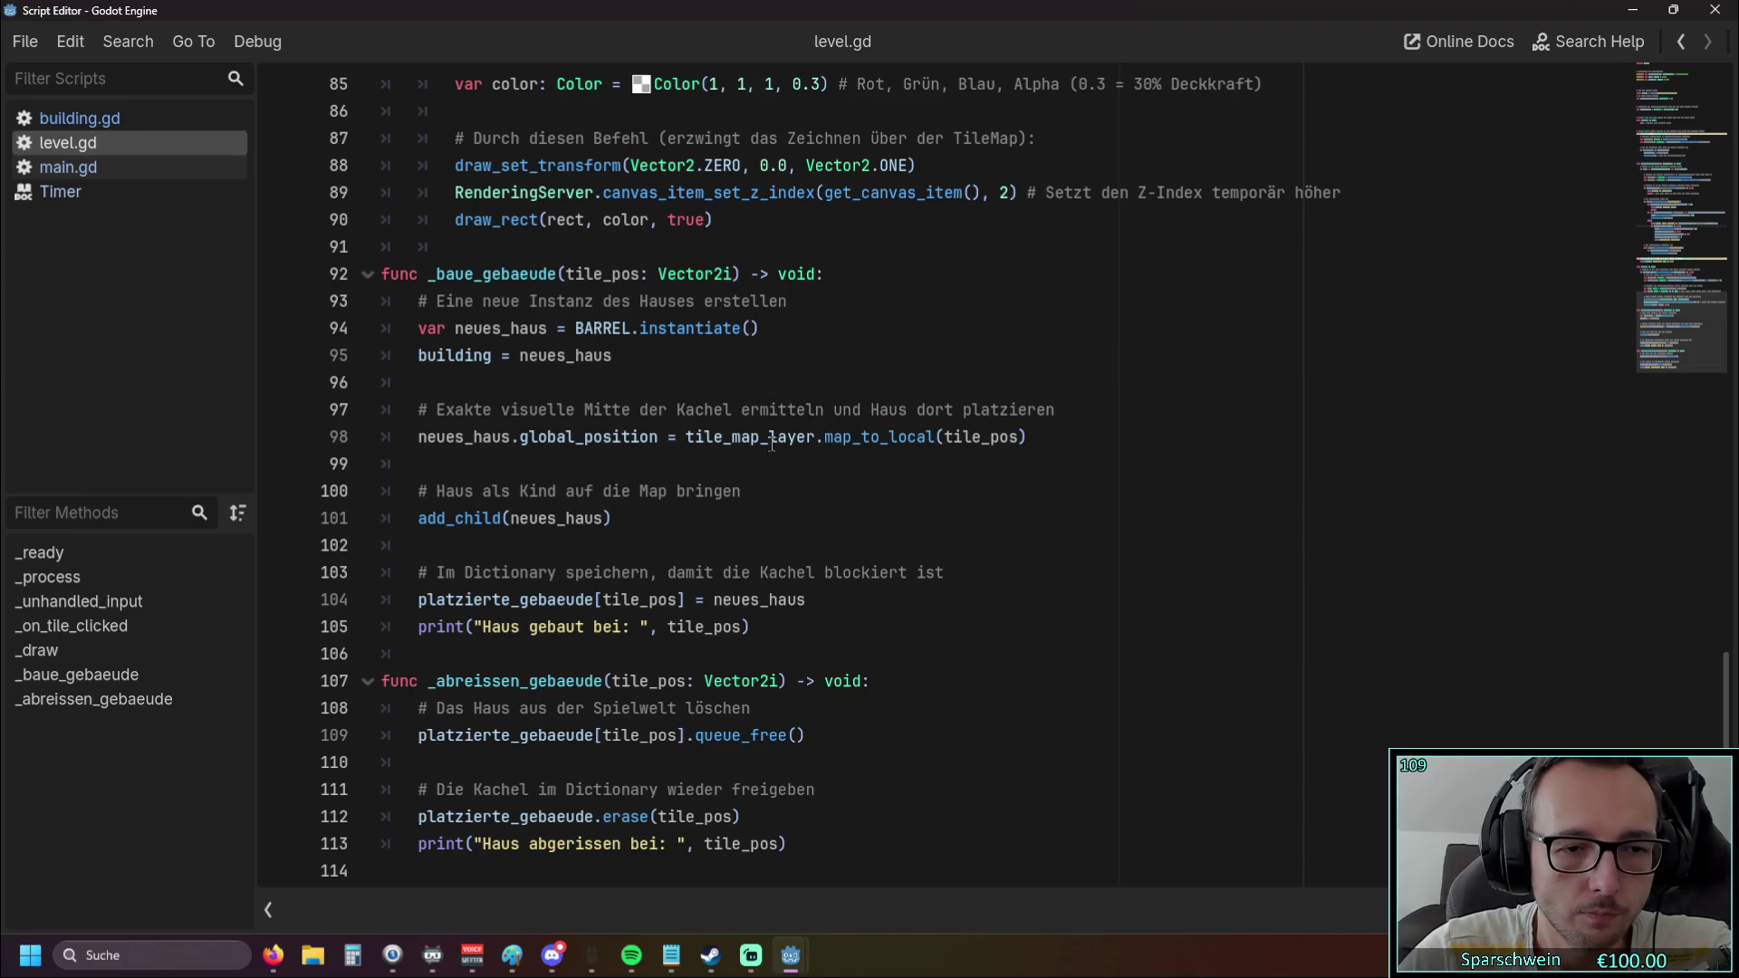
pyautogui.scroll(2, 714, 531)
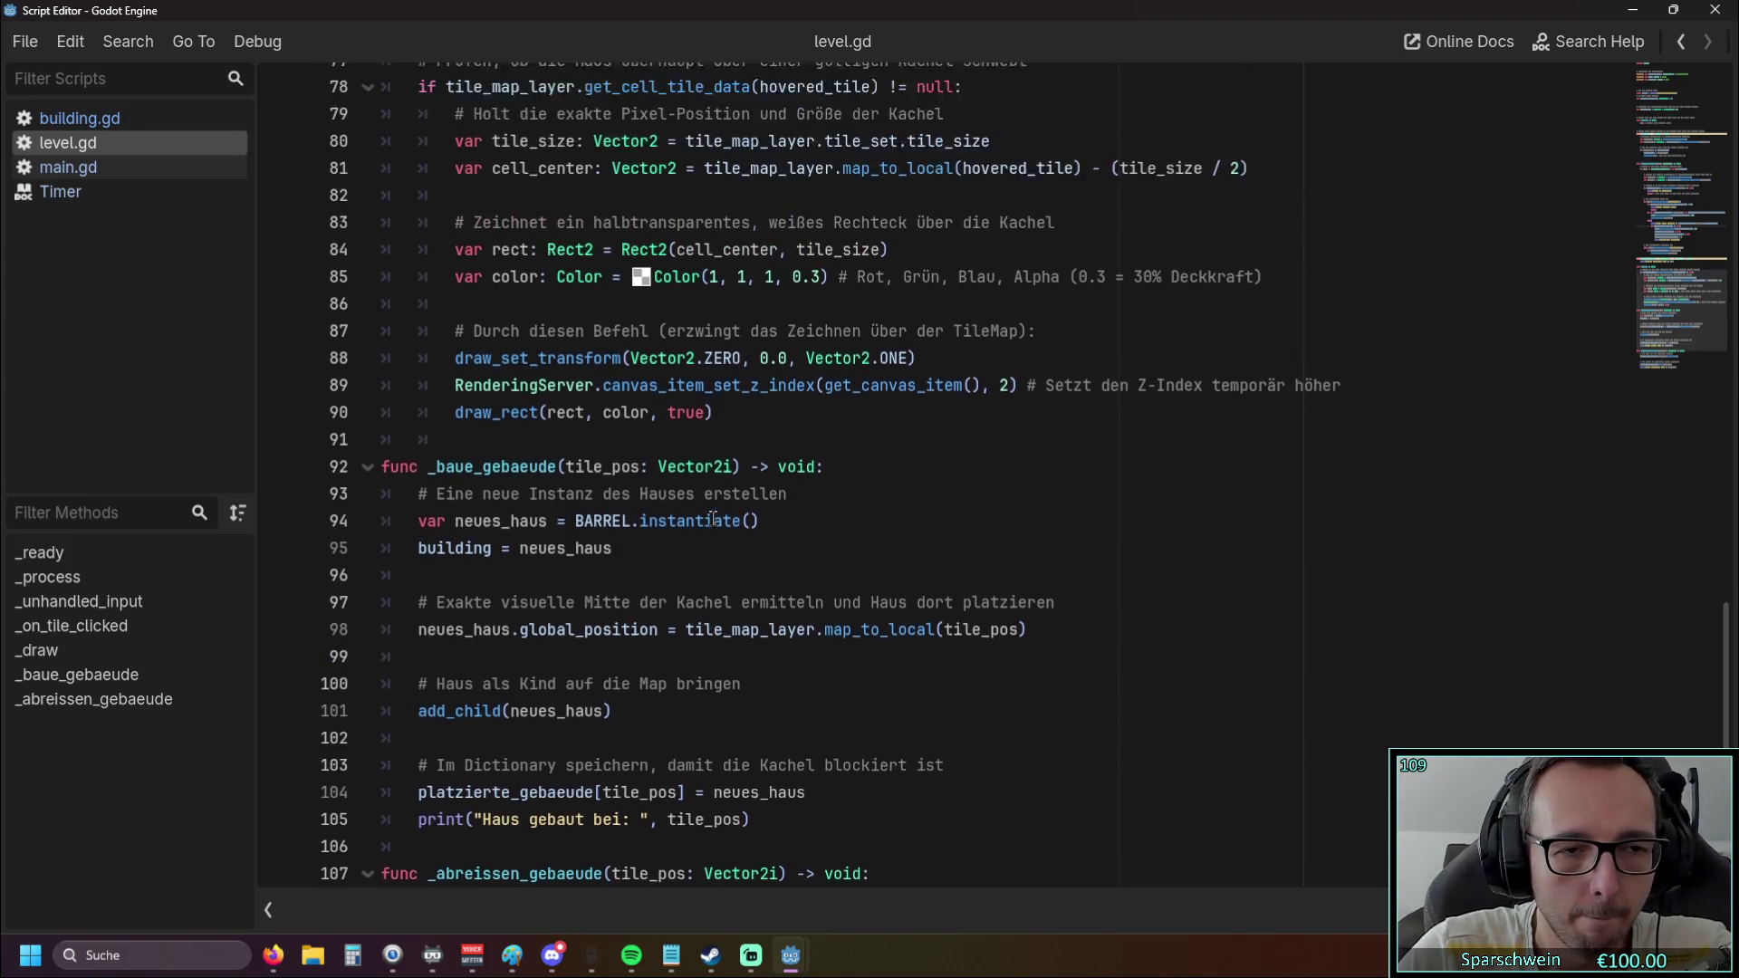
pyautogui.scroll(2, 714, 531)
pyautogui.scroll(2, 712, 523)
pyautogui.scroll(2, 711, 514)
pyautogui.scroll(1, 711, 508)
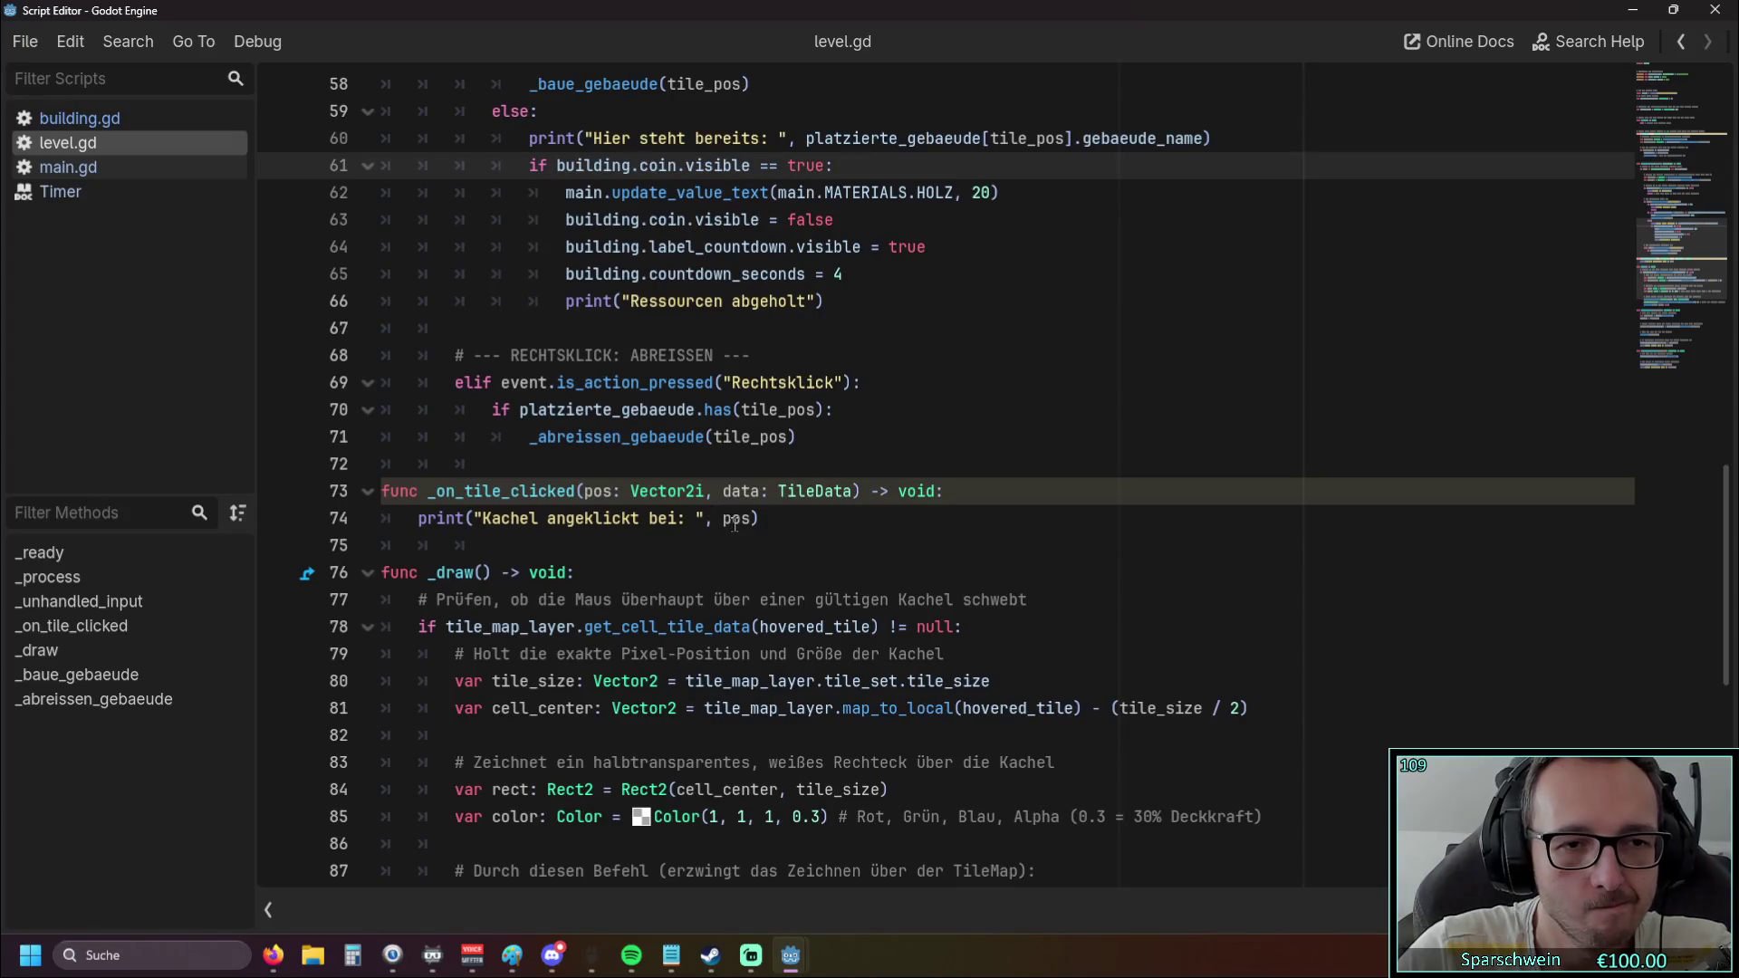
pyautogui.scroll(2, 728, 519)
pyautogui.scroll(-2, 706, 545)
pyautogui.scroll(-3, 706, 544)
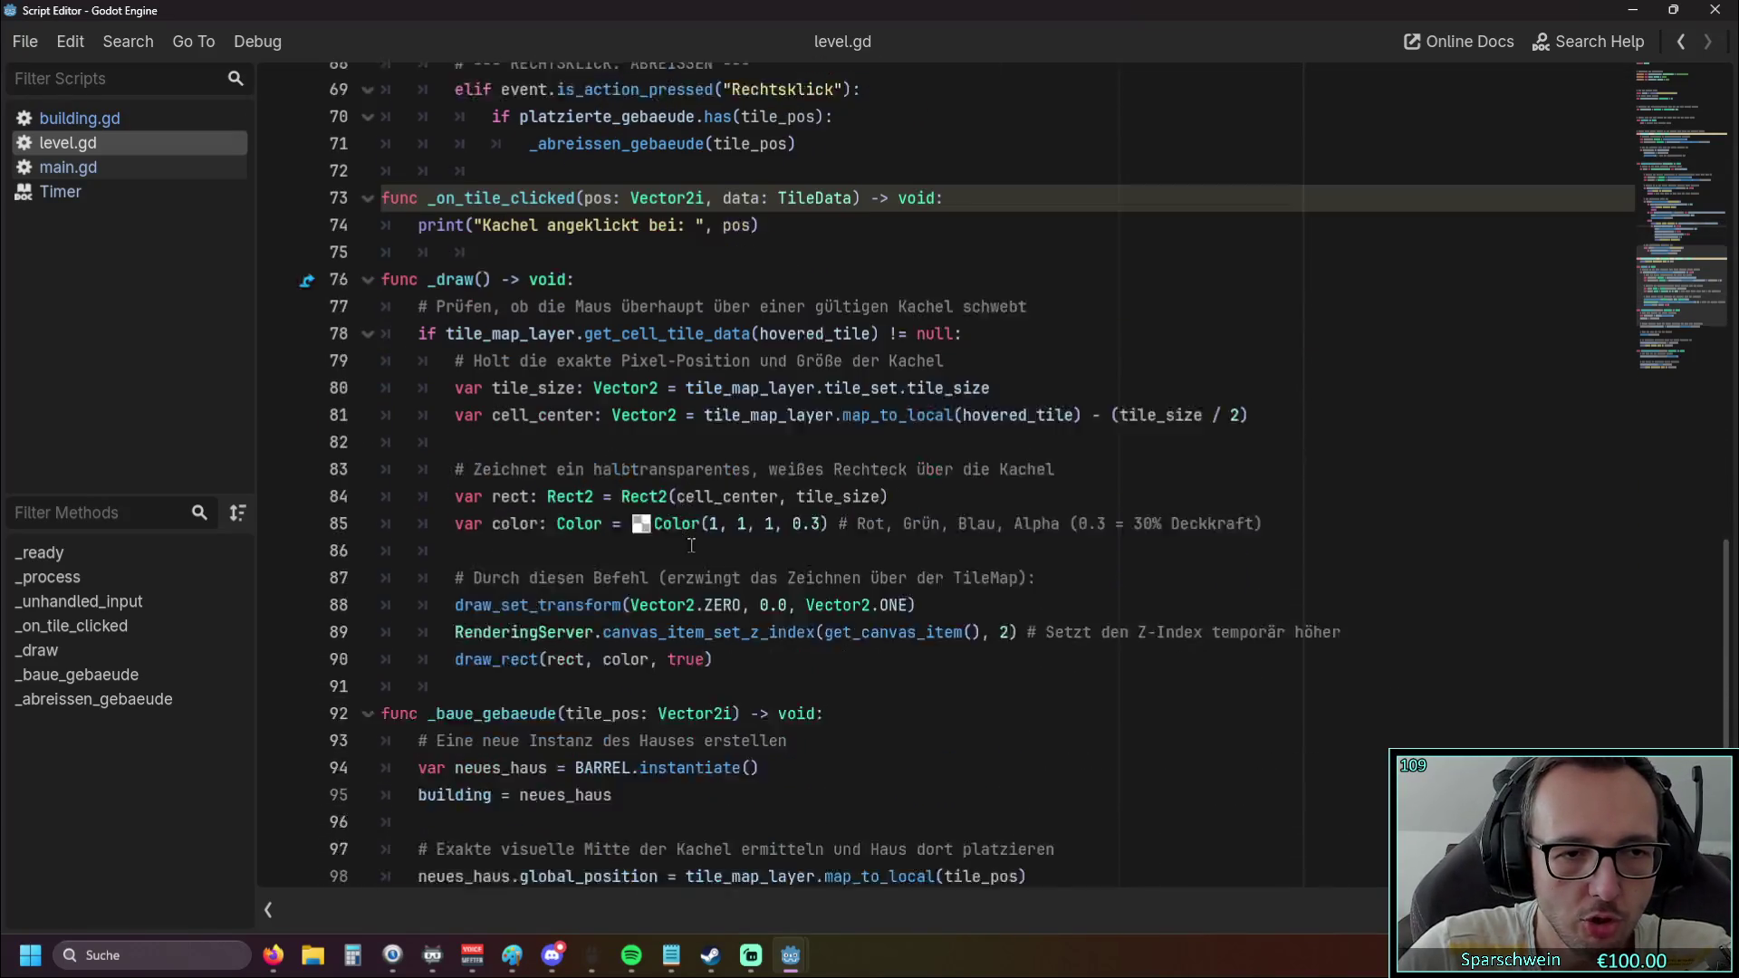
pyautogui.click(369, 329)
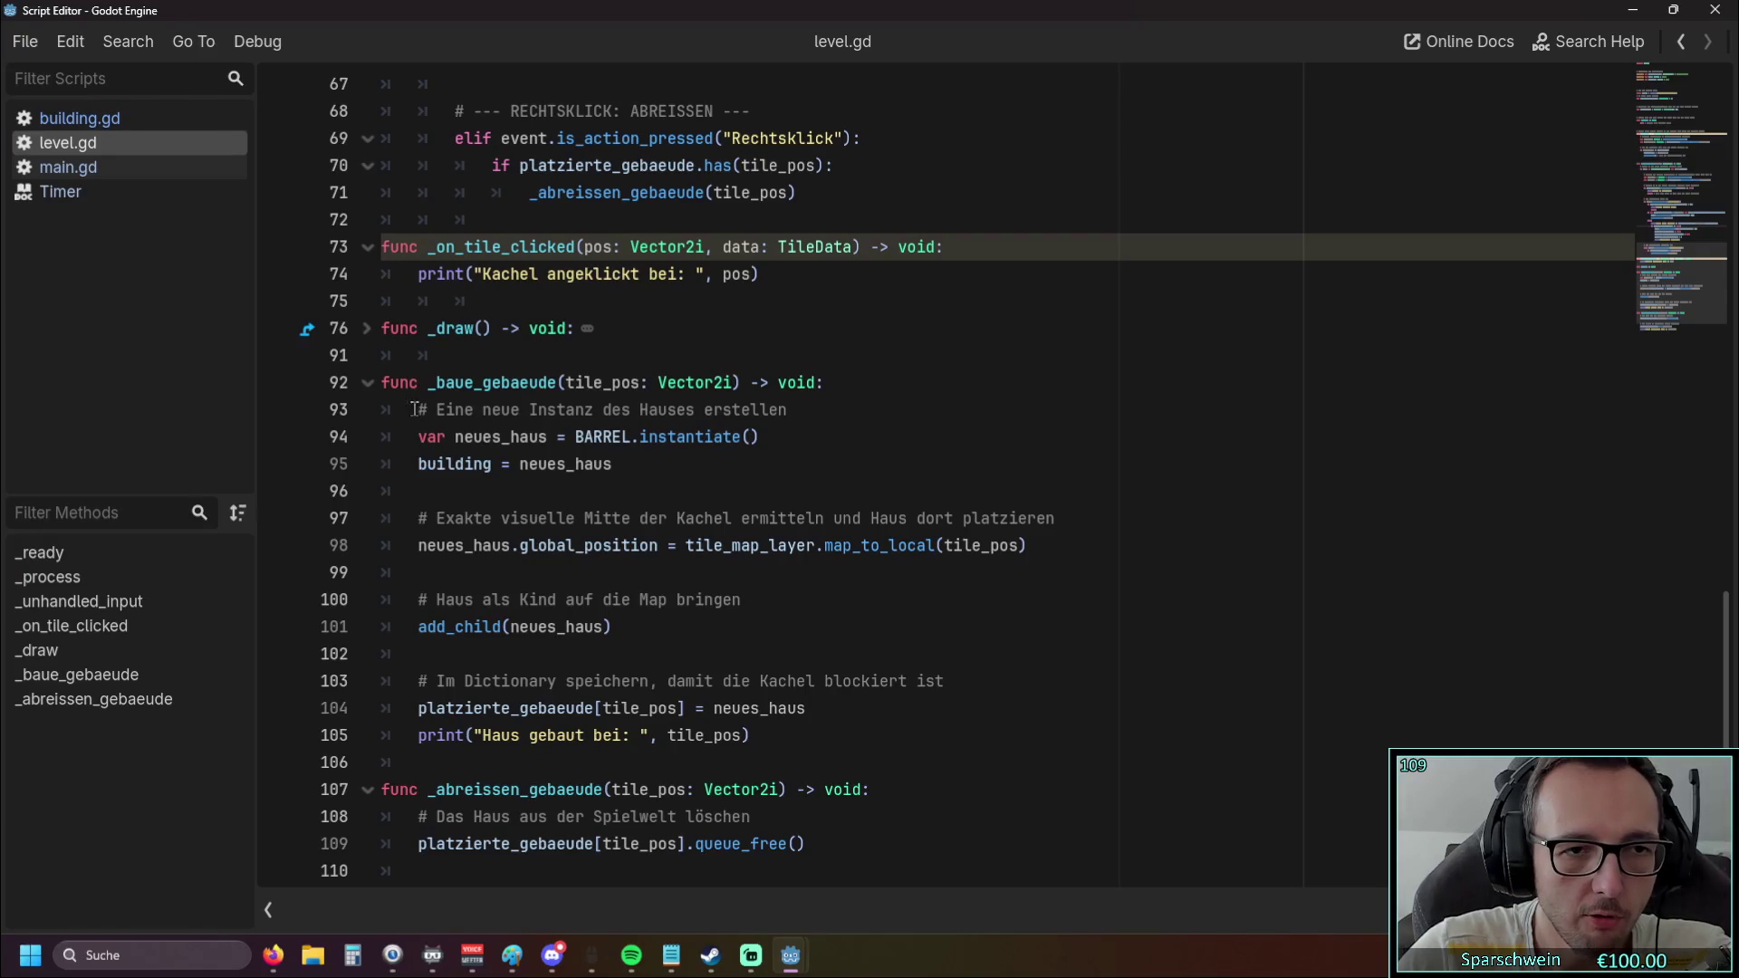
pyautogui.scroll(-2, 416, 407)
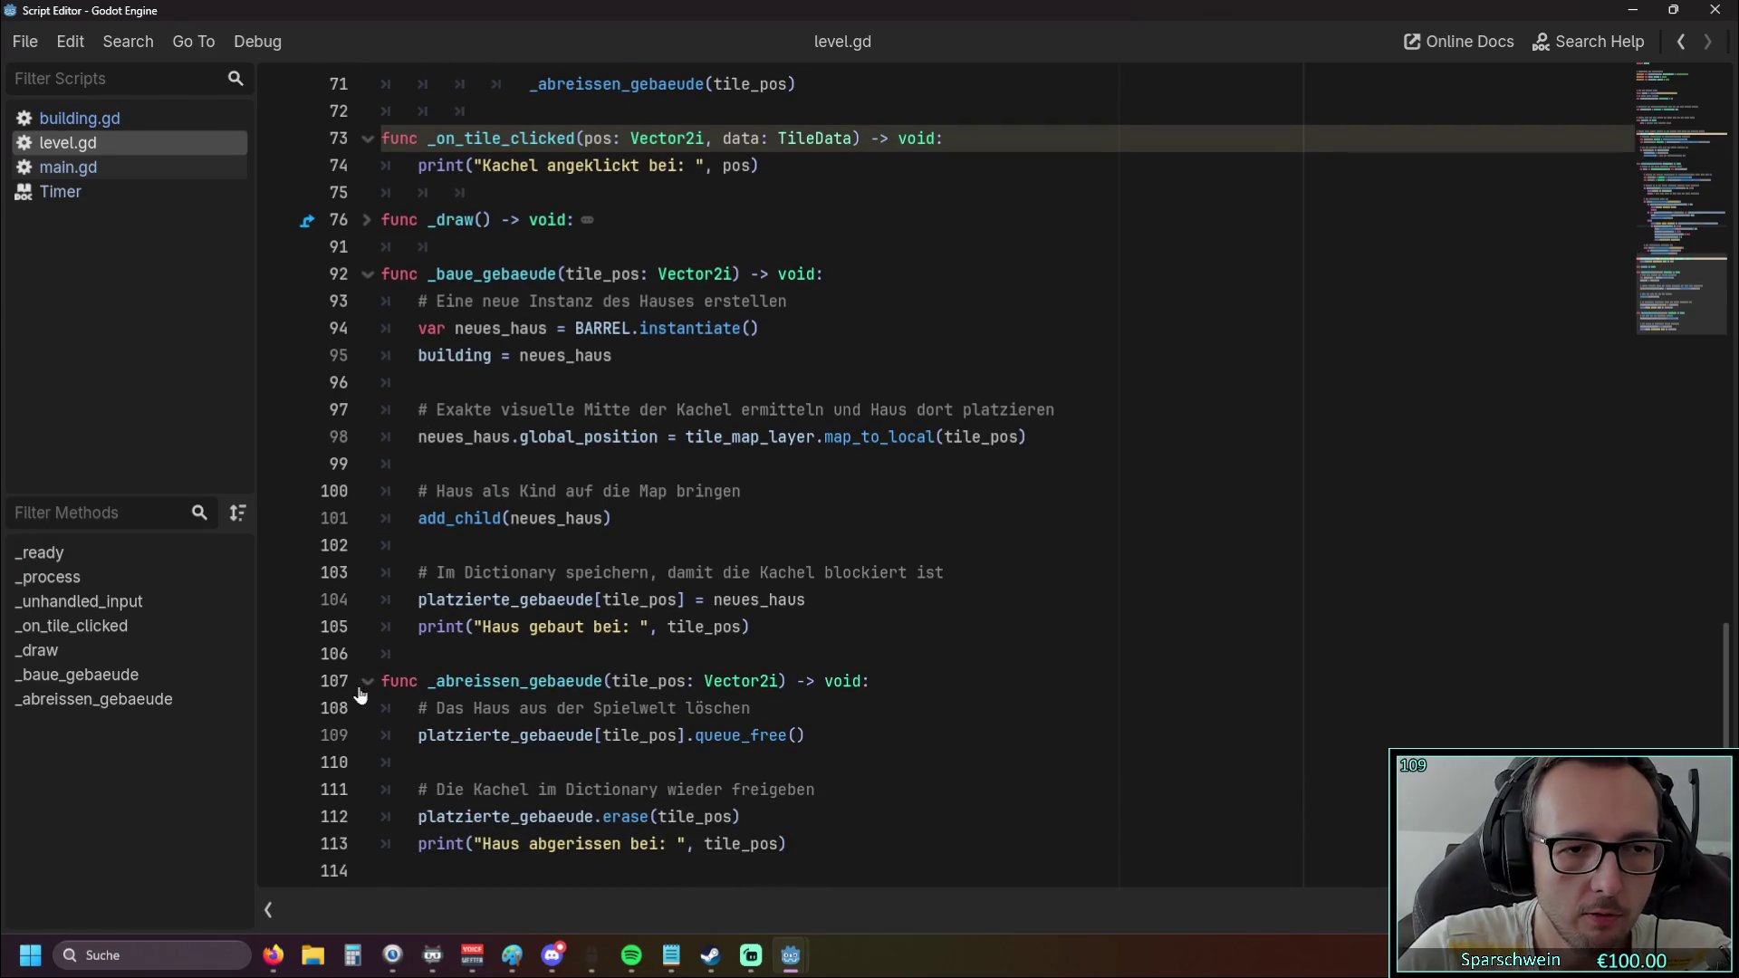
pyautogui.scroll(5, 686, 496)
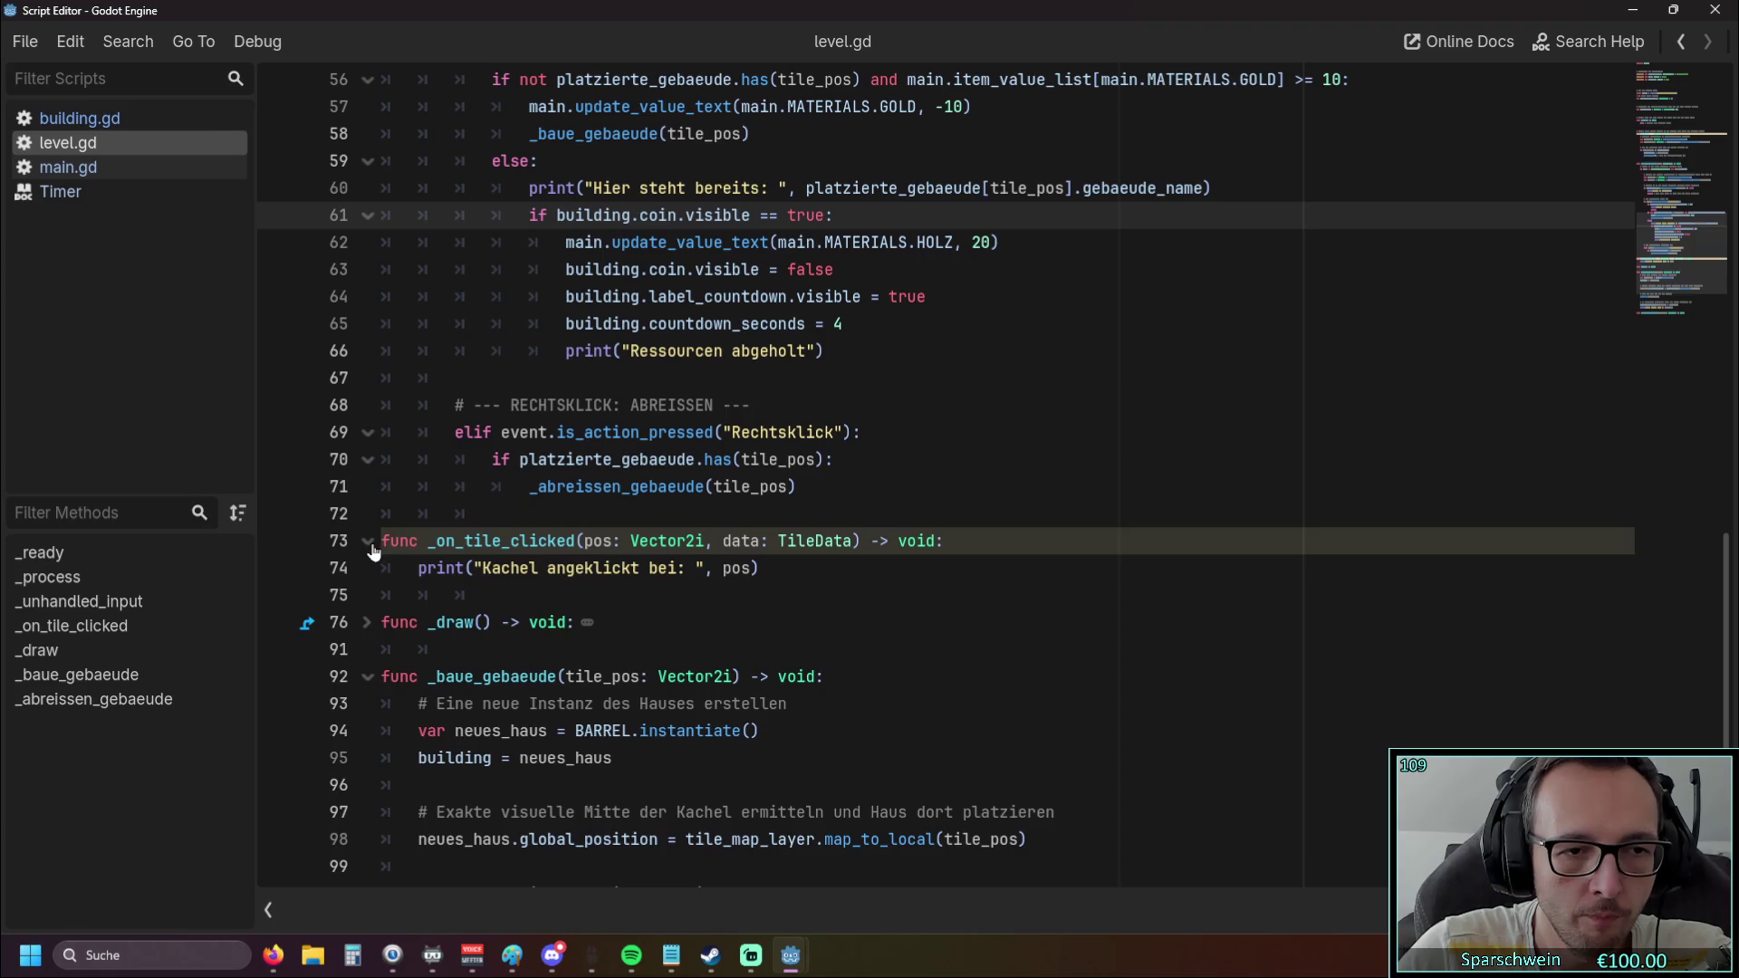
pyautogui.click(367, 541)
pyautogui.scroll(2, 725, 503)
pyautogui.scroll(2, 725, 503)
pyautogui.scroll(1, 693, 500)
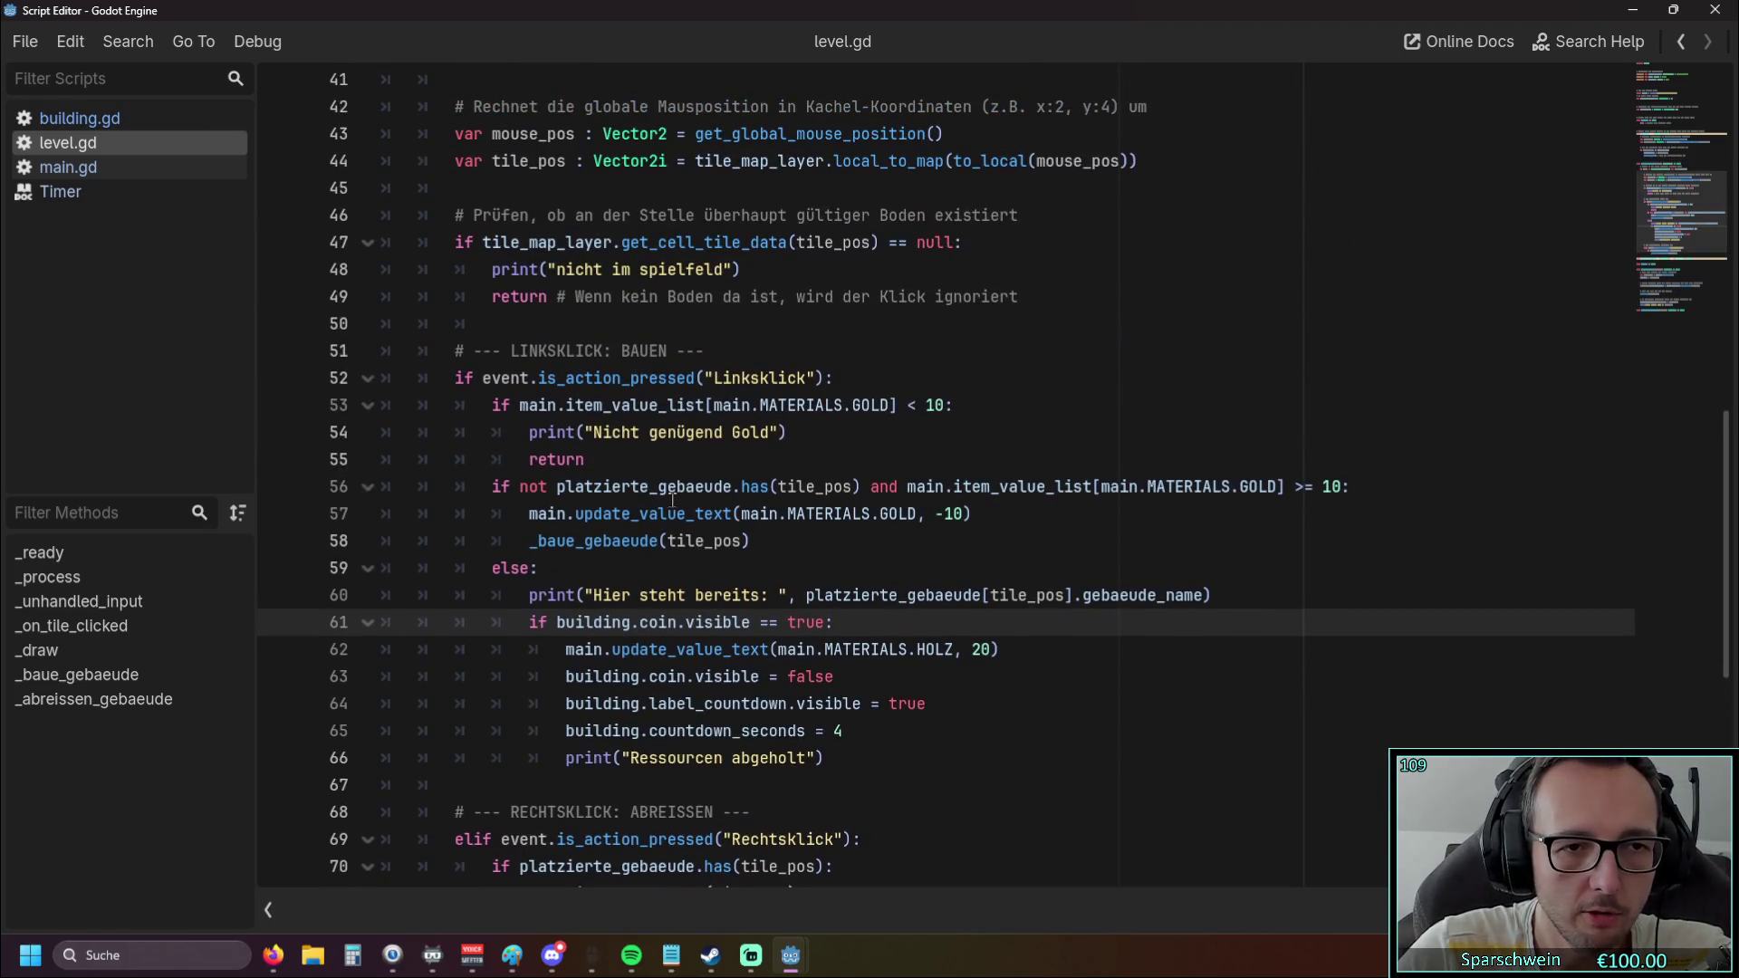
pyautogui.scroll(1, 669, 504)
pyautogui.scroll(1, 660, 503)
pyautogui.scroll(2, 653, 500)
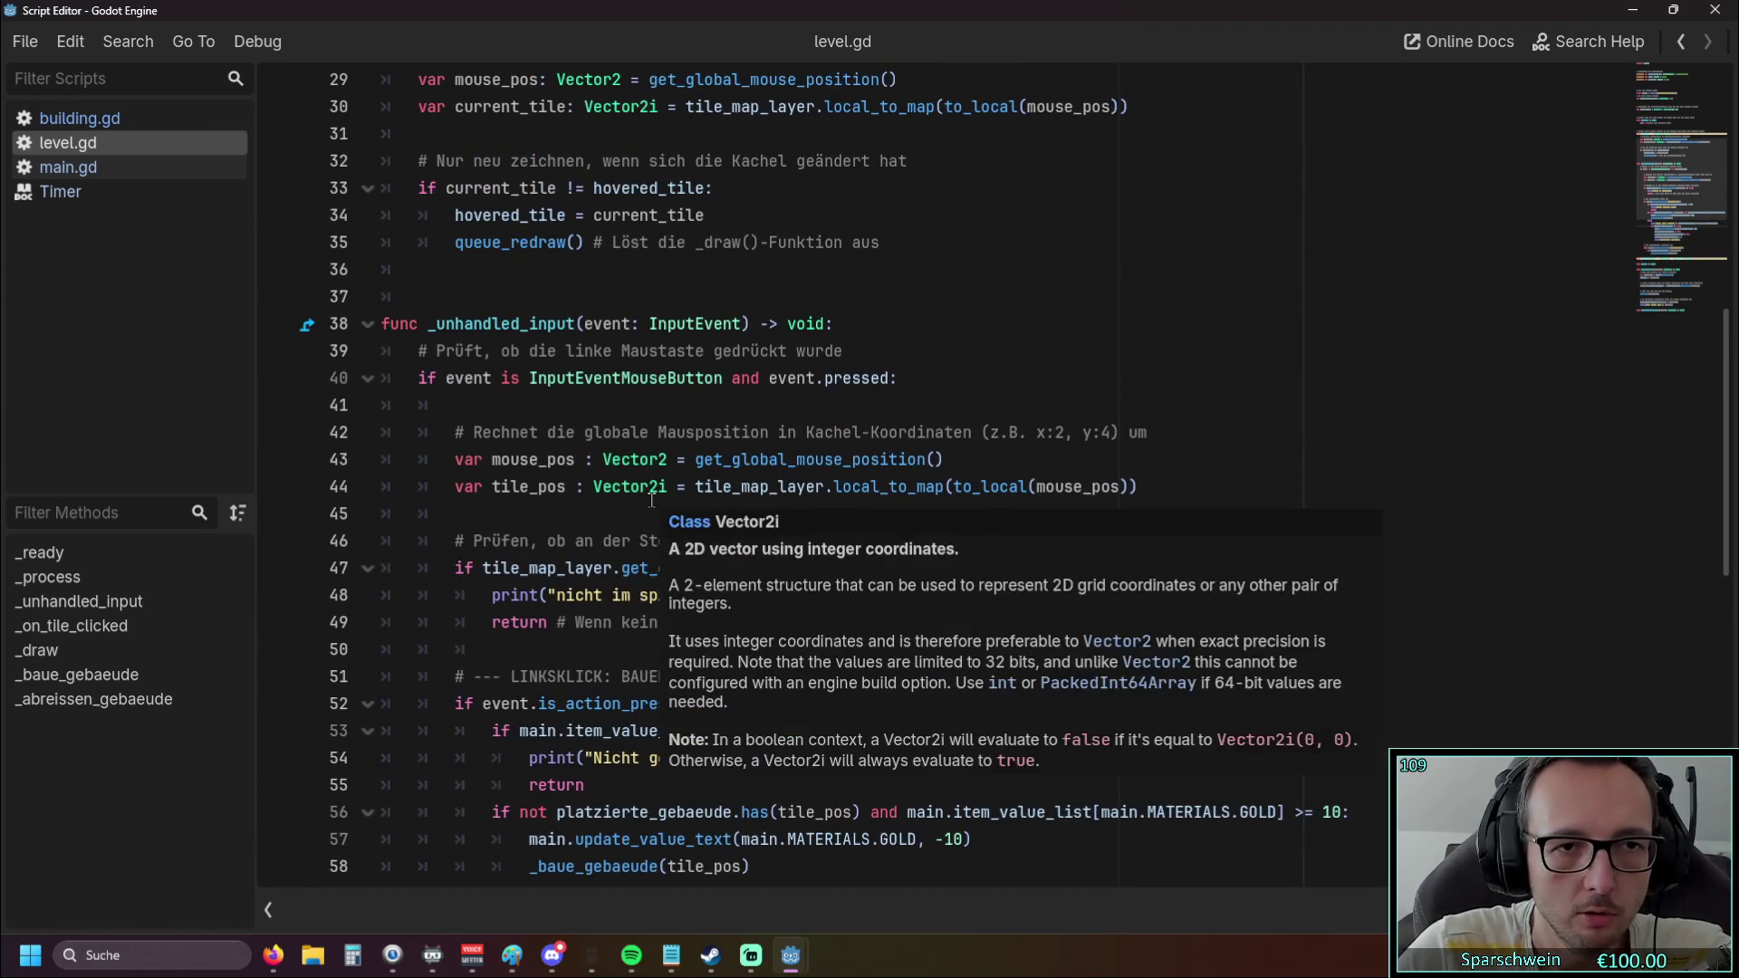
pyautogui.scroll(1, 649, 500)
pyautogui.scroll(-3, 603, 459)
pyautogui.scroll(-1, 602, 460)
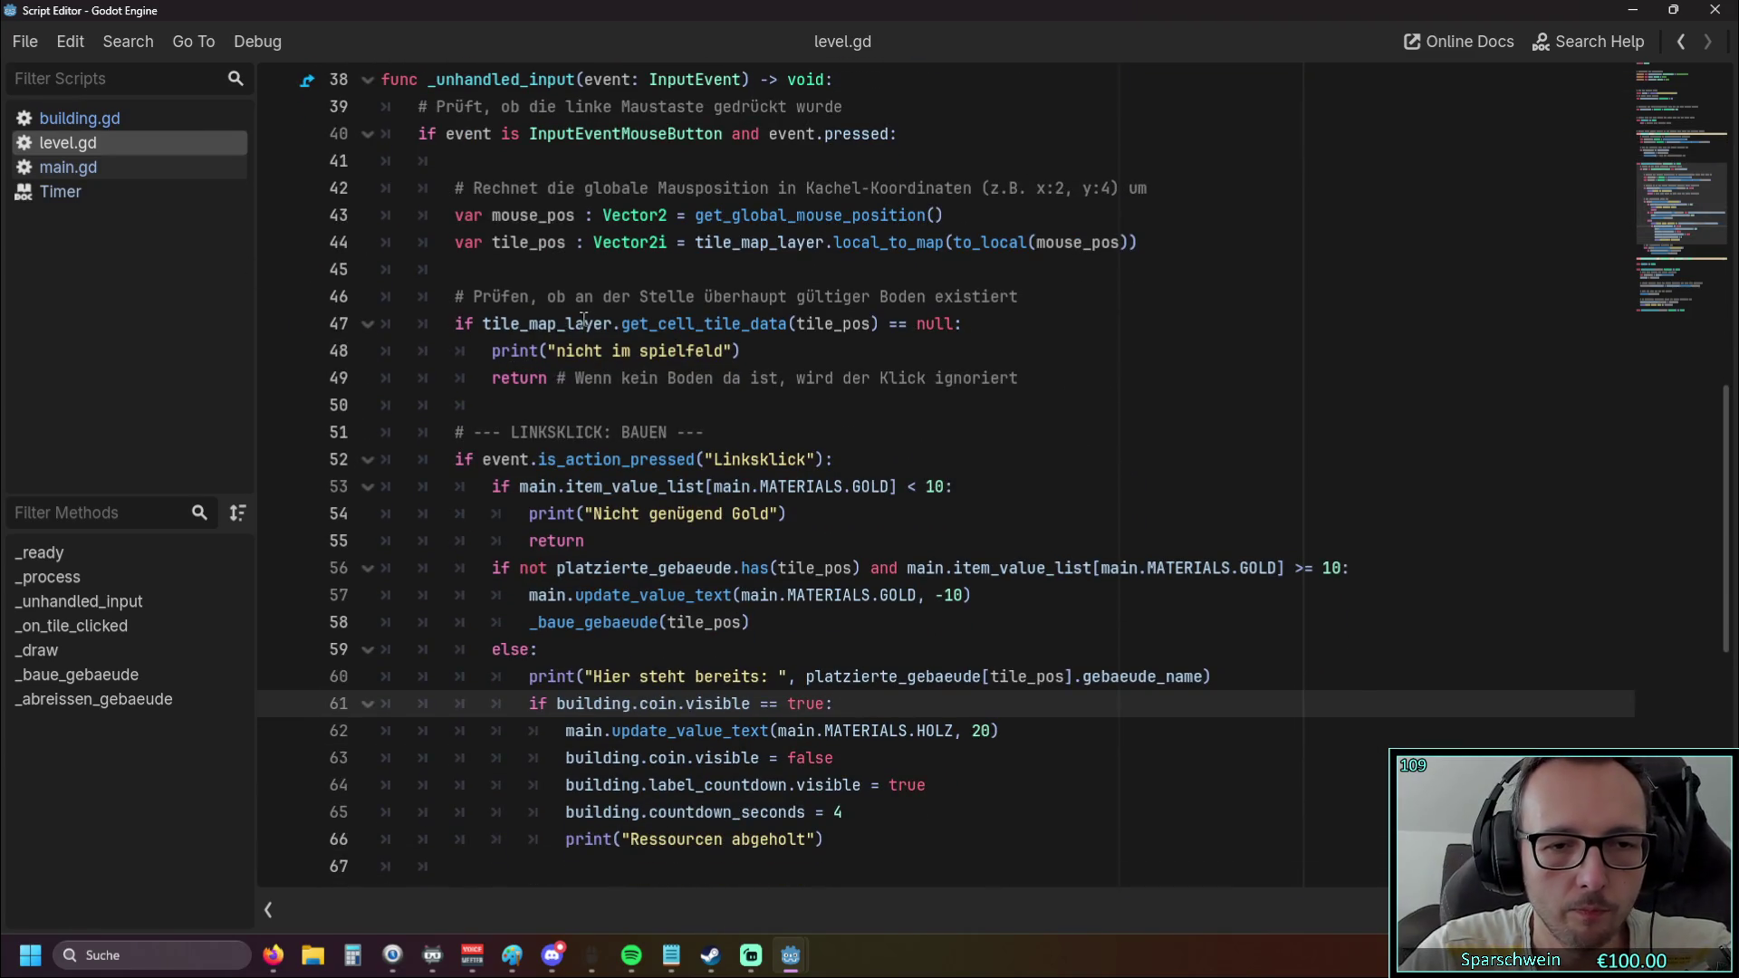
pyautogui.moveTo(386, 82)
pyautogui.mouseDown()
pyautogui.moveTo(700, 459)
pyautogui.moveTo(584, 542)
pyautogui.mouseUp()
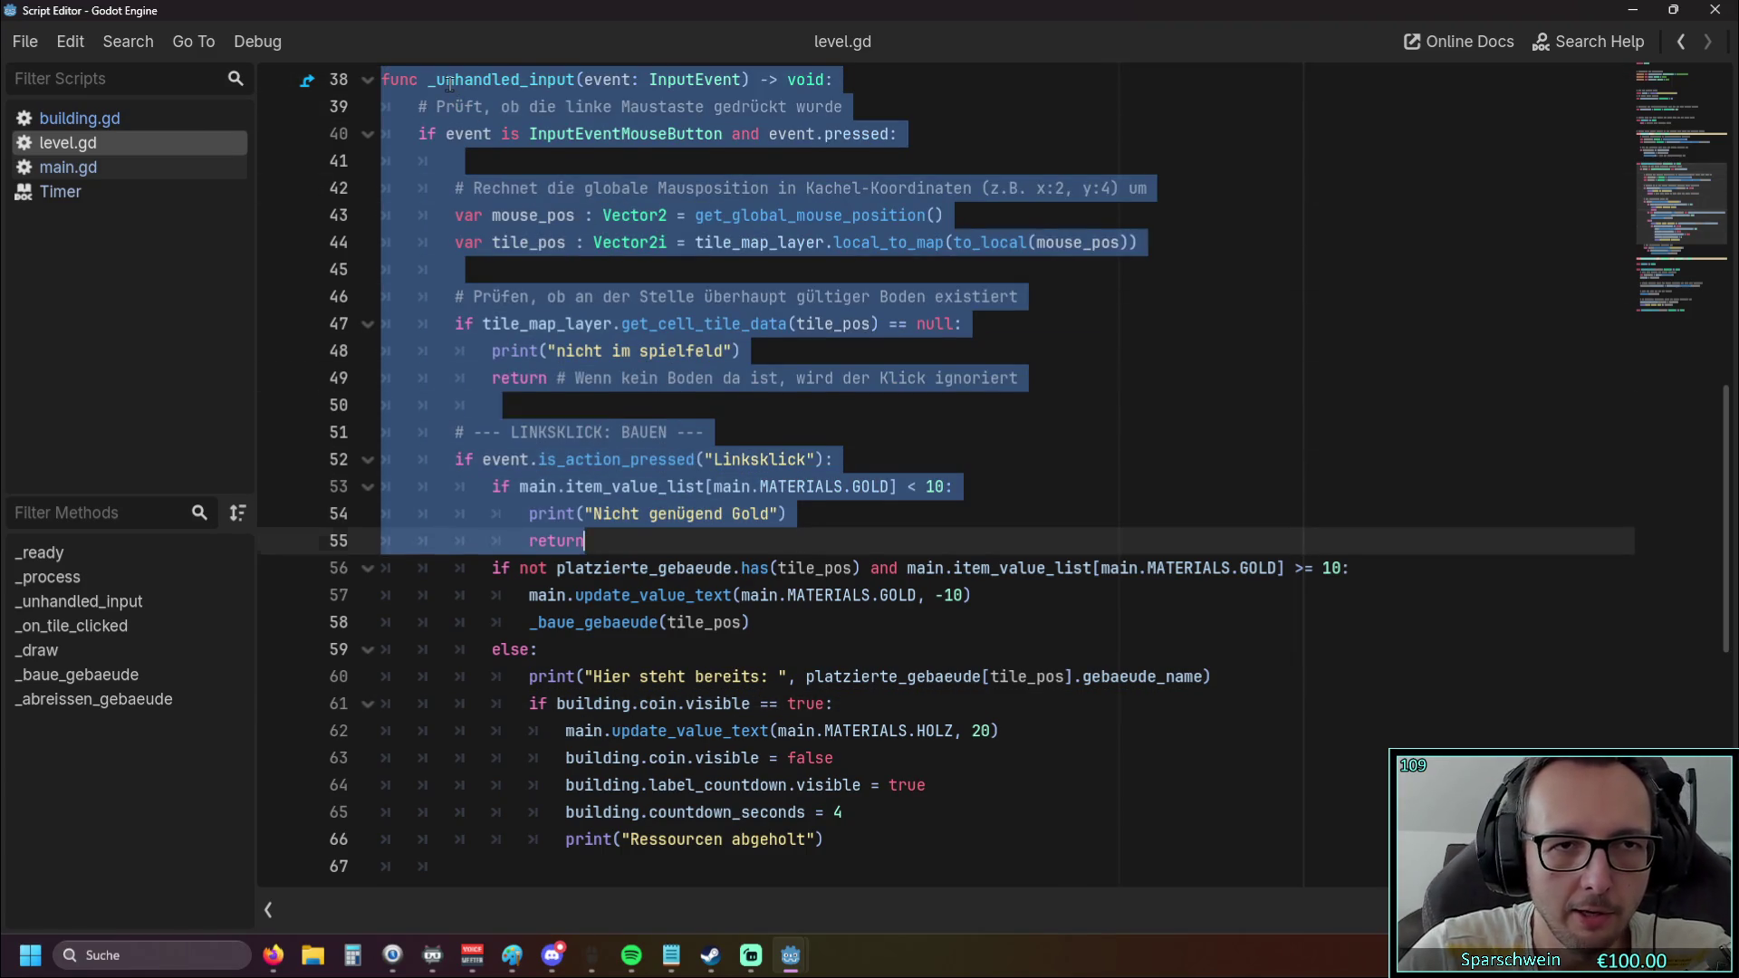
pyautogui.click(445, 82)
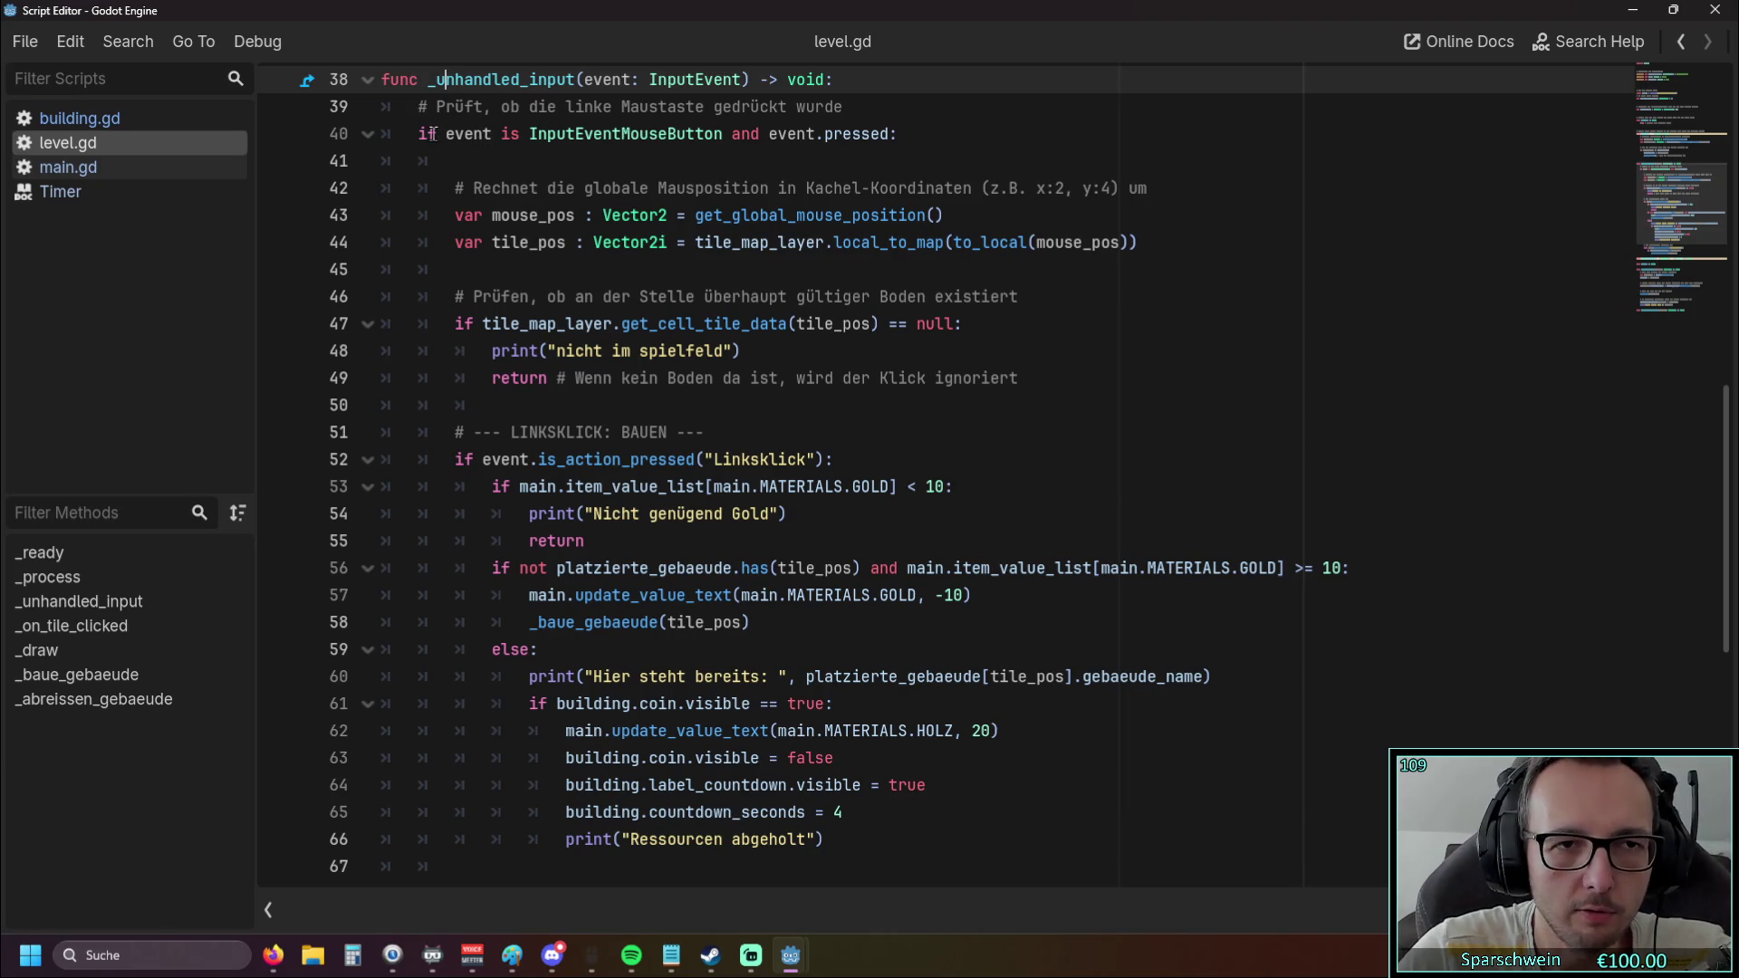
pyautogui.moveTo(425, 134); pyautogui.dragTo(748, 134)
pyautogui.click(582, 157)
pyautogui.moveTo(426, 134); pyautogui.dragTo(695, 133)
pyautogui.click(700, 165)
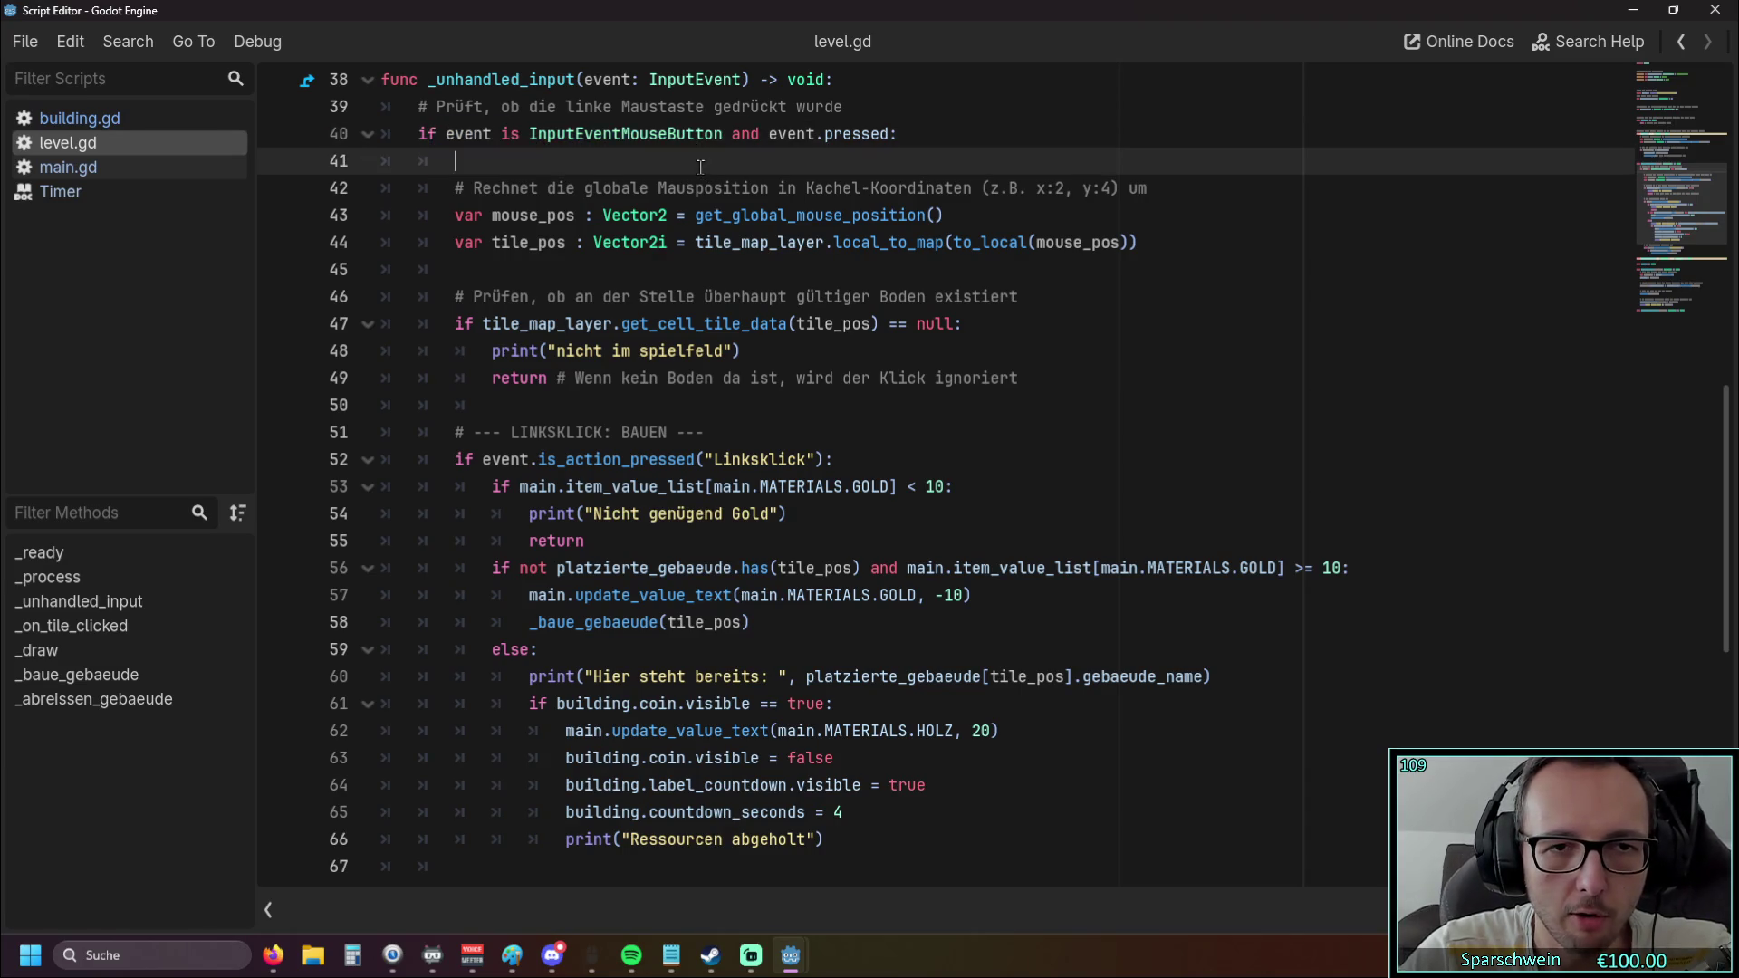
pyautogui.doubleClick(521, 217)
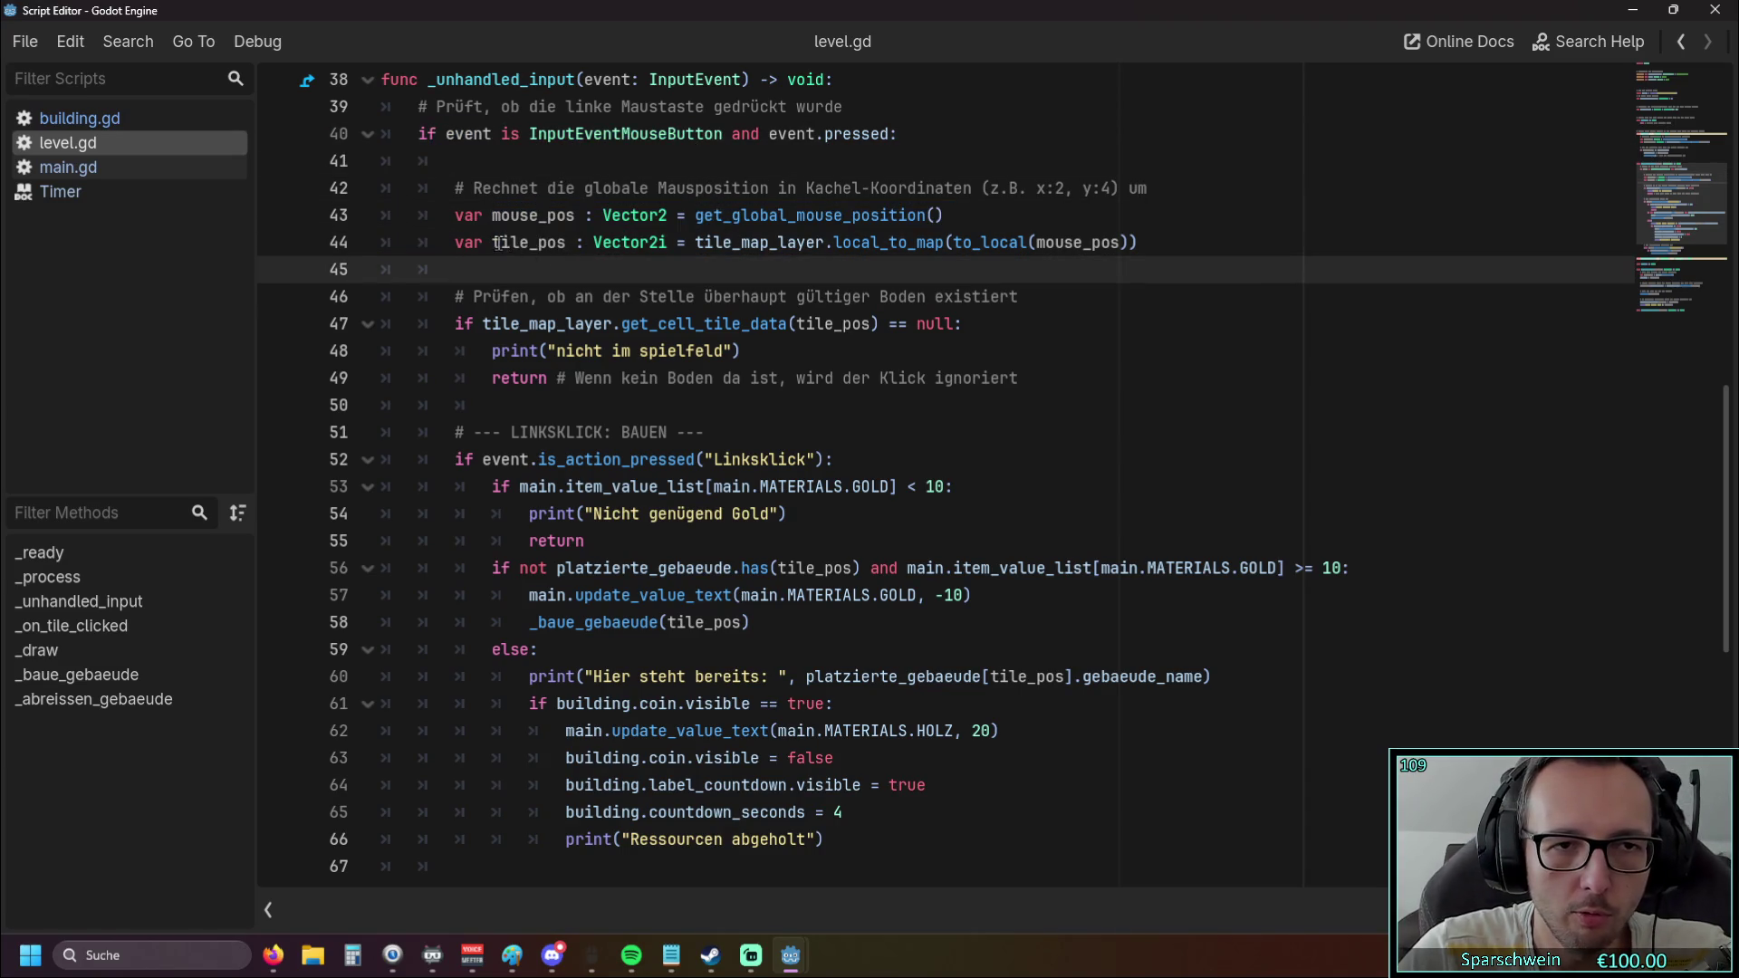
pyautogui.moveTo(494, 243); pyautogui.dragTo(592, 242)
pyautogui.scroll(-1, 637, 264)
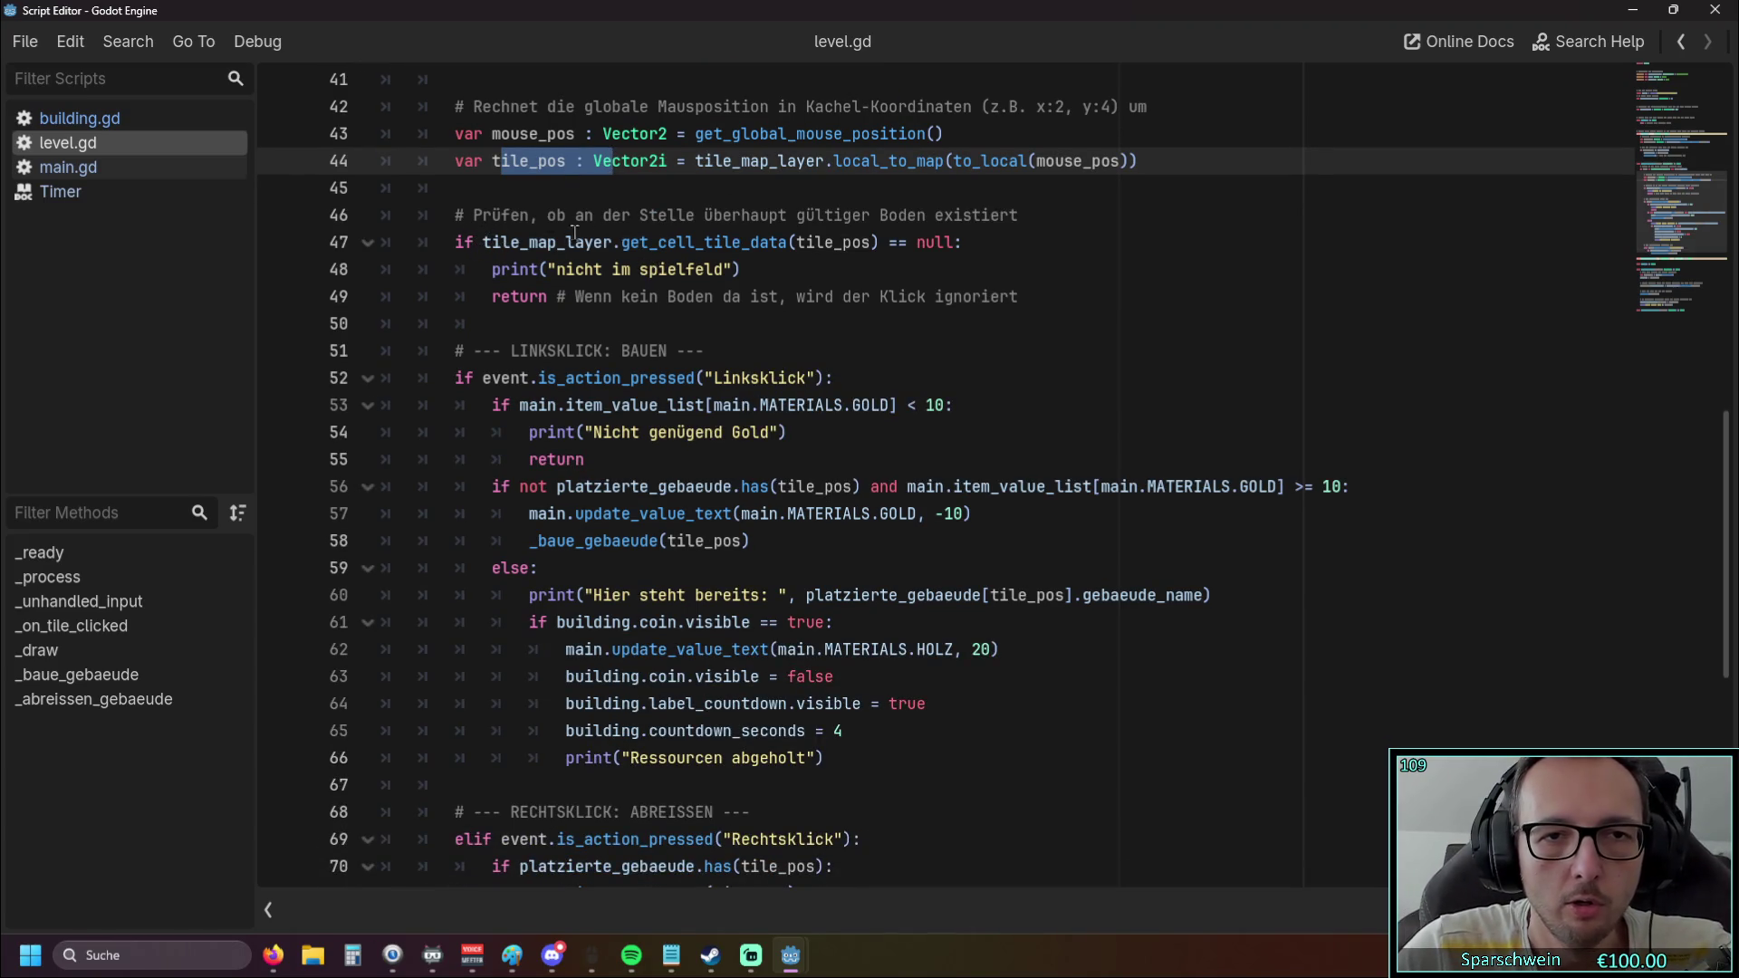
pyautogui.moveTo(550, 241); pyautogui.dragTo(758, 272)
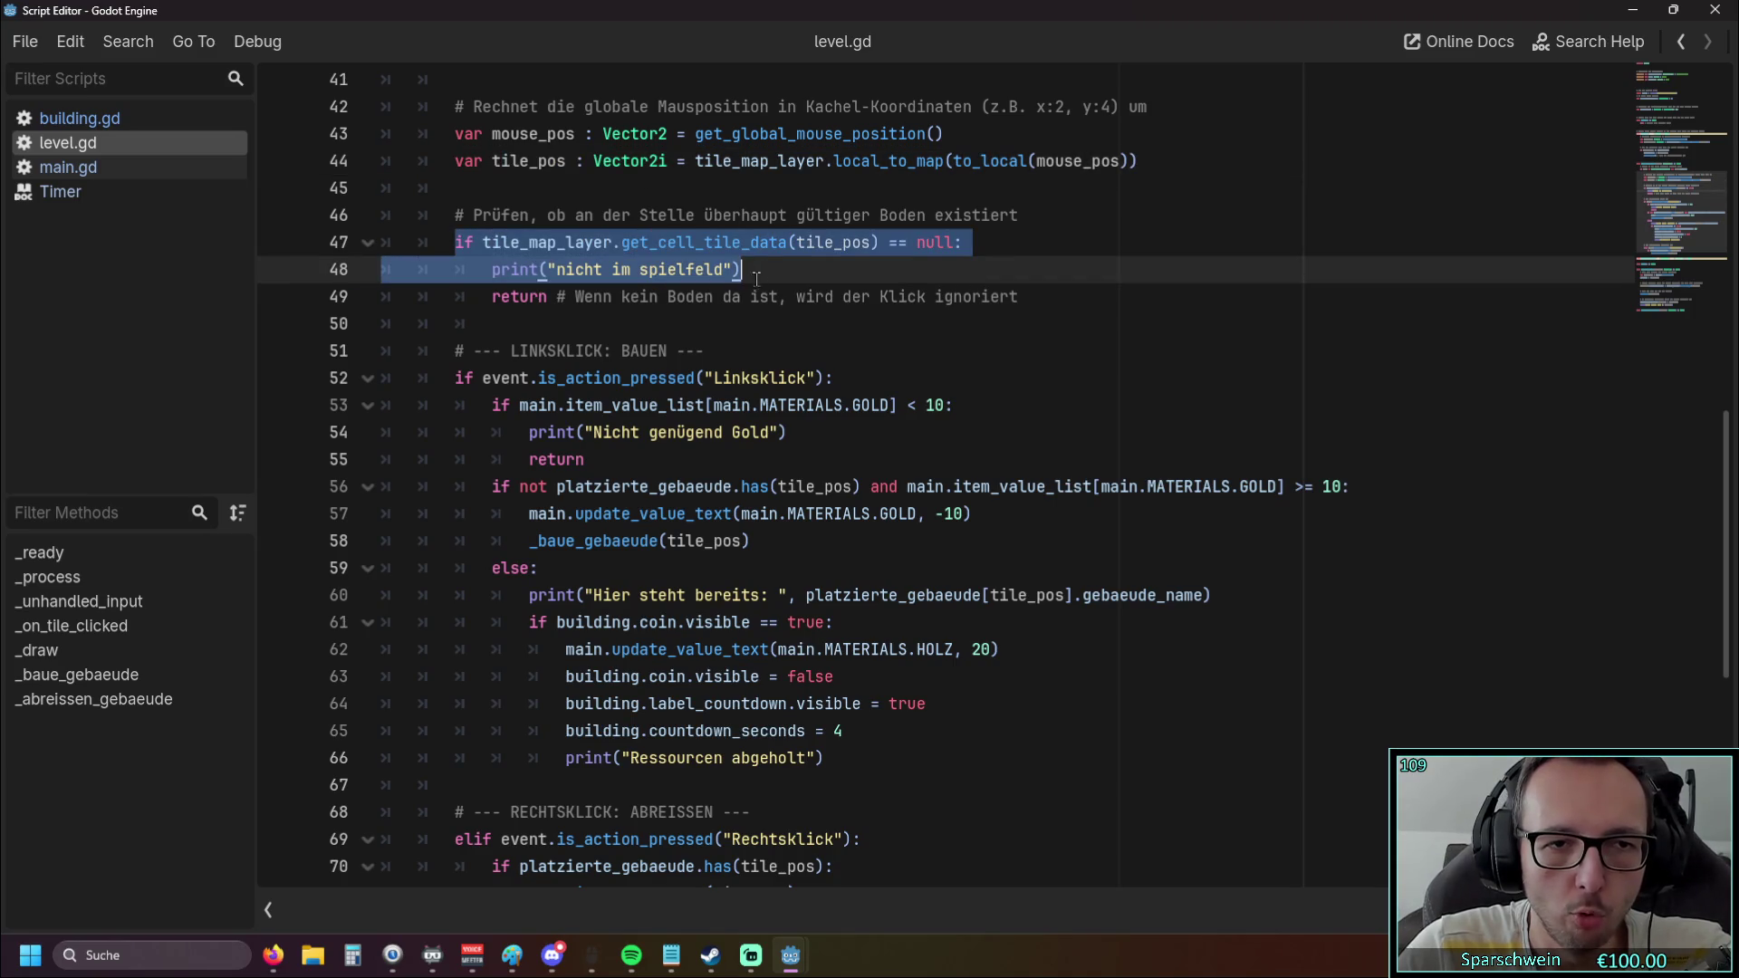
pyautogui.click(713, 296)
pyautogui.scroll(-1, 663, 371)
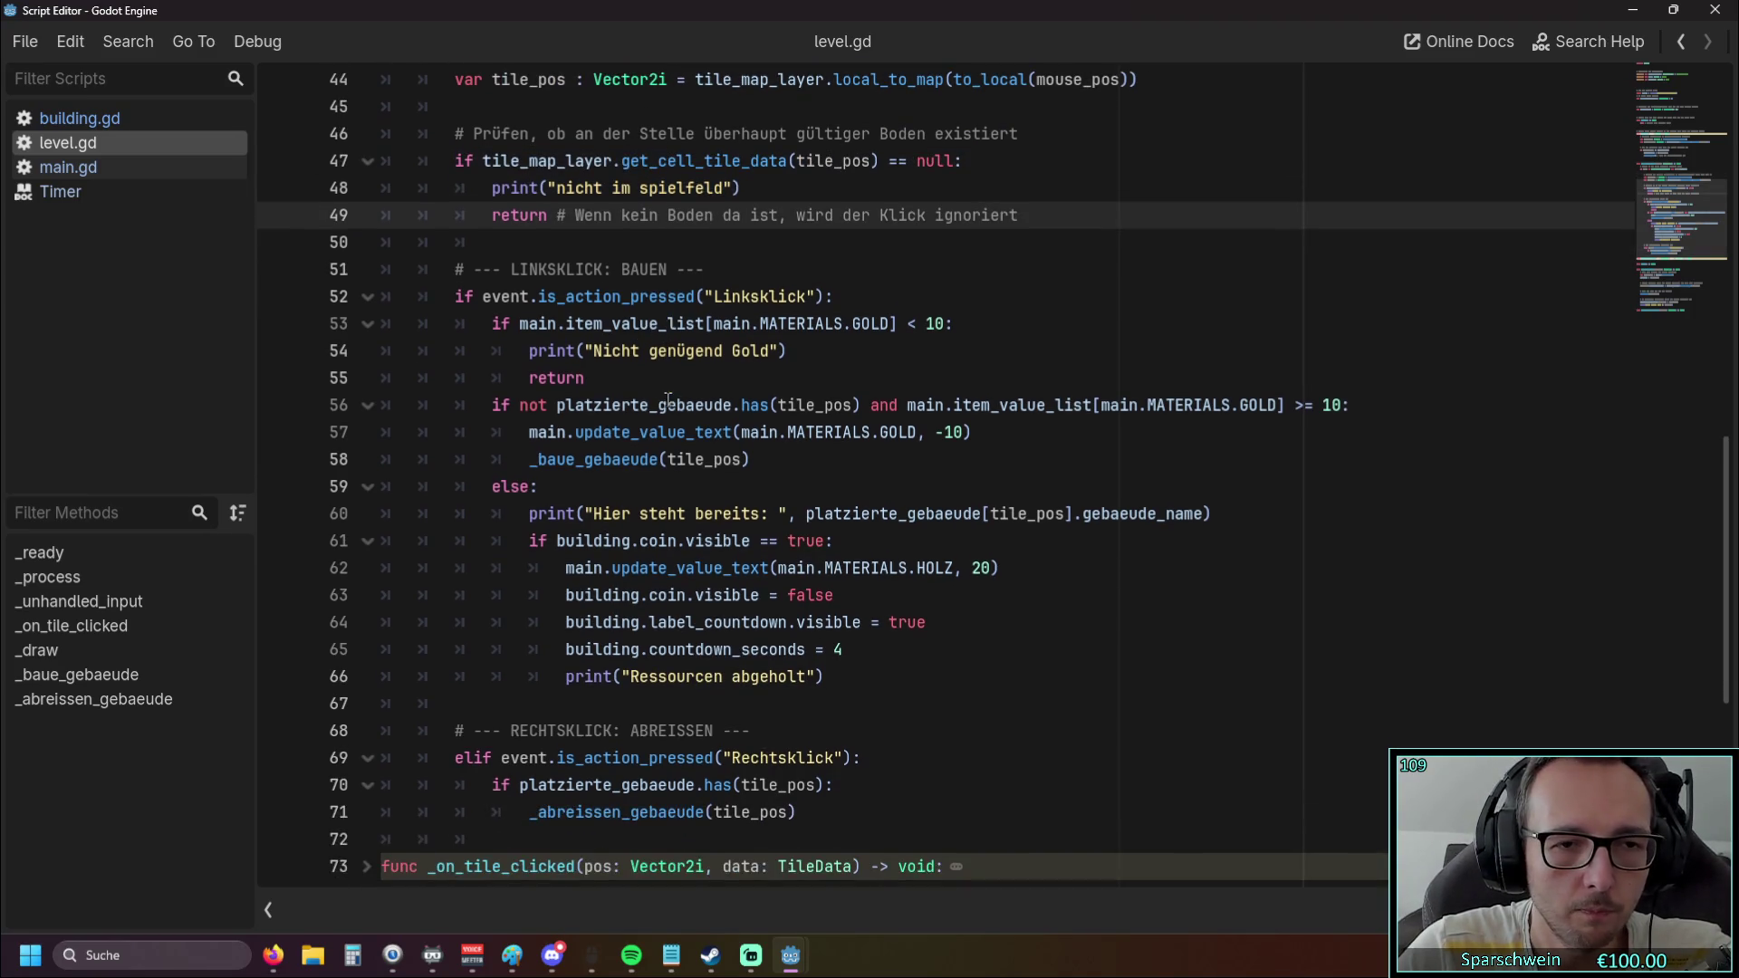
pyautogui.moveTo(457, 298); pyautogui.dragTo(734, 372)
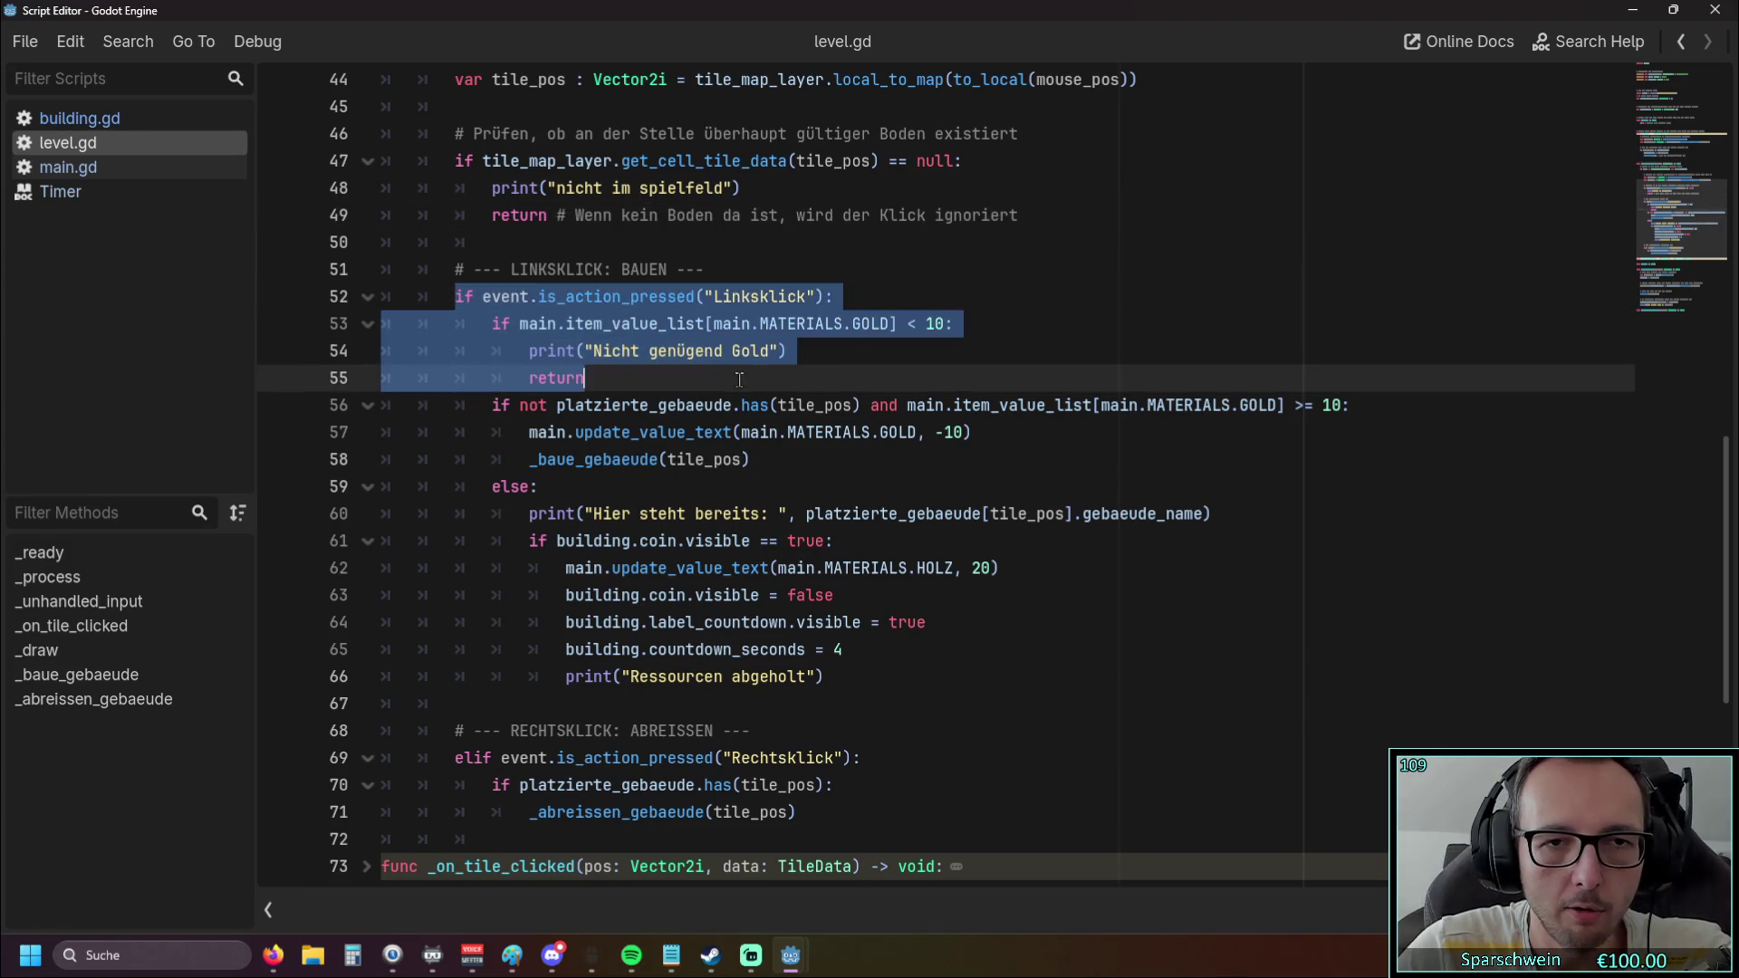
pyautogui.scroll(-1, 734, 372)
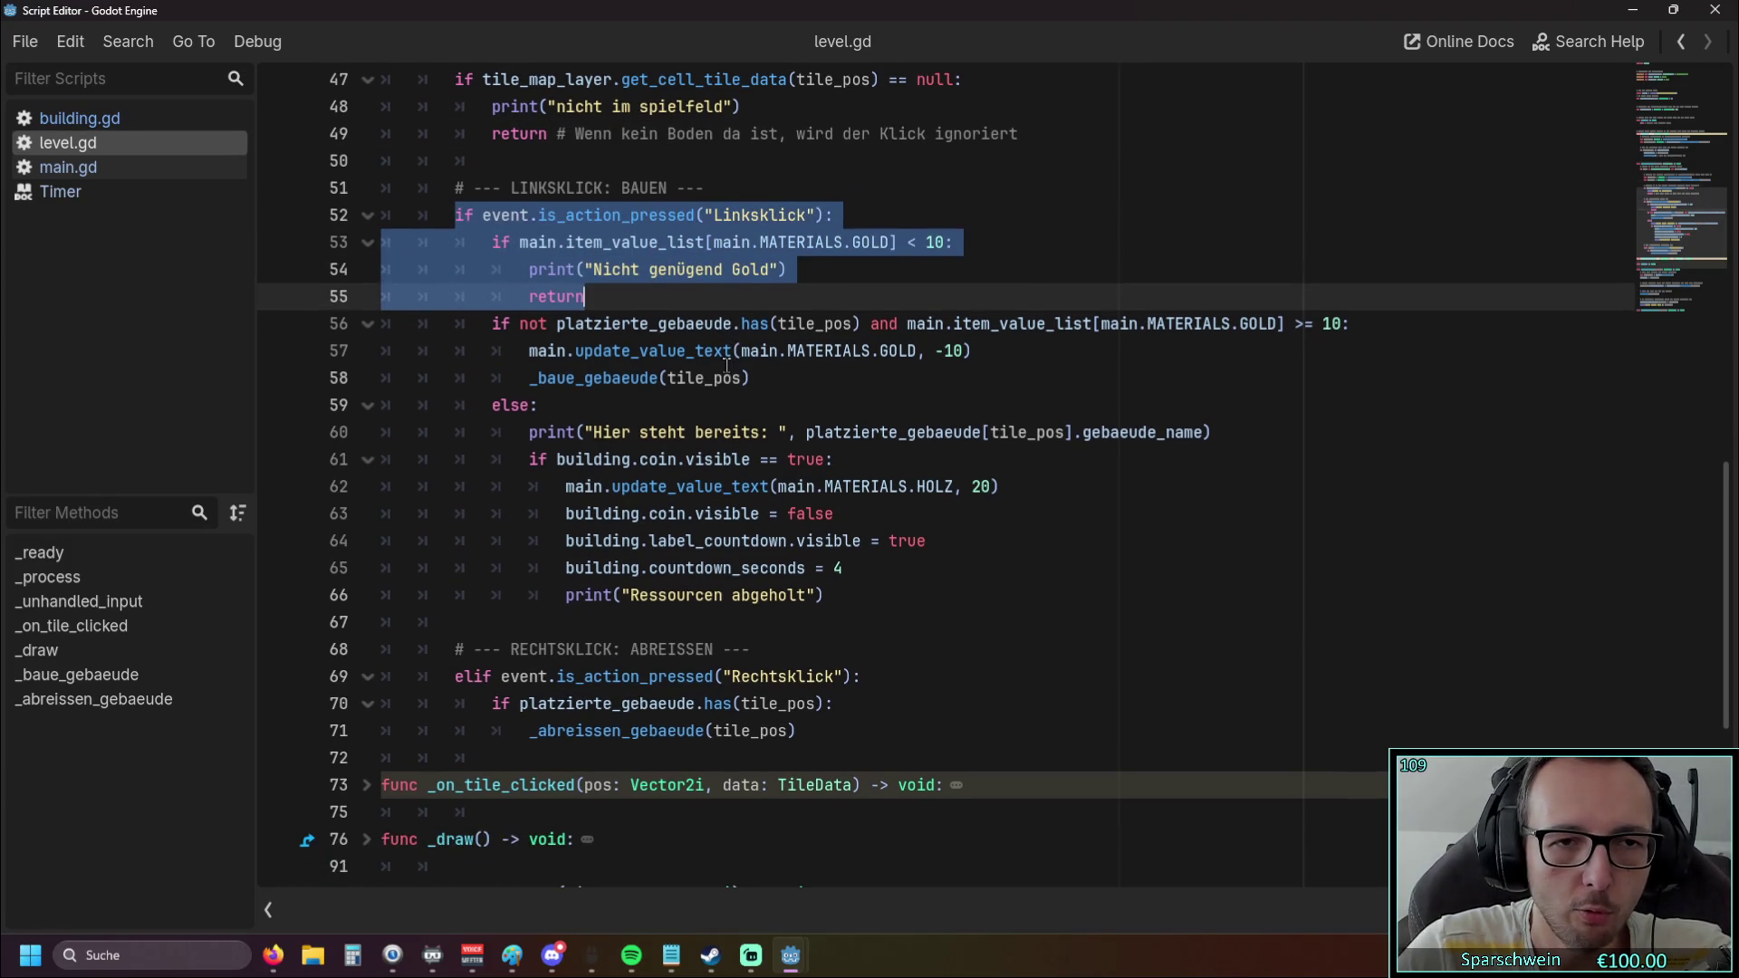
pyautogui.click(700, 269)
pyautogui.click(621, 288)
pyautogui.moveTo(622, 289); pyautogui.dragTo(508, 265)
pyautogui.click(753, 297)
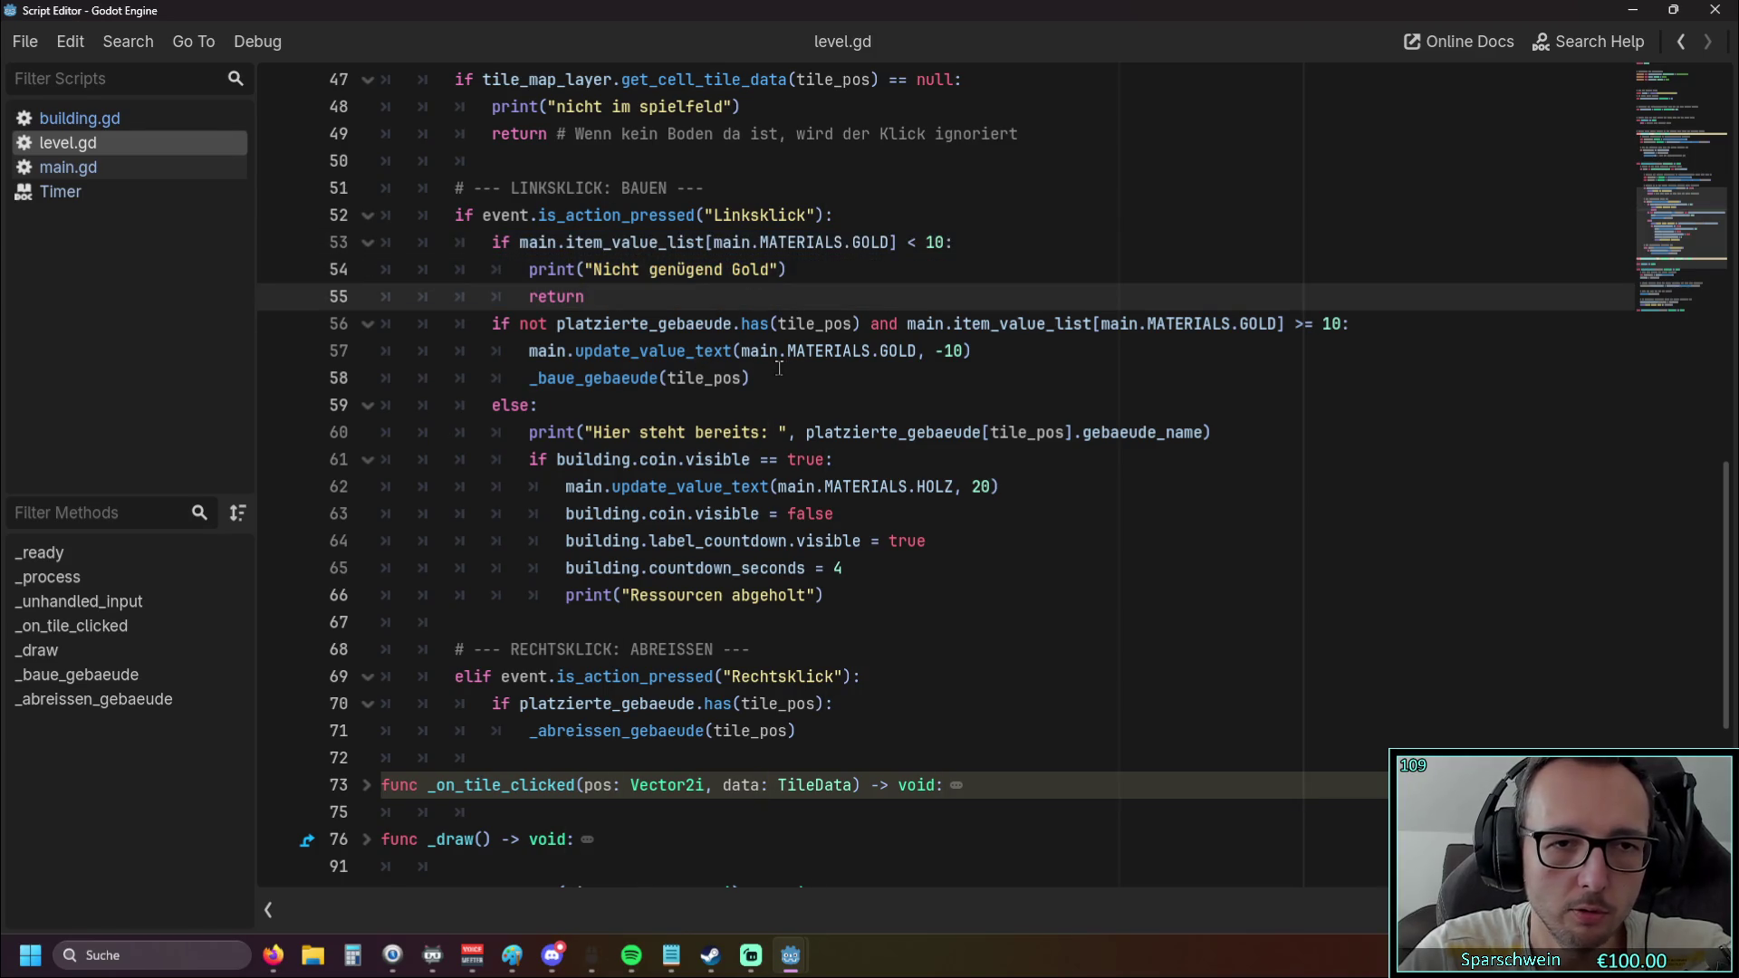
pyautogui.moveTo(772, 371); pyautogui.dragTo(521, 323)
pyautogui.scroll(-1, 762, 321)
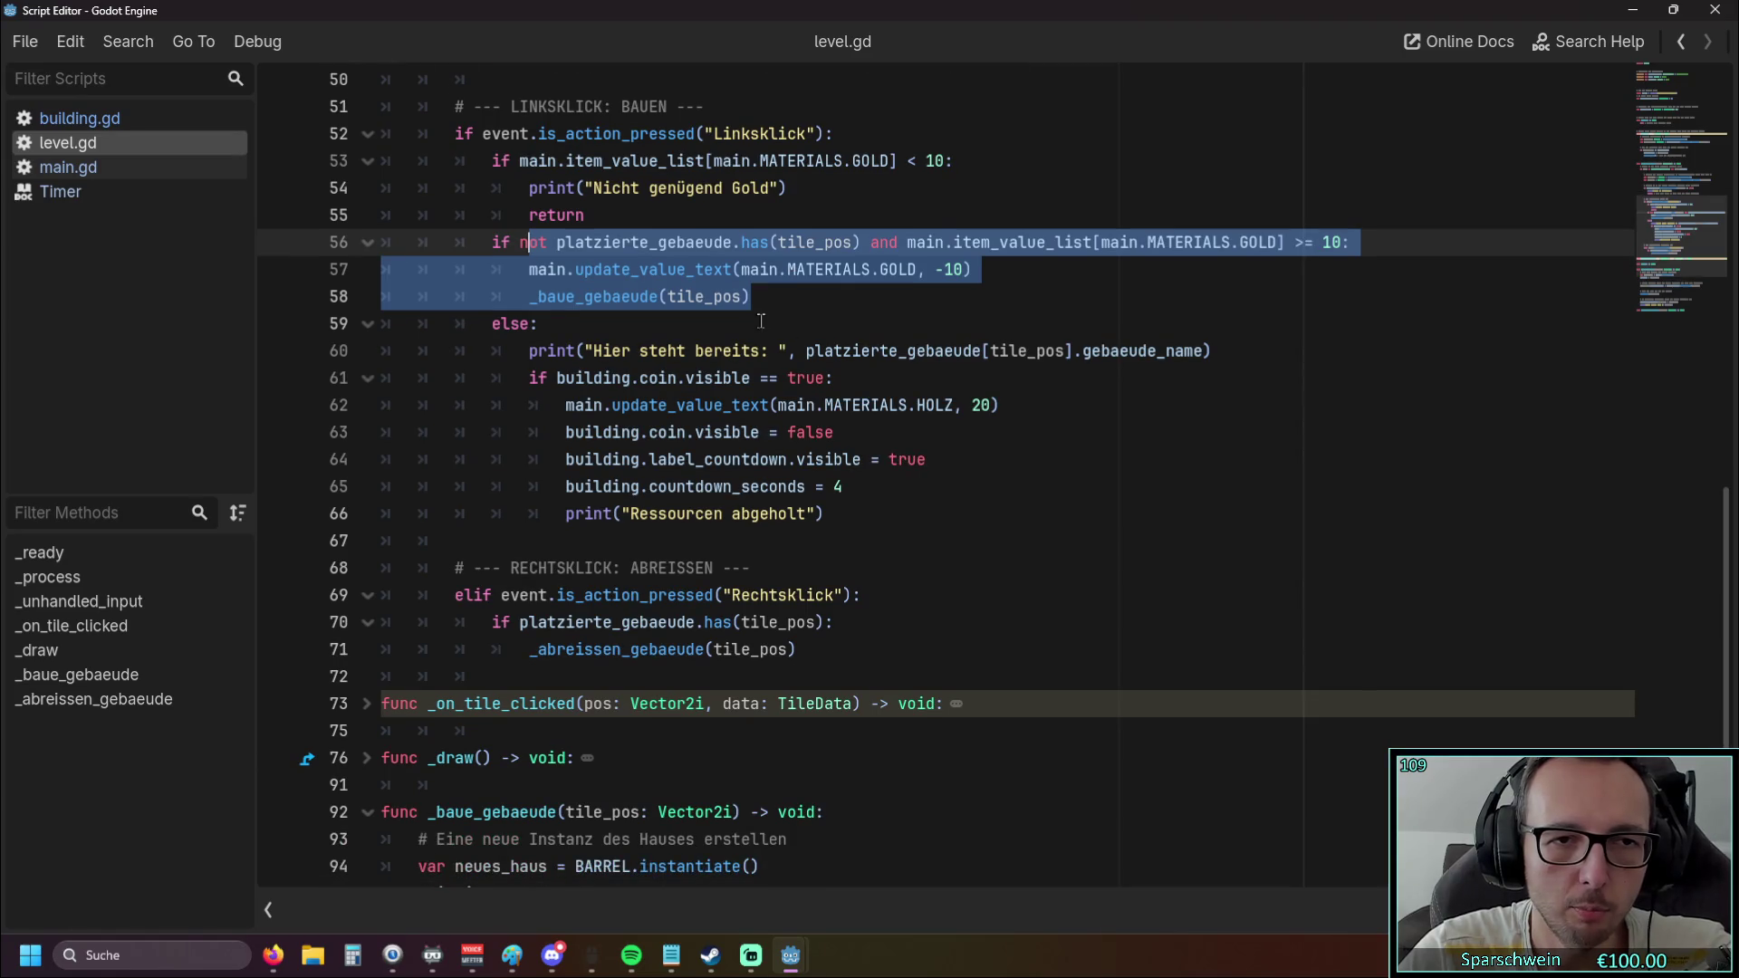
pyautogui.click(754, 326)
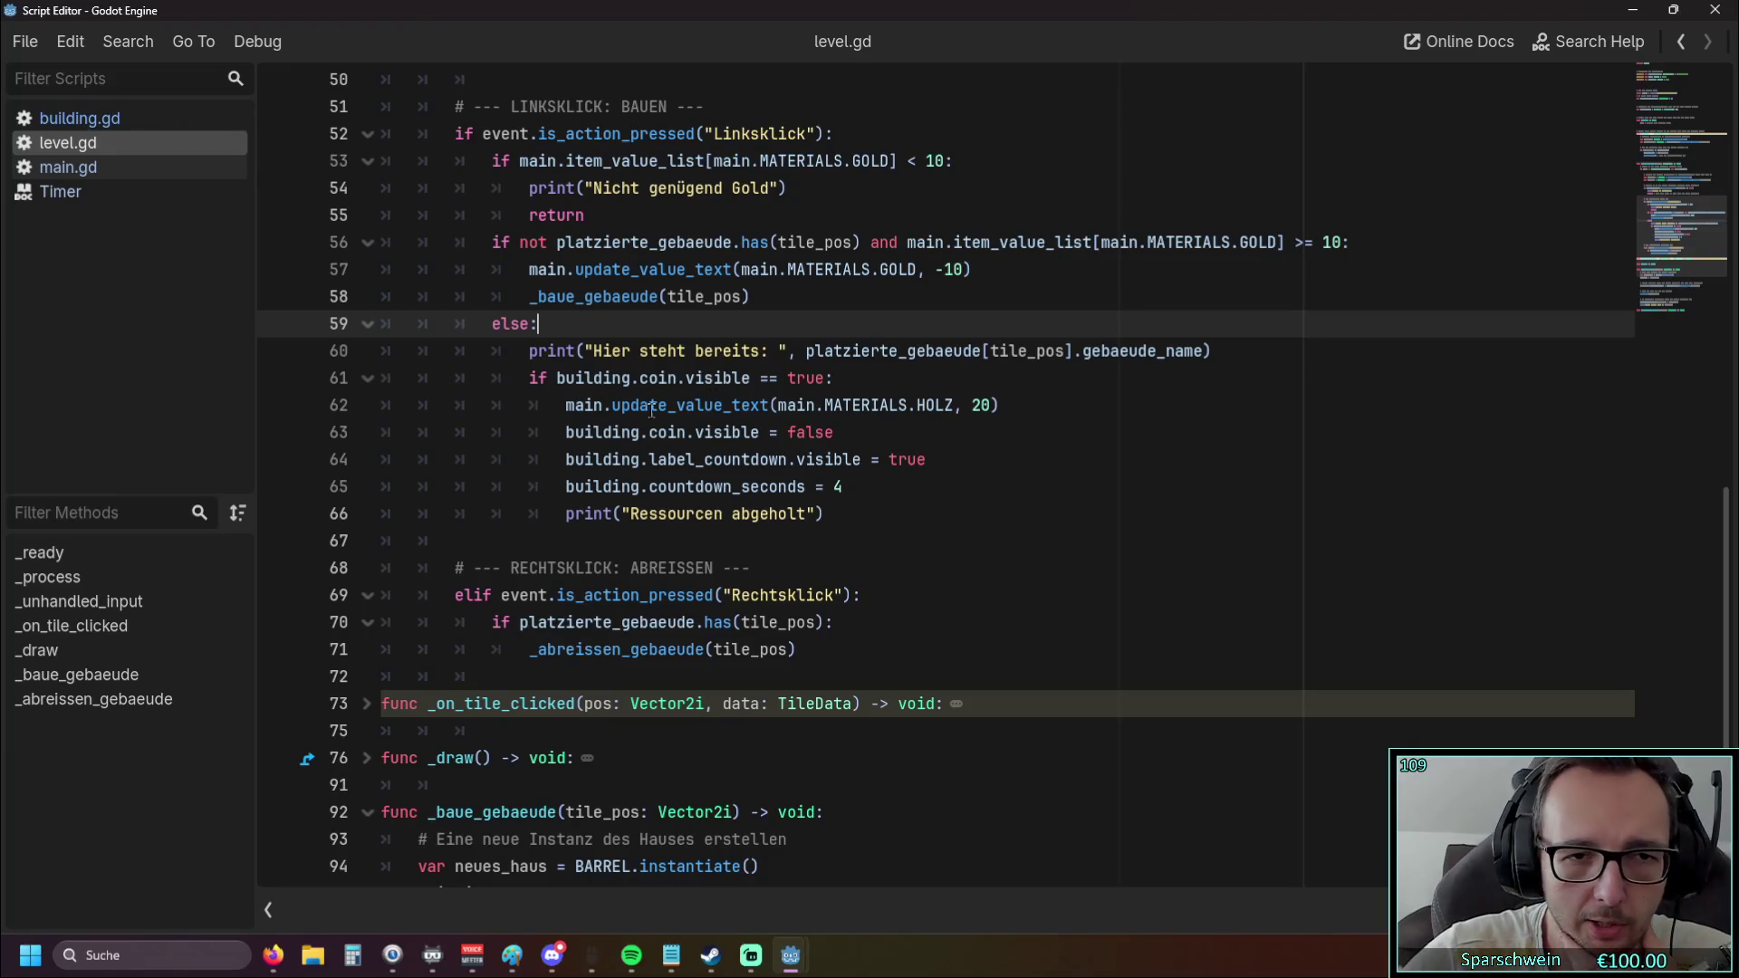
pyautogui.moveTo(492, 326); pyautogui.dragTo(542, 324)
pyautogui.click(597, 327)
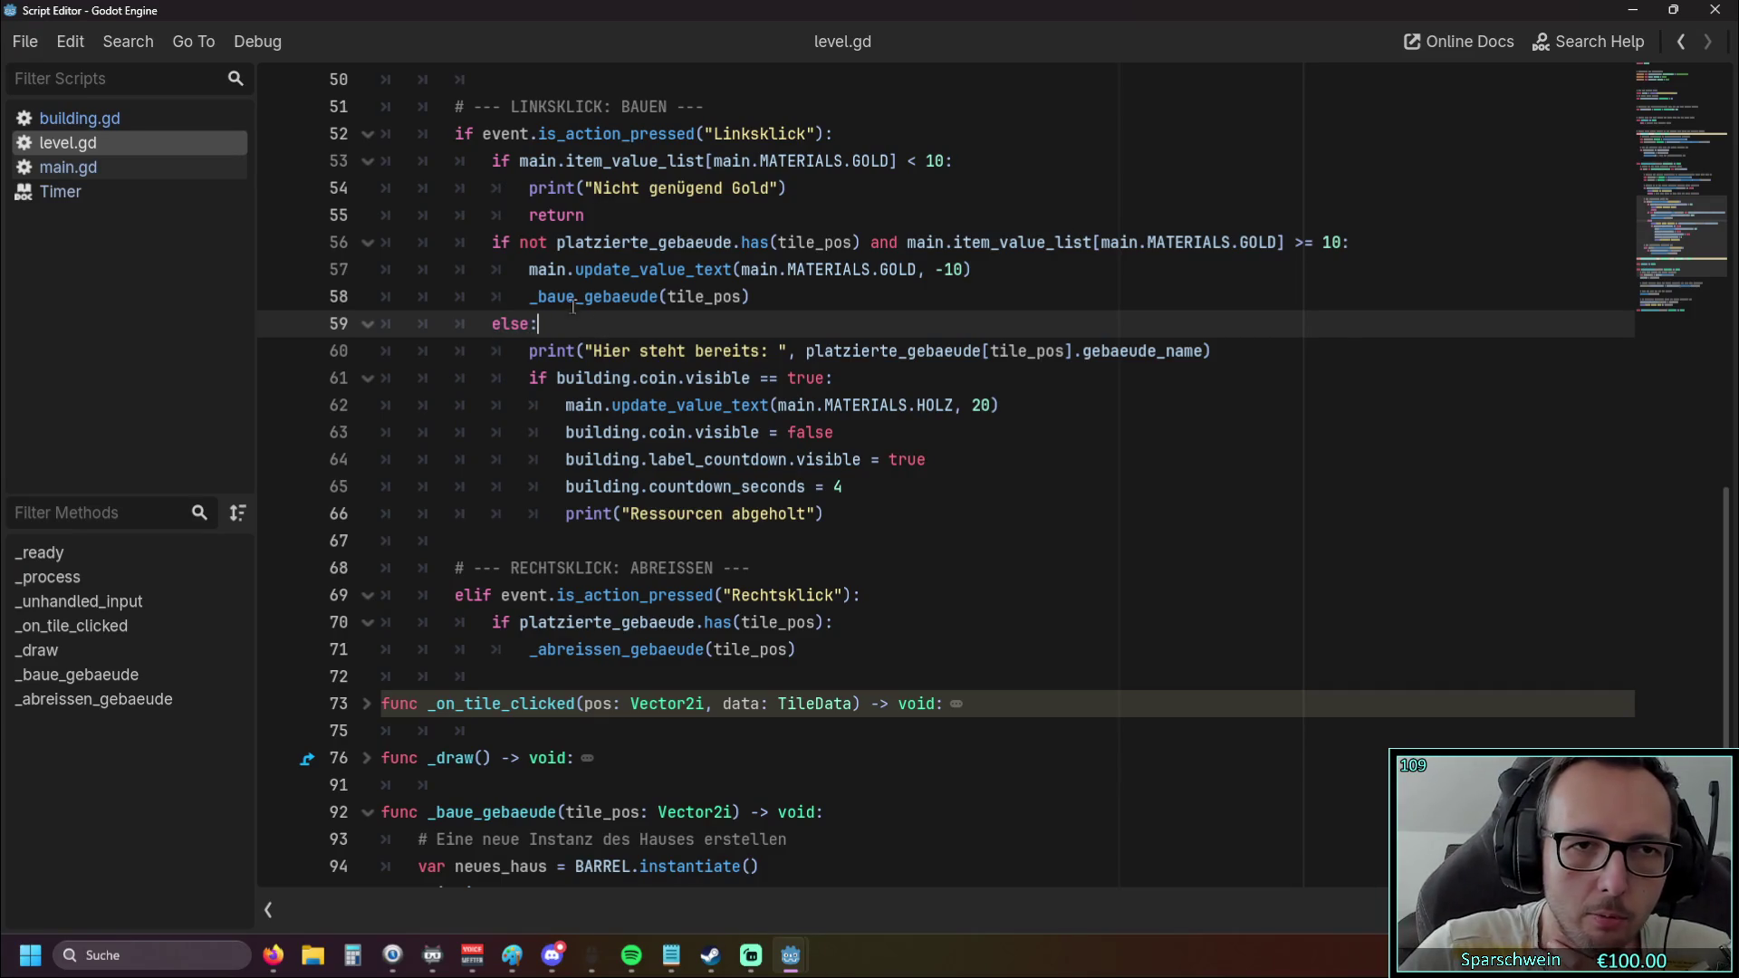
pyautogui.moveTo(481, 133); pyautogui.dragTo(810, 133)
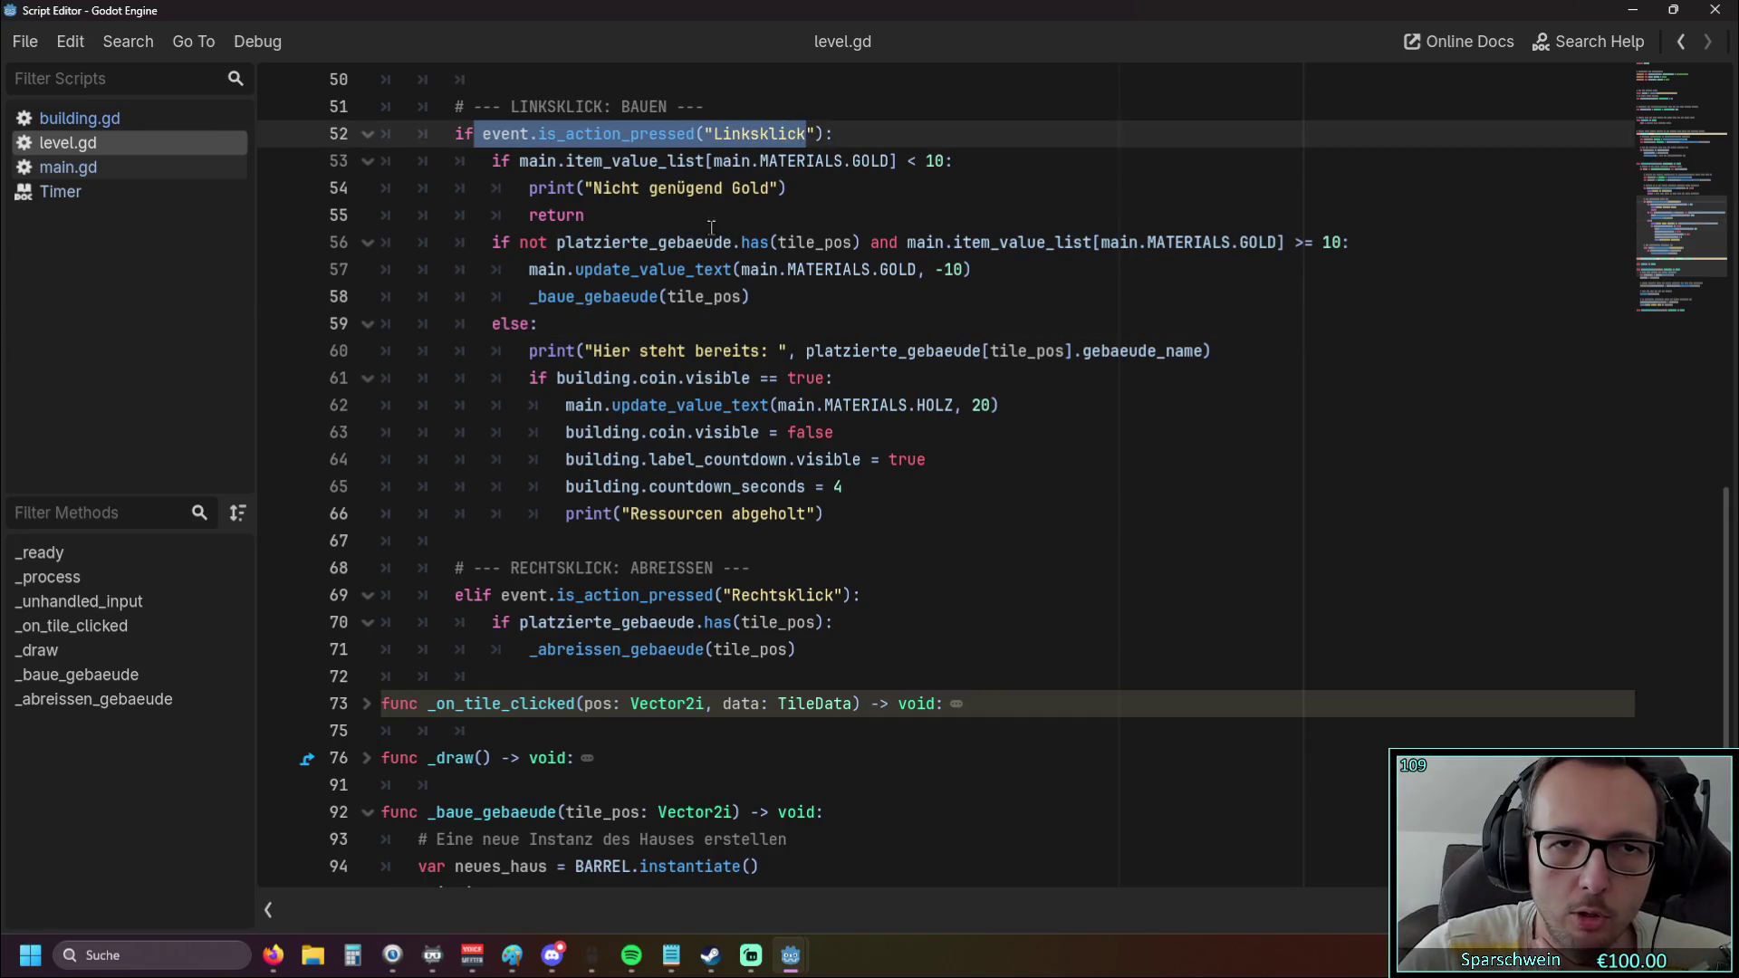
pyautogui.click(617, 215)
pyautogui.moveTo(751, 296)
pyautogui.mouseDown()
pyautogui.moveTo(493, 270)
pyautogui.moveTo(493, 242)
pyautogui.mouseUp()
pyautogui.click(733, 318)
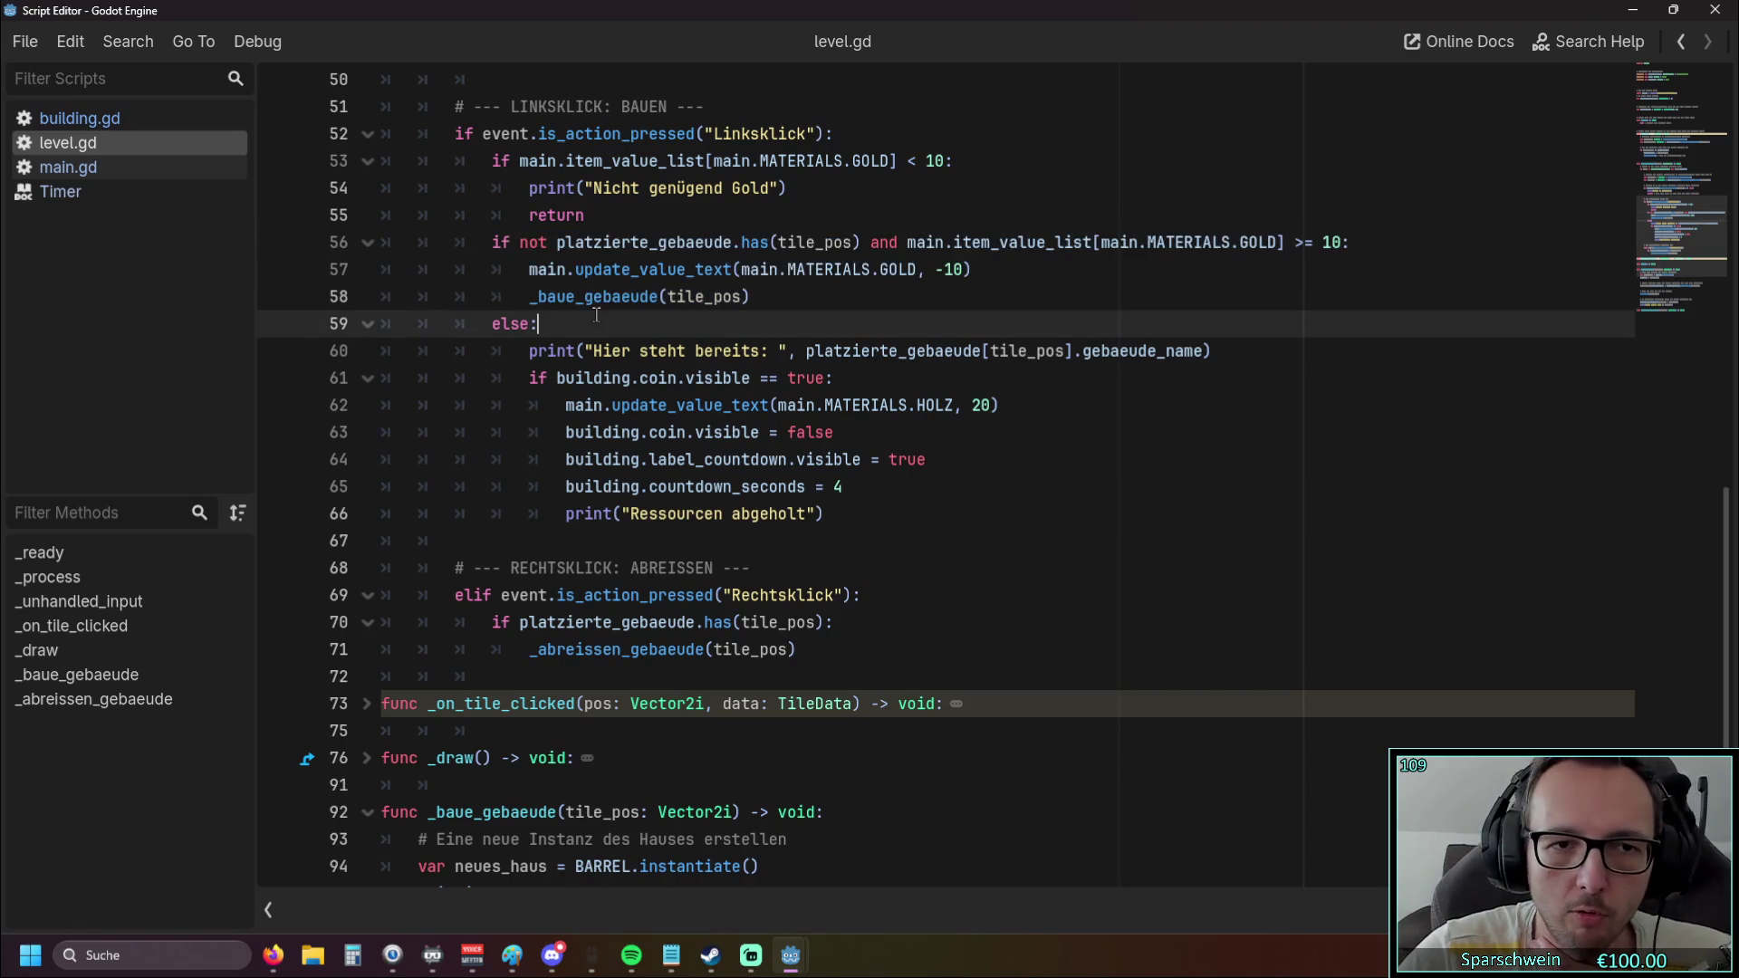
pyautogui.scroll(-1, 592, 302)
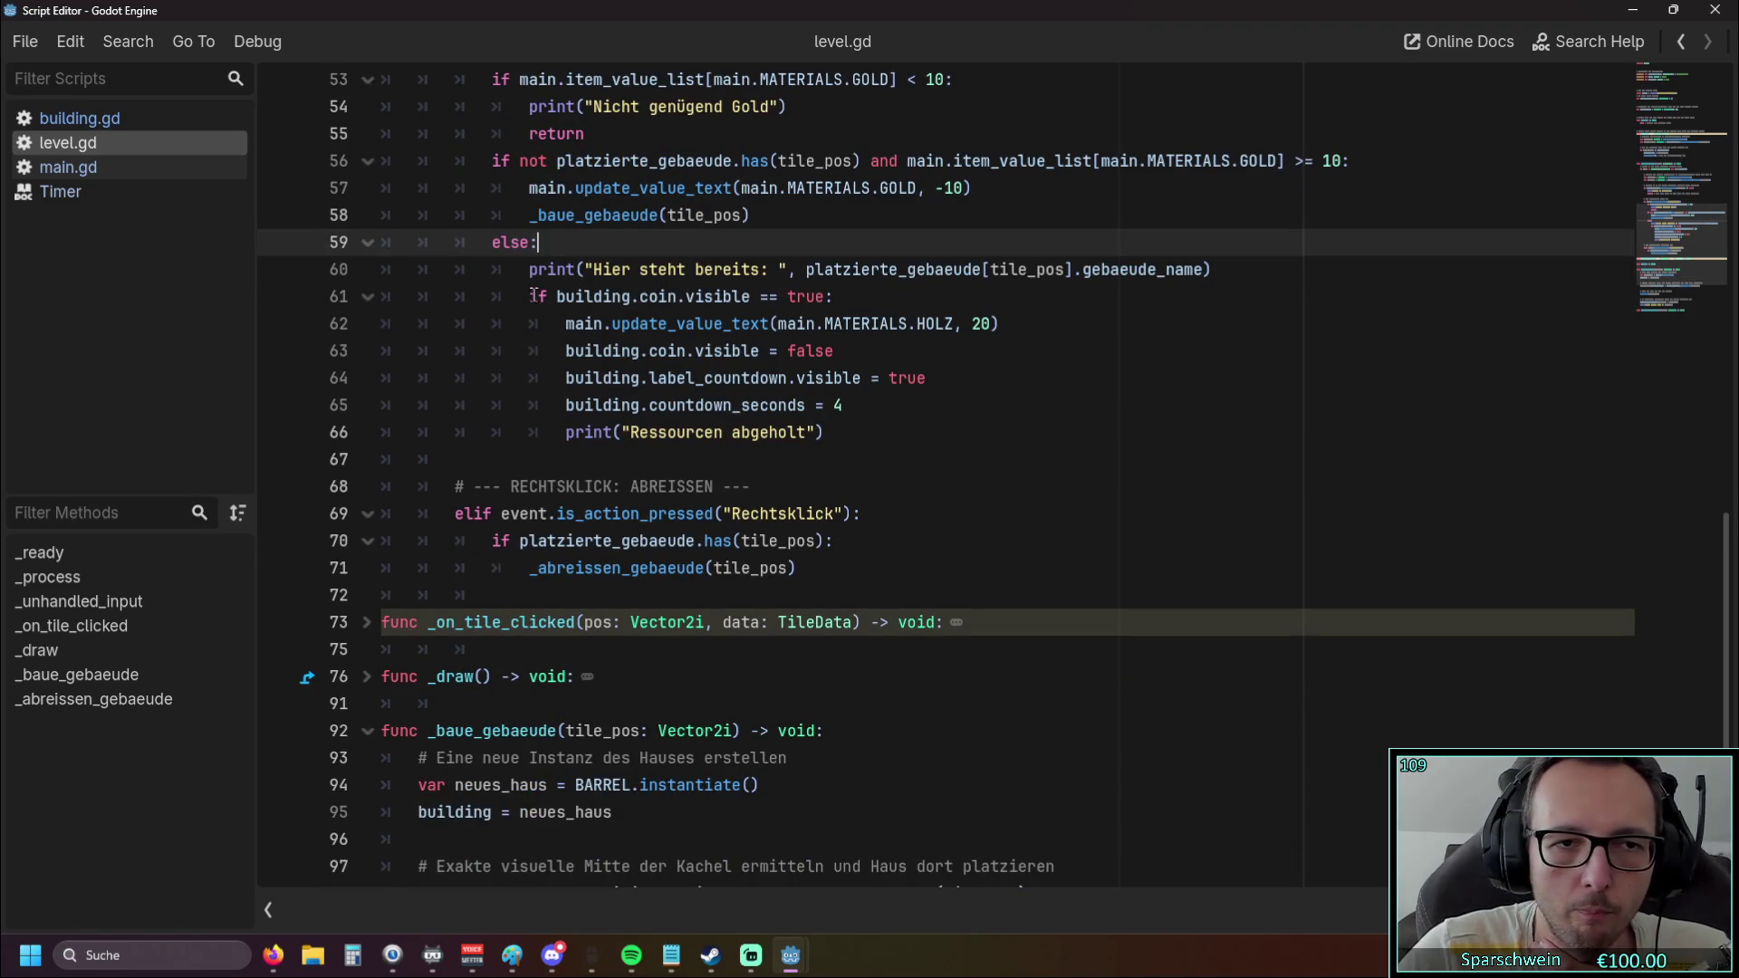
pyautogui.moveTo(494, 243); pyautogui.dragTo(603, 244)
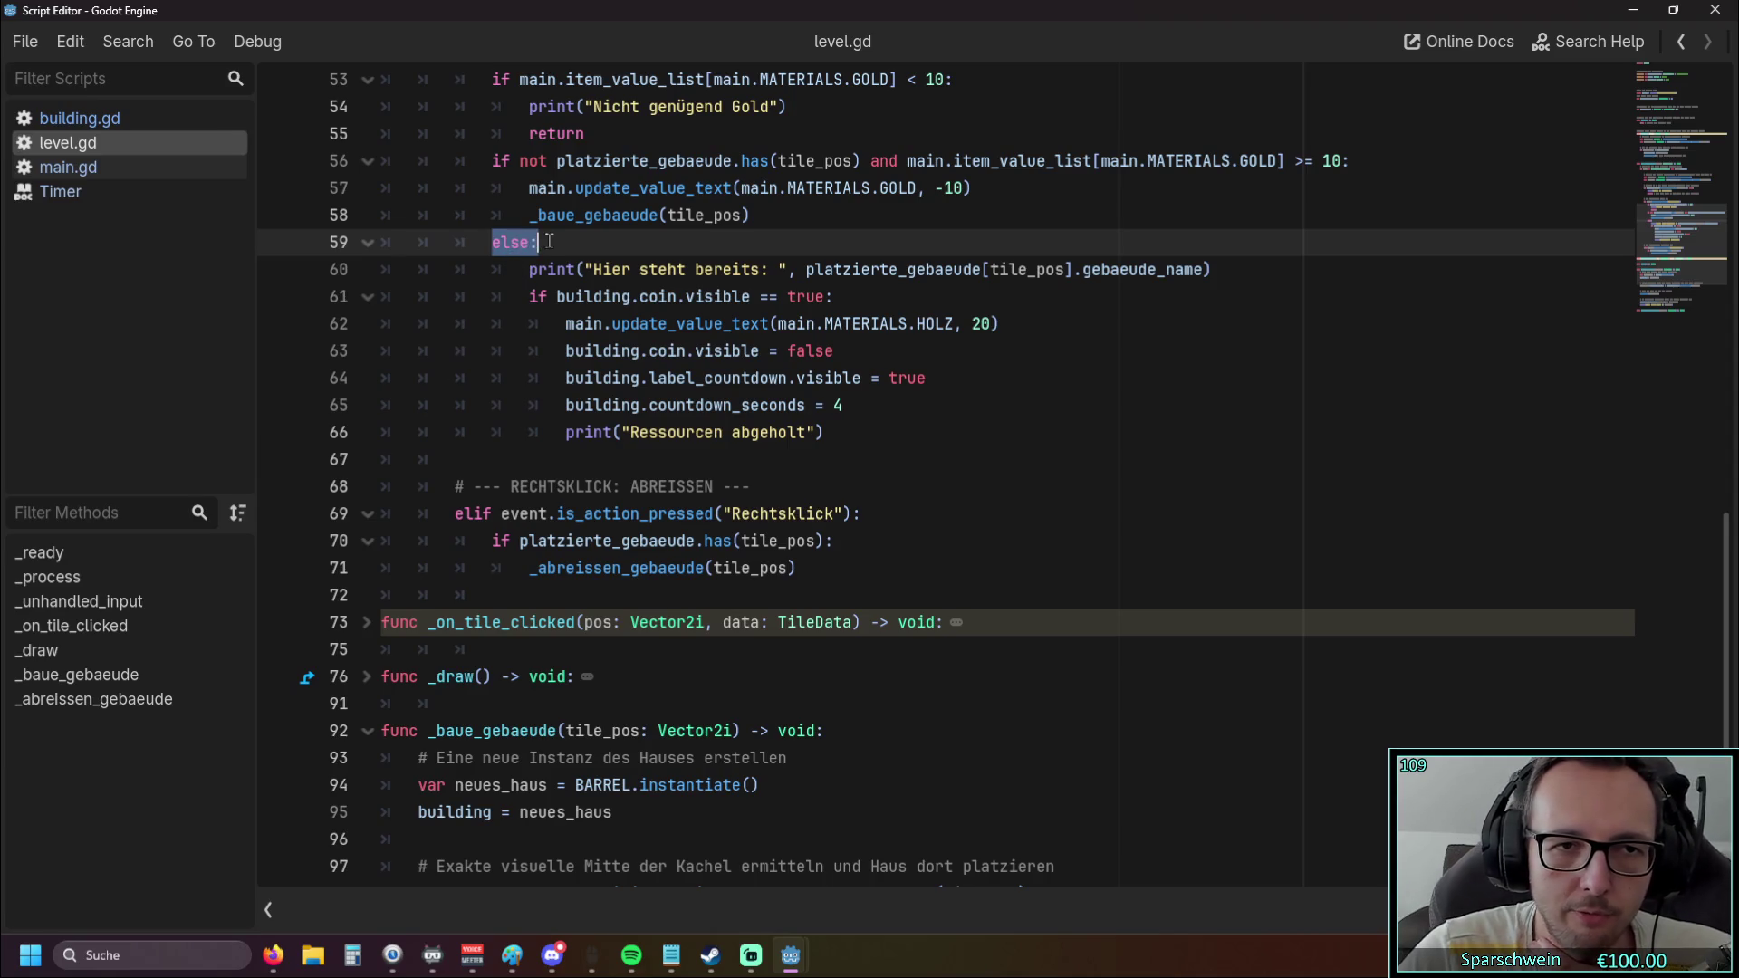
pyautogui.click(602, 243)
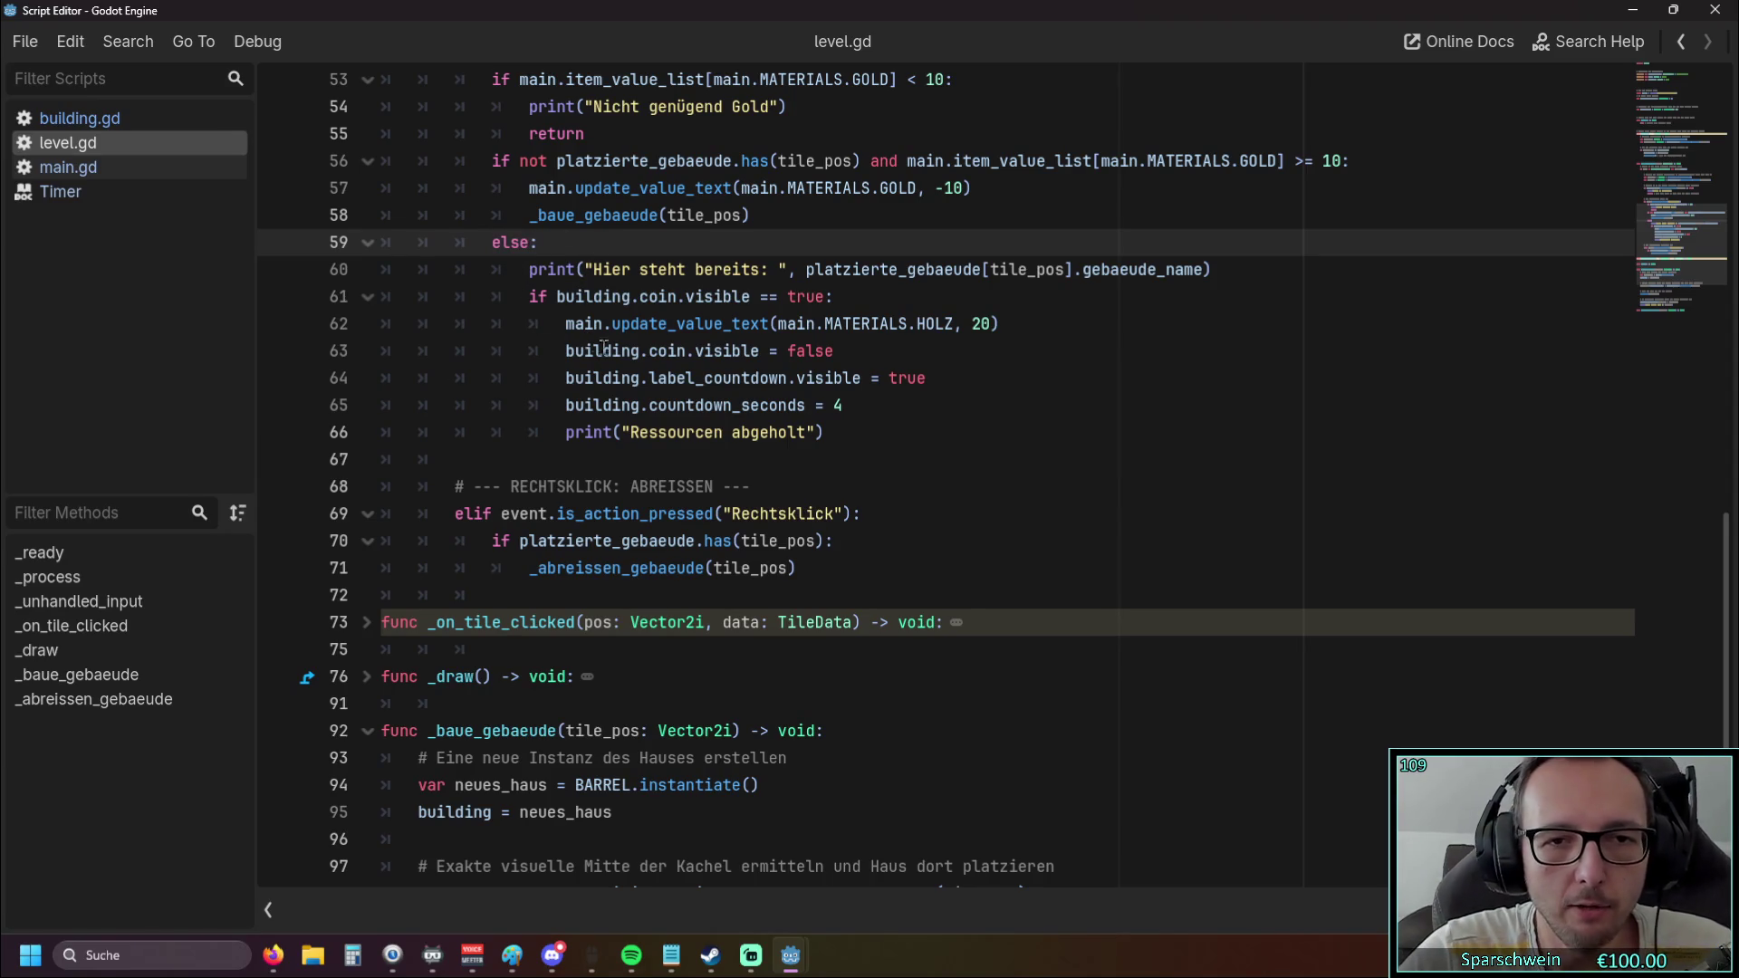
pyautogui.moveTo(824, 433); pyautogui.dragTo(602, 350)
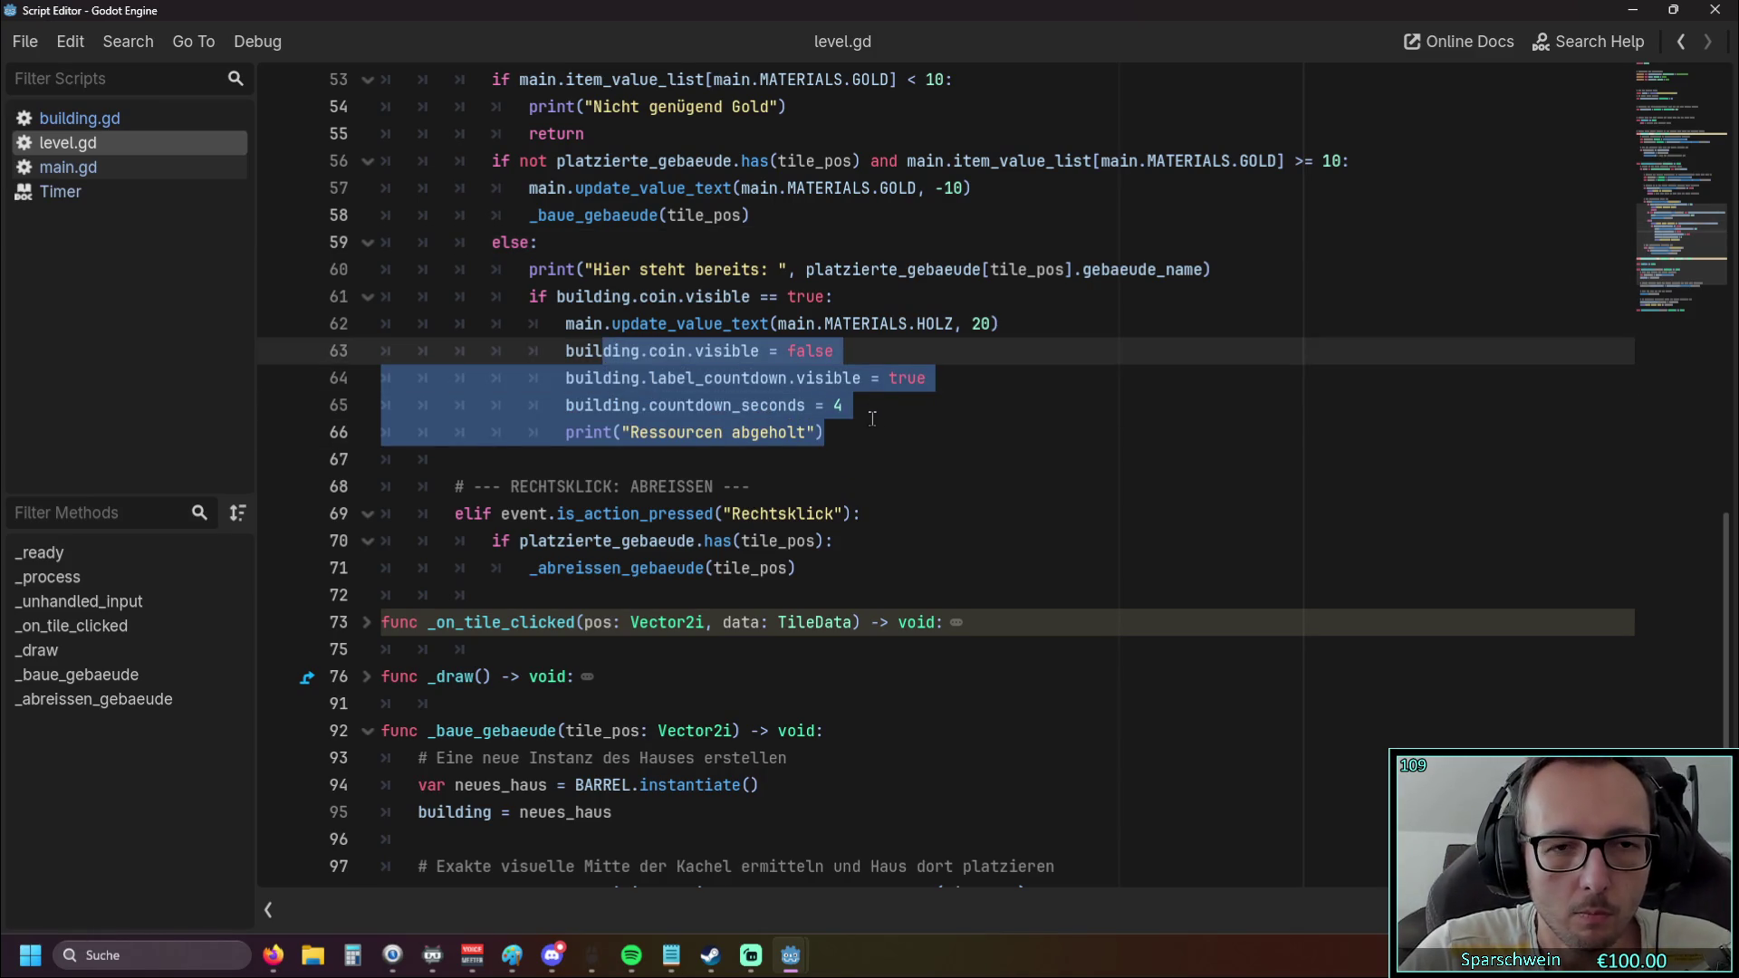
pyautogui.click(872, 419)
pyautogui.moveTo(851, 407); pyautogui.dragTo(870, 432)
pyautogui.click(912, 421)
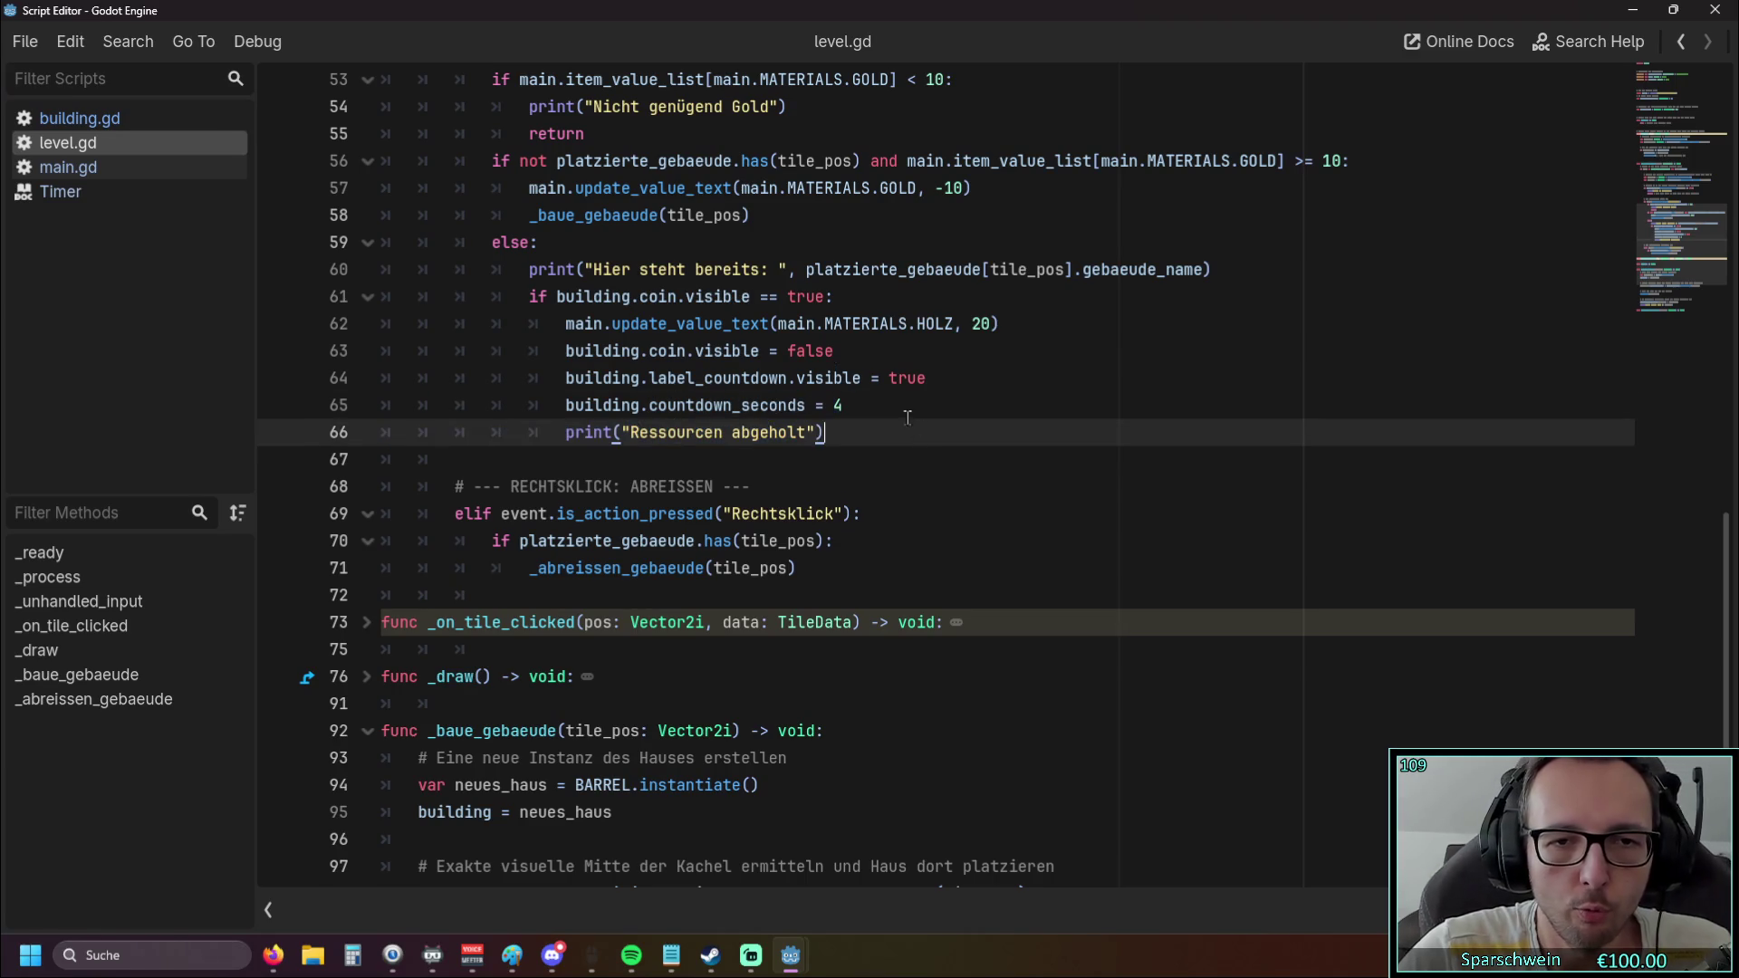
pyautogui.scroll(-1, 832, 369)
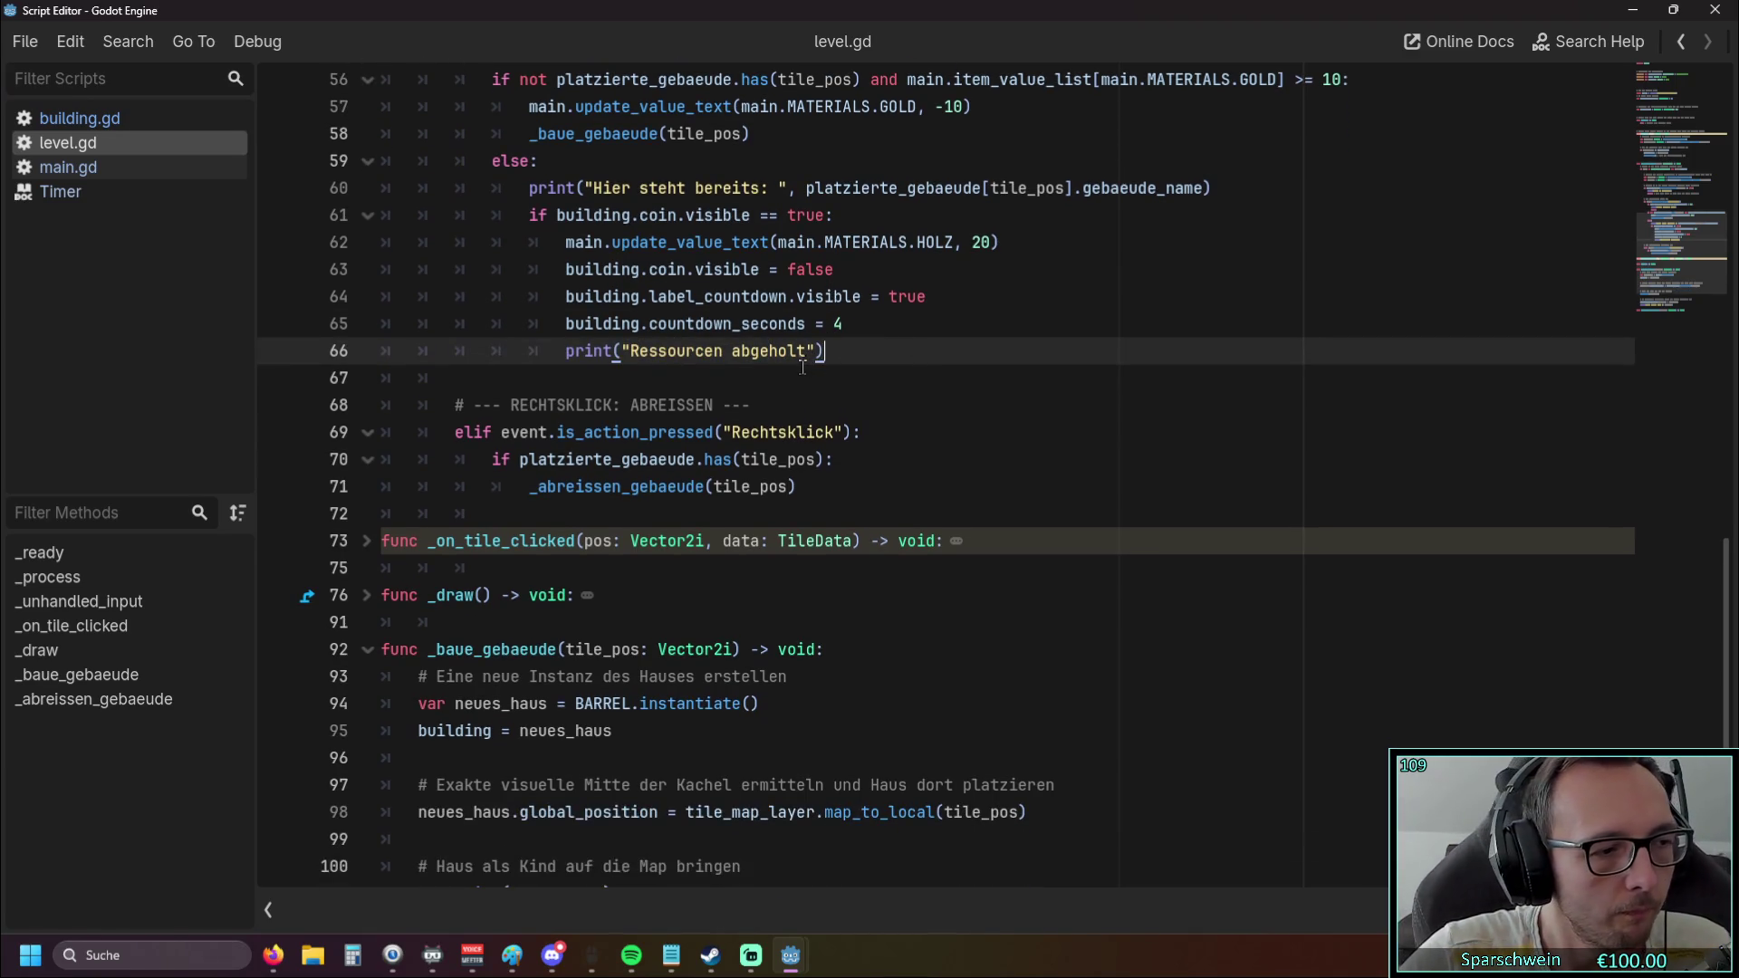
pyautogui.scroll(-1, 802, 365)
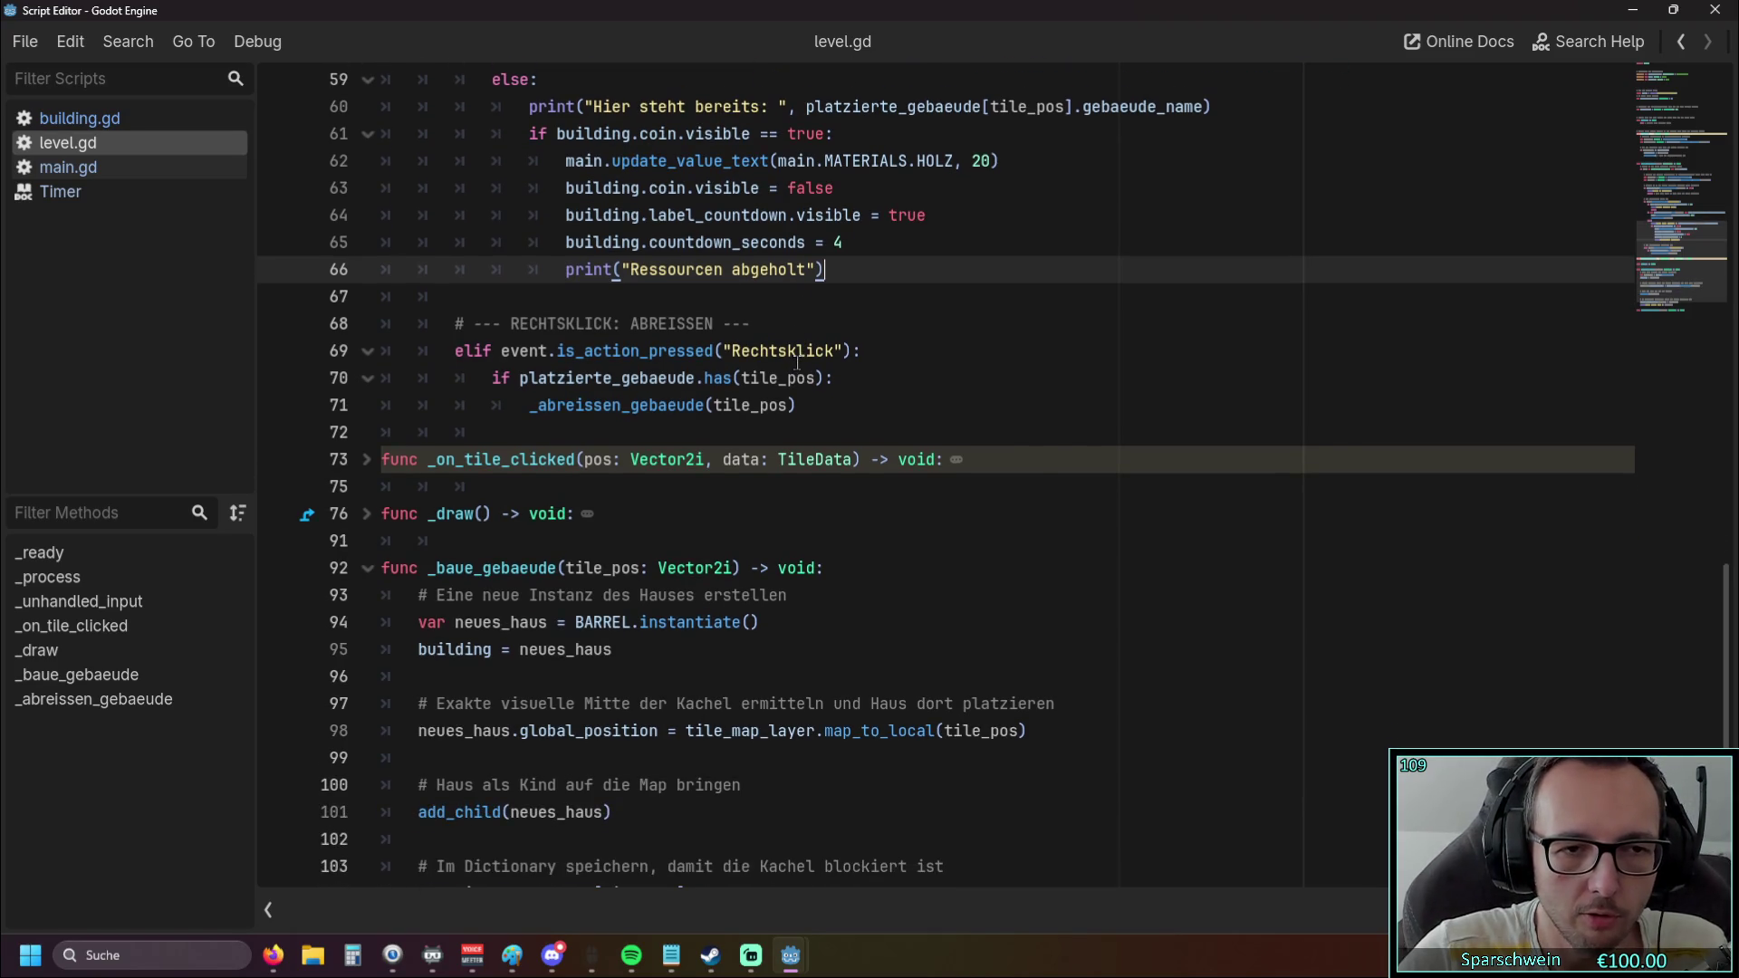
pyautogui.scroll(-2, 787, 381)
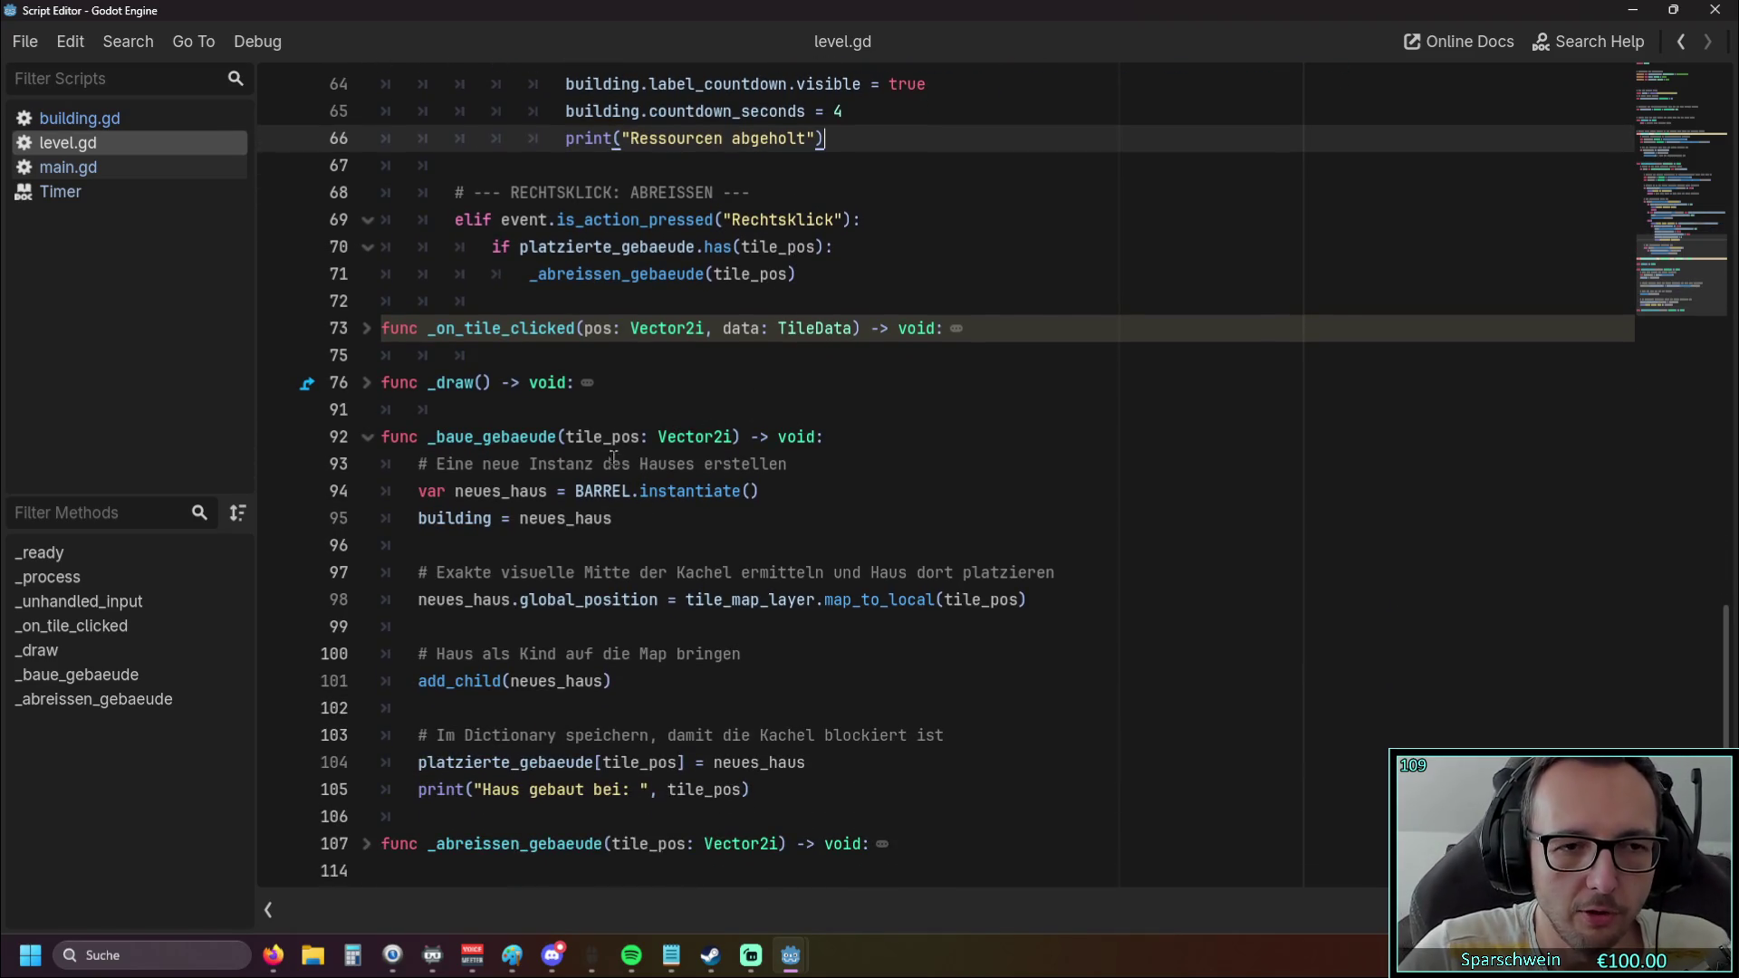
pyautogui.click(431, 439)
pyautogui.moveTo(455, 460); pyautogui.dragTo(771, 550)
pyautogui.click(772, 550)
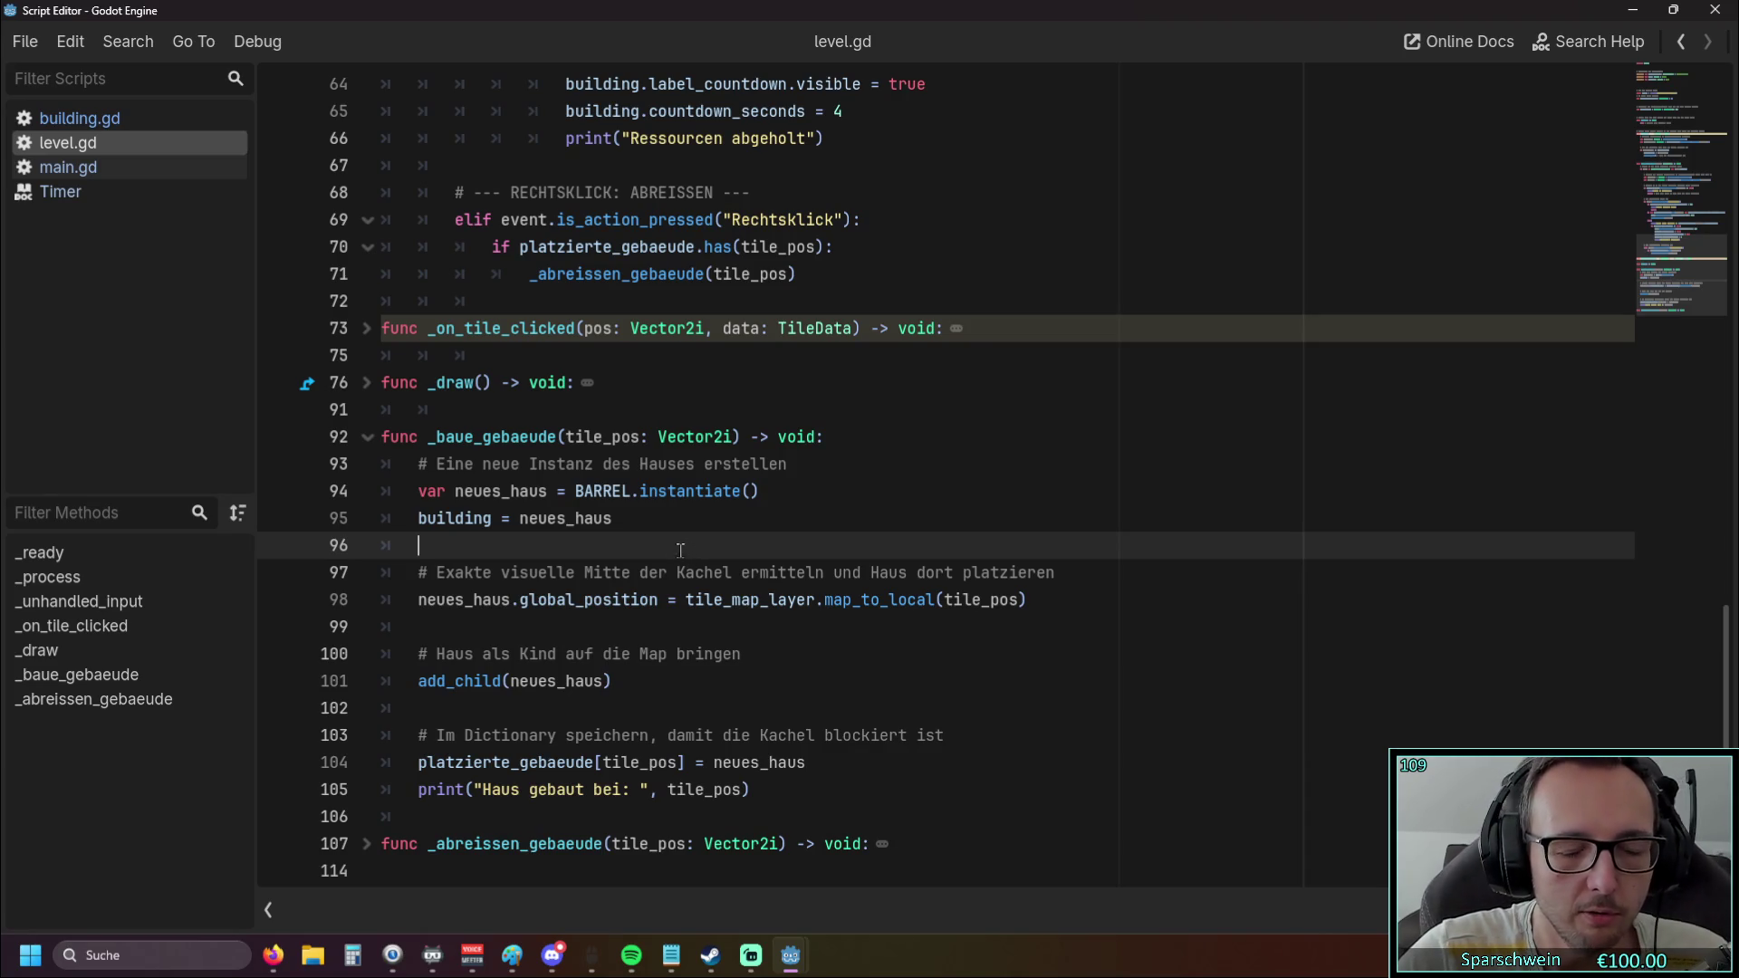
pyautogui.click(547, 518)
pyautogui.doubleClick(422, 517)
pyautogui.moveTo(422, 518); pyautogui.dragTo(612, 517)
pyautogui.click(429, 520)
pyautogui.doubleClick(425, 518)
pyautogui.press('Down')
pyautogui.doubleClick(421, 519)
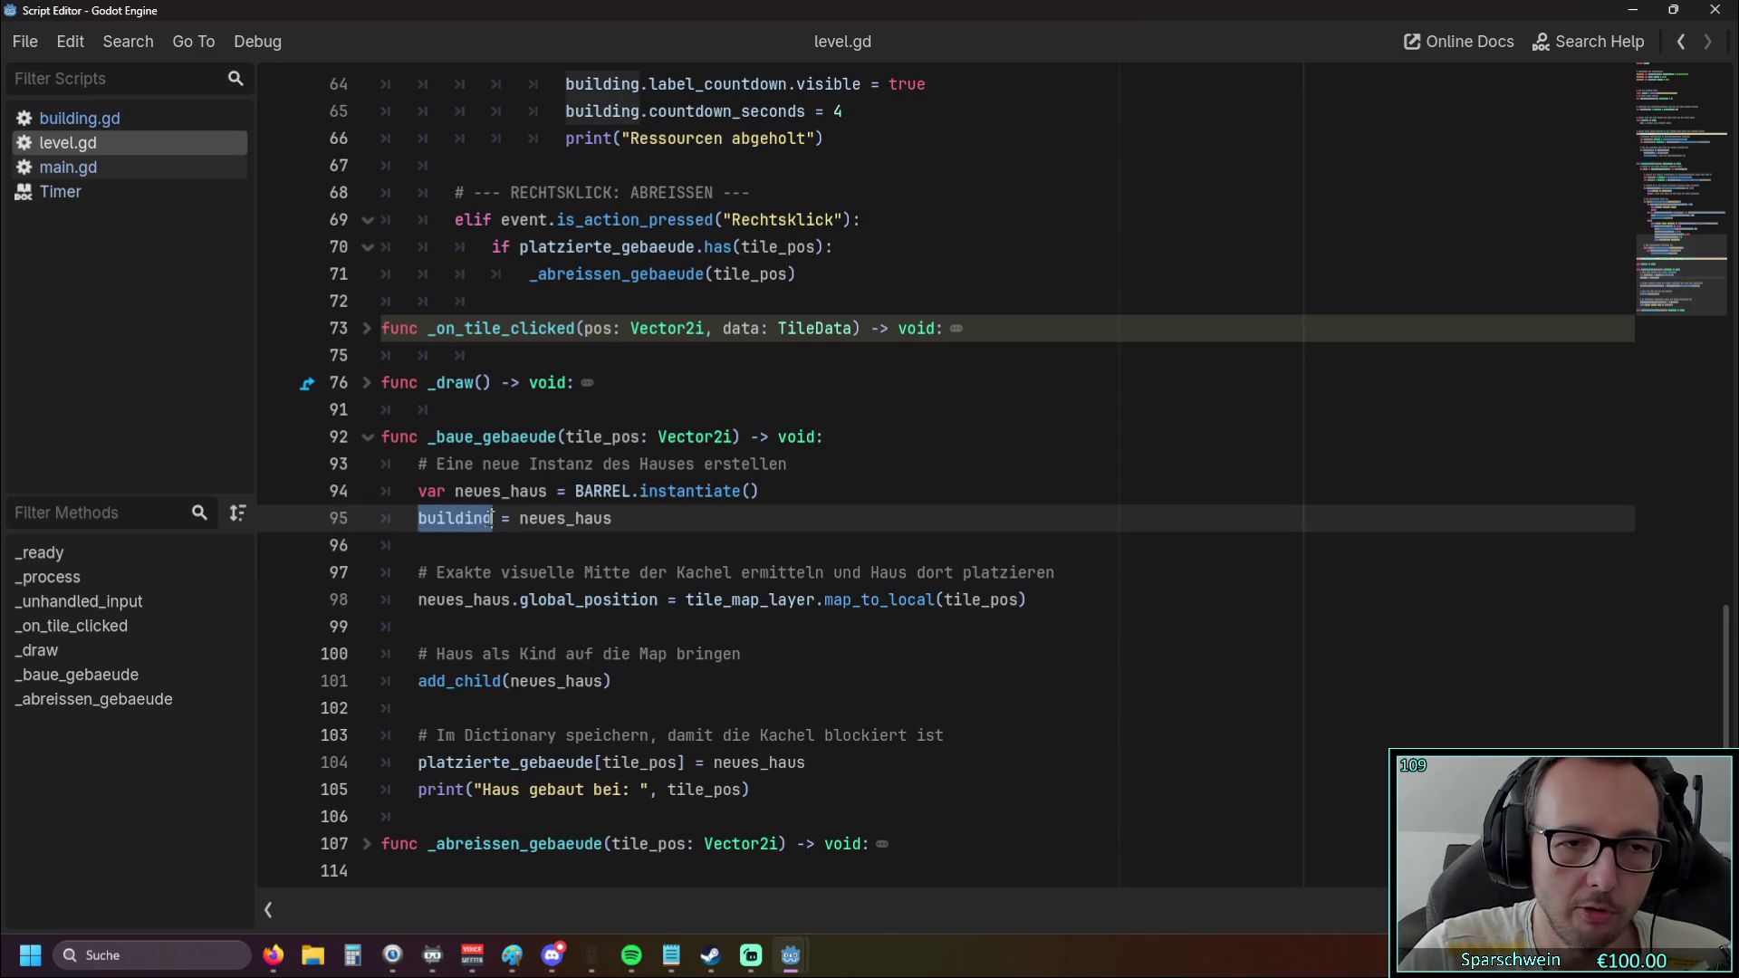
pyautogui.click(500, 546)
pyautogui.scroll(4, 504, 501)
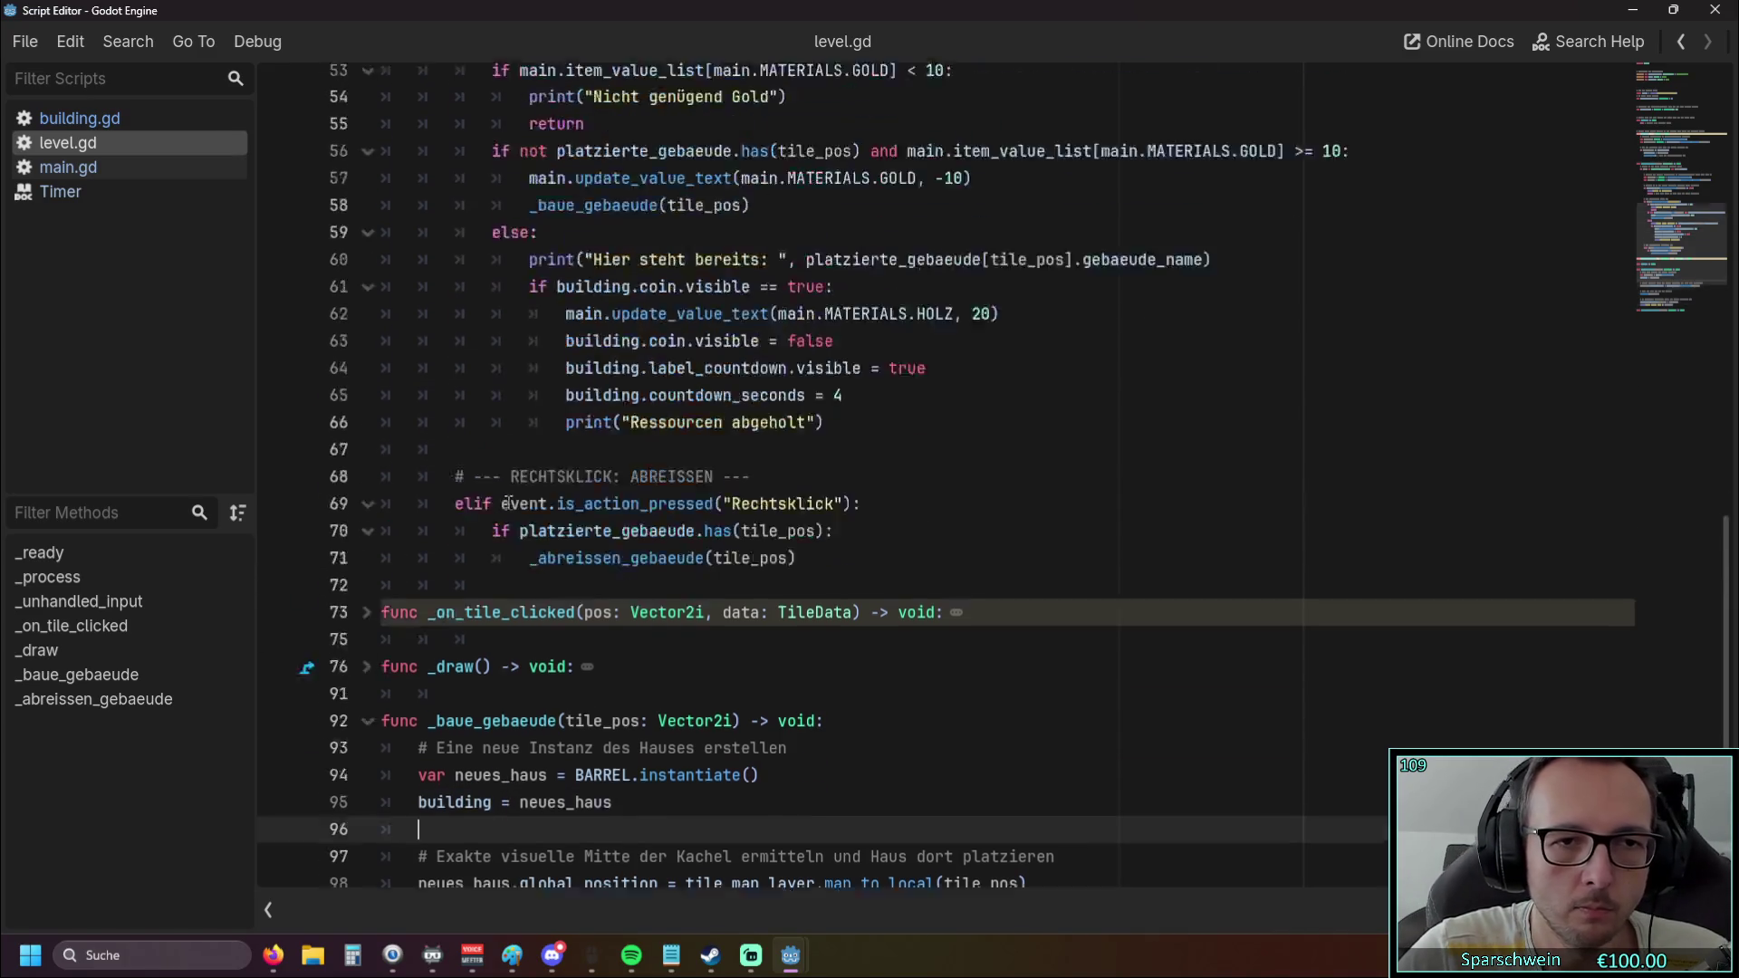
pyautogui.scroll(8, 503, 500)
pyautogui.scroll(7, 503, 500)
pyautogui.scroll(1, 502, 501)
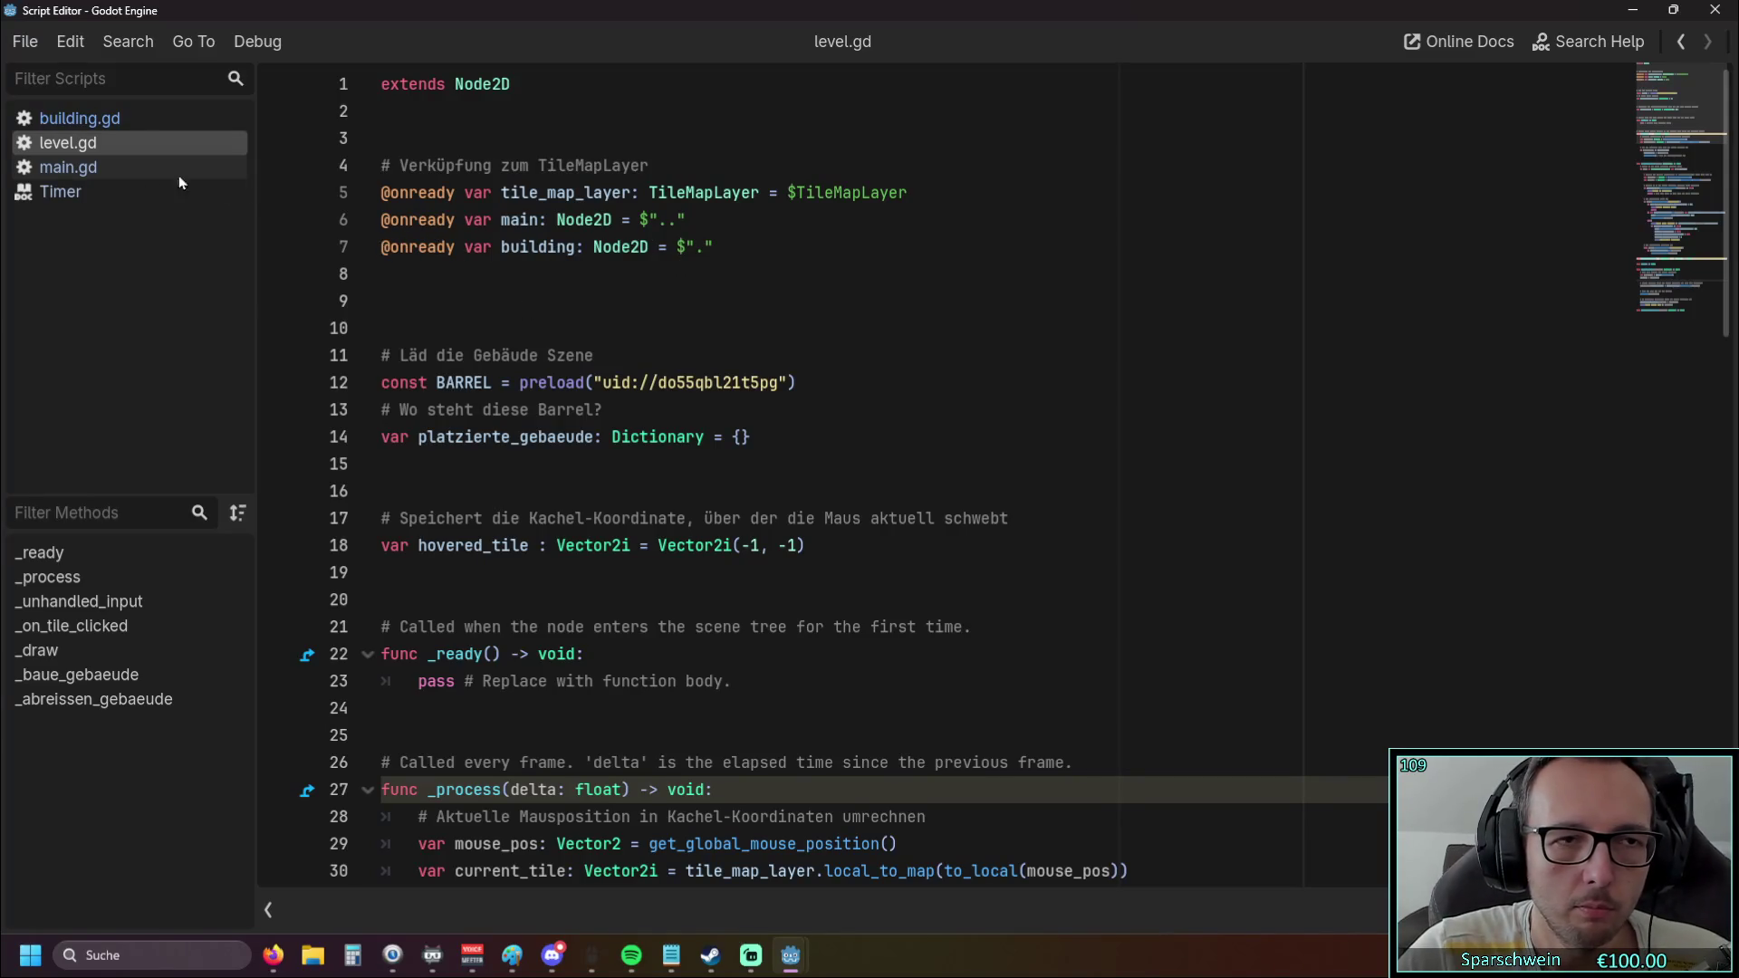
pyautogui.click(95, 124)
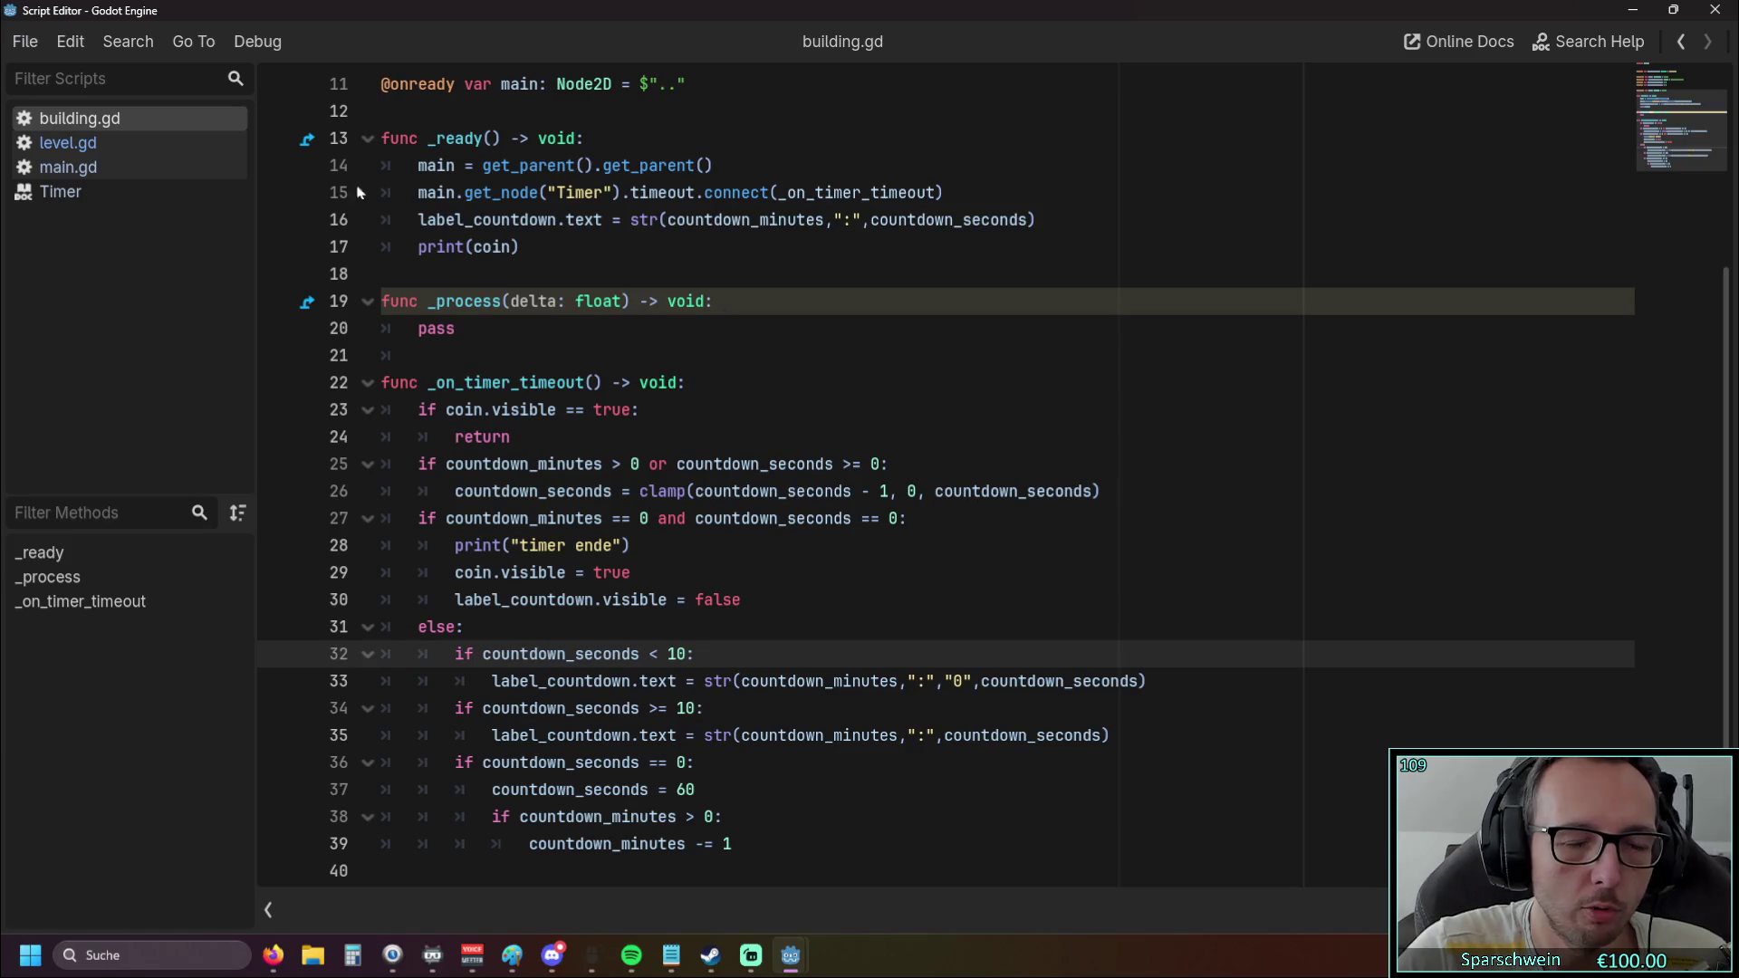
pyautogui.click(82, 141)
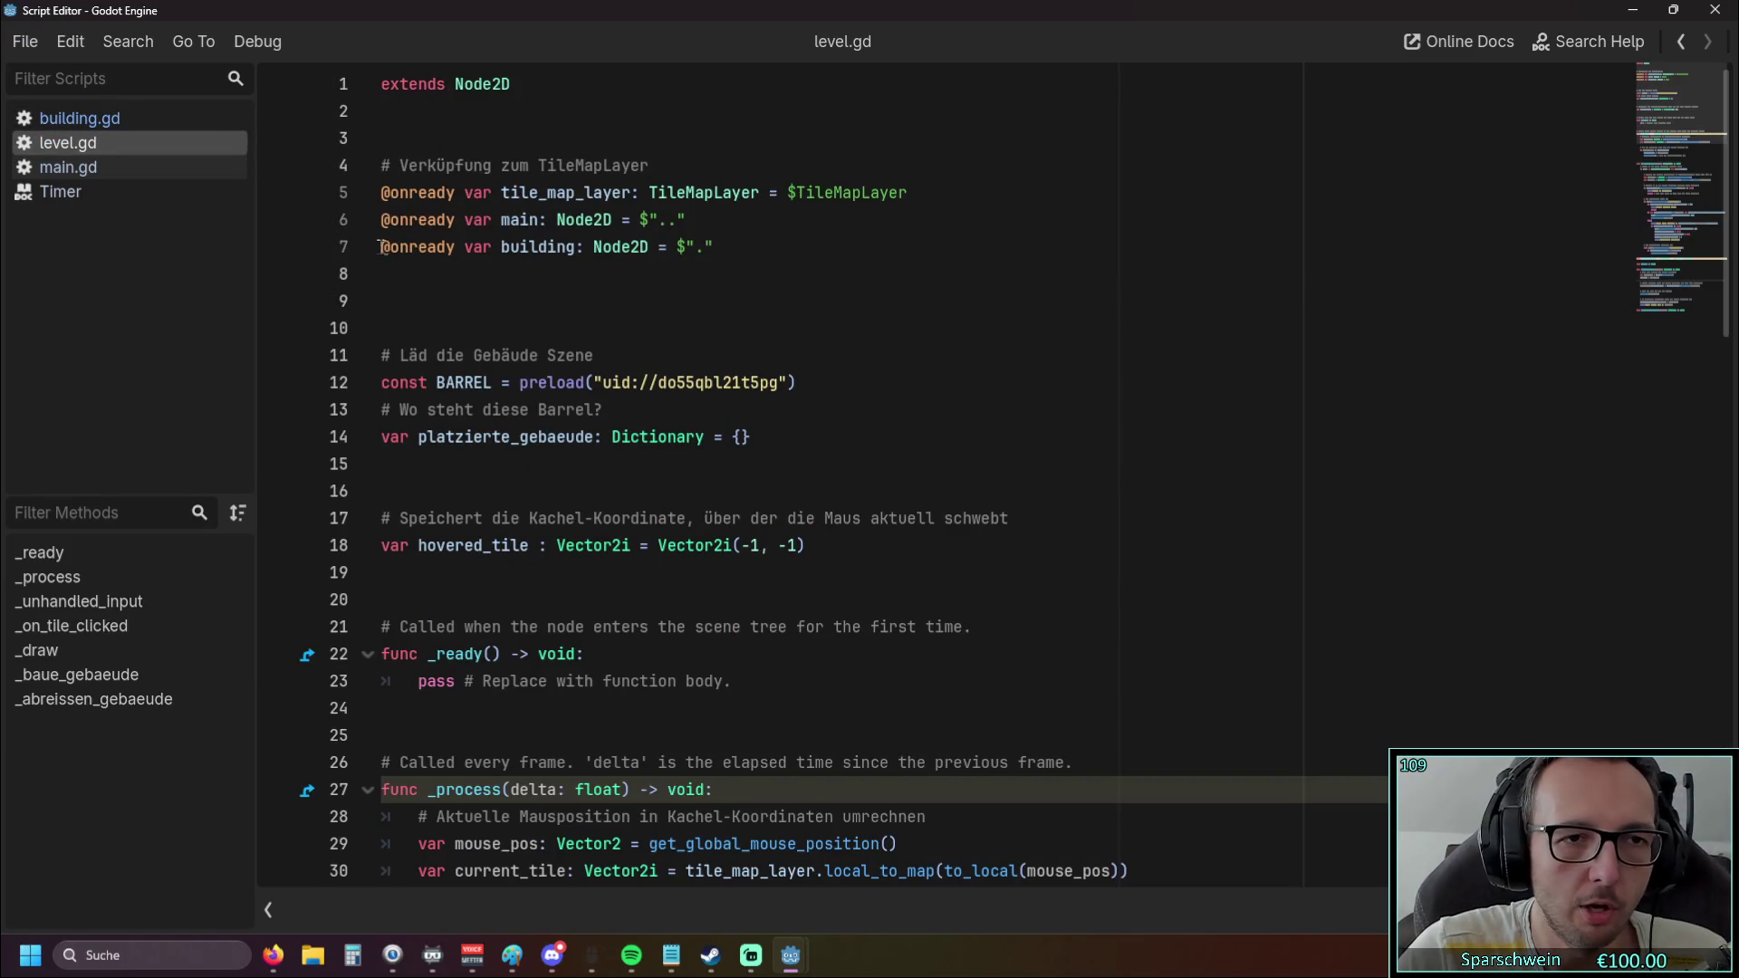
pyautogui.click(711, 246)
pyautogui.moveTo(710, 245); pyautogui.dragTo(467, 247)
pyautogui.click(582, 300)
pyautogui.scroll(-5, 584, 305)
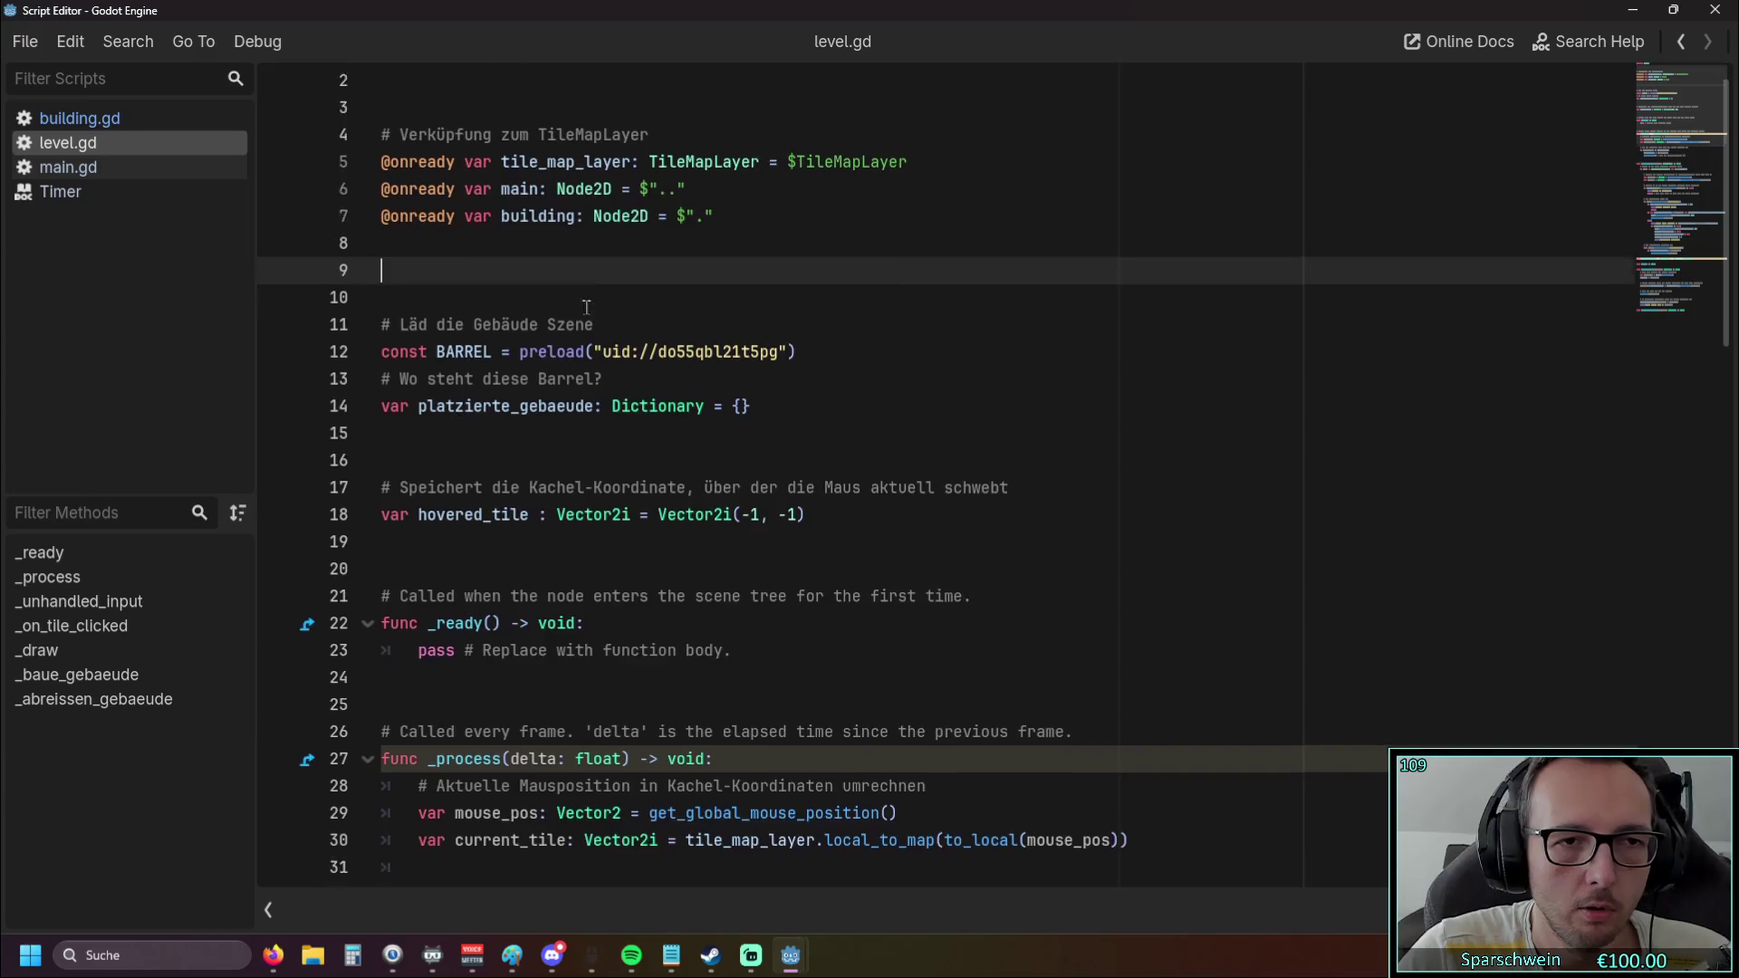
pyautogui.scroll(-5, 595, 336)
pyautogui.scroll(-5, 595, 336)
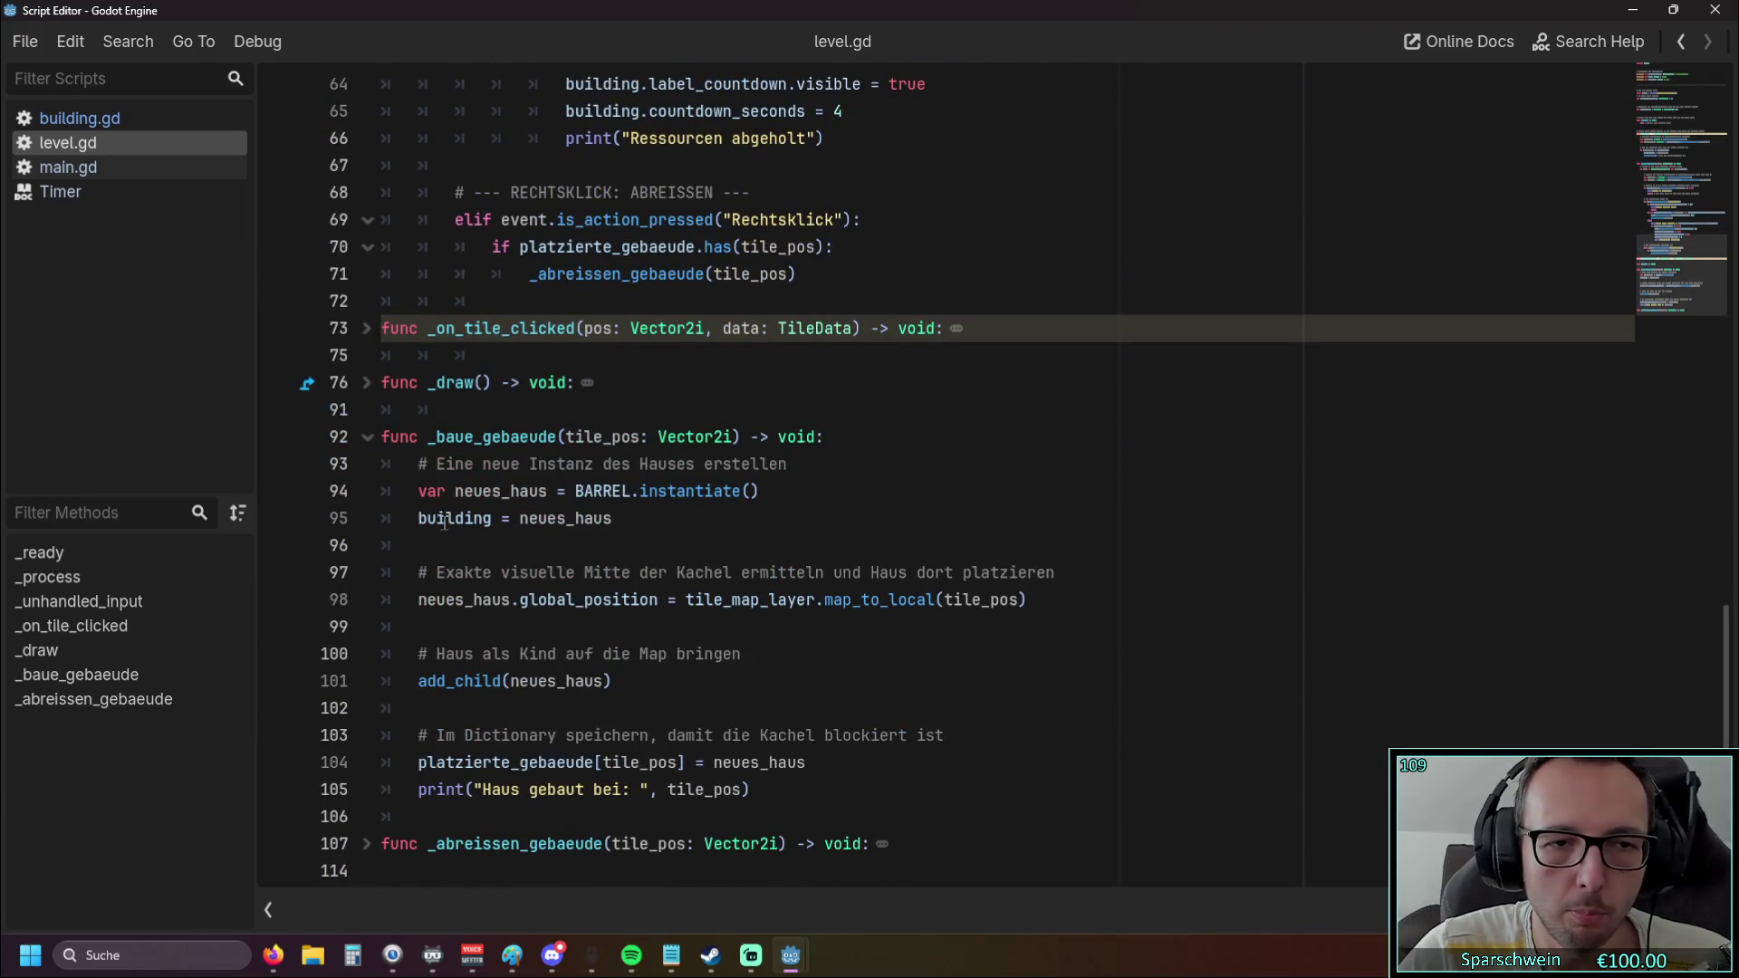
pyautogui.moveTo(421, 519); pyautogui.dragTo(641, 525)
pyautogui.click(665, 532)
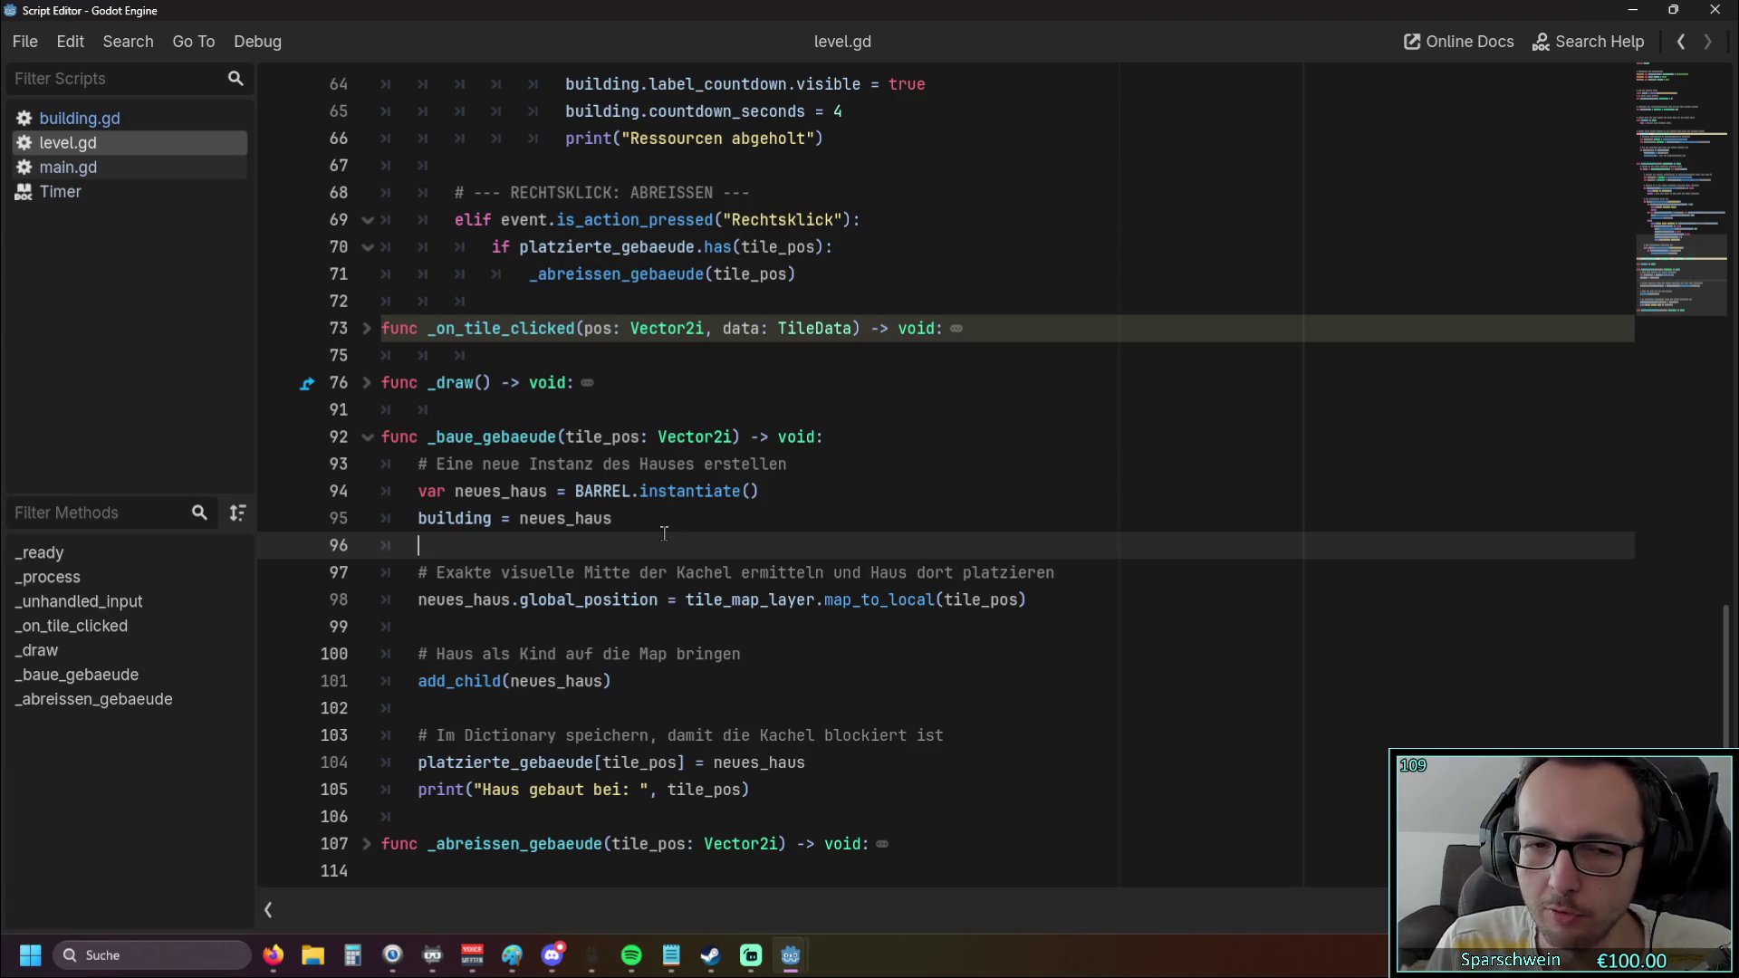
# - Review building.gd and level.gd in the floating editor, then close the floating window
pyautogui.click(74, 123)
pyautogui.scroll(3, 445, 288)
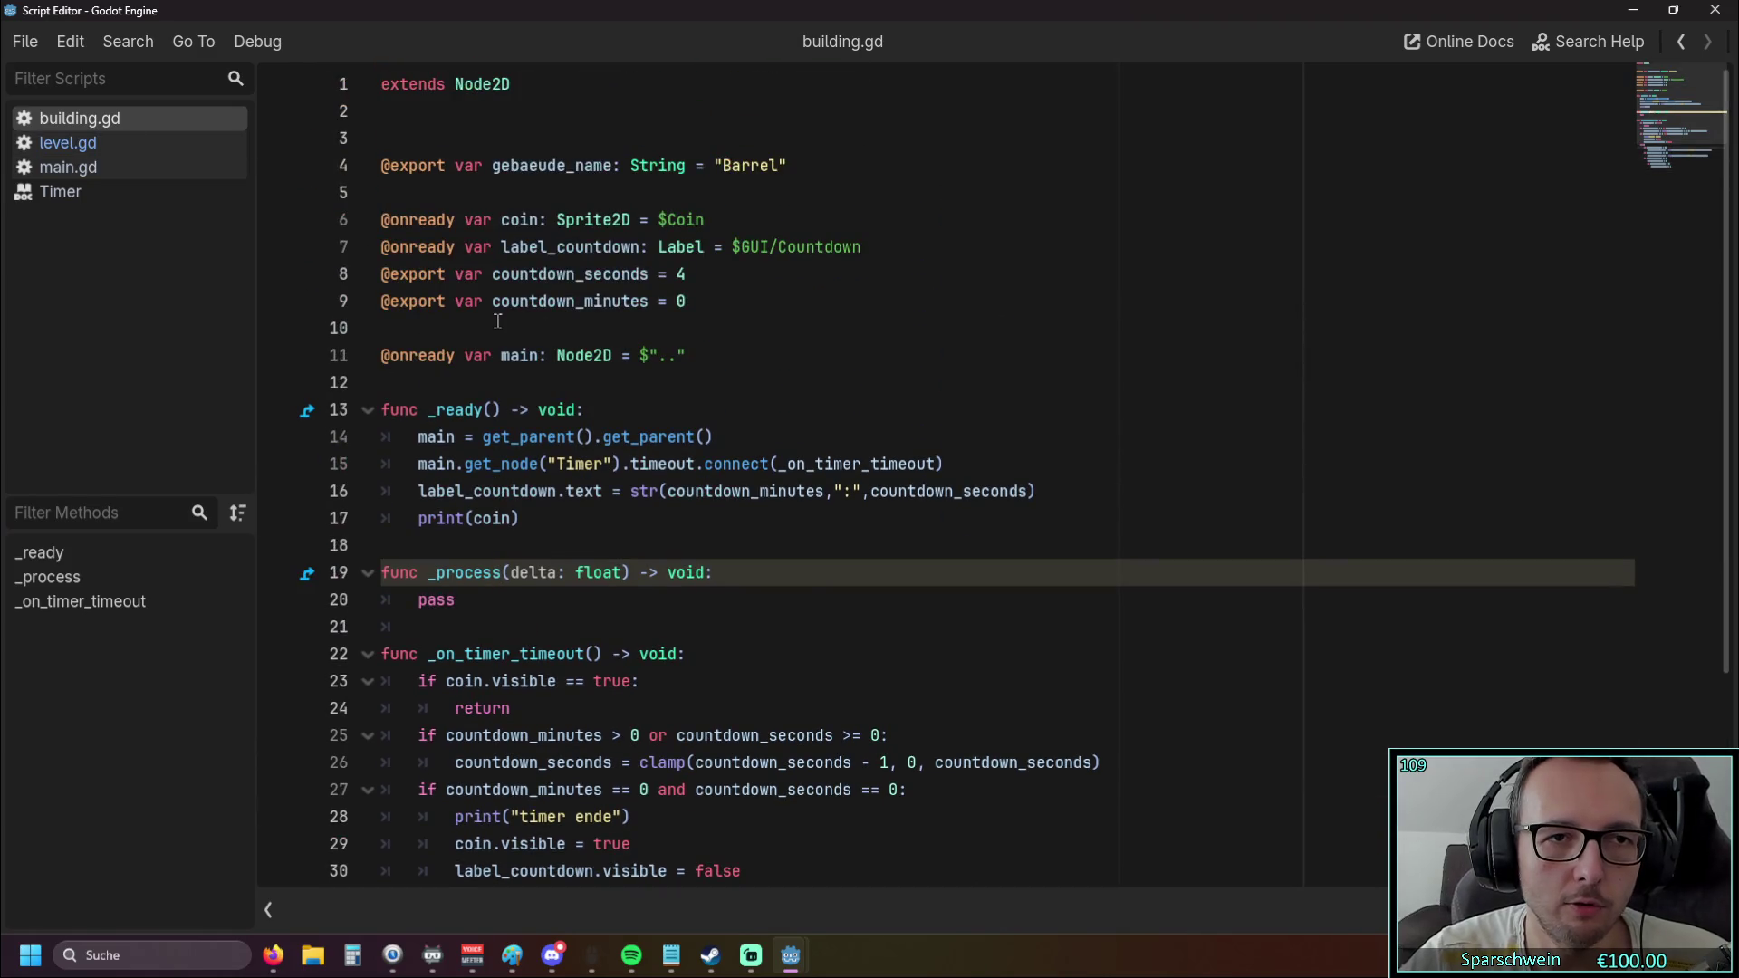
pyautogui.scroll(-2, 444, 288)
pyautogui.scroll(-2, 475, 302)
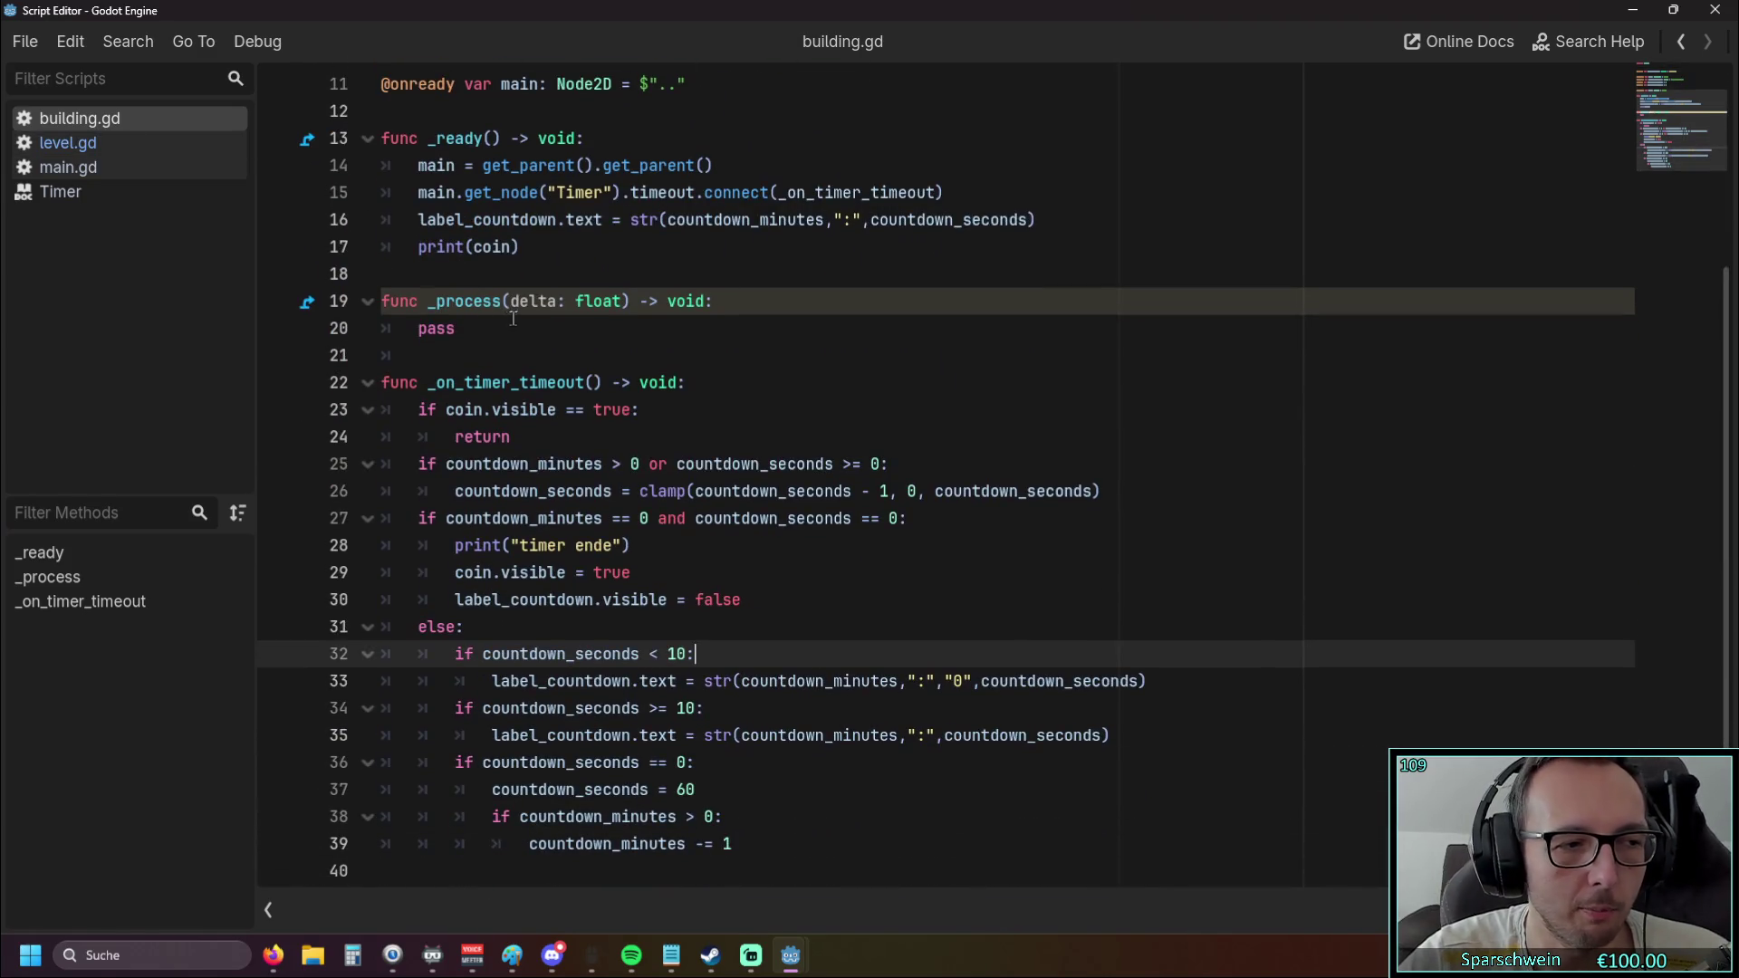
pyautogui.scroll(1, 618, 417)
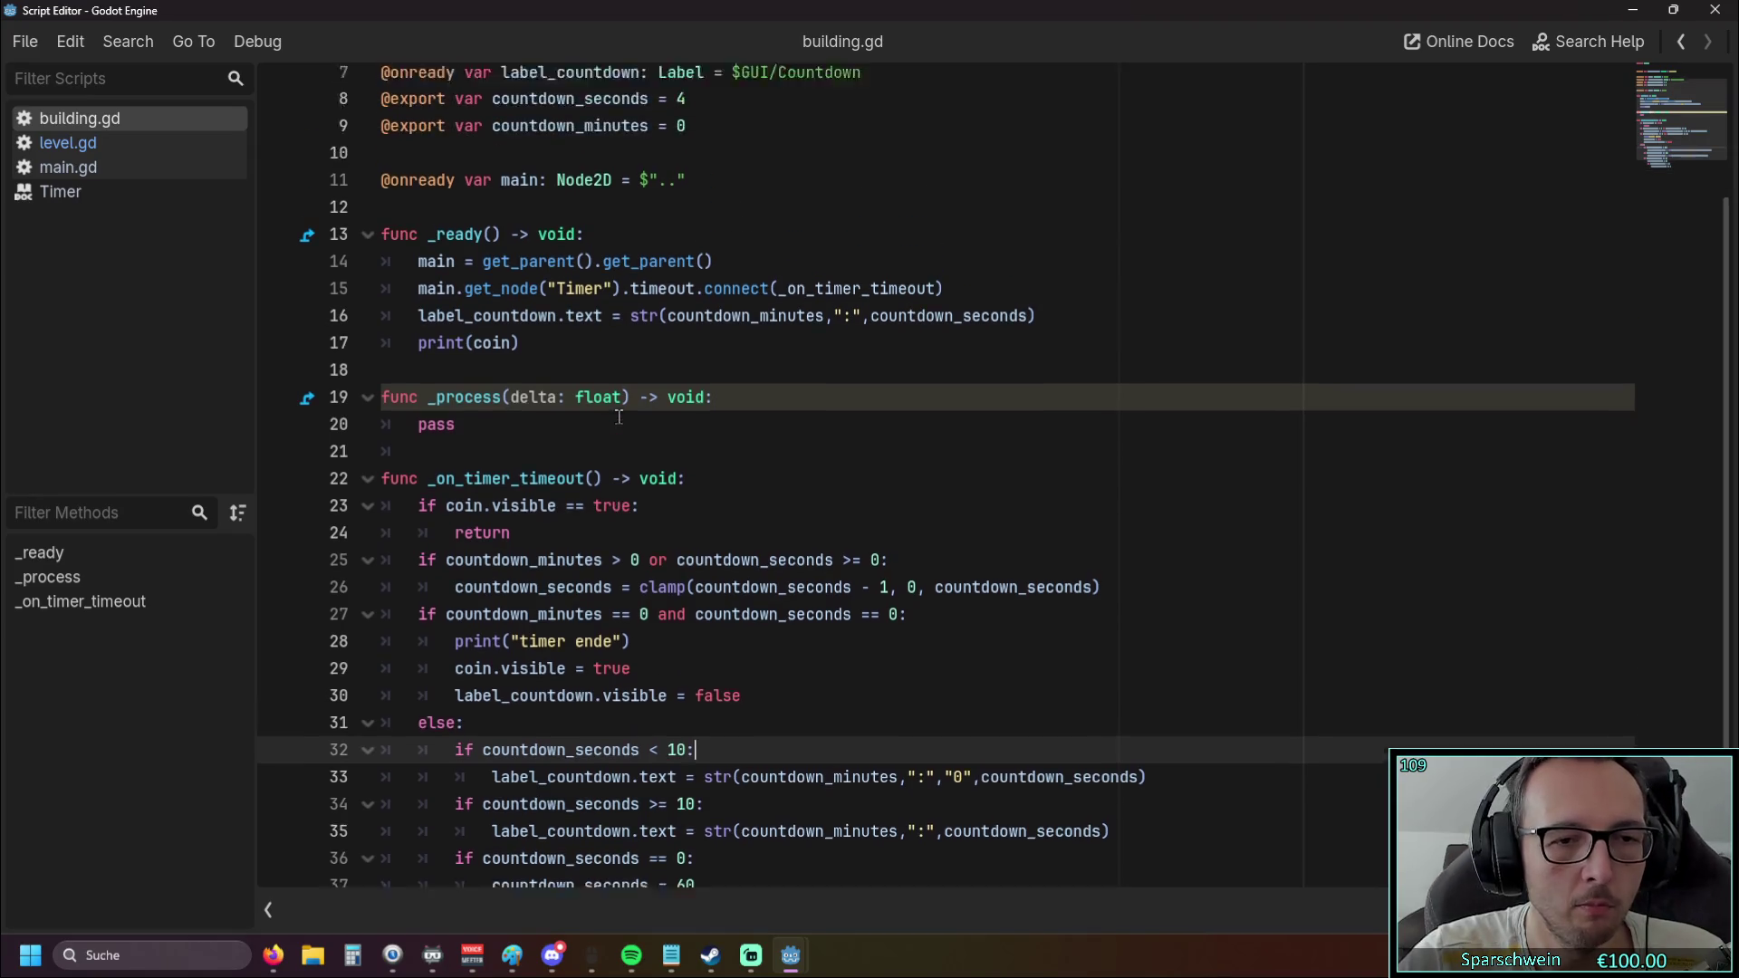
pyautogui.scroll(2, 618, 417)
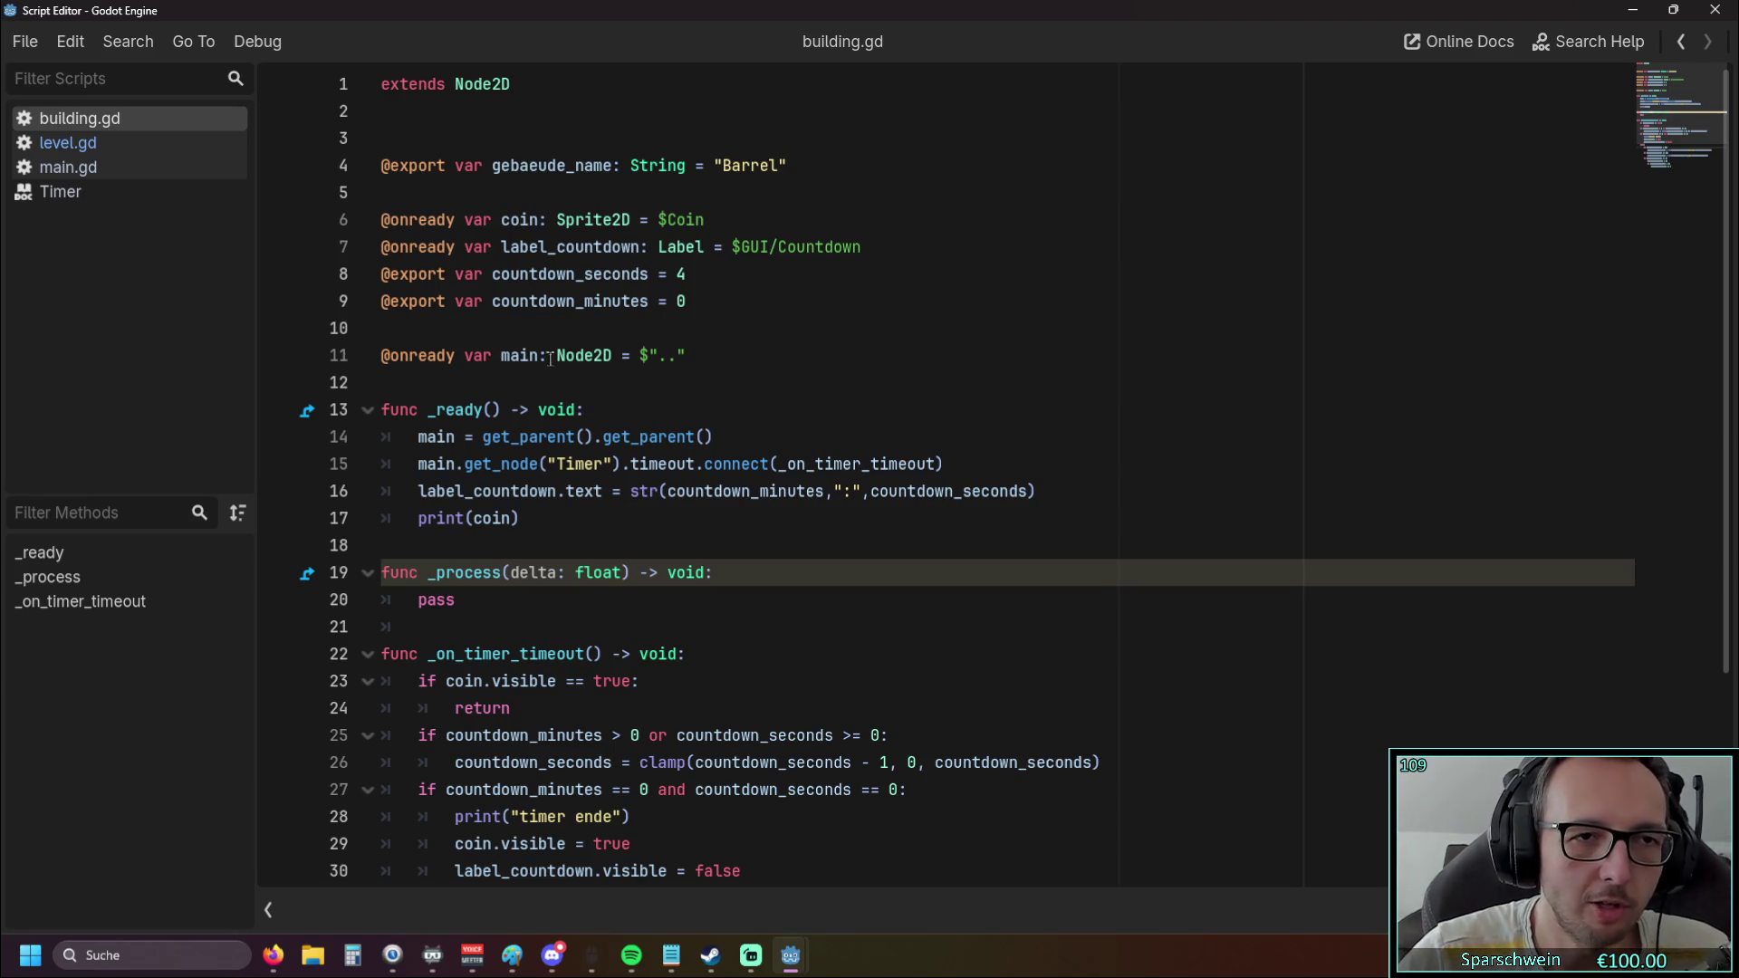
pyautogui.scroll(-3, 517, 307)
pyautogui.scroll(3, 529, 382)
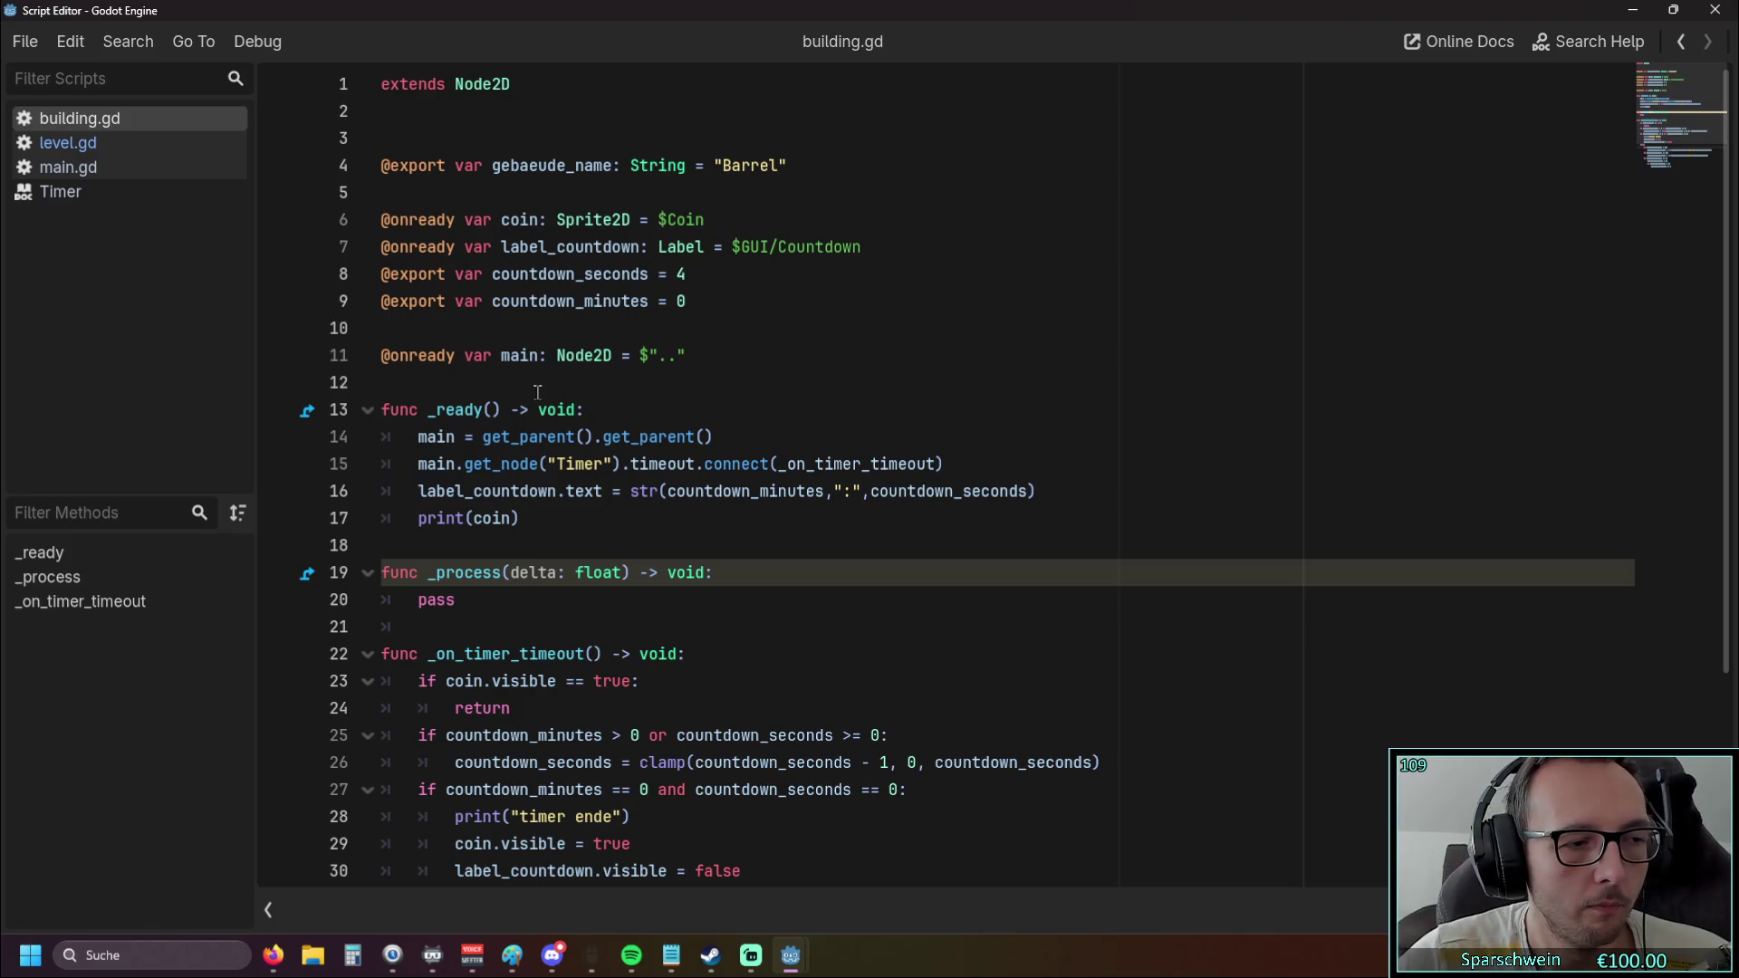
pyautogui.click(86, 144)
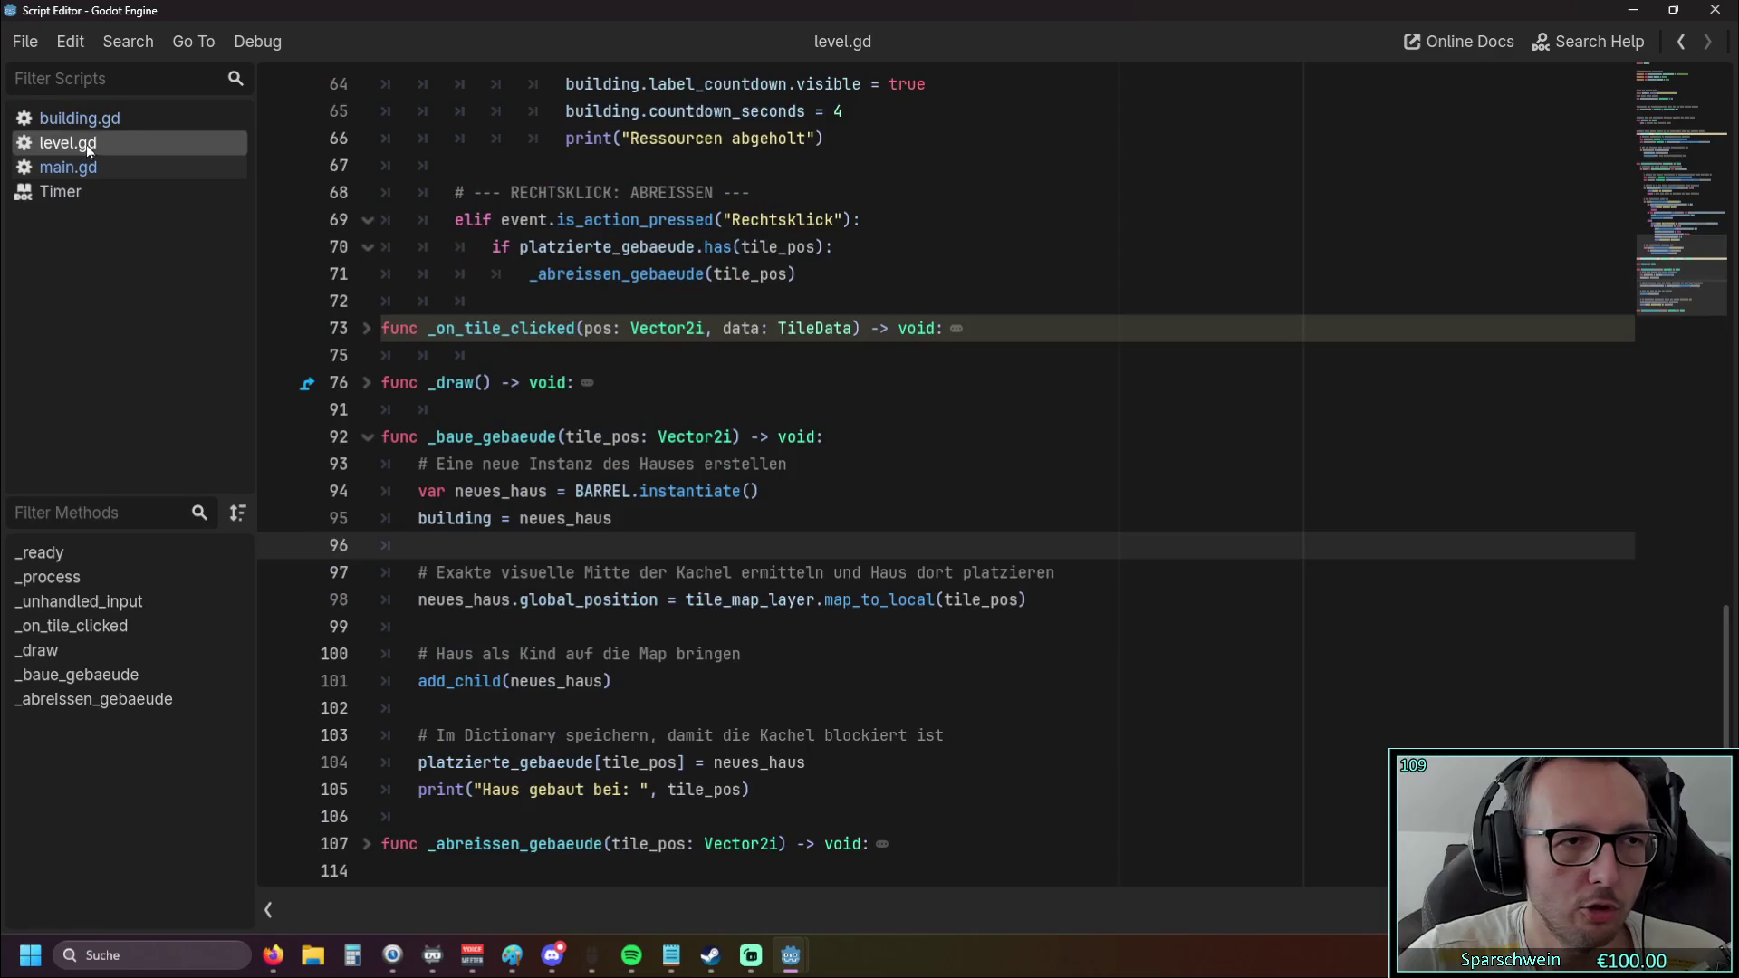
pyautogui.hotkey('alt', 'Left')
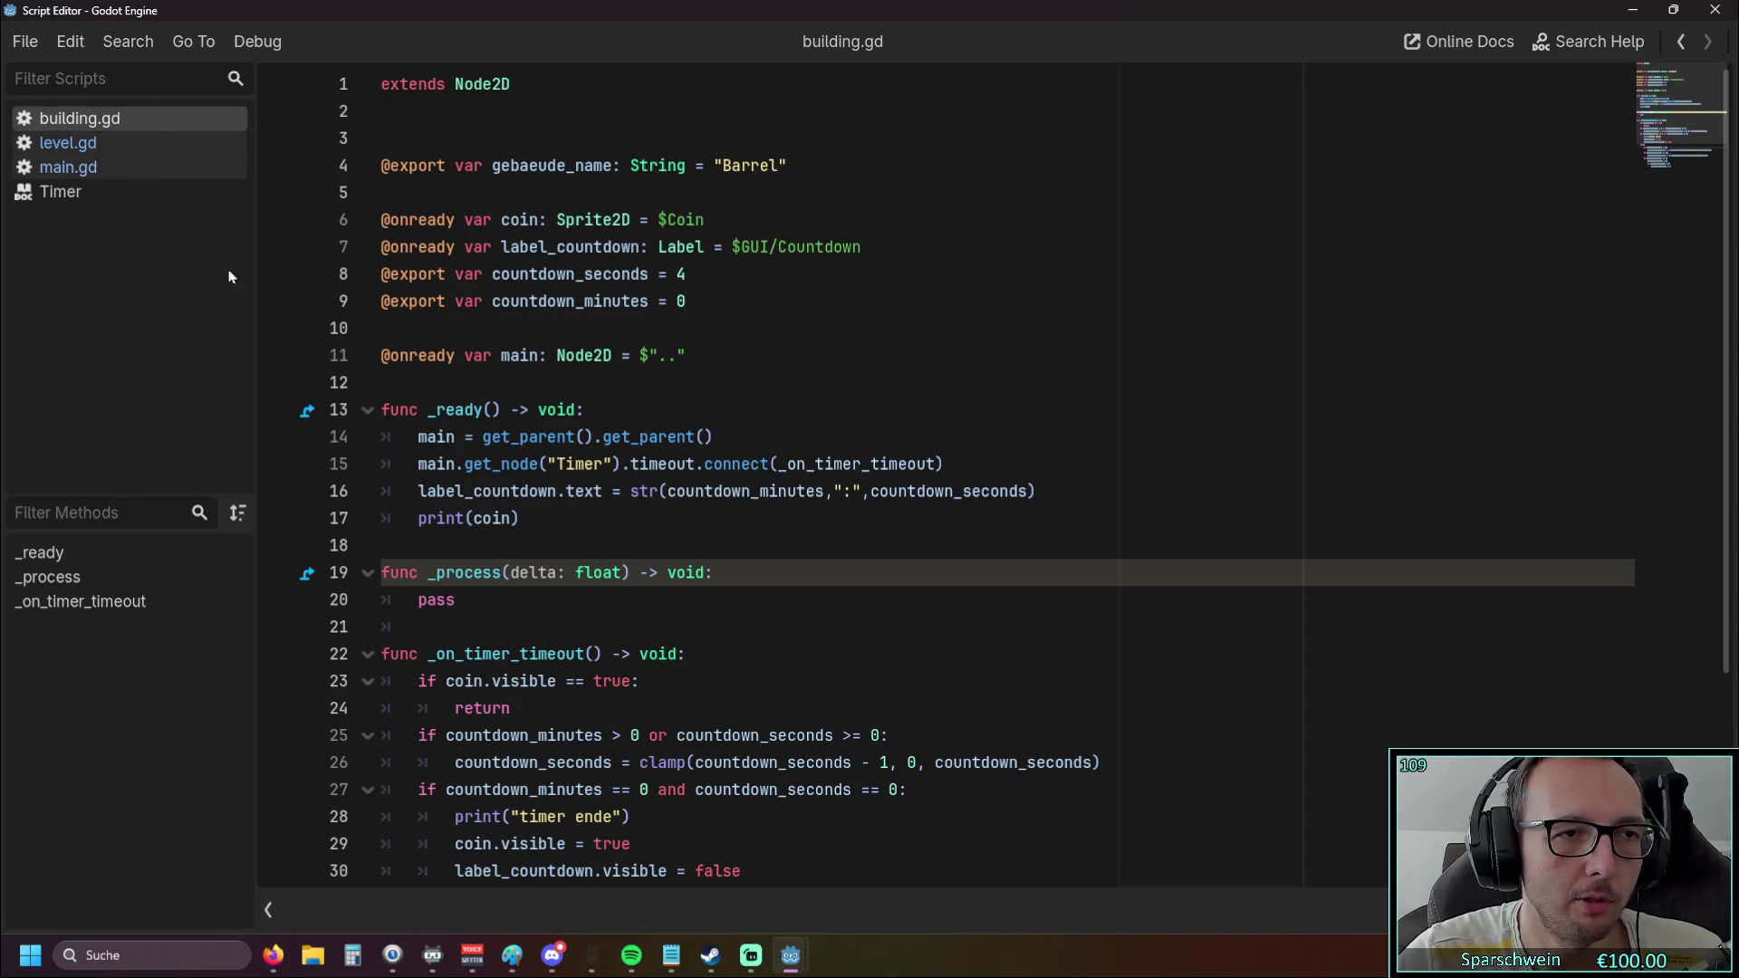
pyautogui.click(1715, 9)
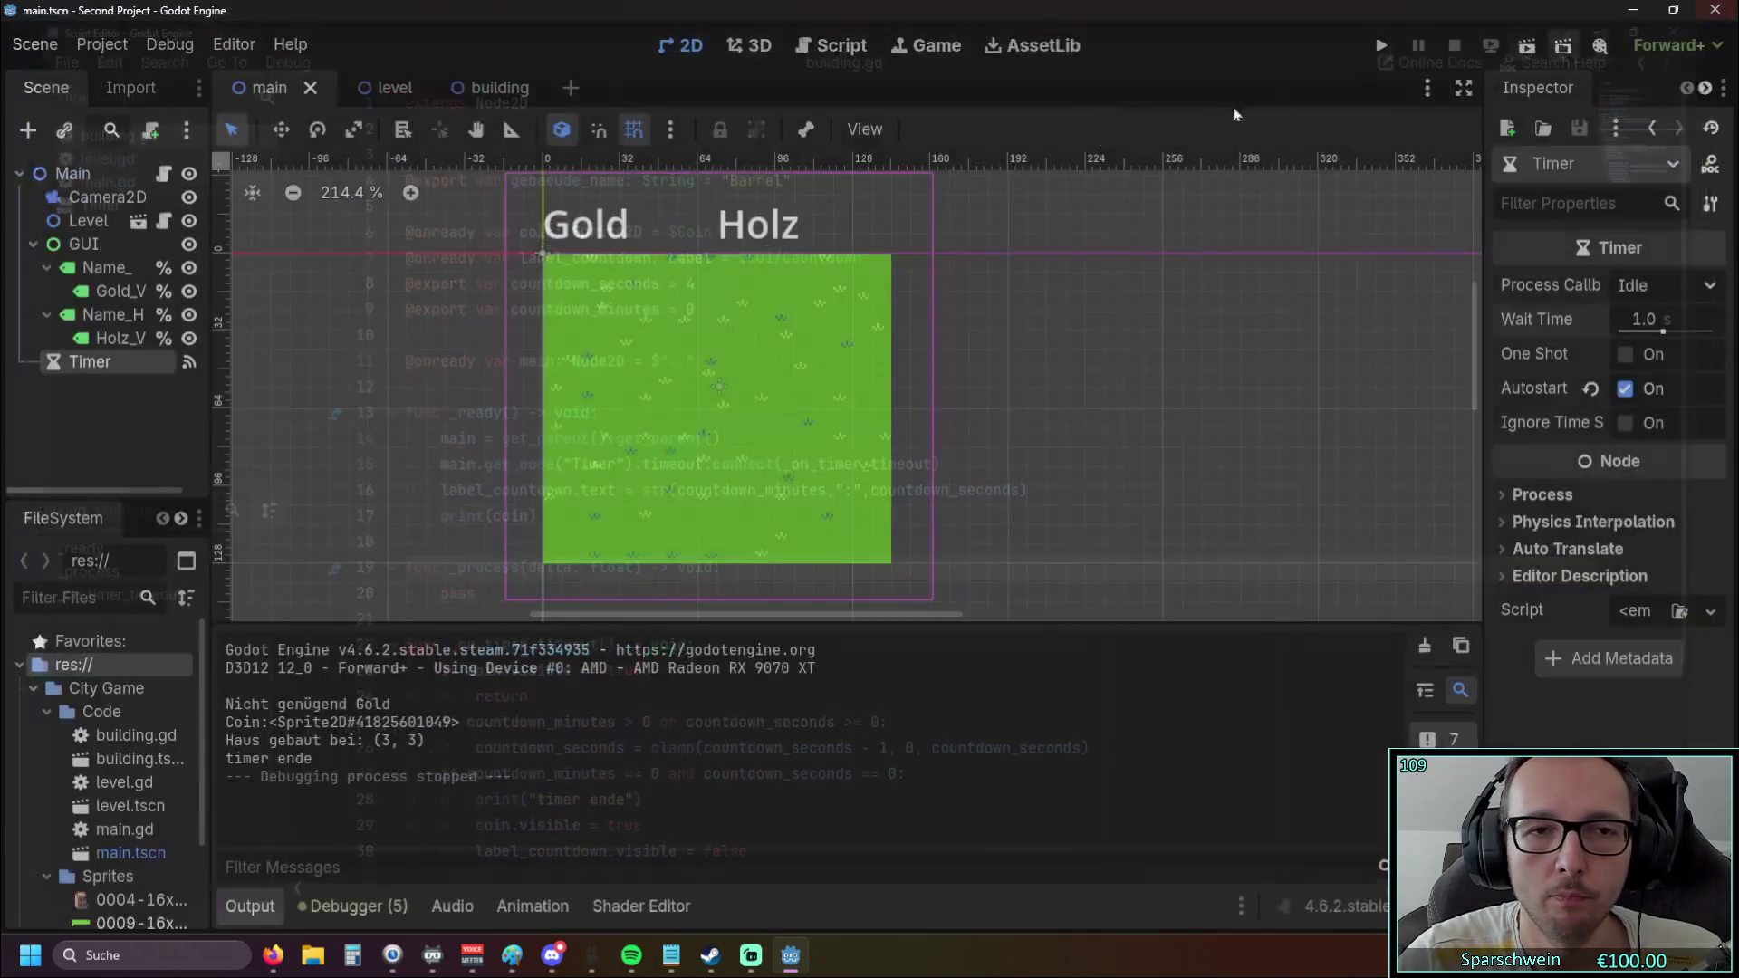
# - Return to the docked Script workspace with building.gd and switch to the building scene
pyautogui.click(791, 50)
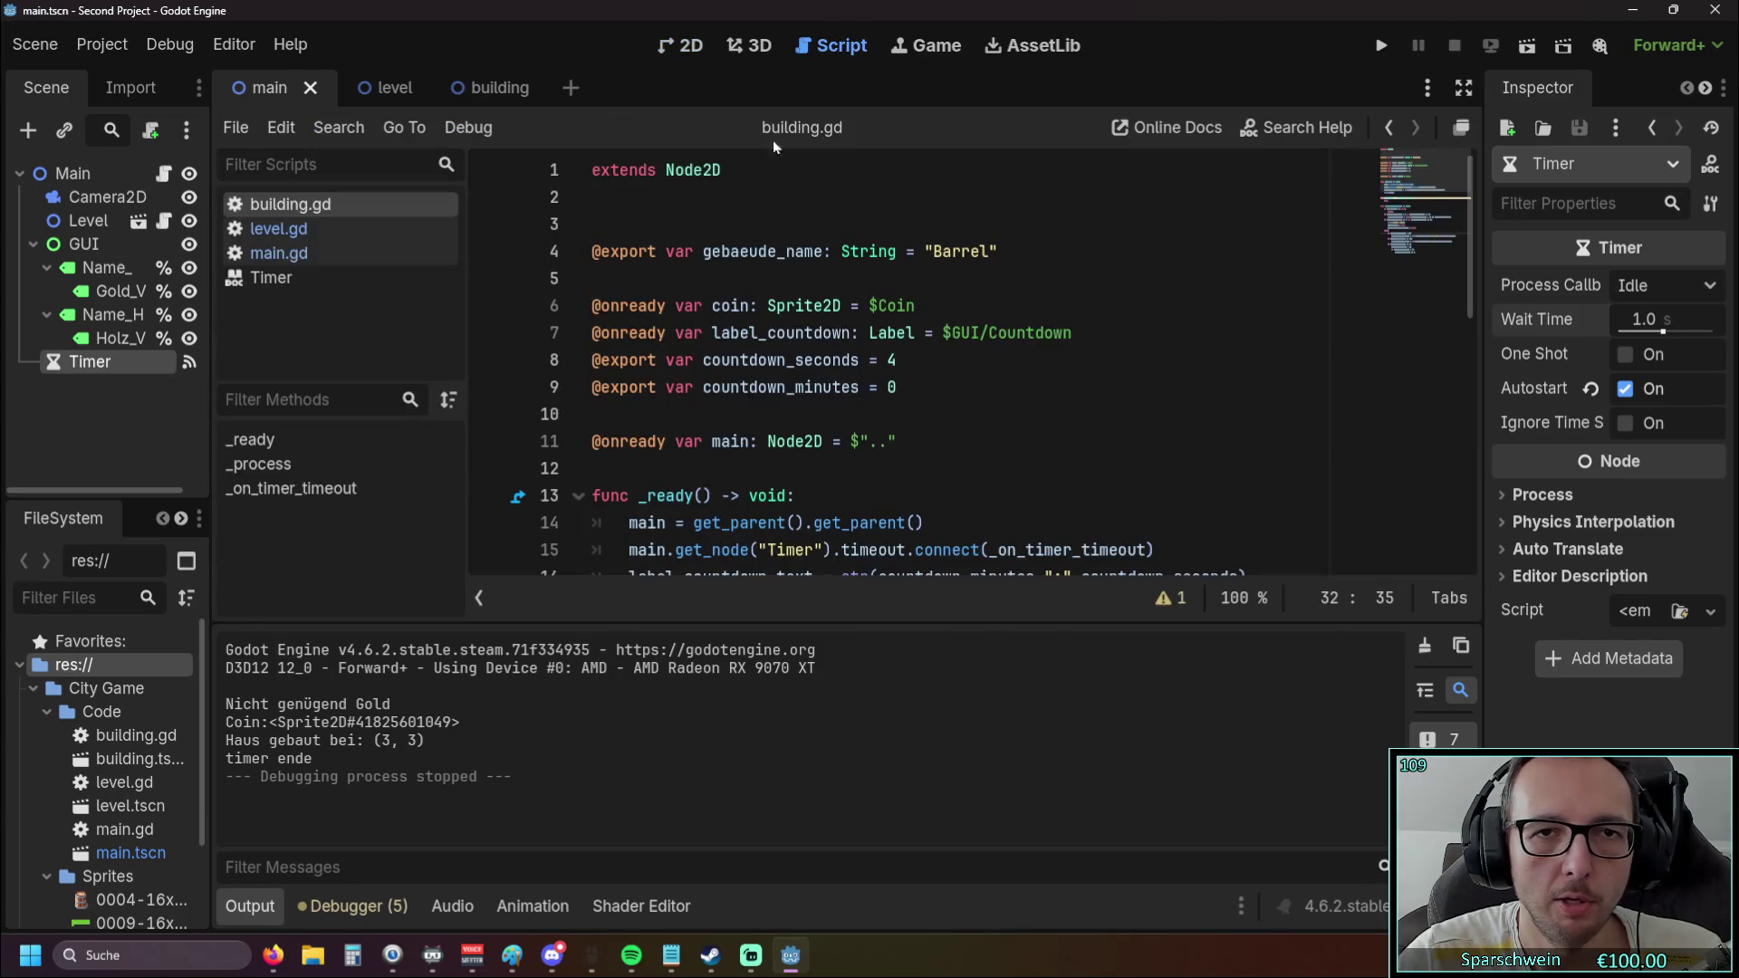
pyautogui.click(315, 232)
pyautogui.click(290, 205)
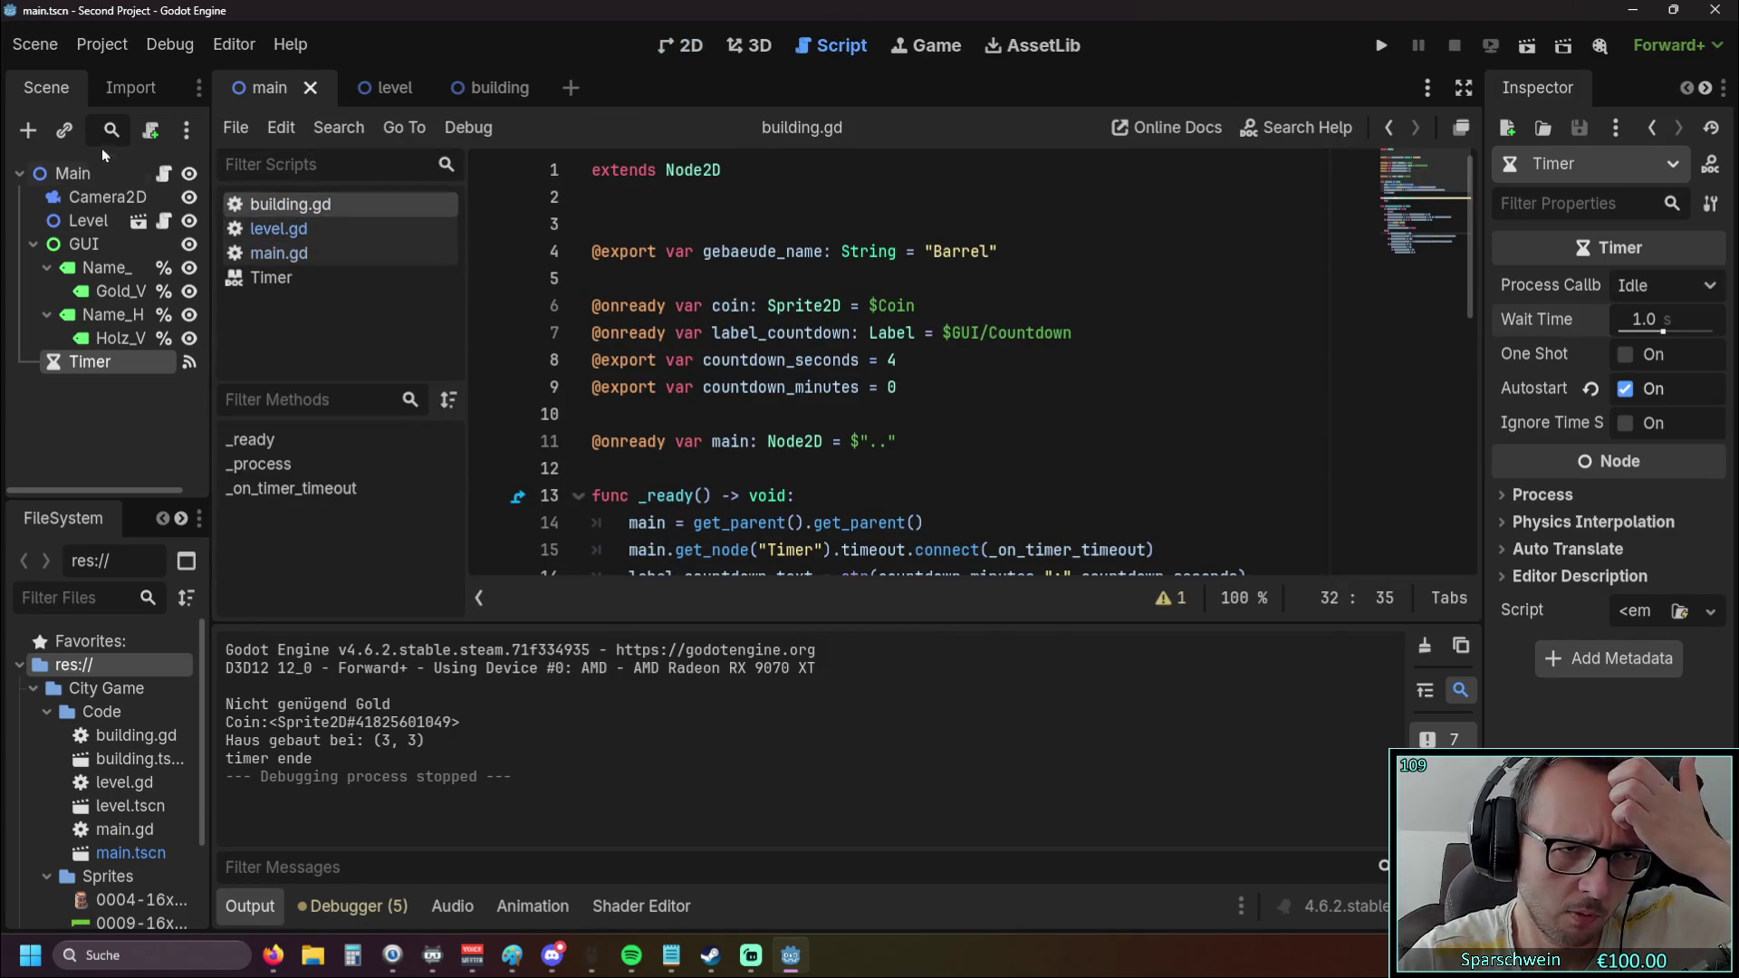
pyautogui.click(468, 87)
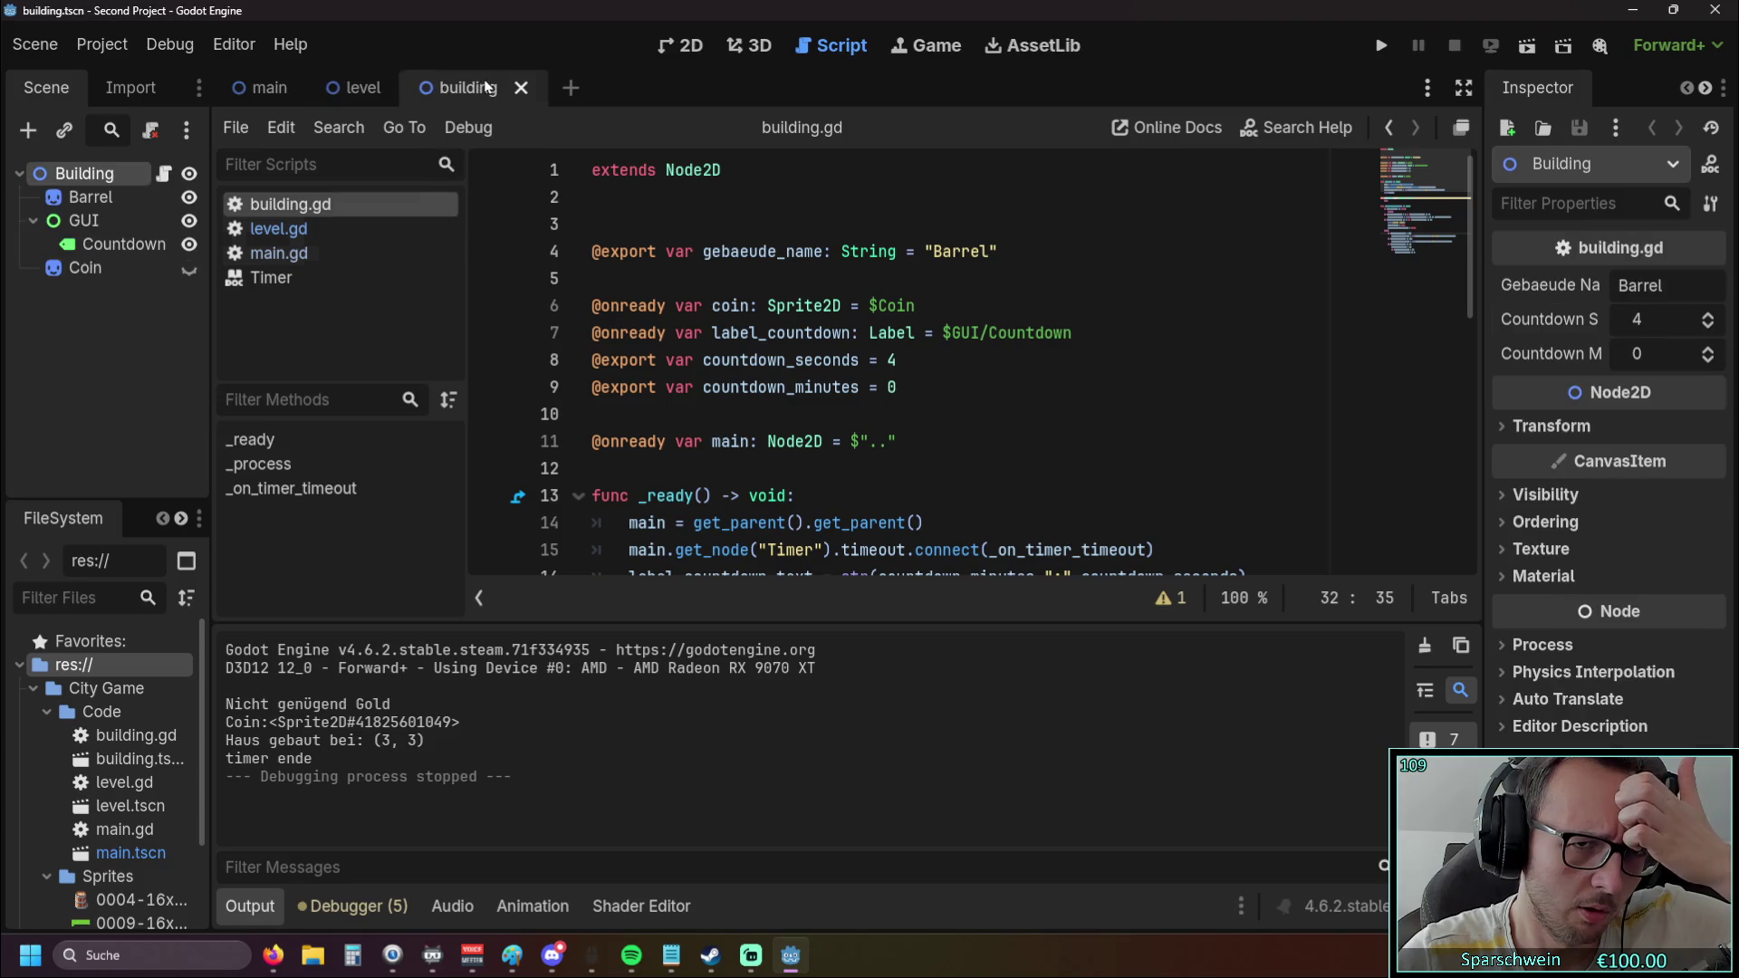
pyautogui.click(104, 200)
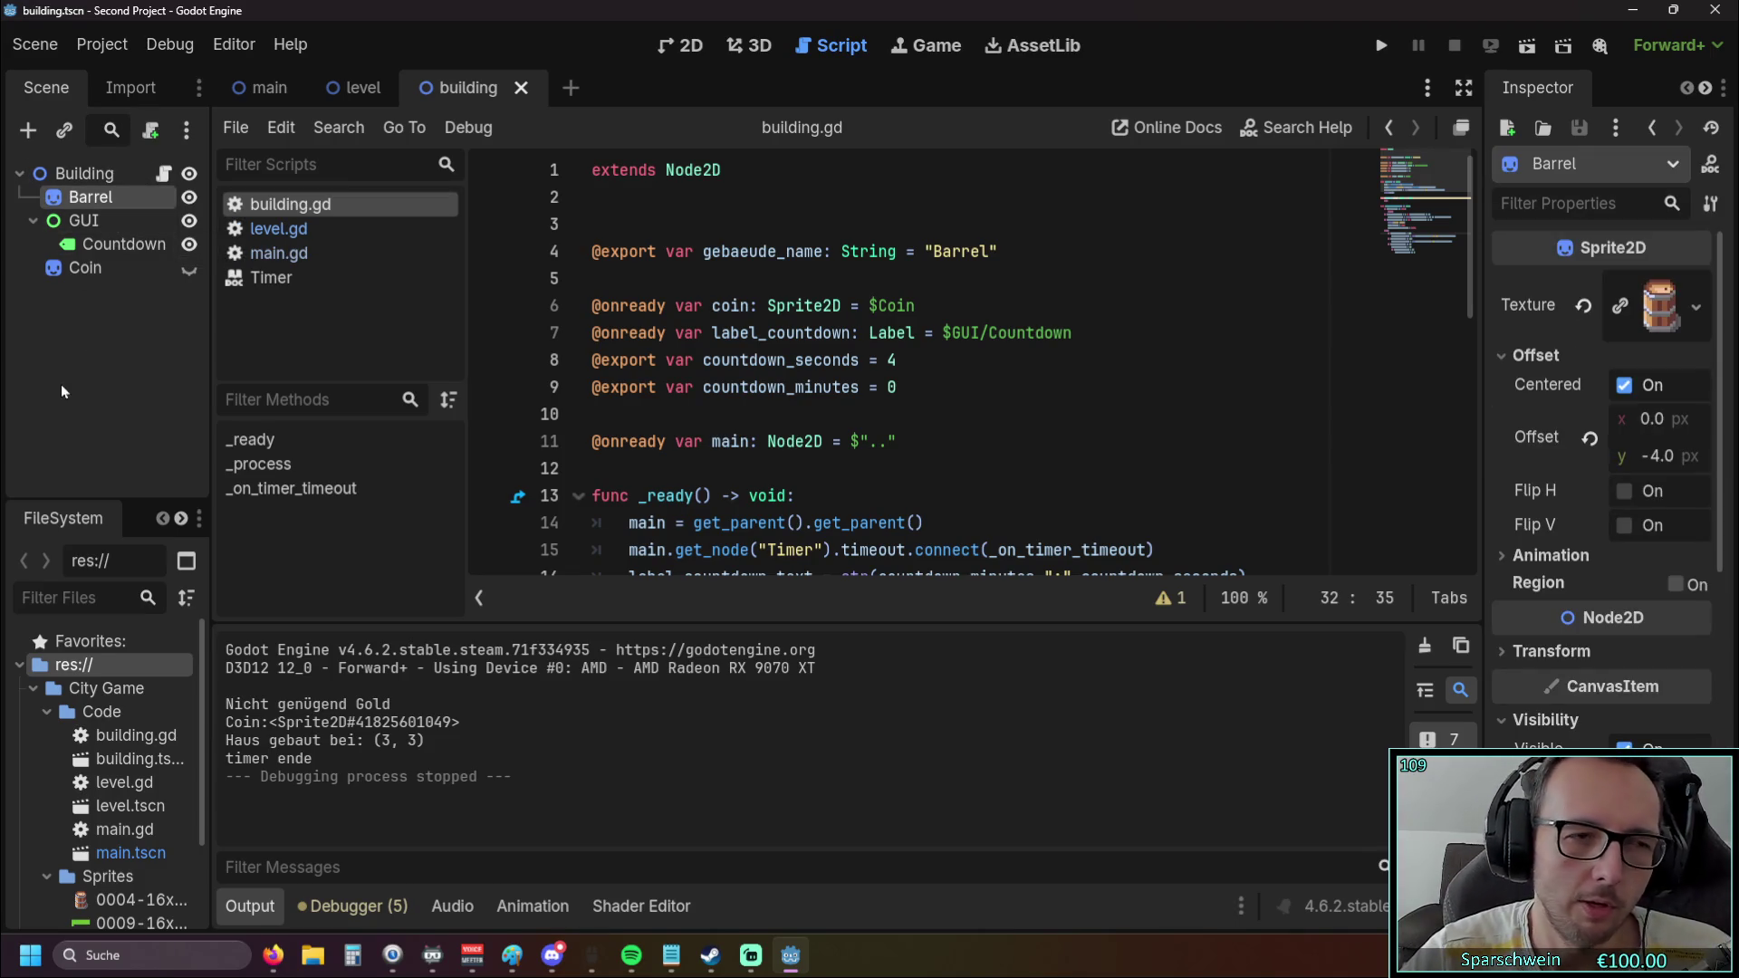
pyautogui.click(81, 370)
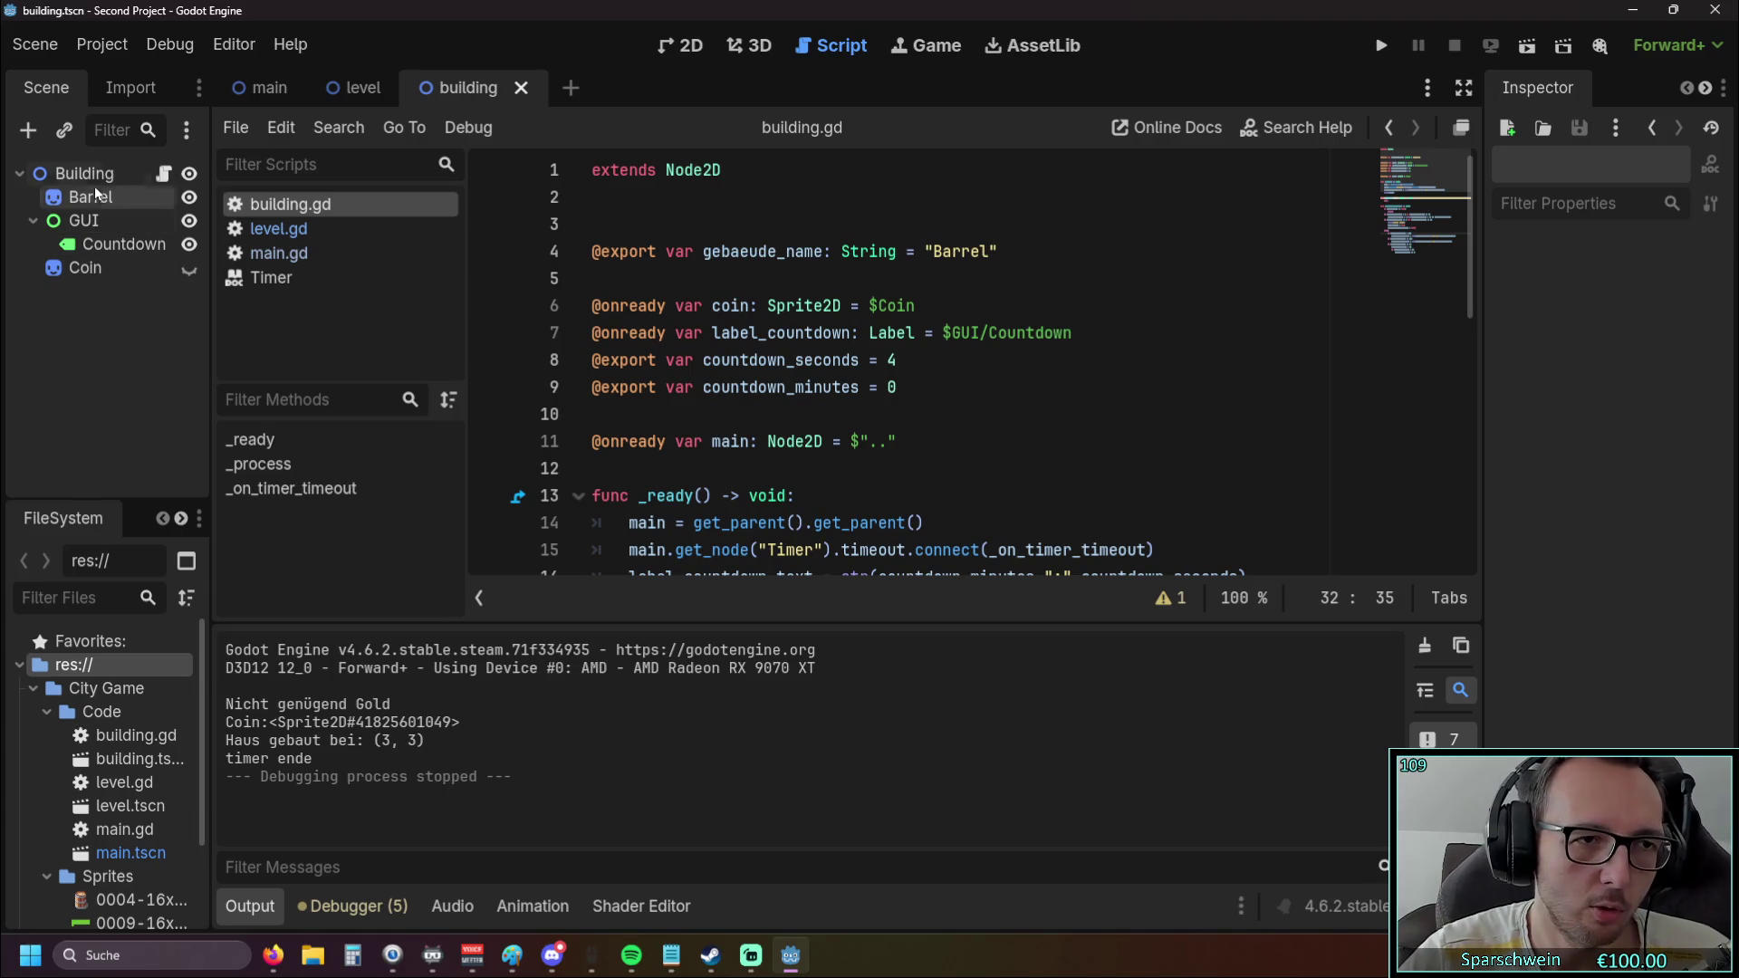
pyautogui.click(93, 178)
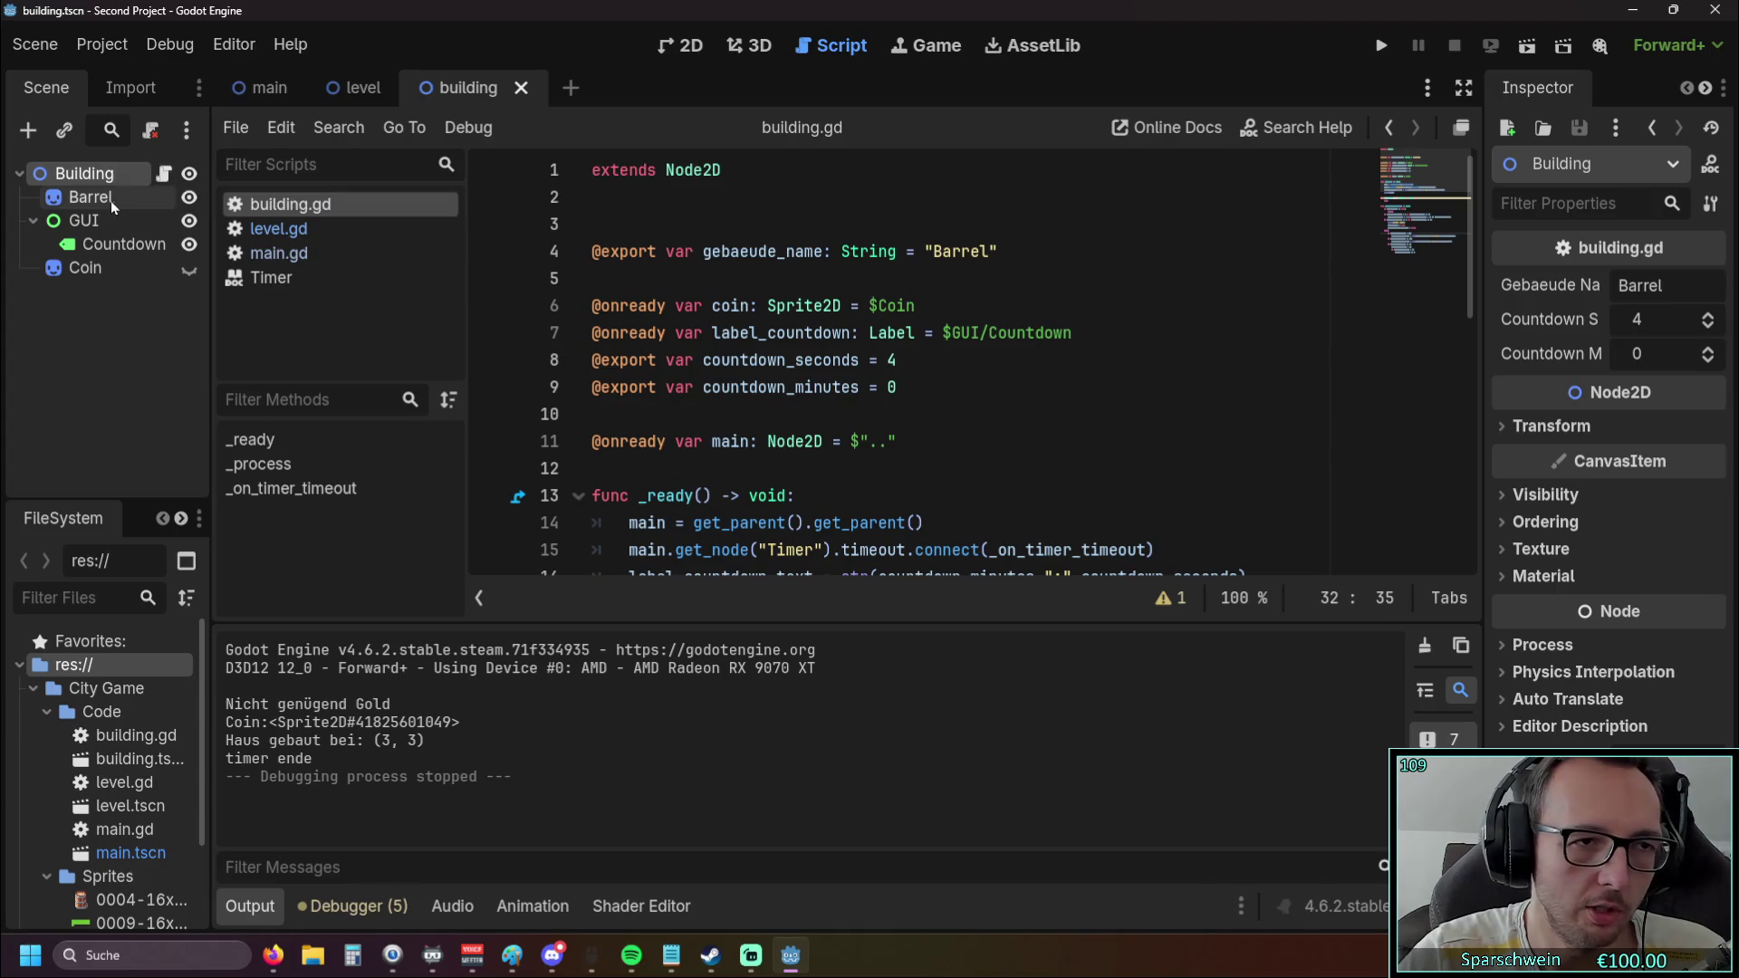
pyautogui.click(110, 199)
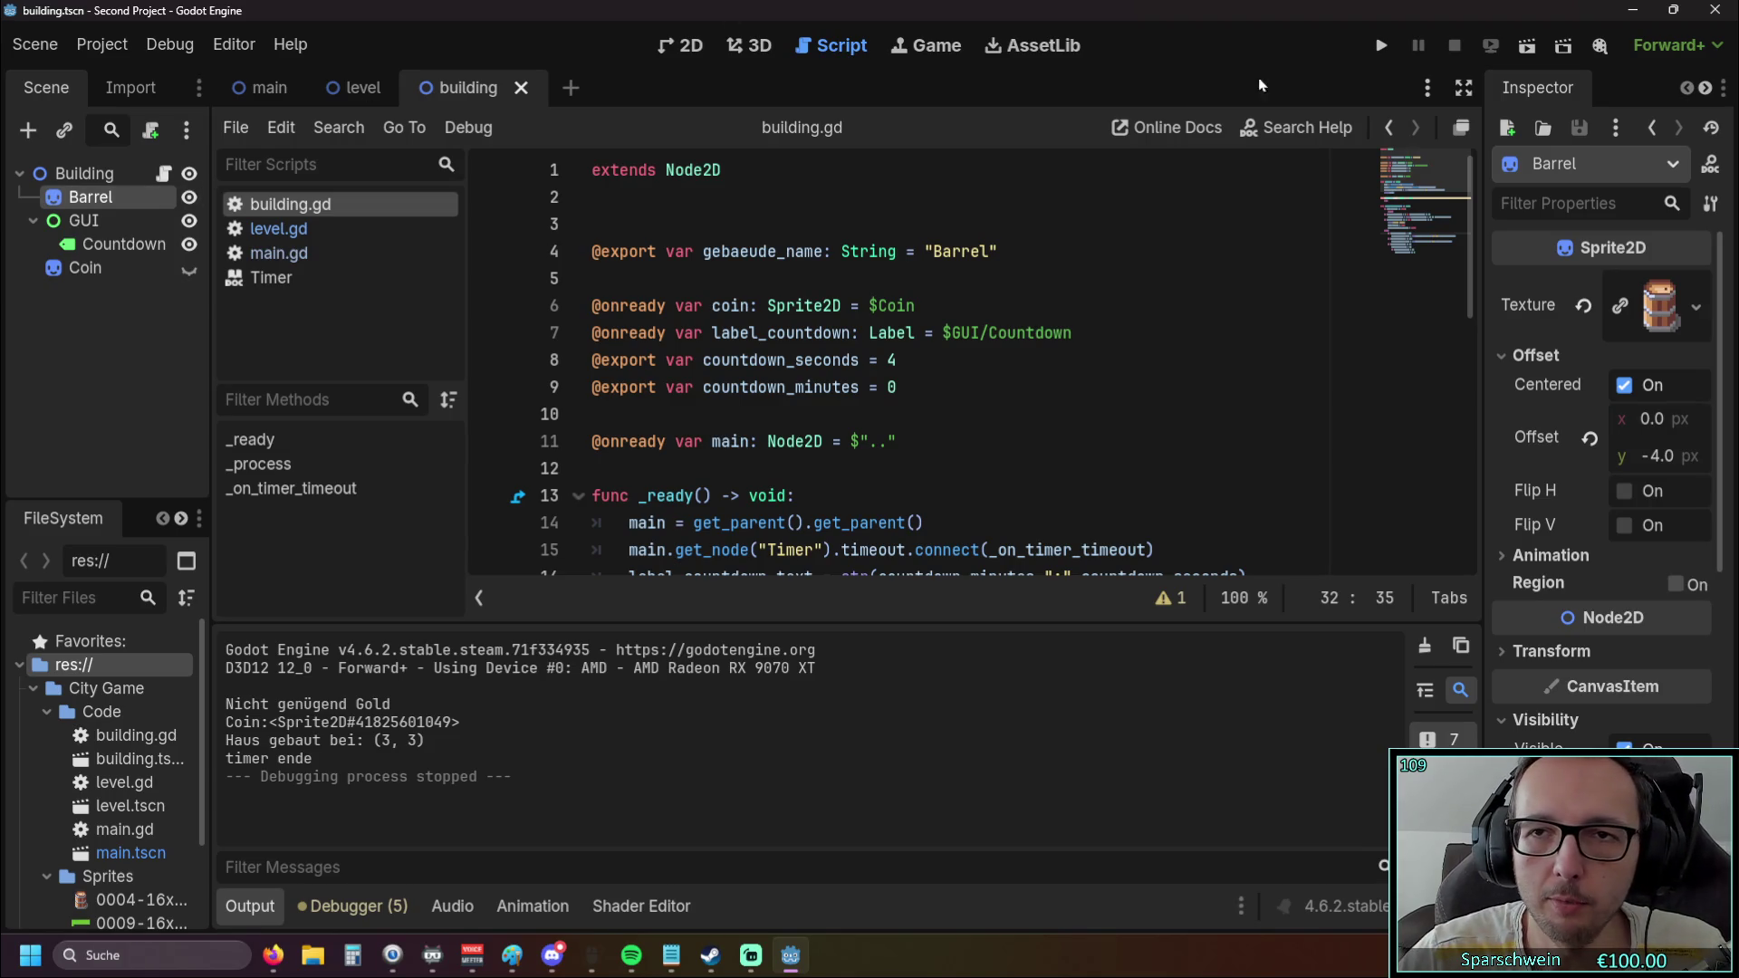
# - Run the game, build a barrel at (3, 3) and collect its resources twice
pyautogui.click(1380, 44)
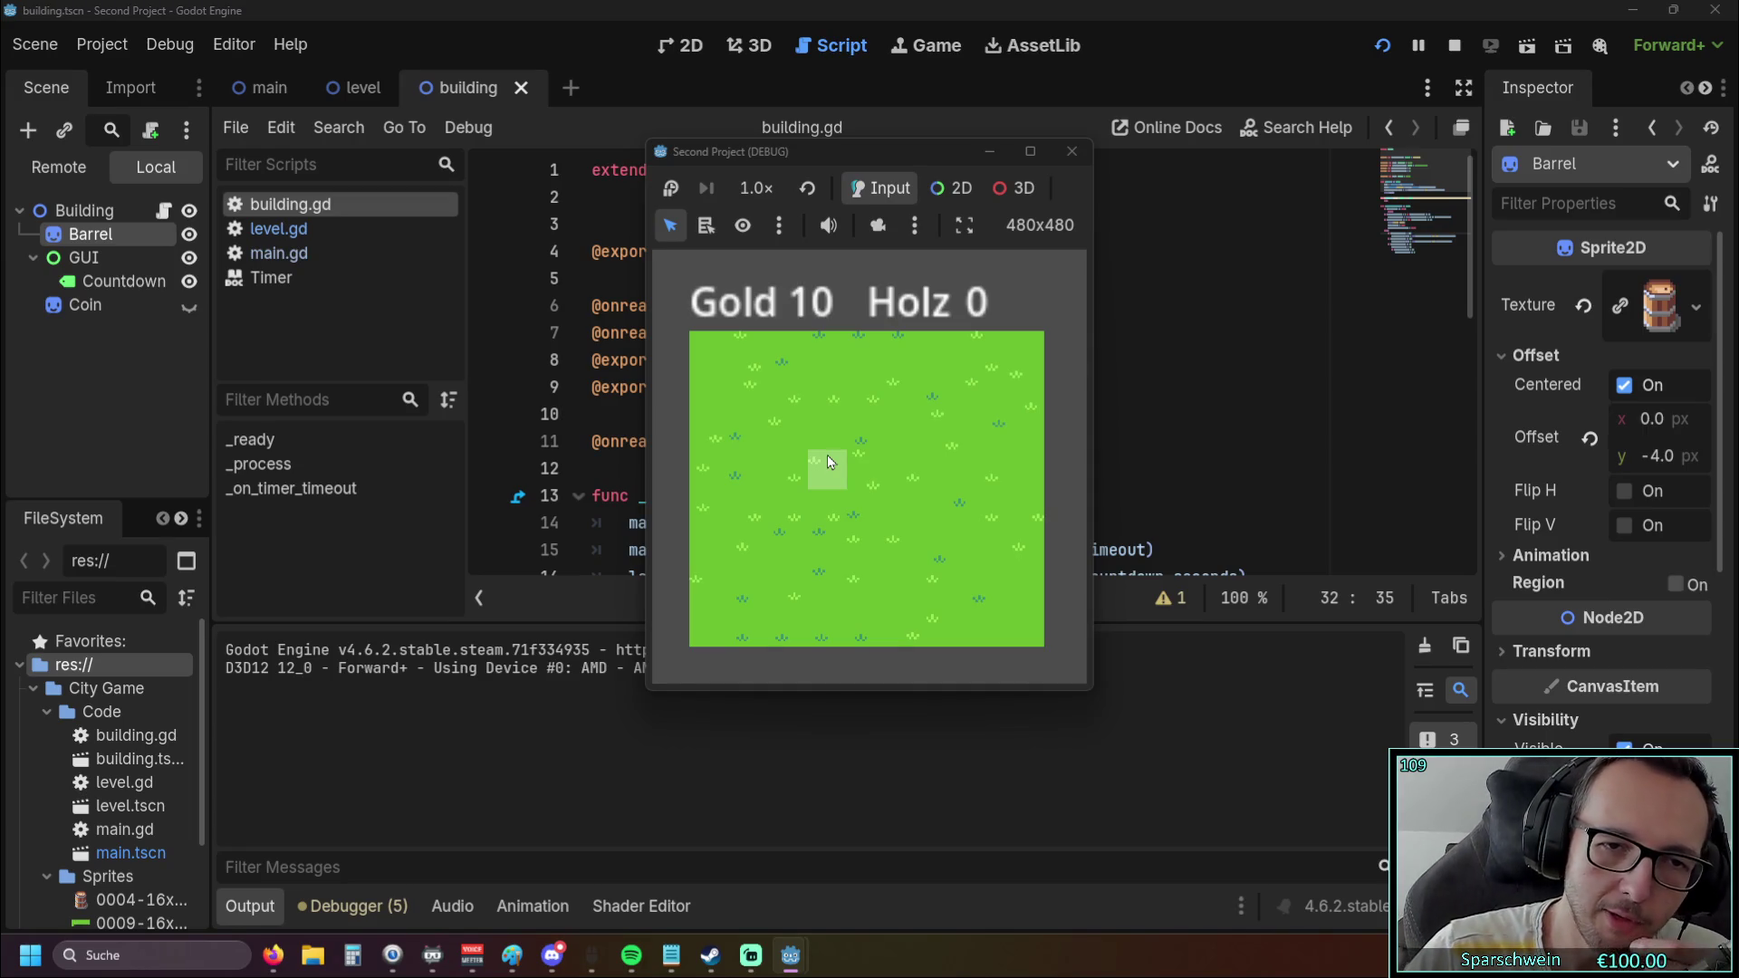
pyautogui.click(830, 465)
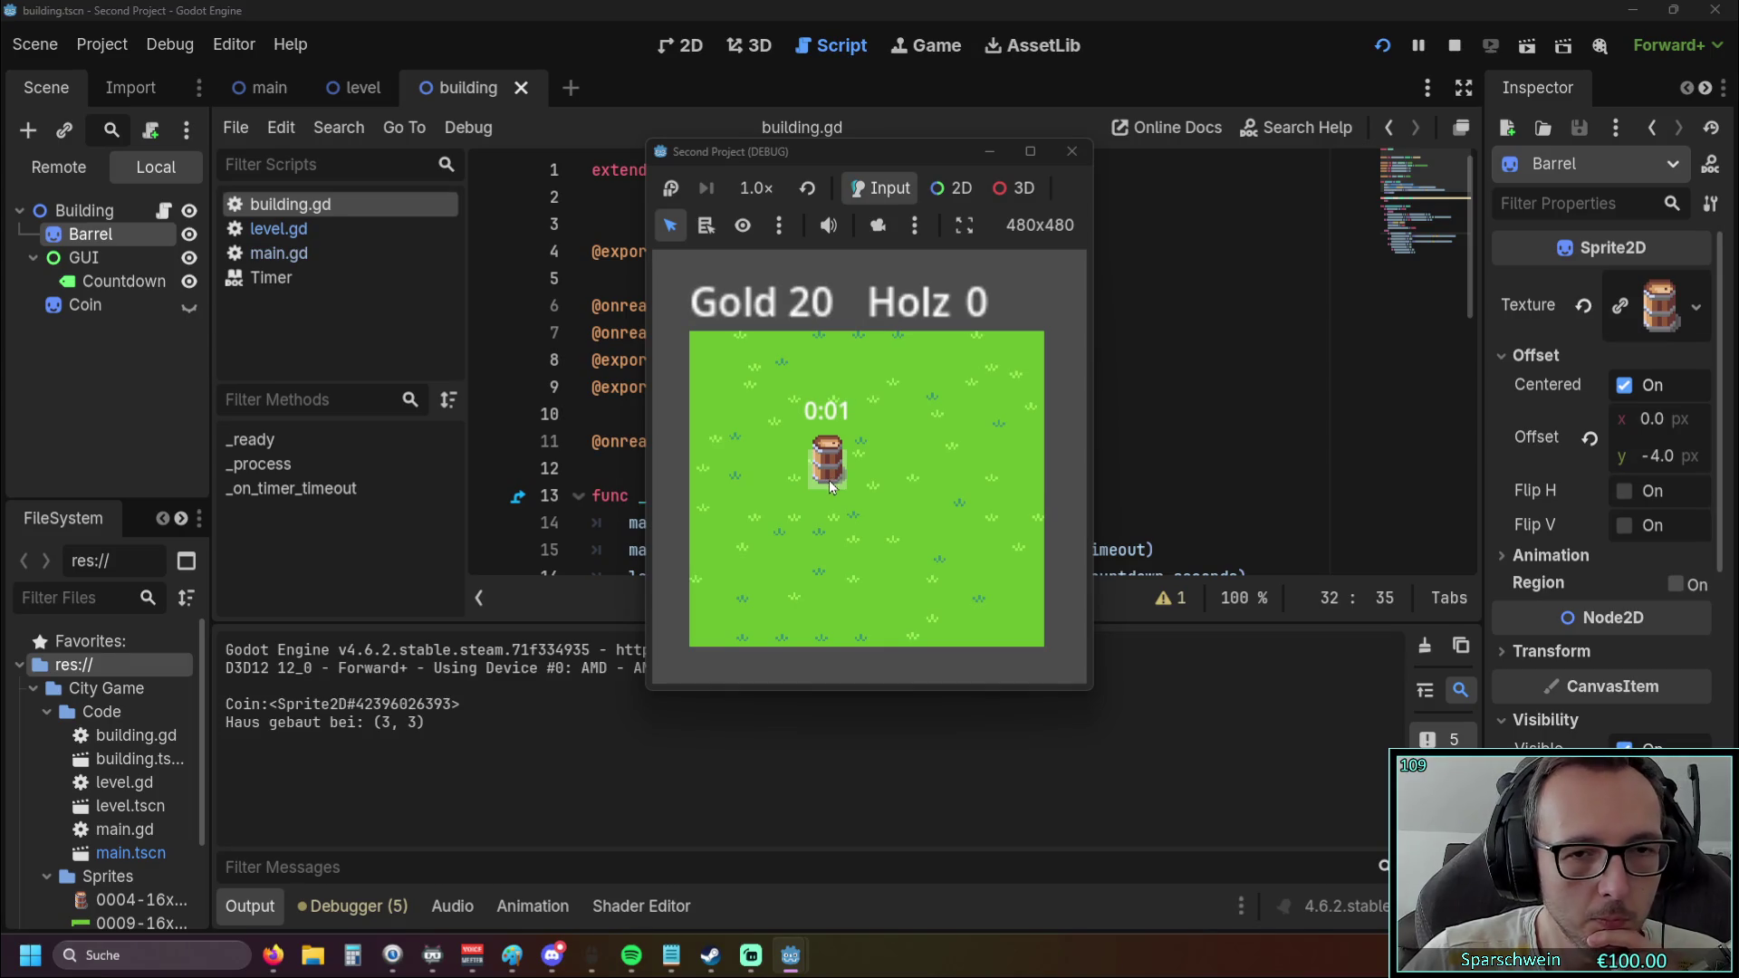
pyautogui.click(829, 480)
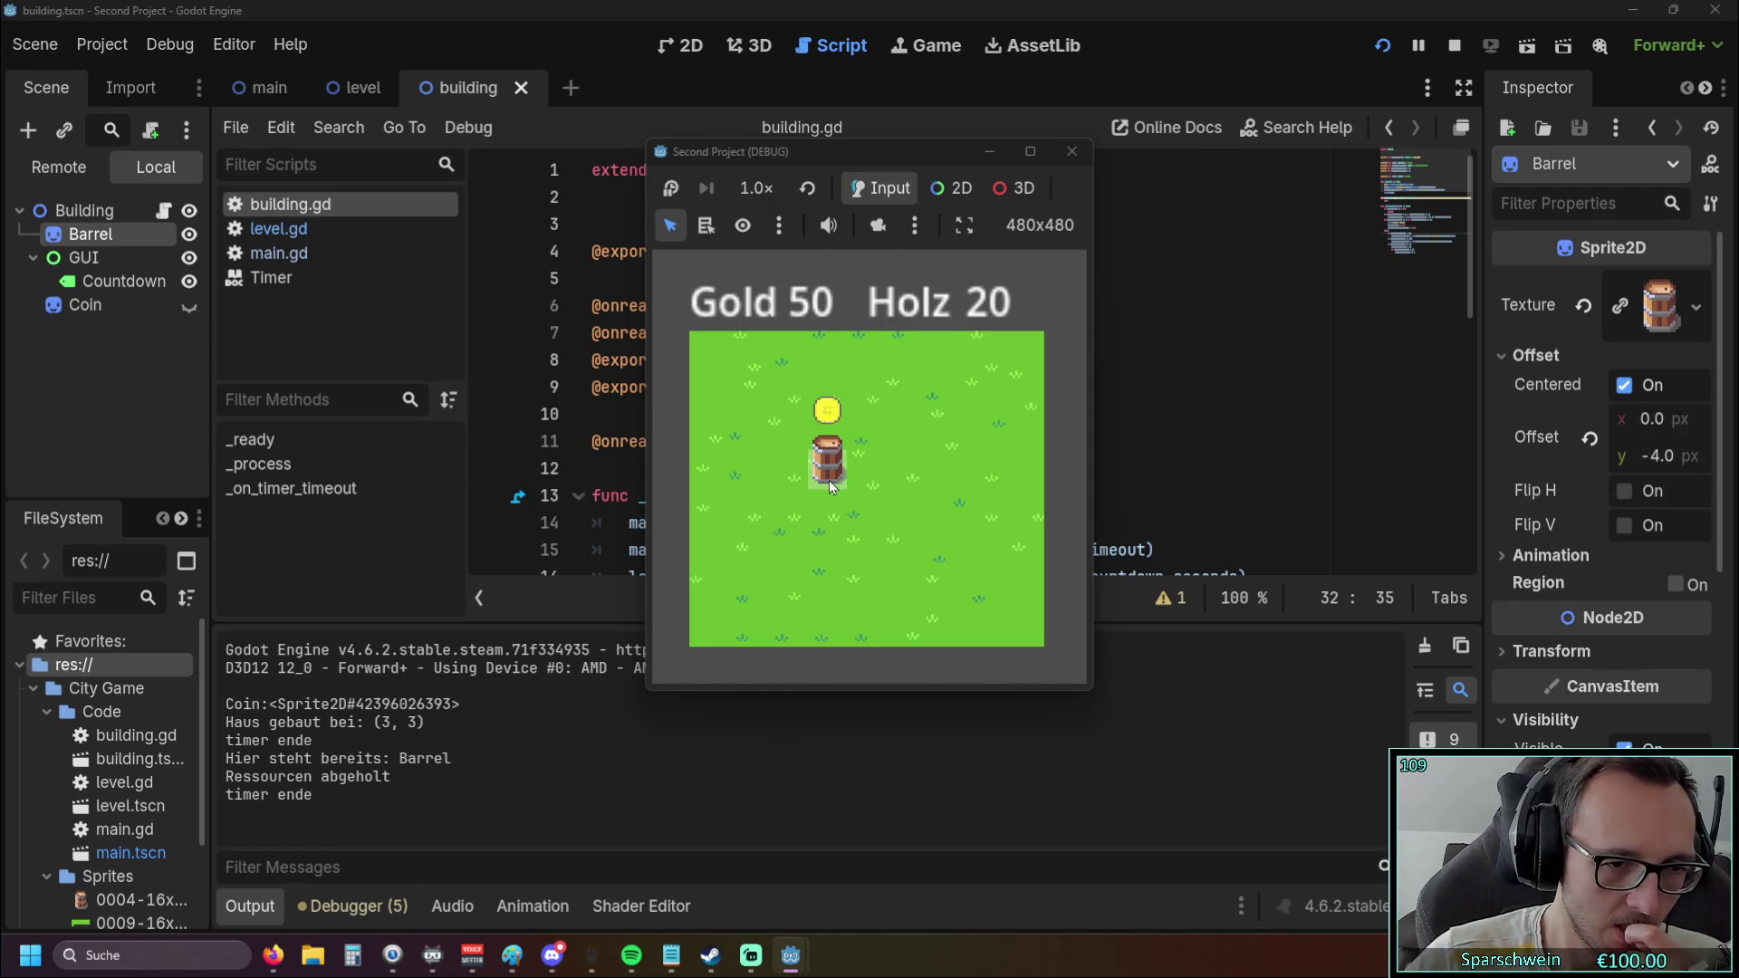
pyautogui.click(828, 480)
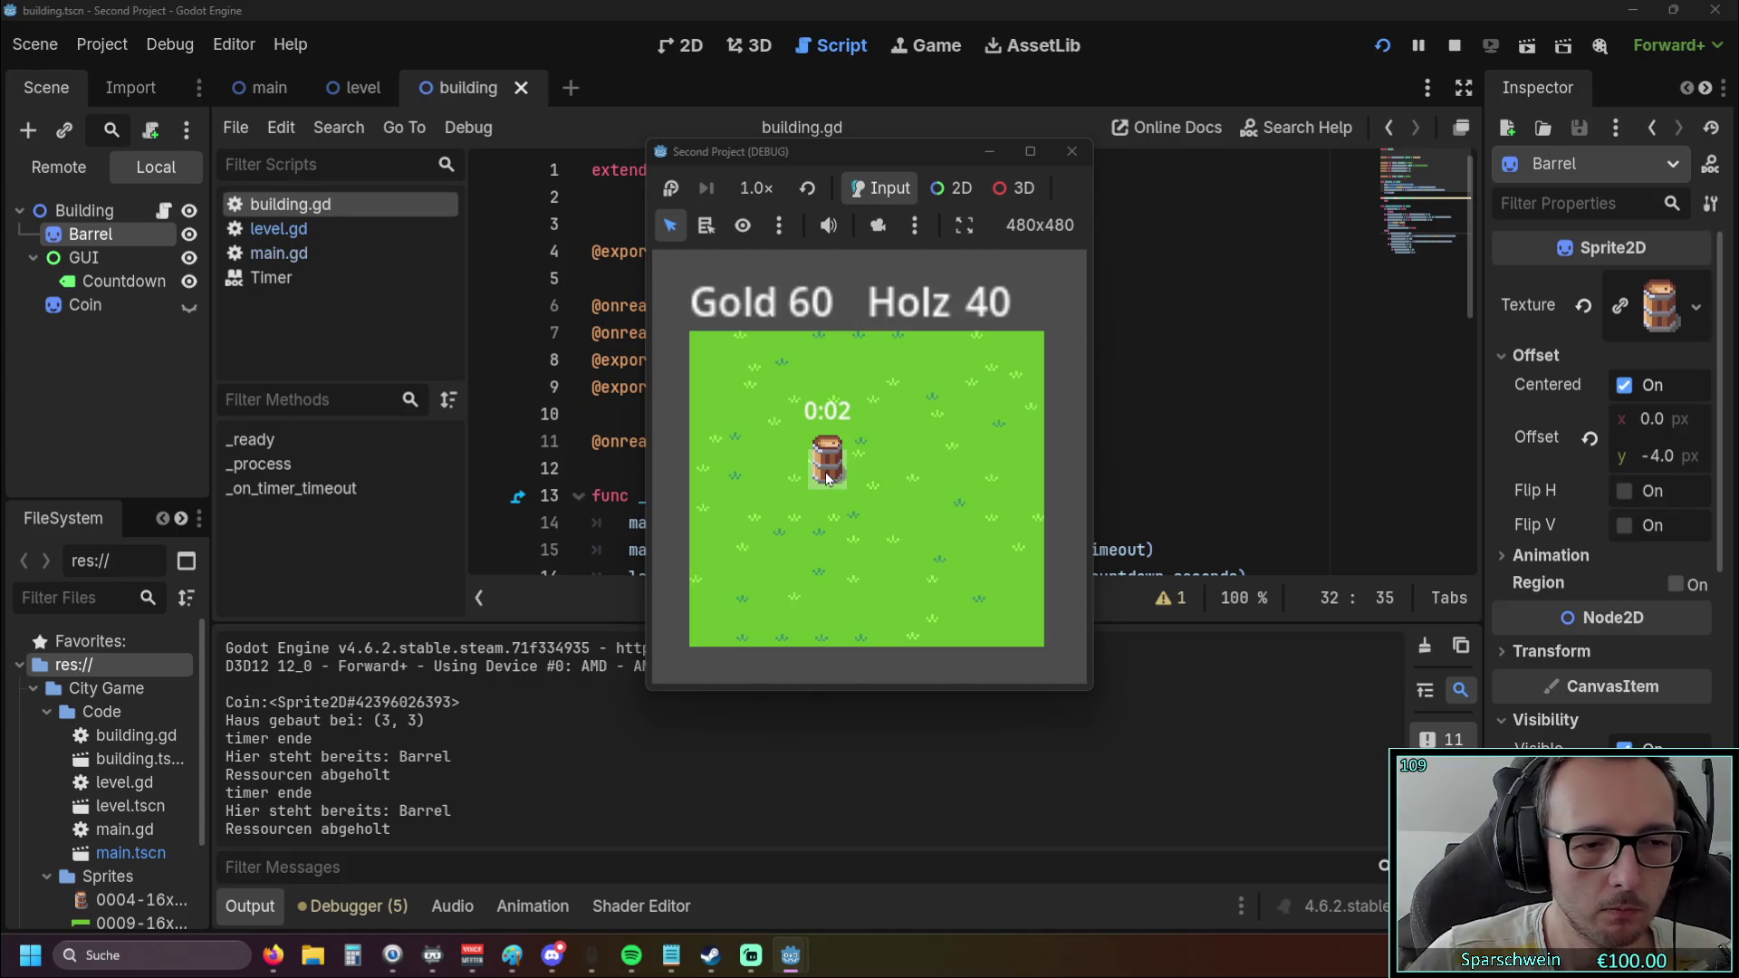
# - Build a second barrel at (4, 3), collect repeatedly up to Gold 80 and Holz 60, then stop the game
pyautogui.click(870, 472)
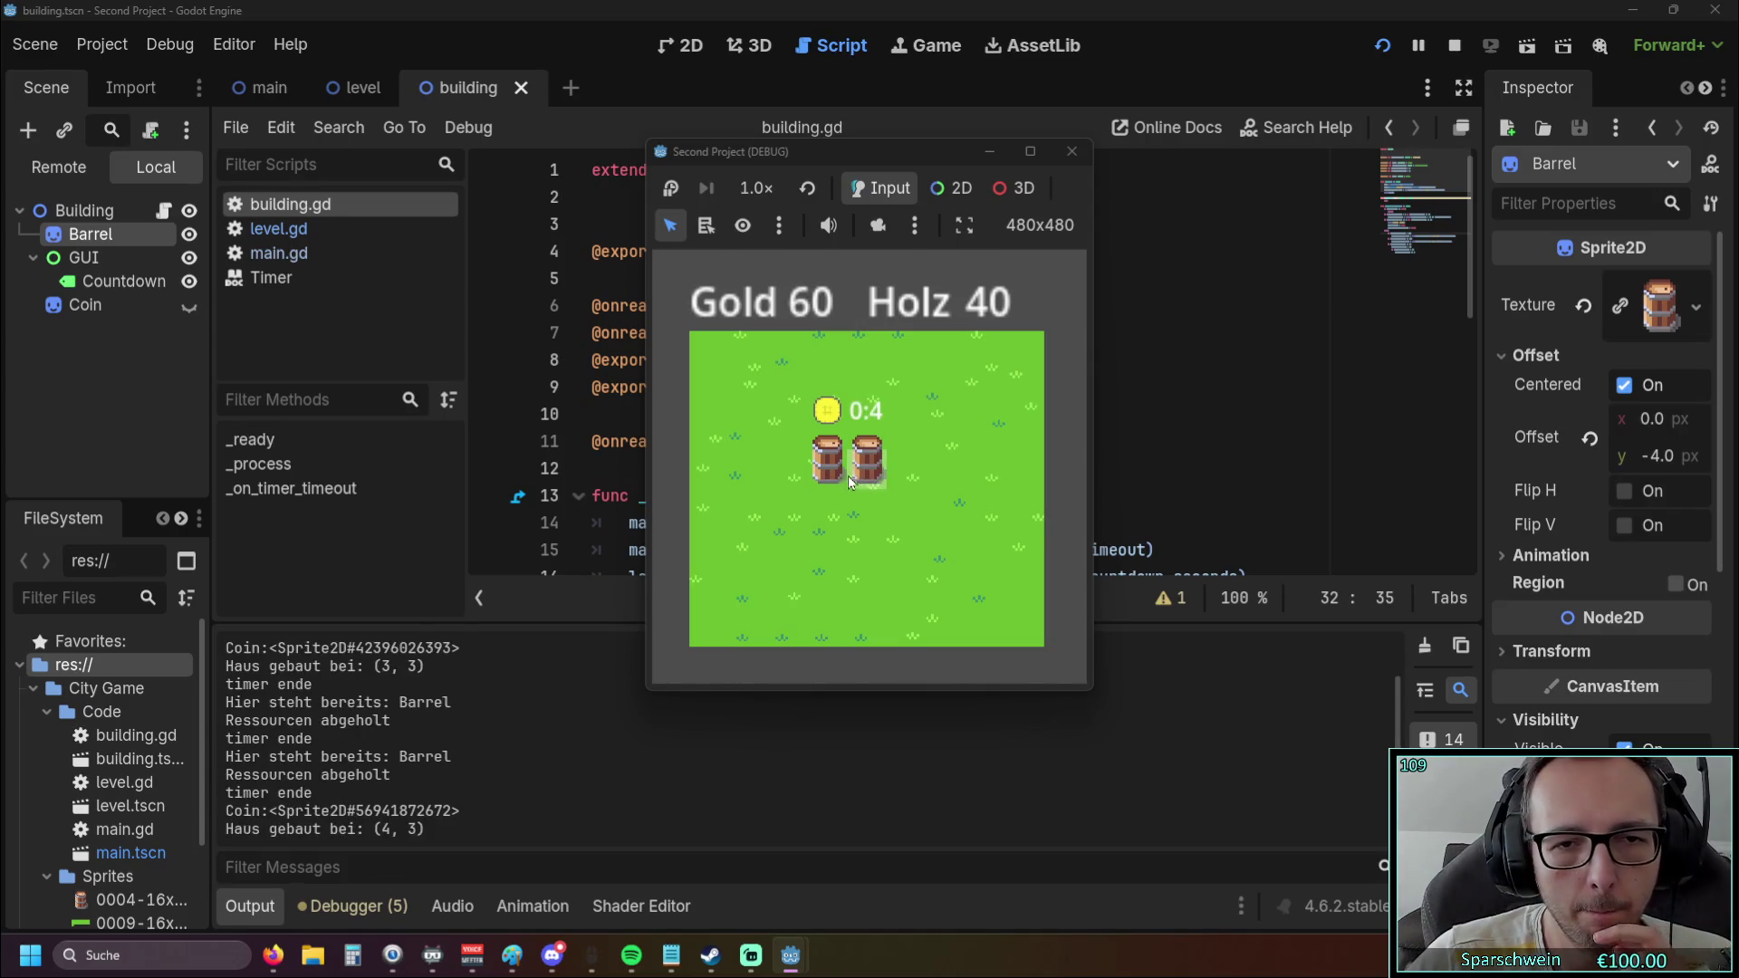
pyautogui.click(831, 478)
pyautogui.click(831, 473)
pyautogui.click(829, 474)
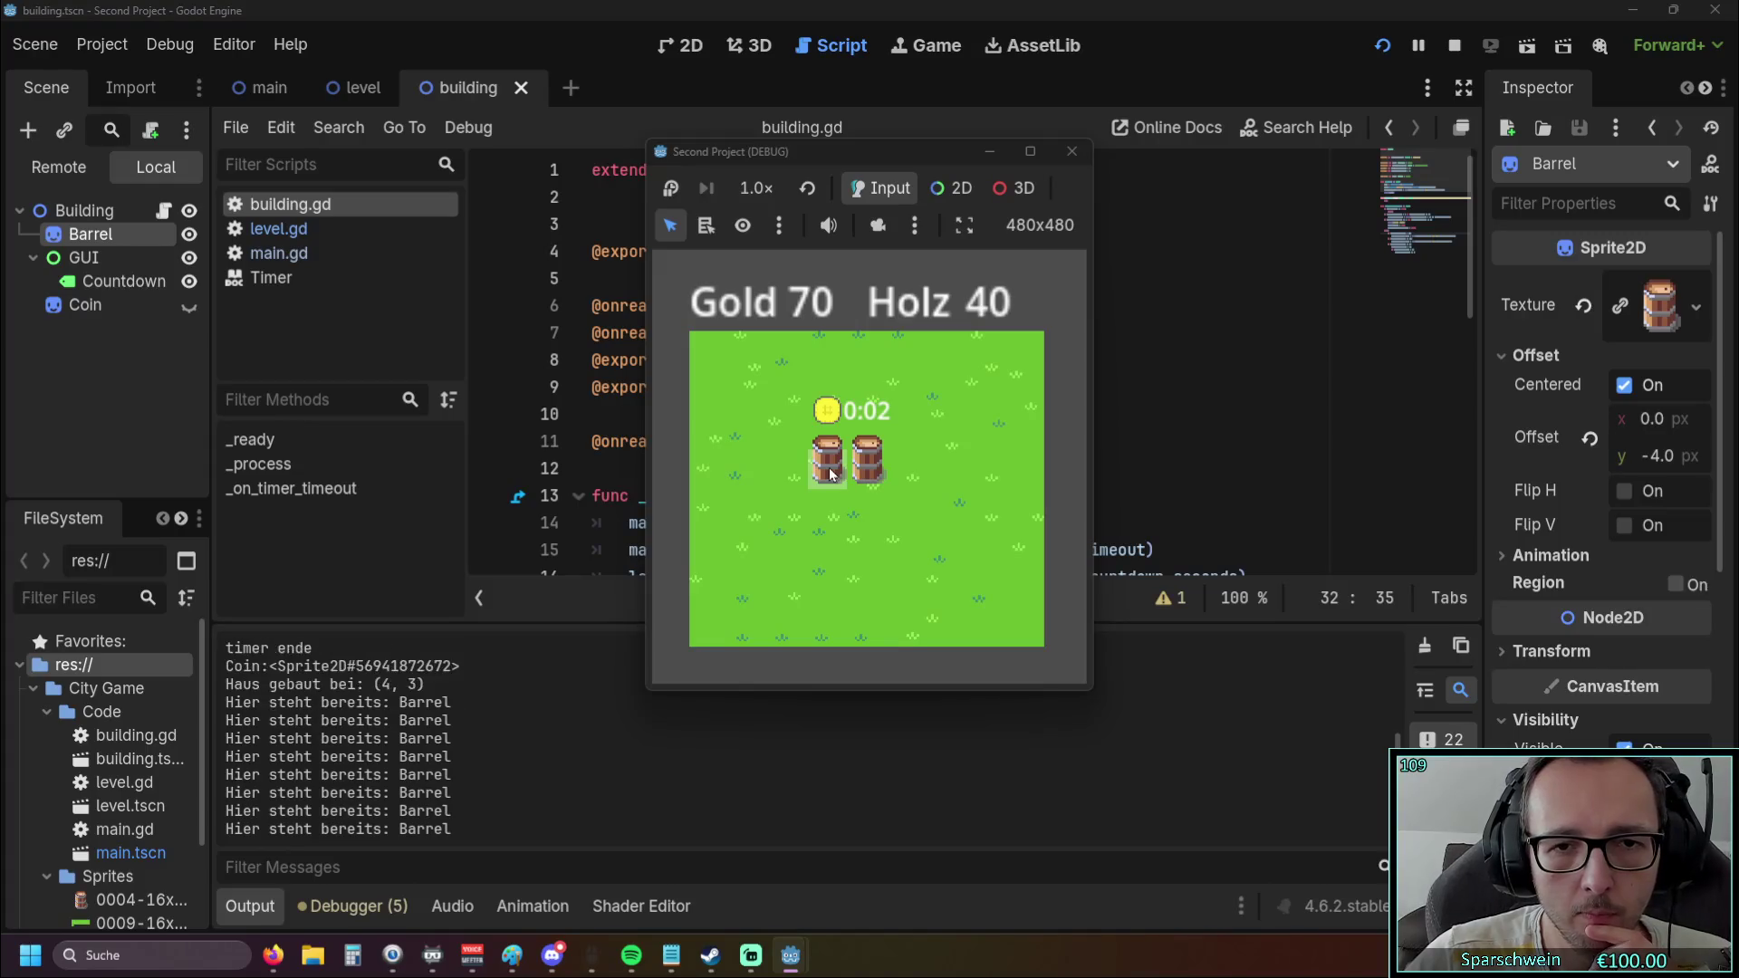
pyautogui.click(831, 475)
pyautogui.click(831, 475)
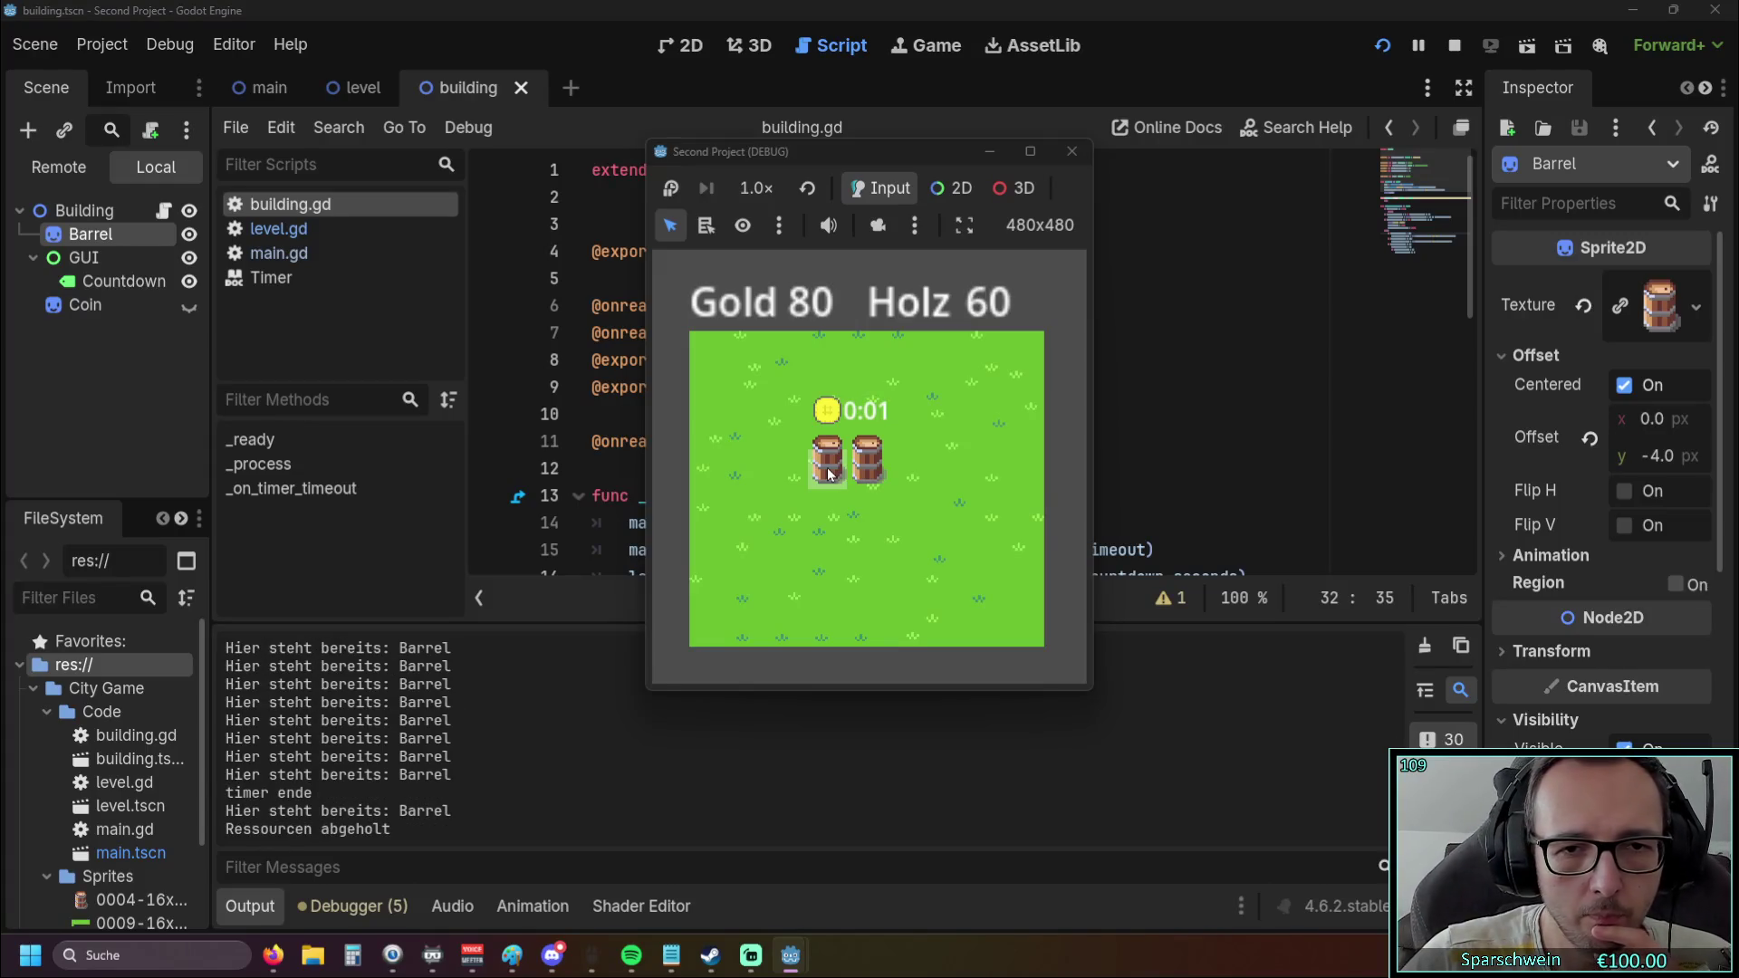
pyautogui.click(1071, 151)
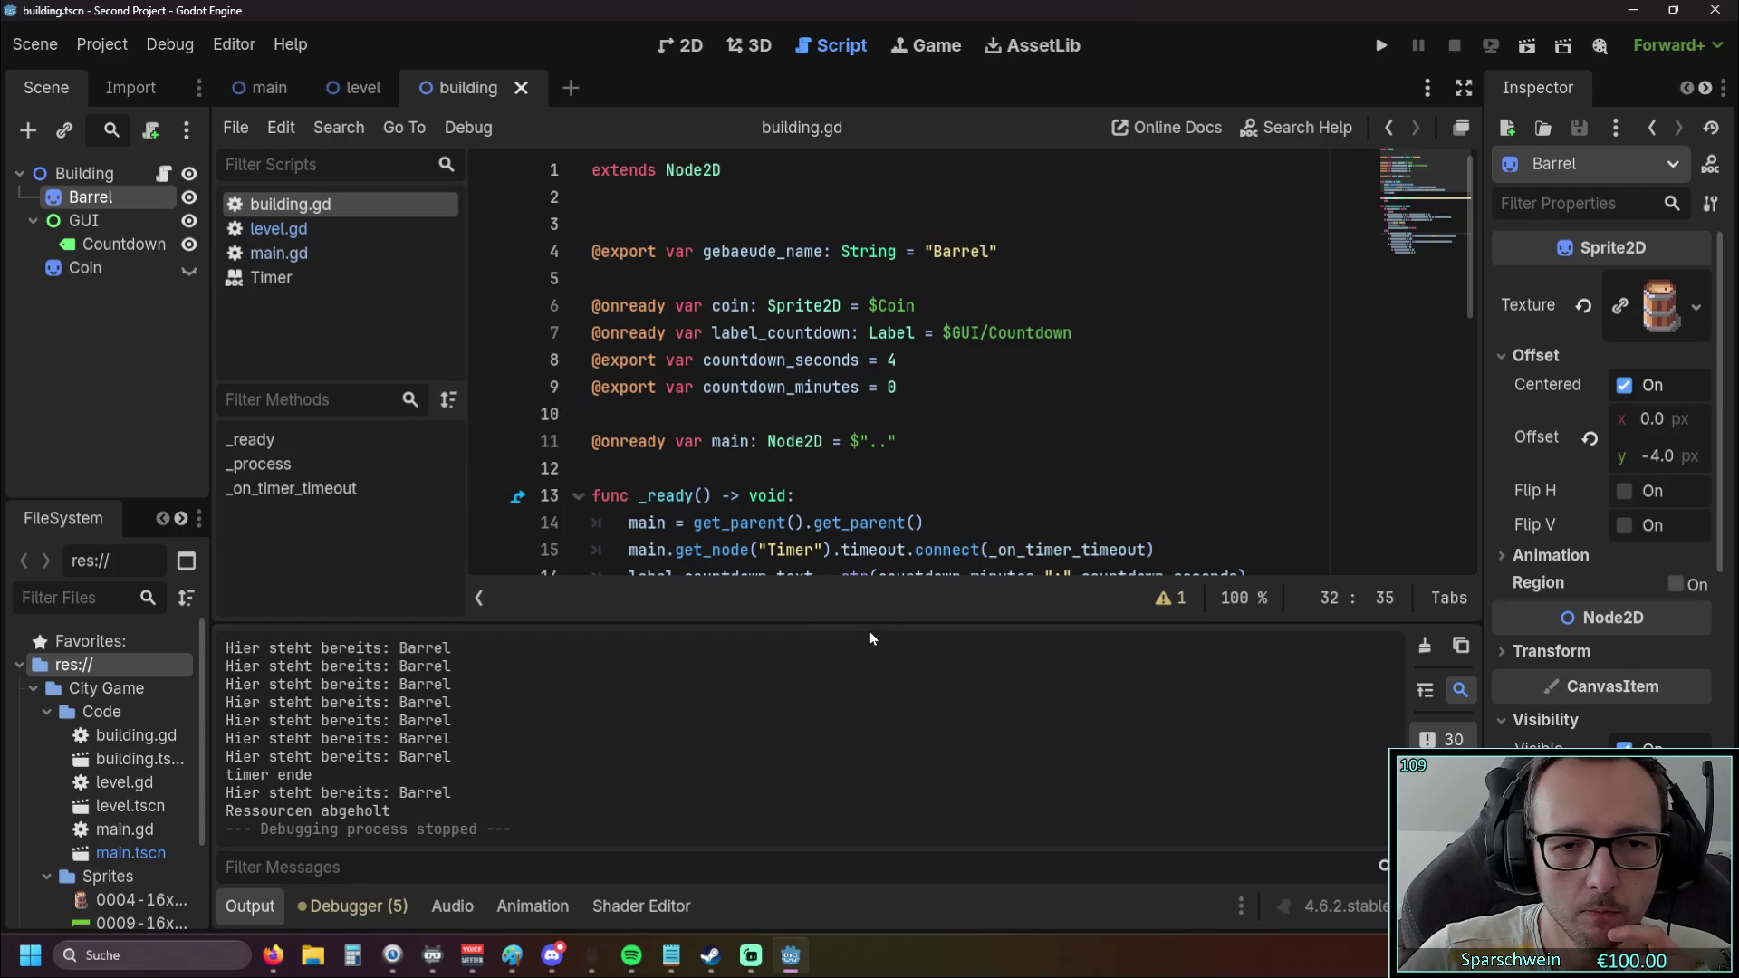
pyautogui.scroll(-1, 882, 448)
pyautogui.scroll(-7, 880, 448)
pyautogui.scroll(2, 881, 448)
pyautogui.scroll(1, 881, 449)
pyautogui.scroll(-2, 881, 449)
# - Consult the Timer class documentation, return to building.gd, then switch to the level scene
pyautogui.click(367, 279)
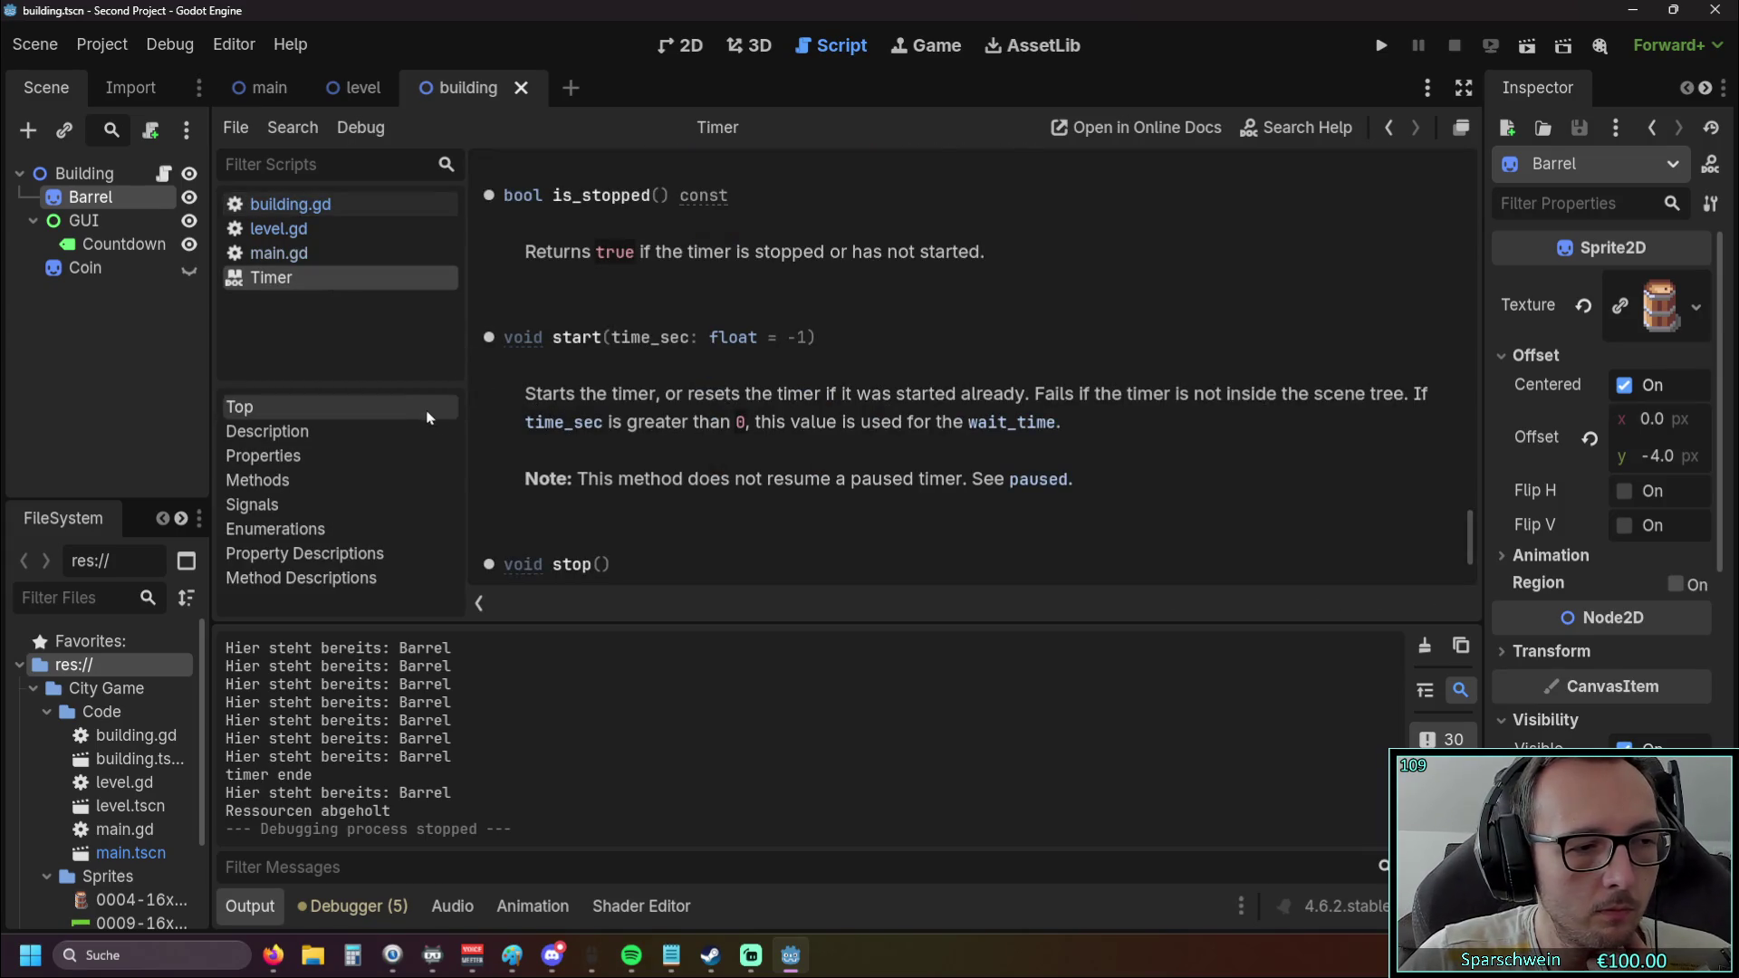
pyautogui.hotkey('alt', 'Left')
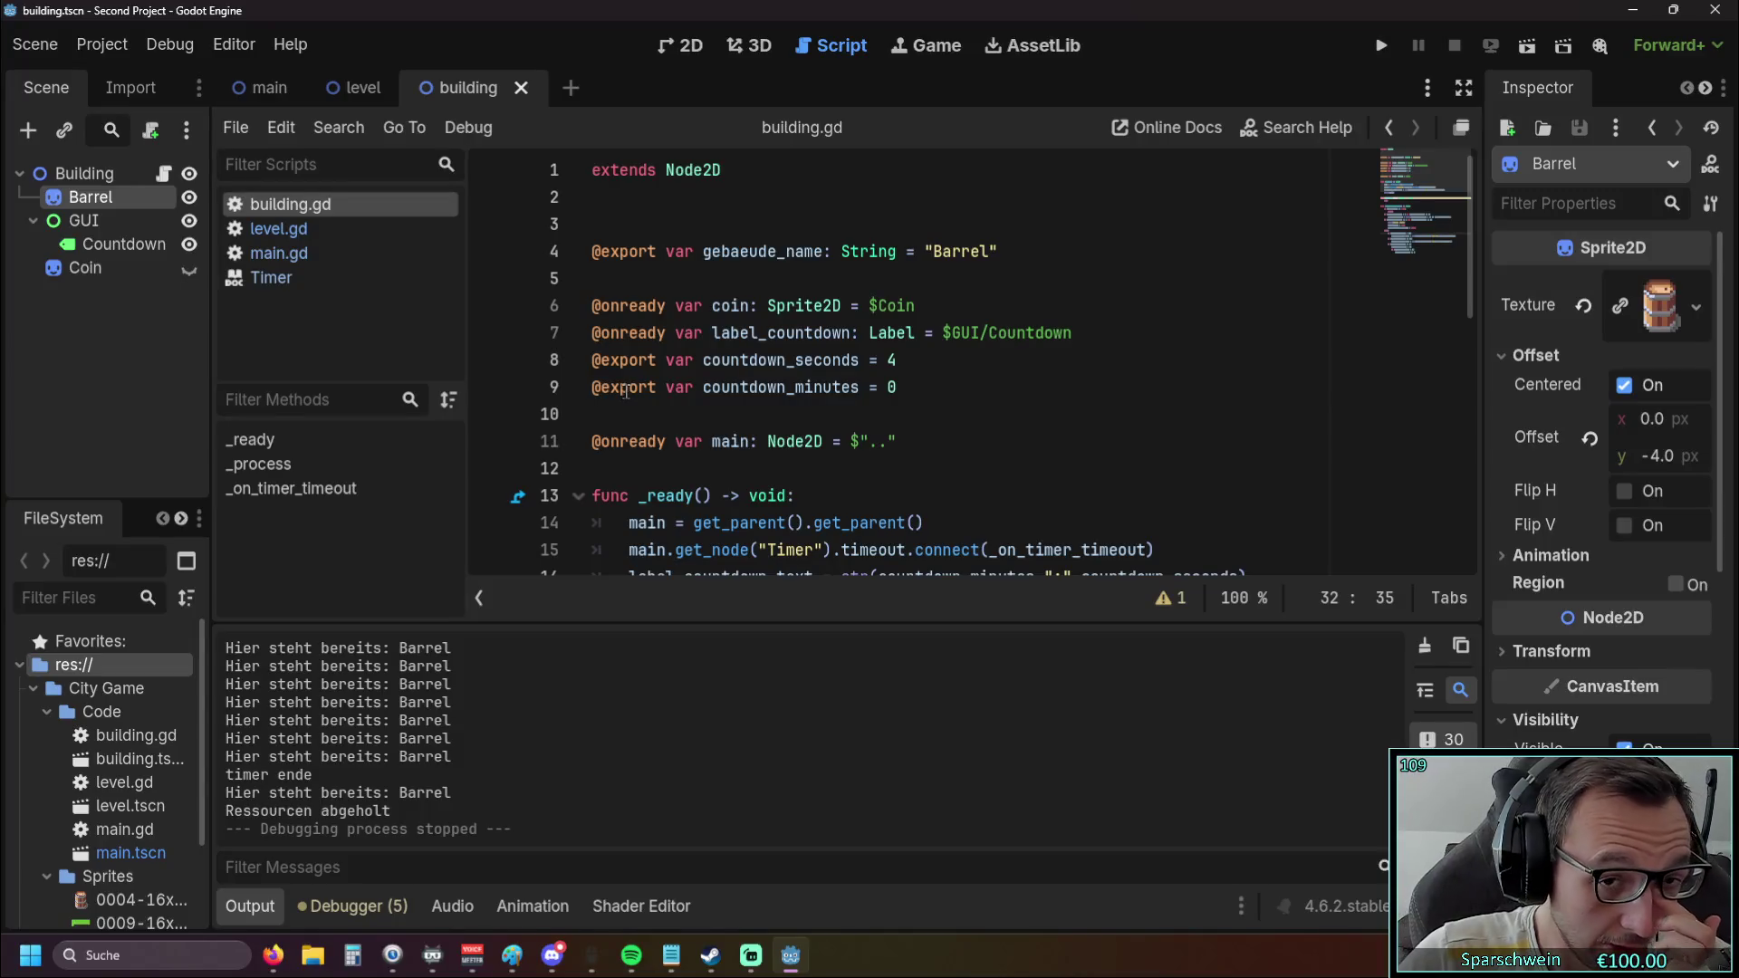
pyautogui.scroll(-4, 635, 402)
pyautogui.scroll(-4, 634, 403)
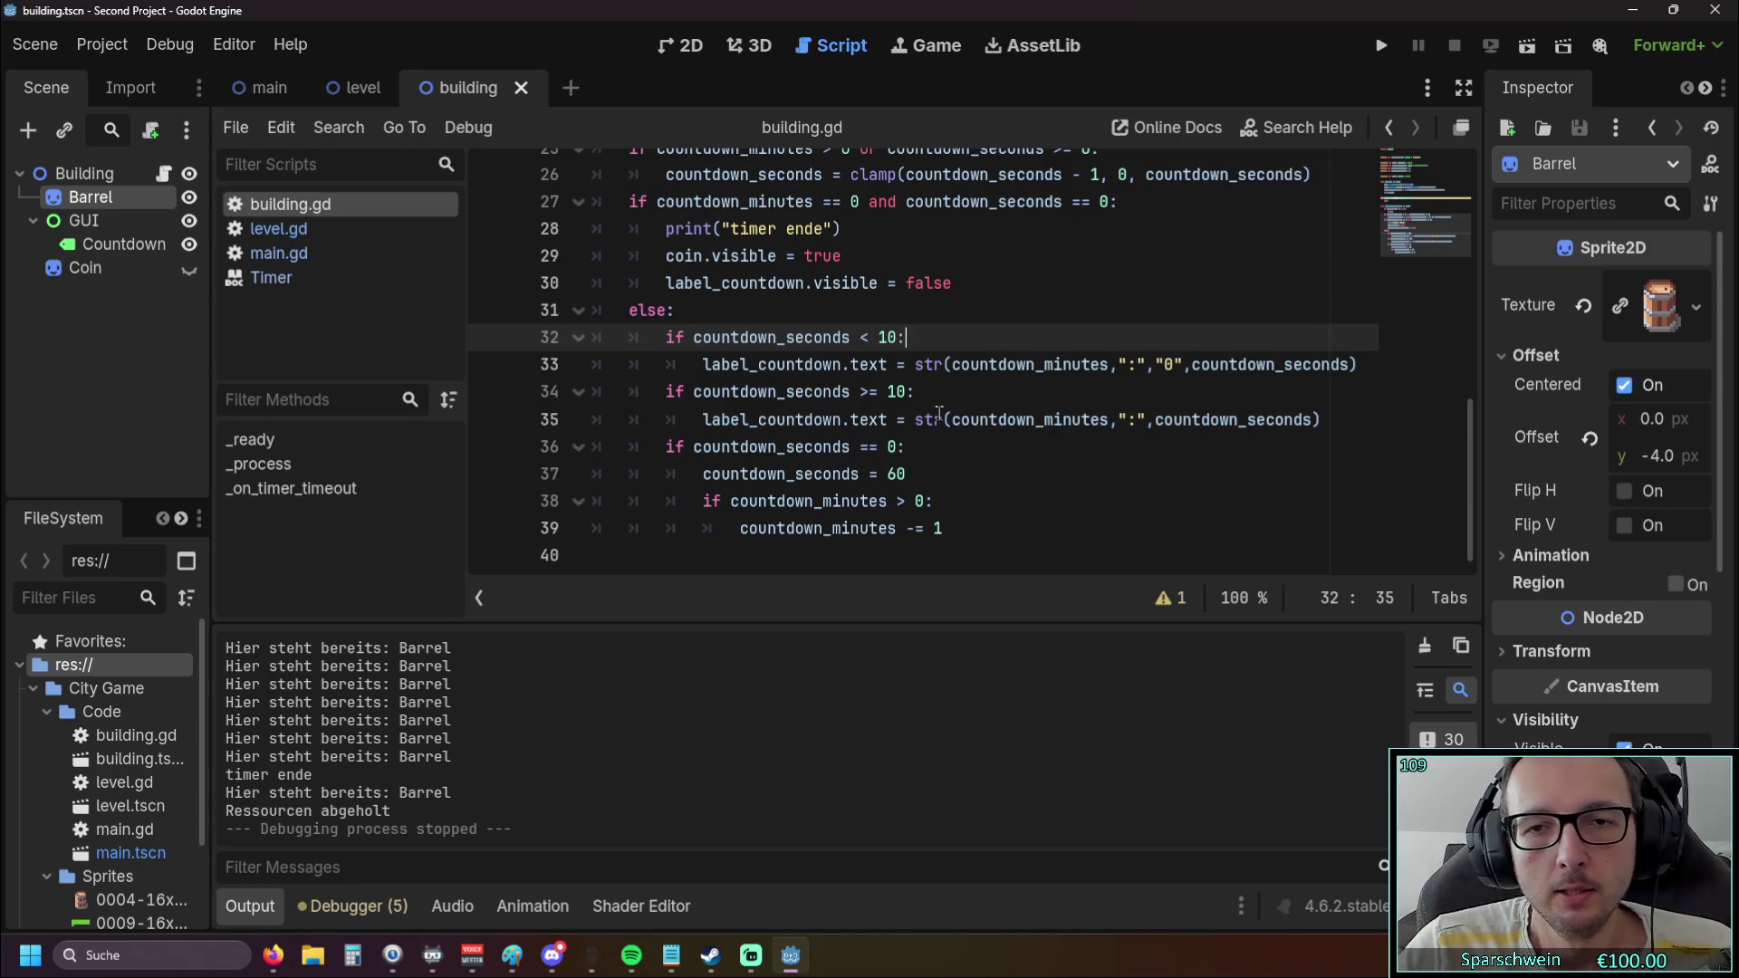
pyautogui.scroll(2, 942, 418)
pyautogui.scroll(3, 855, 395)
pyautogui.scroll(3, 855, 394)
pyautogui.scroll(3, 854, 394)
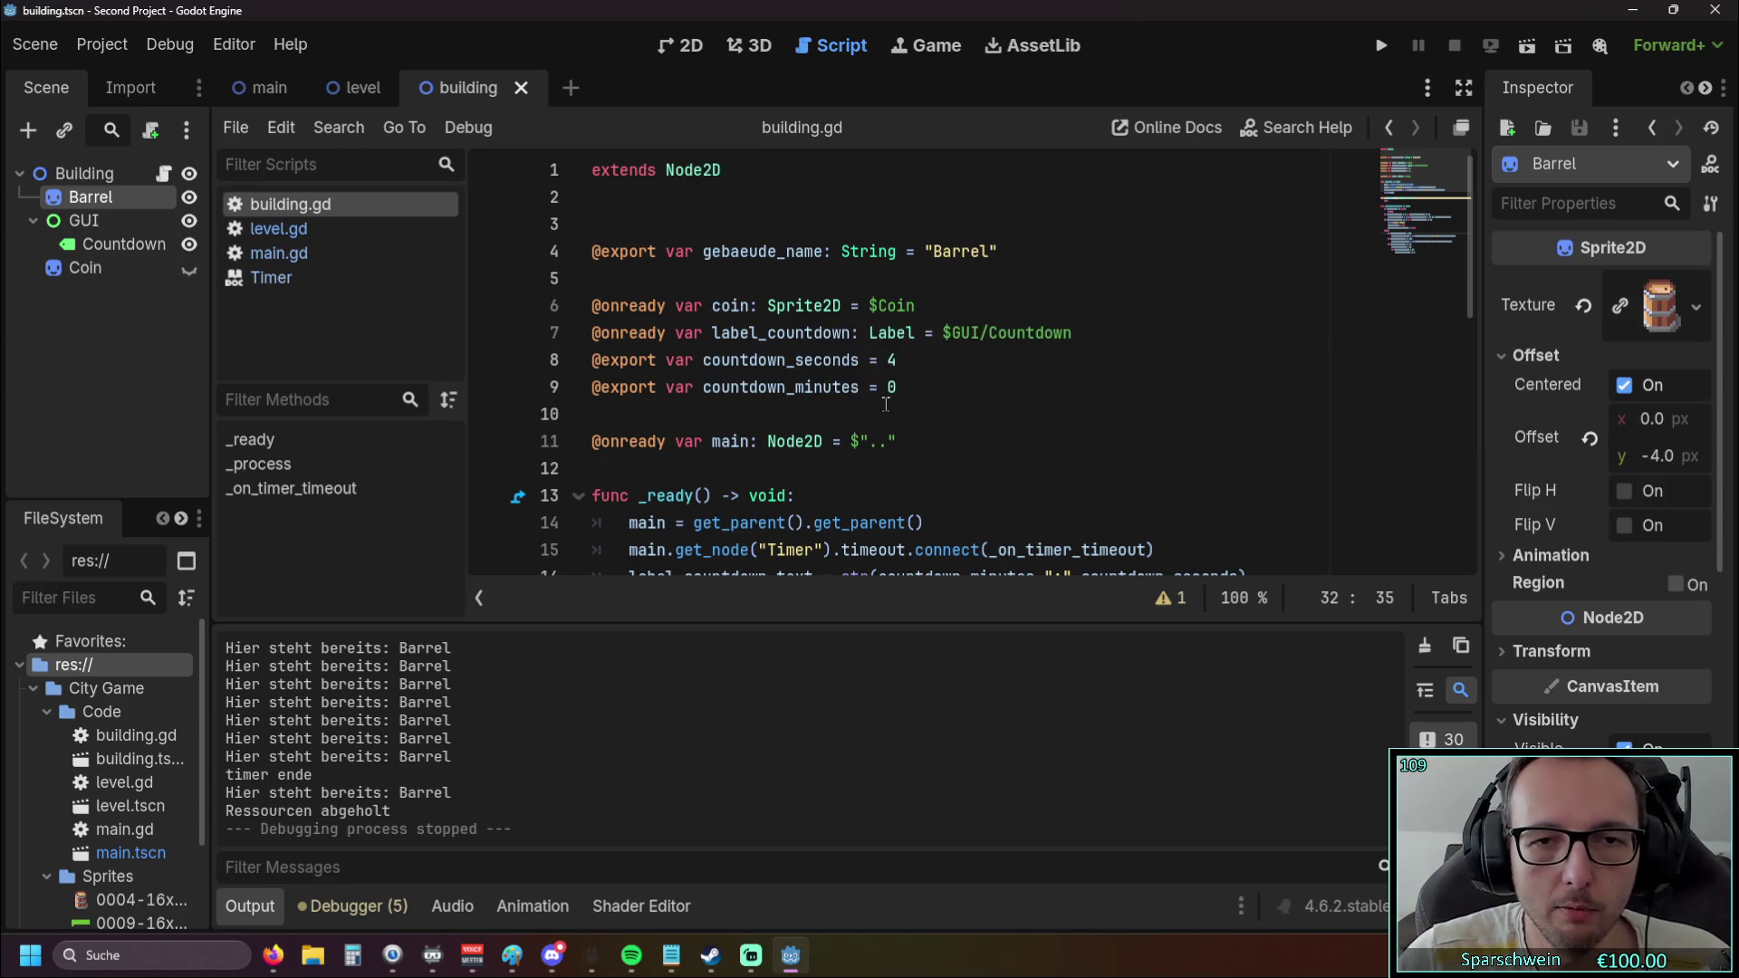
pyautogui.click(886, 413)
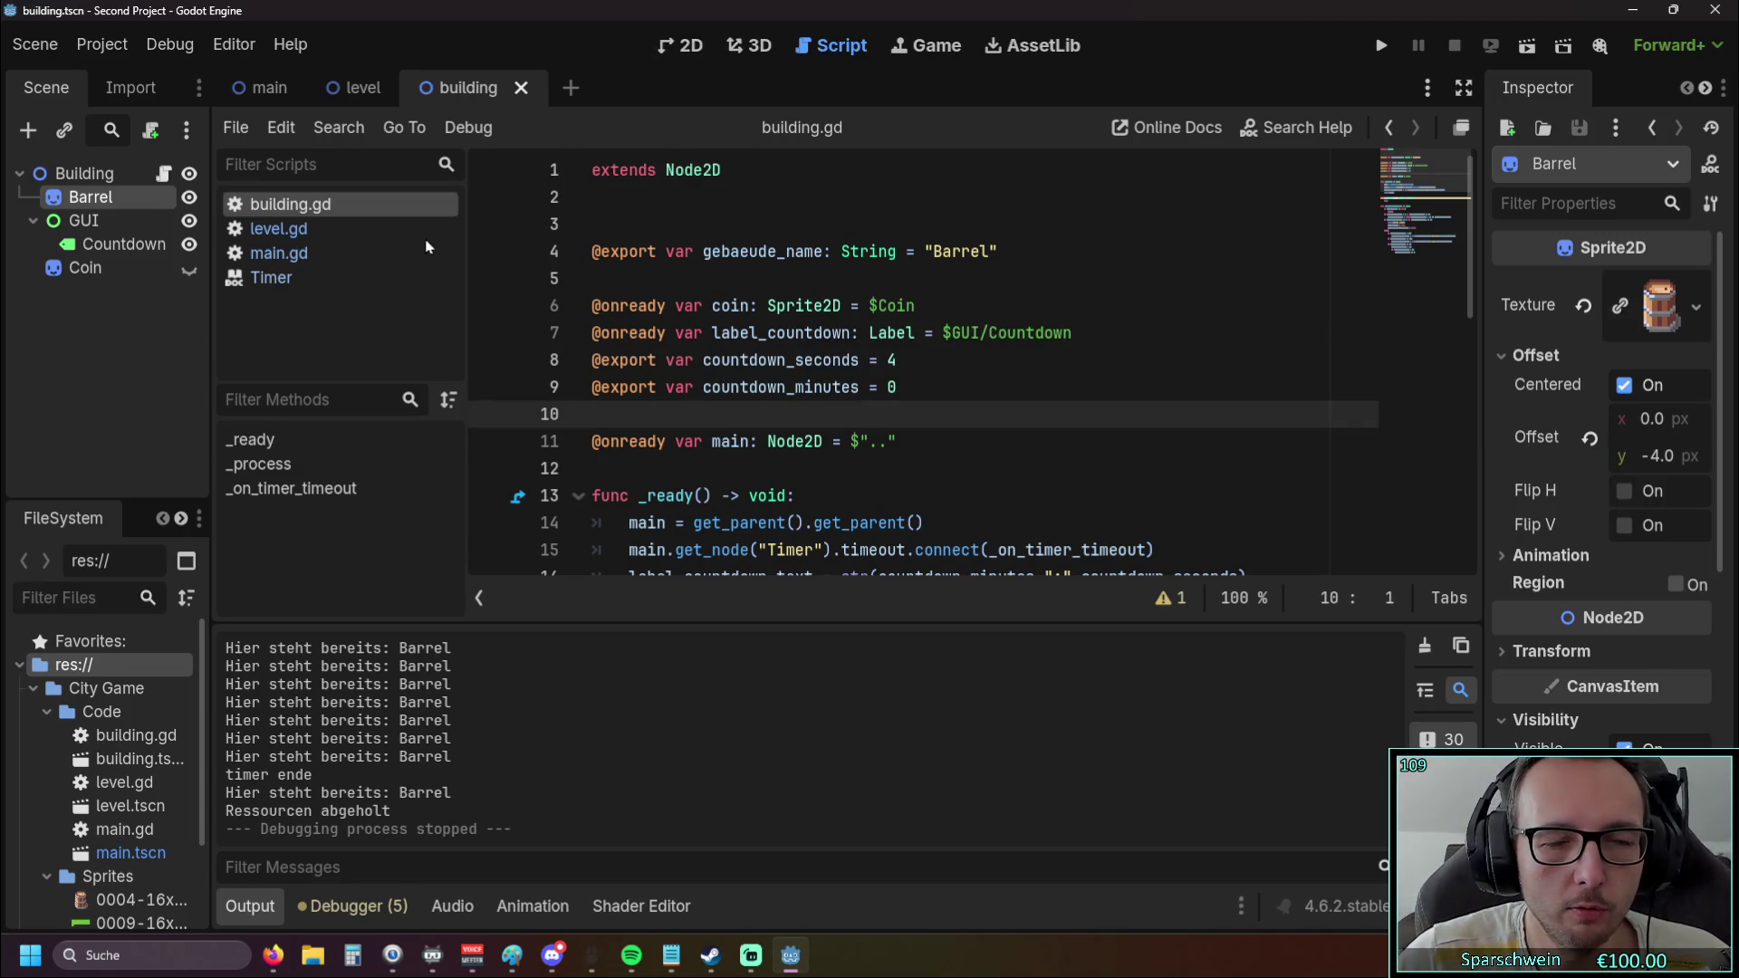
pyautogui.click(349, 93)
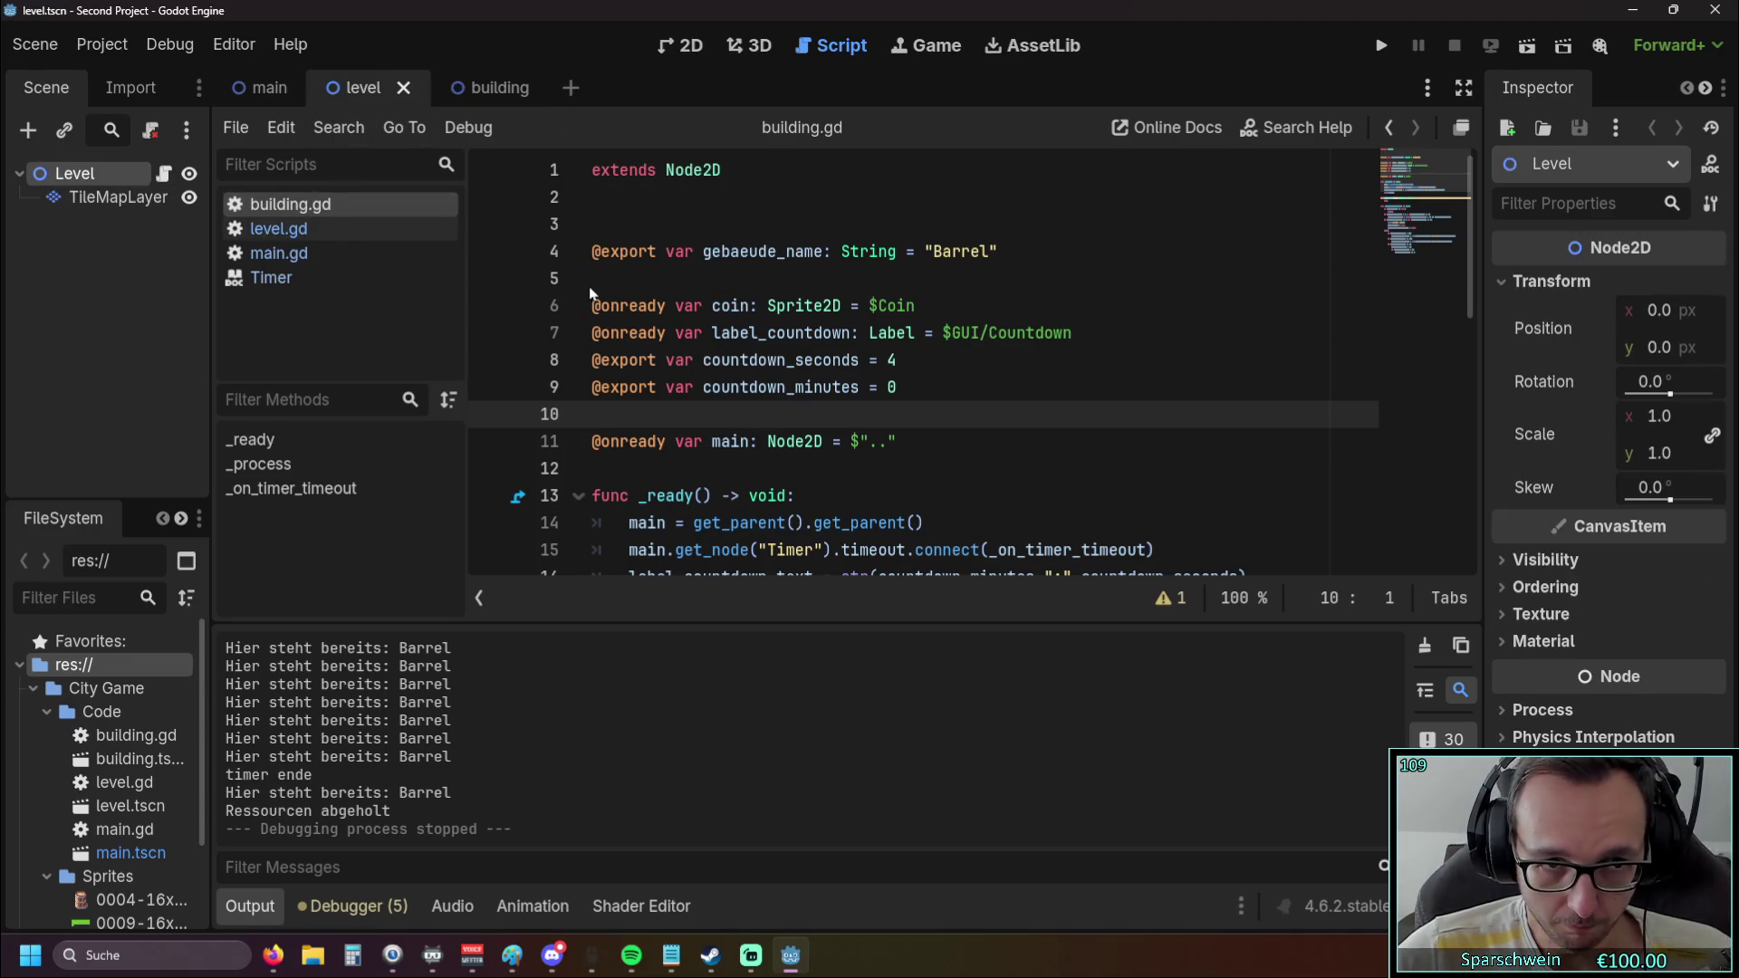
# - Run the game, build a barrel at (2, 2), collect four times to Gold 90 and Holz 80, then stop it
pyautogui.click(1381, 45)
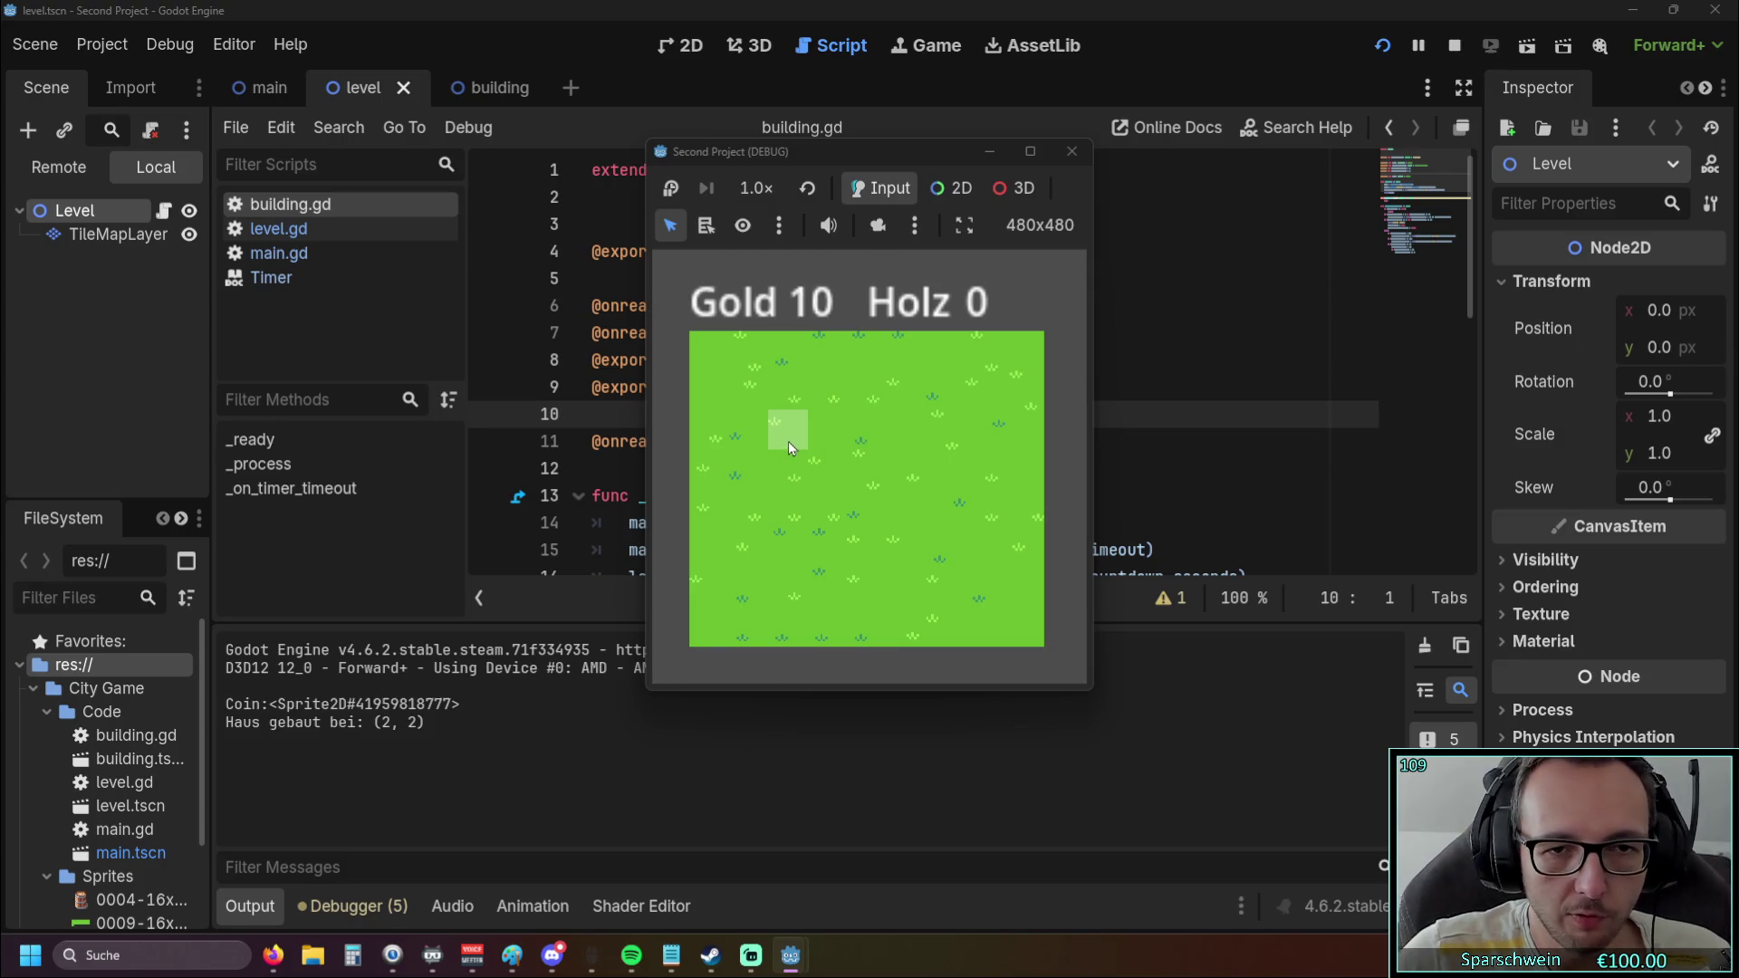
pyautogui.click(790, 445)
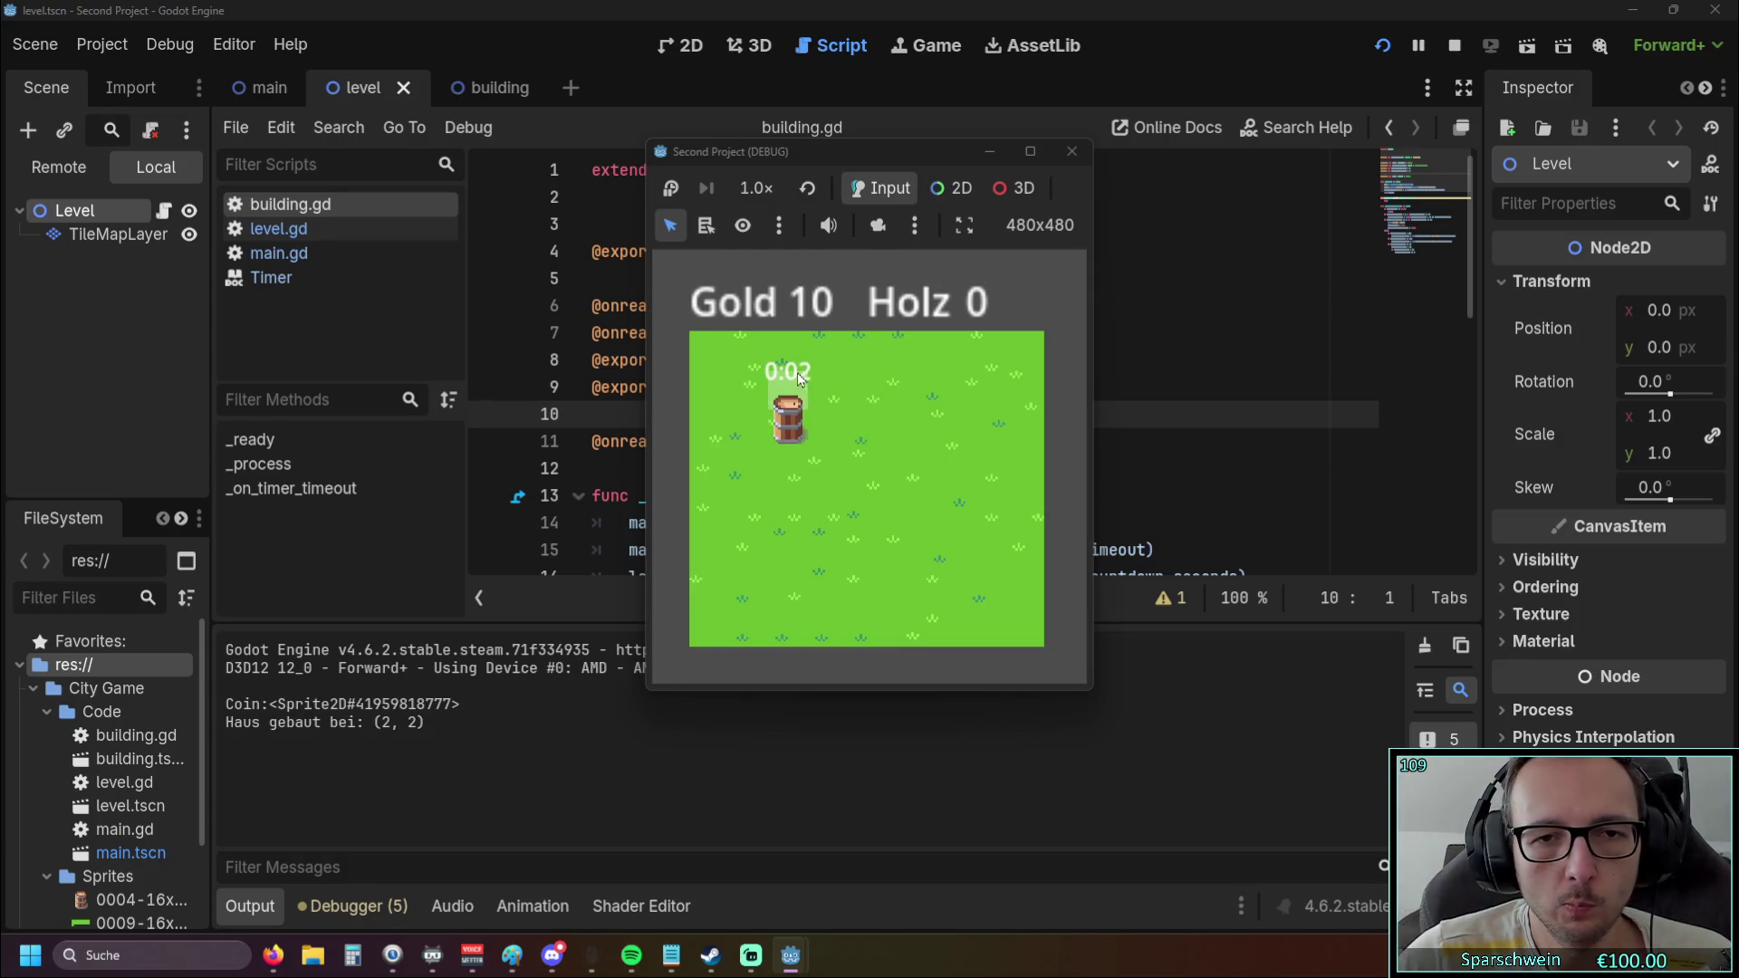
pyautogui.click(786, 434)
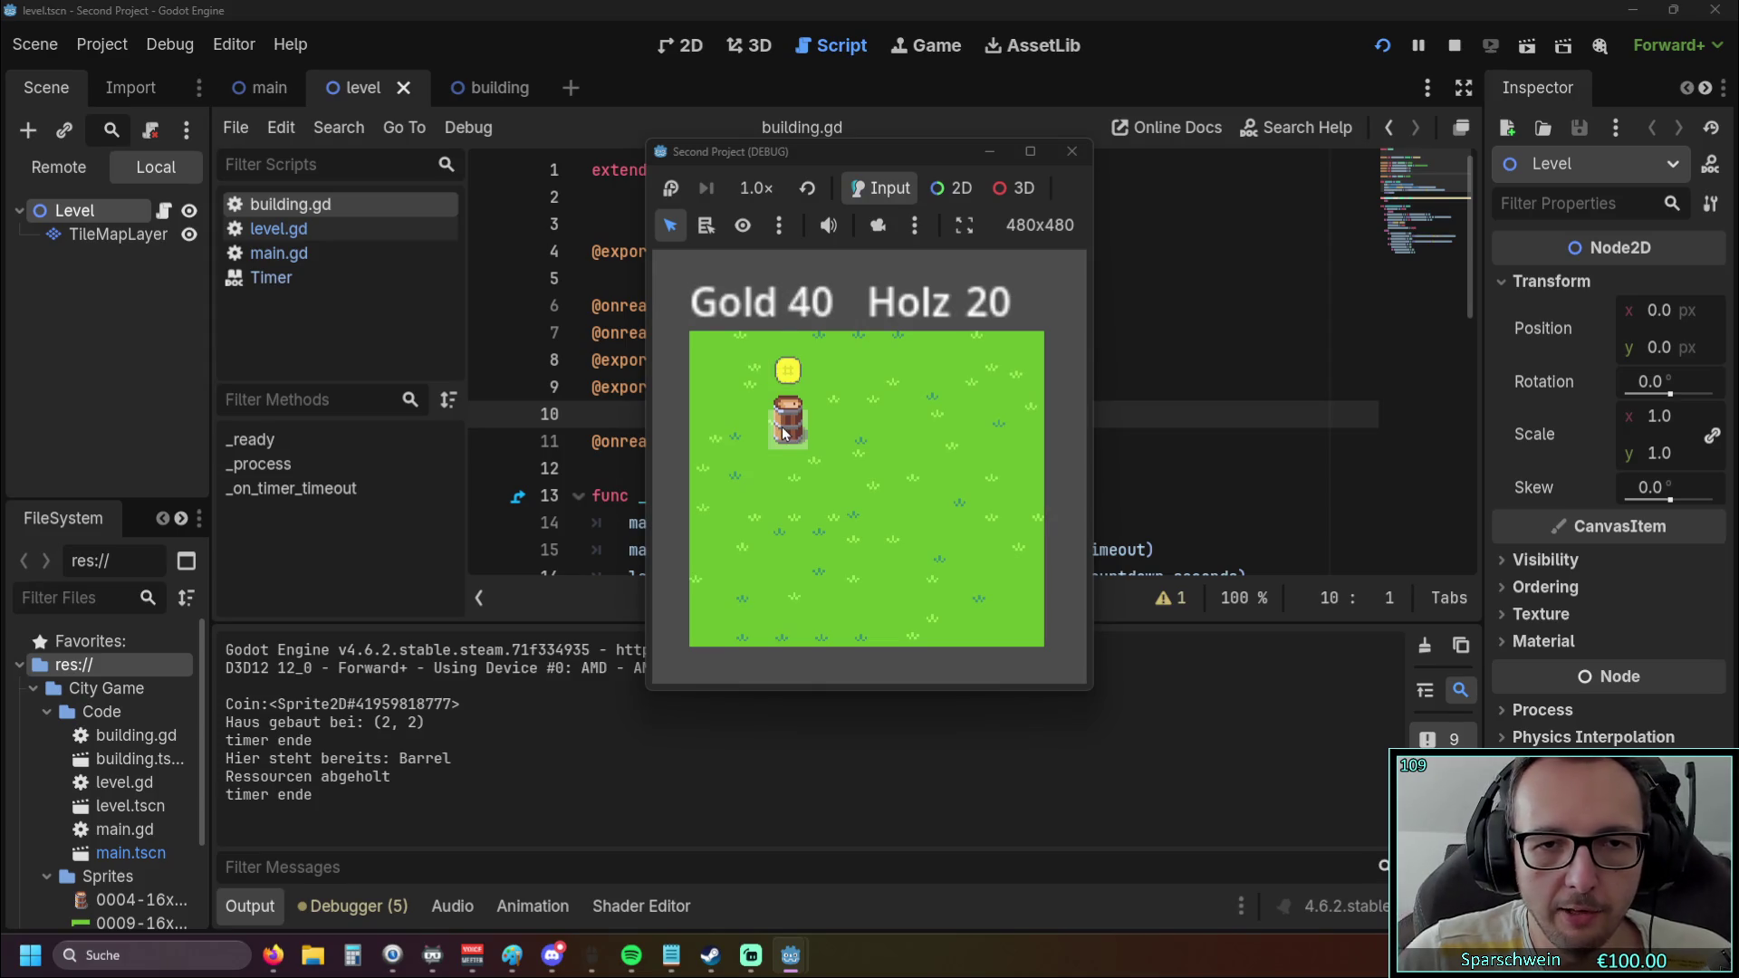
pyautogui.click(782, 432)
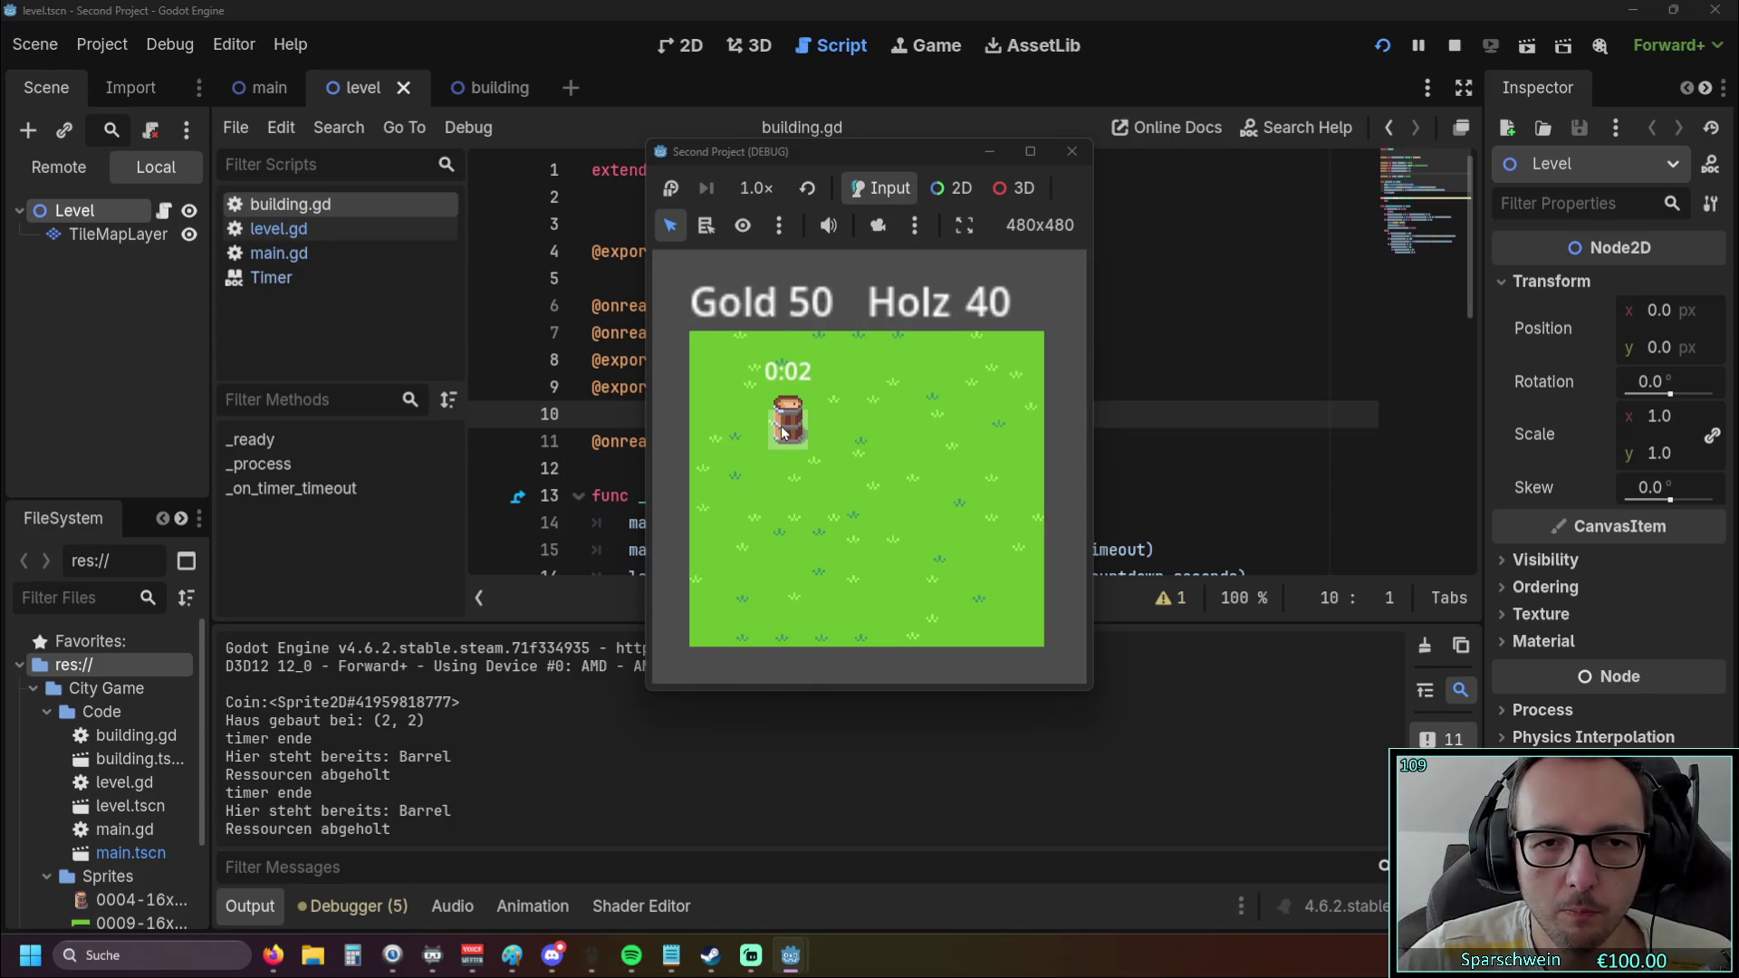
pyautogui.click(782, 429)
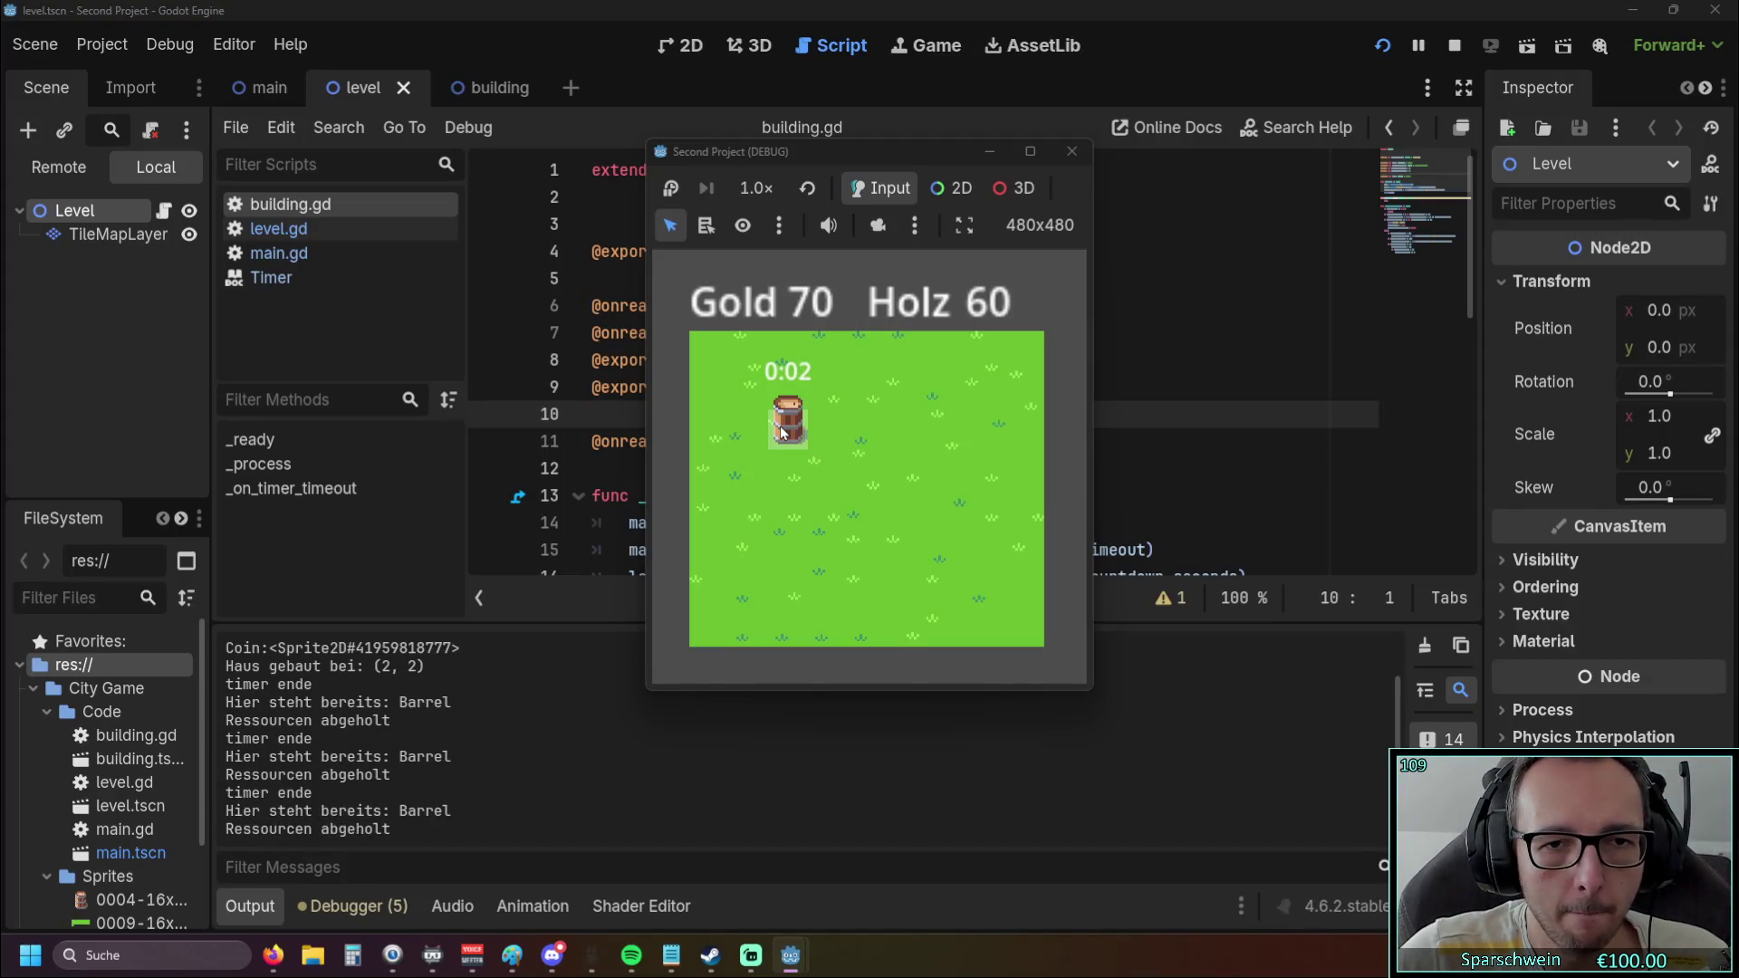
pyautogui.click(780, 426)
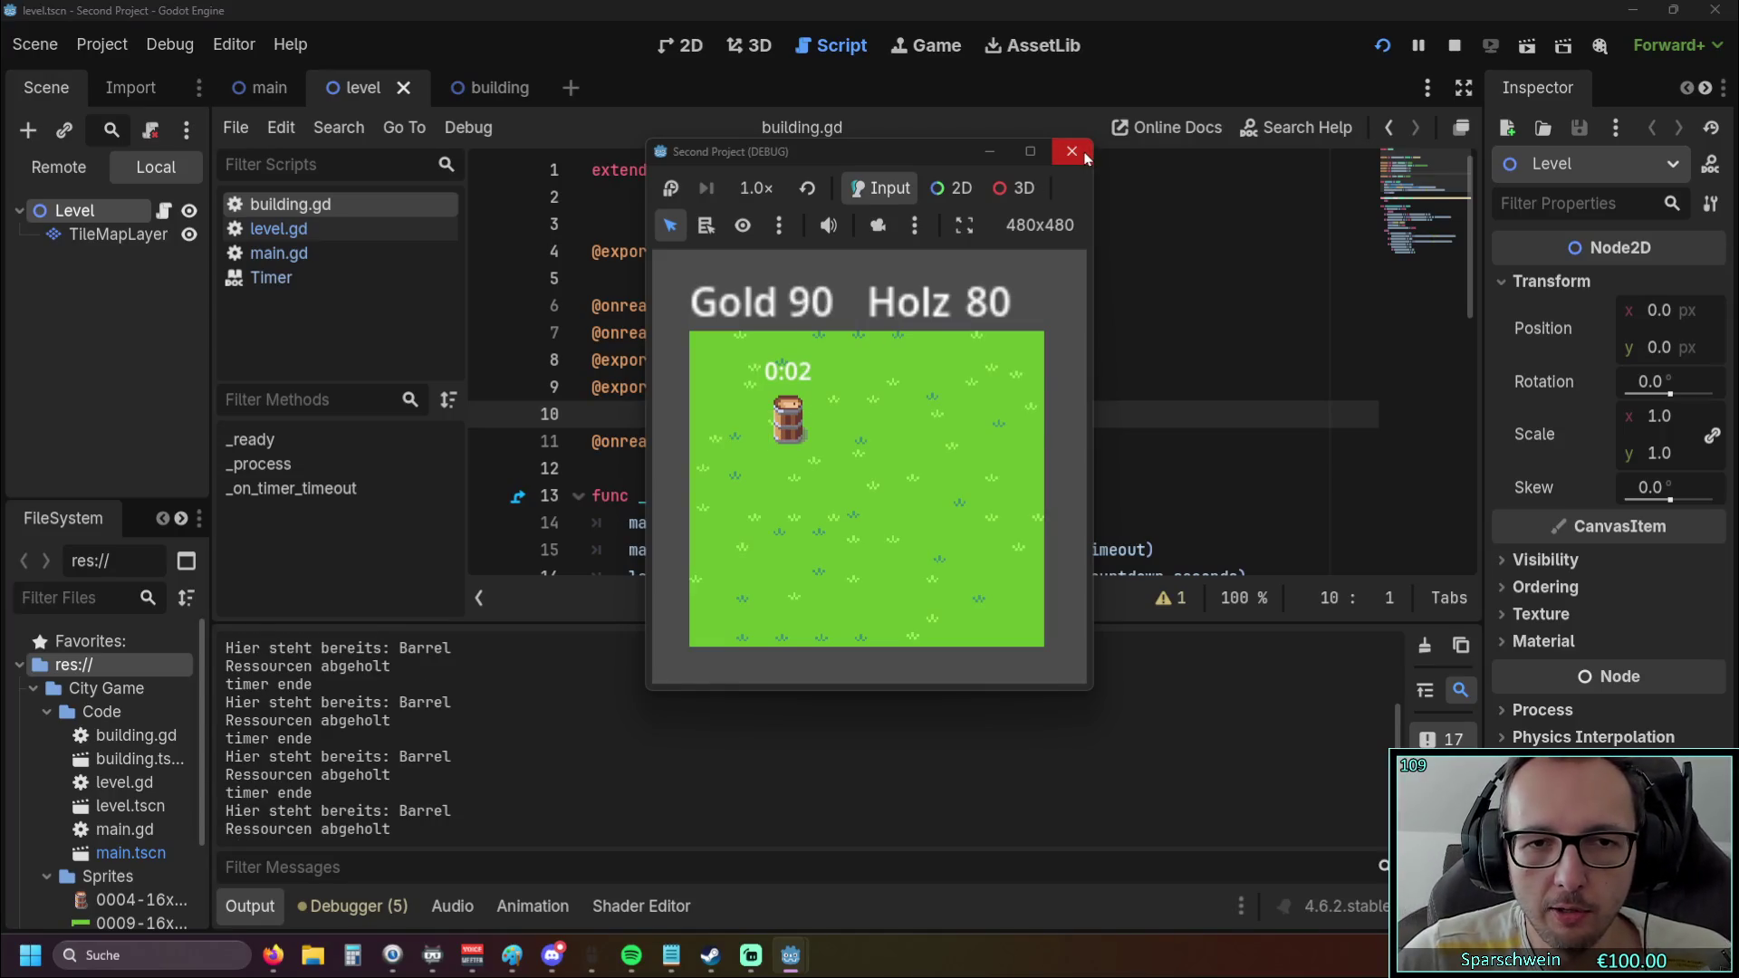
pyautogui.click(1072, 151)
pyautogui.scroll(-4, 937, 356)
pyautogui.scroll(-3, 937, 355)
pyautogui.scroll(-1, 937, 355)
pyautogui.scroll(3, 938, 355)
pyautogui.scroll(2, 938, 355)
pyautogui.scroll(1, 937, 355)
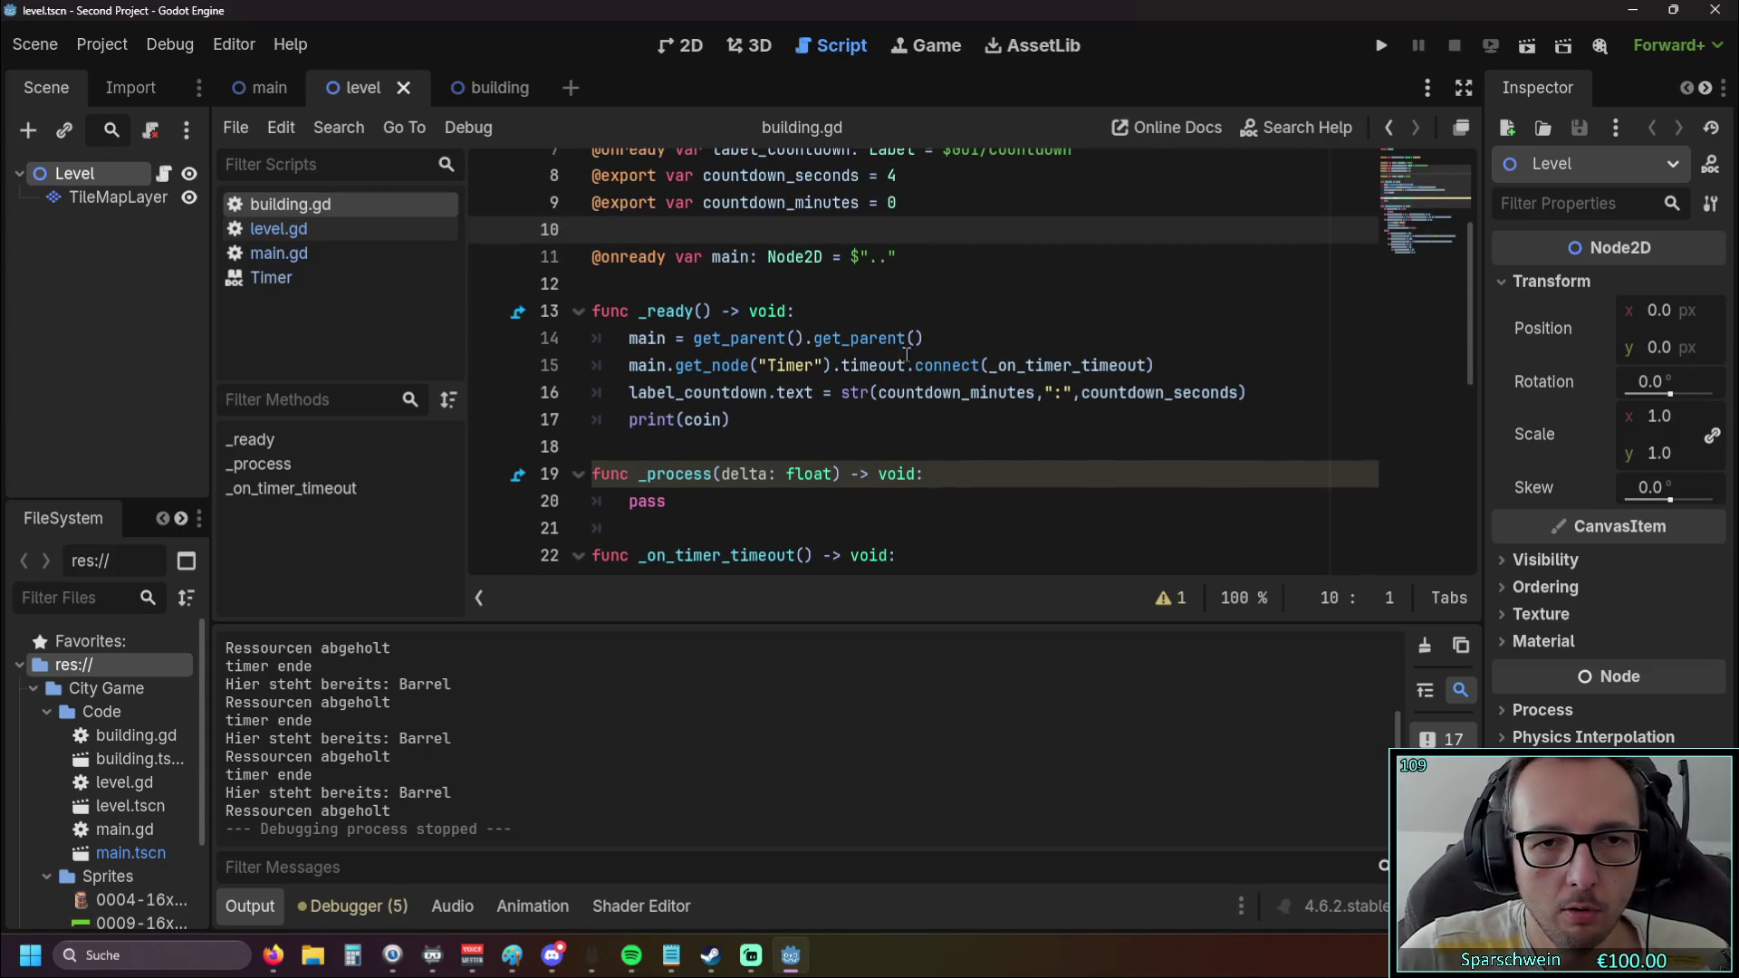
pyautogui.click(268, 254)
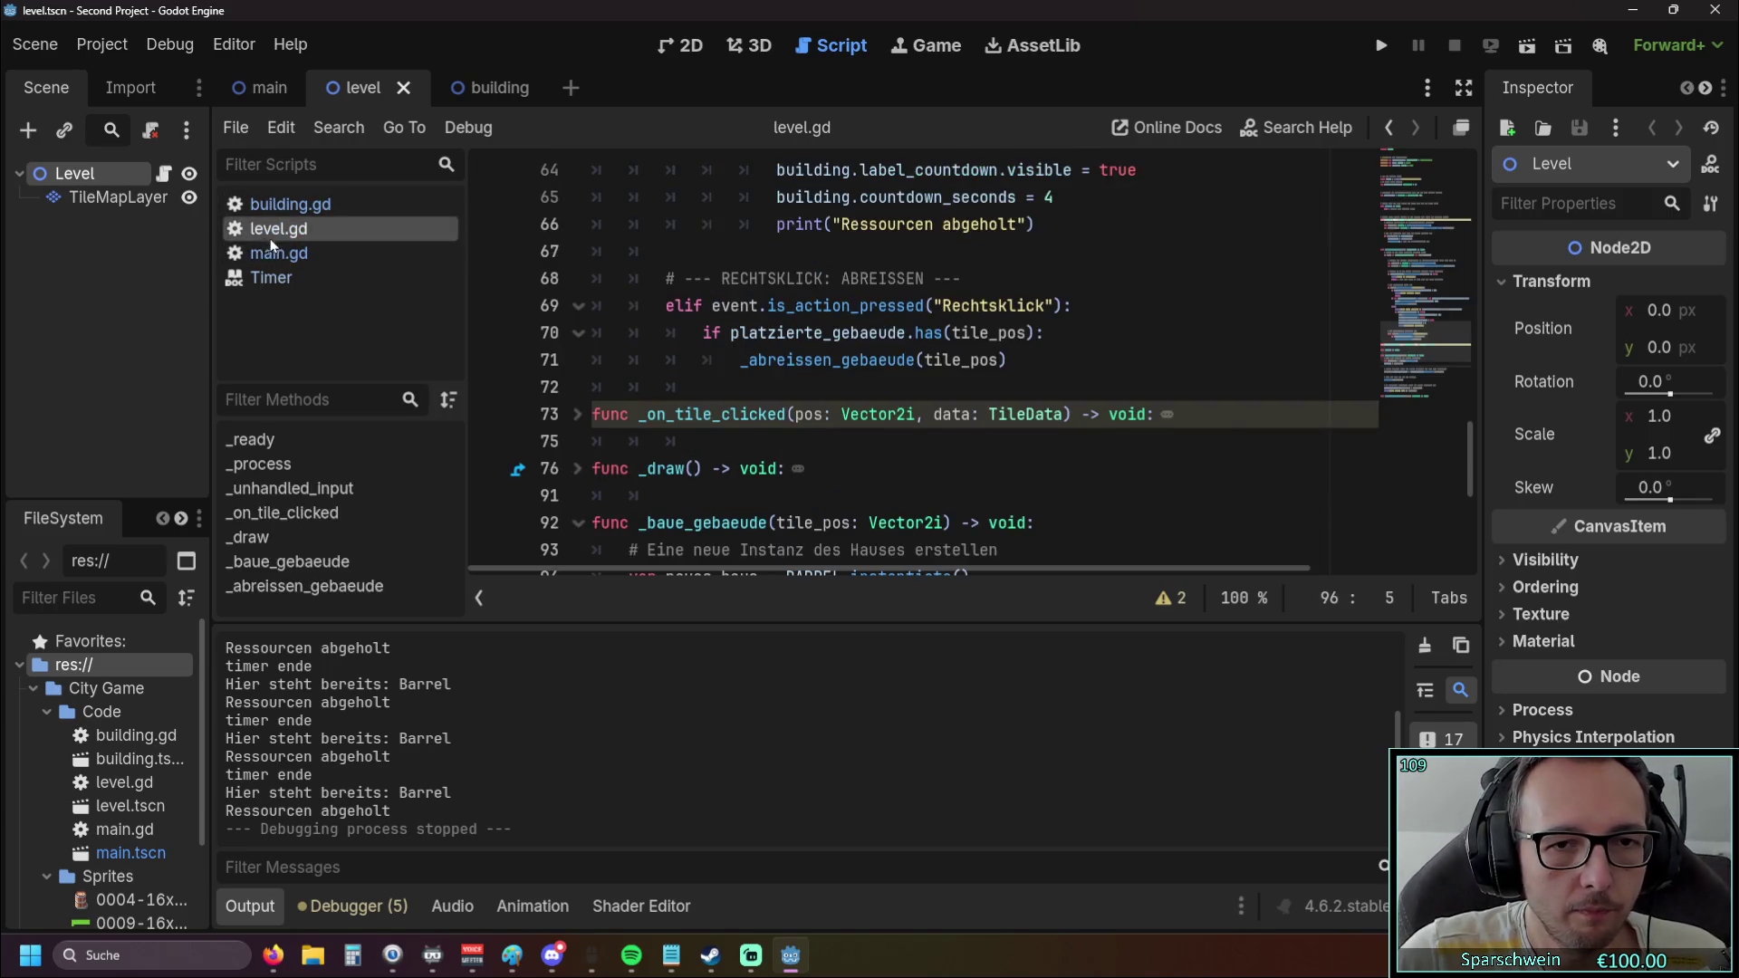
pyautogui.scroll(-2, 854, 313)
pyautogui.scroll(-2, 854, 312)
pyautogui.scroll(1, 854, 313)
pyautogui.scroll(4, 854, 314)
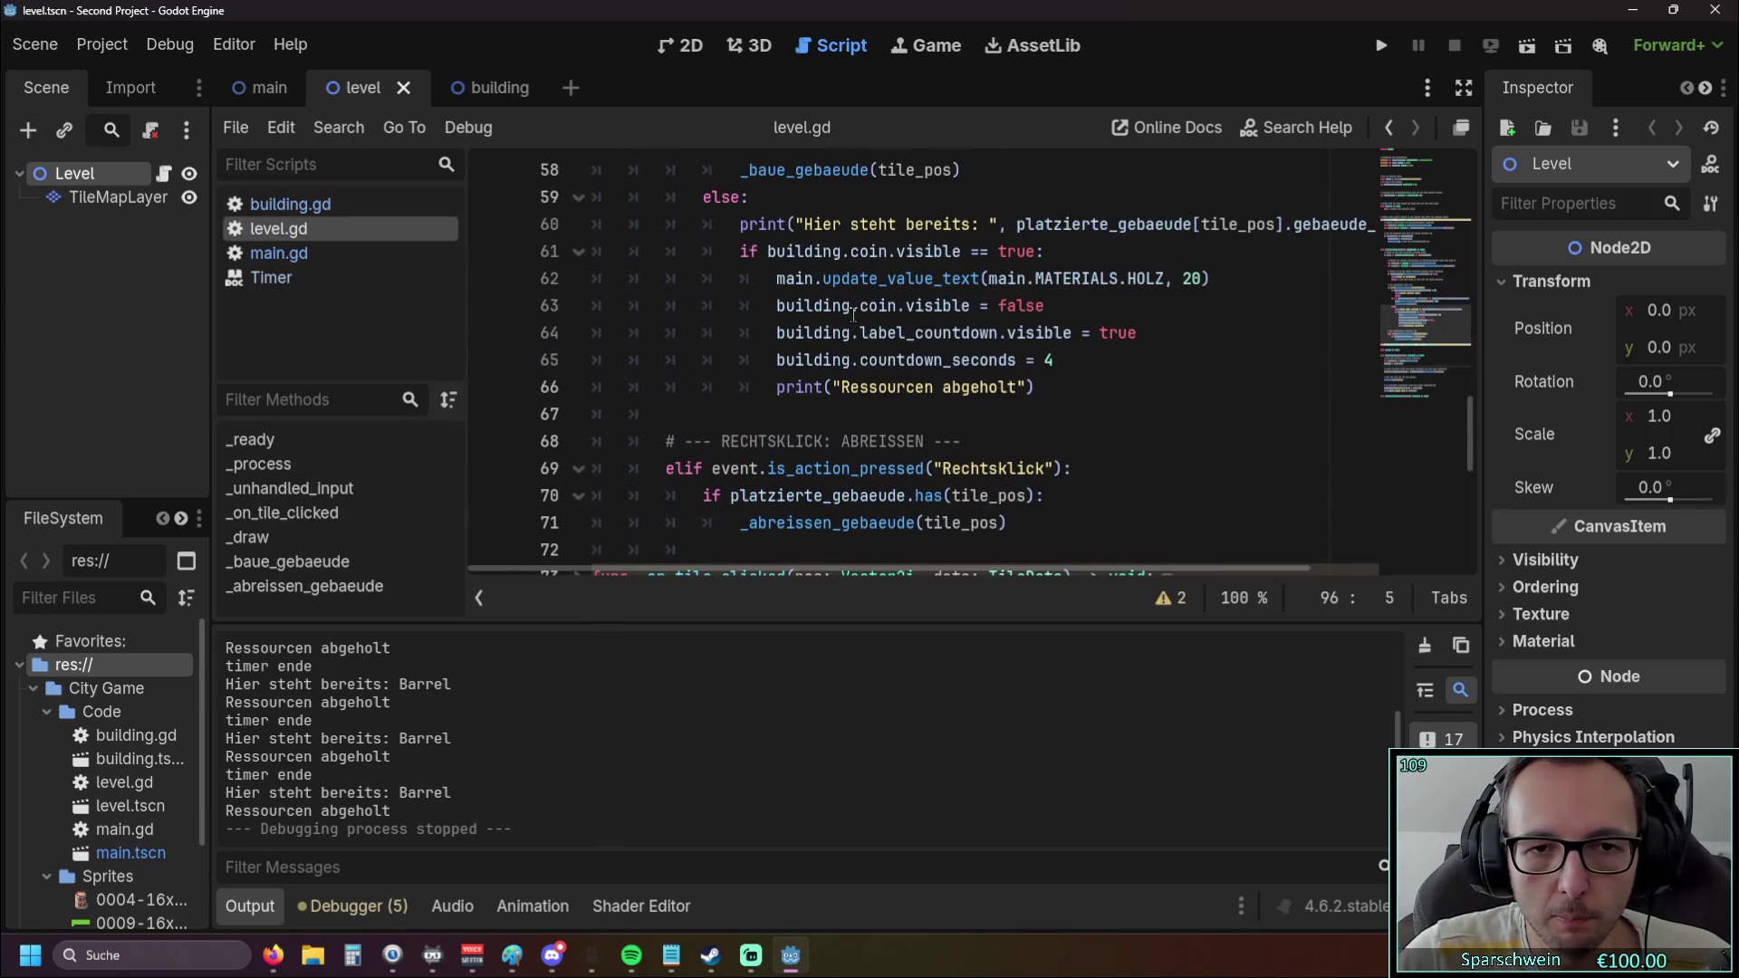
pyautogui.scroll(1, 890, 379)
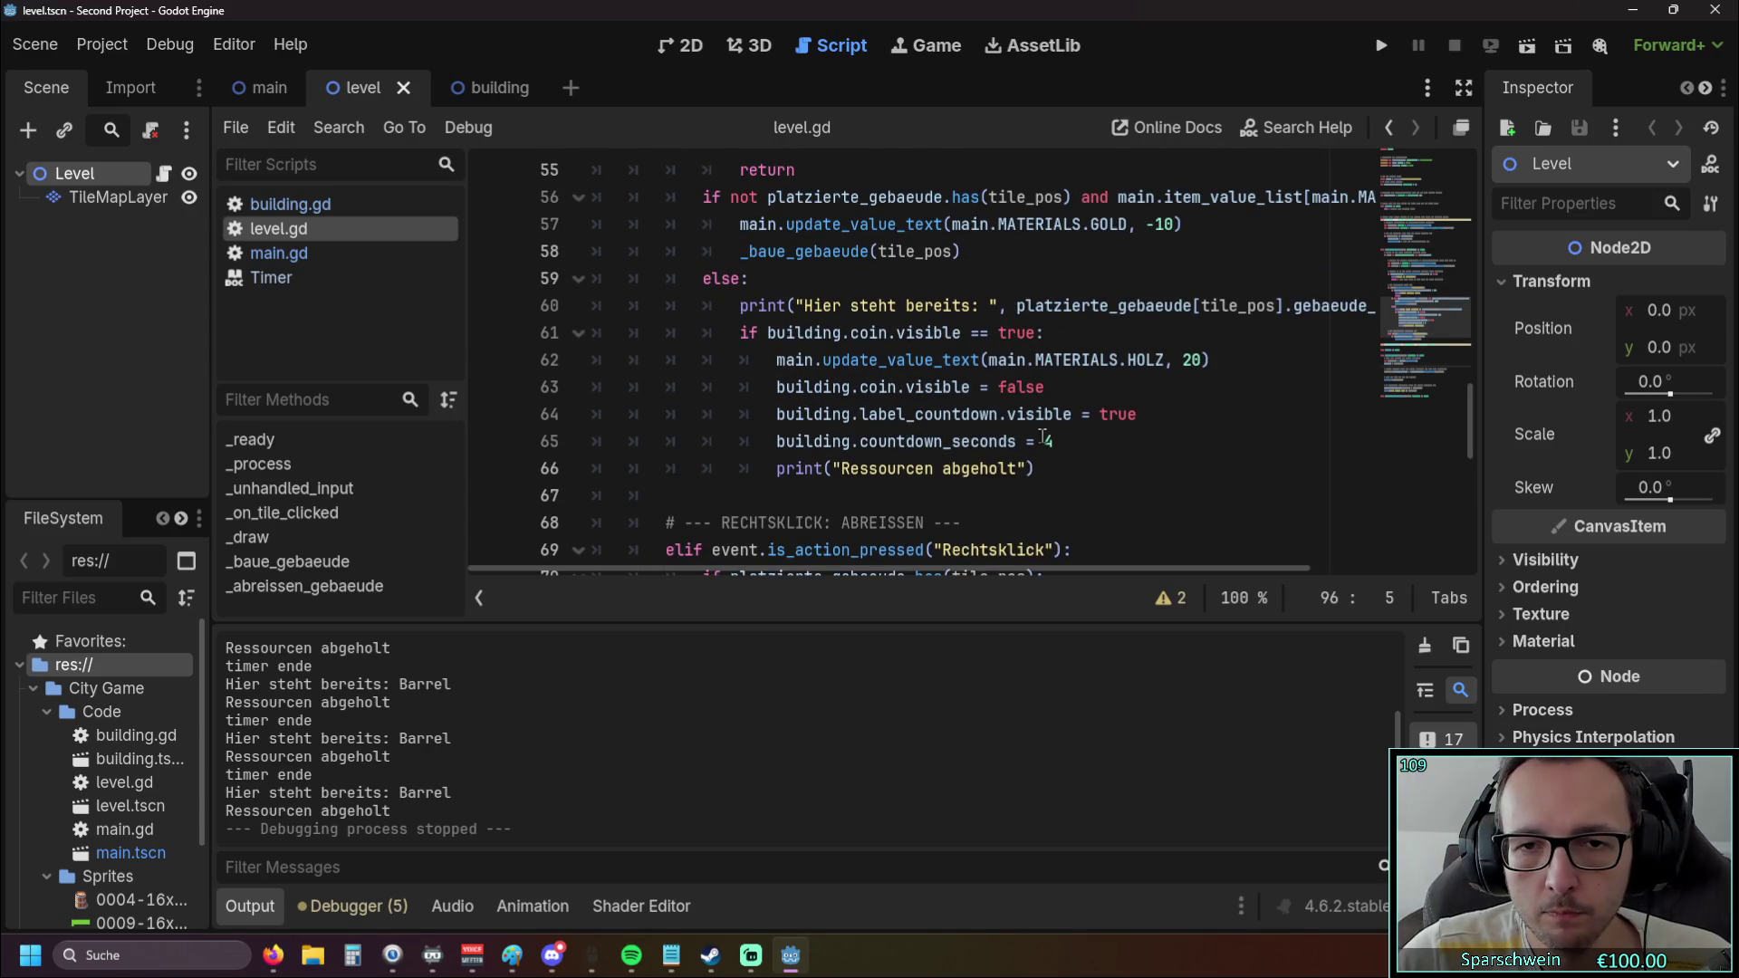
pyautogui.moveTo(1074, 418); pyautogui.dragTo(776, 415)
pyautogui.moveTo(809, 570)
pyautogui.mouseDown()
pyautogui.moveTo(973, 563)
pyautogui.moveTo(954, 562)
pyautogui.mouseUp()
pyautogui.click(936, 496)
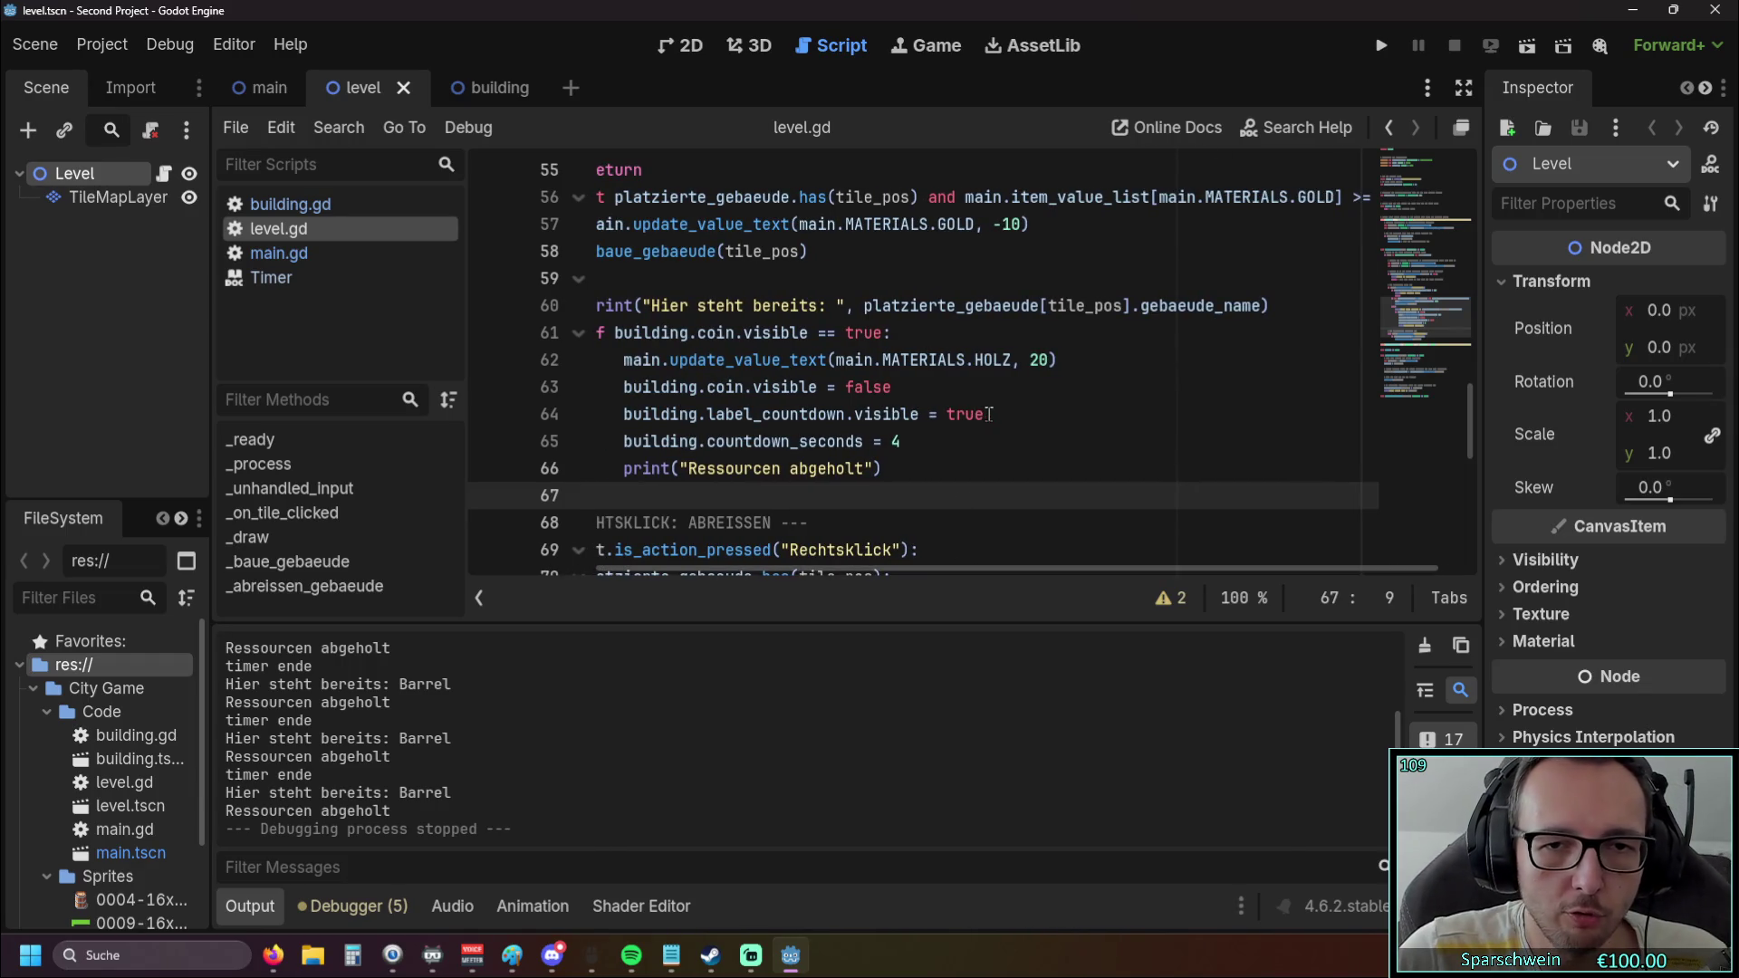
pyautogui.moveTo(990, 415); pyautogui.dragTo(623, 415)
pyautogui.click(818, 500)
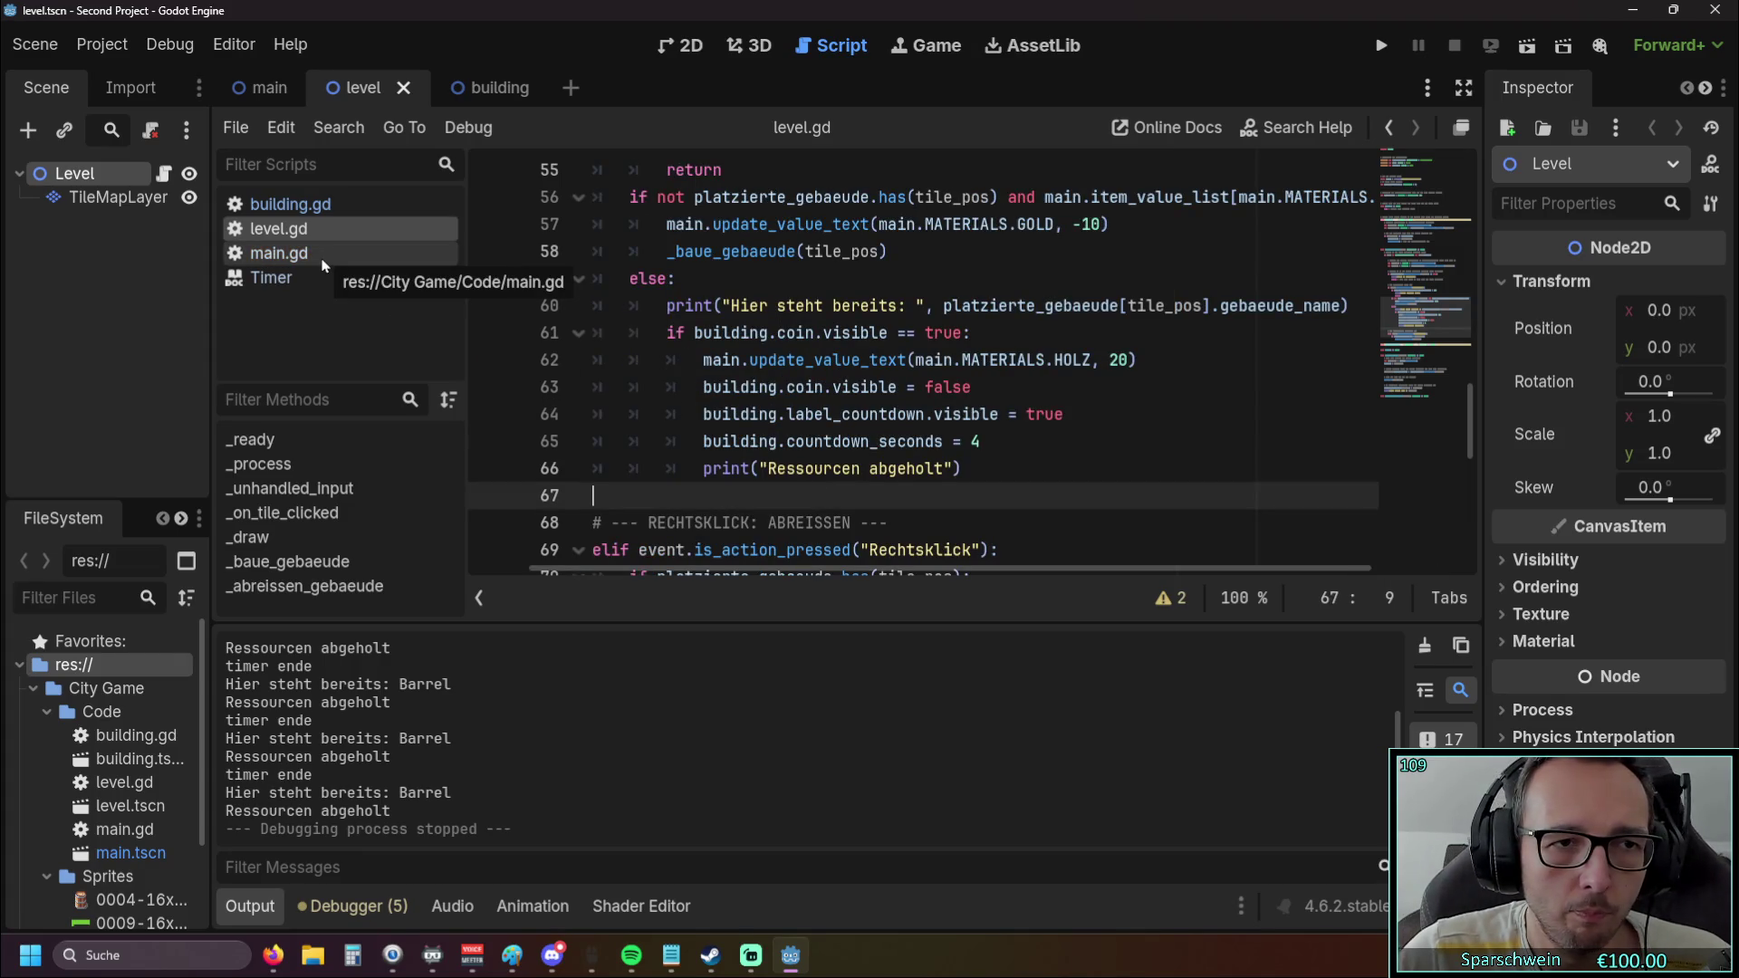
pyautogui.click(316, 213)
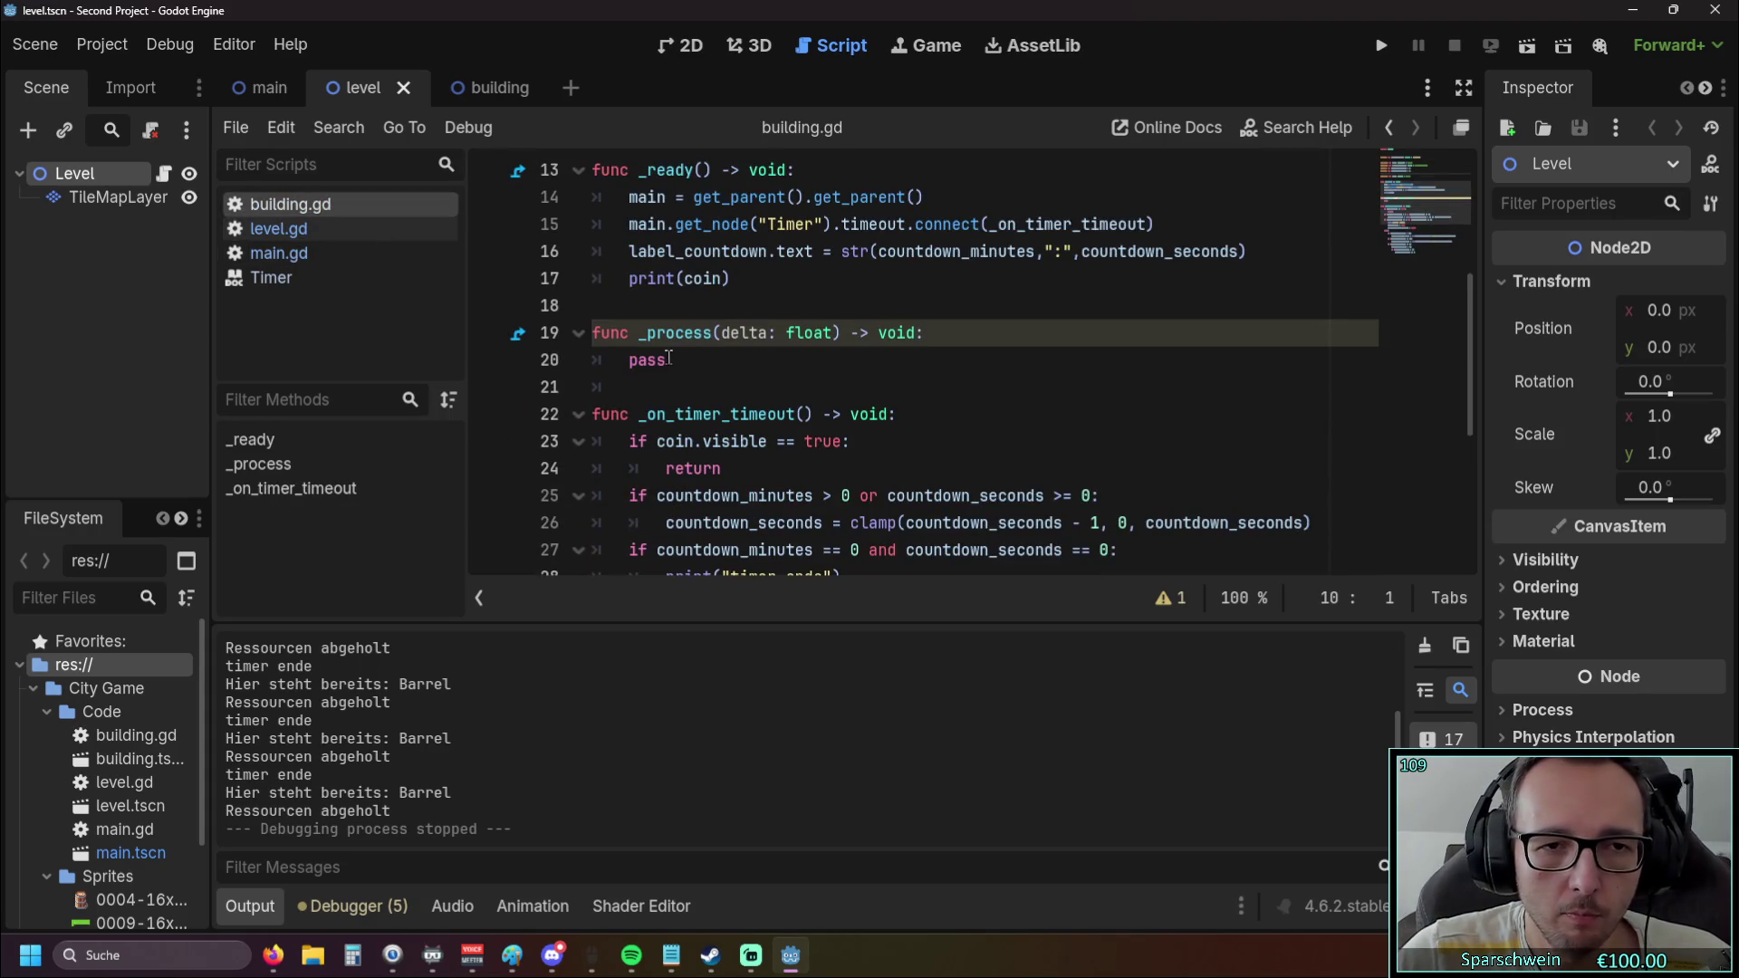
# - Replace pass in _process with 'if coin.visibility_changed:' and start an indented line below it
pyautogui.moveTo(668, 359); pyautogui.dragTo(624, 358)
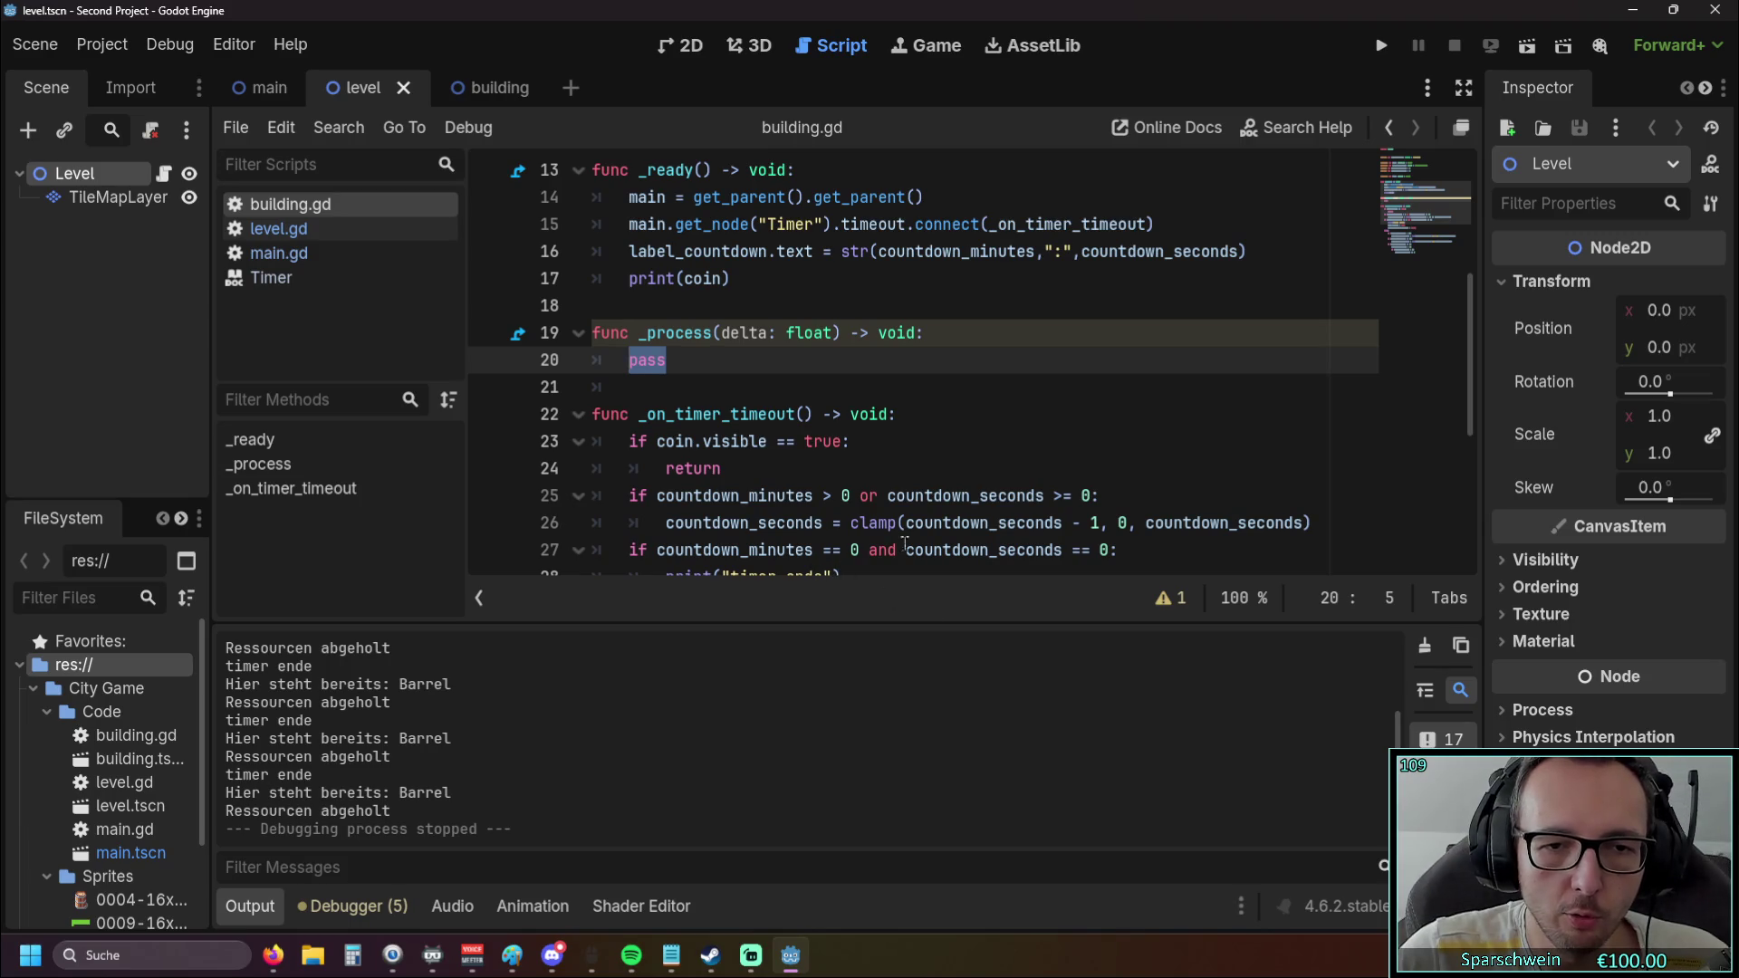
pyautogui.click(801, 410)
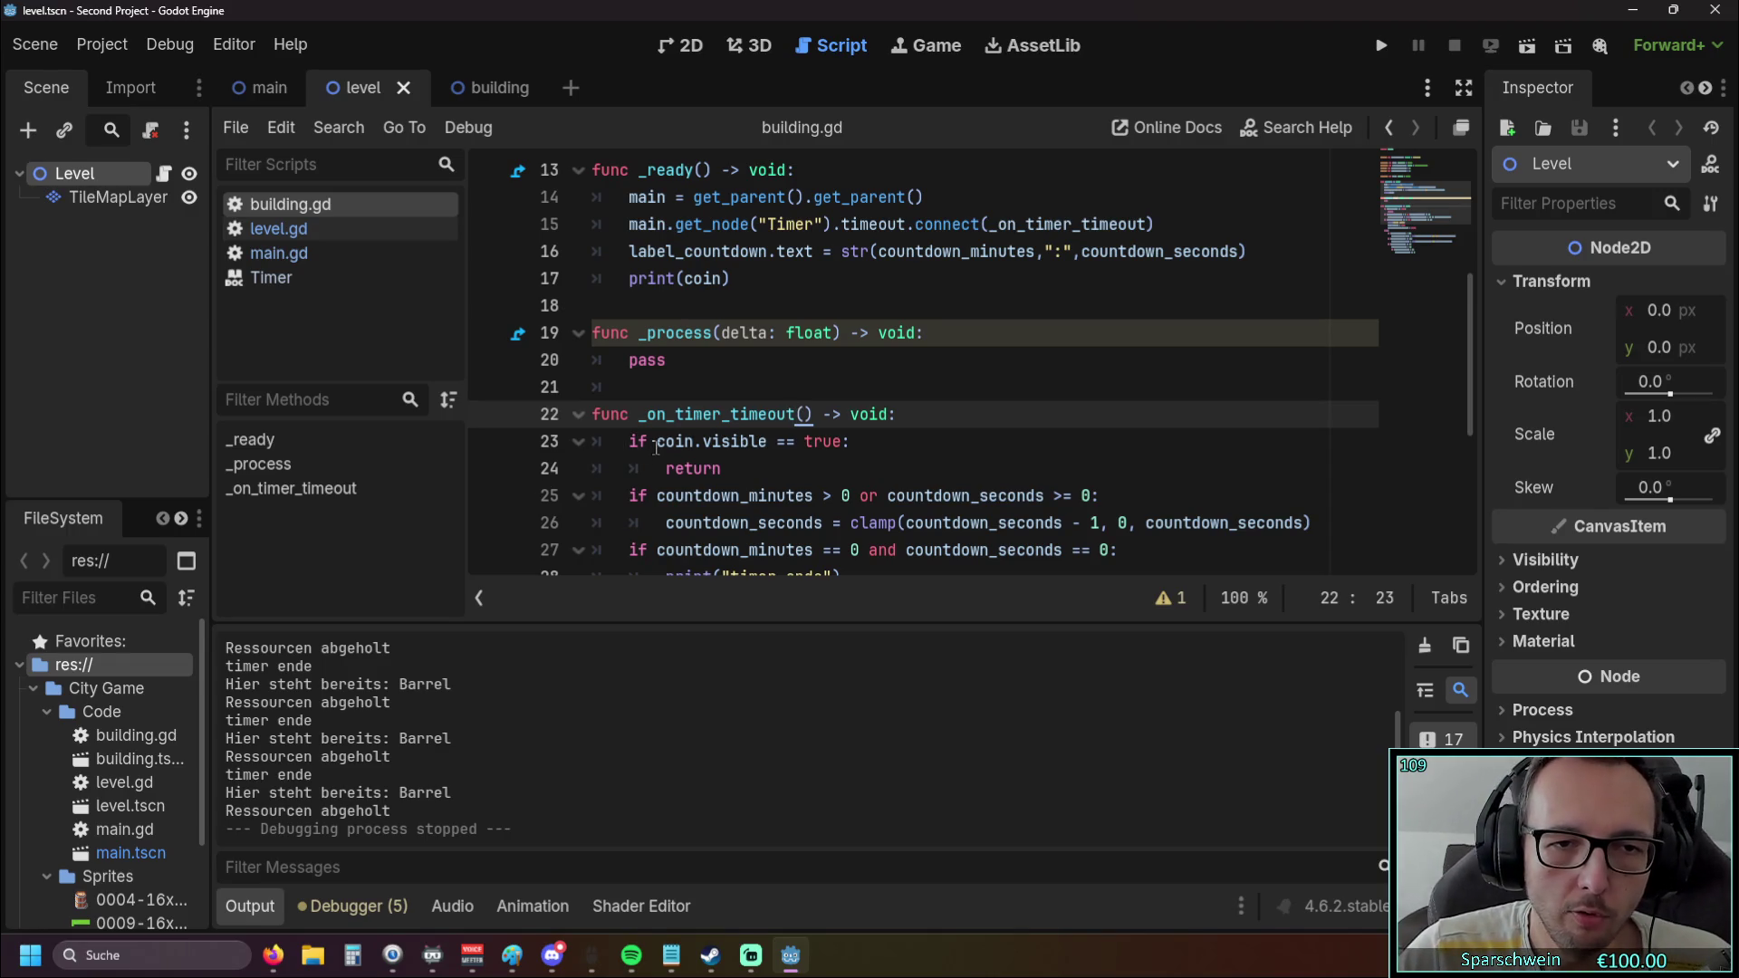
pyautogui.moveTo(657, 442); pyautogui.dragTo(786, 442)
pyautogui.moveTo(667, 359); pyautogui.dragTo(628, 360)
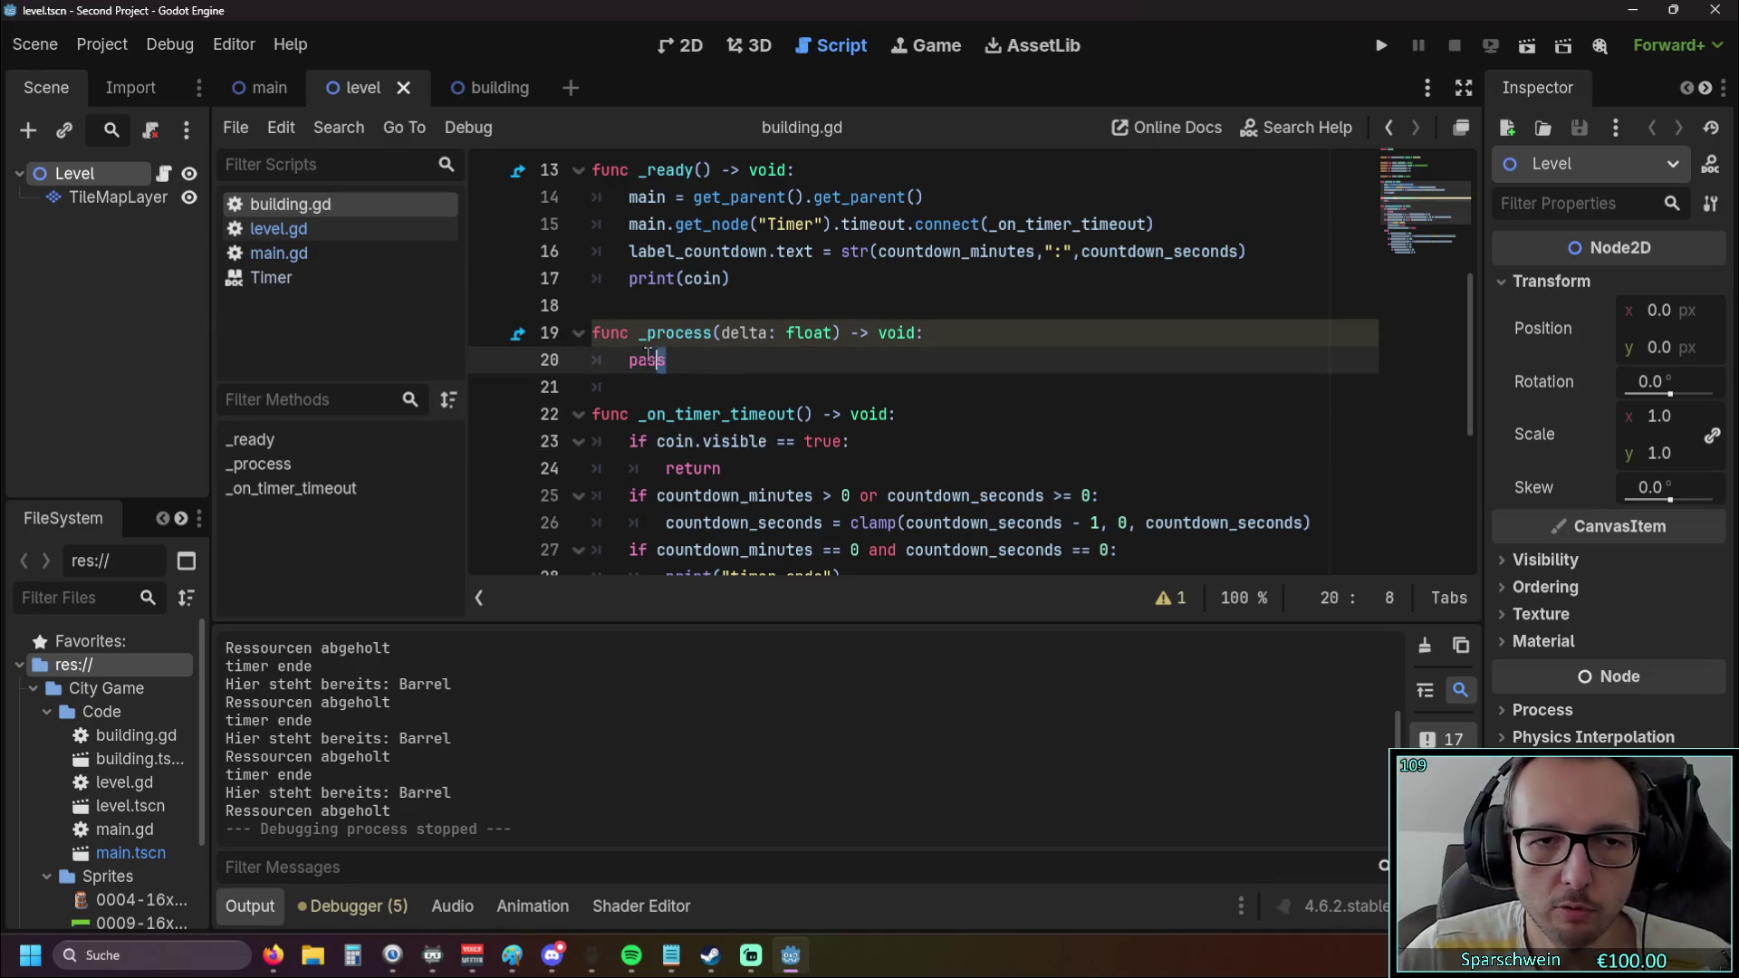
pyautogui.write('if ')
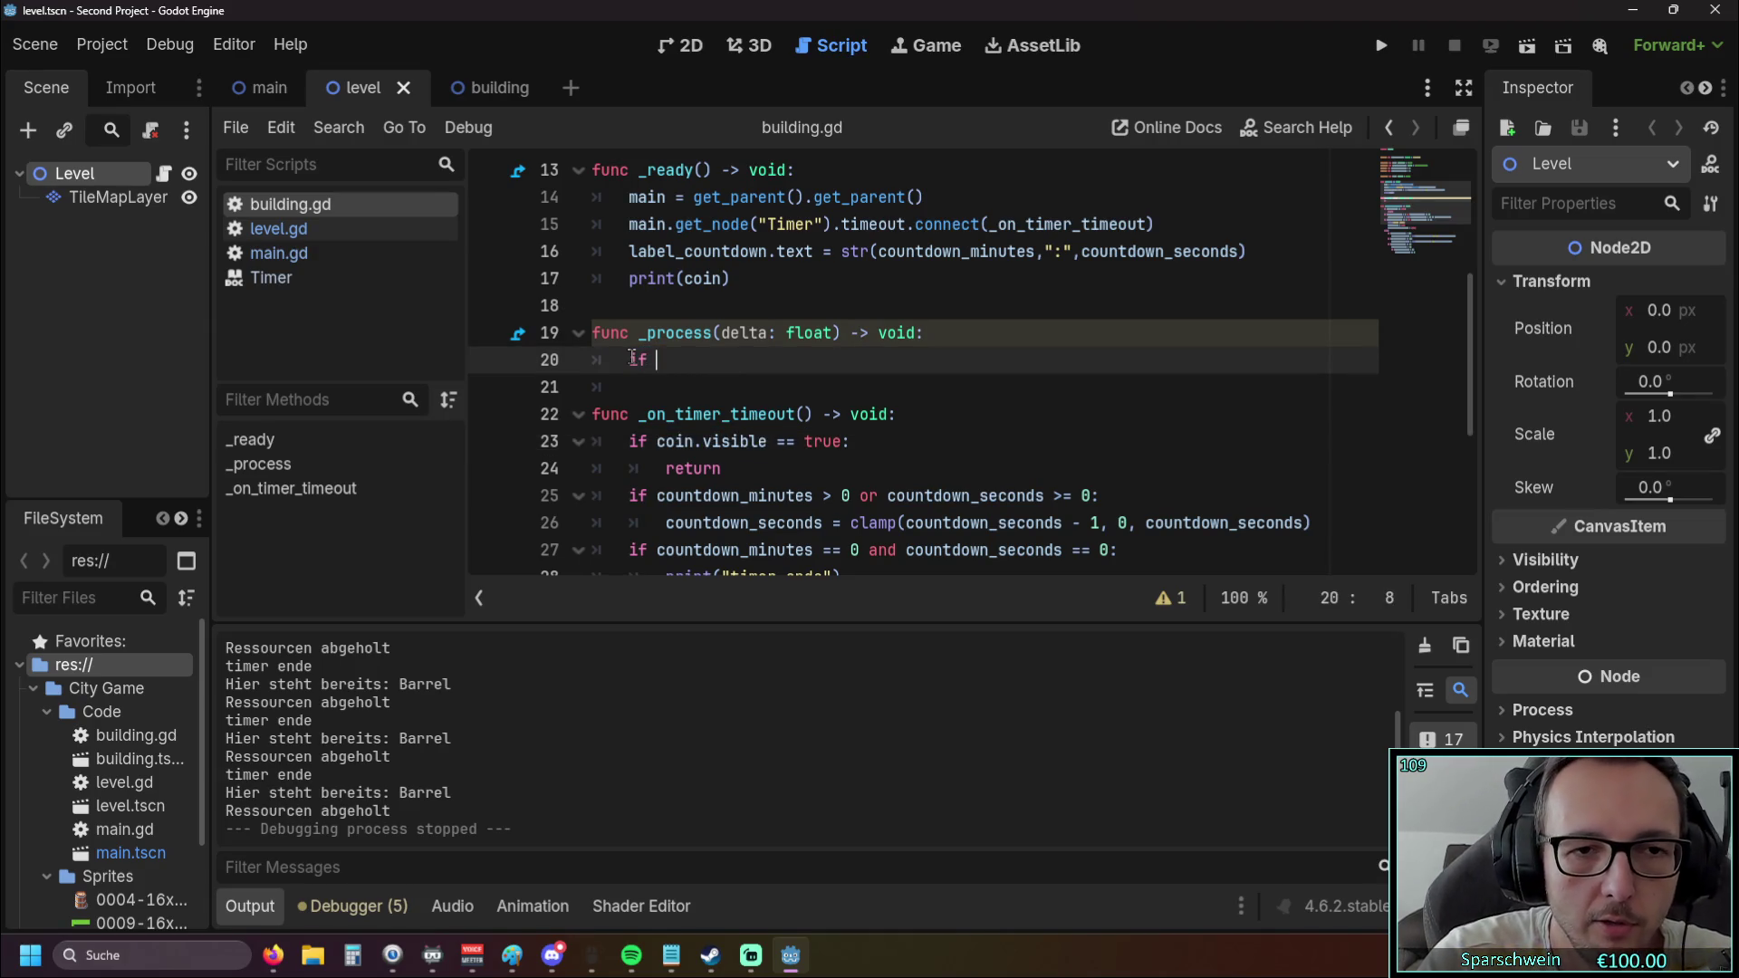
pyautogui.write('coin')
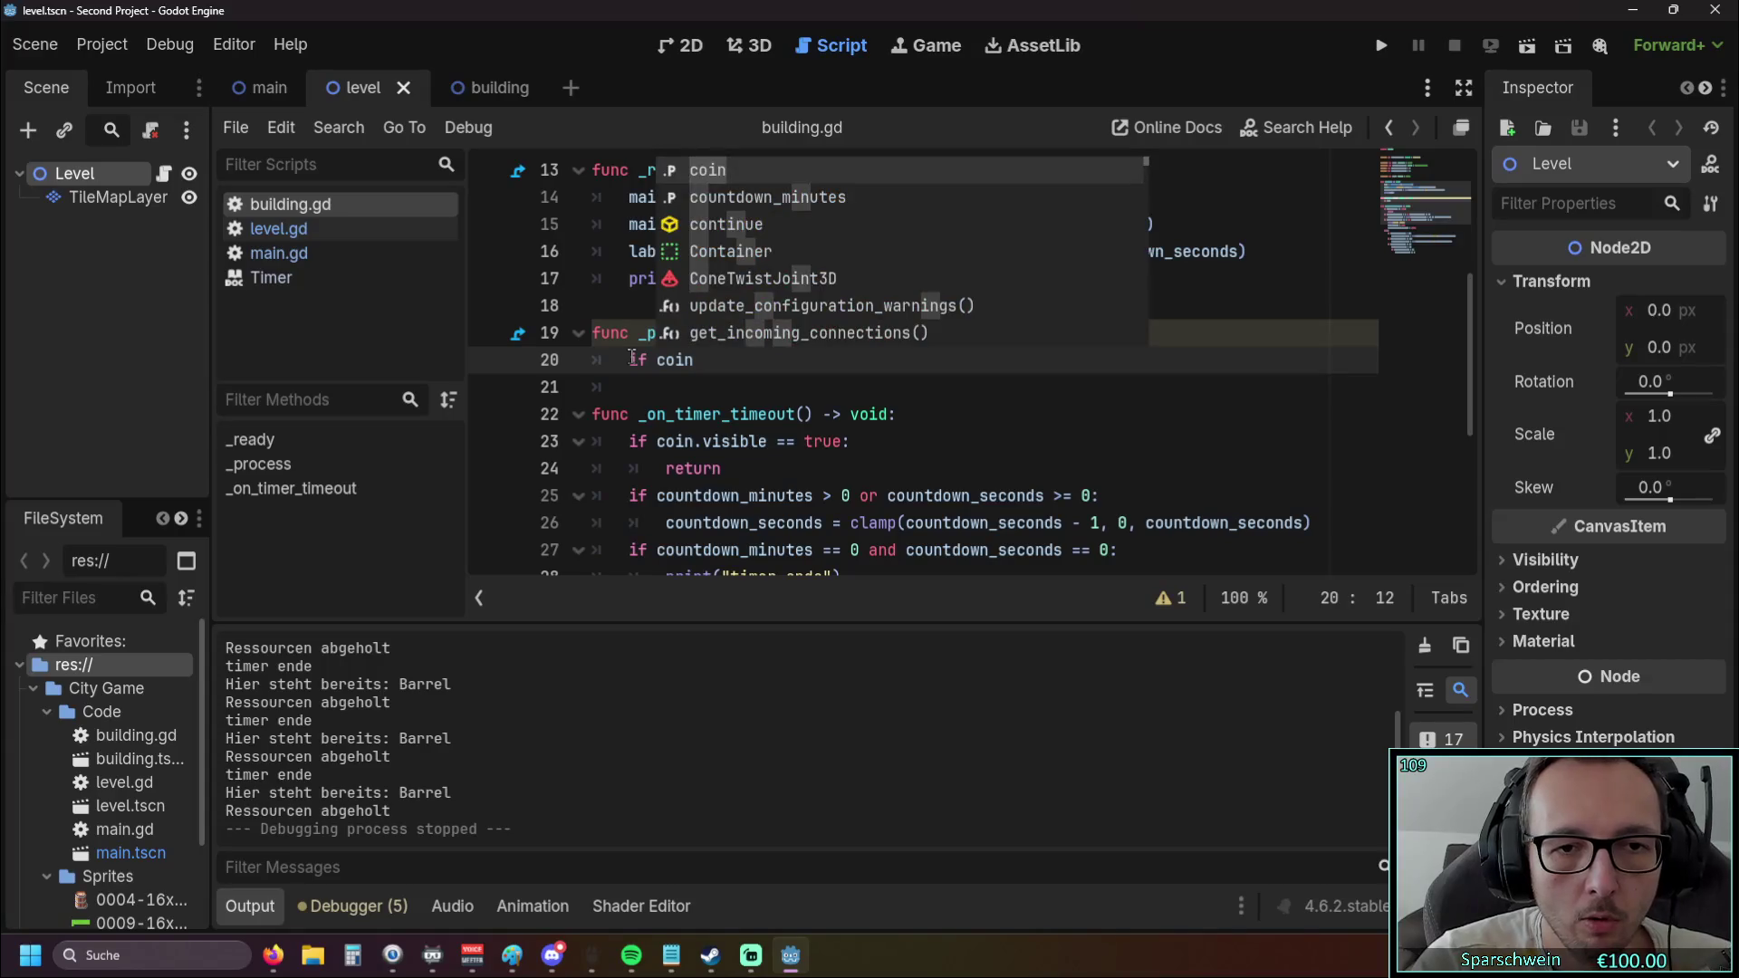
pyautogui.write('.vi')
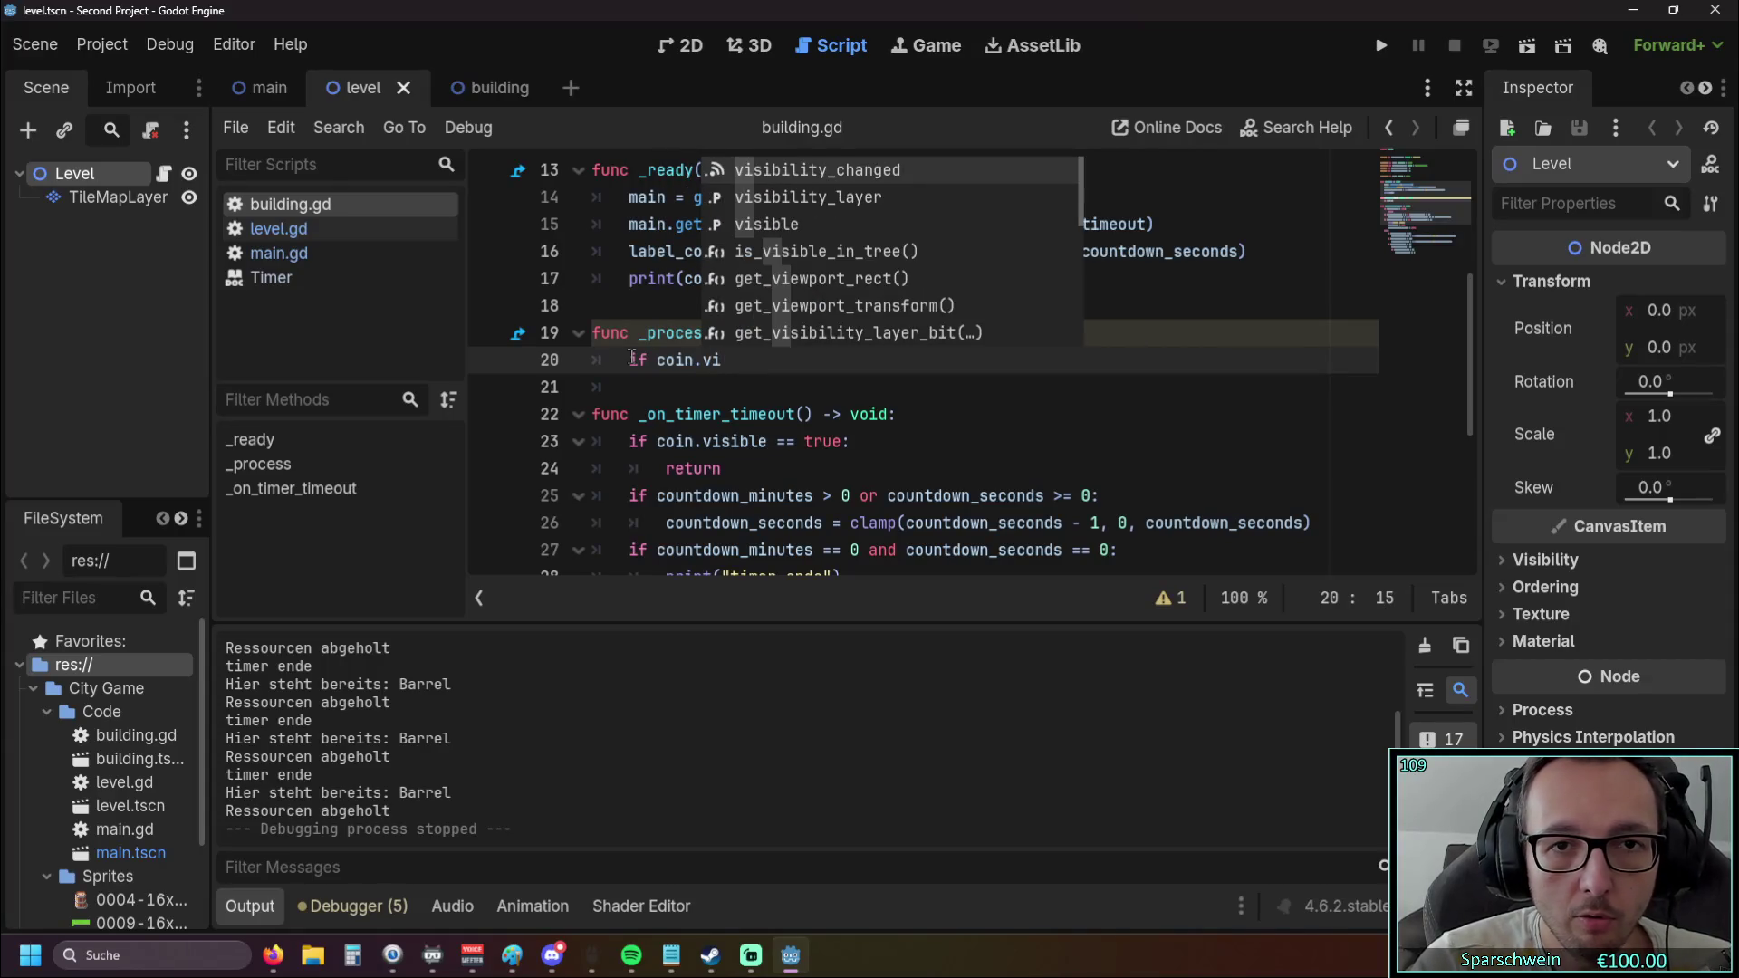
pyautogui.press('Return')
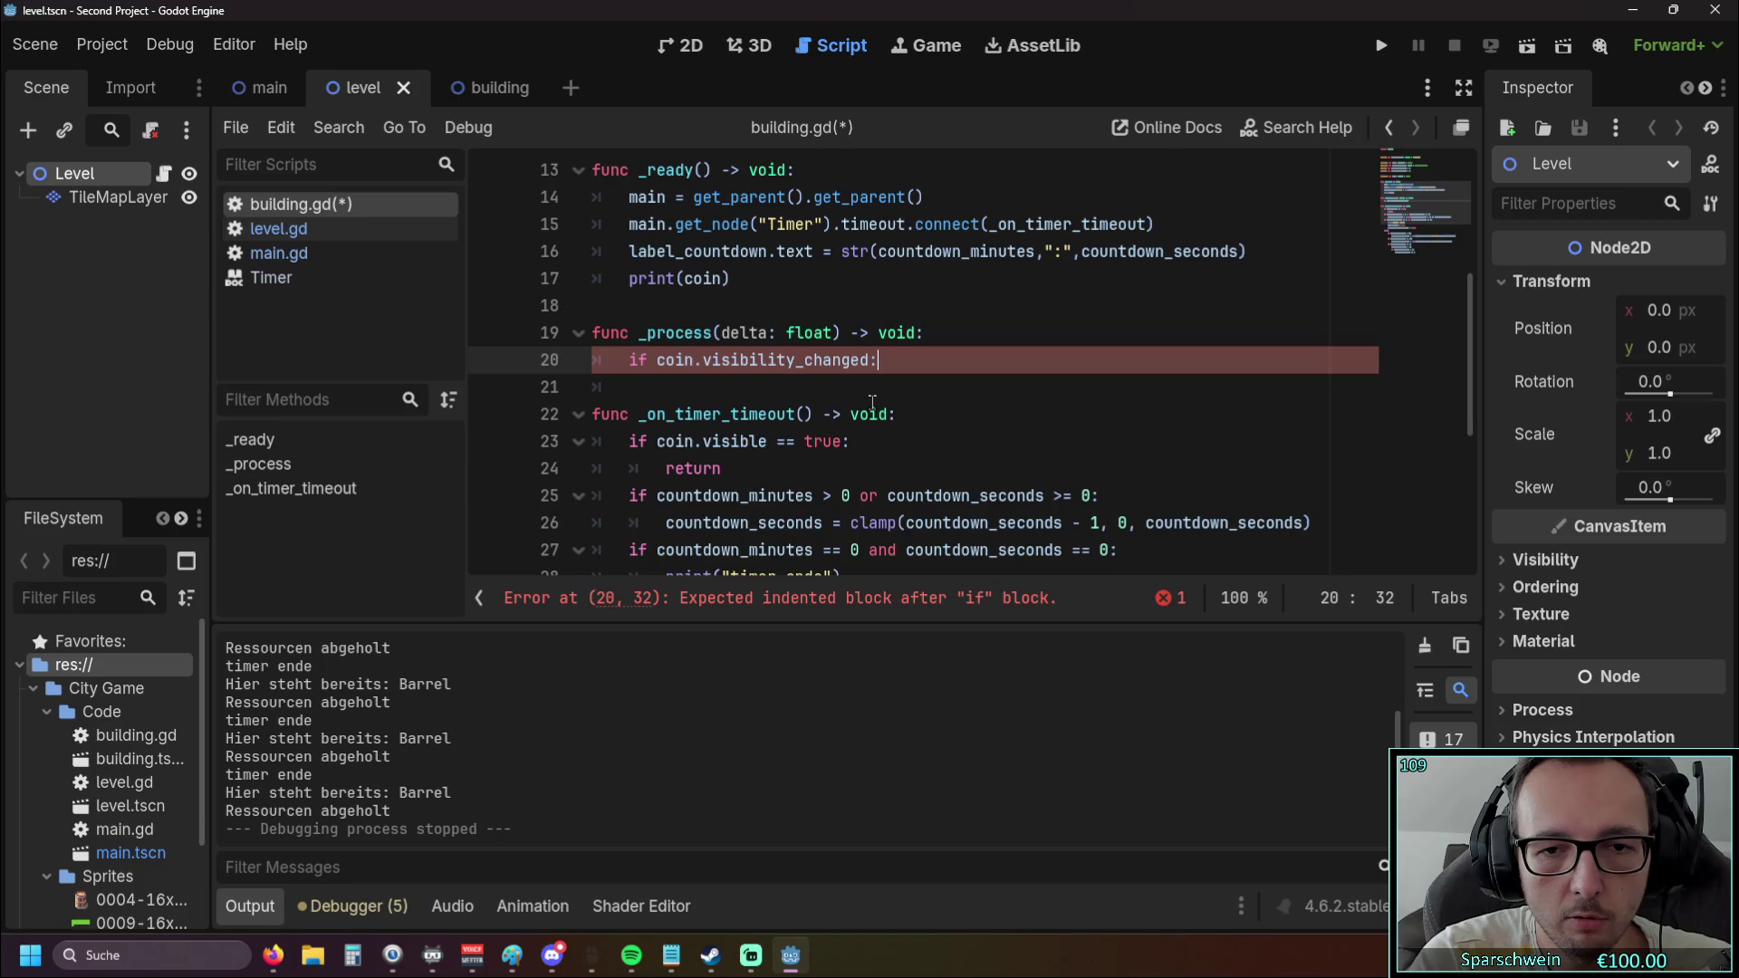
pyautogui.press('Return')
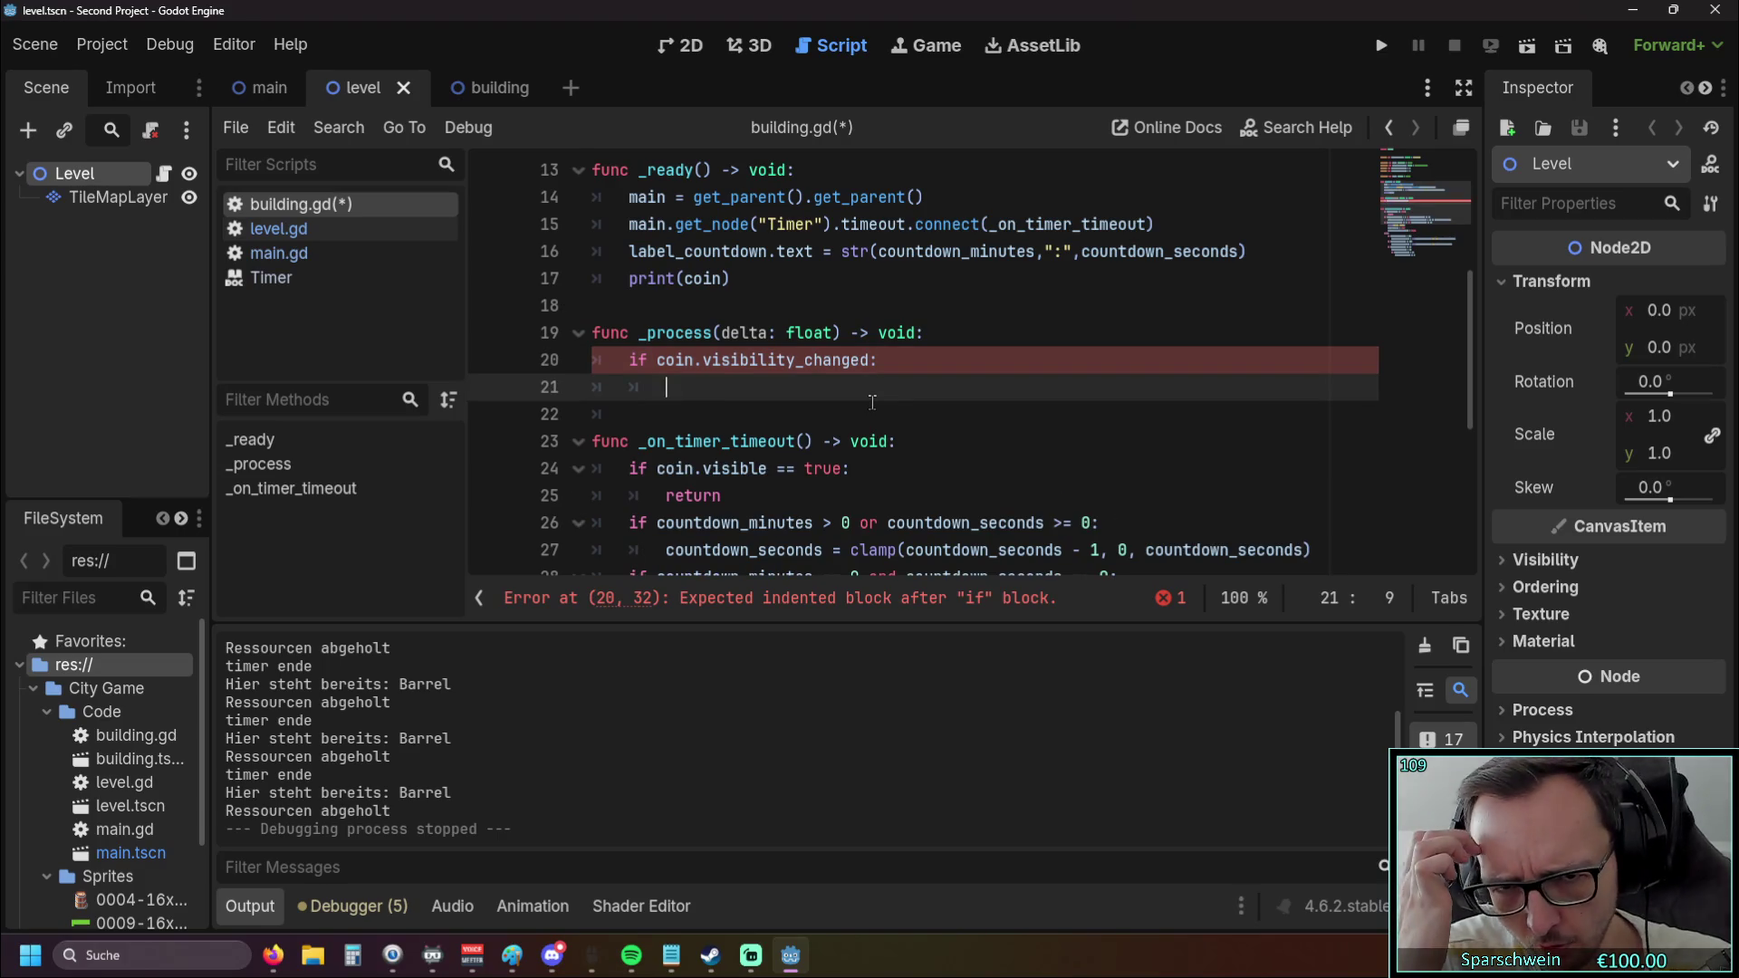
pyautogui.scroll(-1, 872, 401)
pyautogui.scroll(-1, 881, 381)
pyautogui.scroll(1, 805, 413)
pyautogui.scroll(1, 806, 411)
pyautogui.scroll(1, 799, 408)
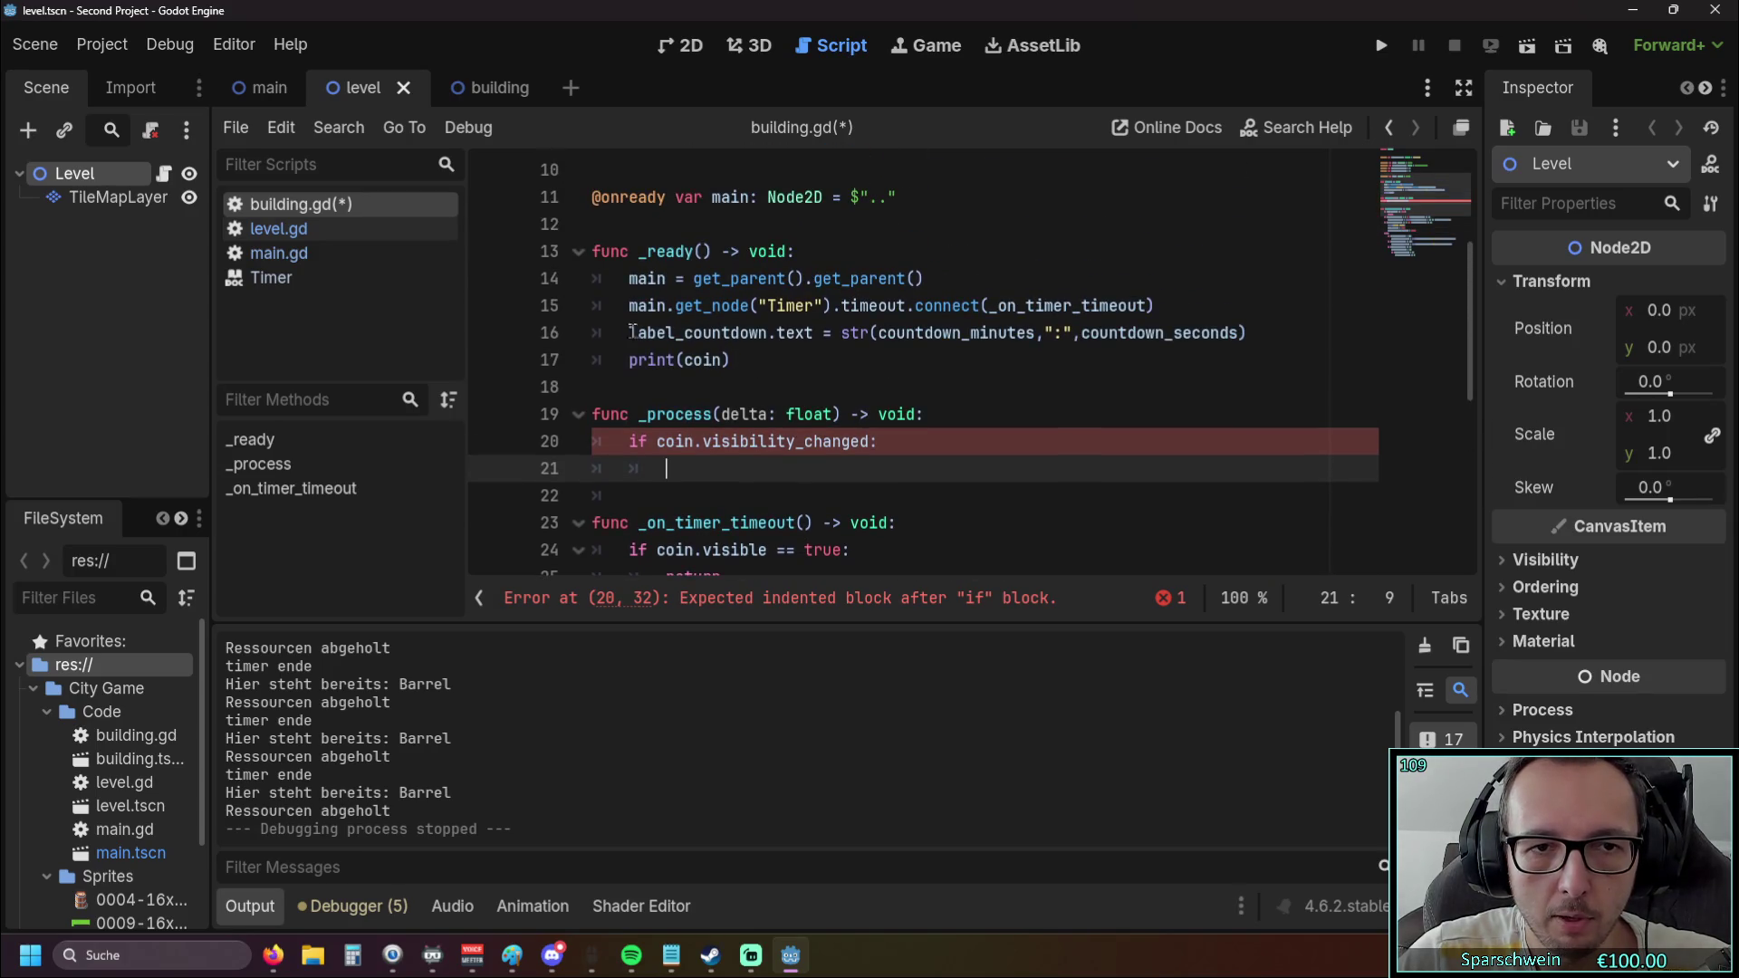
pyautogui.moveTo(684, 333)
pyautogui.scroll(-2, 971, 361)
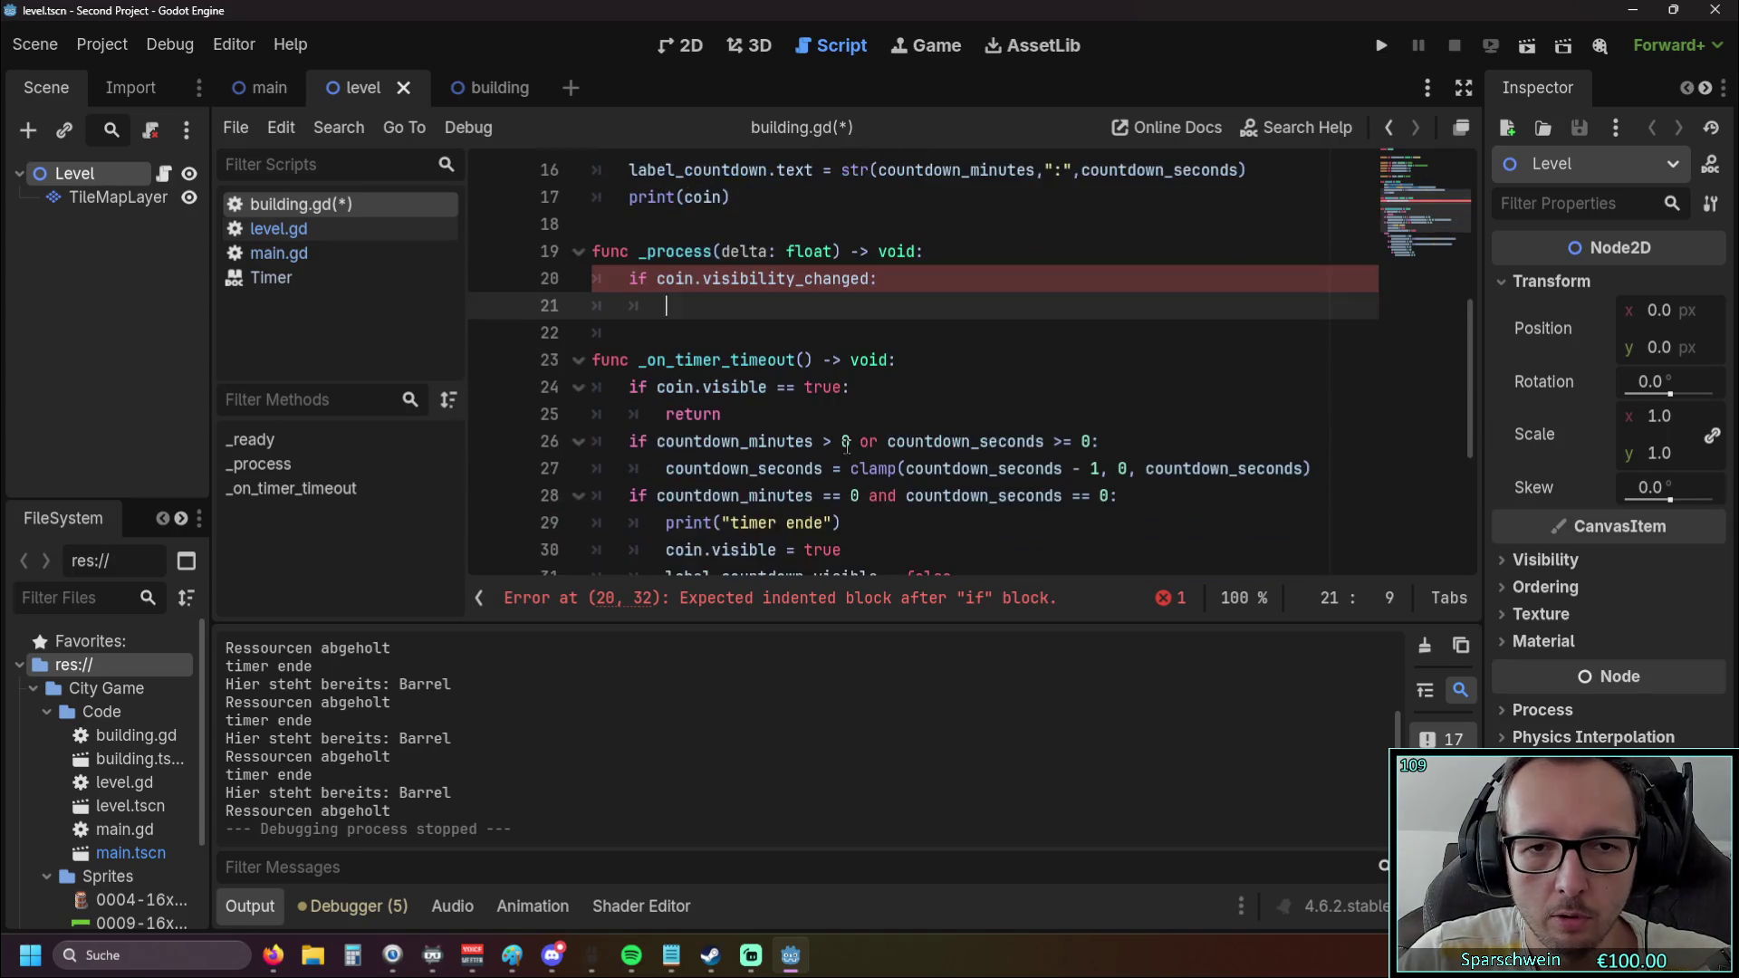
pyautogui.scroll(-2, 937, 408)
pyautogui.scroll(-1, 897, 425)
pyautogui.scroll(1, 906, 447)
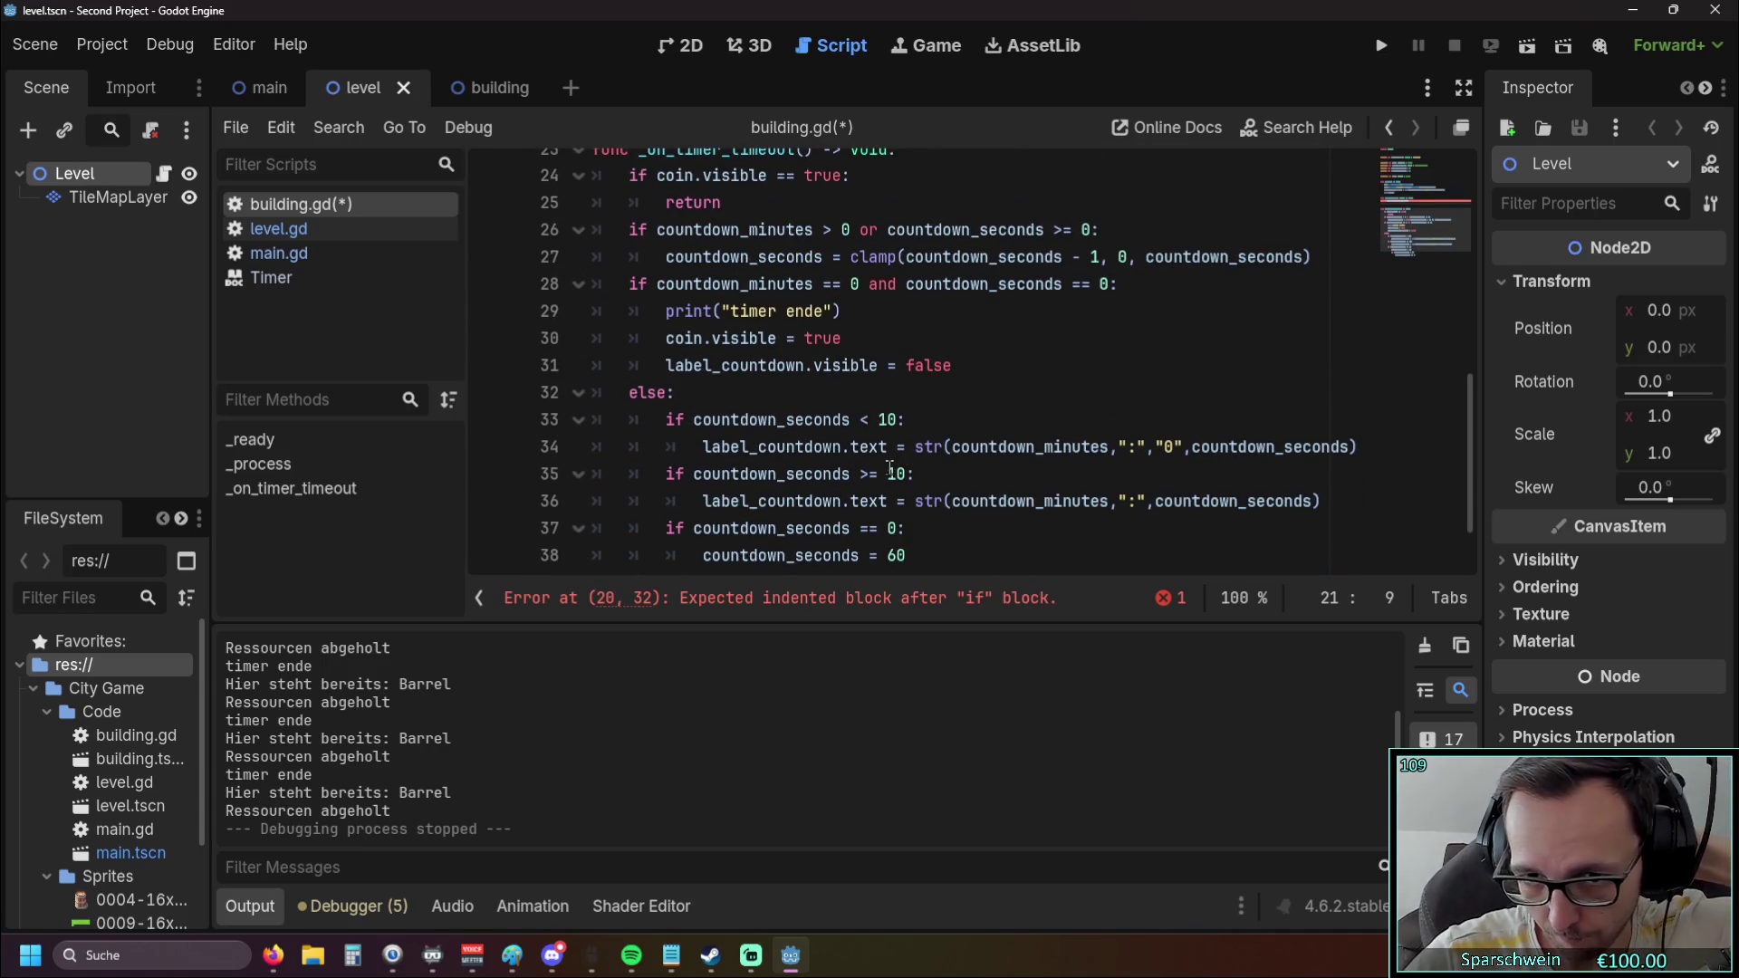
pyautogui.scroll(1, 890, 468)
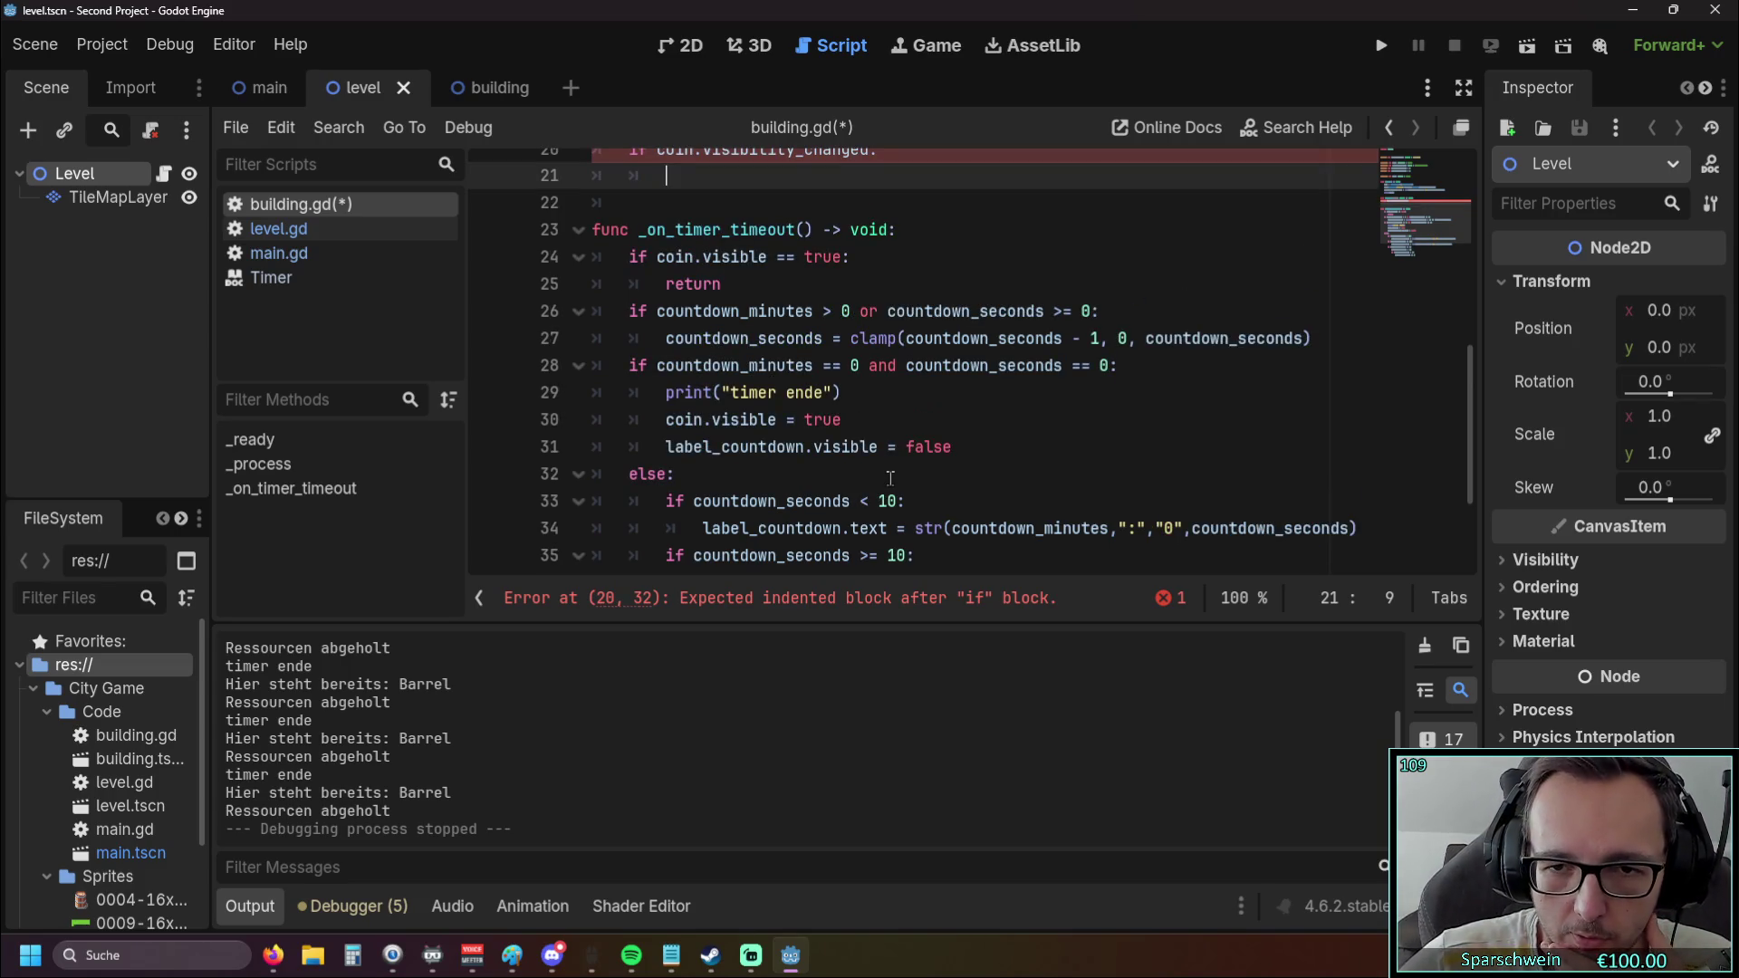
pyautogui.scroll(-1, 890, 464)
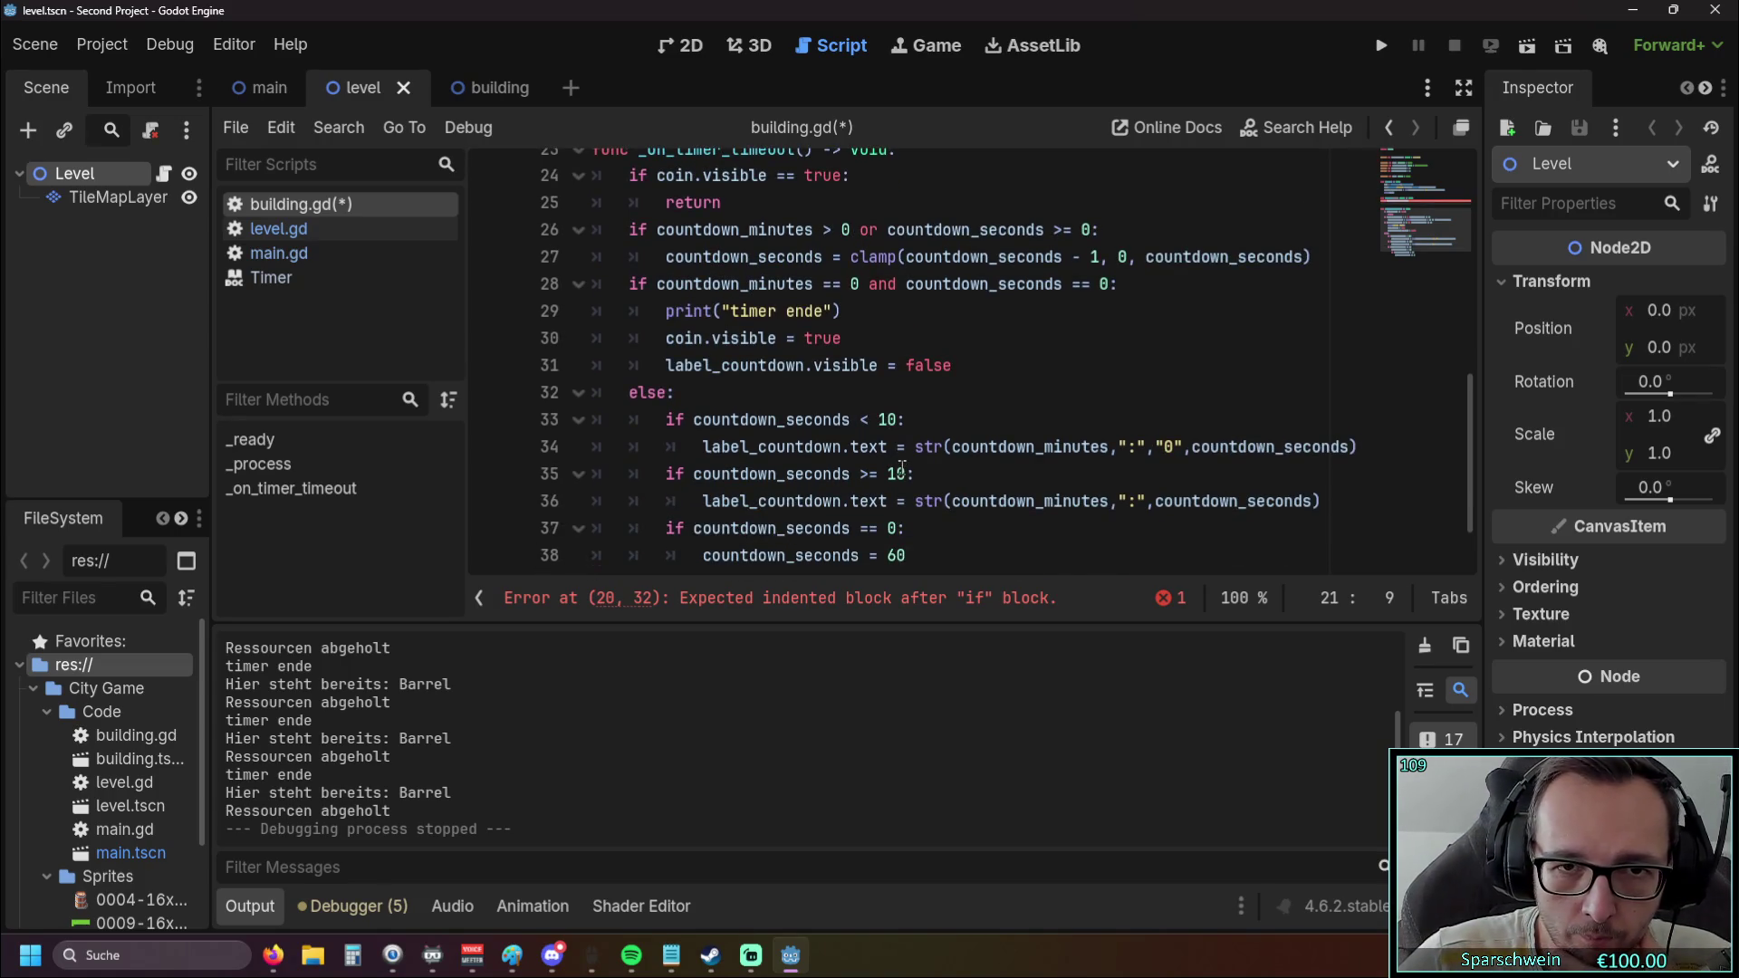
pyautogui.scroll(1, 900, 466)
pyautogui.scroll(-1, 896, 455)
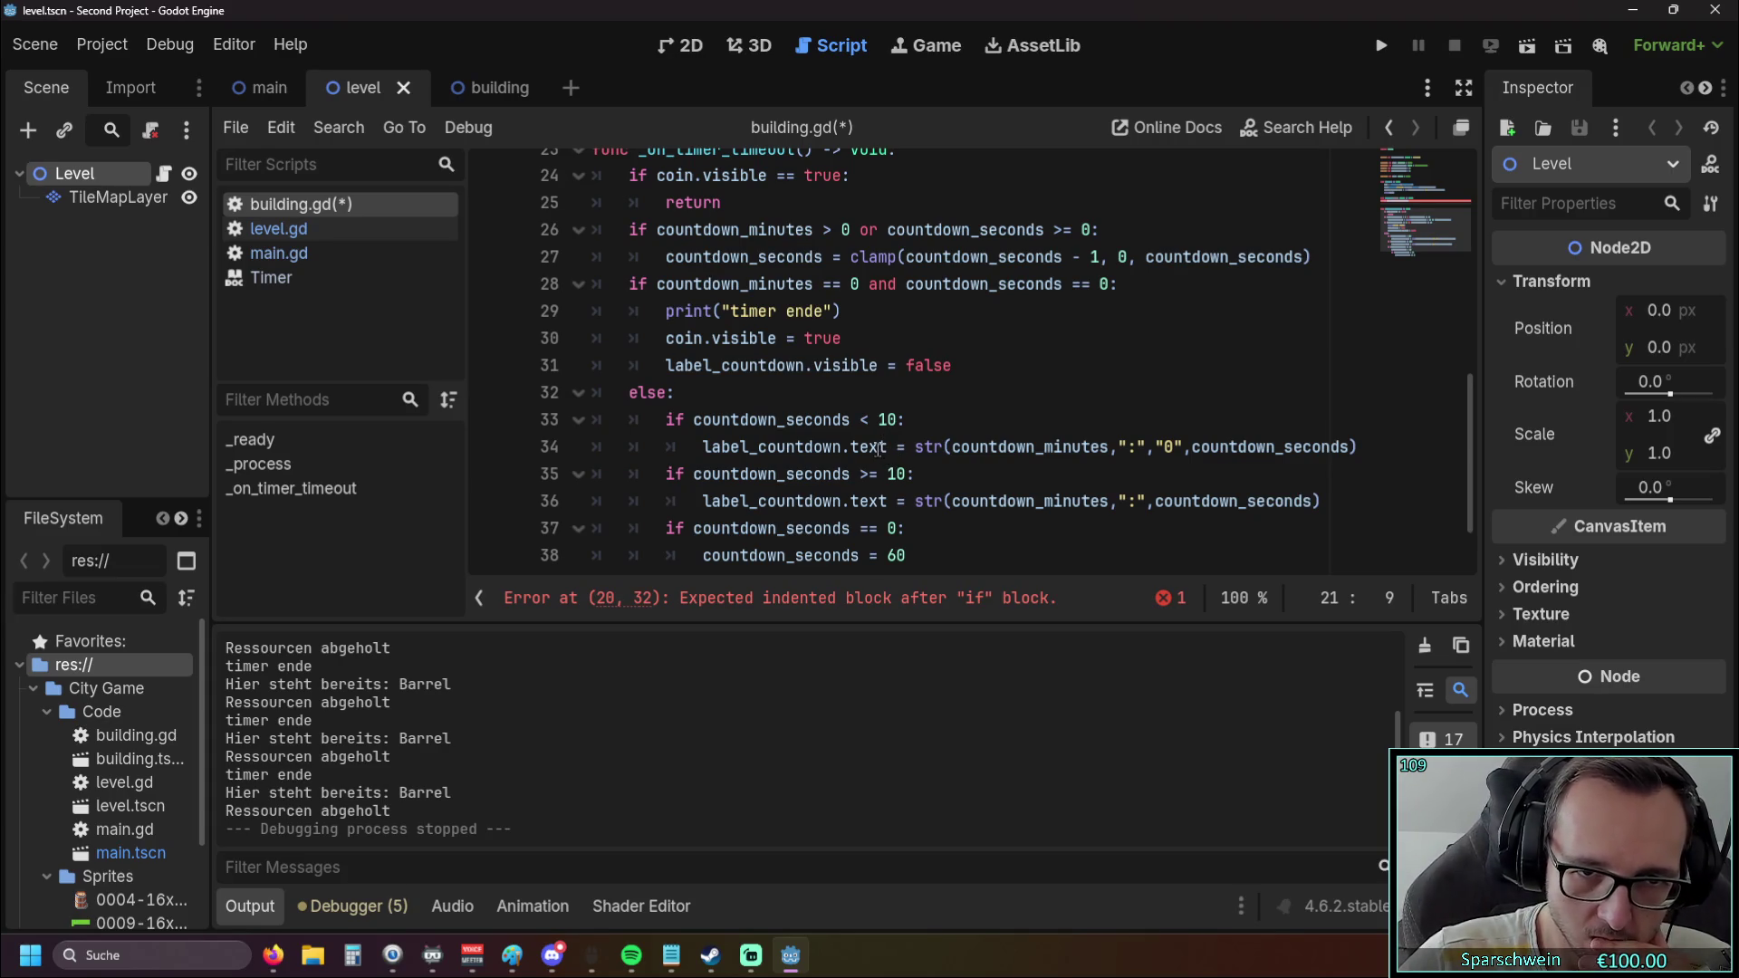
pyautogui.scroll(1, 884, 458)
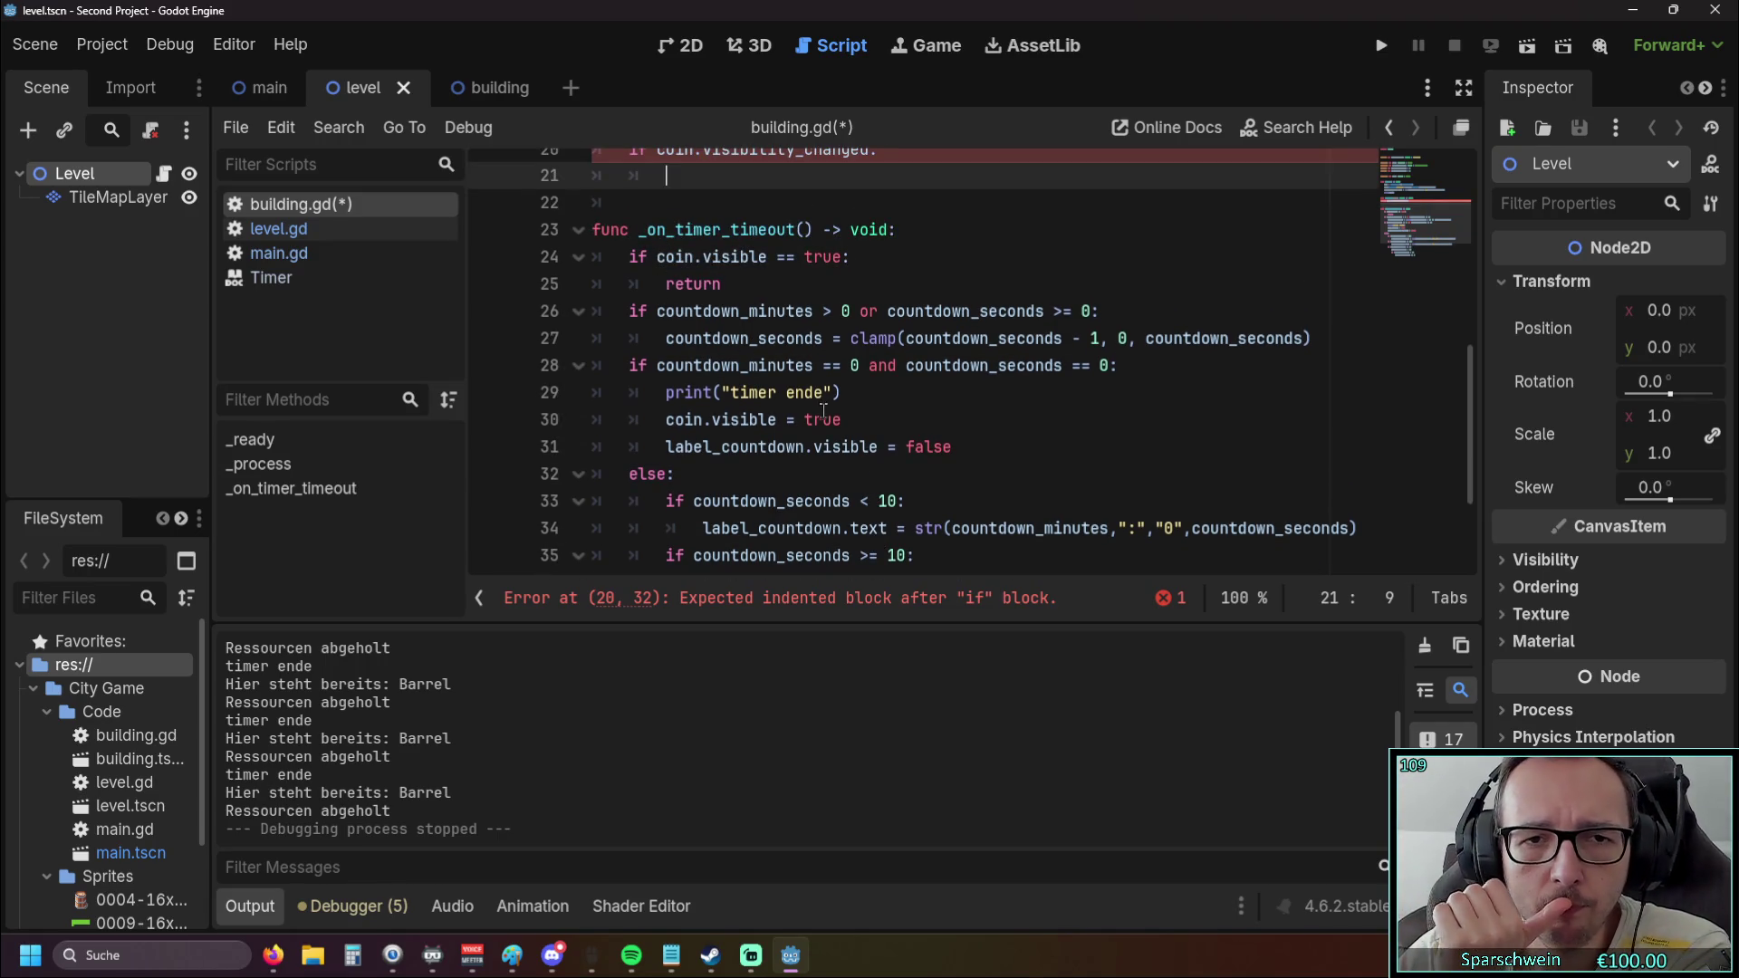
pyautogui.scroll(-1, 841, 392)
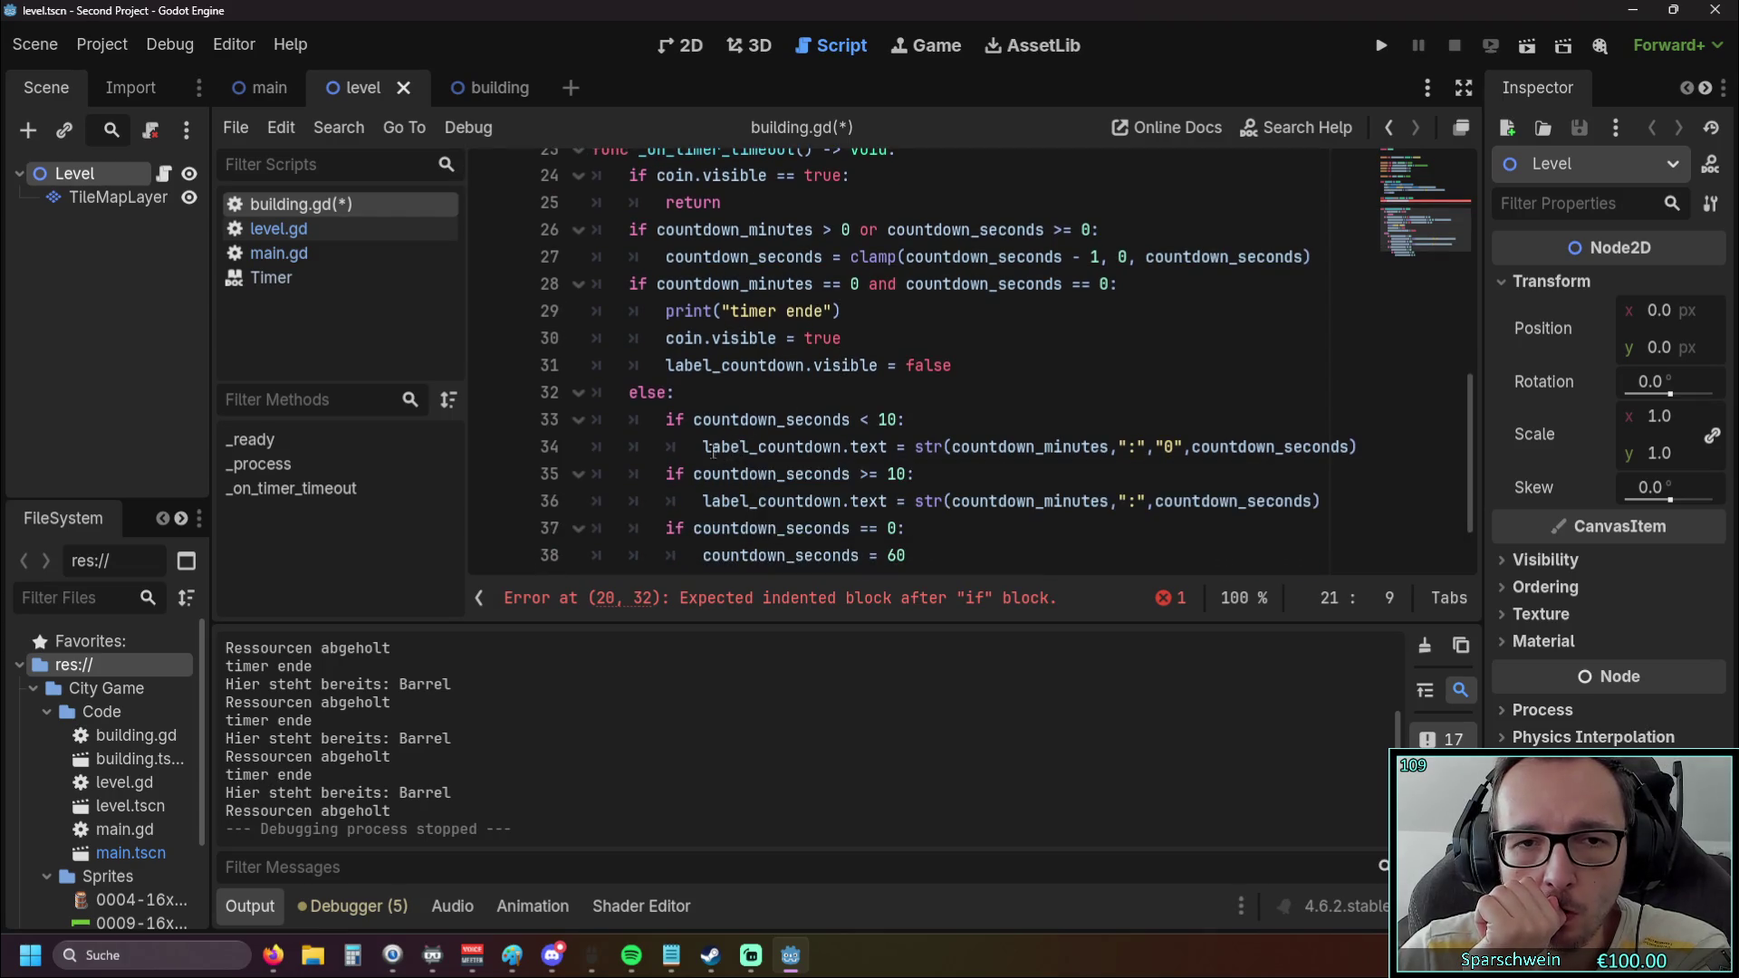
# - Copy line 34's label_countdown.text assignment under the if, then run the game
pyautogui.moveTo(702, 448); pyautogui.dragTo(1360, 446)
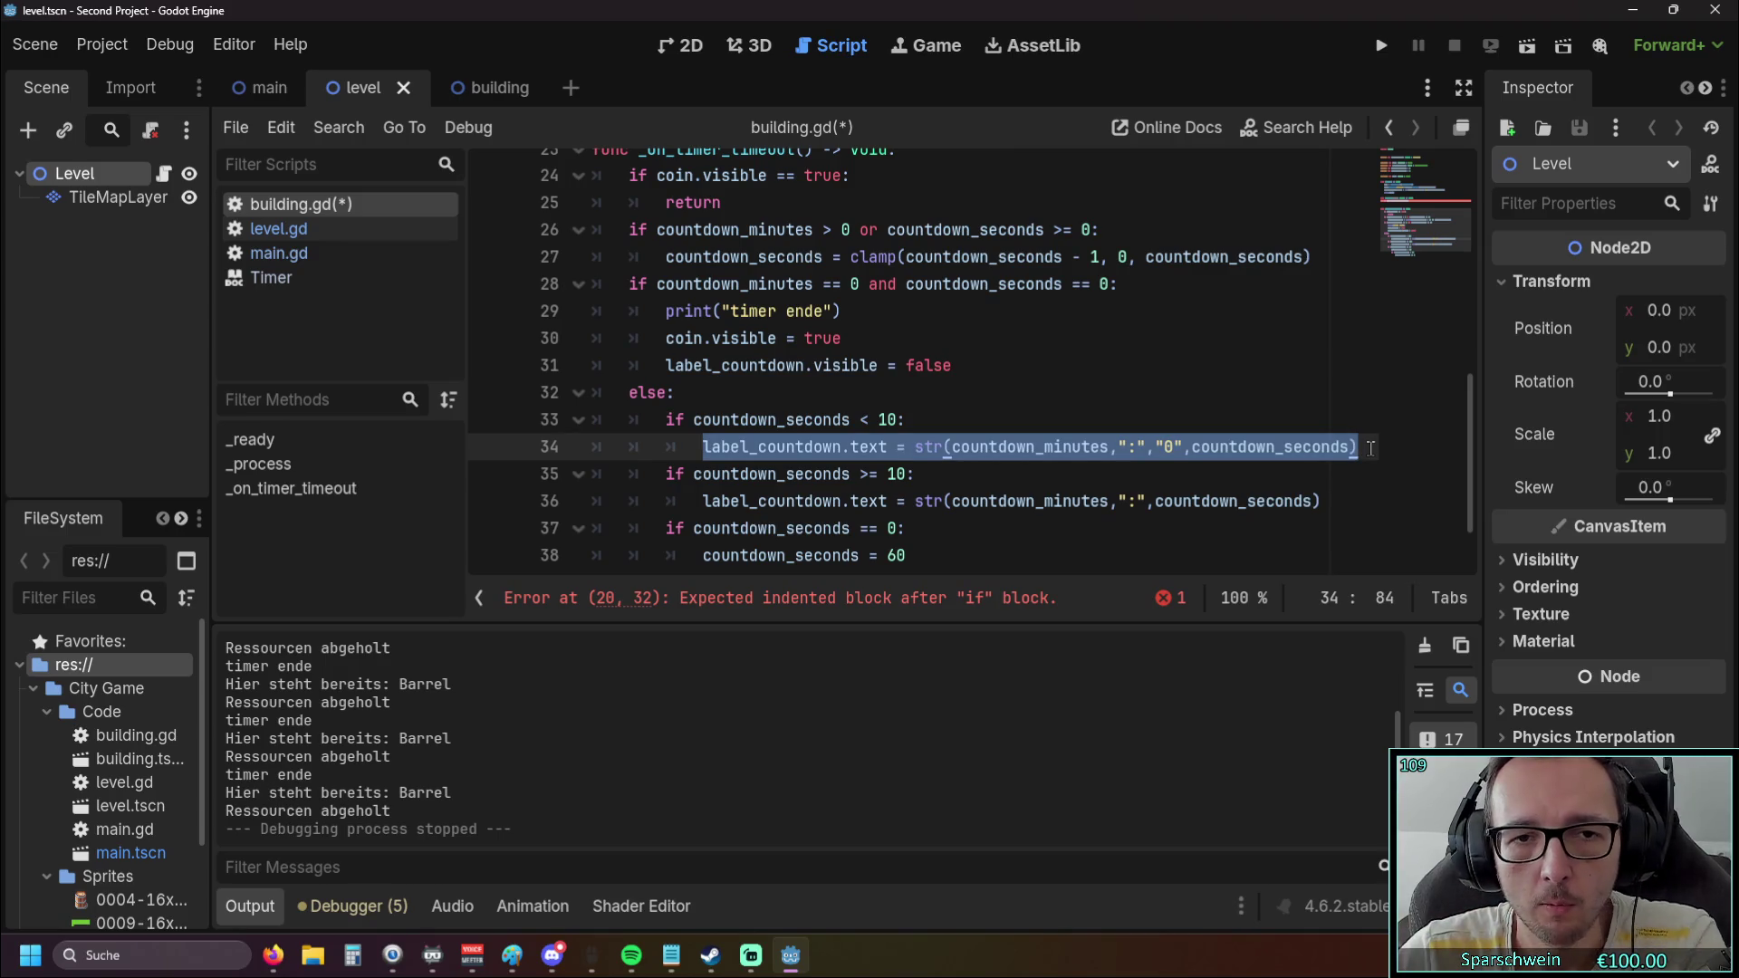
pyautogui.hotkey('ctrl', 'c')
pyautogui.scroll(2, 1346, 479)
pyautogui.click(1007, 257)
pyautogui.hotkey('ctrl', 'v')
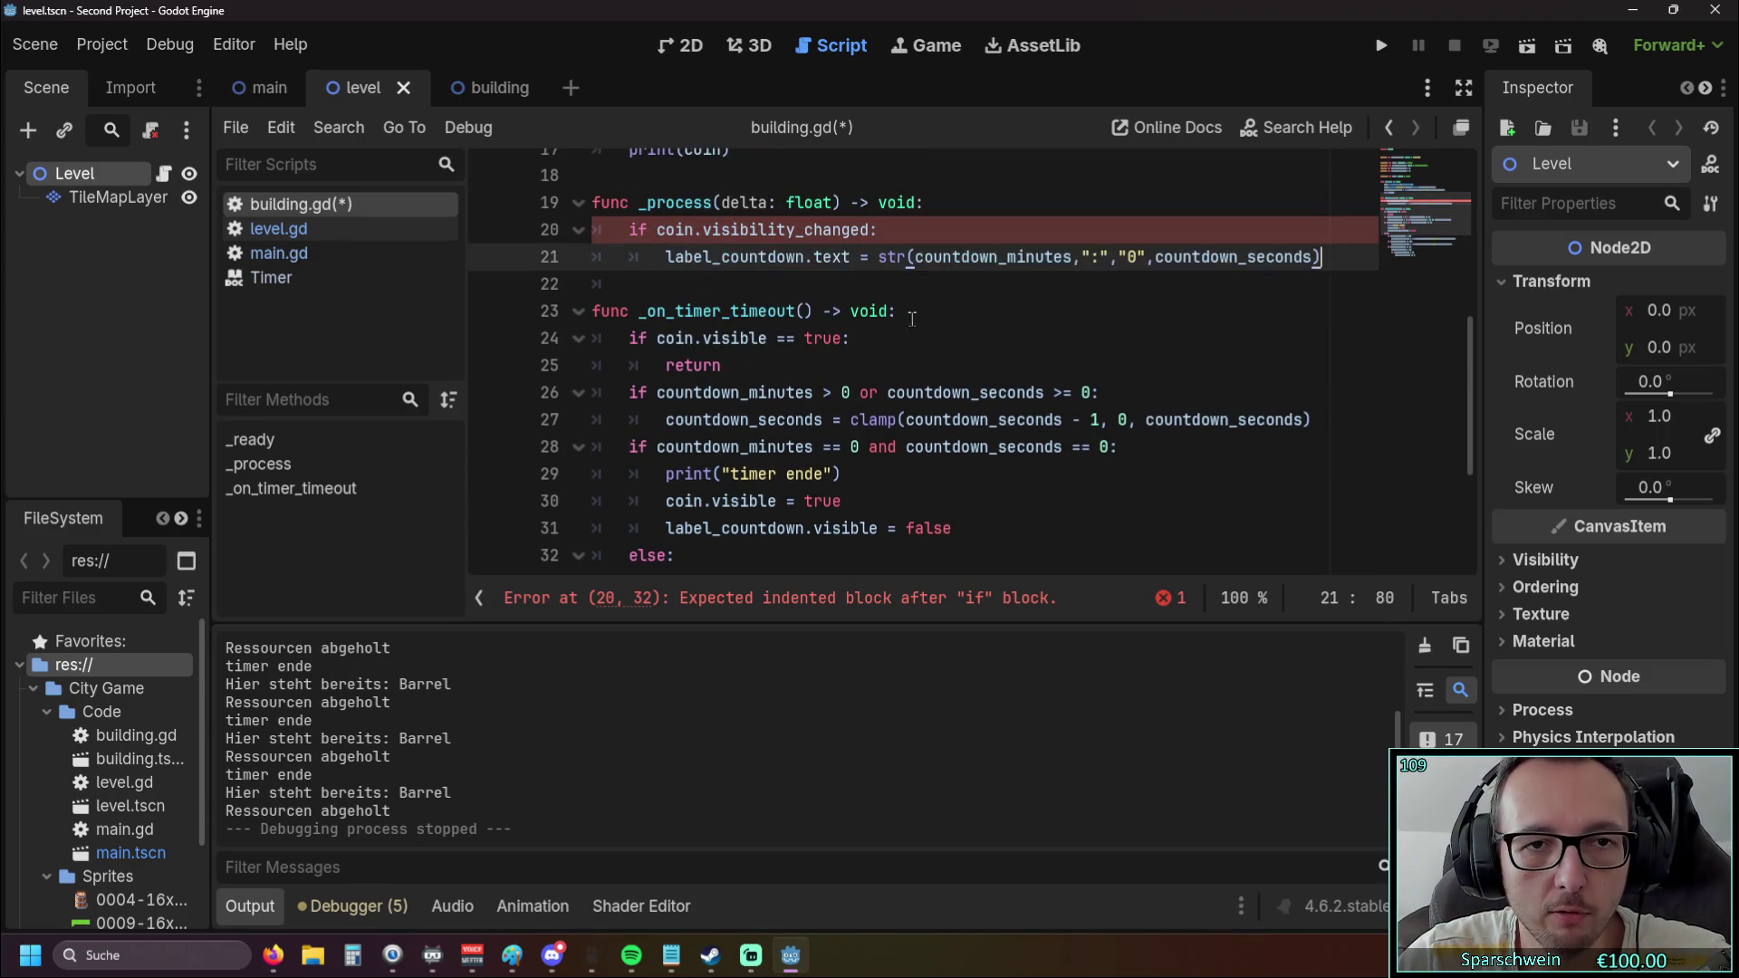
pyautogui.click(1022, 330)
pyautogui.click(1383, 47)
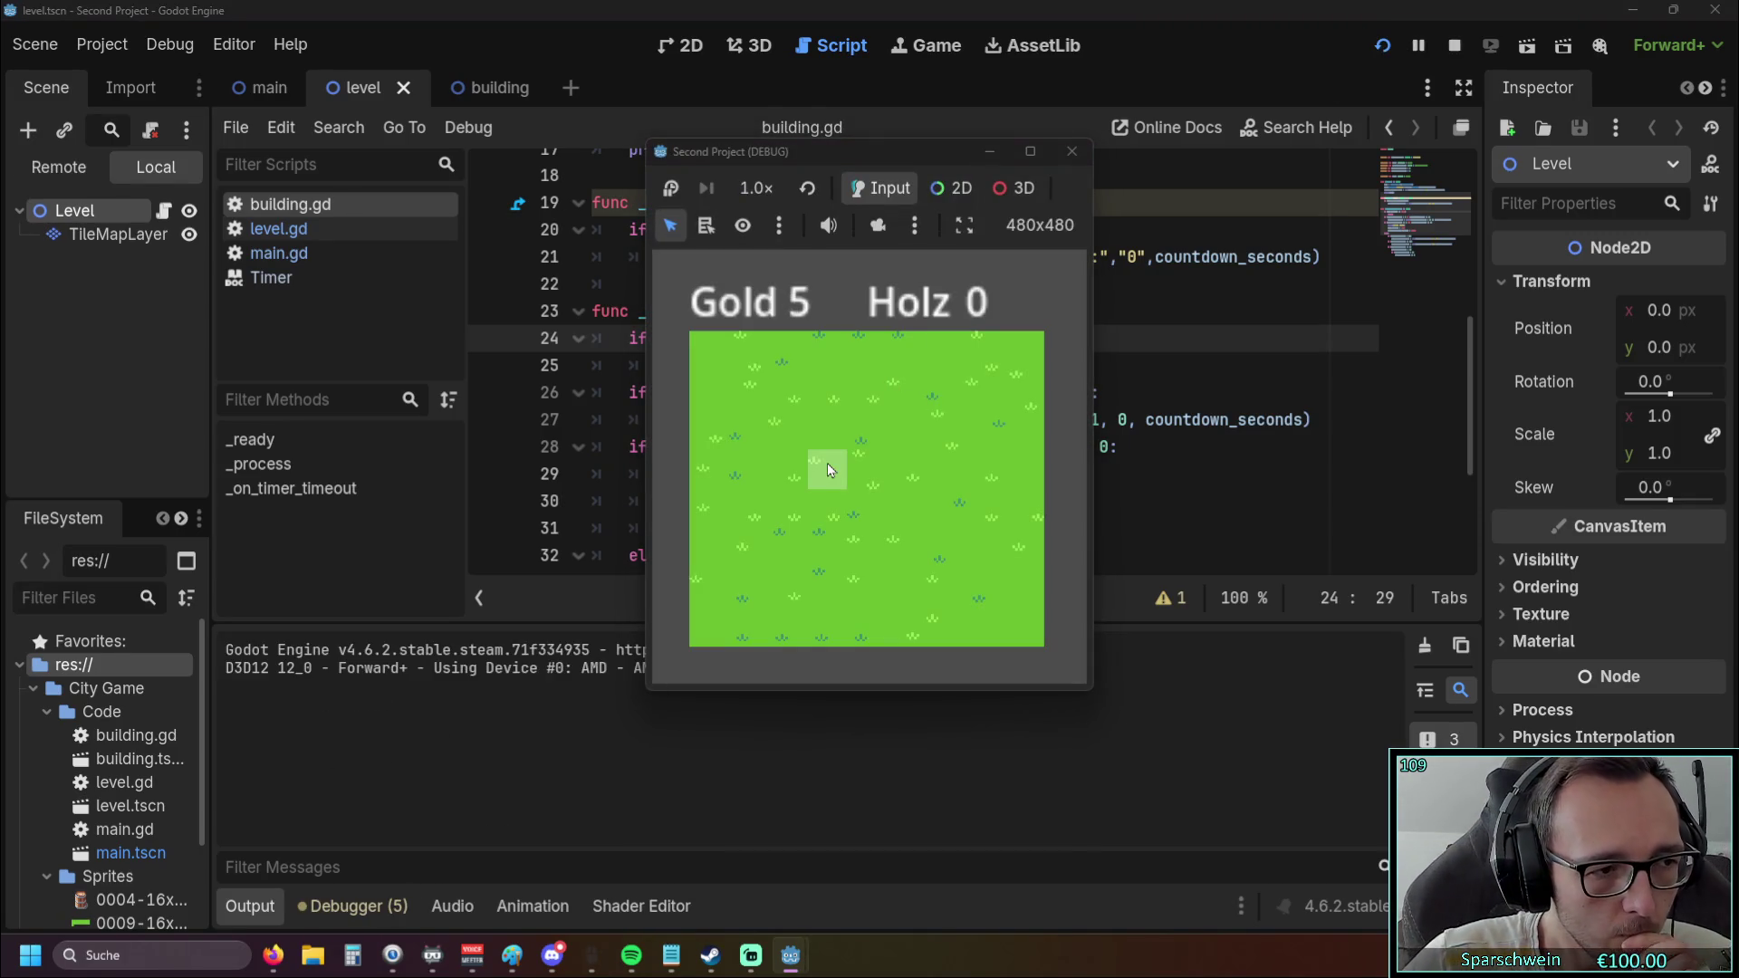
# - In the running game, build a barrel and collect its coin several times
pyautogui.click(828, 470)
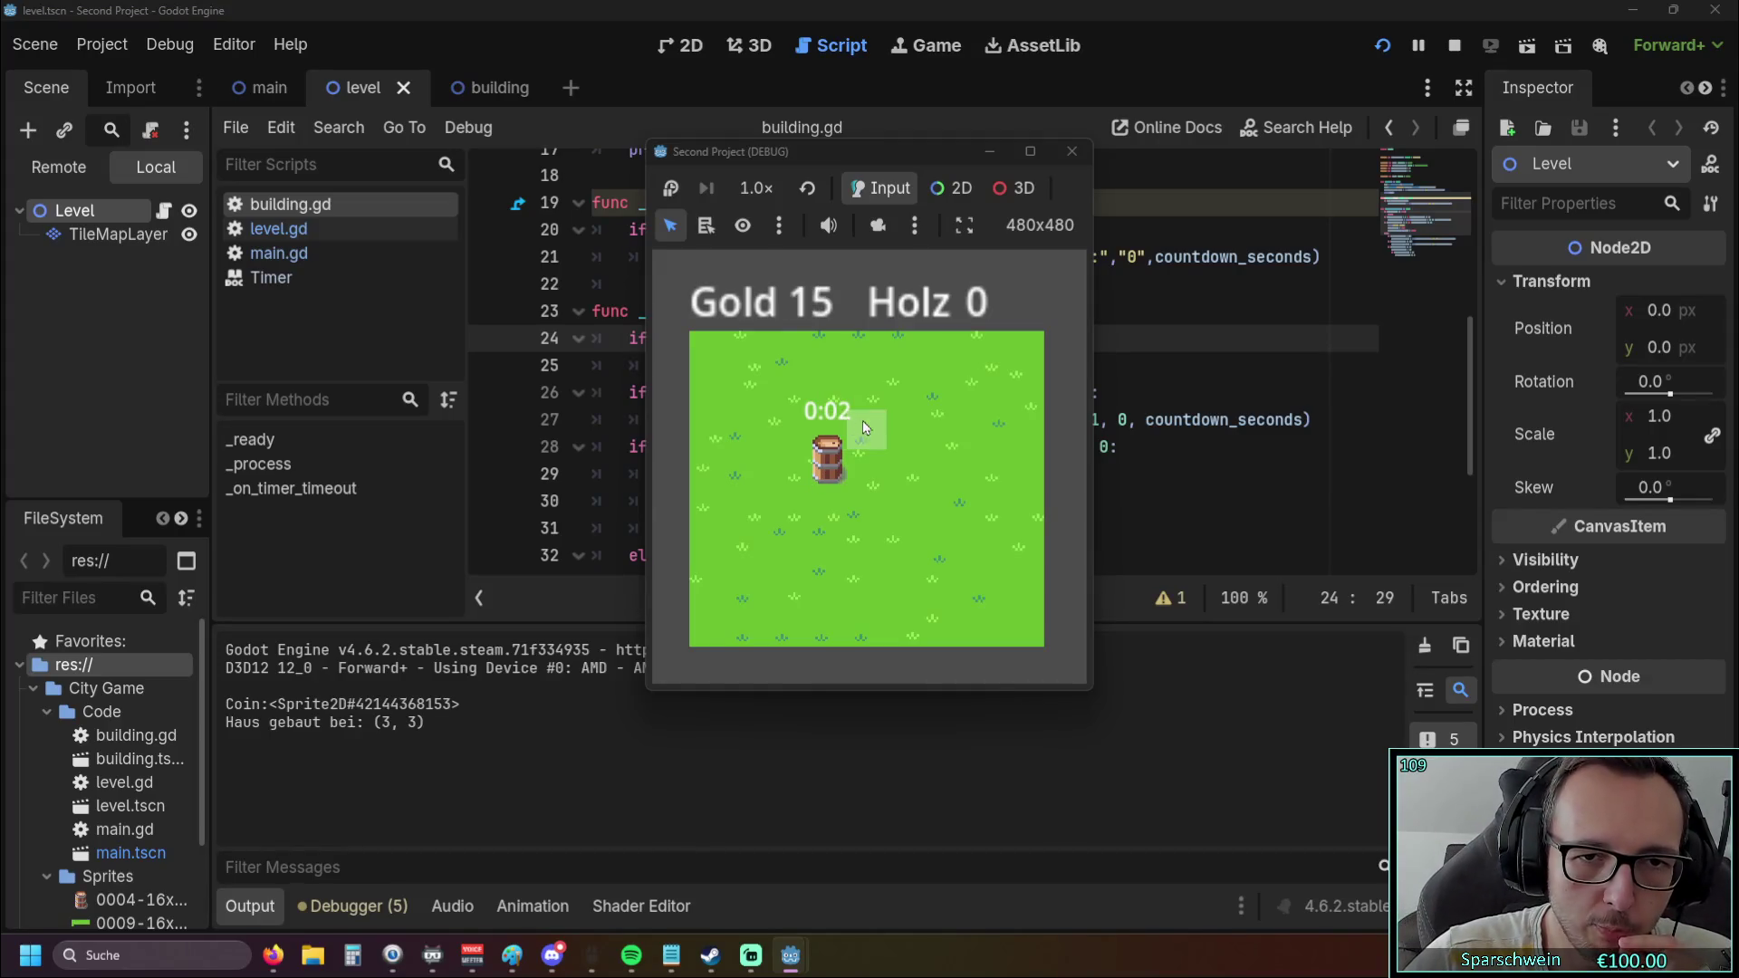
pyautogui.click(820, 469)
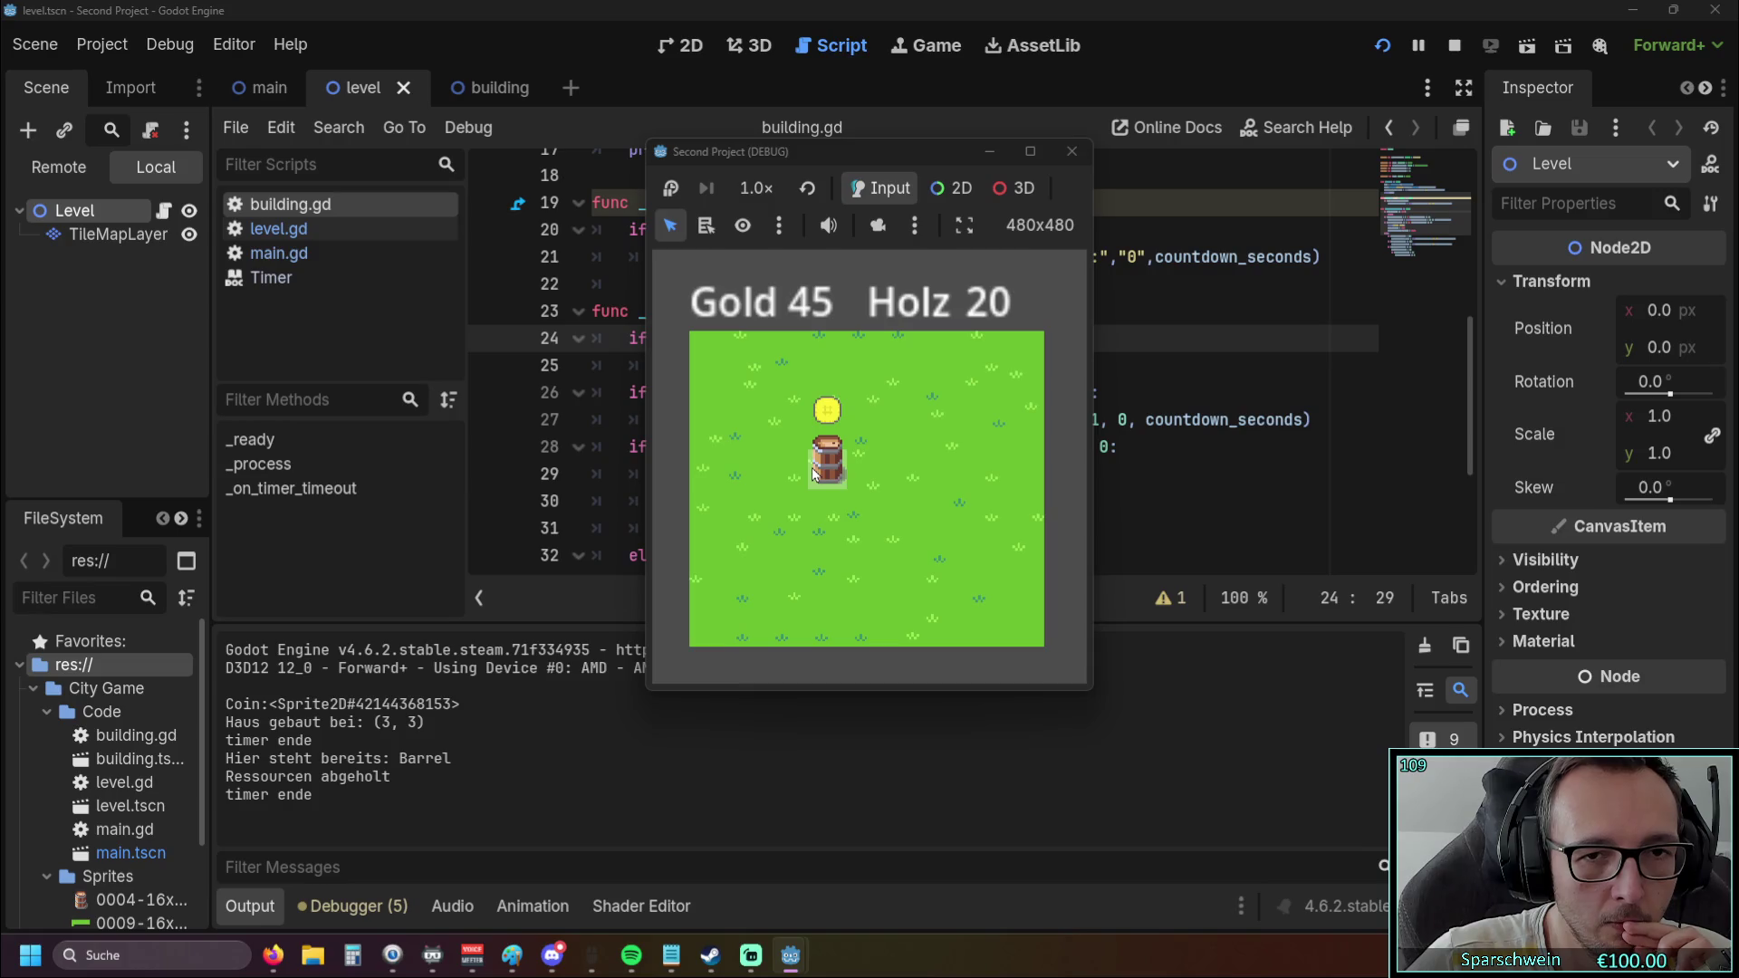
pyautogui.click(815, 471)
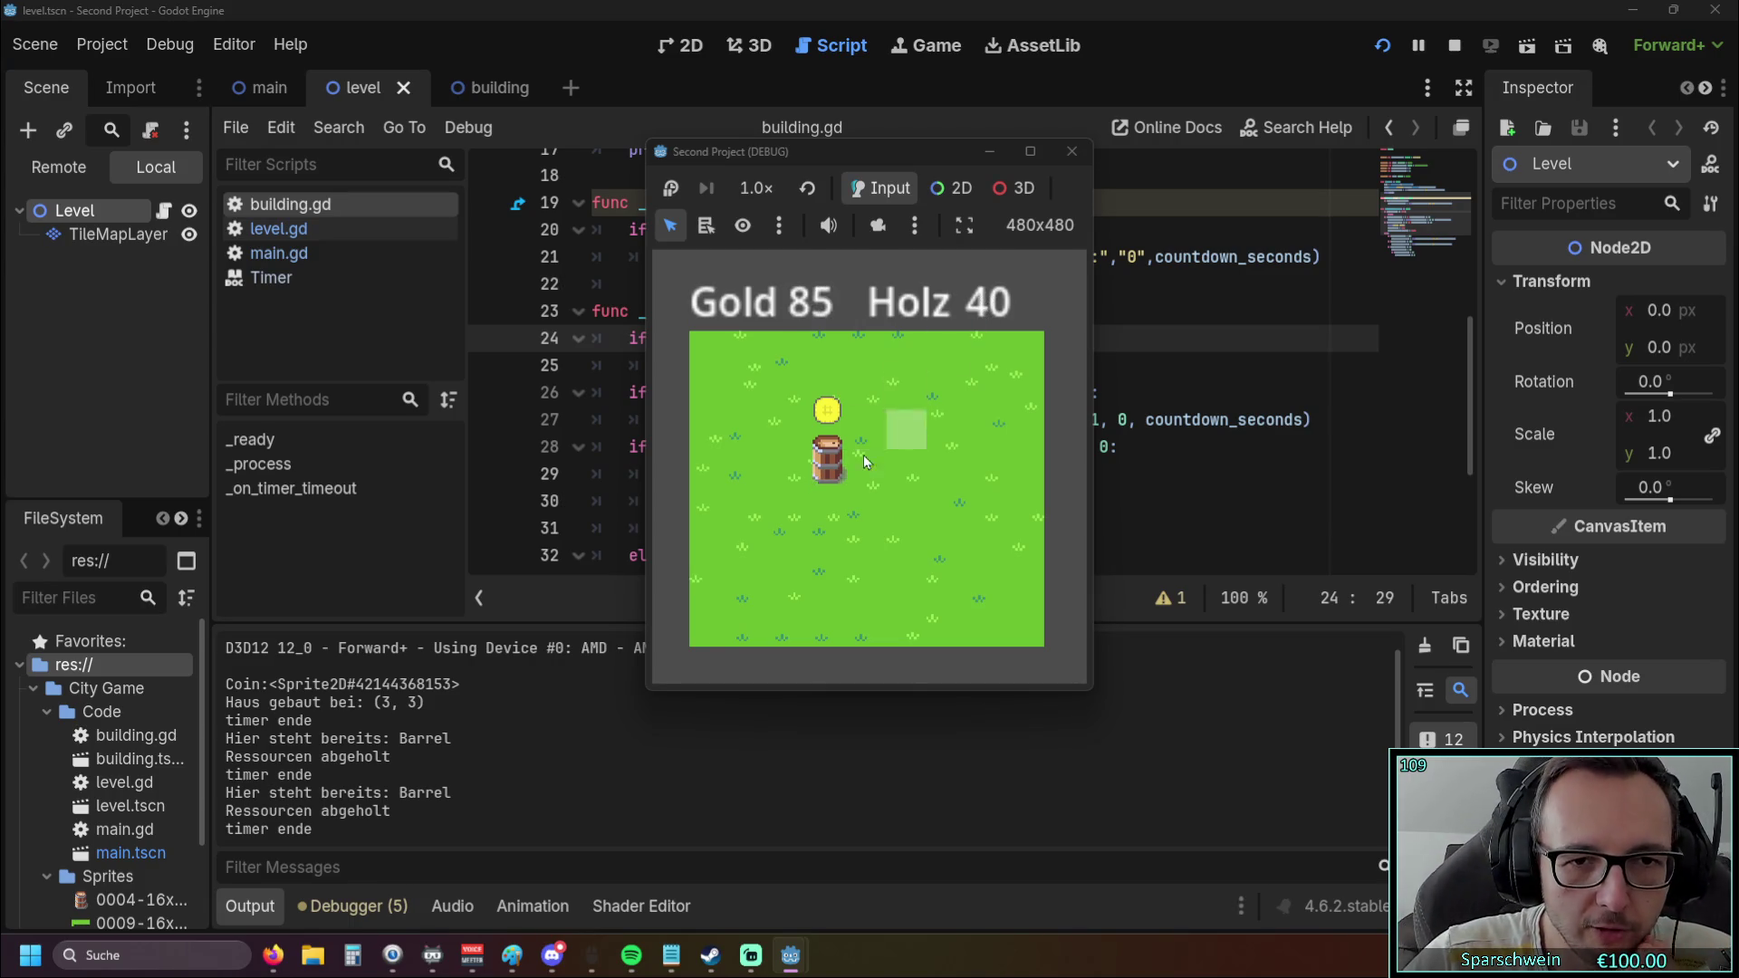
pyautogui.click(827, 469)
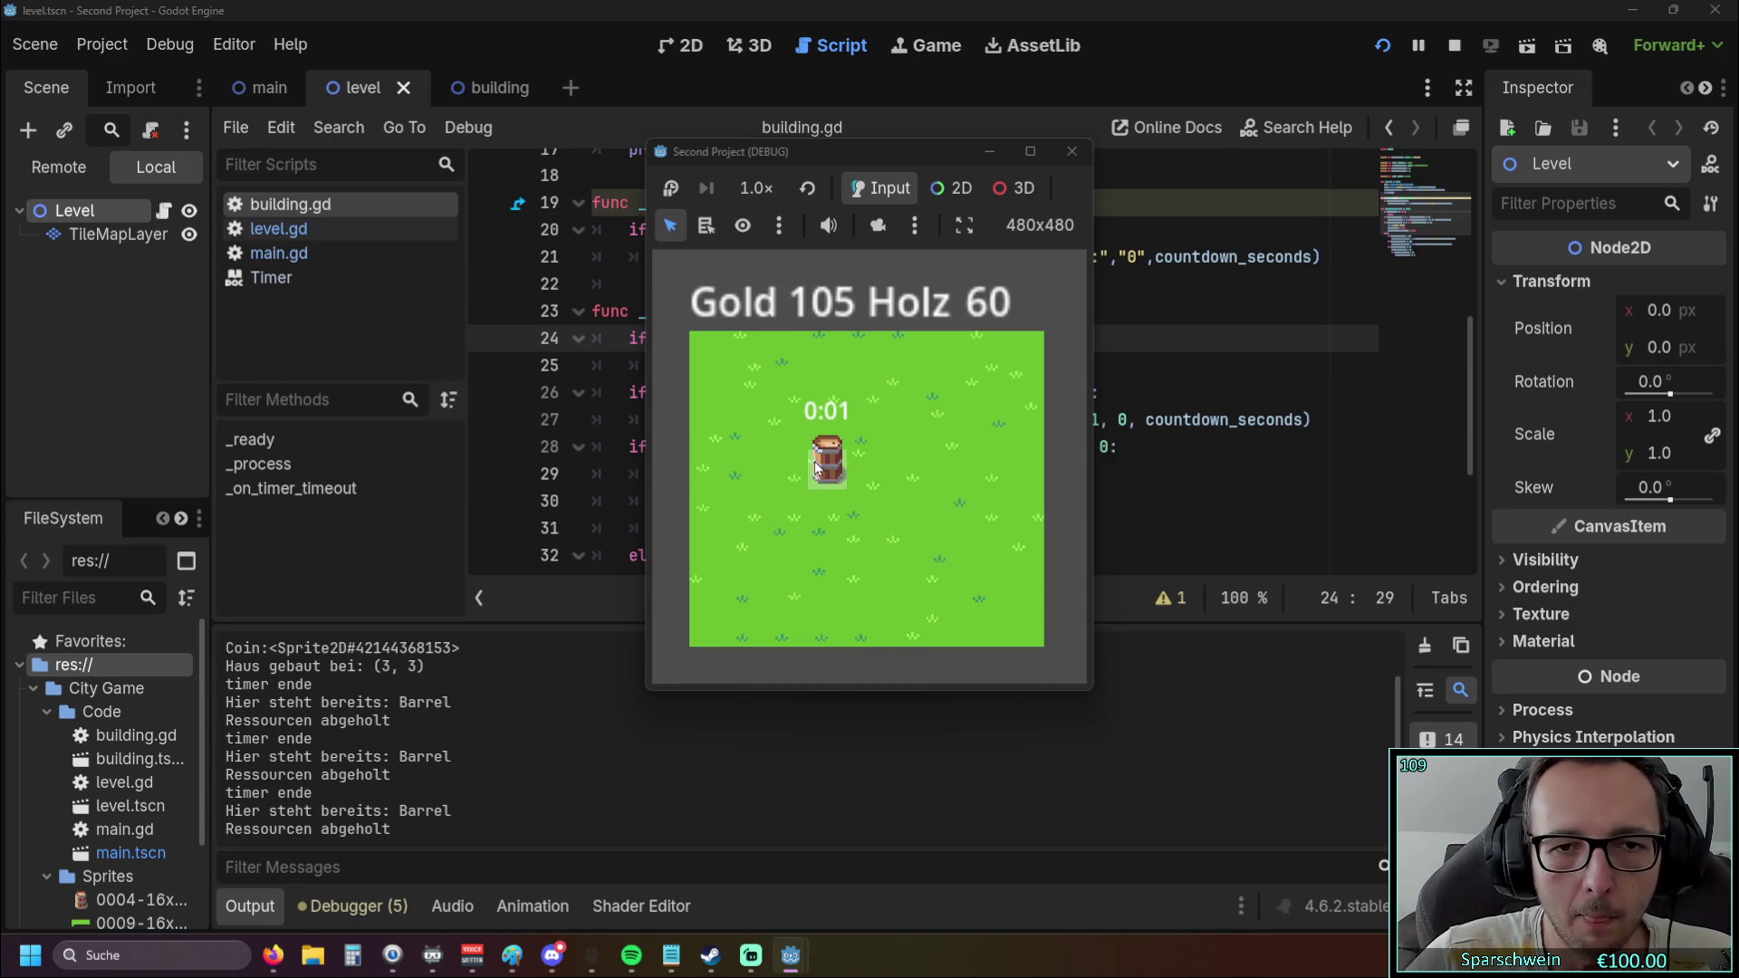
# - Demolish and rebuild the barrel, collect its coins up to Holz 100, then stop the game
pyautogui.rightClick(817, 469)
pyautogui.click(816, 470)
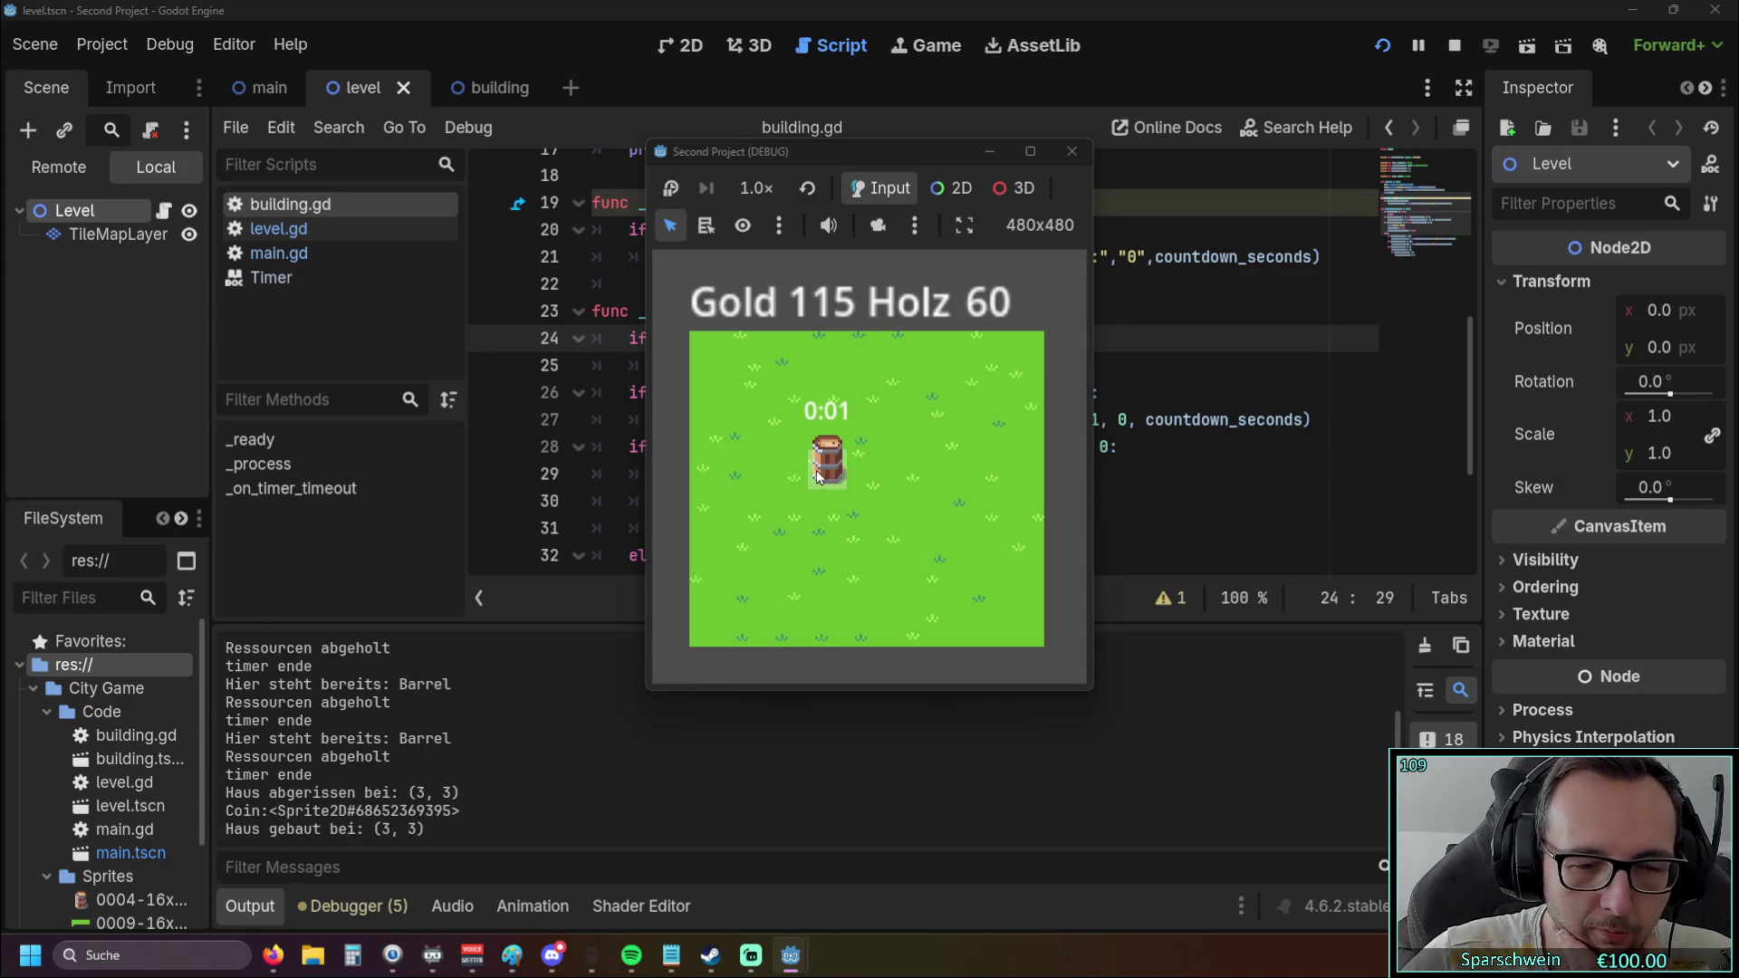
pyautogui.click(822, 471)
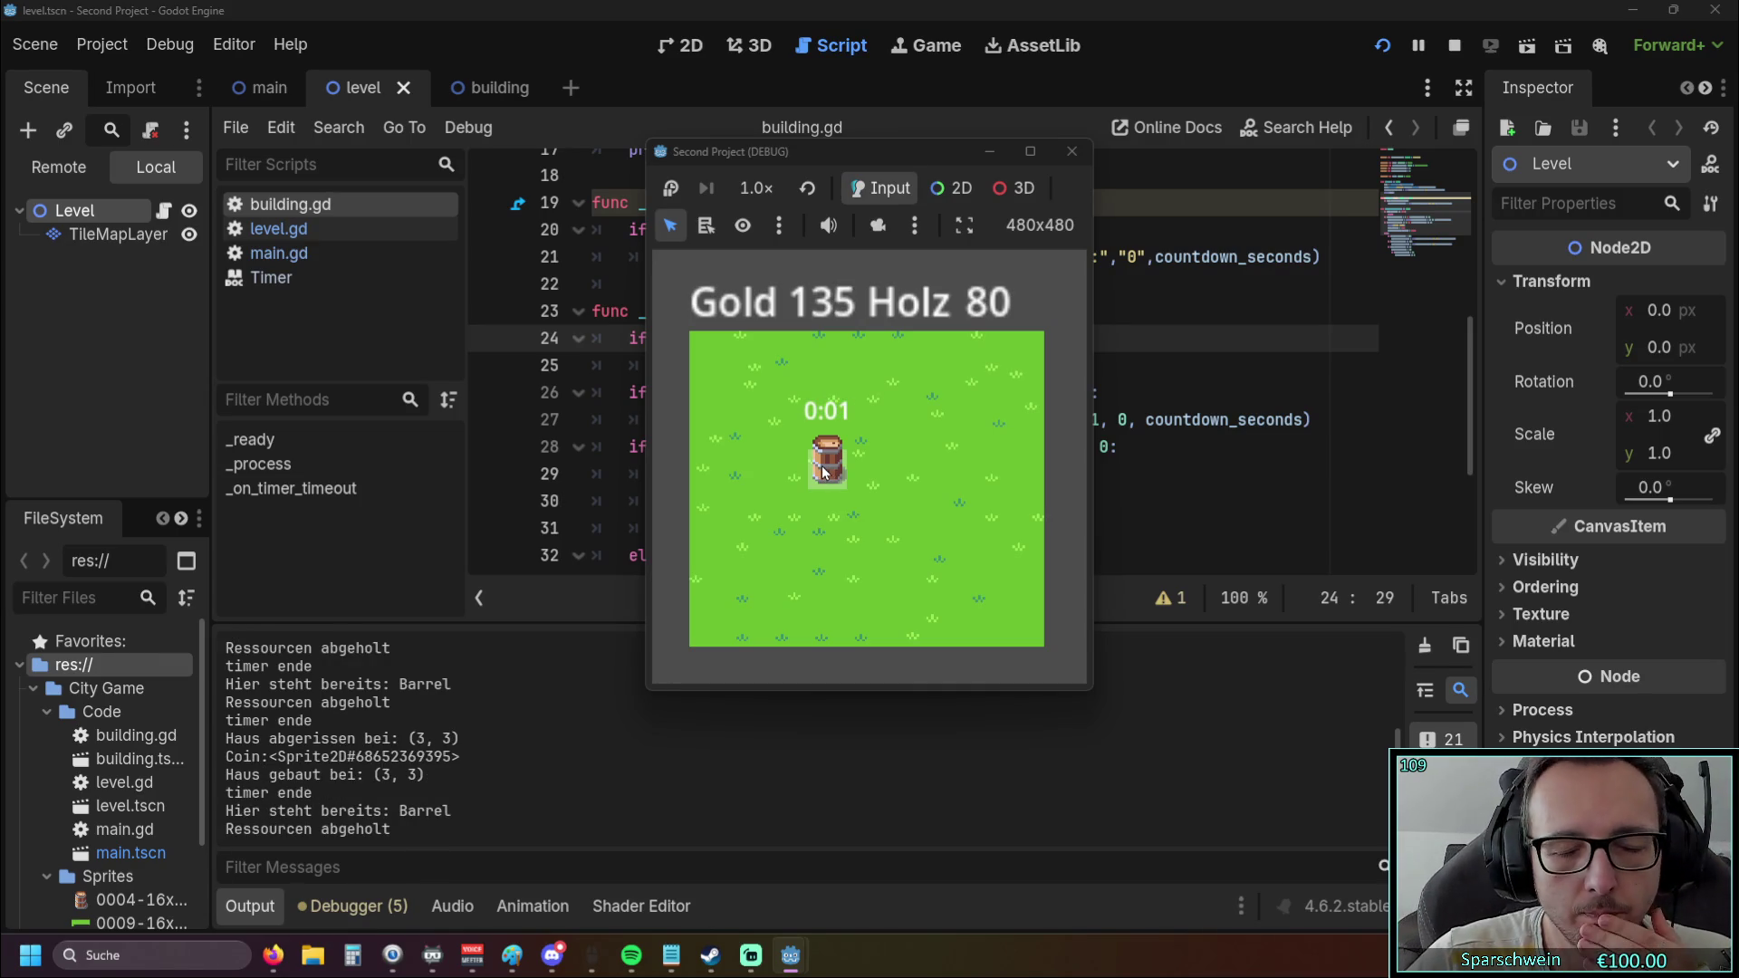
pyautogui.click(822, 470)
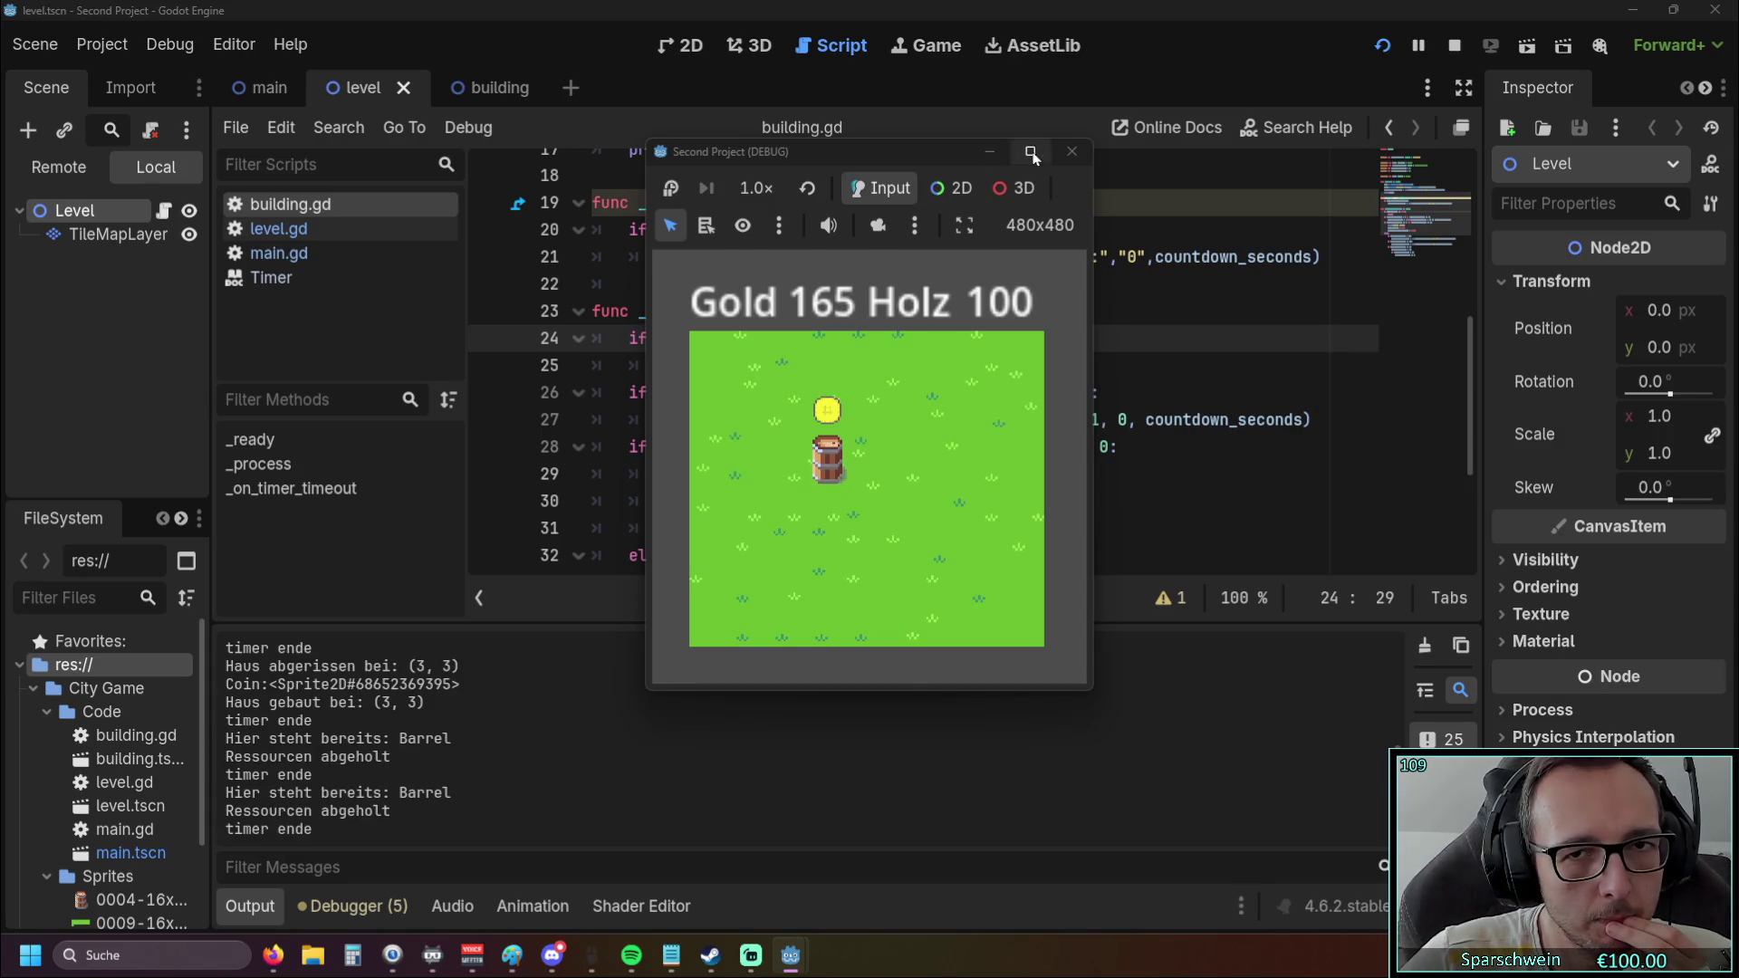
pyautogui.click(1072, 150)
pyautogui.click(973, 356)
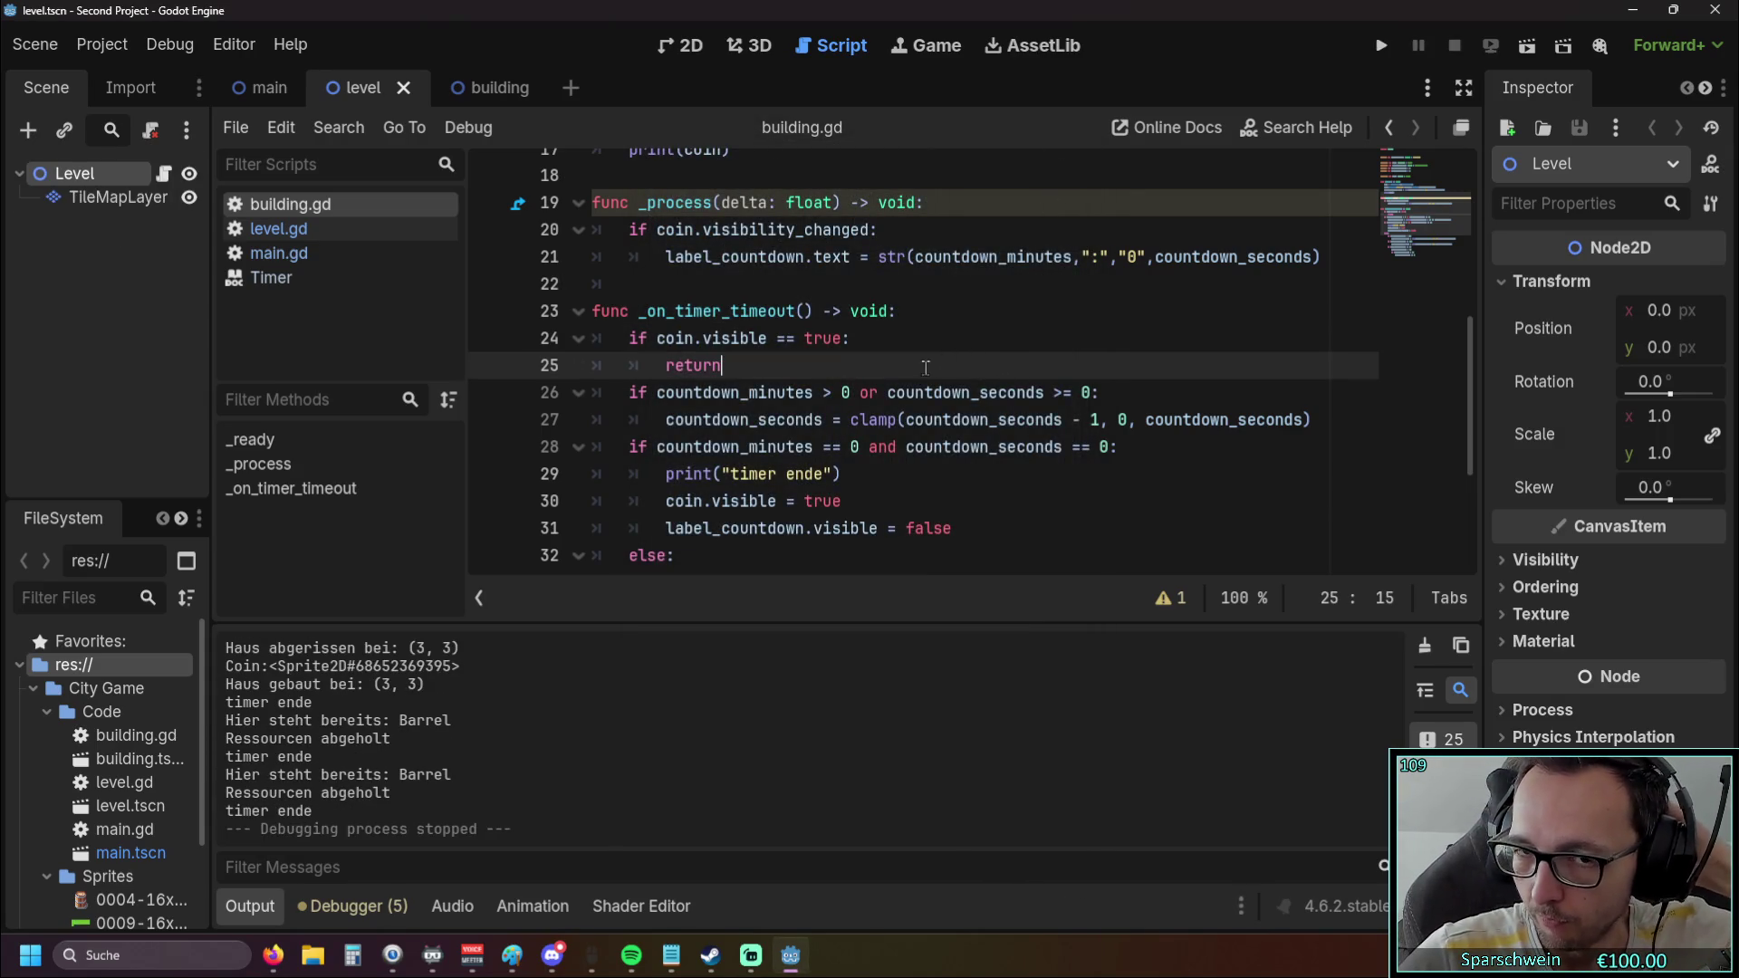
pyautogui.scroll(2, 828, 366)
pyautogui.scroll(2, 601, 220)
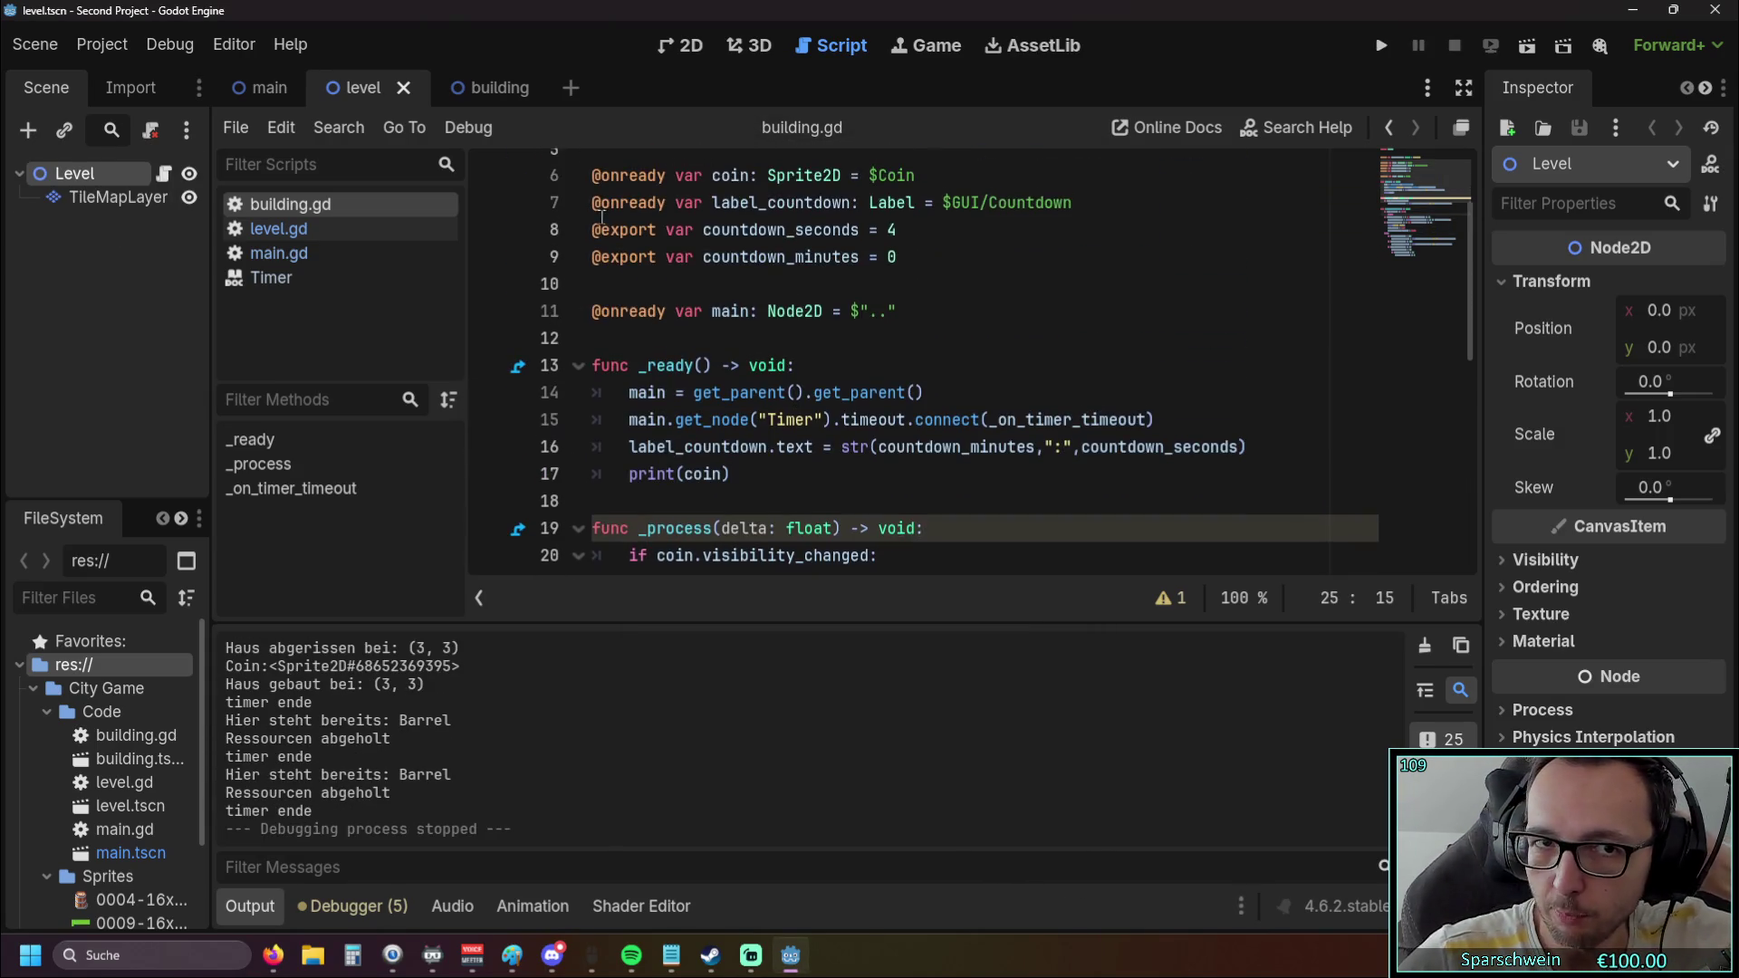
# - Switch to the level scene and widen level.gd to review the countdown reset to 4 on line 65
pyautogui.click(269, 87)
pyautogui.click(386, 87)
pyautogui.scroll(-2, 827, 382)
pyautogui.scroll(-2, 826, 382)
pyautogui.scroll(-2, 826, 382)
pyautogui.scroll(-2, 828, 394)
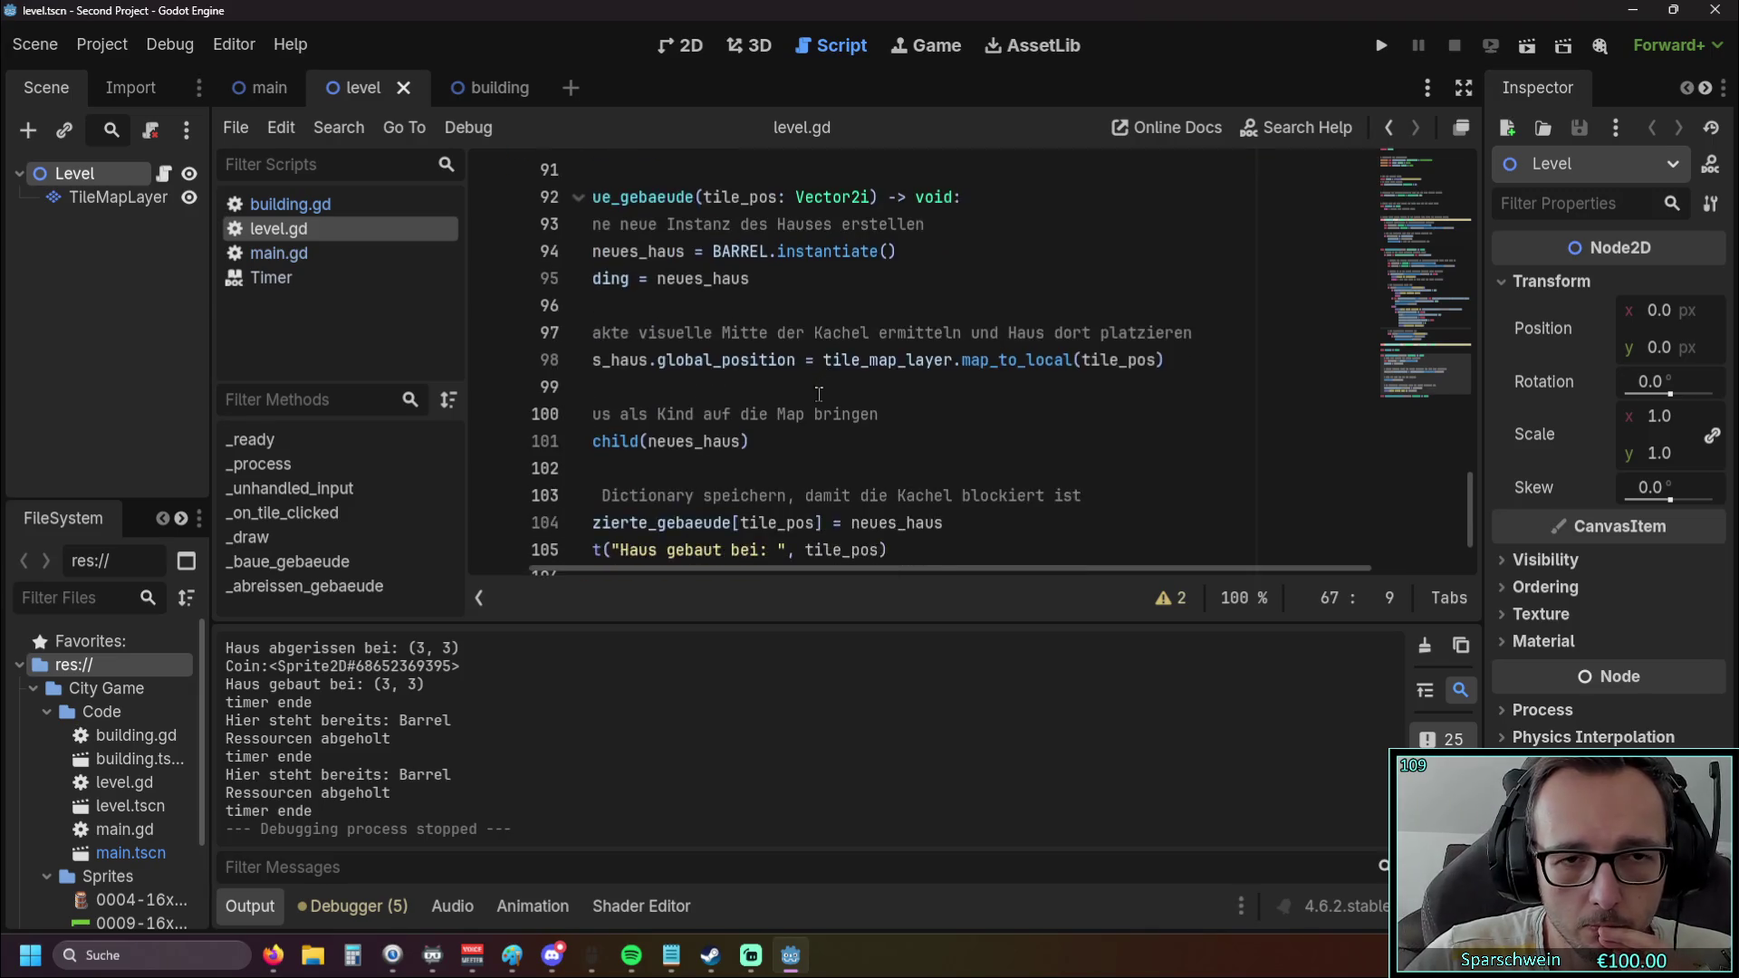
pyautogui.scroll(2, 832, 416)
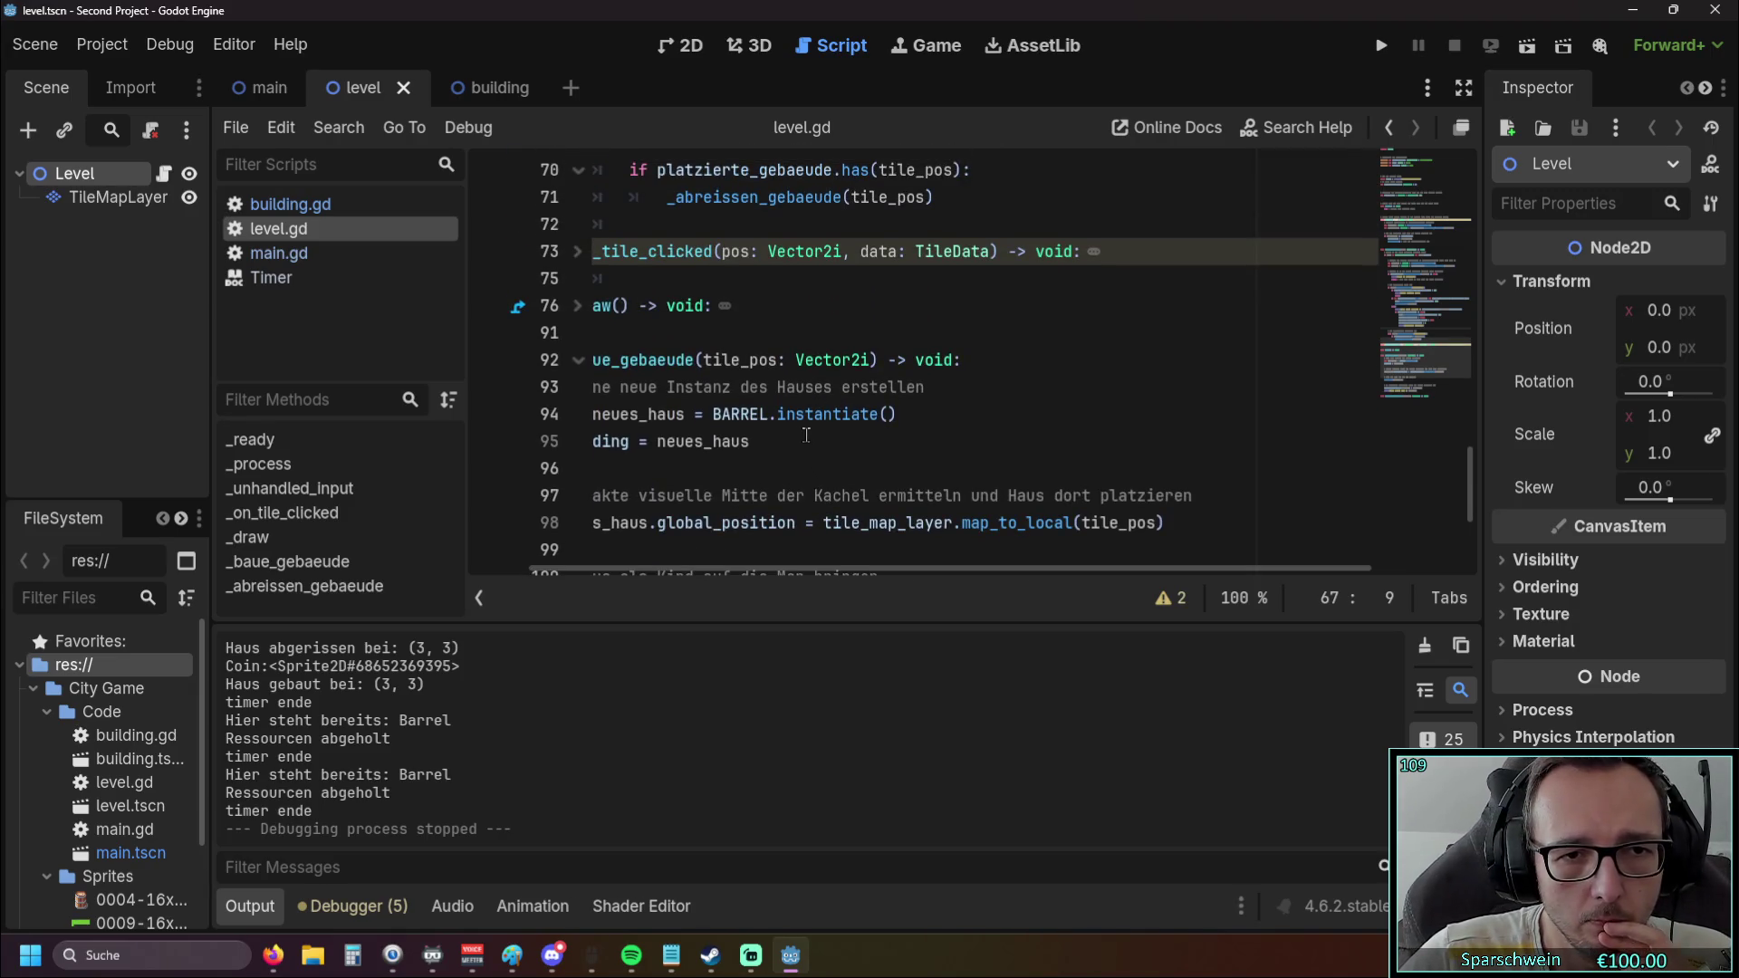
pyautogui.scroll(2, 817, 455)
pyautogui.scroll(-1, 807, 442)
pyautogui.scroll(-1, 802, 435)
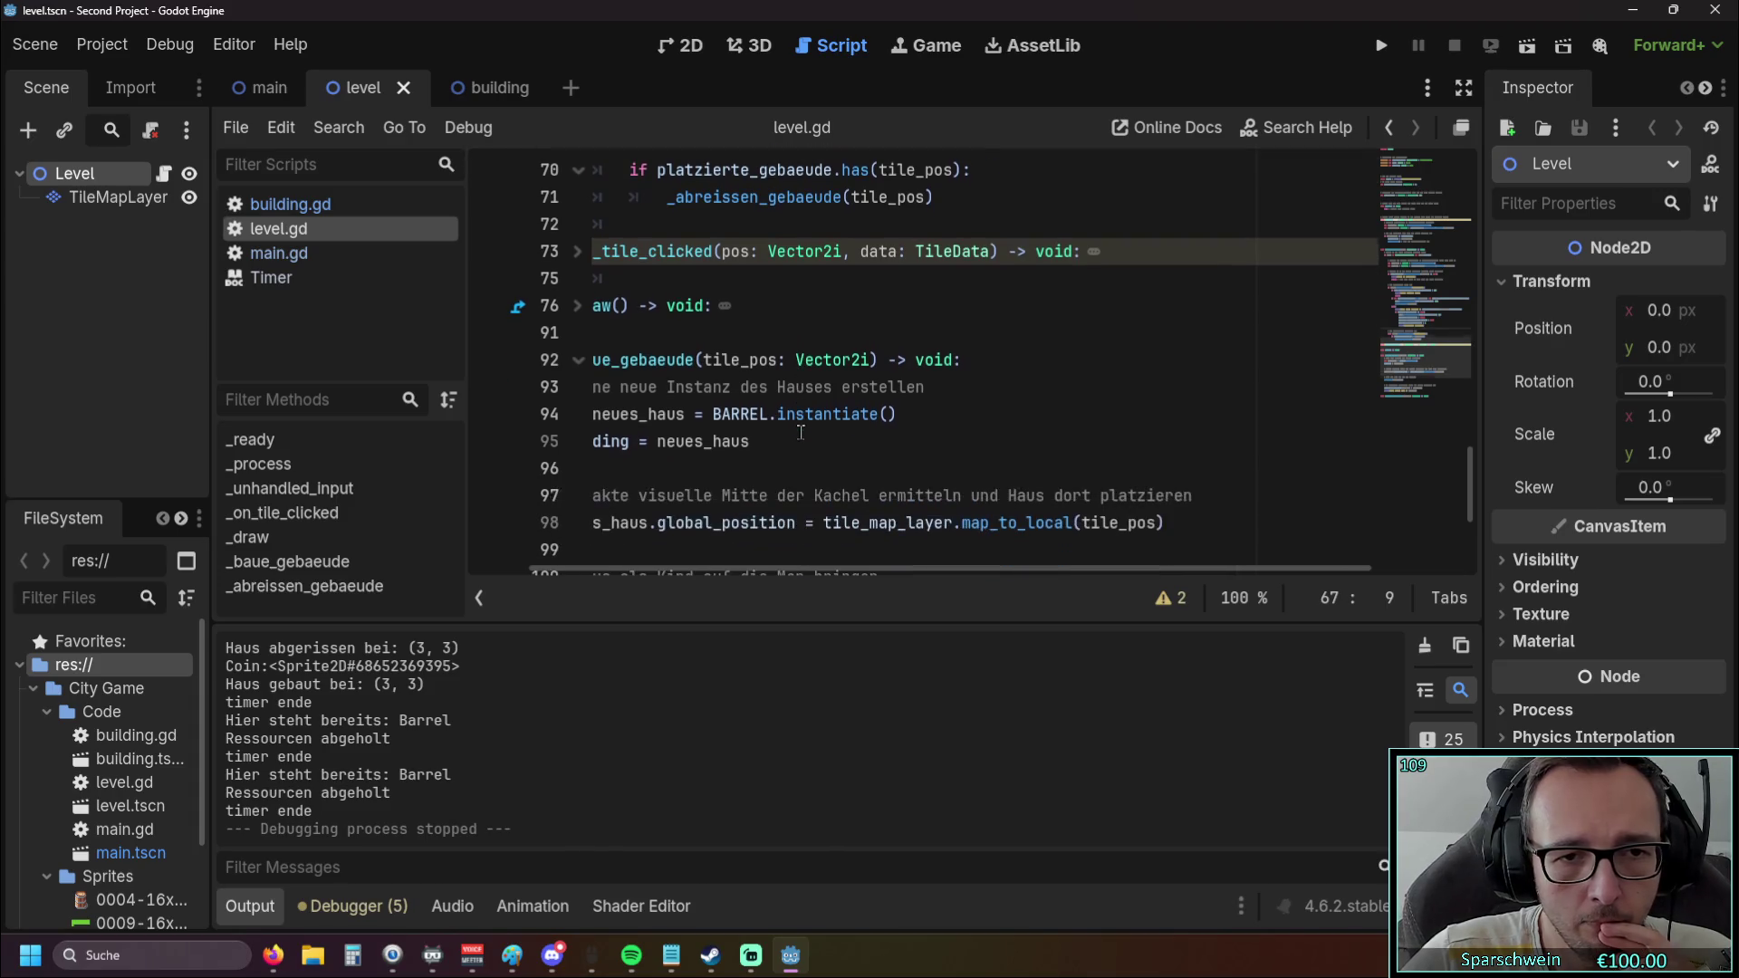
pyautogui.moveTo(466, 397); pyautogui.dragTo(357, 398)
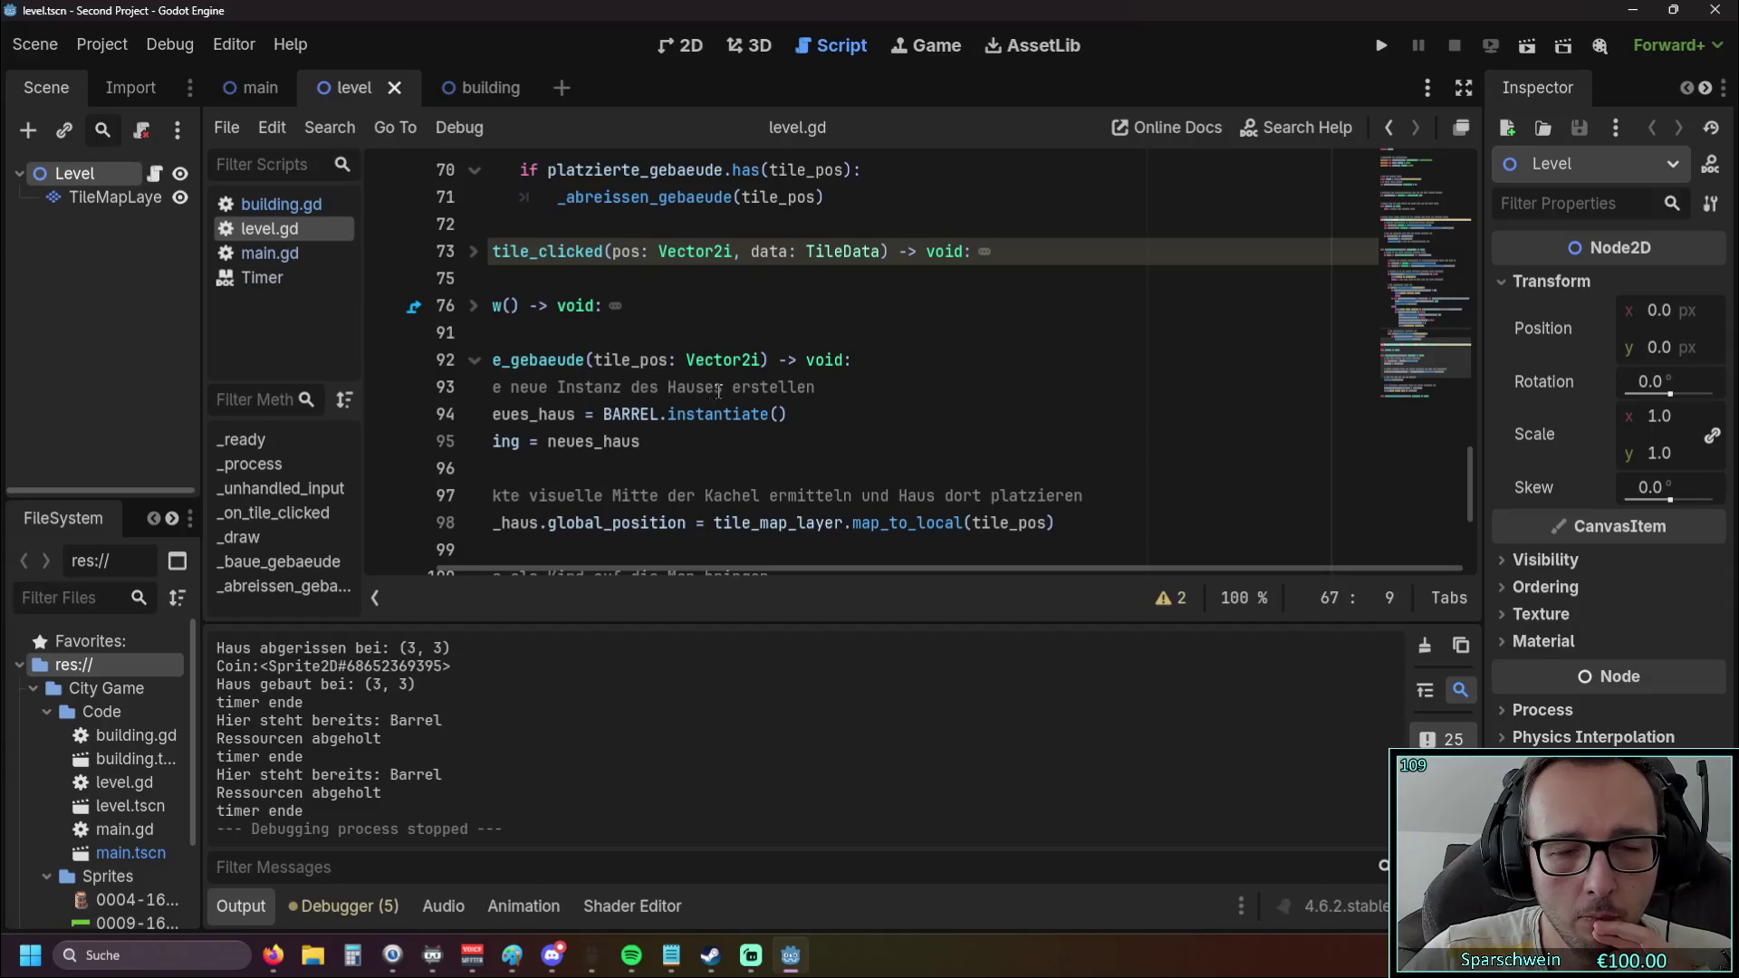
pyautogui.scroll(3, 733, 390)
pyautogui.scroll(2, 723, 392)
pyautogui.scroll(1, 731, 391)
pyautogui.scroll(-1, 737, 393)
pyautogui.scroll(-1, 741, 392)
pyautogui.scroll(2, 730, 408)
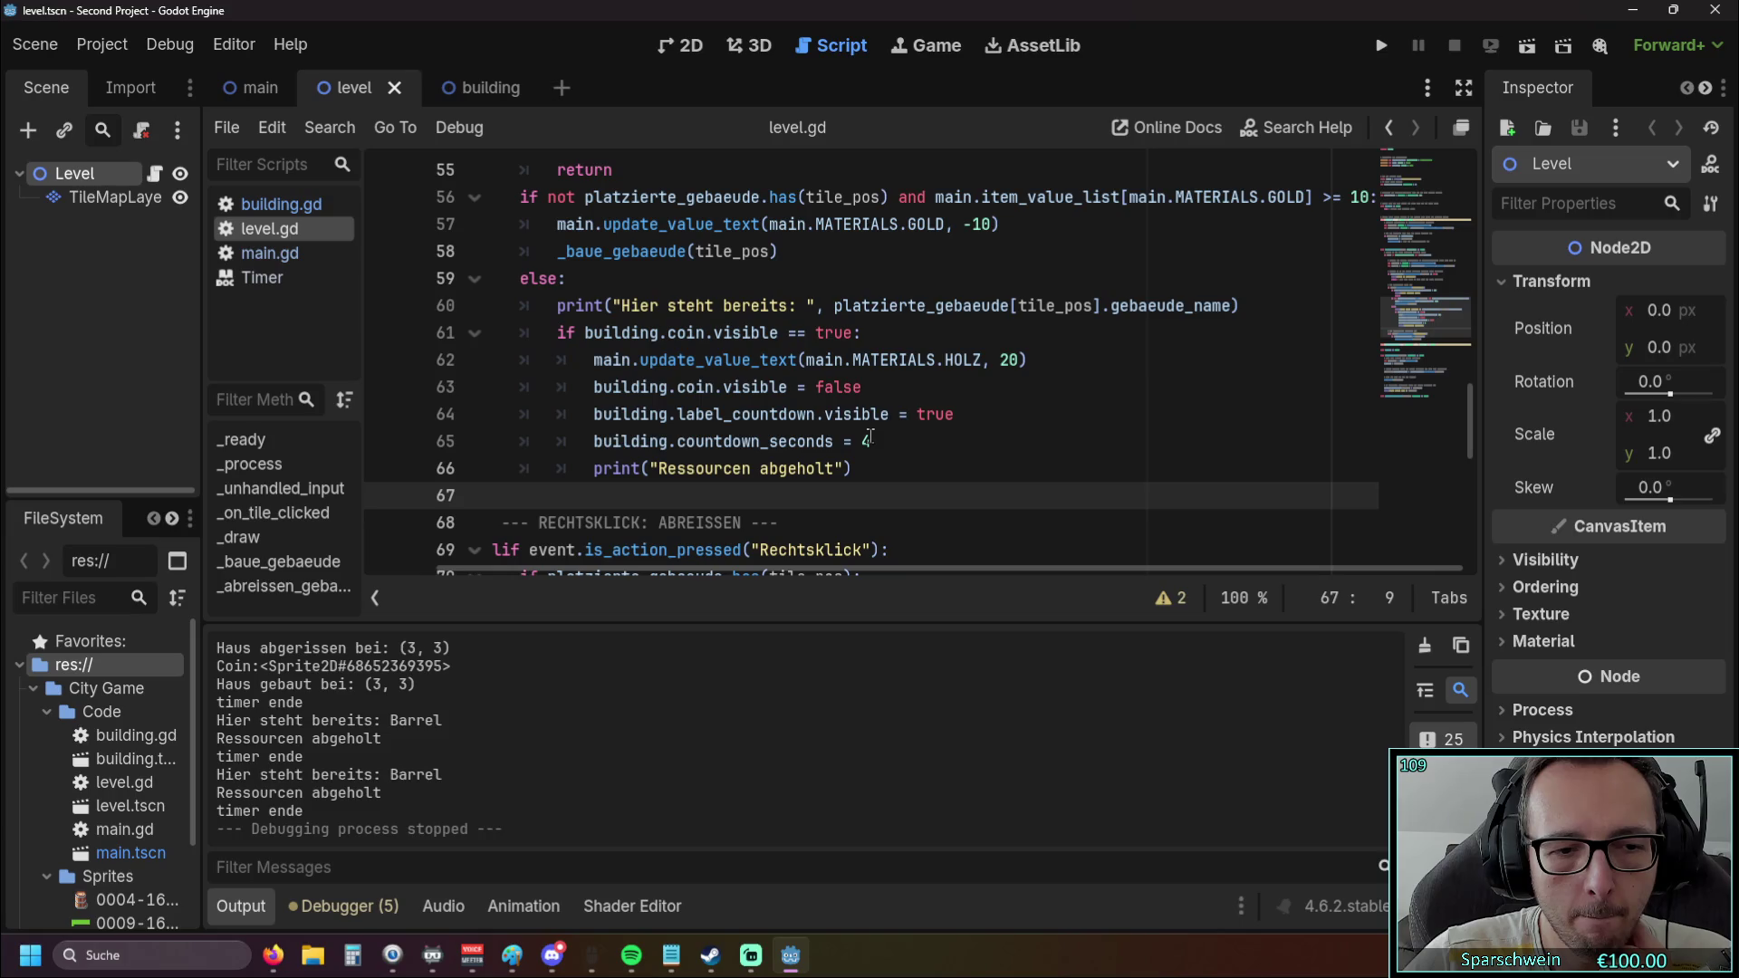
pyautogui.click(871, 442)
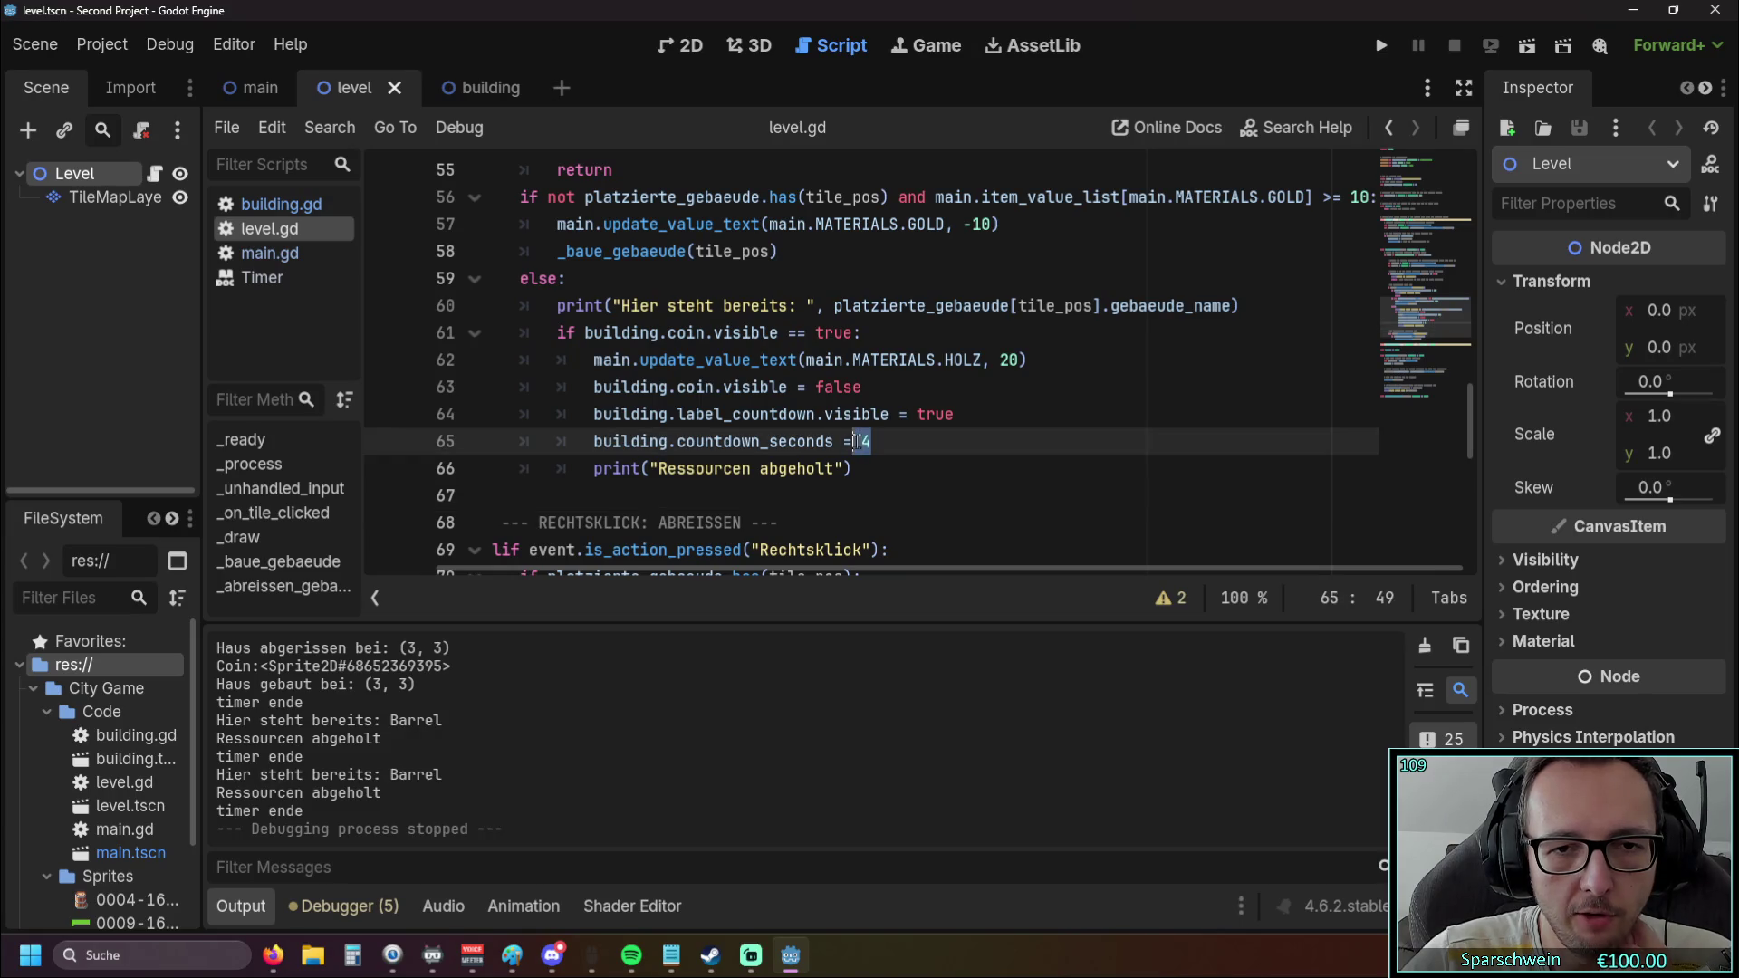
pyautogui.click(898, 449)
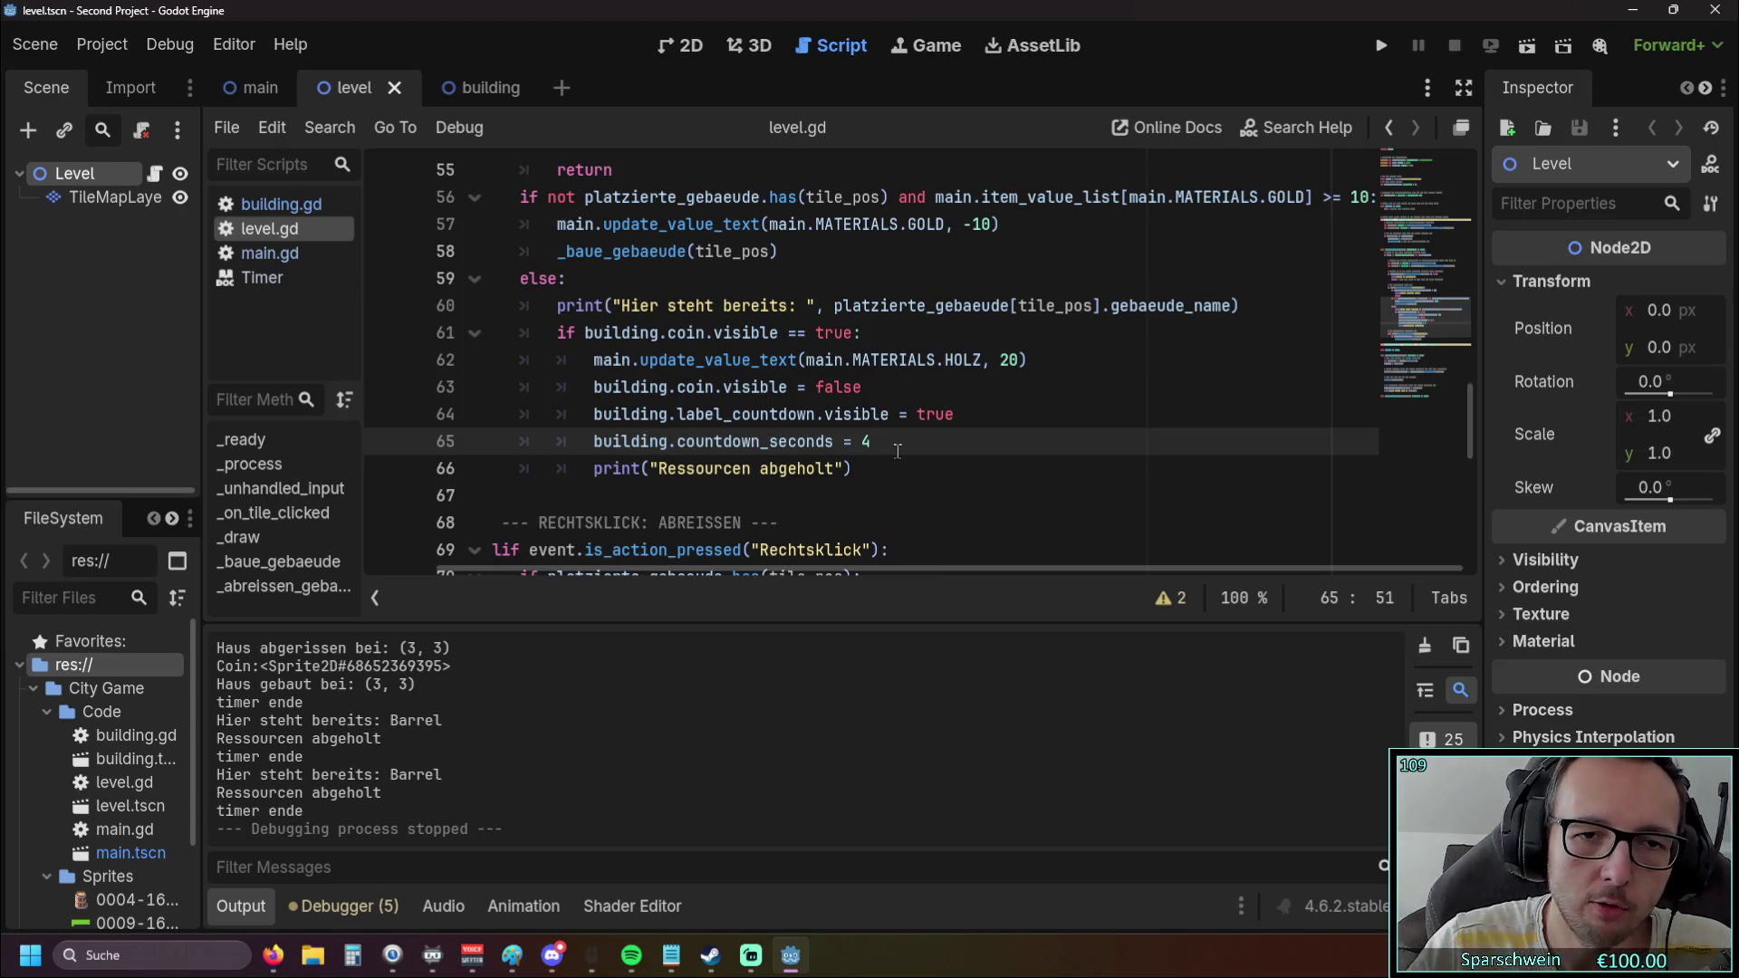
# - Switch over to the building scene
pyautogui.click(258, 212)
pyautogui.click(462, 87)
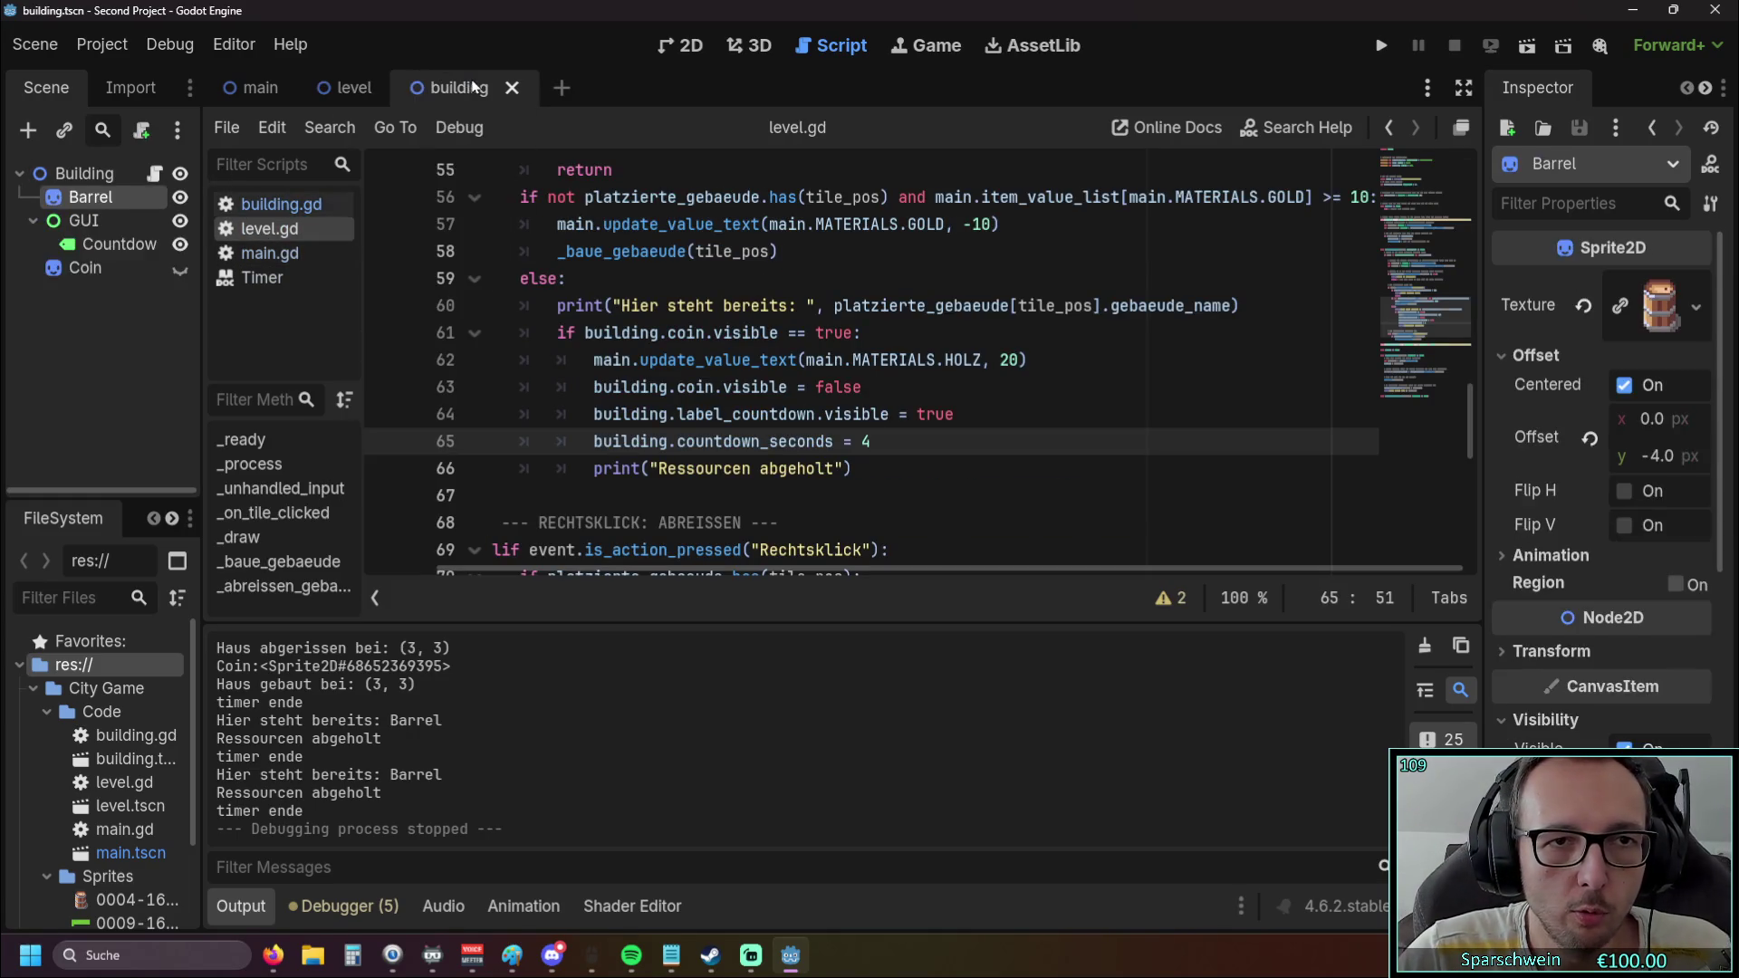
# - Set the Building node's Countdown Seconds back to 4 in the Inspector
pyautogui.click(103, 266)
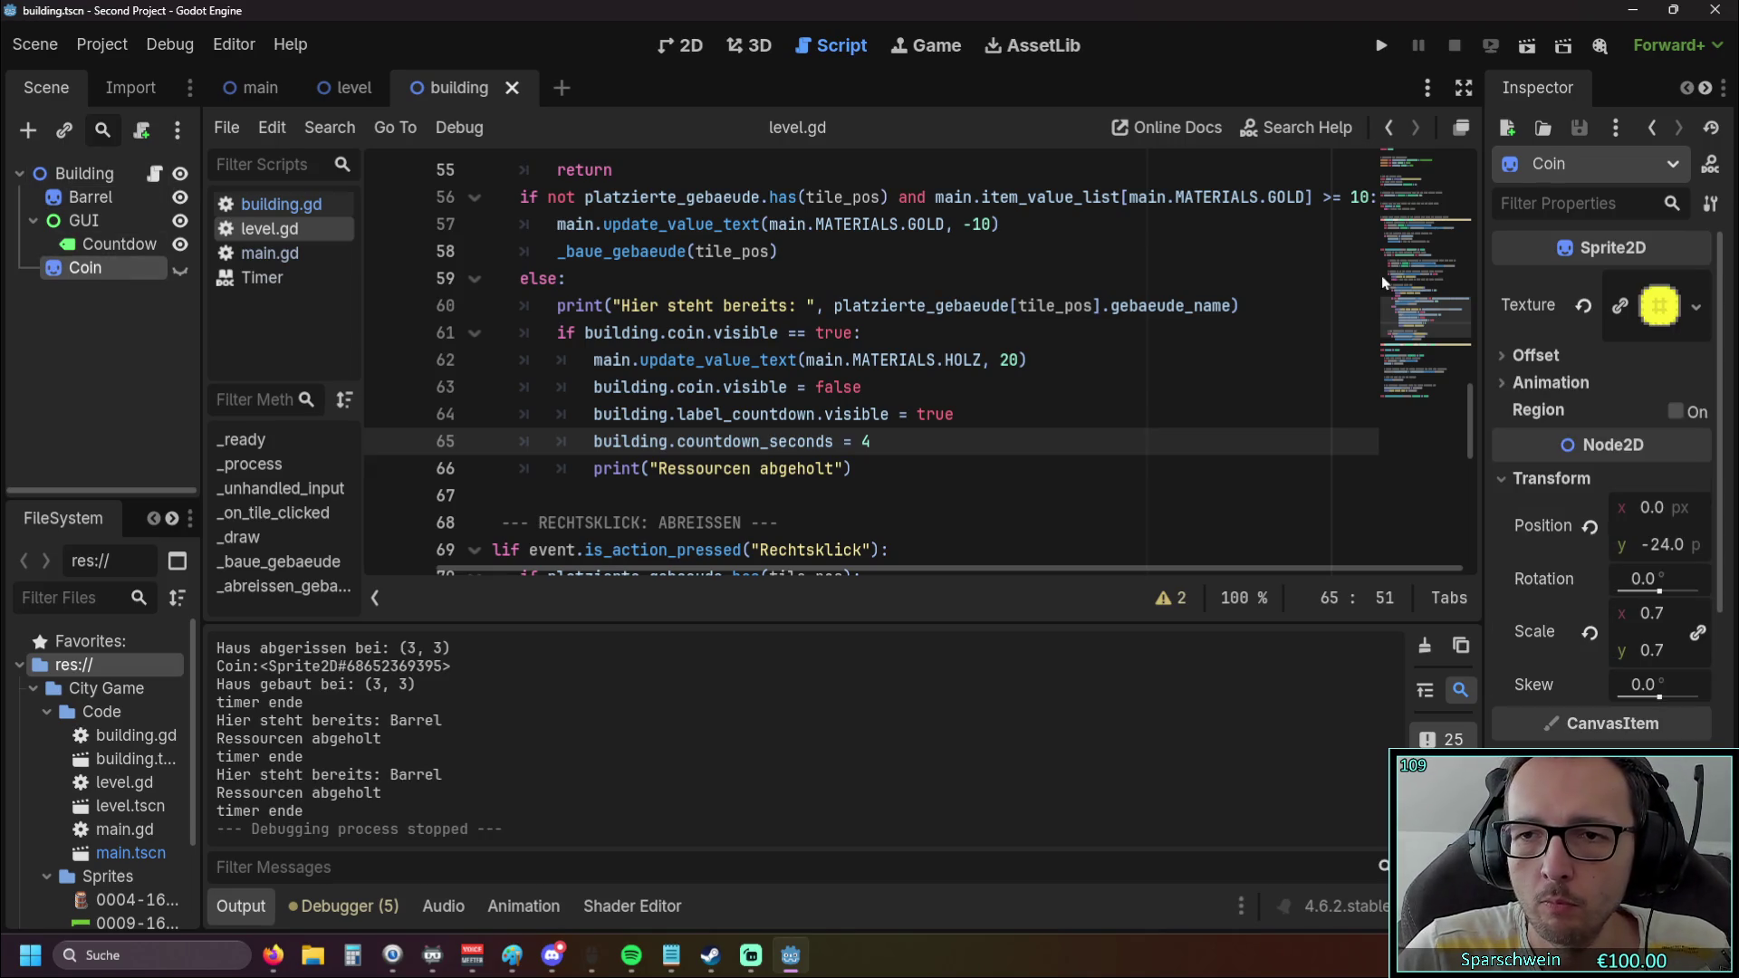
pyautogui.click(85, 175)
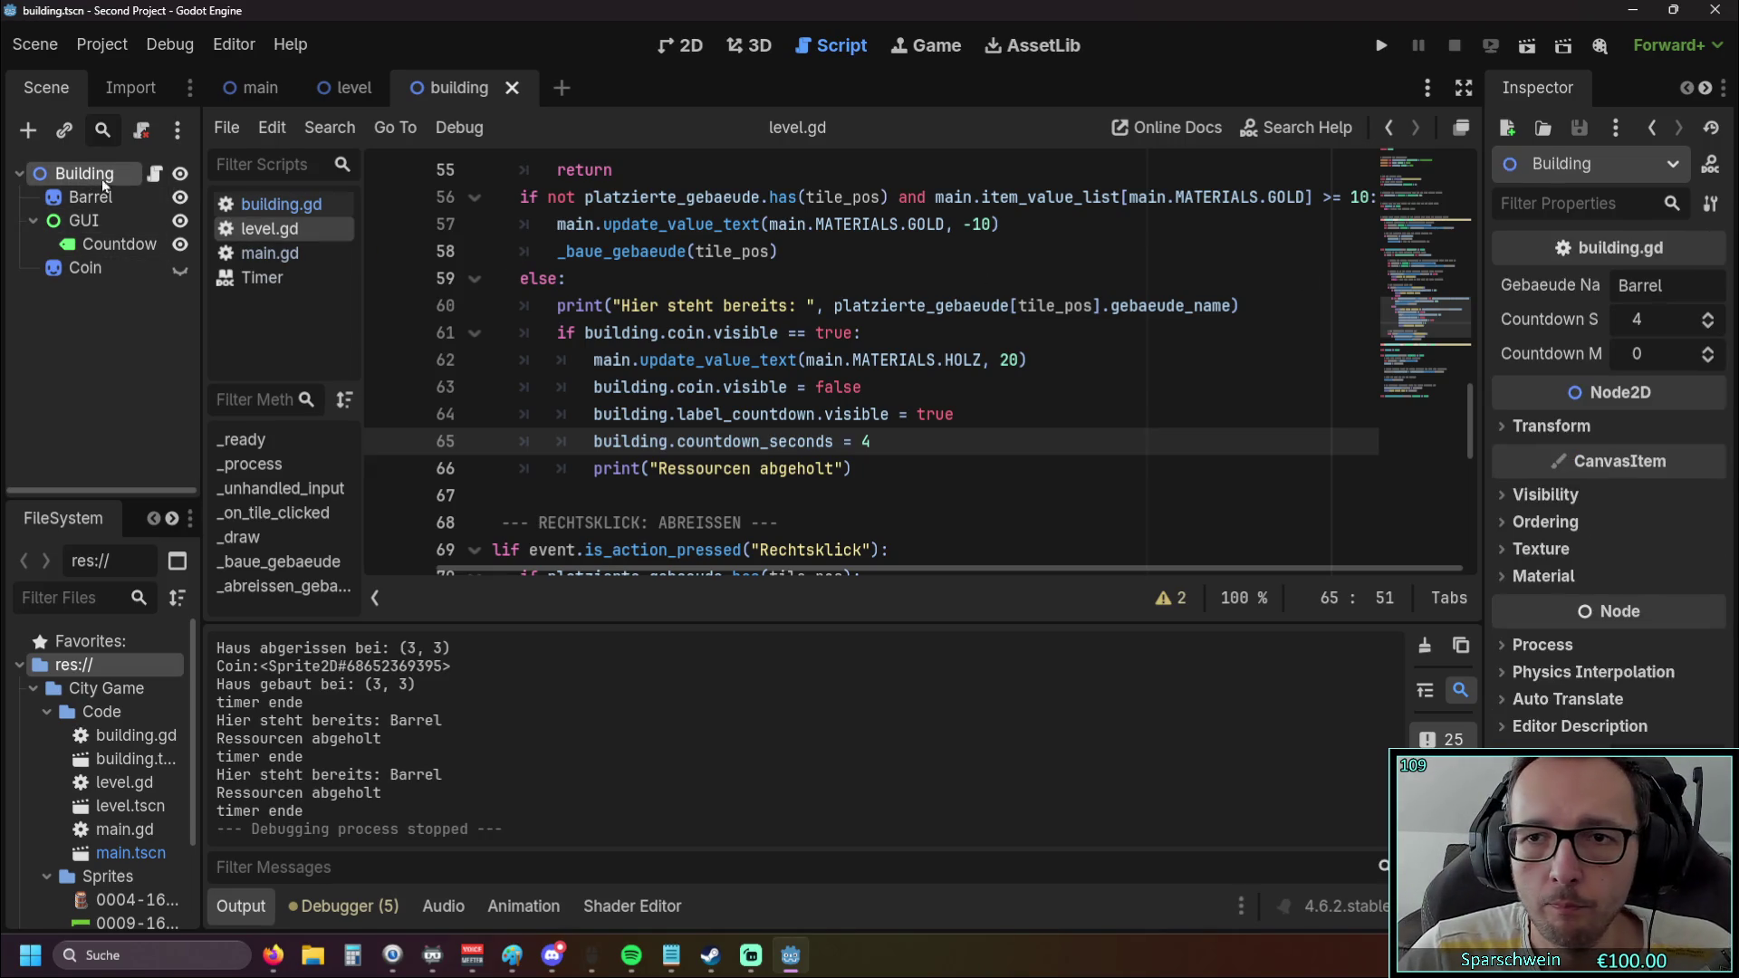
pyautogui.moveTo(1647, 324); pyautogui.dragTo(1610, 324)
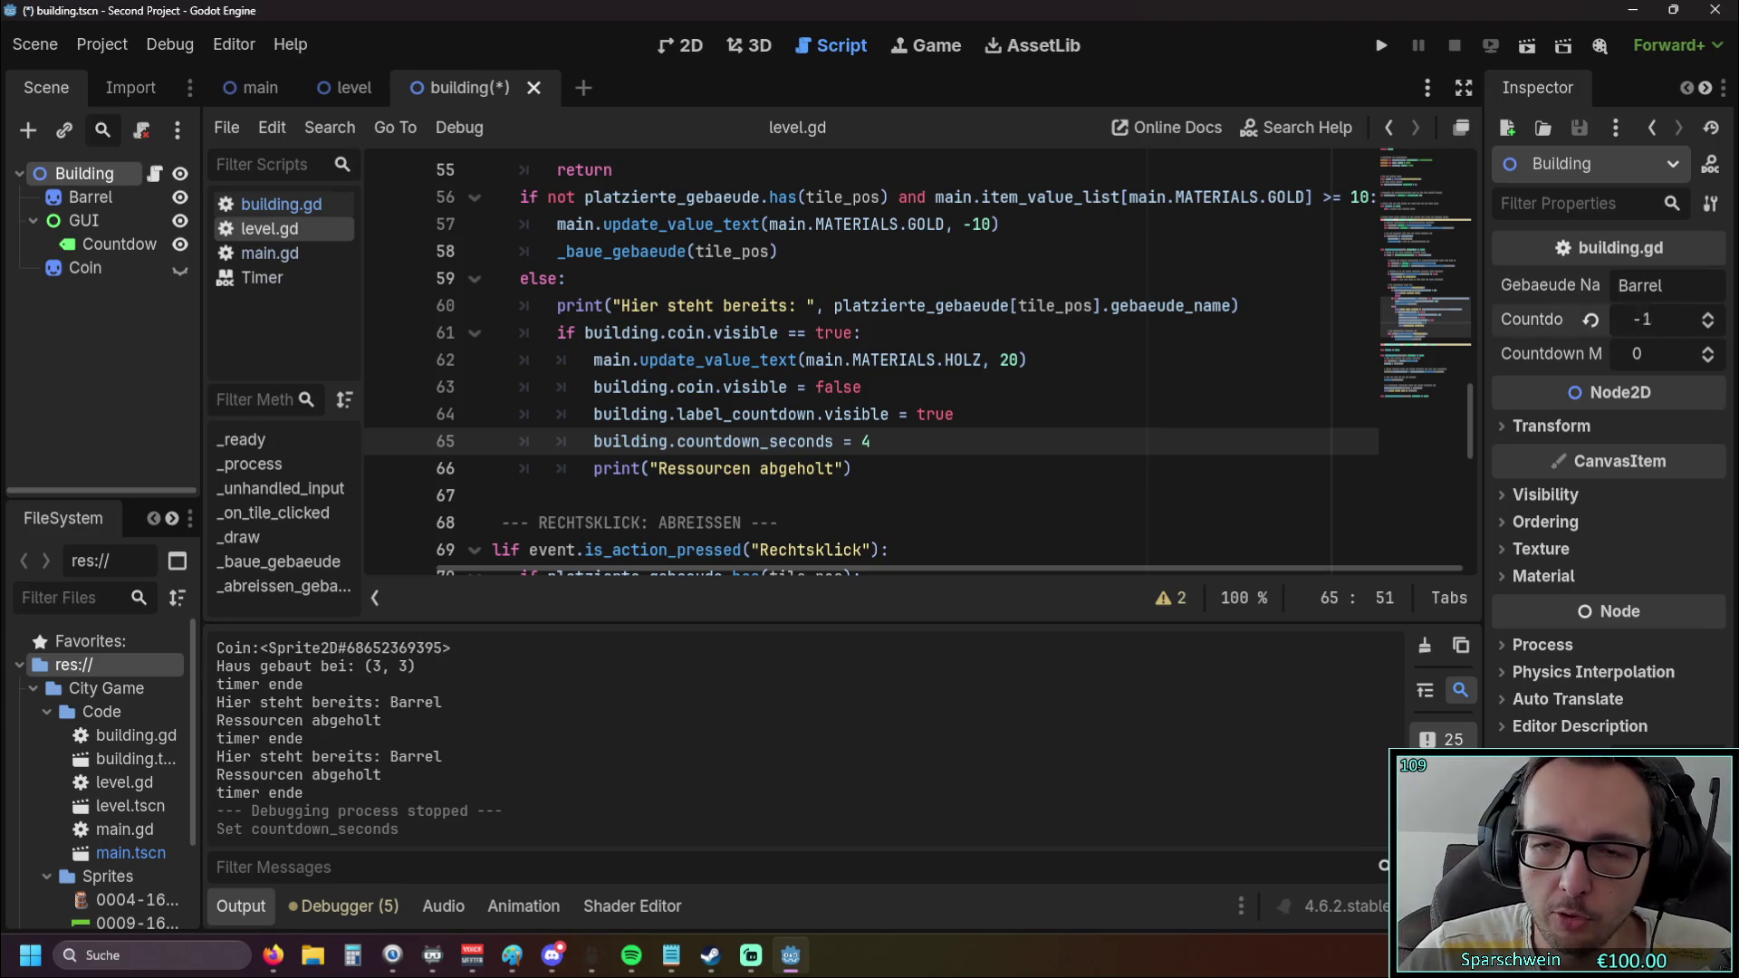
pyautogui.doubleClick(1639, 319)
pyautogui.write('4')
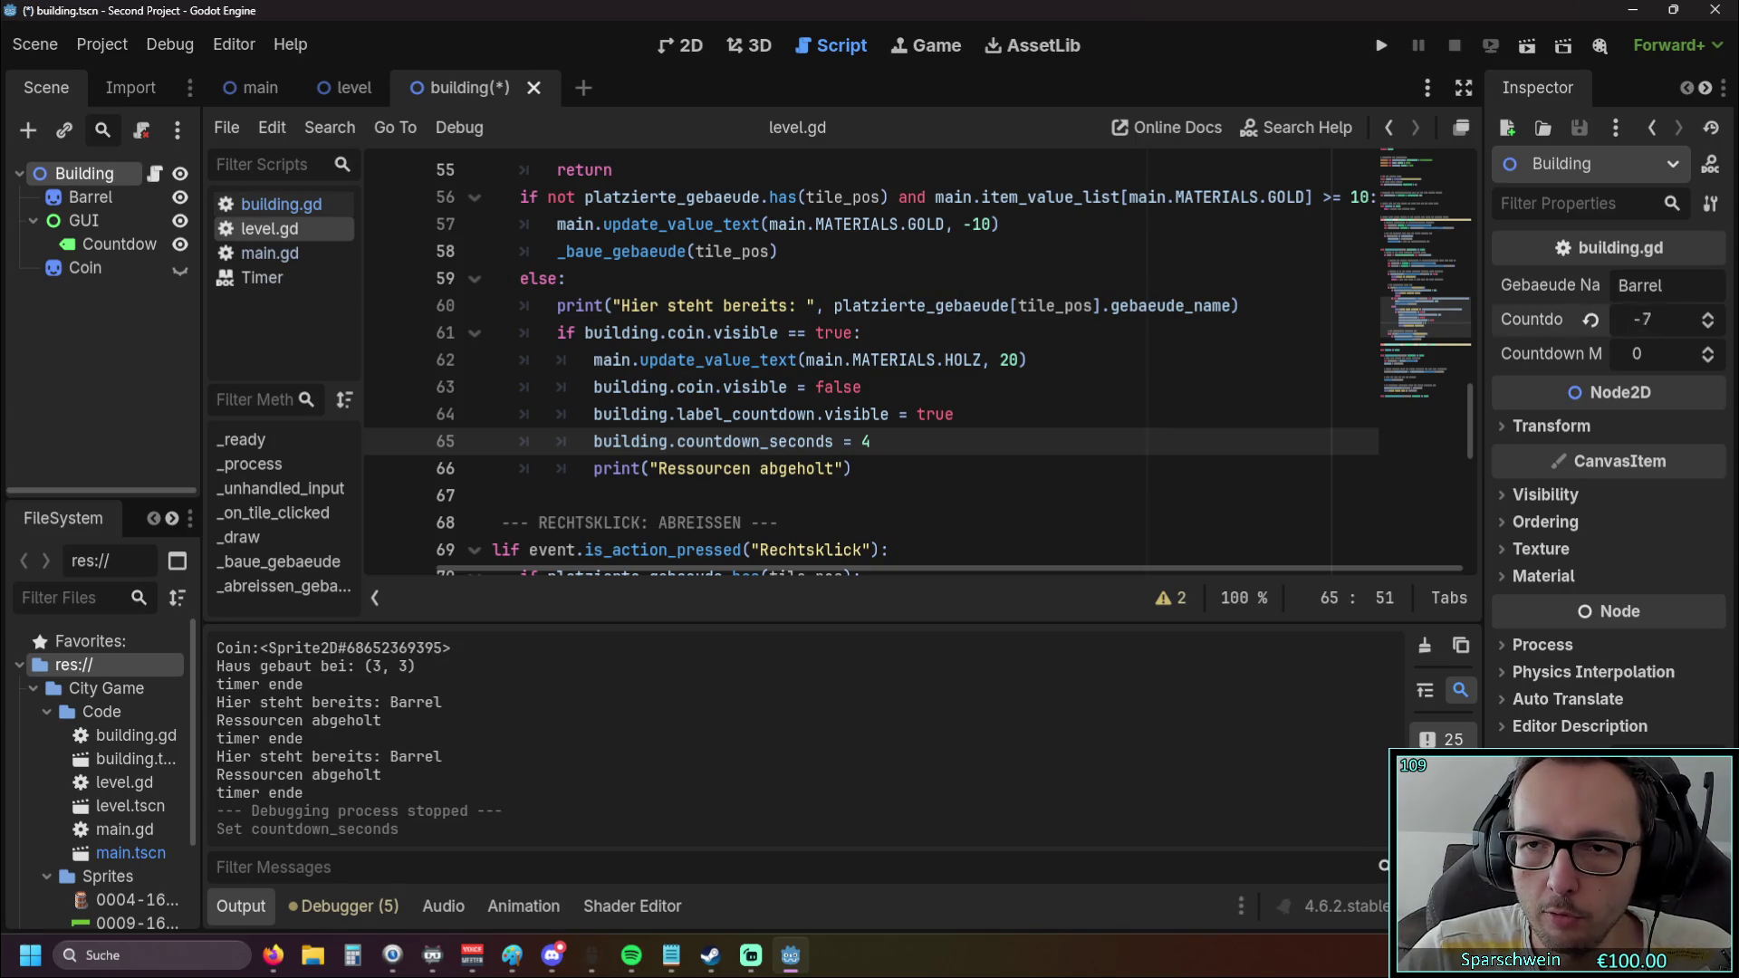
pyautogui.press('Return')
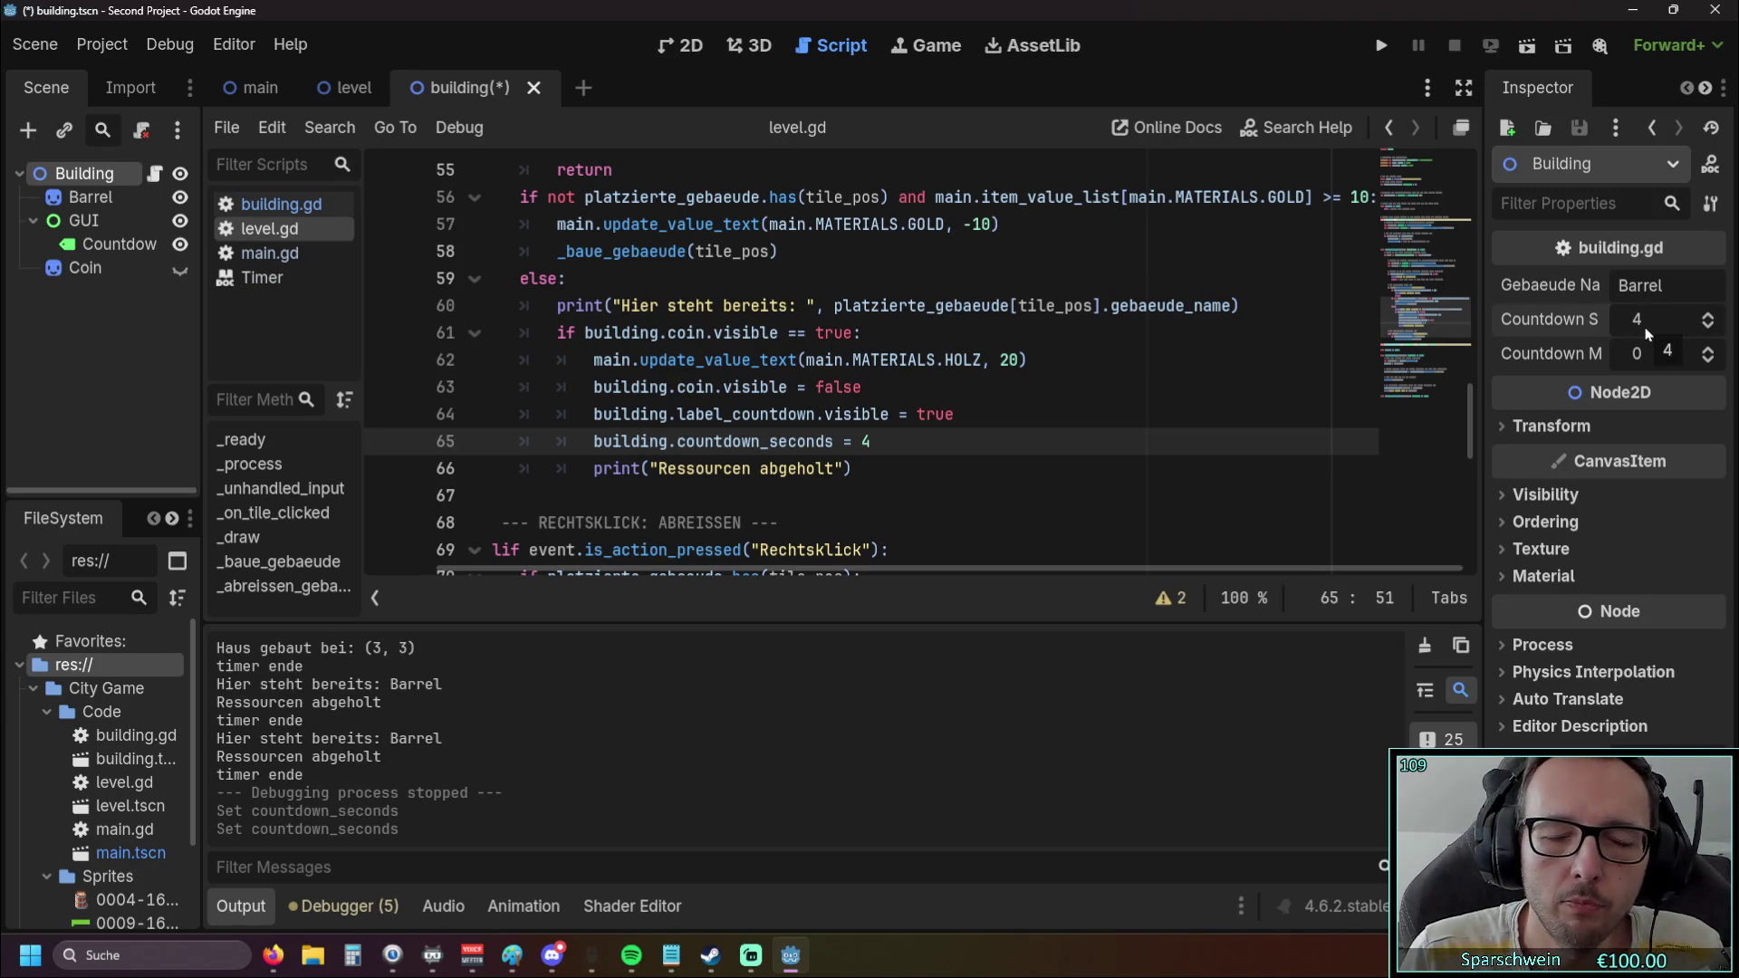
# - Review the countdown reset on line 65 and coin visibility line 63, then show building.gd
pyautogui.click(756, 441)
pyautogui.doubleClick(863, 441)
pyautogui.click(882, 449)
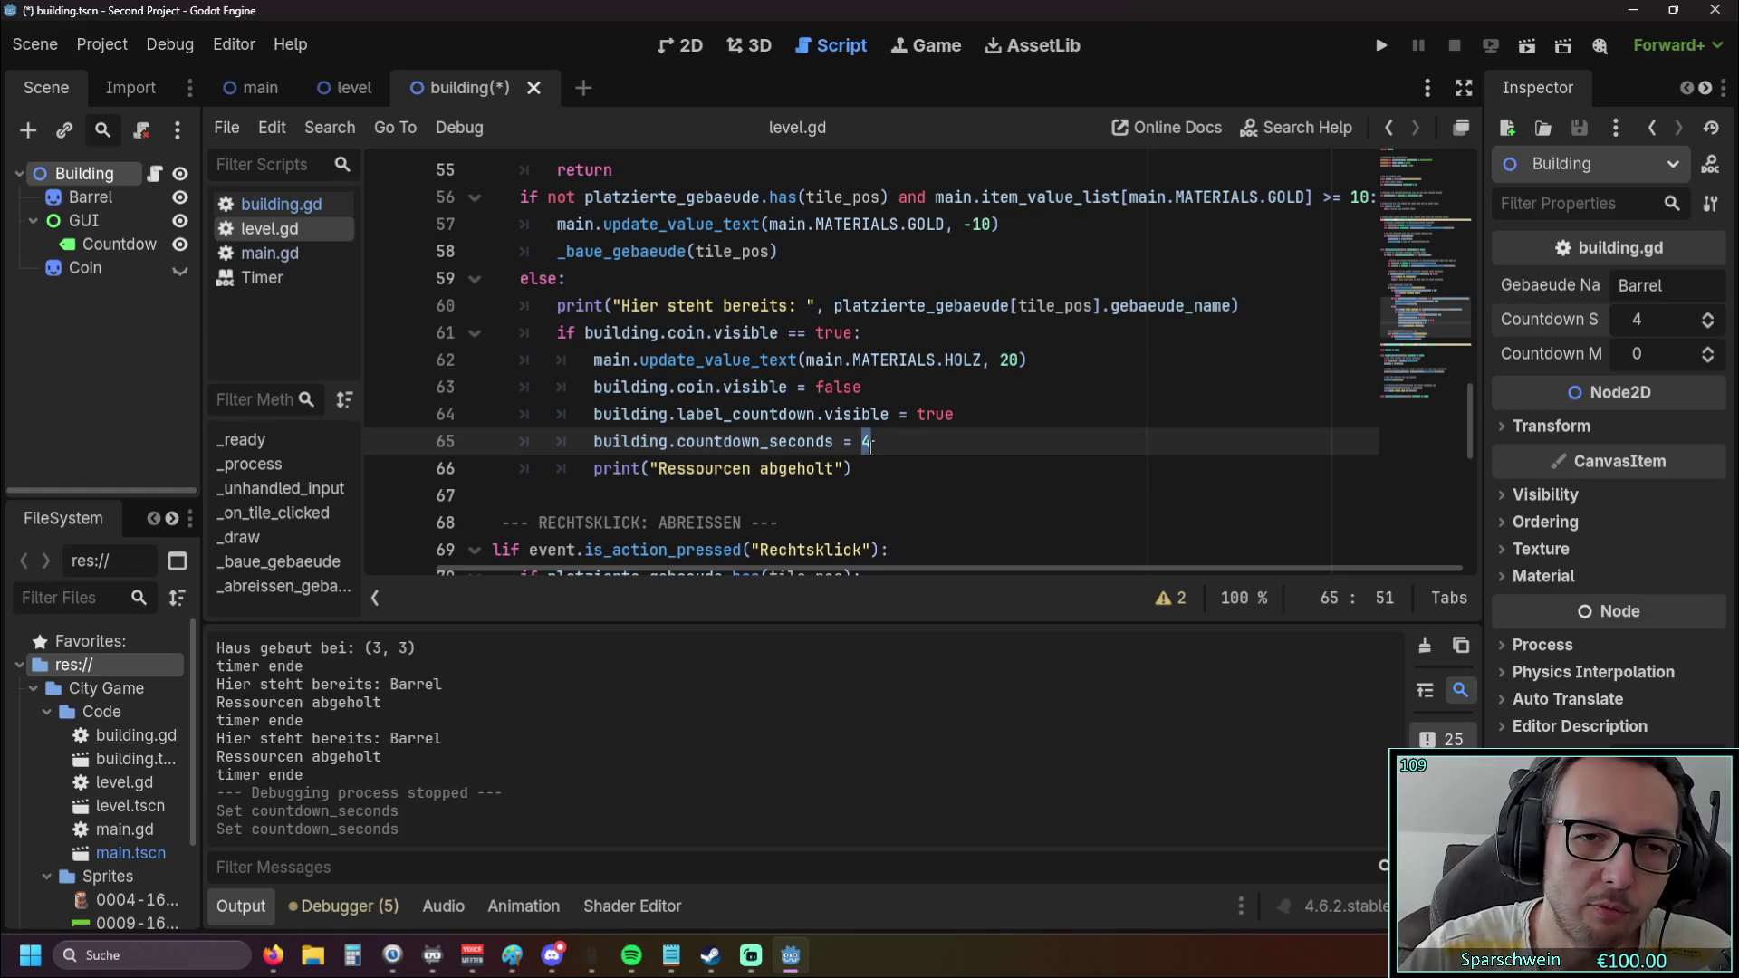
pyautogui.click(897, 394)
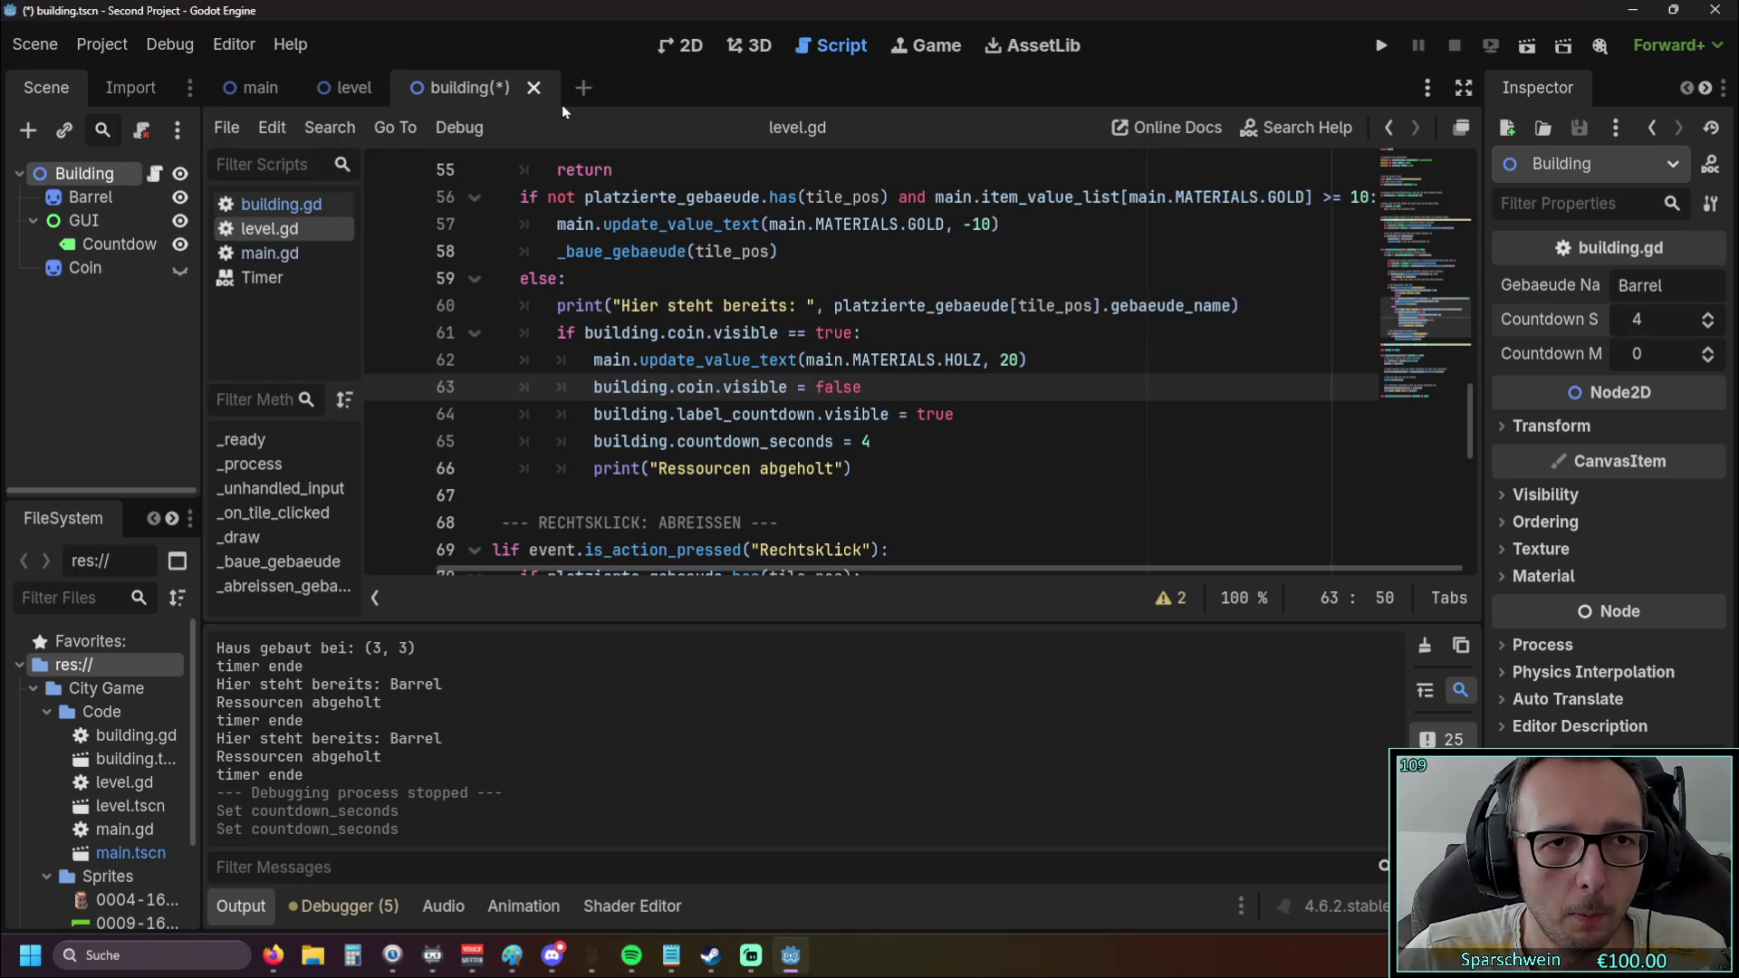
pyautogui.click(269, 205)
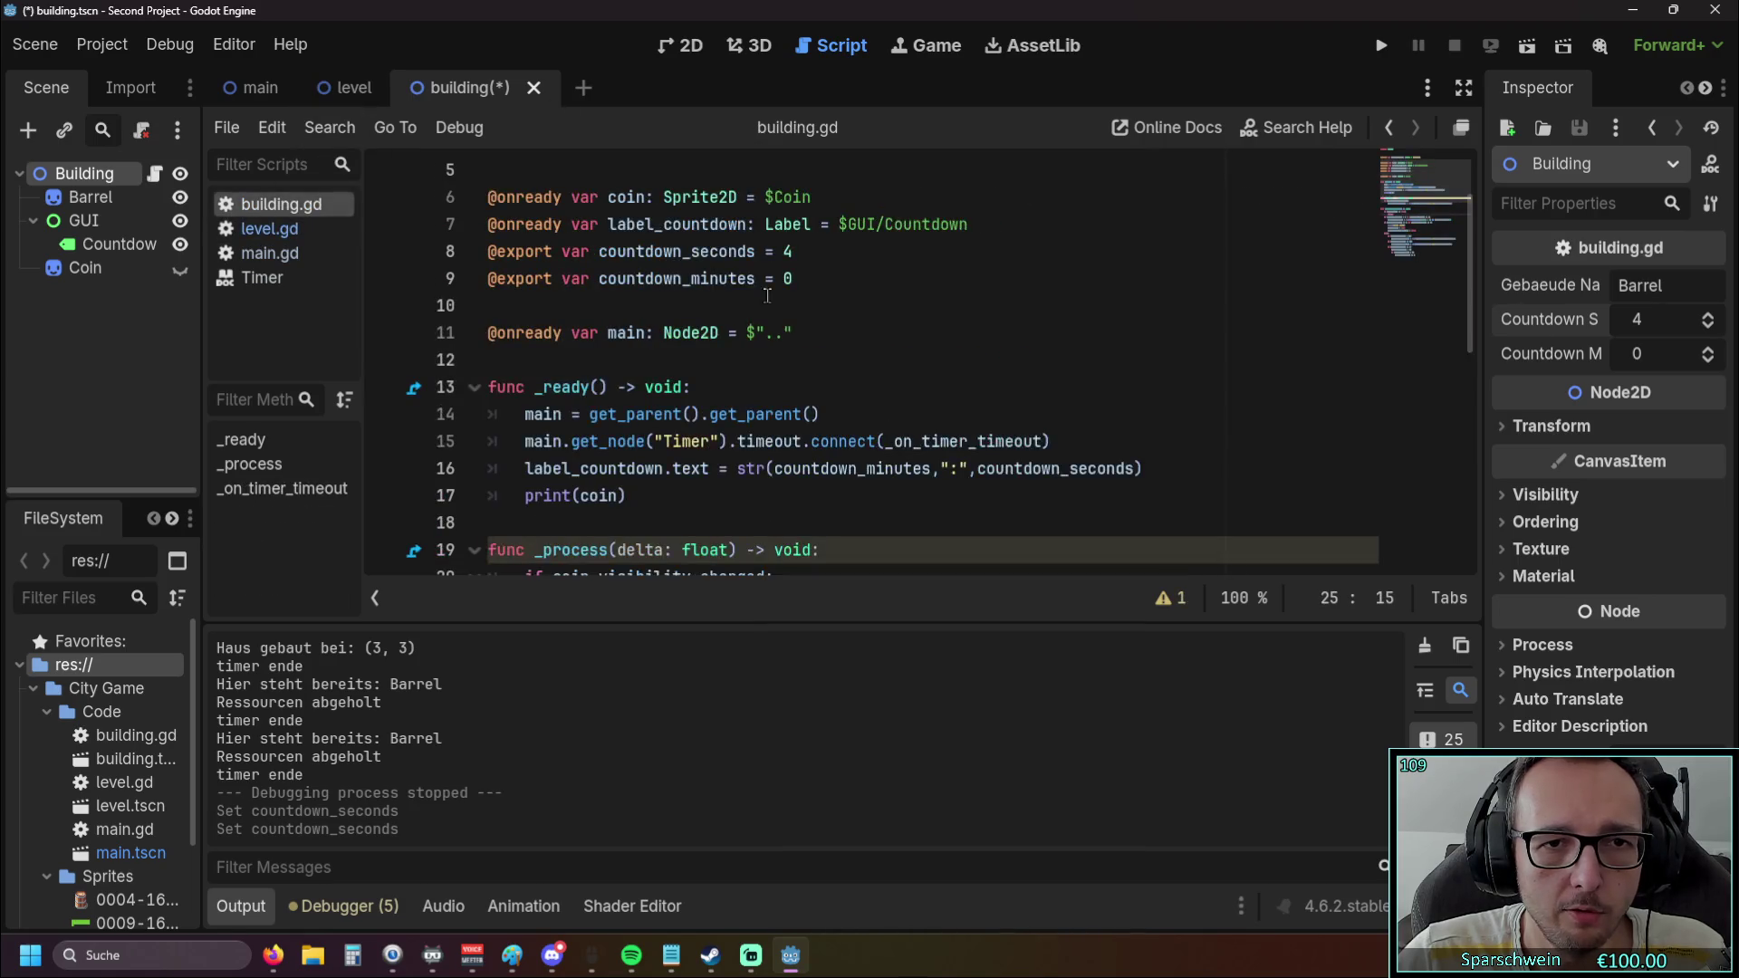
pyautogui.scroll(2, 788, 367)
pyautogui.doubleClick(807, 366)
pyautogui.click(832, 375)
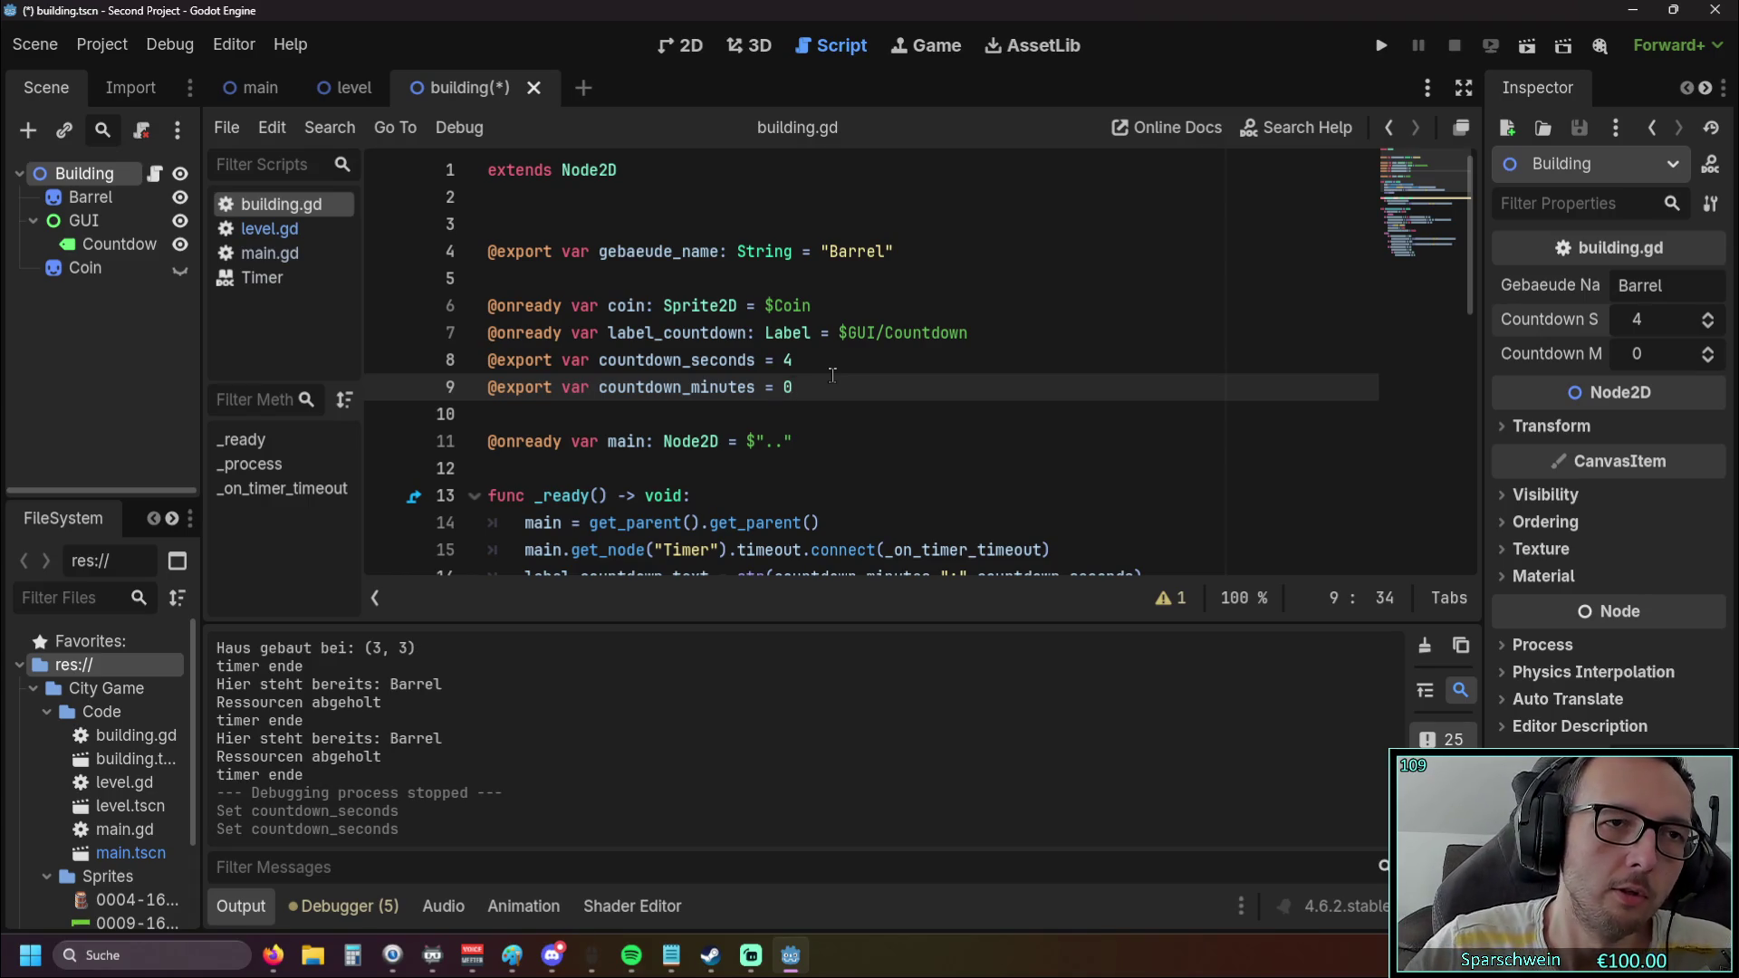
pyautogui.click(258, 87)
pyautogui.click(492, 87)
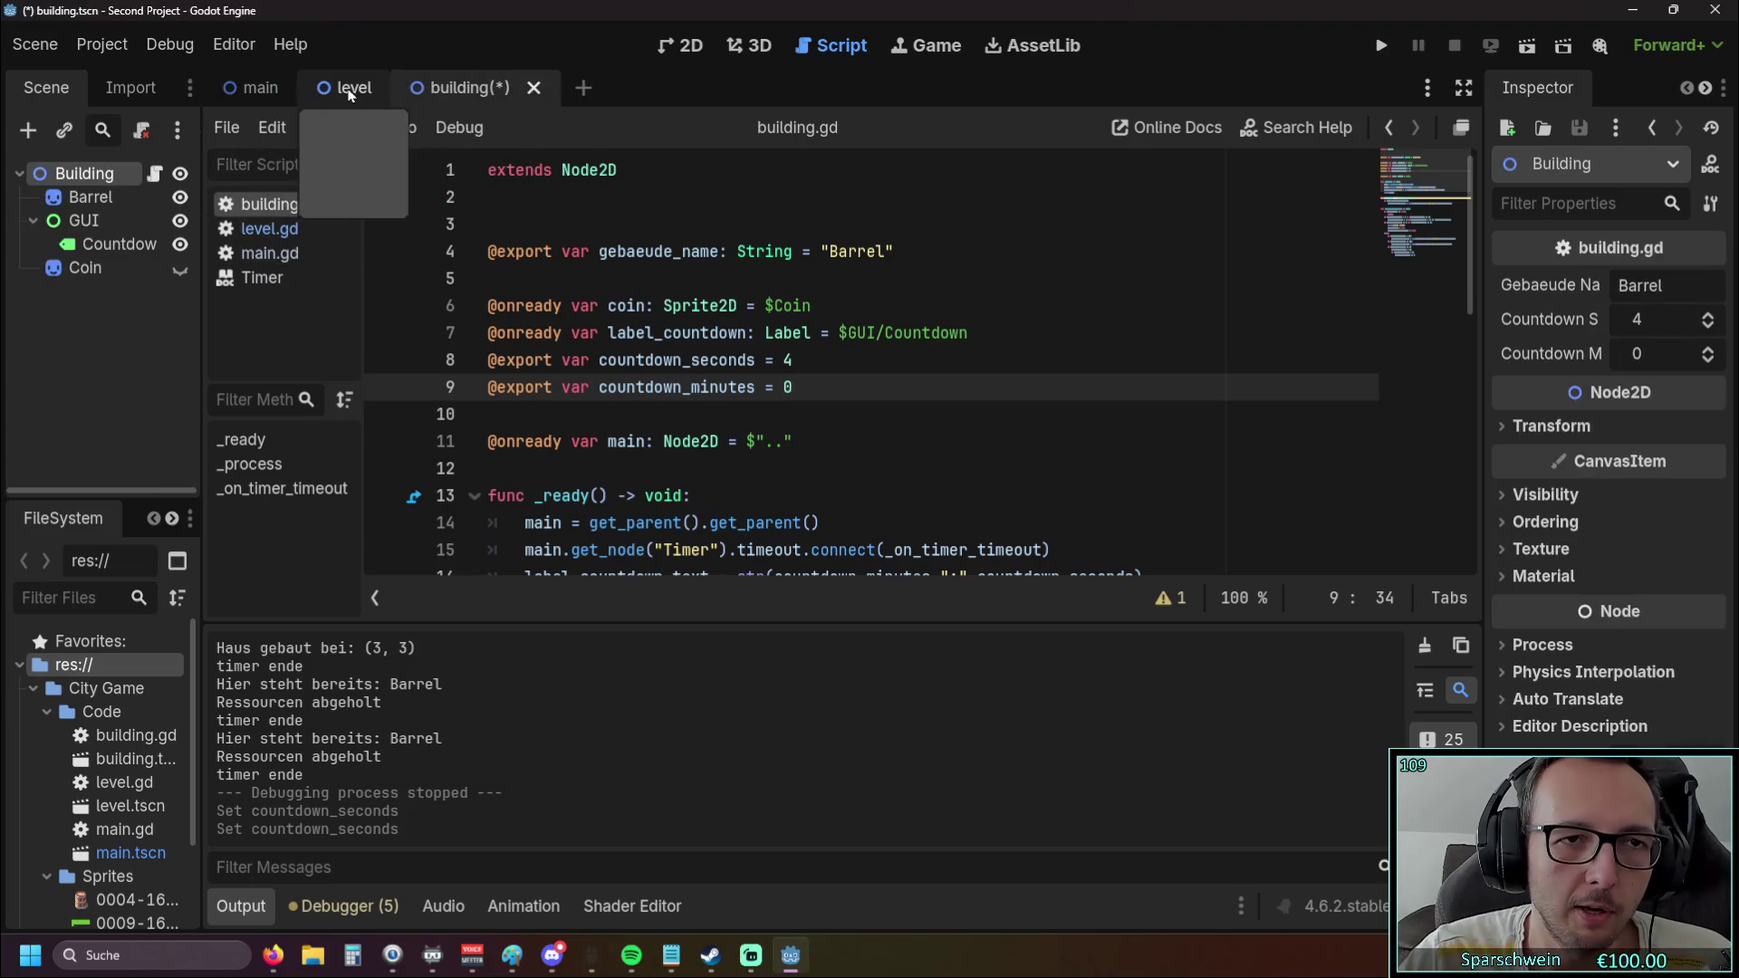
pyautogui.scroll(-1, 797, 397)
pyautogui.scroll(1, 796, 397)
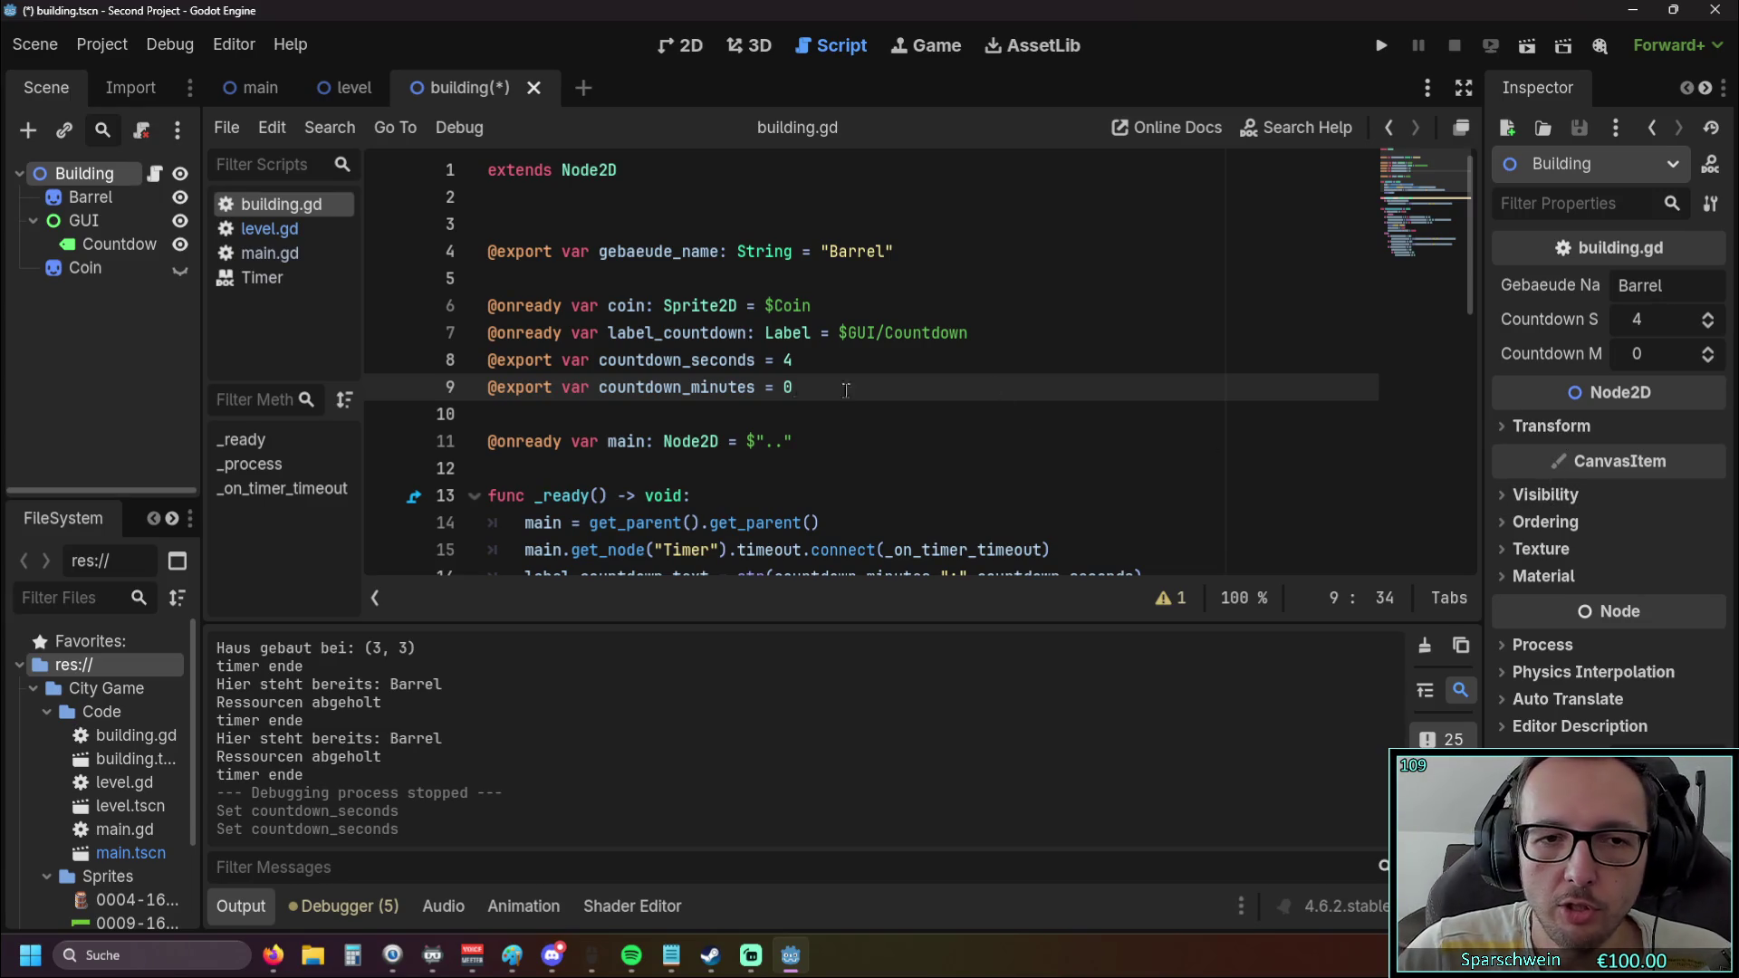
pyautogui.scroll(-1, 1465, 501)
pyautogui.scroll(-2, 1465, 501)
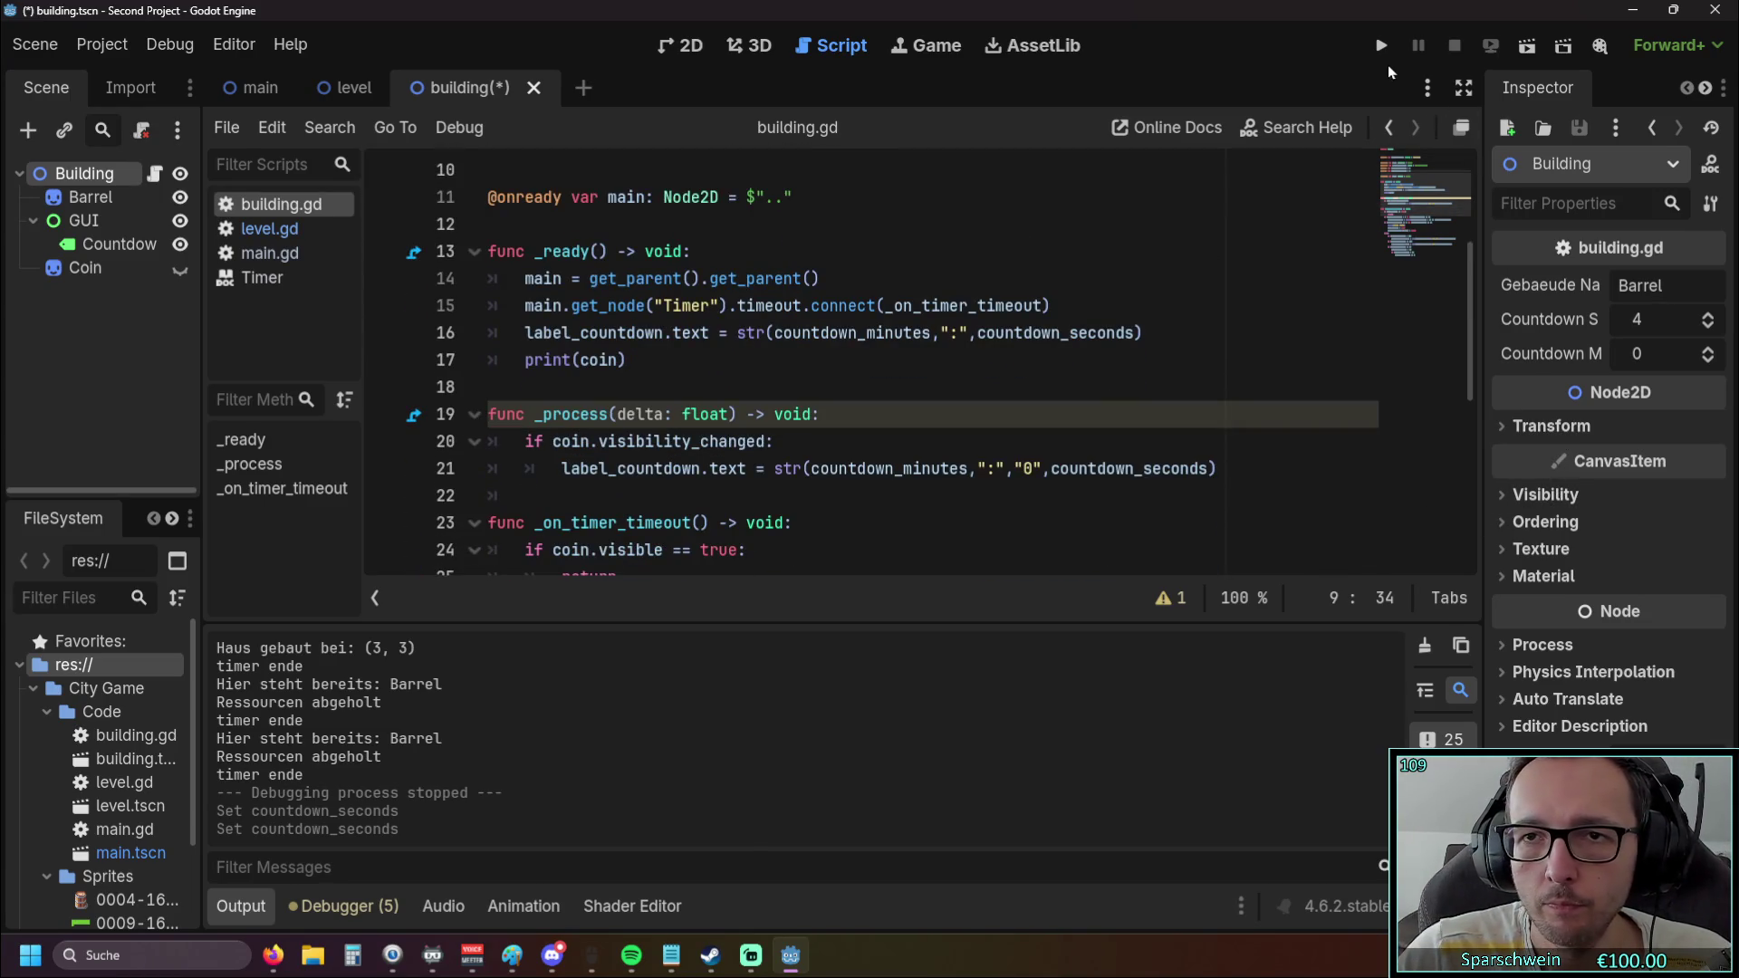
# - Run the game, build a barrel at (2, 2) showing its 0:04 countdown, stop it and switch to the level scene
pyautogui.click(1382, 46)
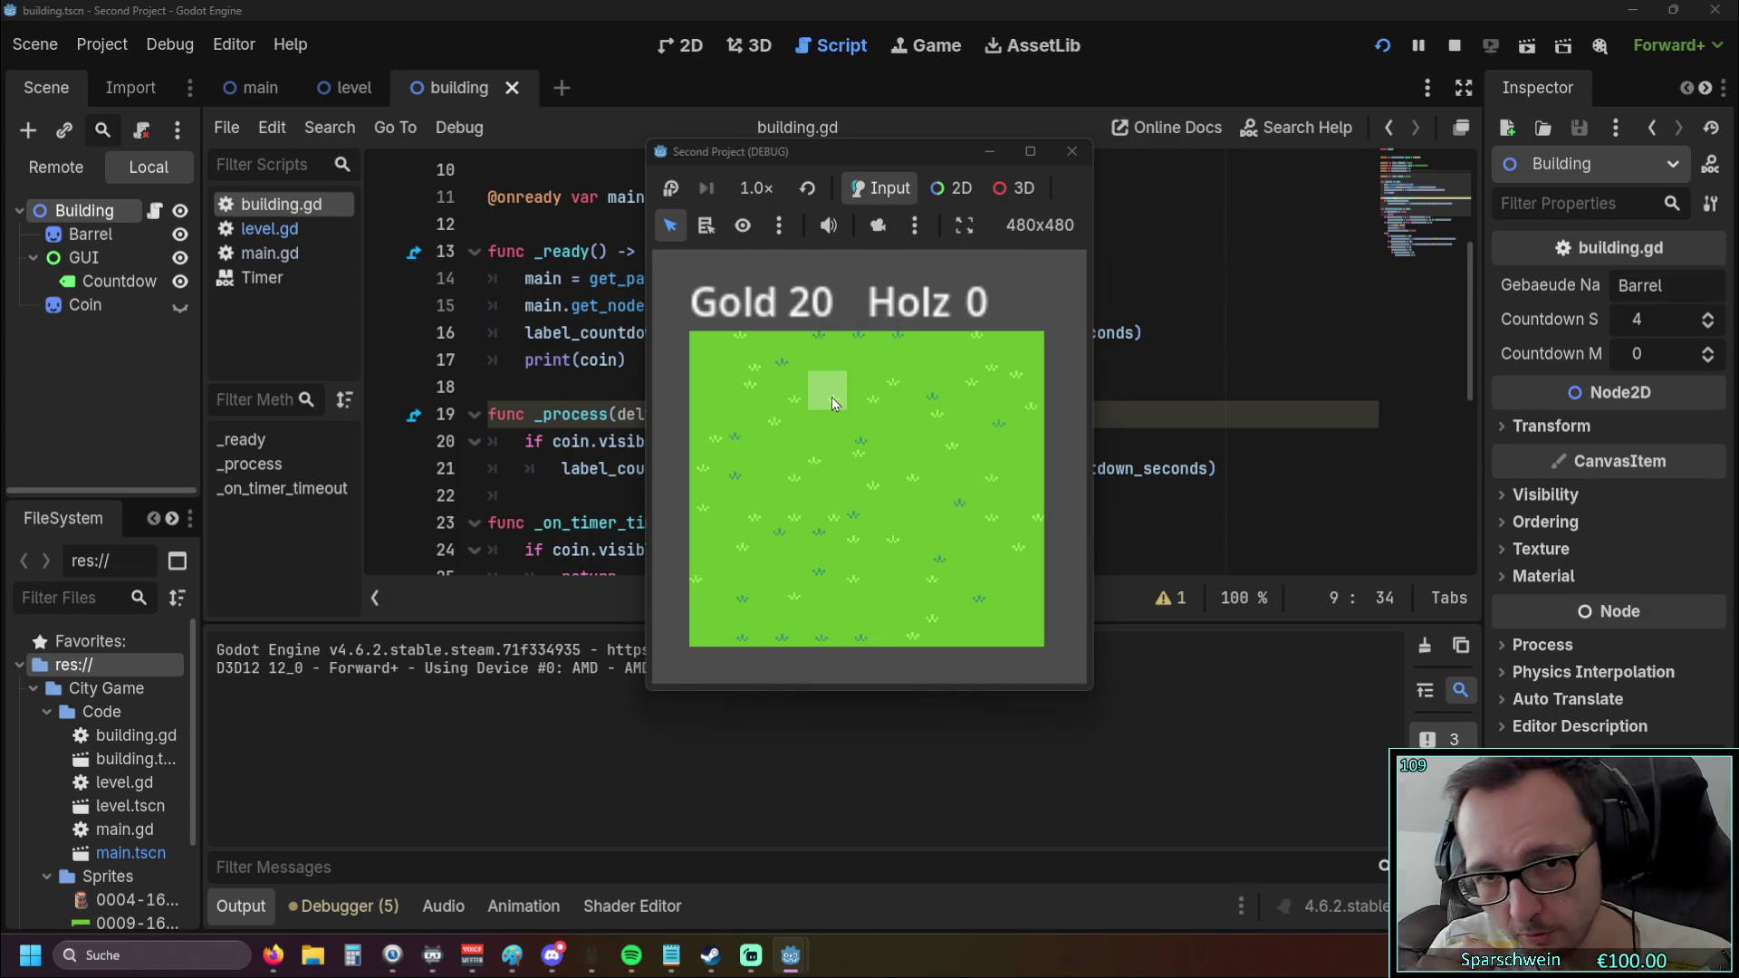
pyautogui.click(792, 426)
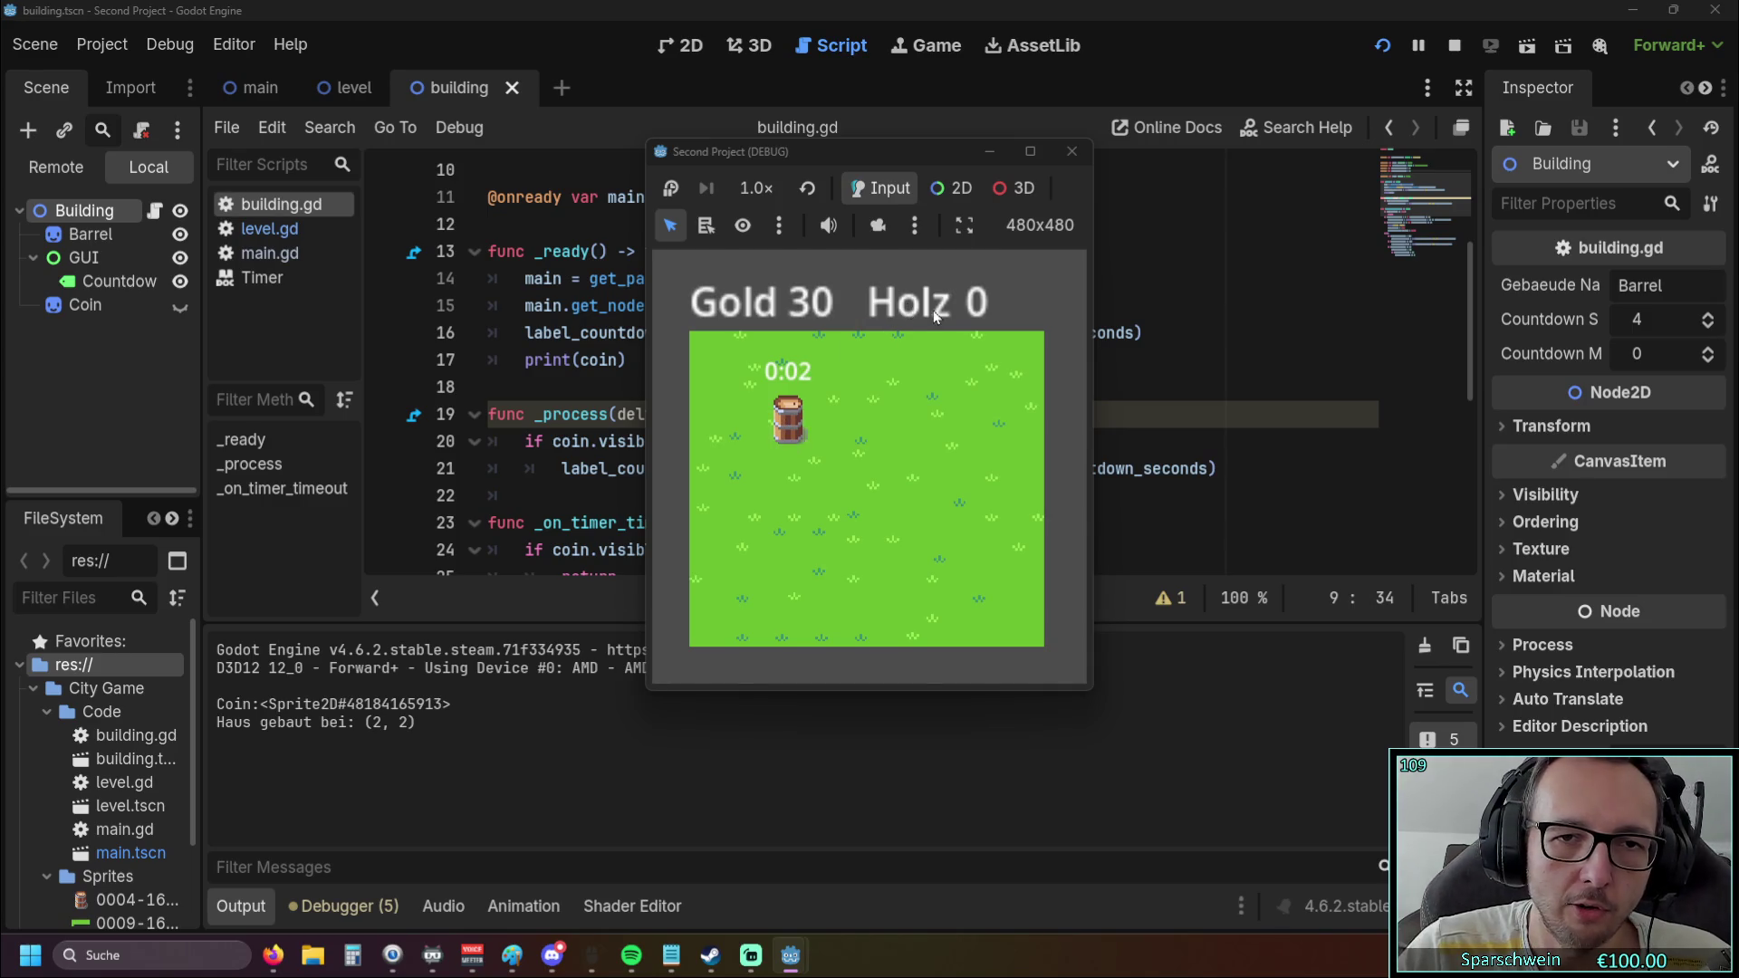
pyautogui.click(1054, 158)
pyautogui.scroll(-2, 833, 391)
pyautogui.scroll(-2, 833, 391)
pyautogui.click(832, 391)
pyautogui.scroll(-3, 833, 391)
pyautogui.scroll(3, 833, 391)
pyautogui.scroll(2, 833, 392)
pyautogui.click(342, 90)
# - Grab the Holz reward call from line 62 of level.gd's coin collection code
pyautogui.click(456, 87)
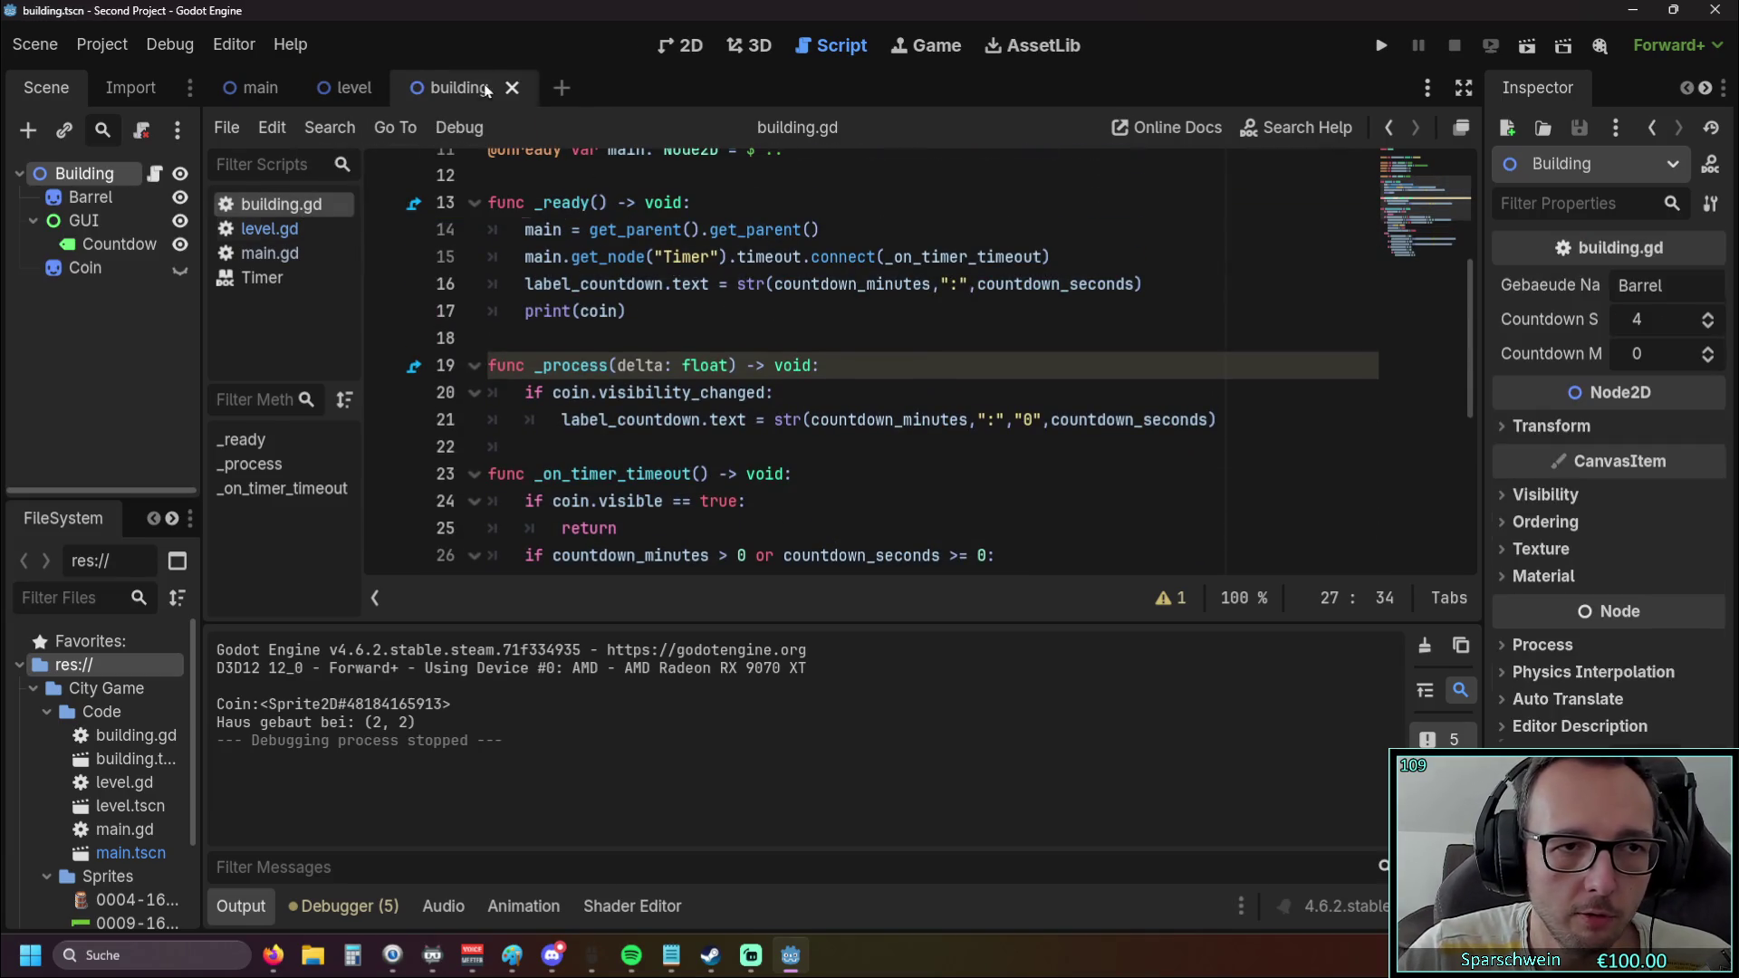
pyautogui.click(269, 228)
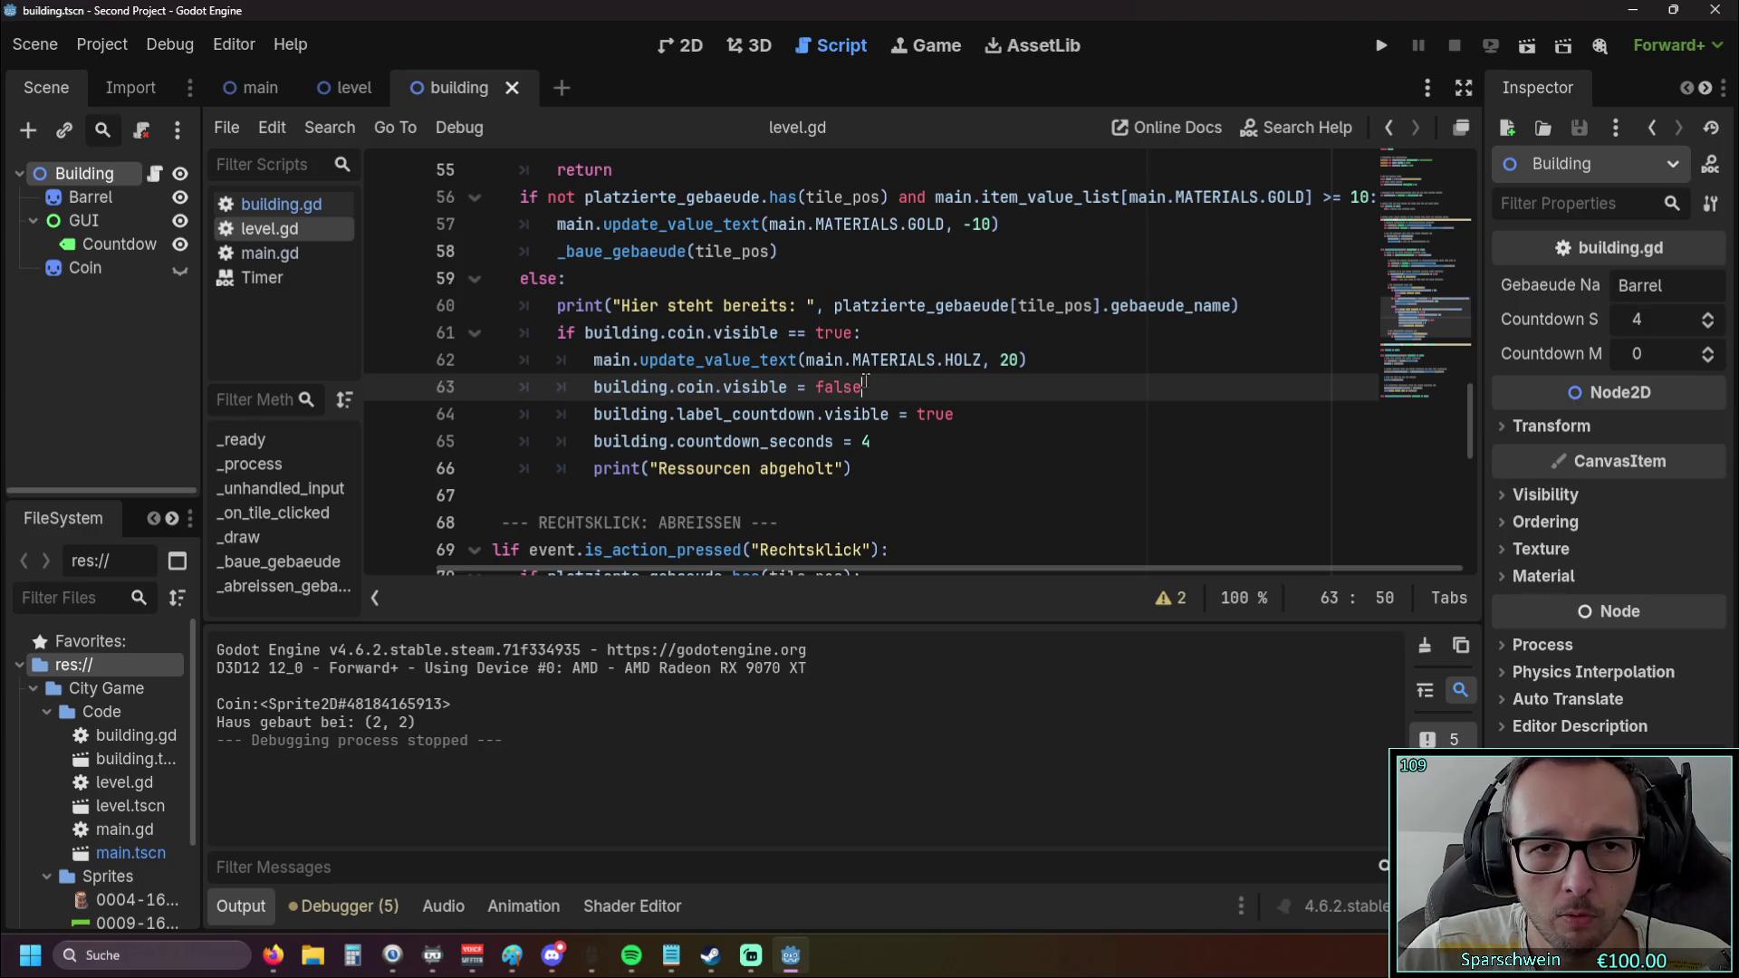
pyautogui.click(1029, 360)
pyautogui.moveTo(1028, 361); pyautogui.dragTo(594, 361)
pyautogui.hotkey('ctrl', 'c')
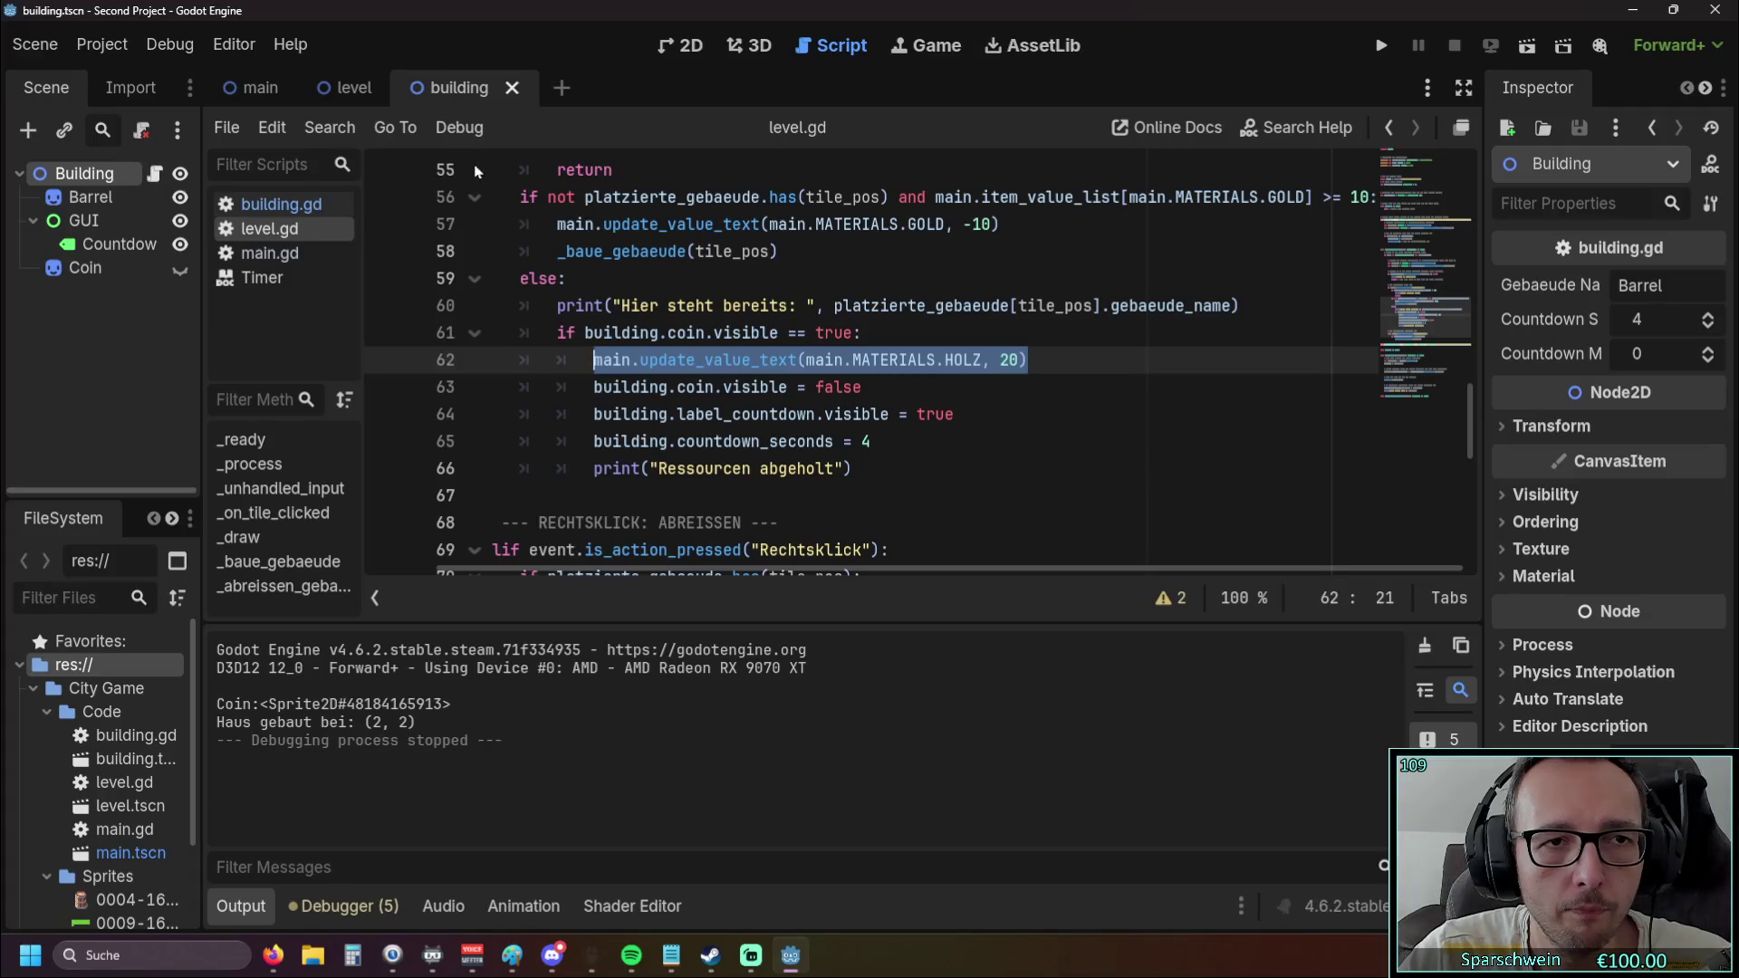
# - Insert main.update_value_text(main.MATERIALS.HOLZ, 1) at the top of _on_timer_timeout in building.gd
pyautogui.click(269, 204)
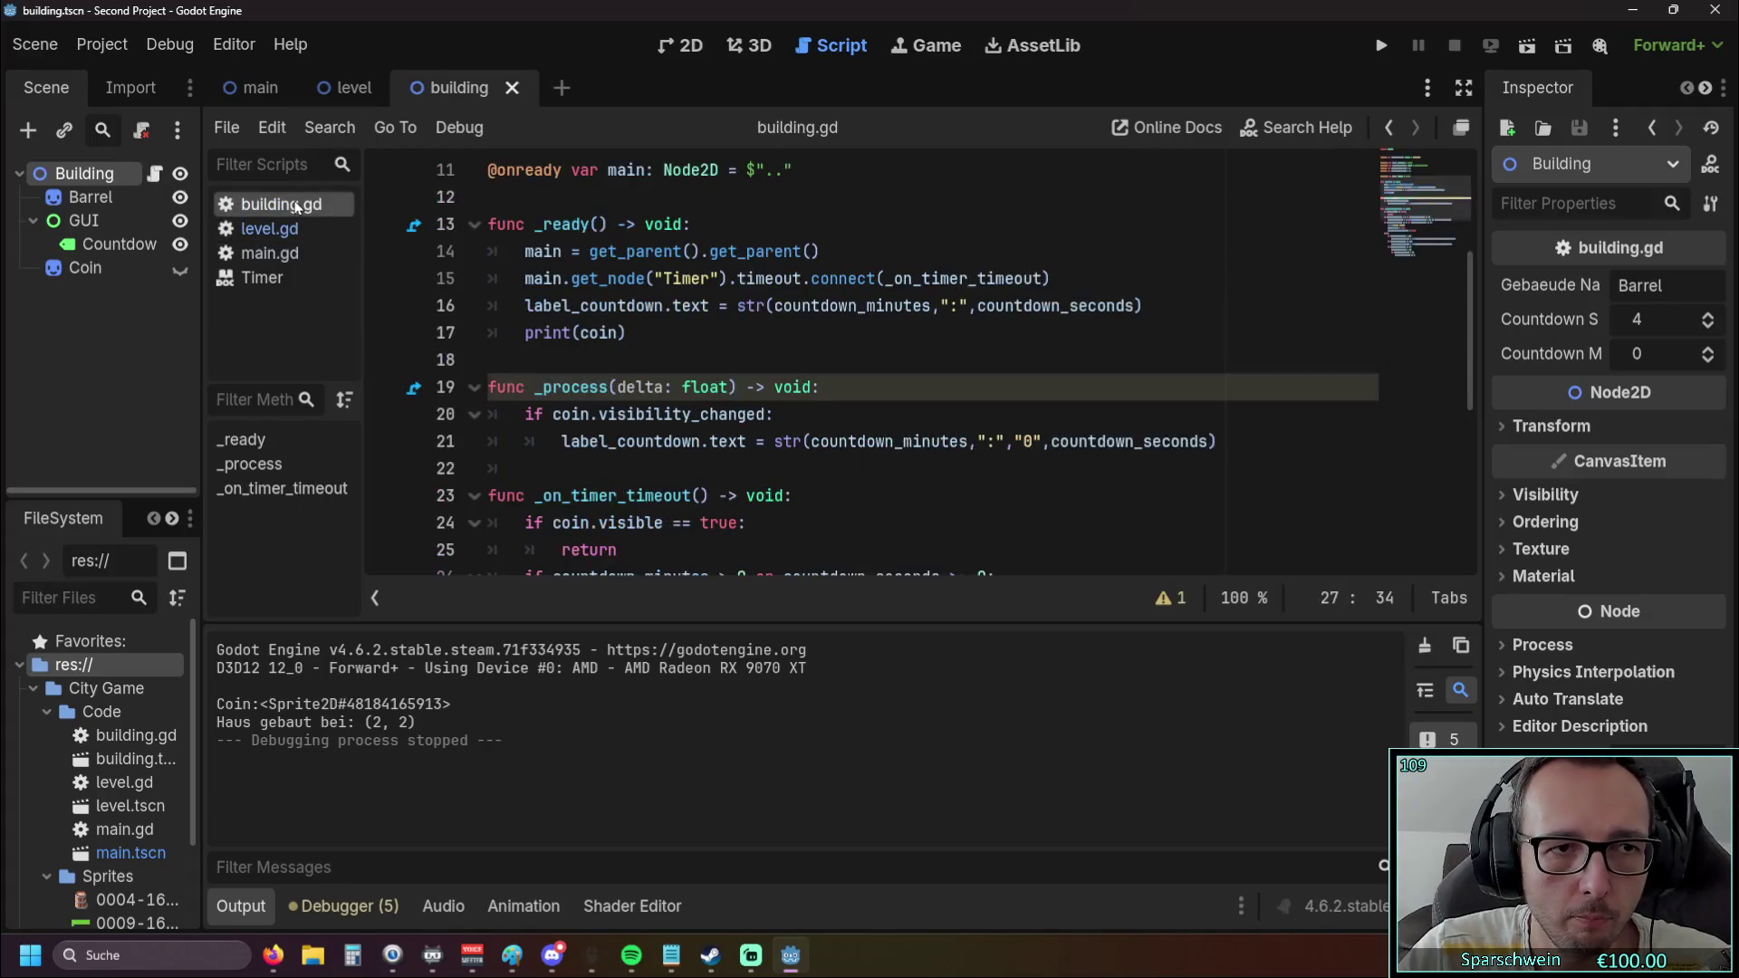
pyautogui.scroll(-1, 798, 397)
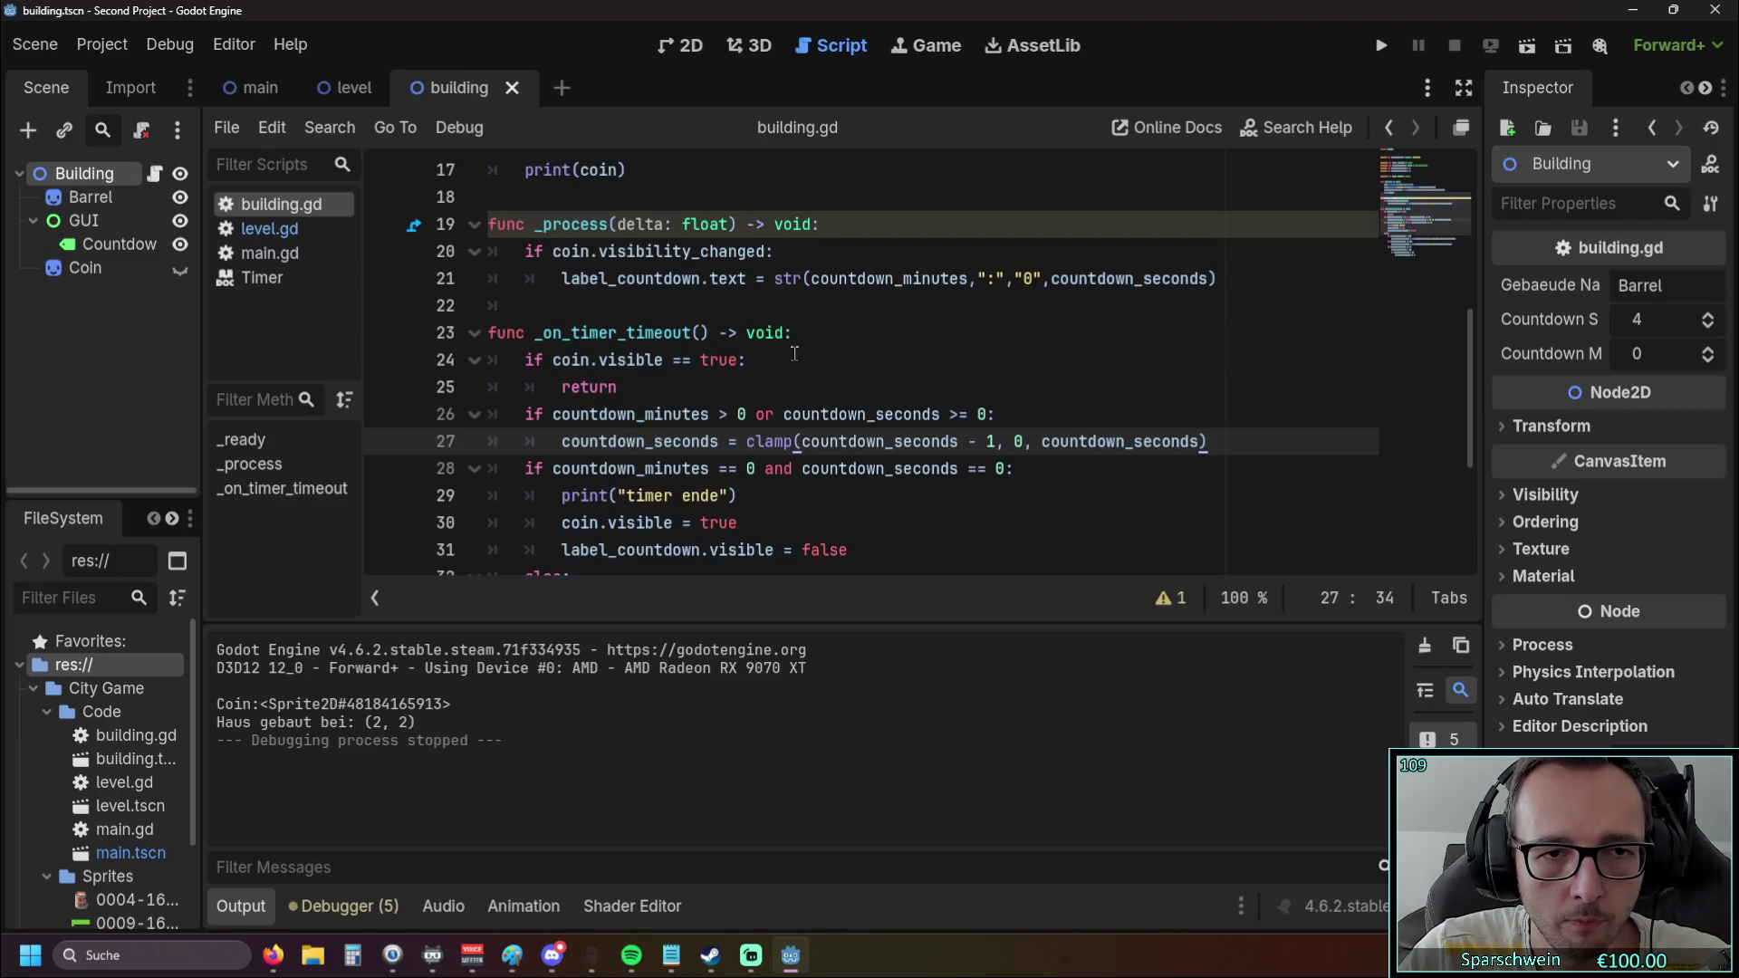
pyautogui.scroll(-1, 792, 356)
pyautogui.press('Up')
pyautogui.press('Up')
pyautogui.press('Up')
pyautogui.press('Return')
pyautogui.hotkey('ctrl', 'v')
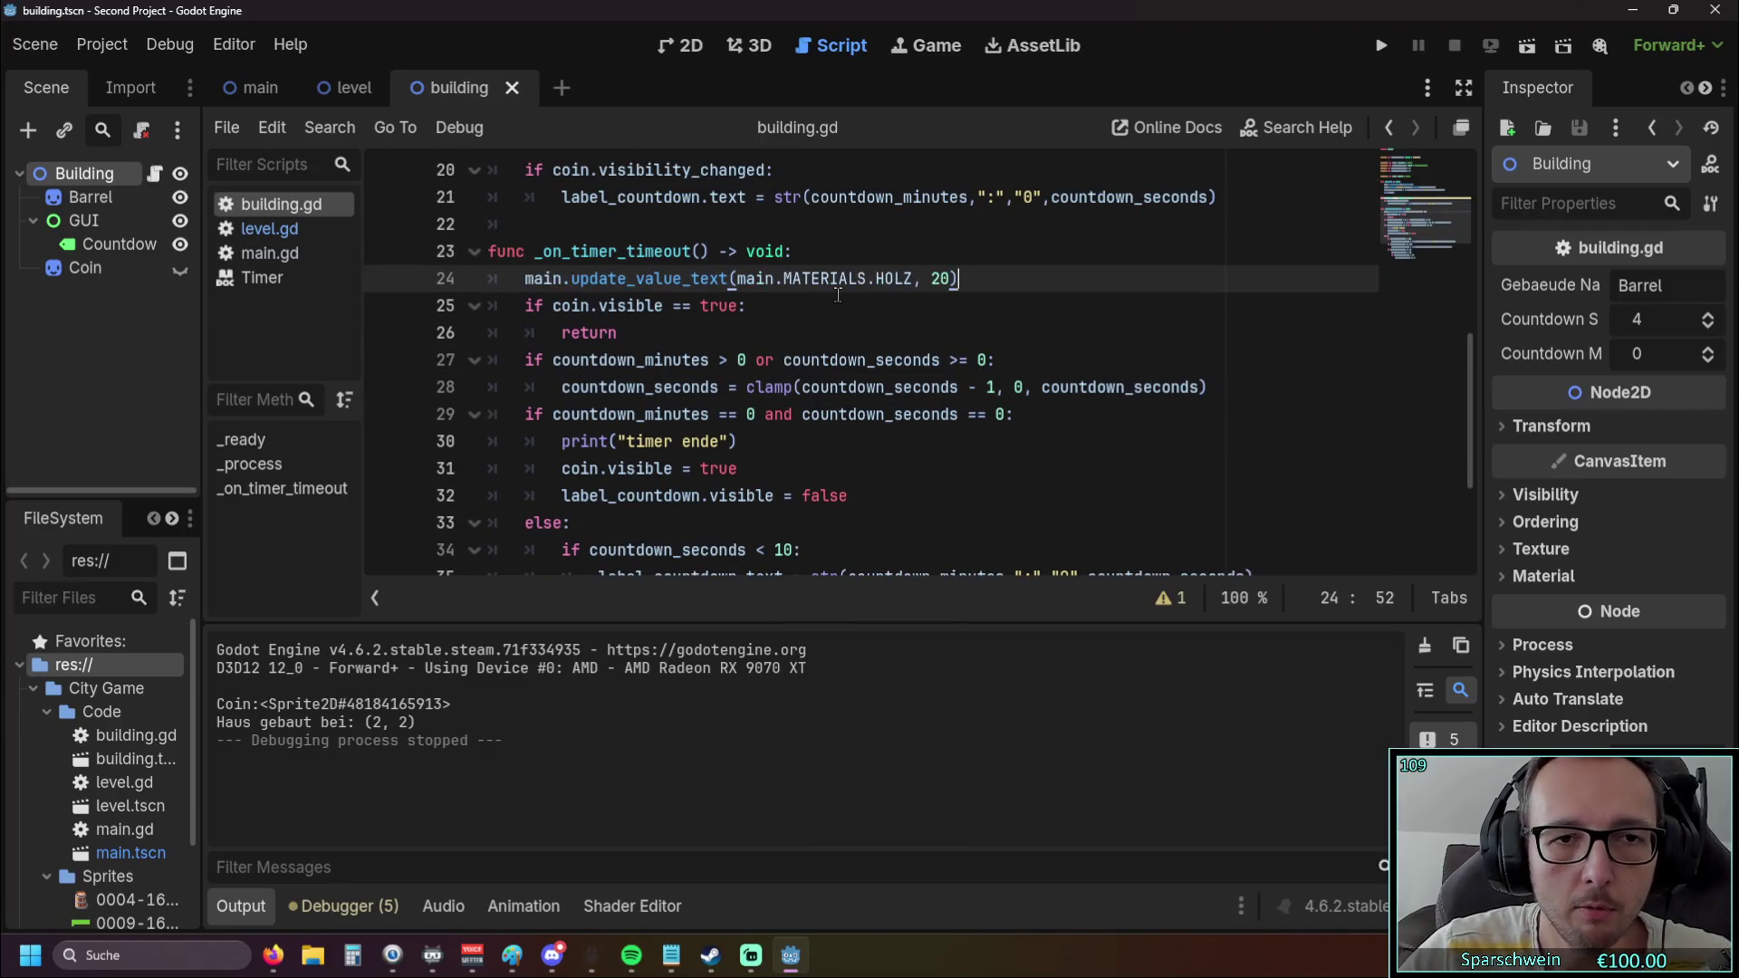
pyautogui.press('Left')
pyautogui.press('Left')
pyautogui.press('Left')
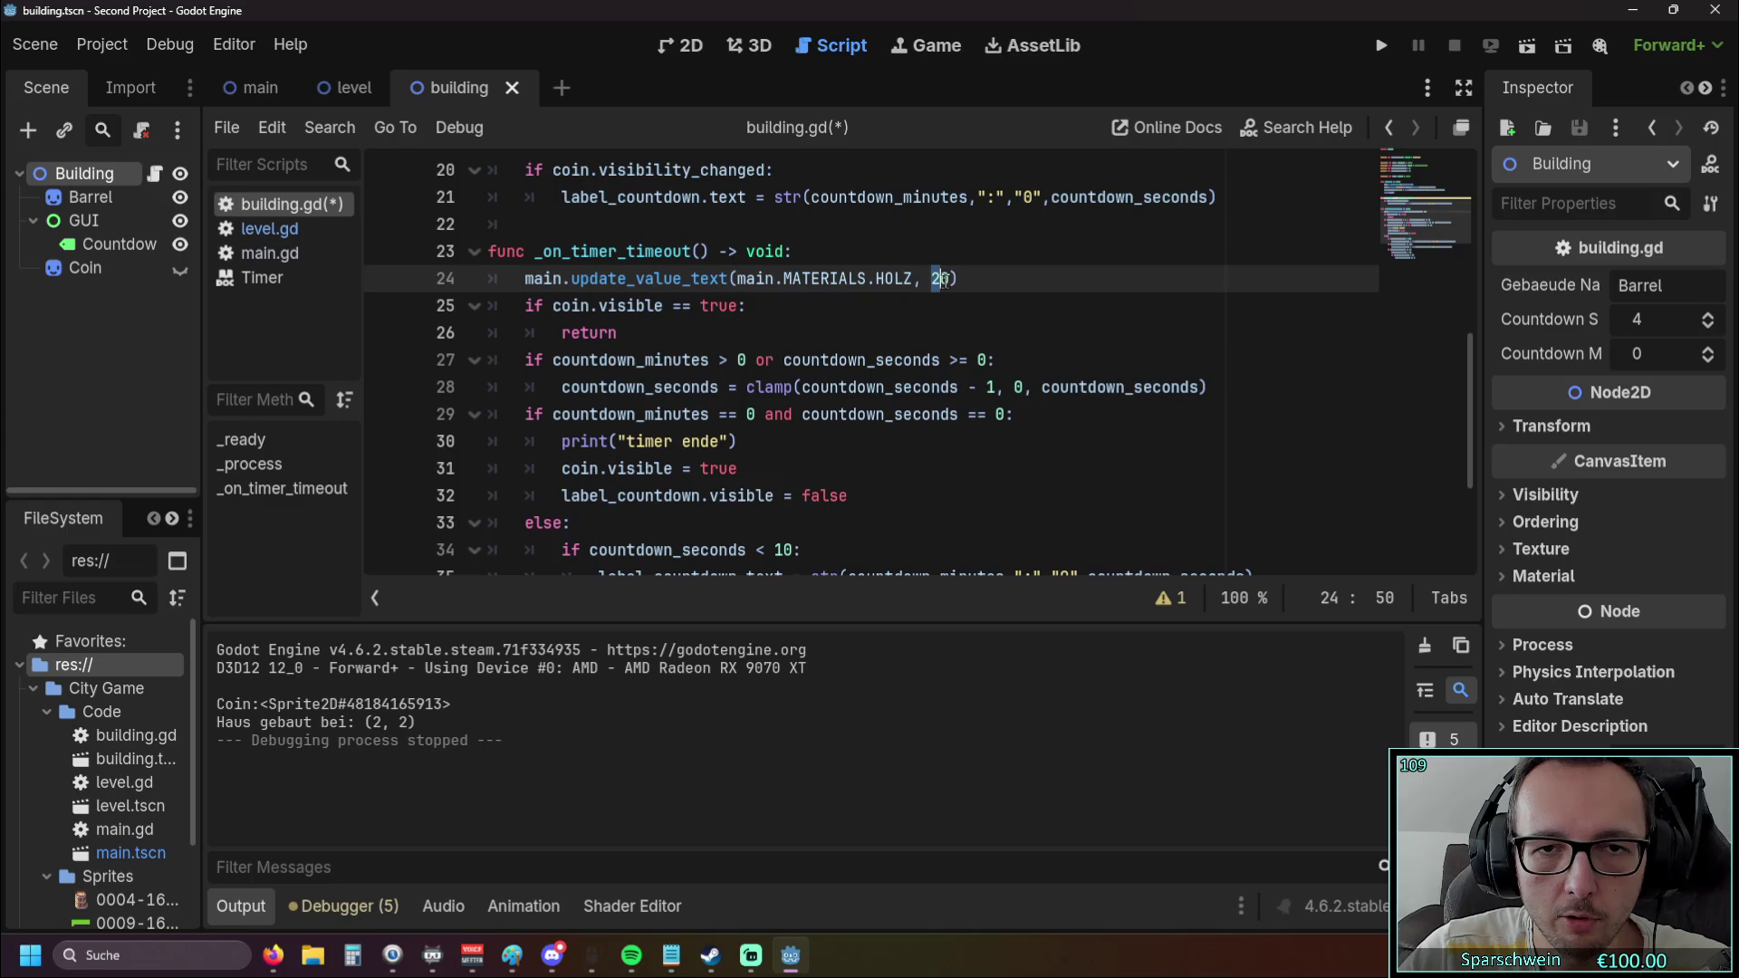
pyautogui.press('Down')
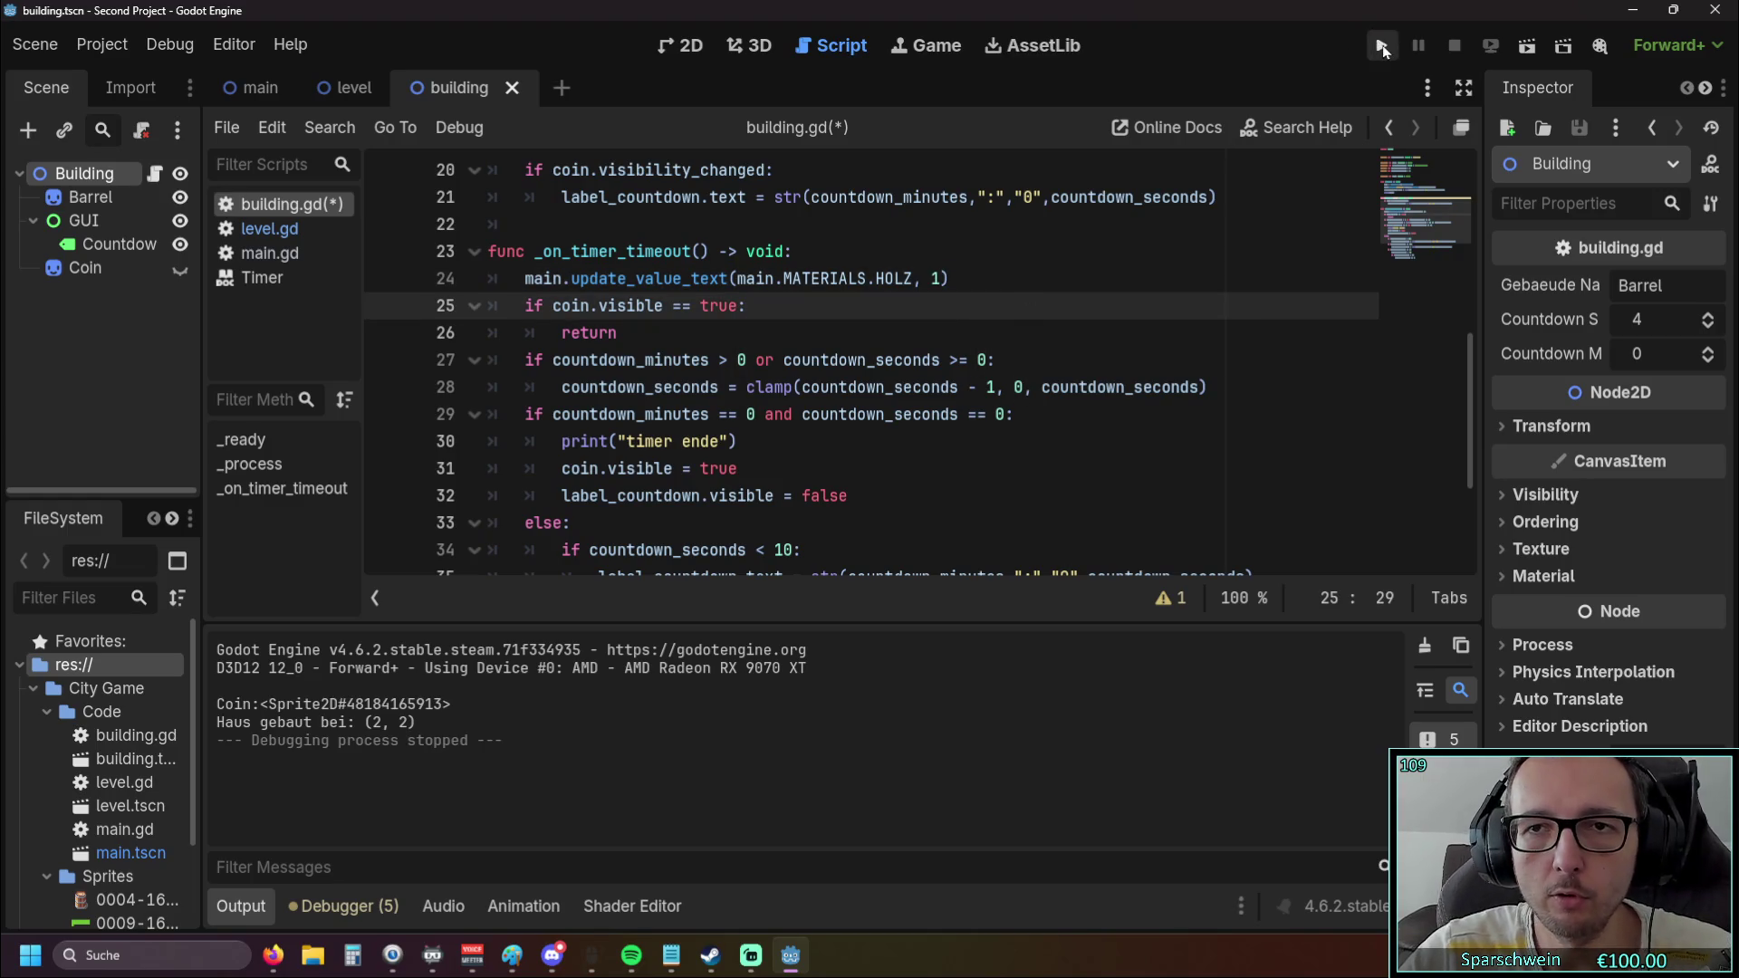
# - Run the project and build barrels on several grass tiles, including tile (1, 5)
pyautogui.click(1380, 45)
pyautogui.click(834, 467)
pyautogui.click(835, 472)
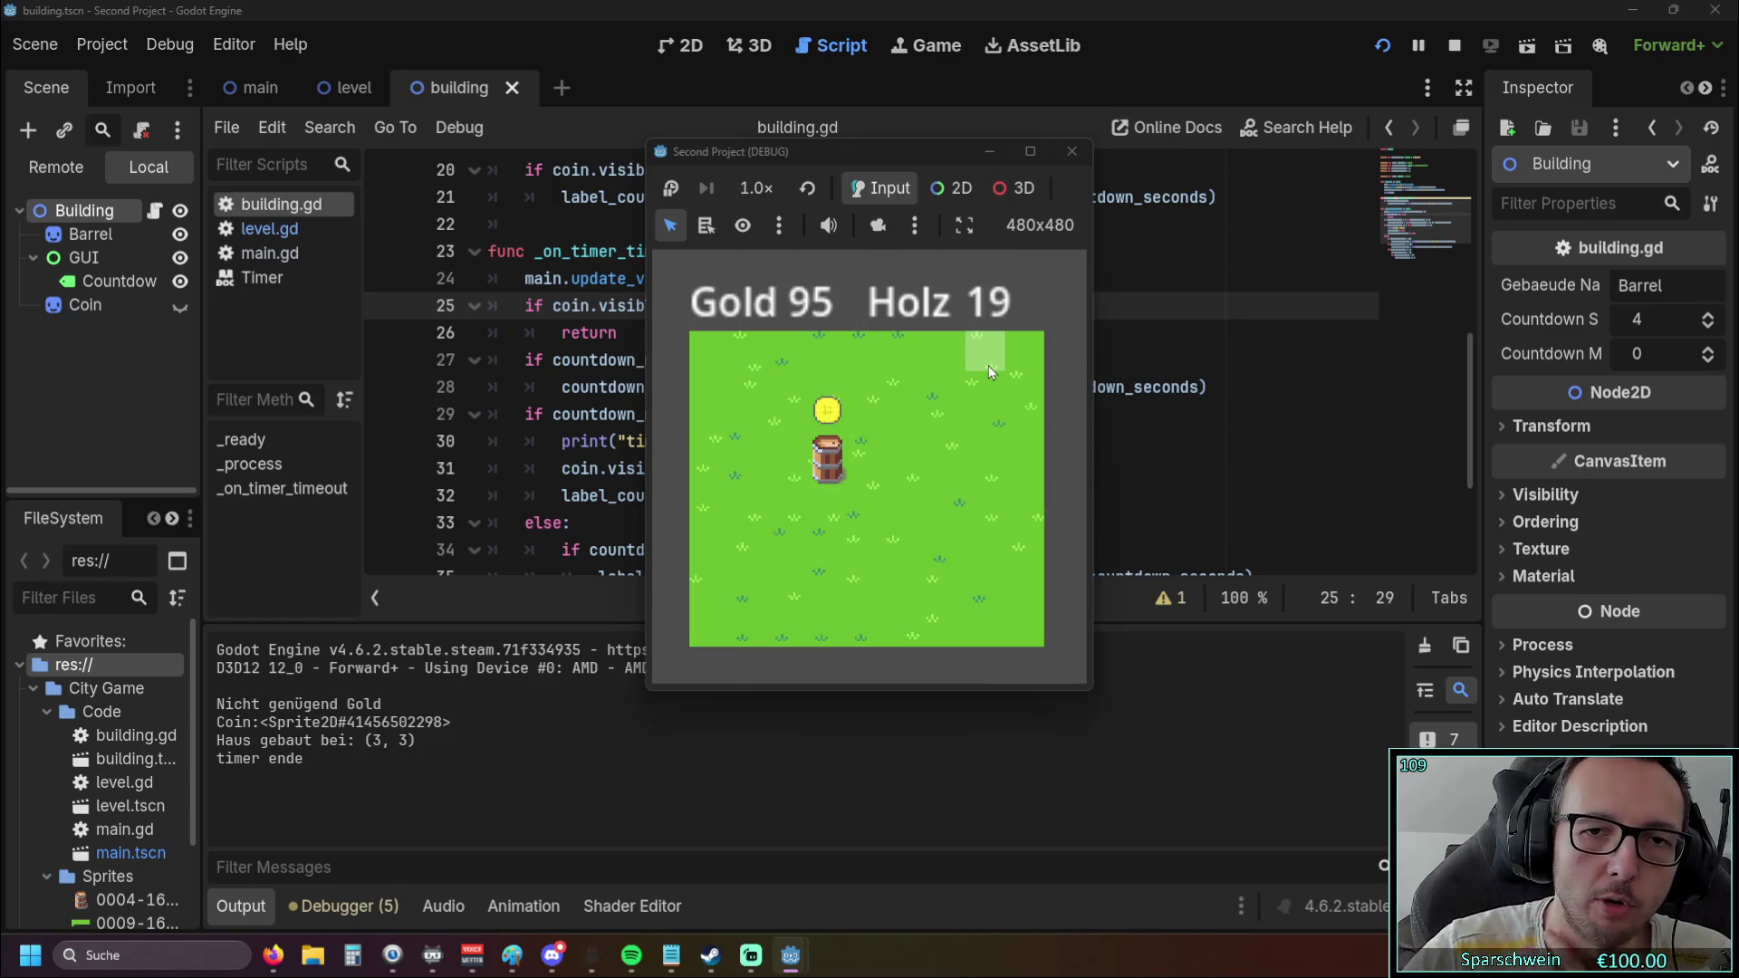
pyautogui.click(943, 387)
pyautogui.click(986, 470)
pyautogui.click(906, 545)
pyautogui.click(775, 555)
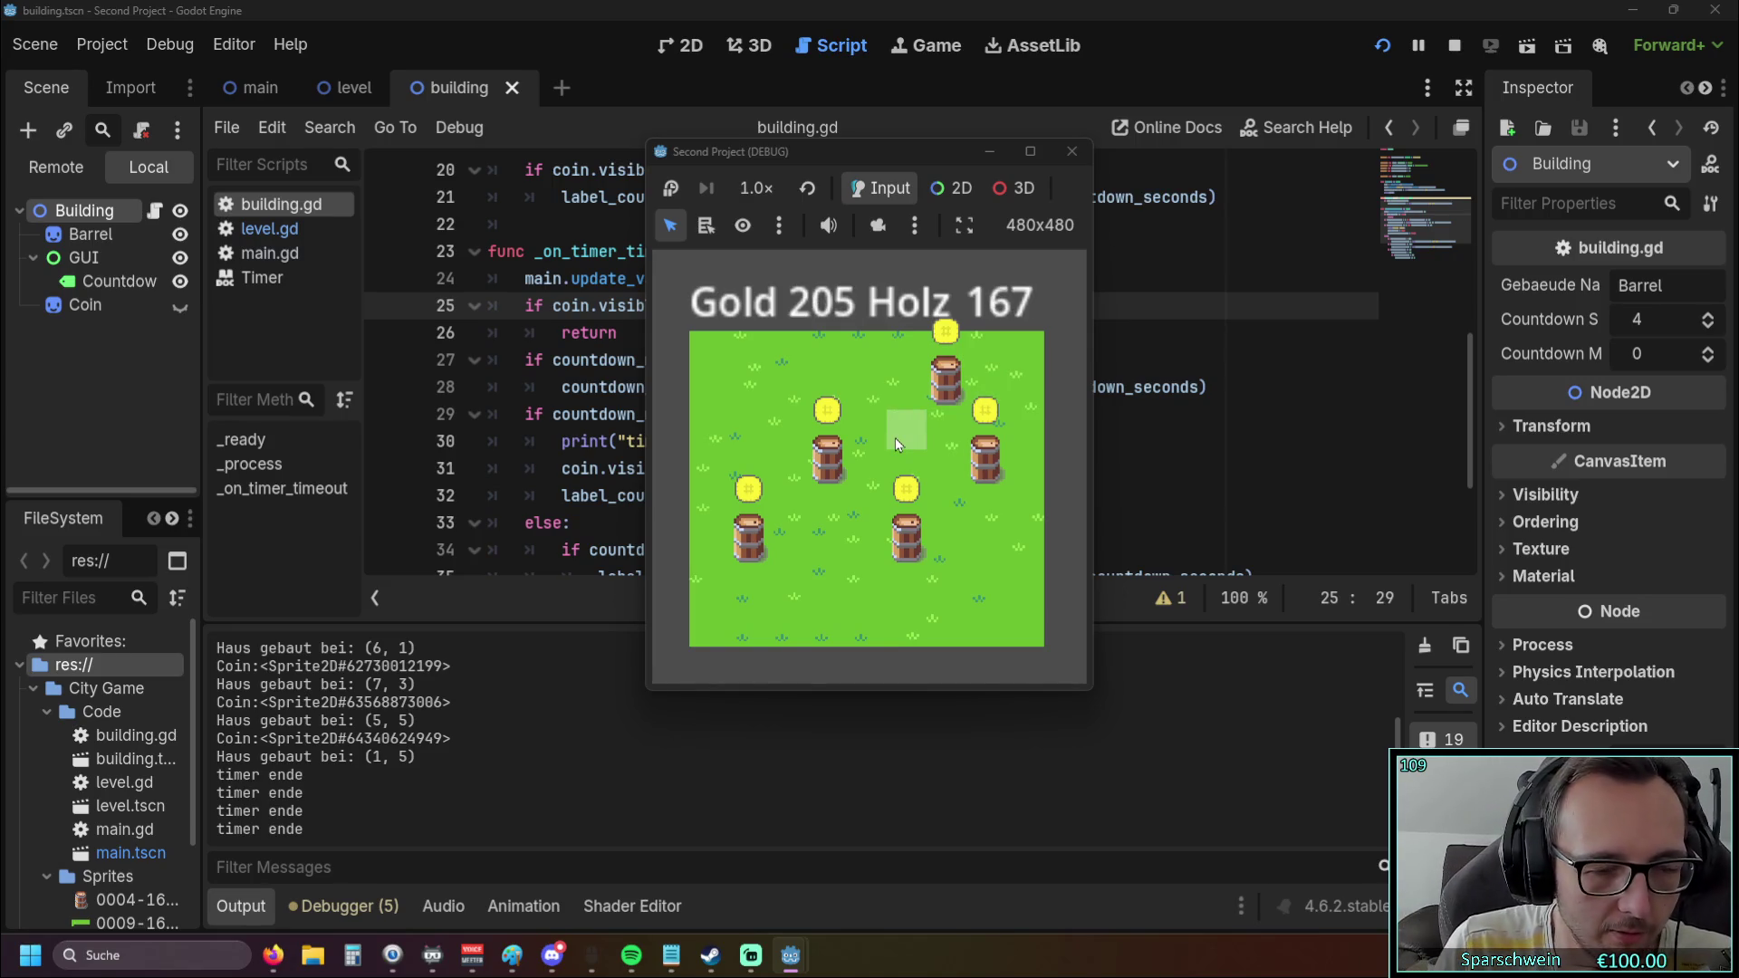
# - Collect the coins from the center and lower-left barrels
pyautogui.click(822, 472)
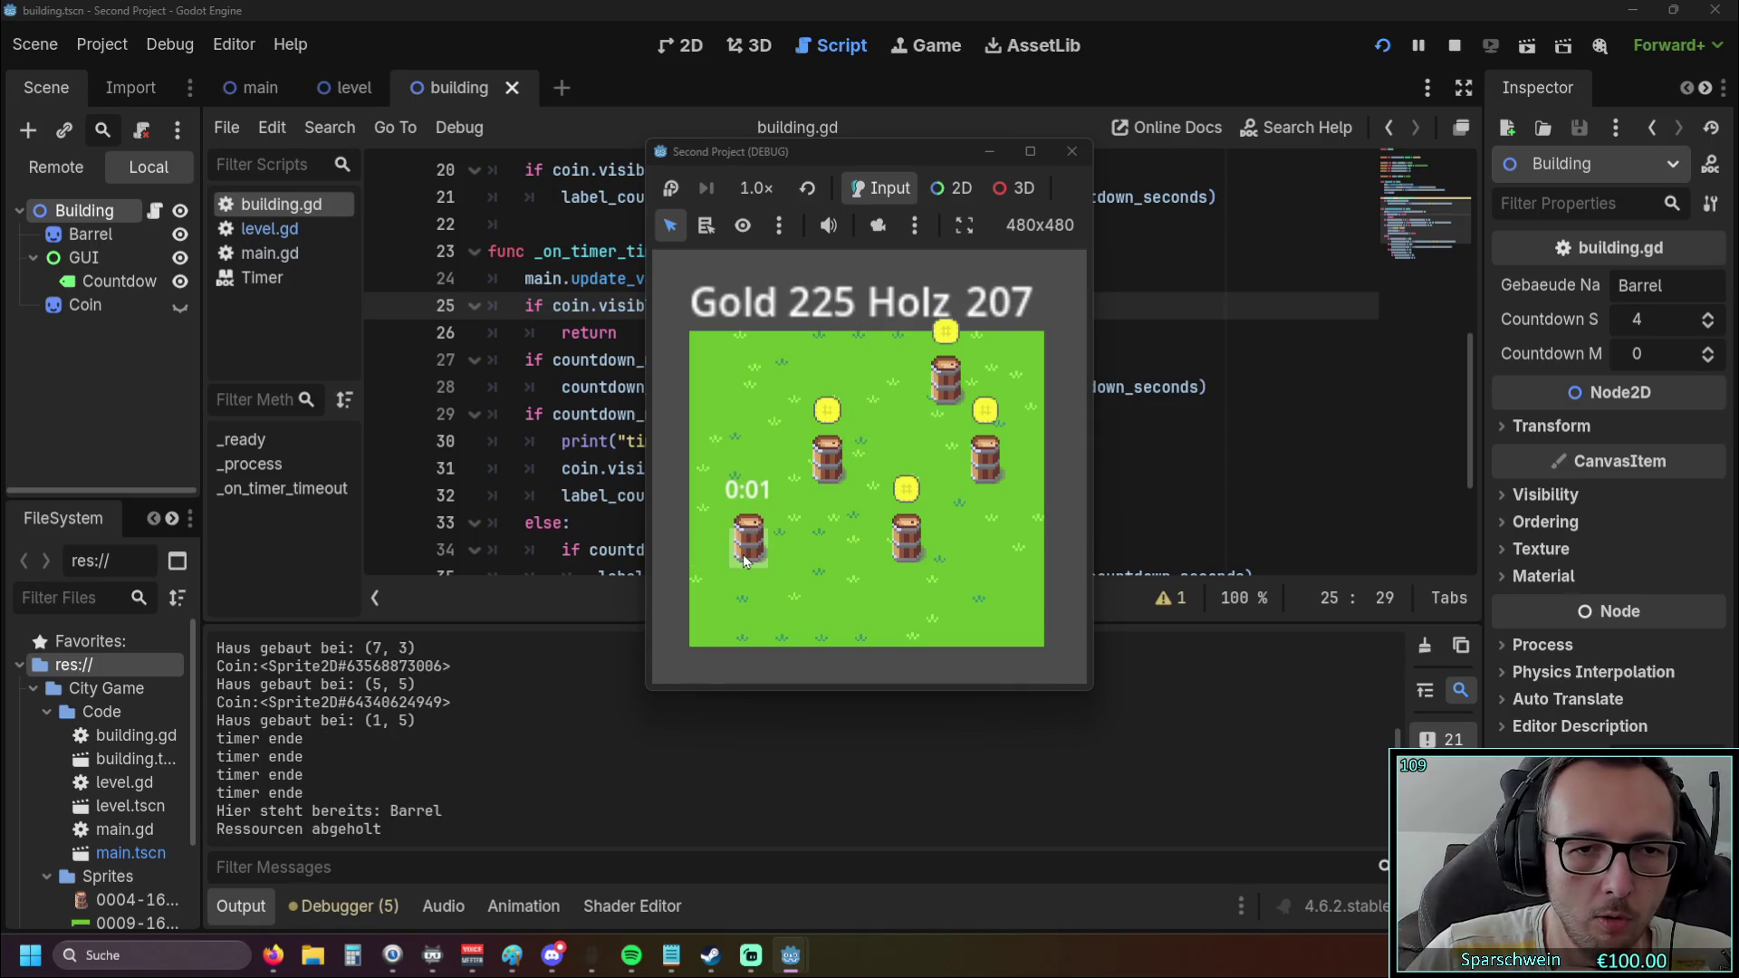
pyautogui.click(743, 555)
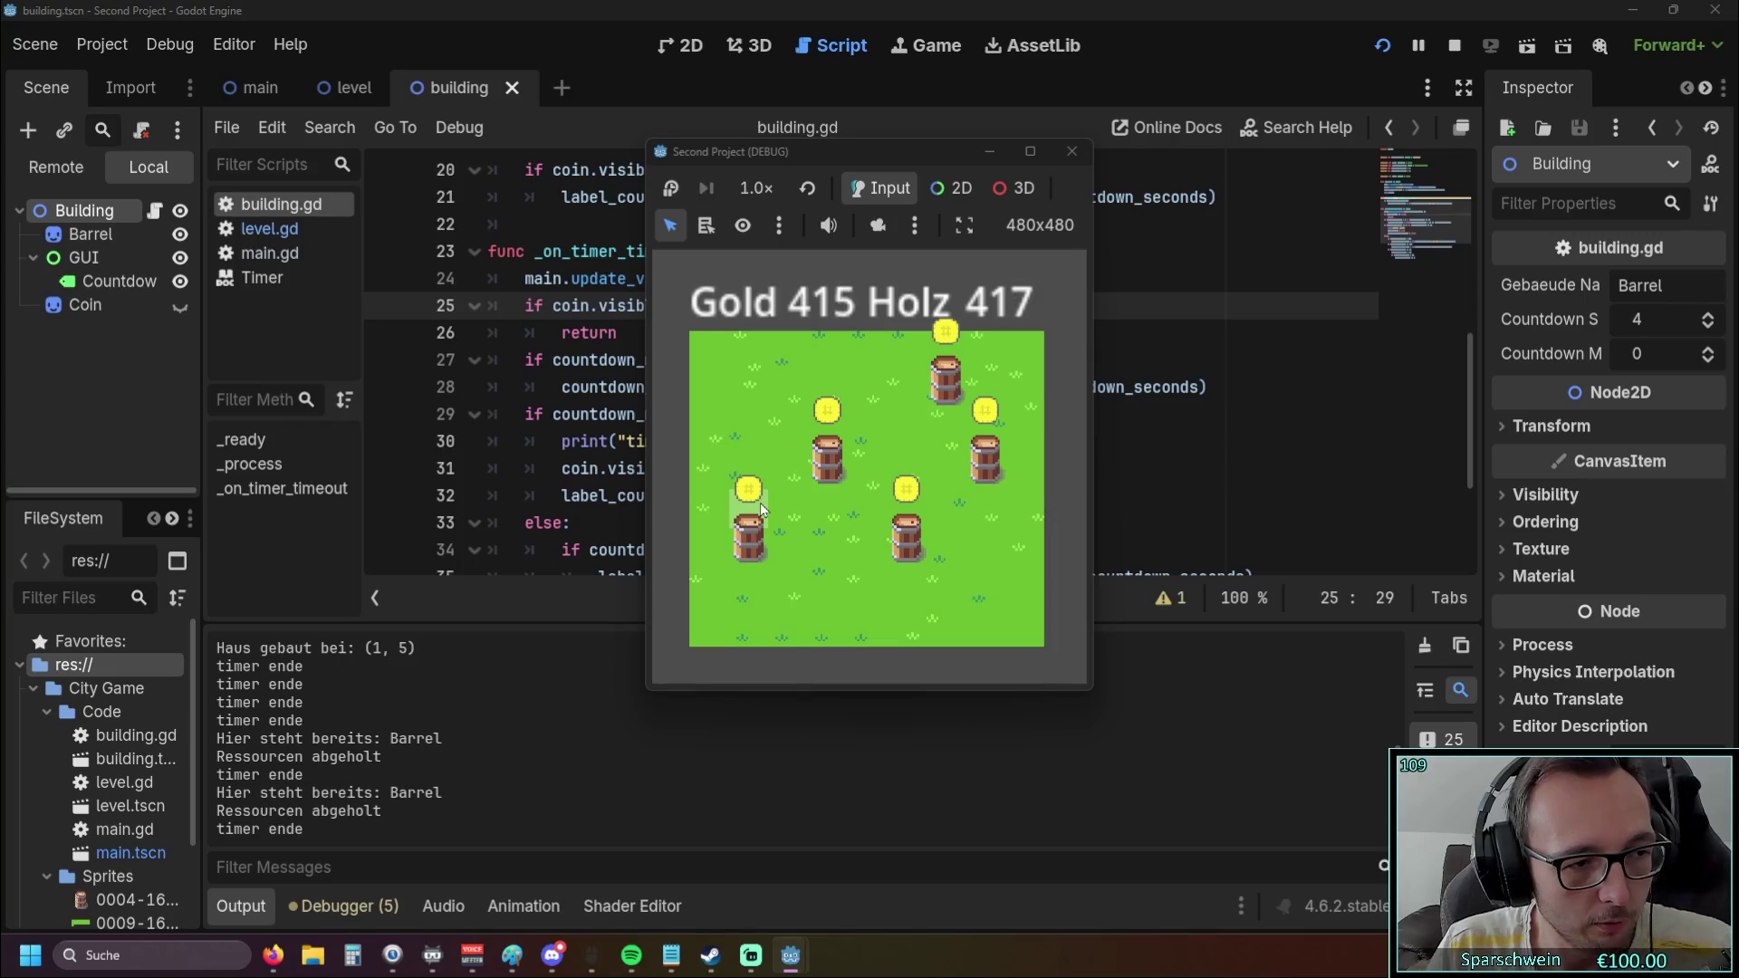
# - Build two more barrels at tiles (1, 2) and (2, 1)
pyautogui.click(751, 414)
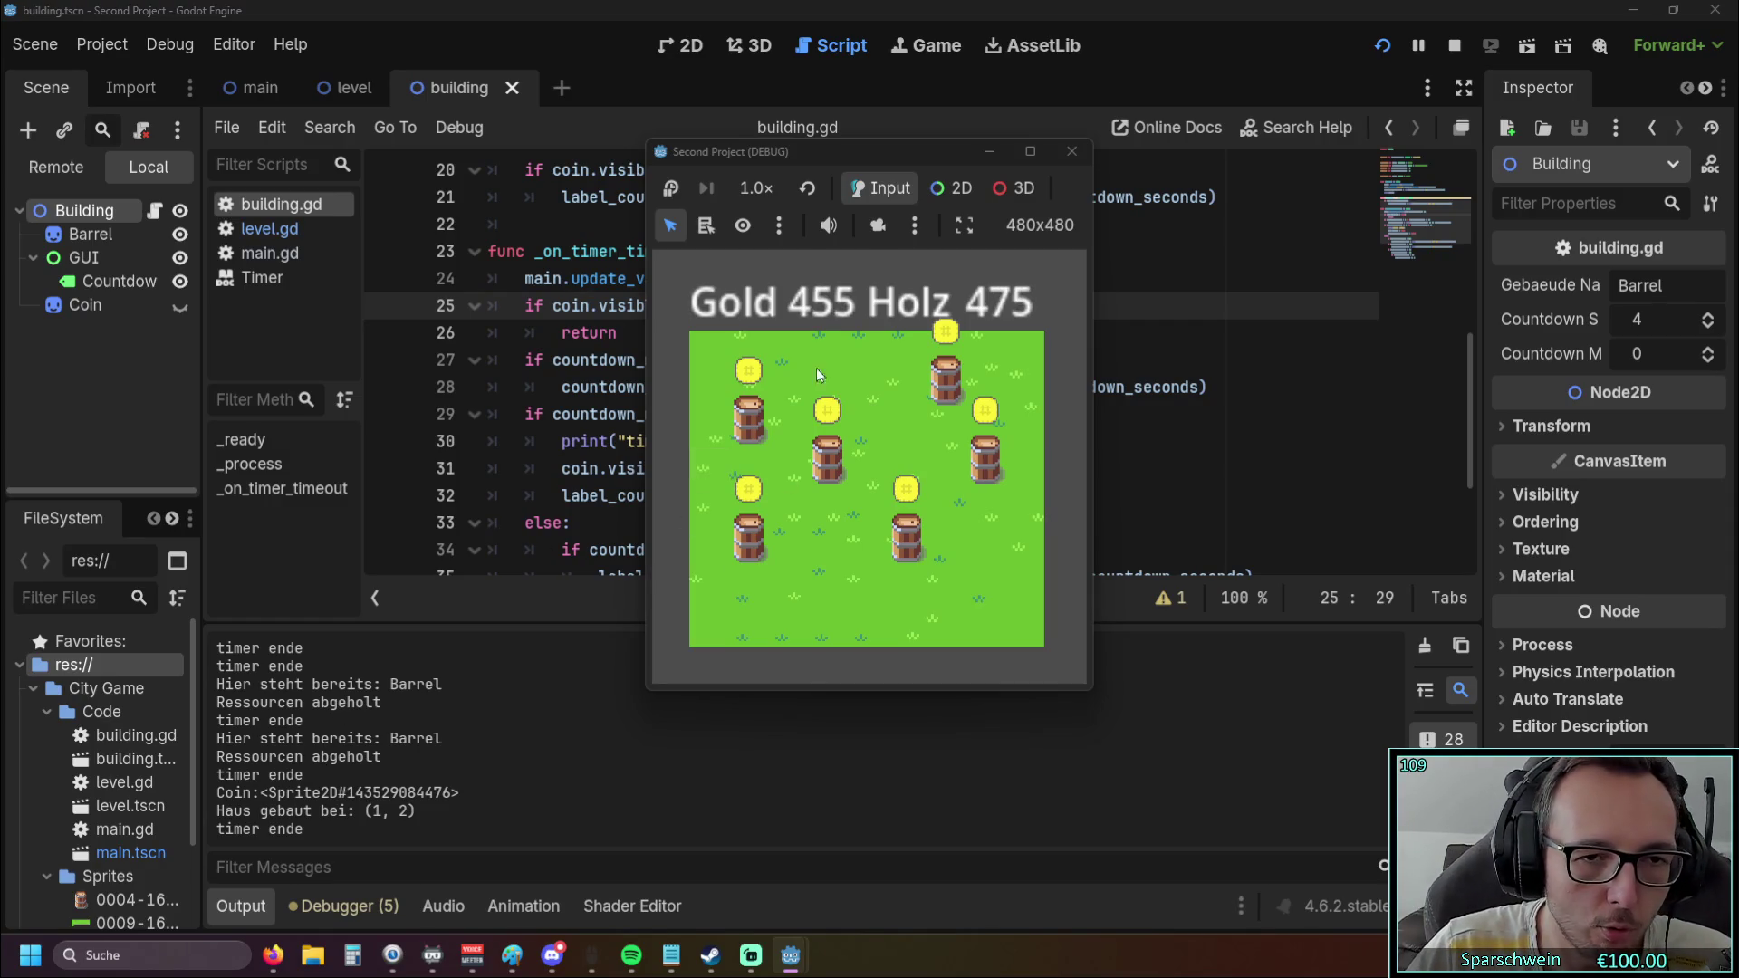
pyautogui.click(803, 407)
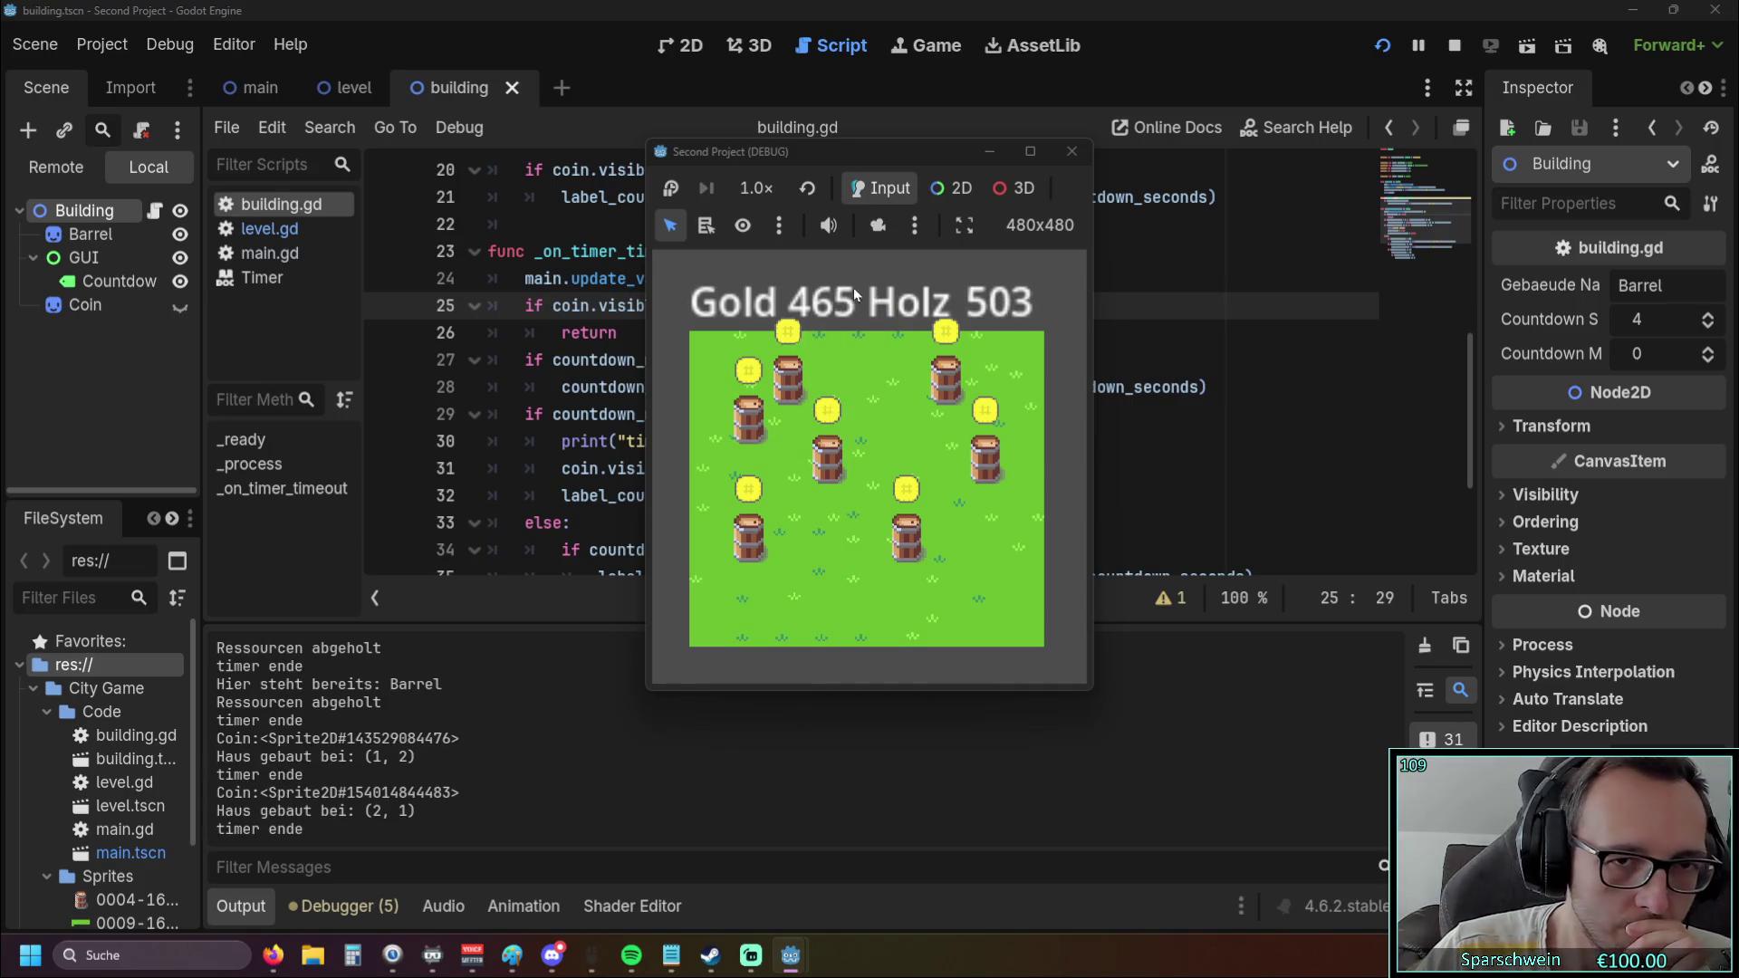
# - Demolish the barrels at (1,2), (2,1), (3,3), (5,5), (1,5), (7,3), (6,1) and build one at (3,4)
pyautogui.rightClick(748, 430)
pyautogui.rightClick(790, 405)
pyautogui.rightClick(827, 468)
pyautogui.rightClick(908, 544)
pyautogui.rightClick(755, 546)
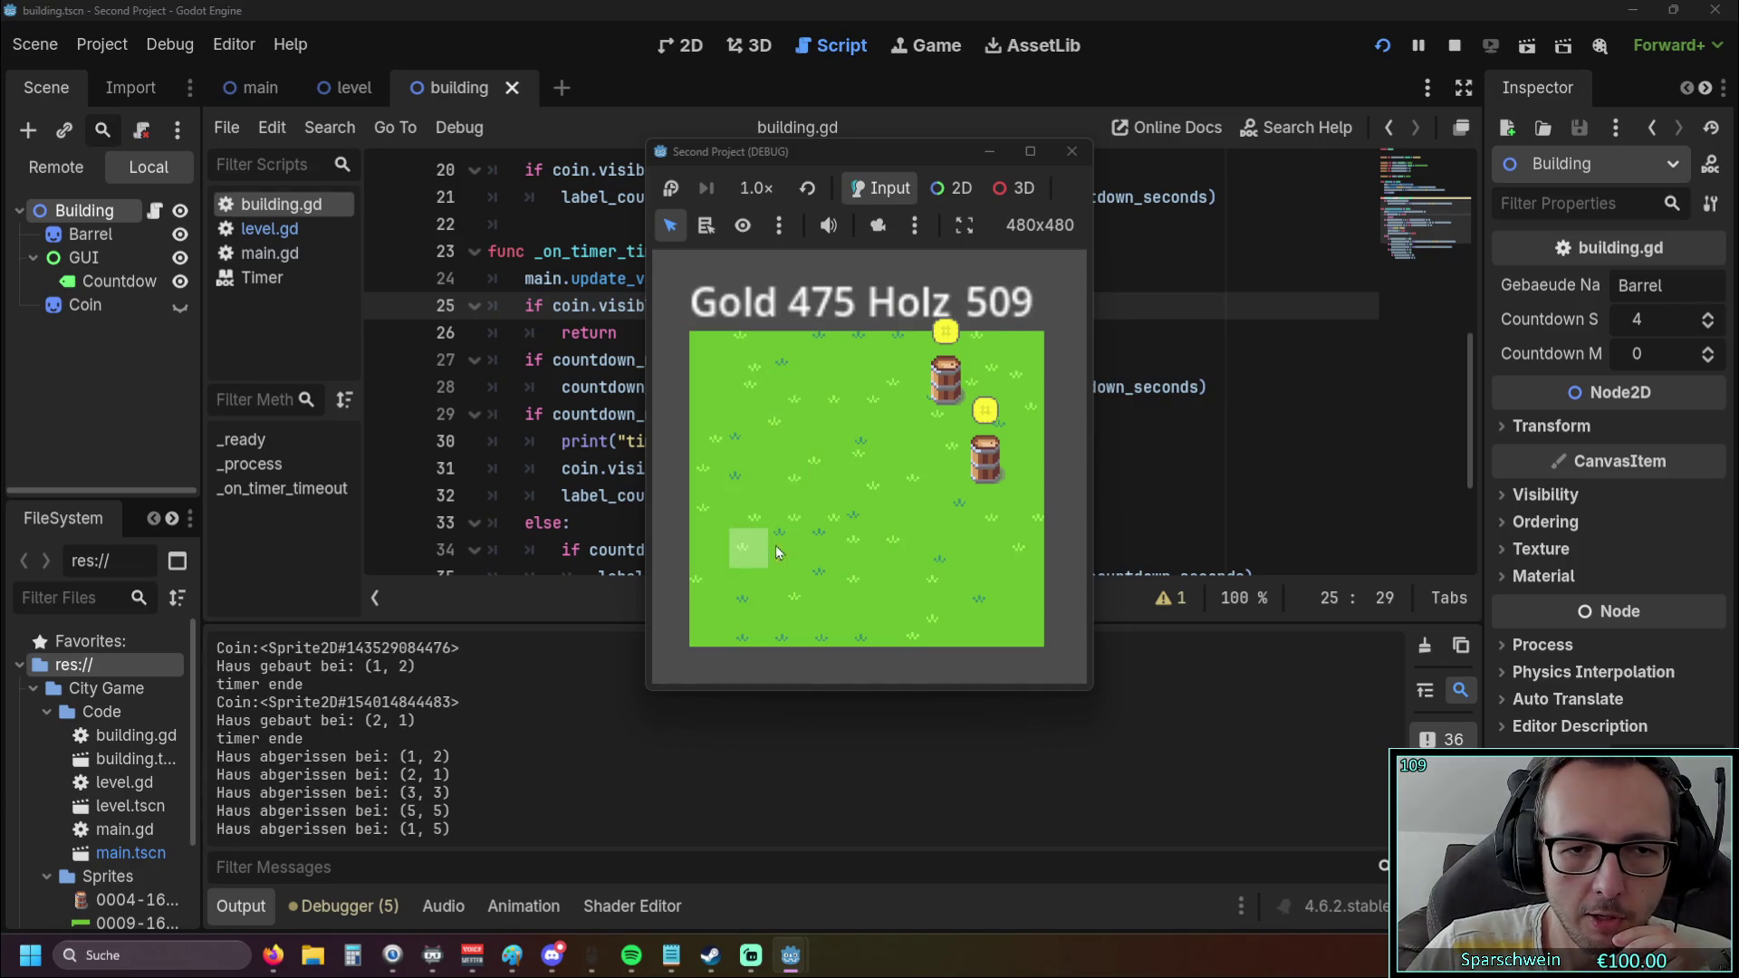
pyautogui.click(838, 511)
pyautogui.rightClick(988, 462)
pyautogui.rightClick(946, 387)
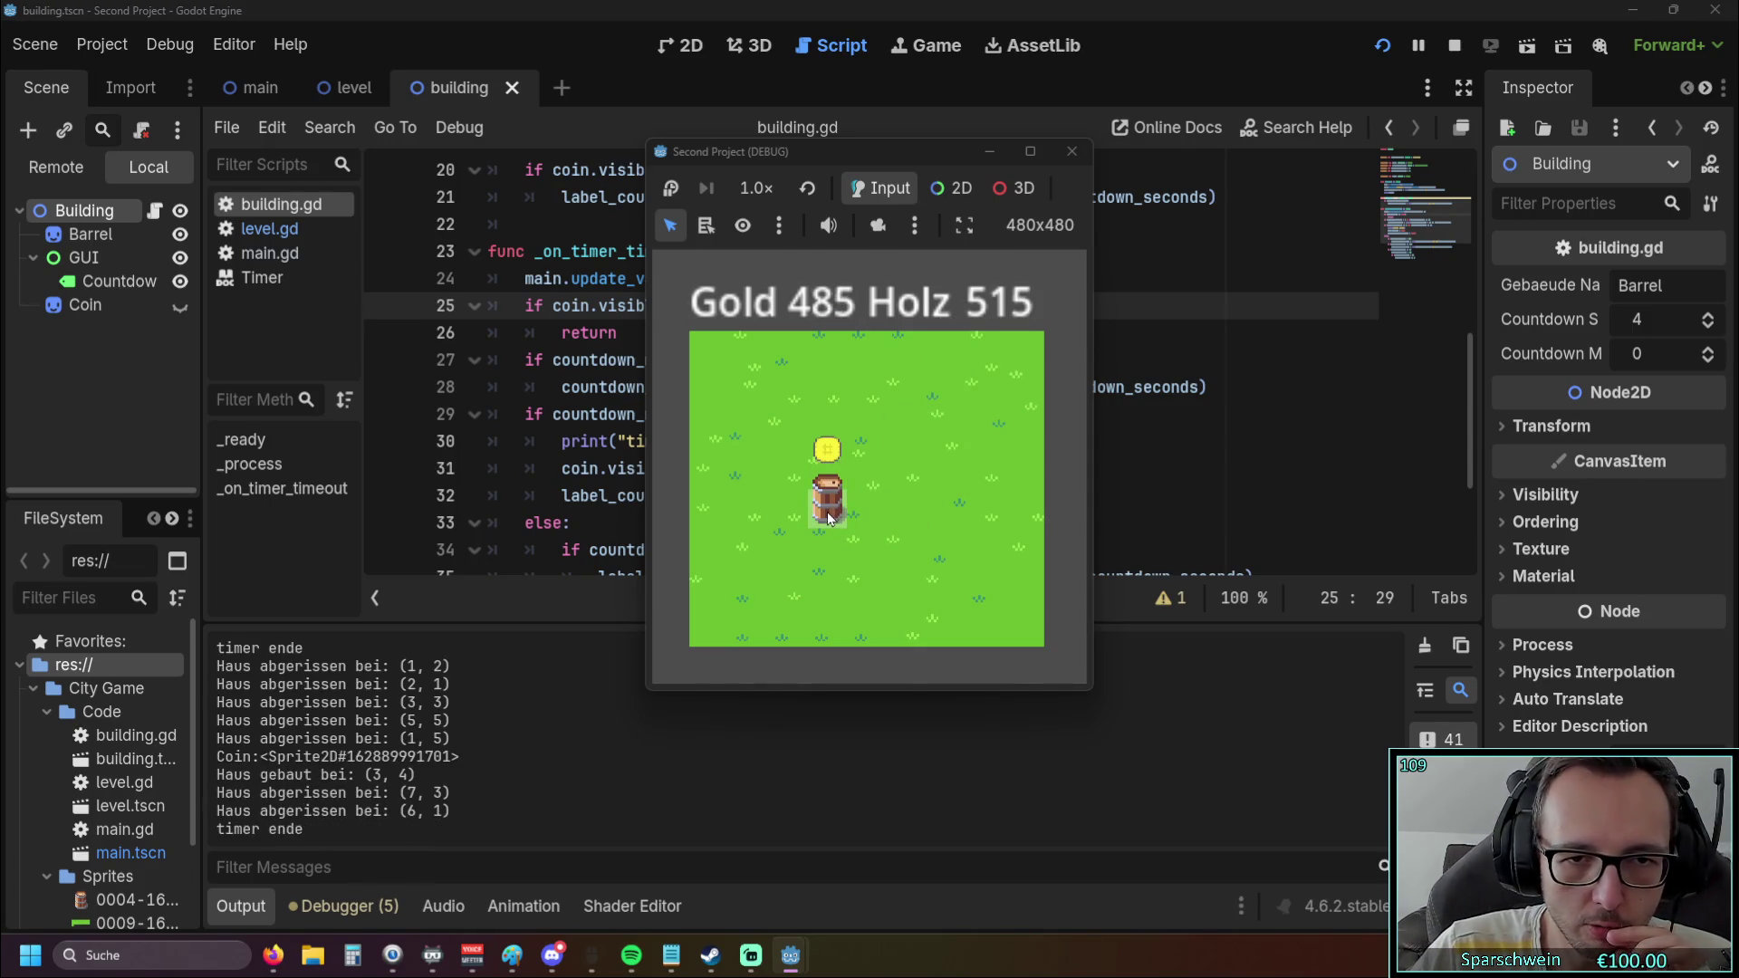
# - Collect the last barrel's coin, demolish it, and close the running game
pyautogui.click(827, 517)
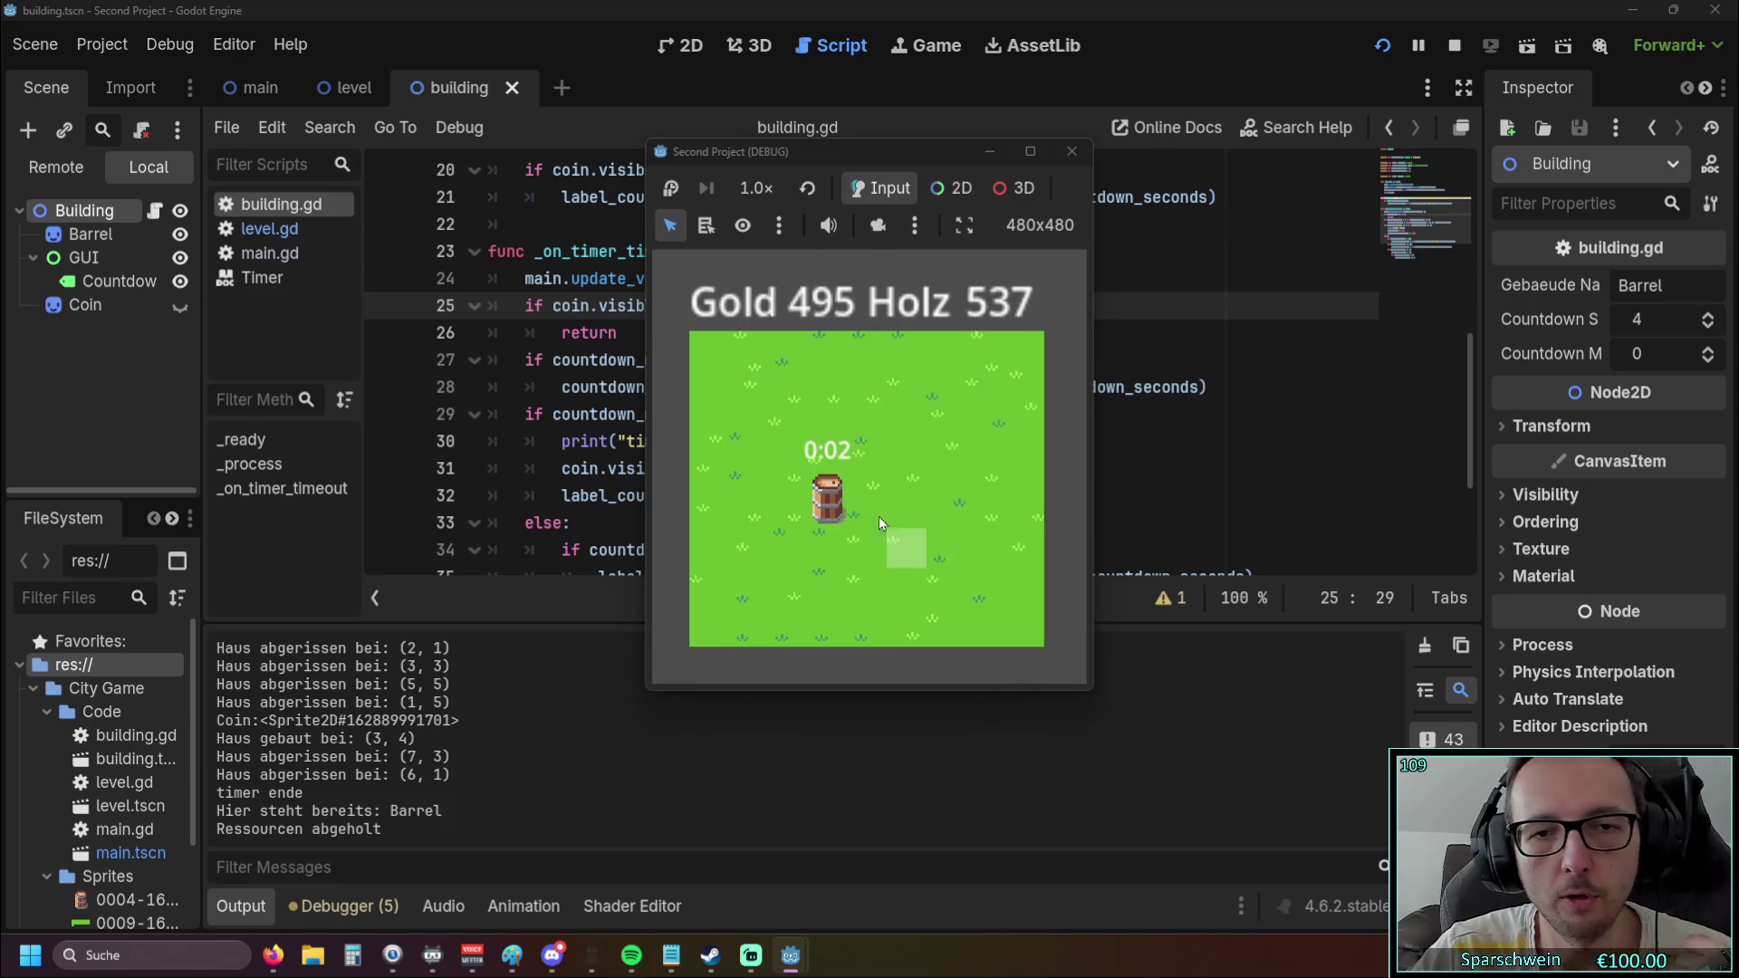
pyautogui.rightClick(848, 510)
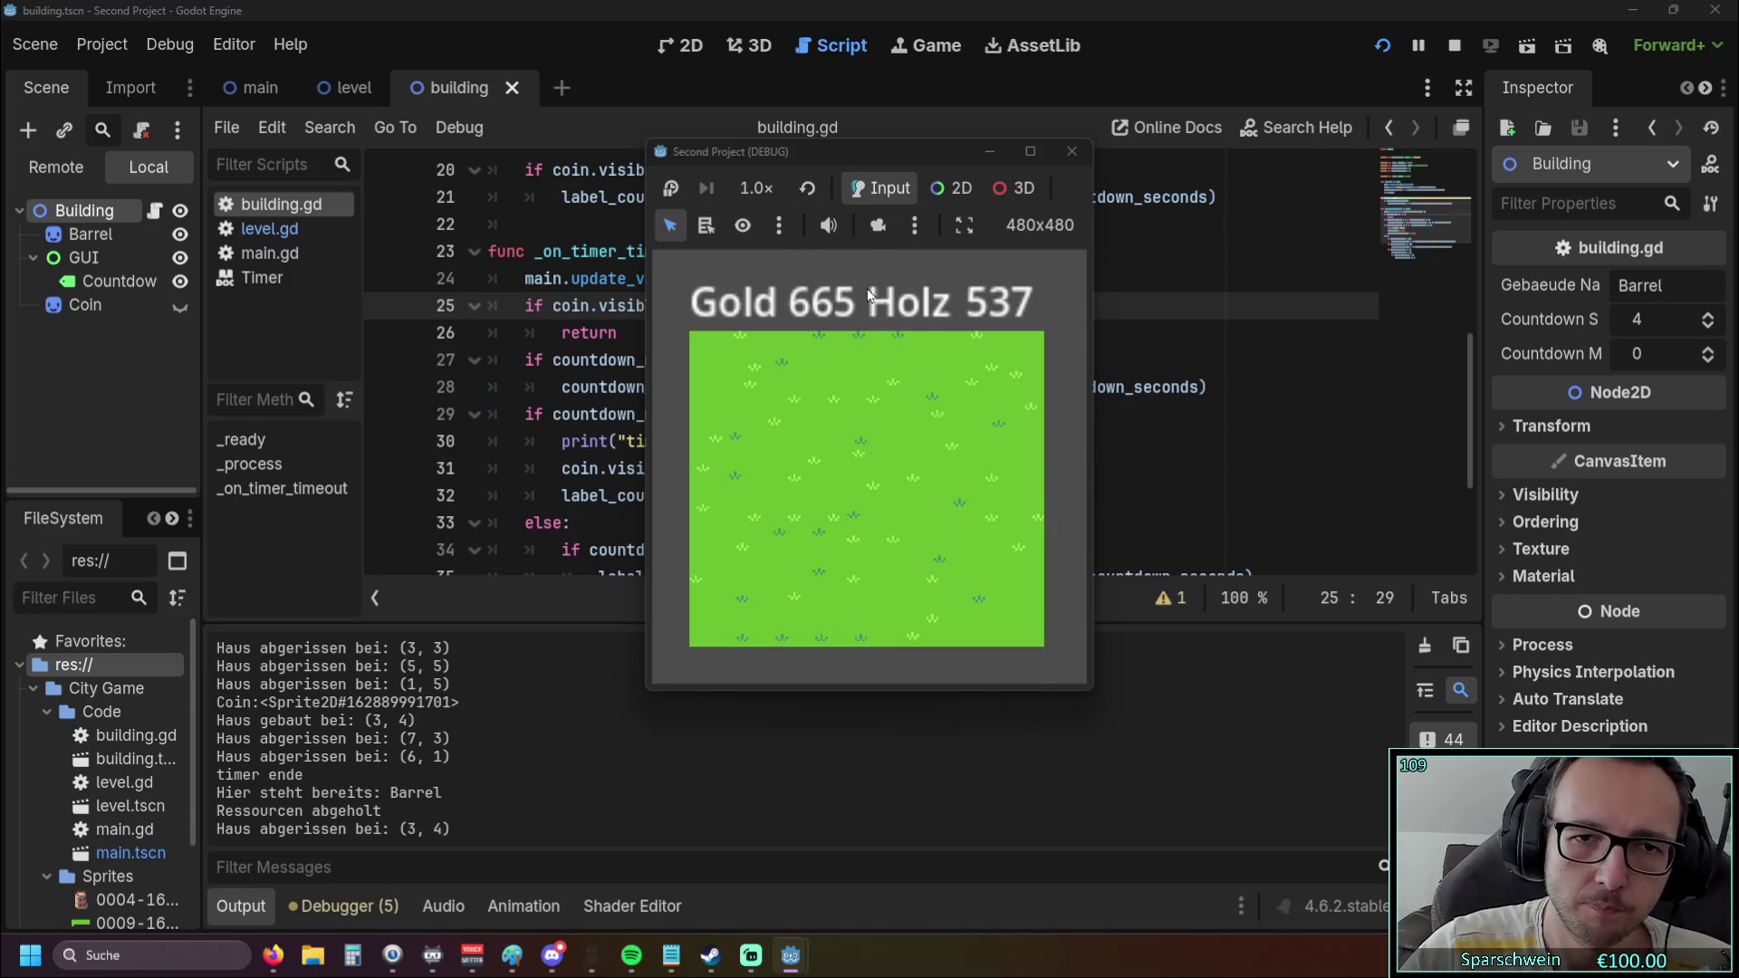
pyautogui.click(1072, 151)
pyautogui.click(84, 268)
pyautogui.click(85, 172)
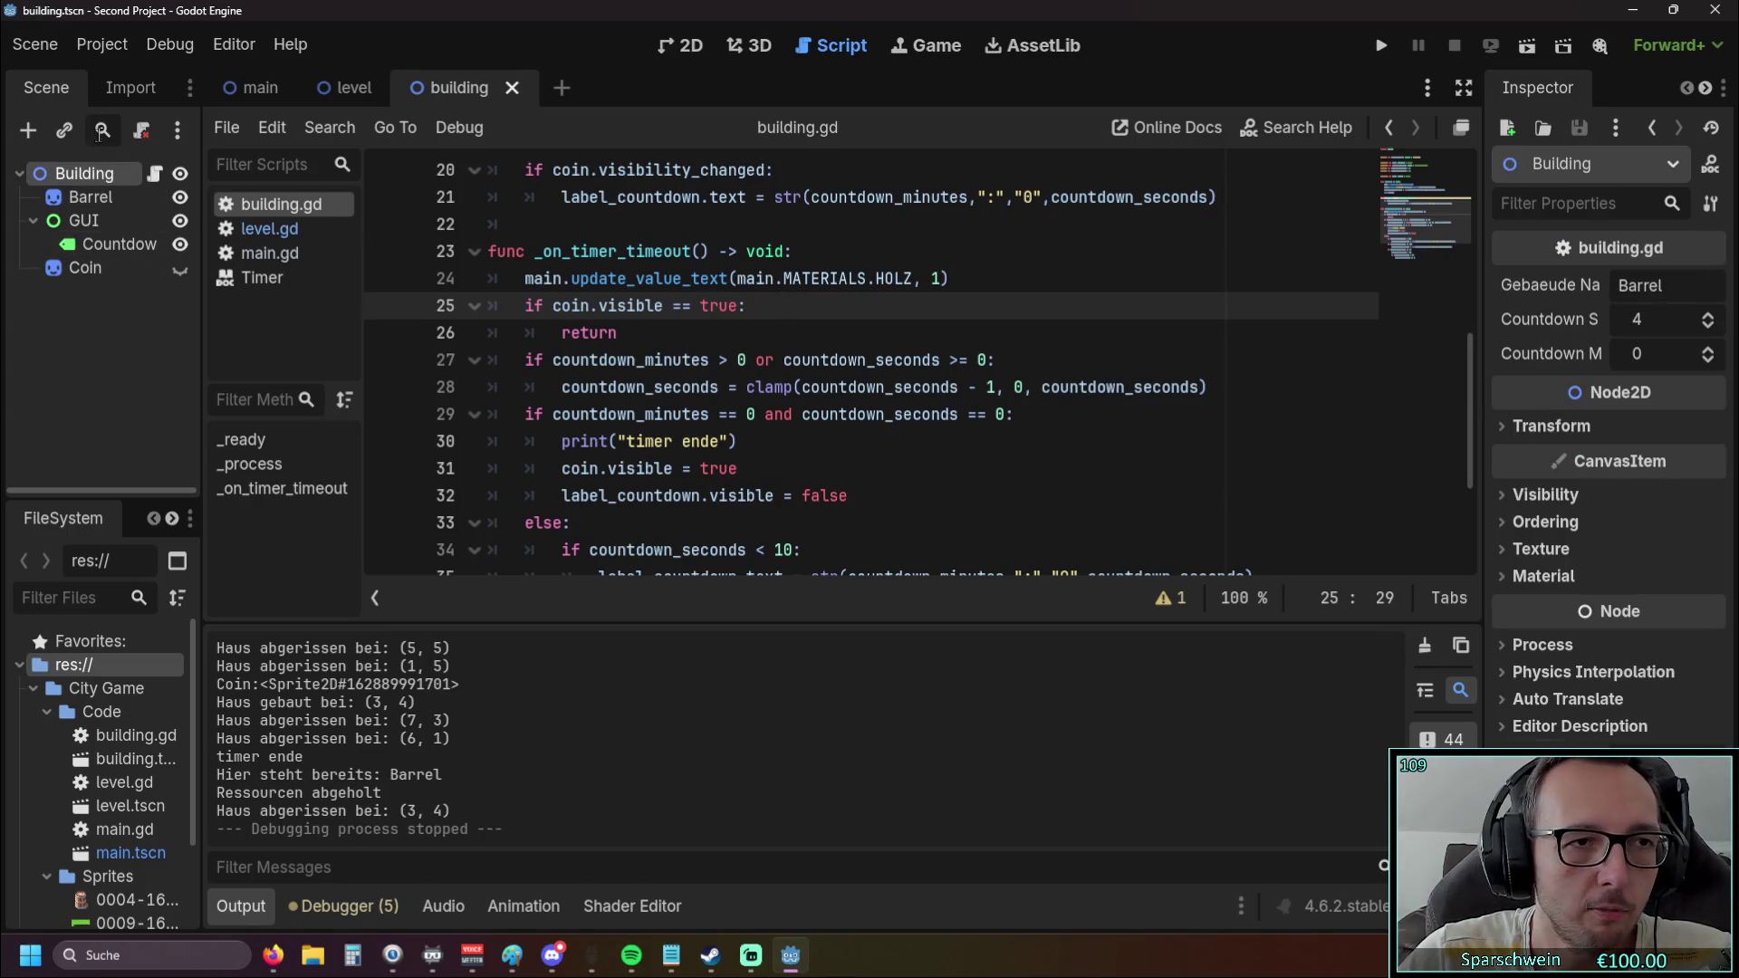
# - Add a Timer node to the Building scene with a 4.0-second wait time
pyautogui.click(27, 130)
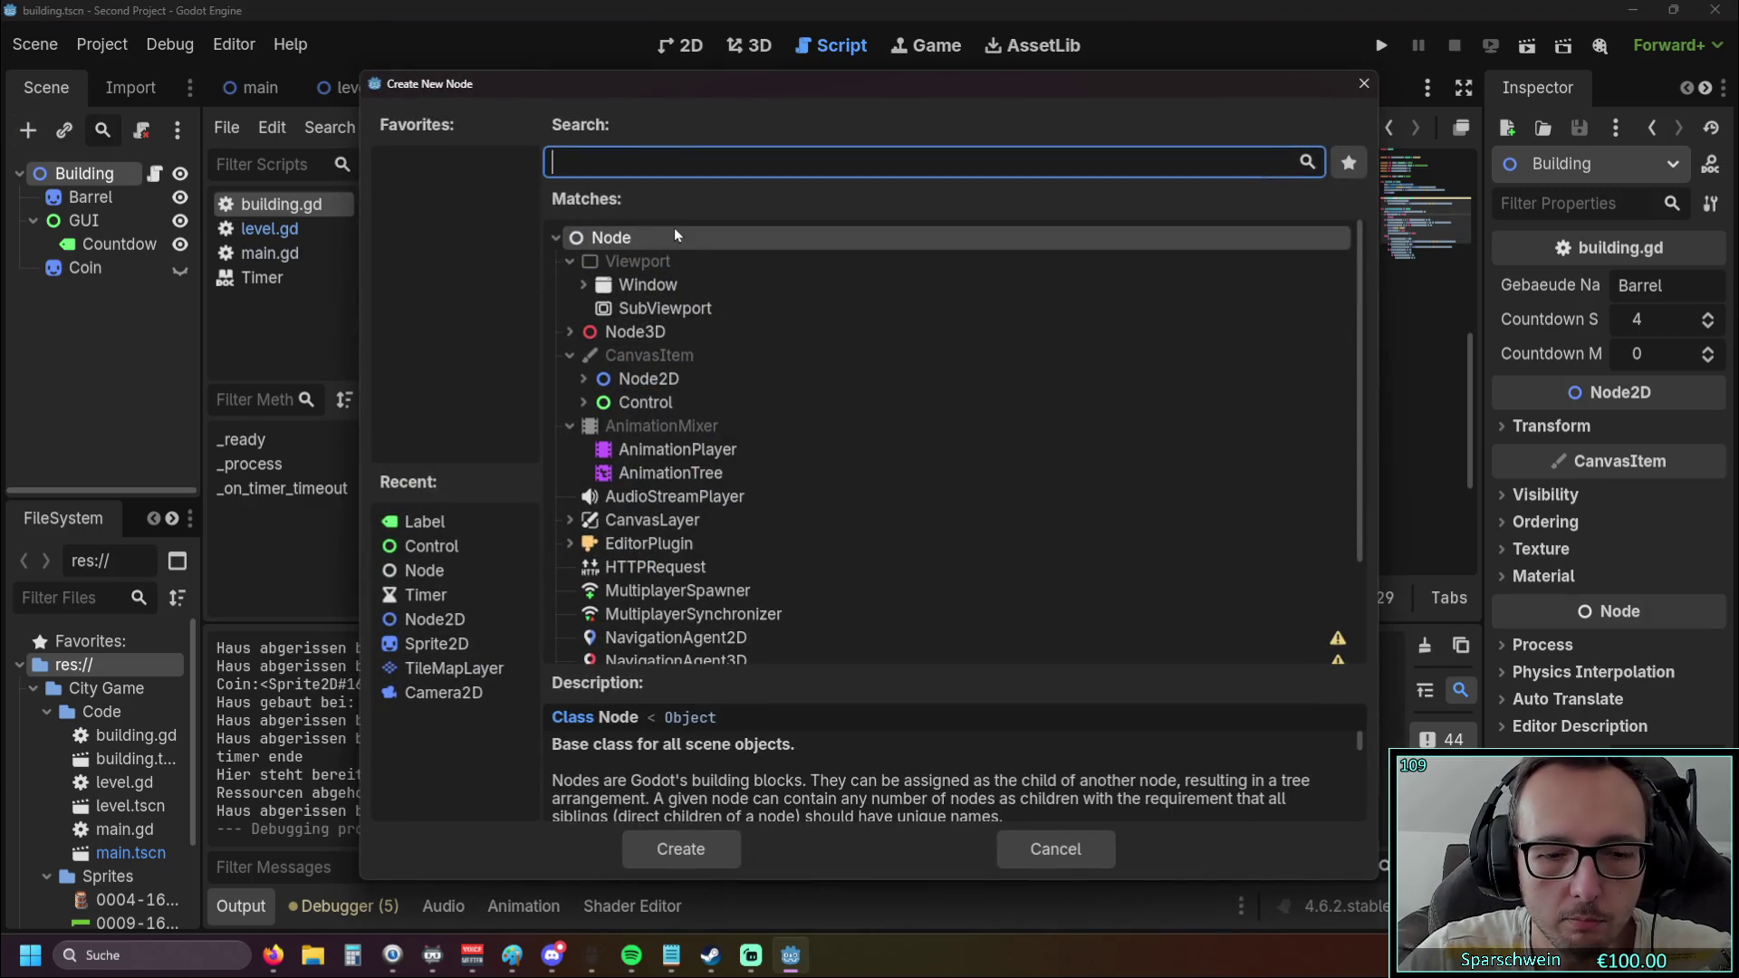
pyautogui.write('timer')
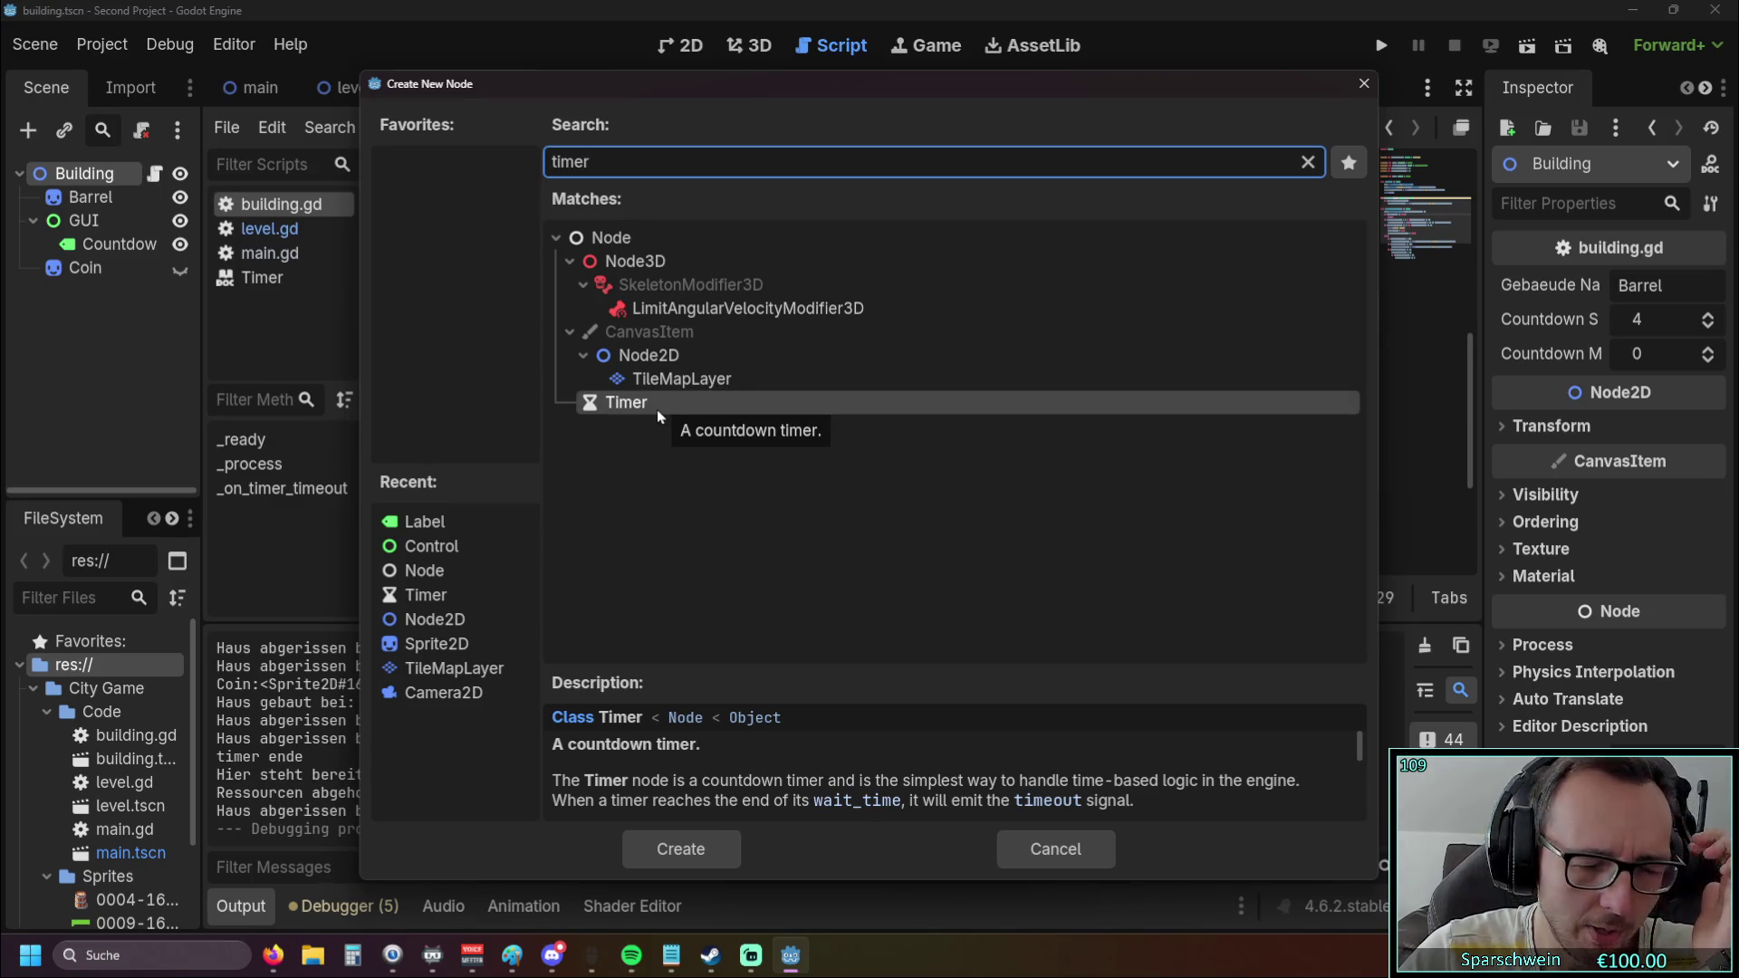
pyautogui.click(689, 843)
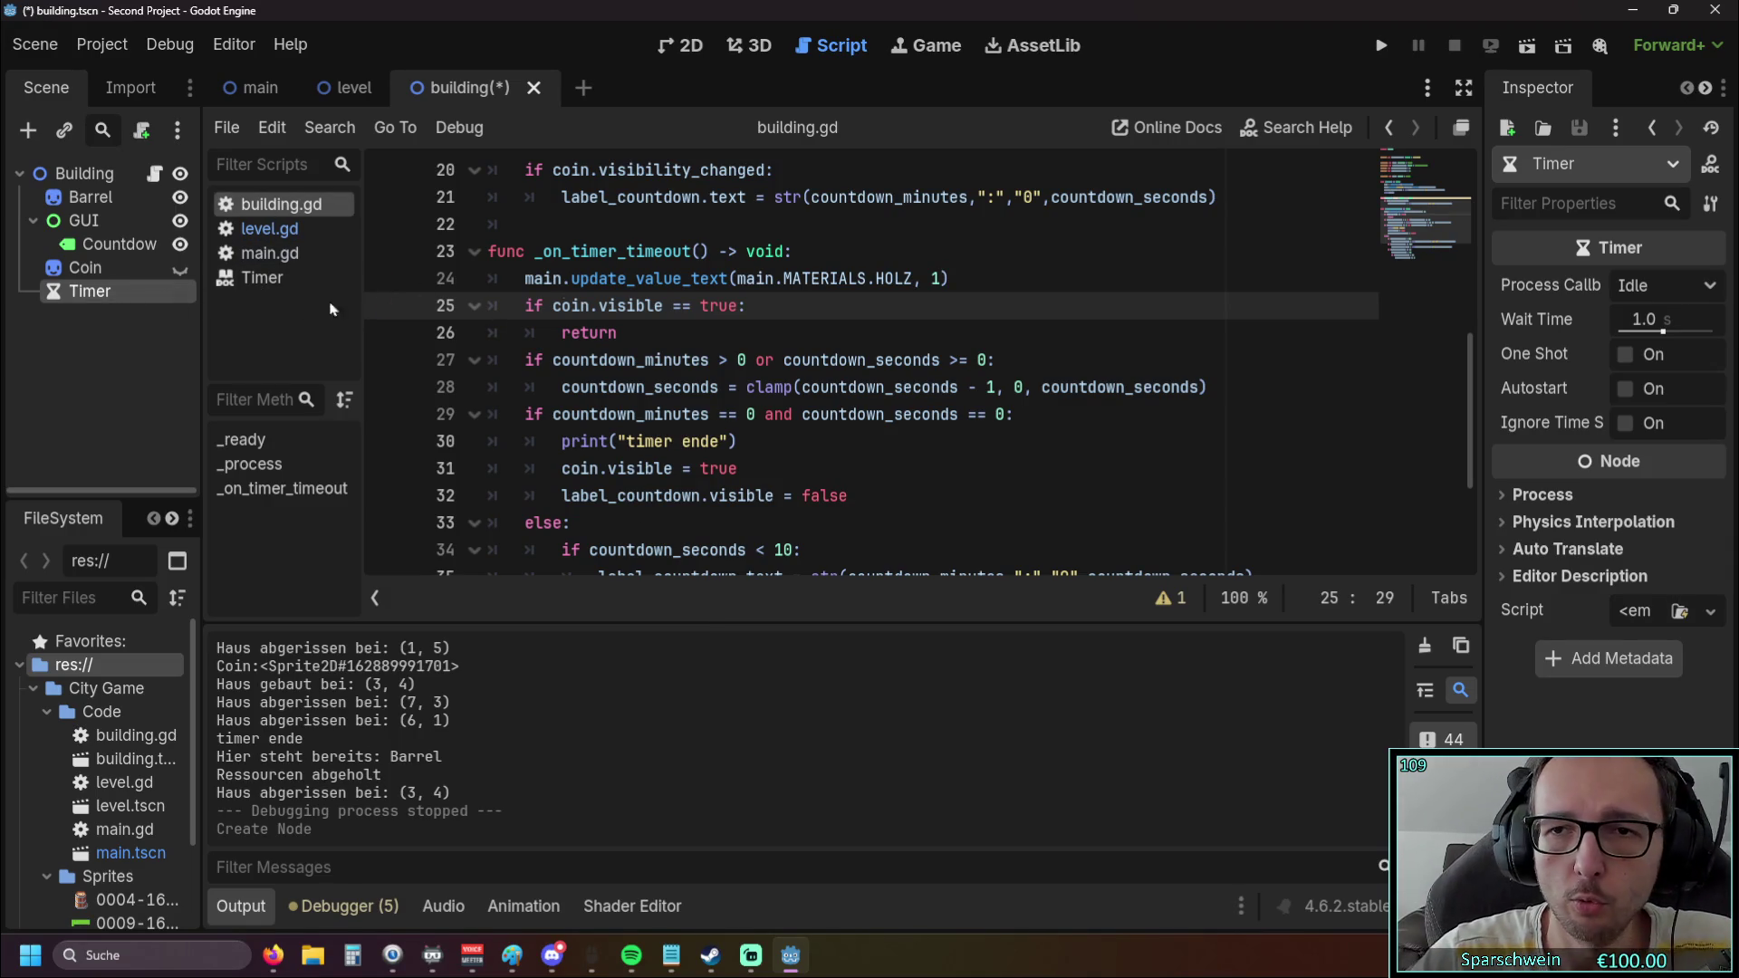
pyautogui.click(1645, 320)
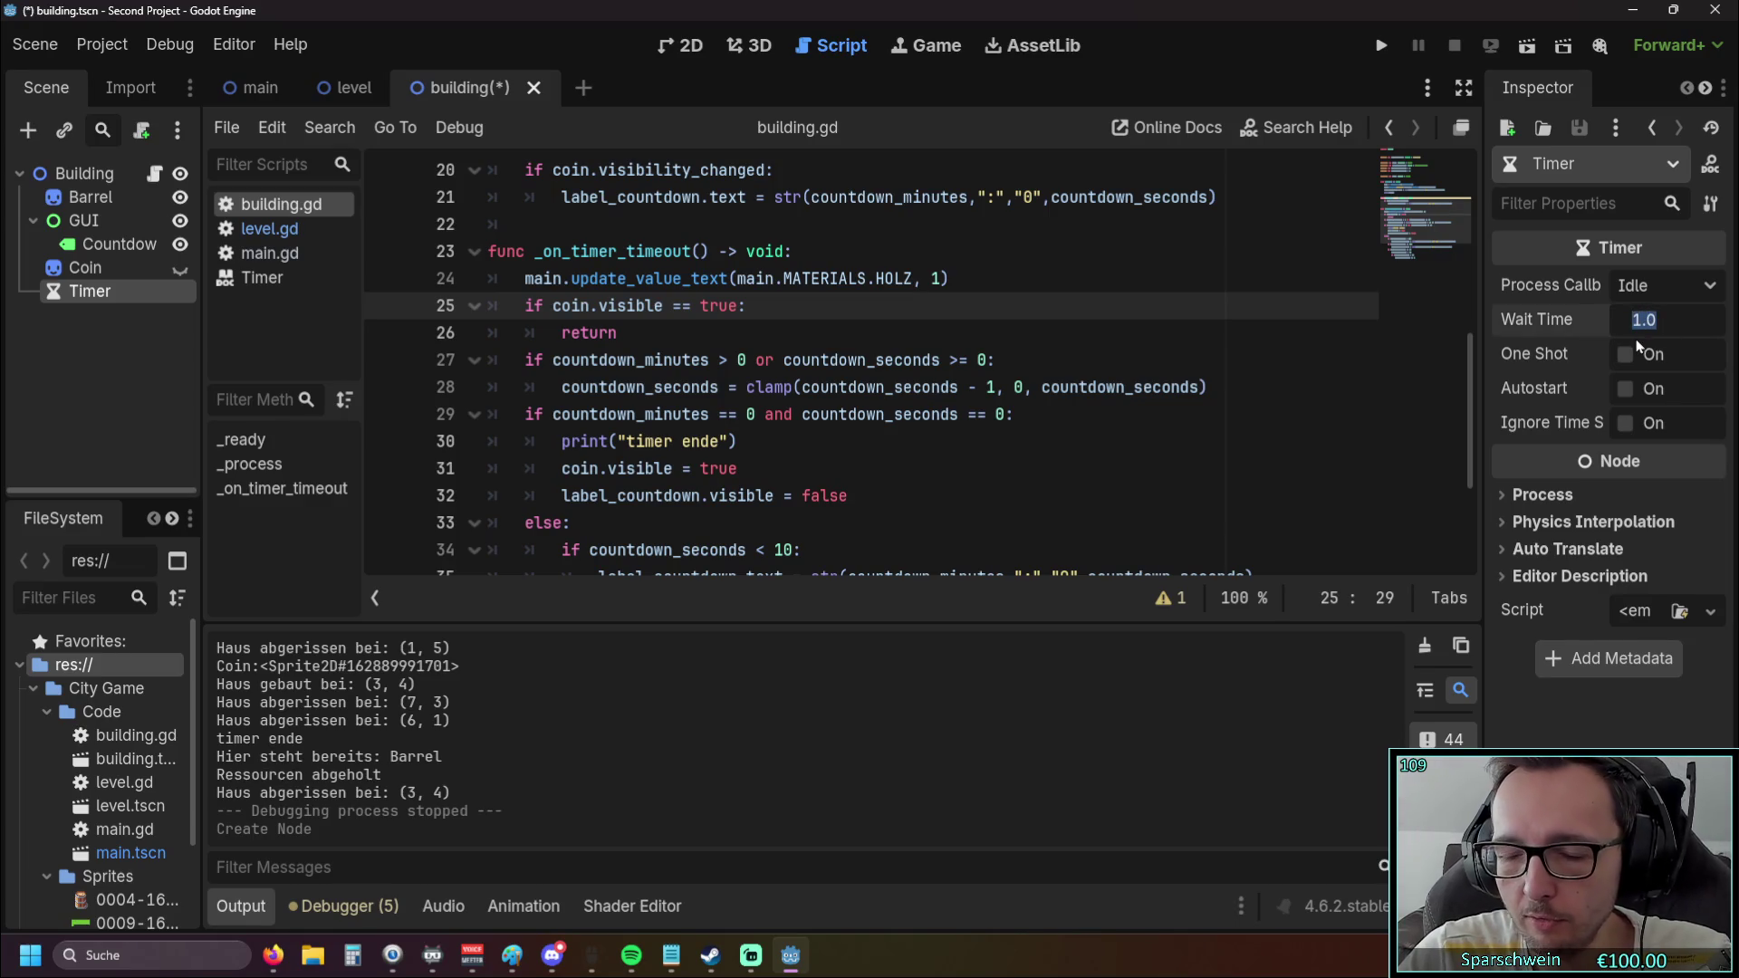
pyautogui.write('5')
pyautogui.press('Return')
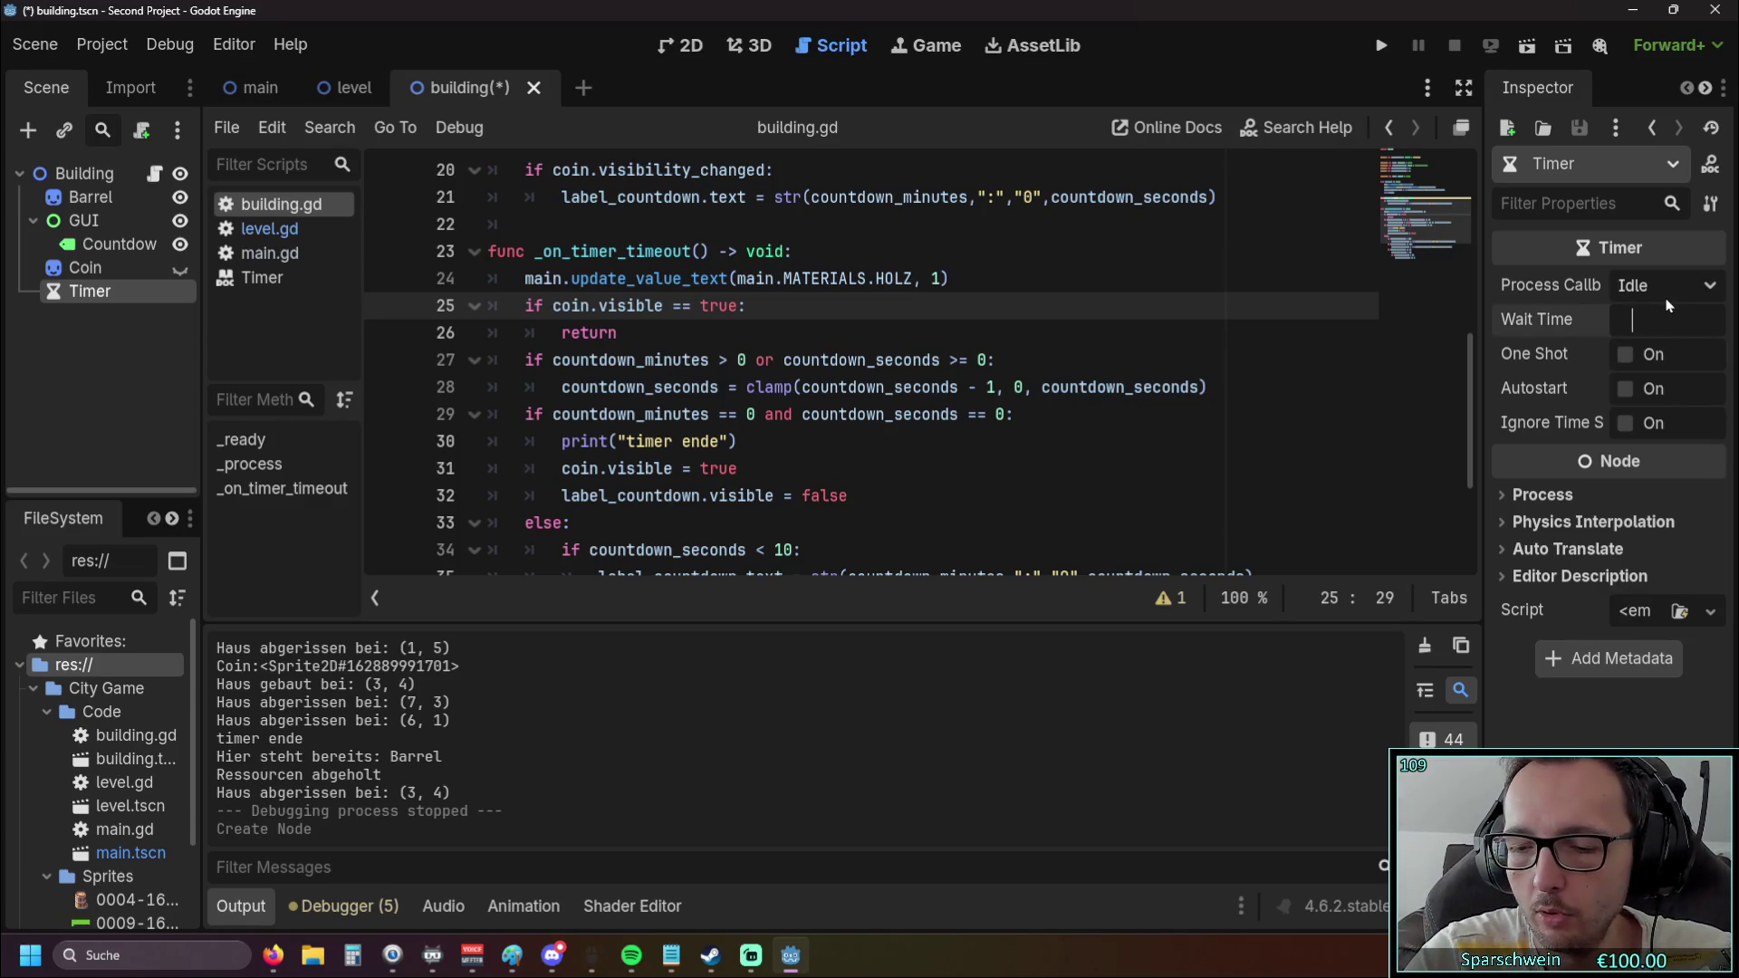
pyautogui.write('4')
pyautogui.click(1252, 403)
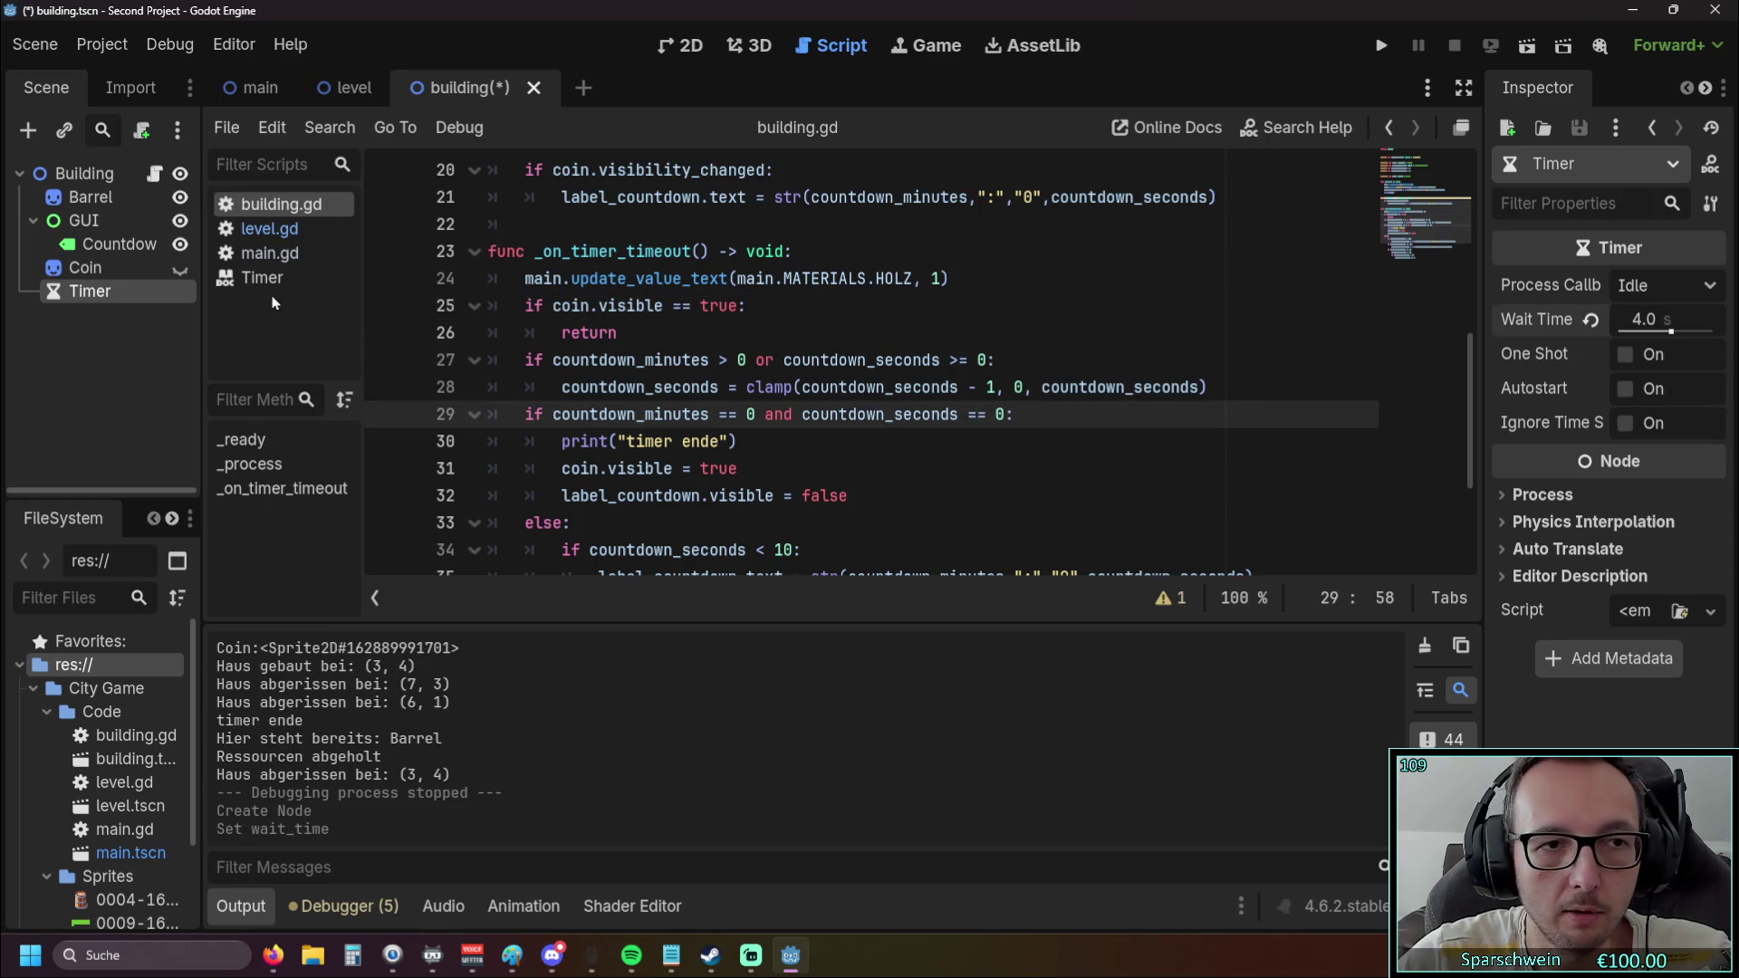
pyautogui.scroll(4, 795, 396)
pyautogui.scroll(3, 795, 396)
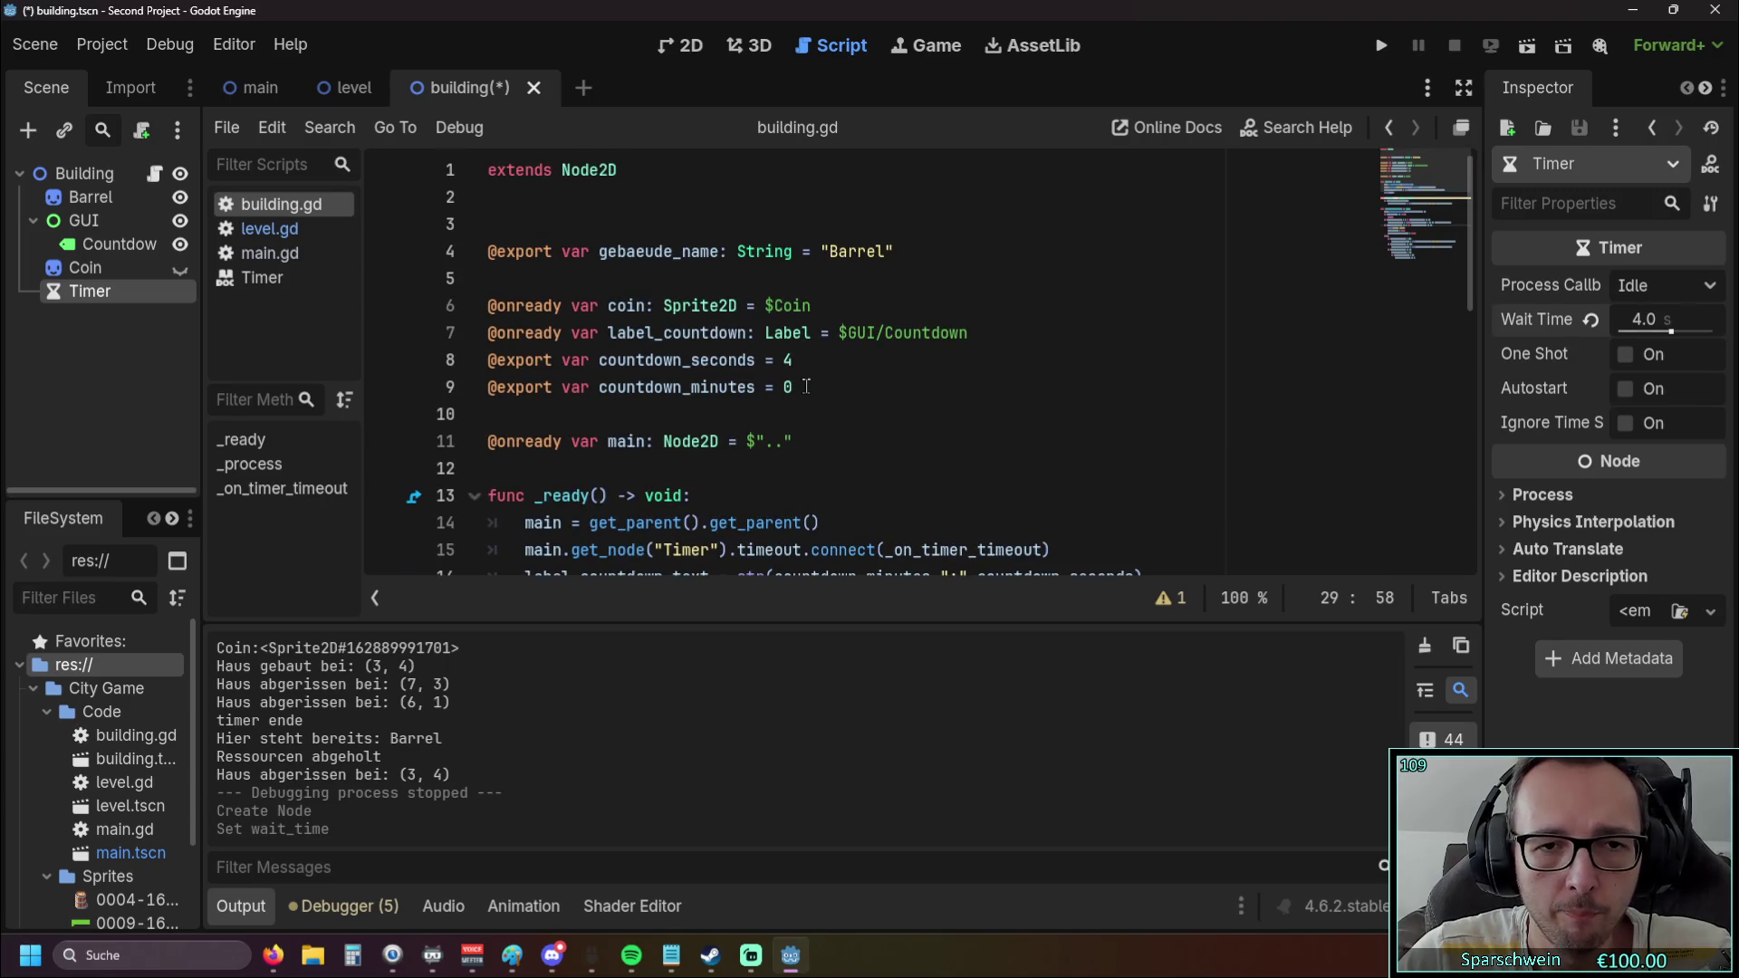
pyautogui.scroll(-6, 806, 388)
pyautogui.scroll(-3, 806, 389)
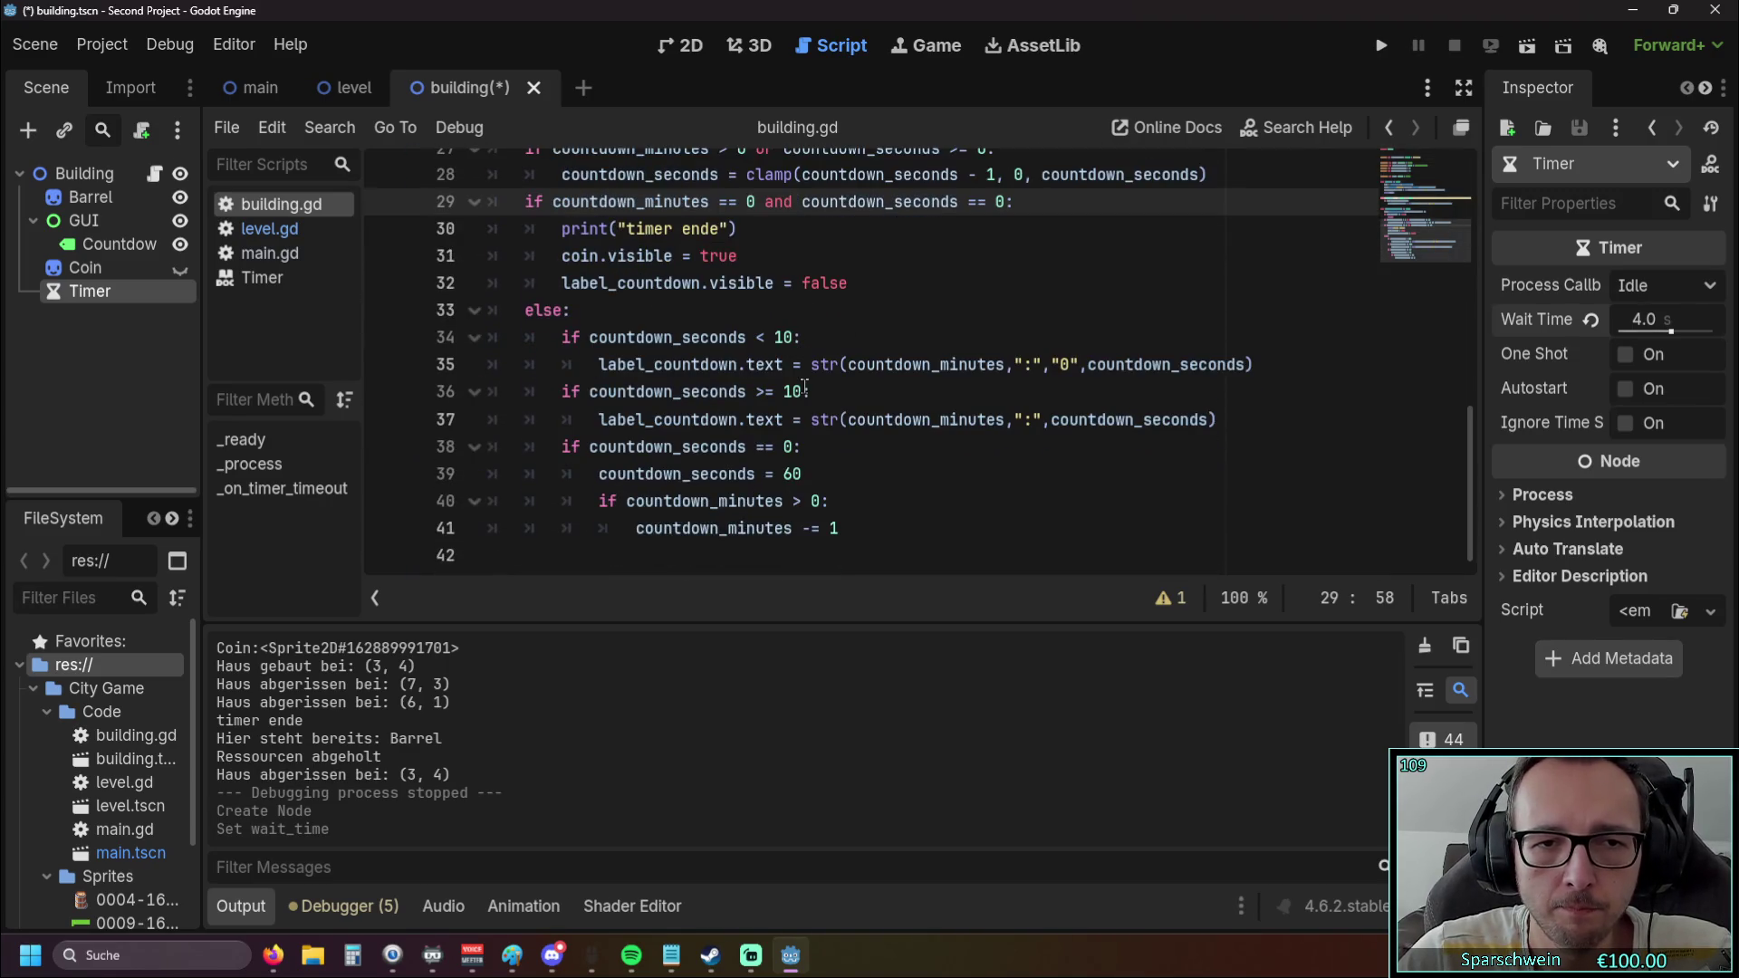
pyautogui.scroll(1, 806, 389)
pyautogui.scroll(3, 805, 388)
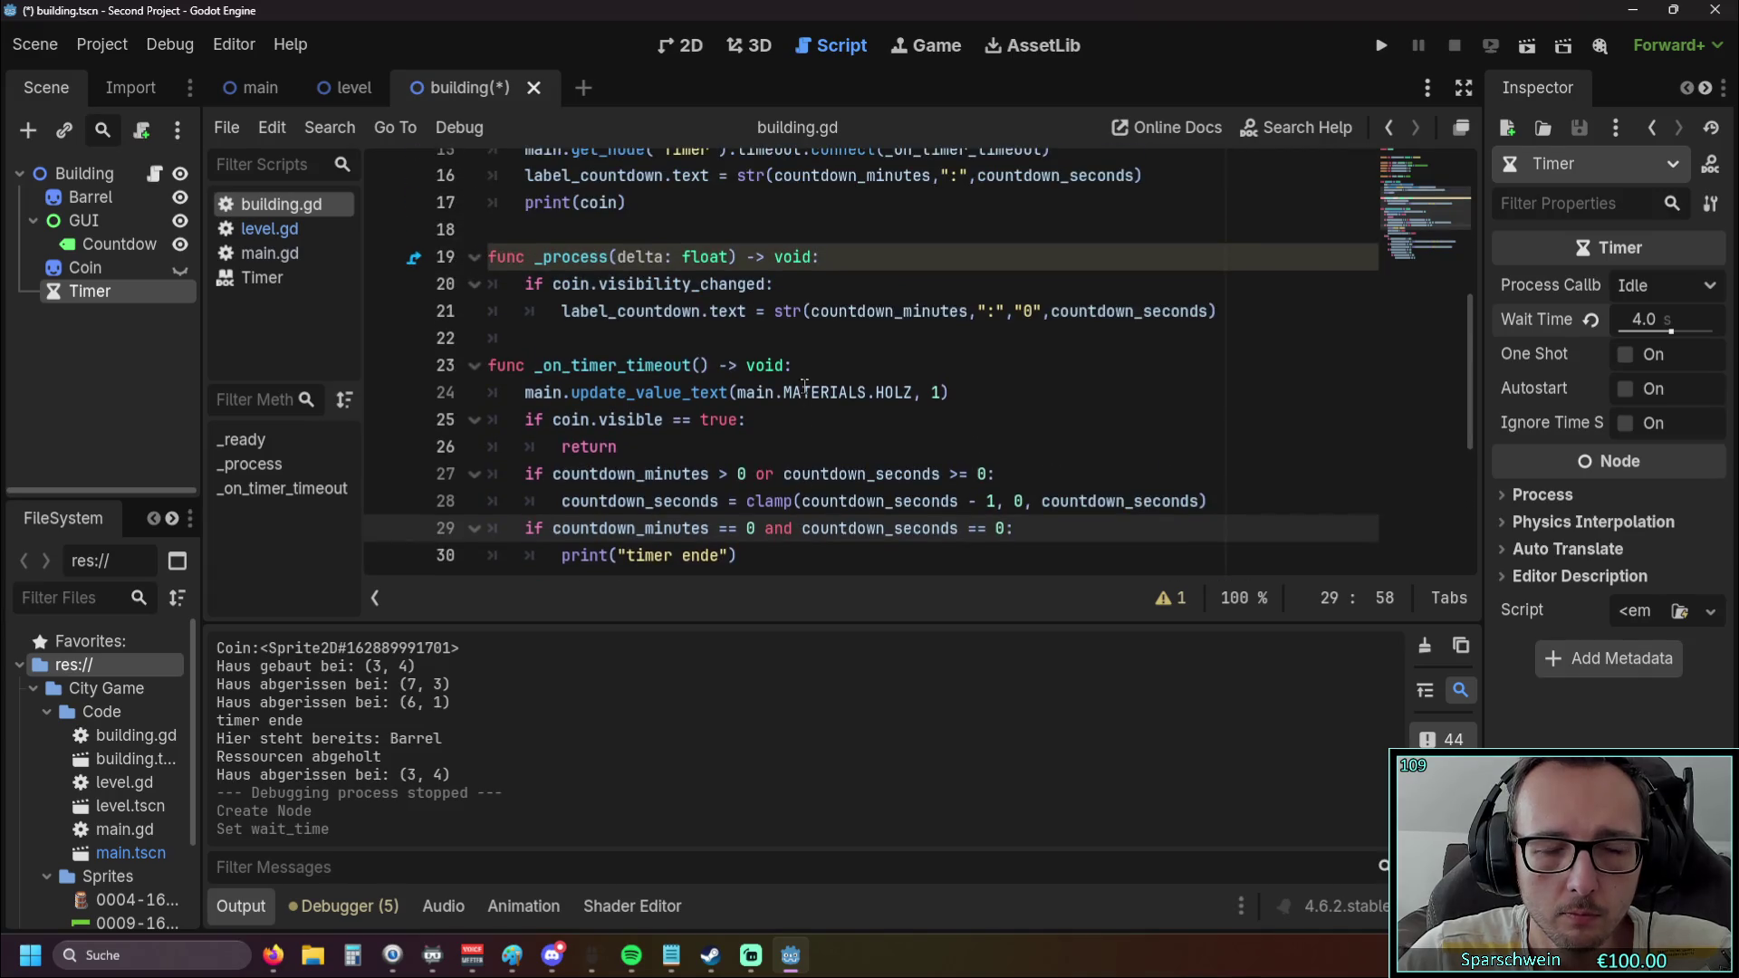
pyautogui.scroll(1, 794, 385)
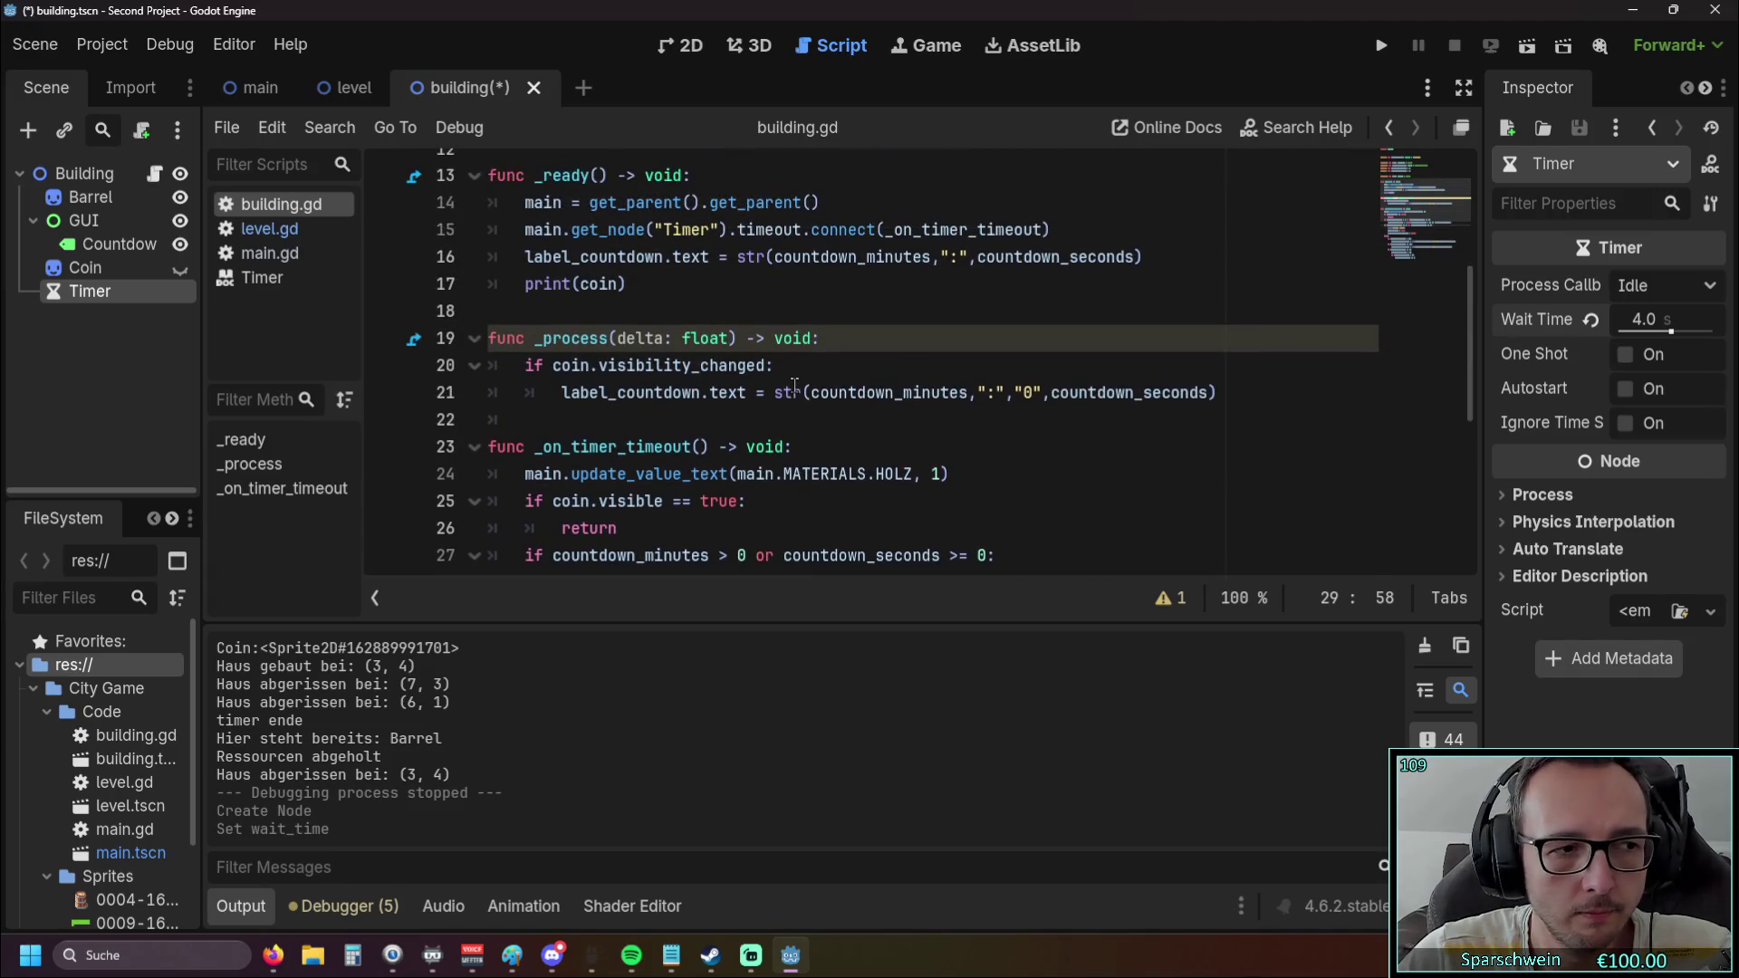
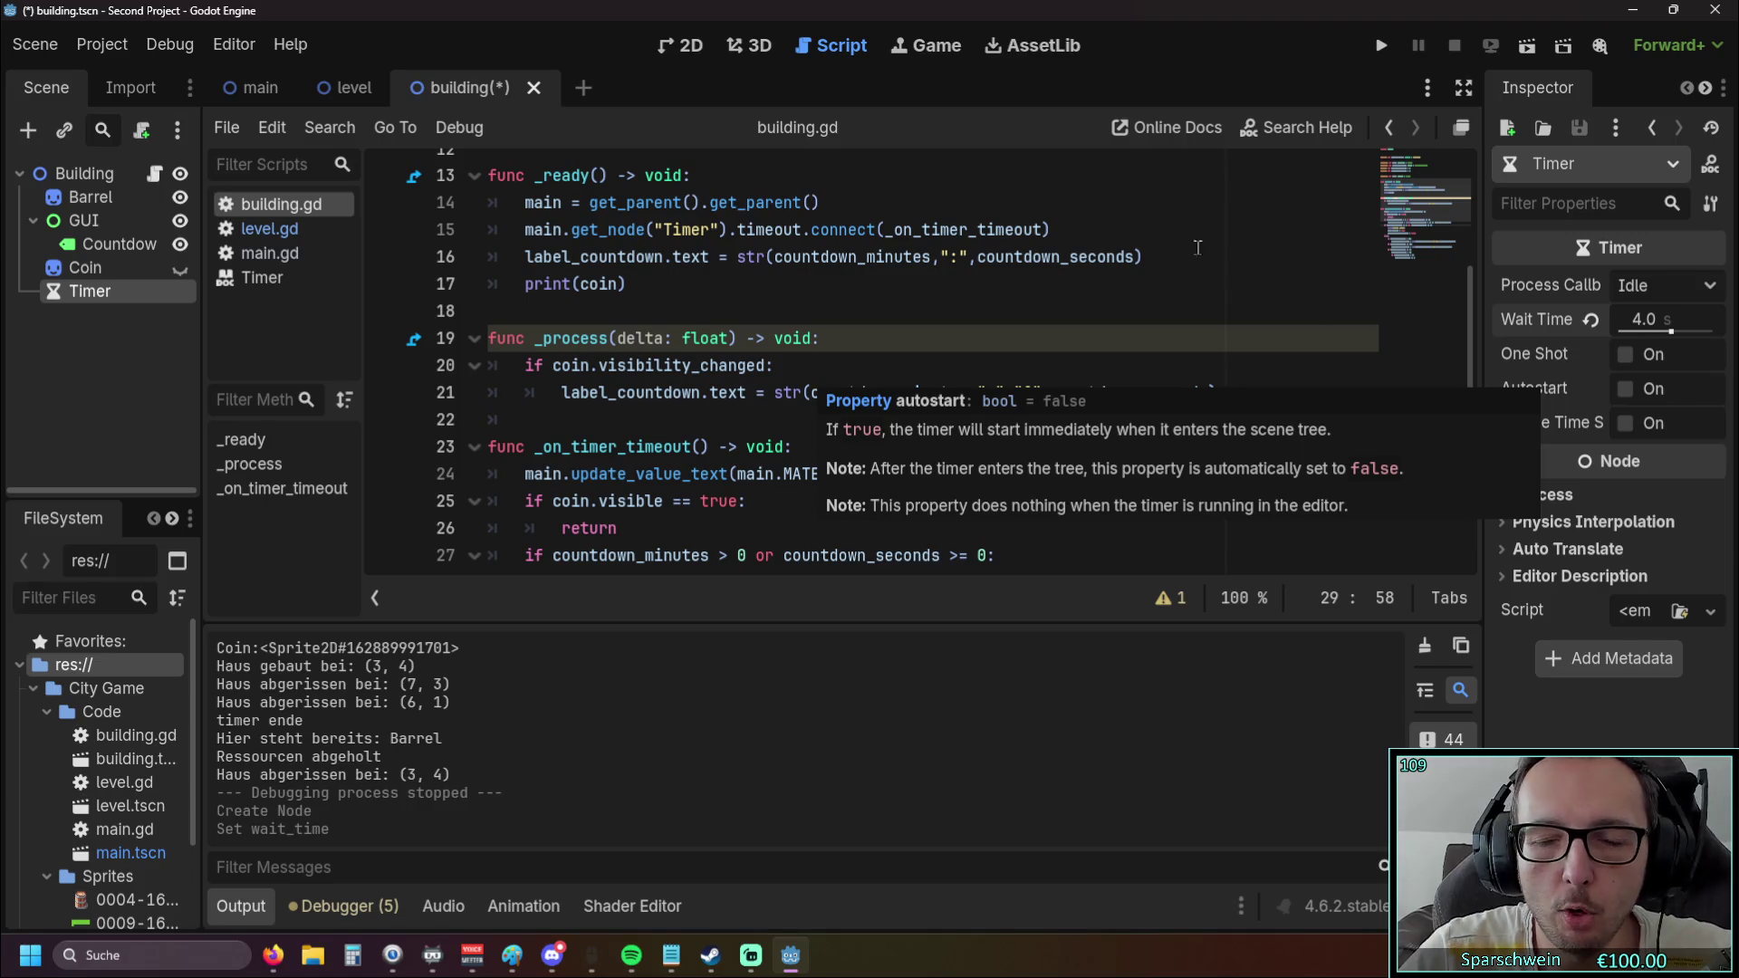
# - Toggle the building Timer's Autostart on and off and keep its Process Callback on Idle
pyautogui.click(1625, 389)
pyautogui.click(1620, 390)
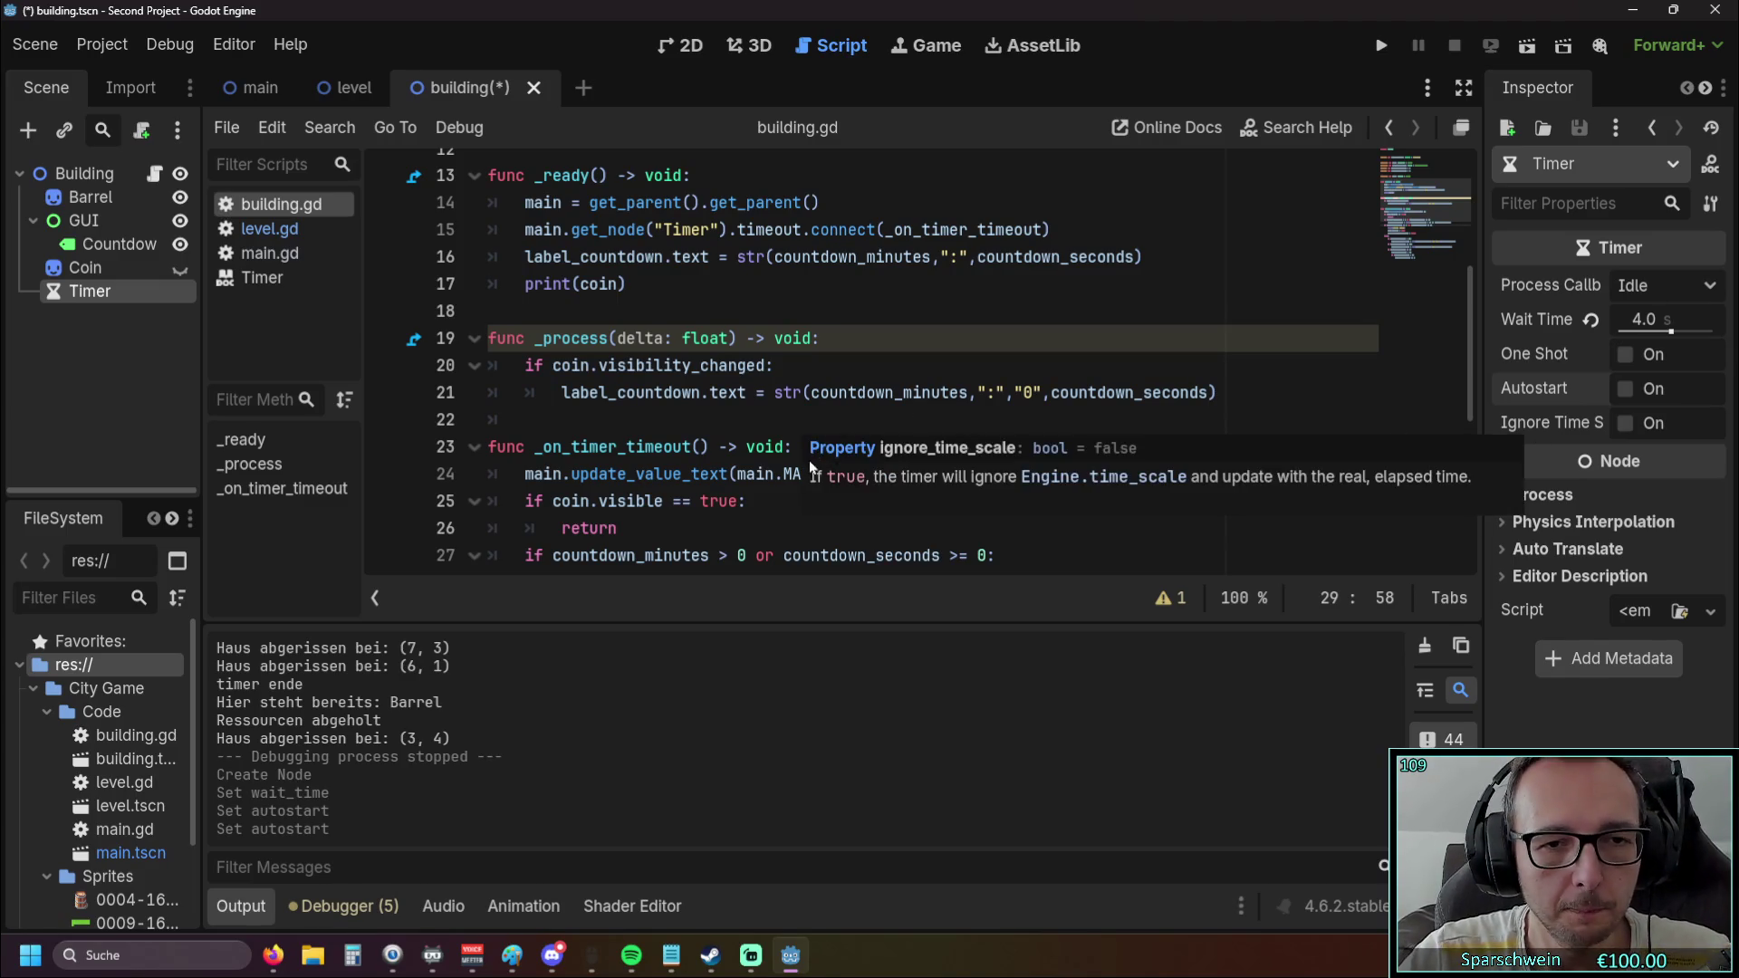
pyautogui.click(740, 418)
pyautogui.scroll(2, 741, 419)
pyautogui.scroll(-2, 748, 428)
pyautogui.scroll(-1, 753, 441)
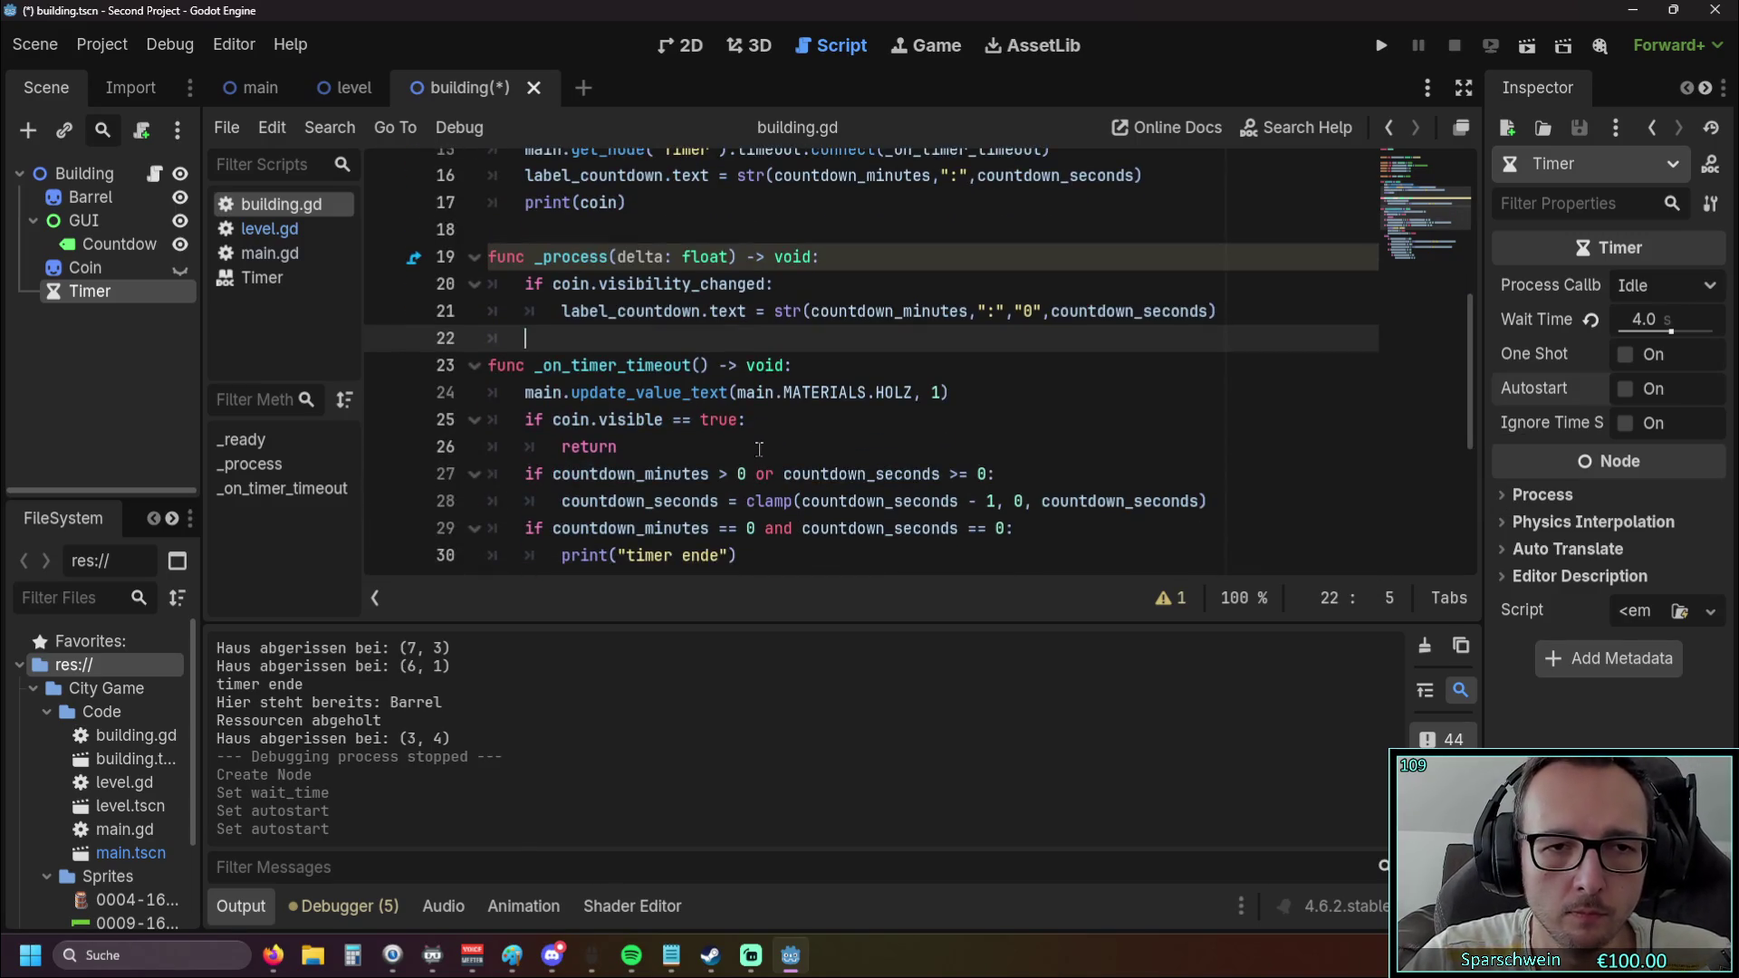
pyautogui.scroll(3, 757, 448)
pyautogui.scroll(1, 756, 447)
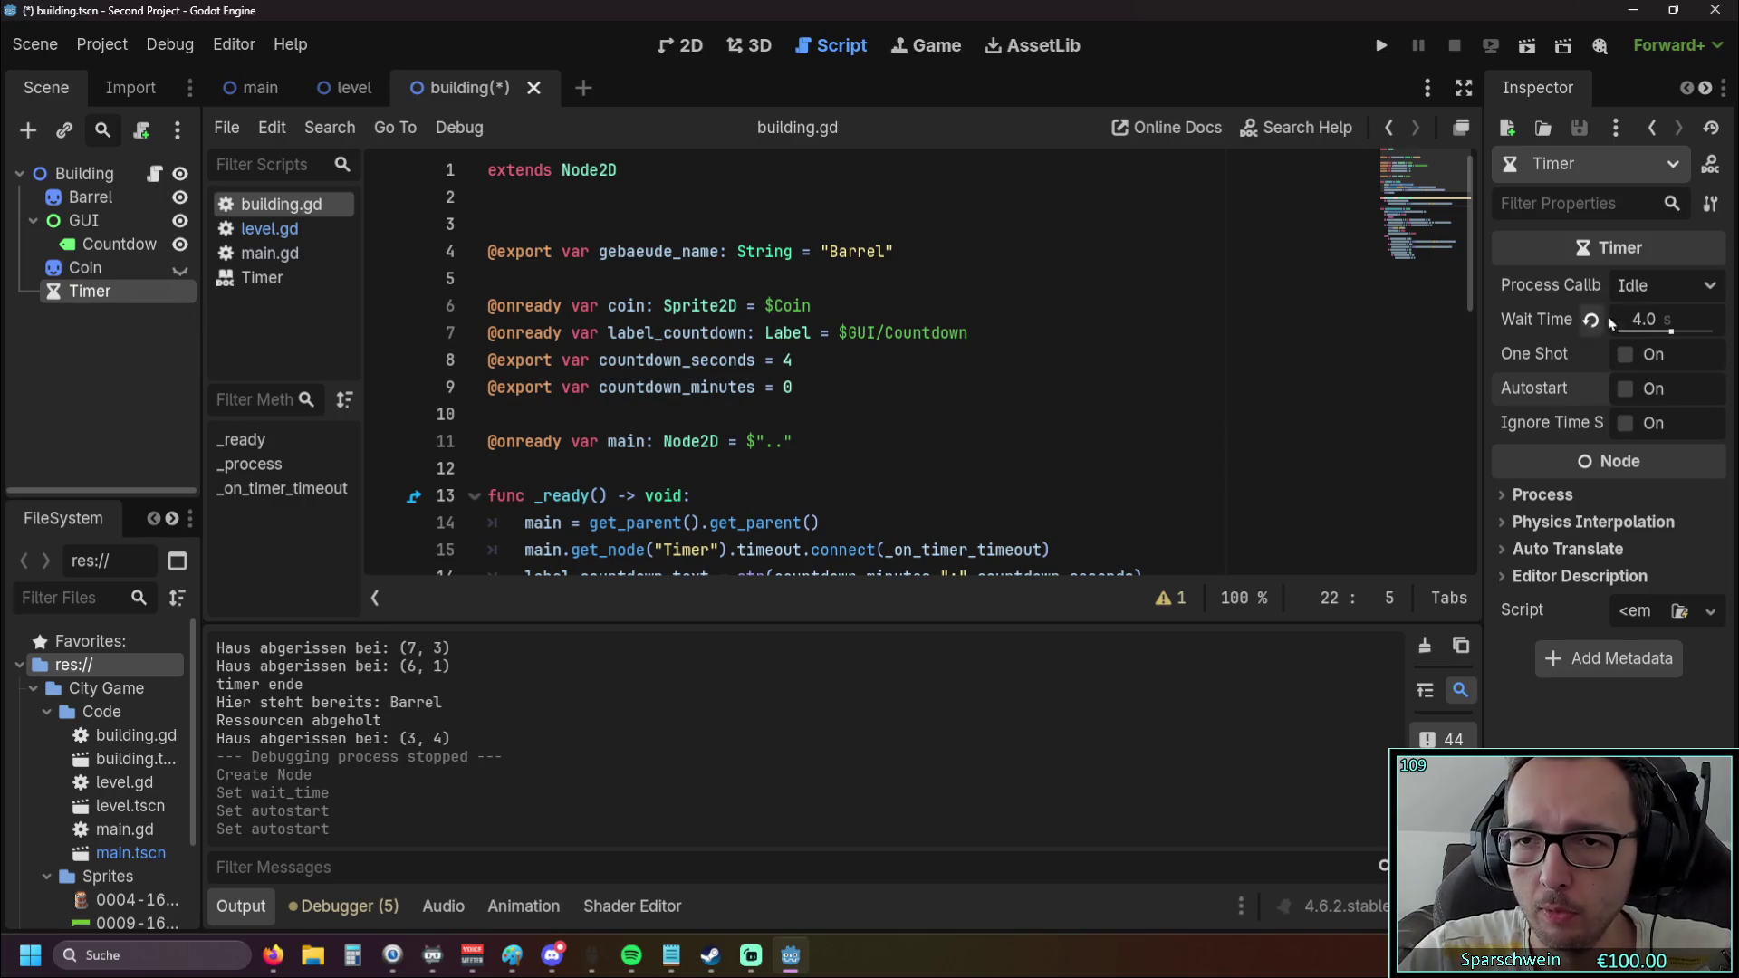
pyautogui.click(1702, 291)
pyautogui.click(1702, 291)
pyautogui.scroll(-5, 984, 301)
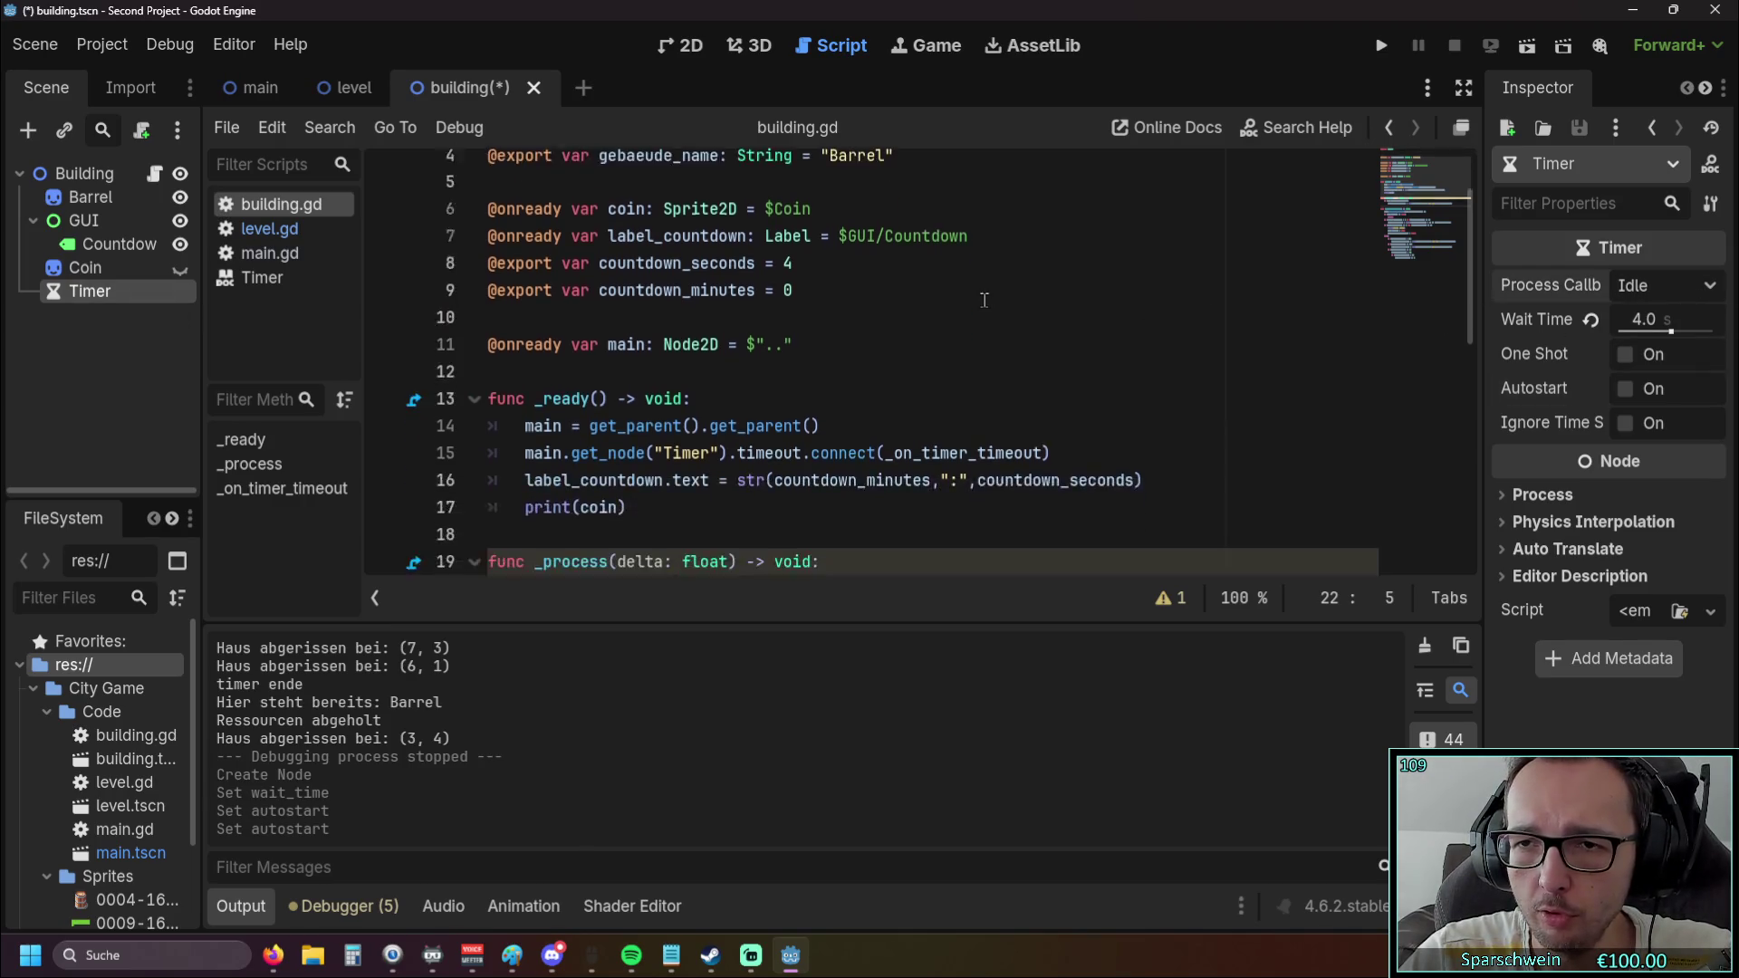
pyautogui.scroll(-2, 984, 300)
pyautogui.scroll(2, 971, 310)
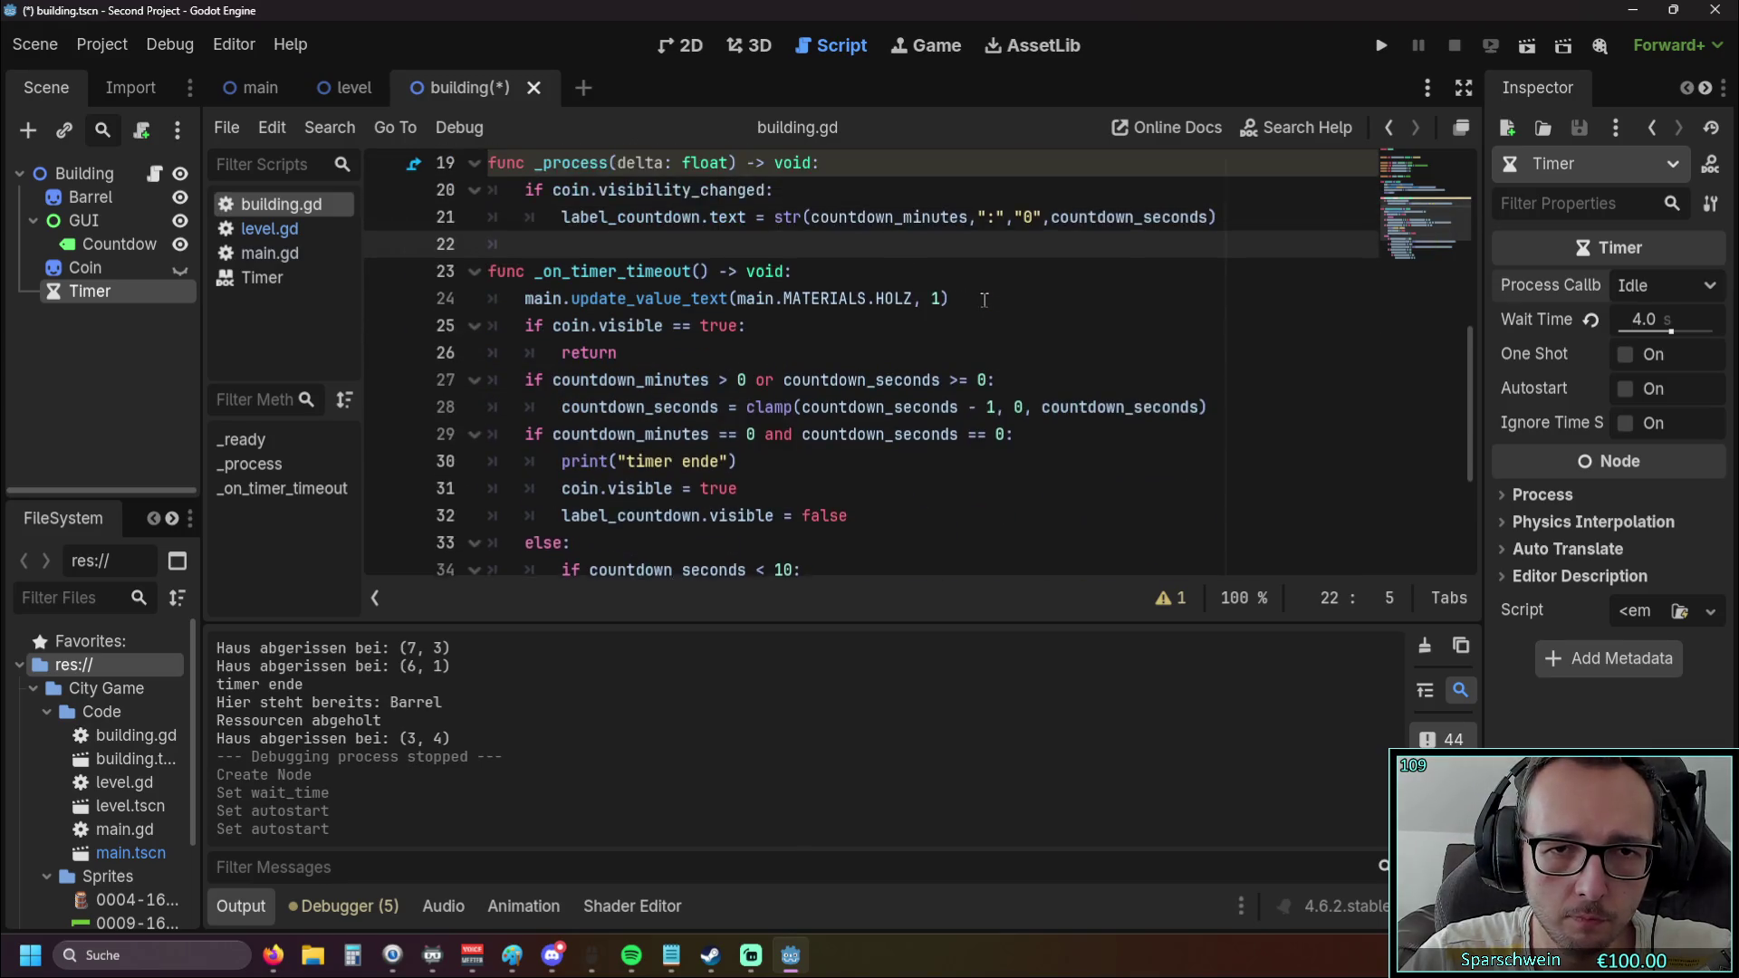
# - Remove the main.update_value_text line from the start of _on_timer_timeout in building.gd
pyautogui.moveTo(951, 306); pyautogui.dragTo(408, 299)
pyautogui.press('BackSpace')
pyautogui.press('BackSpace')
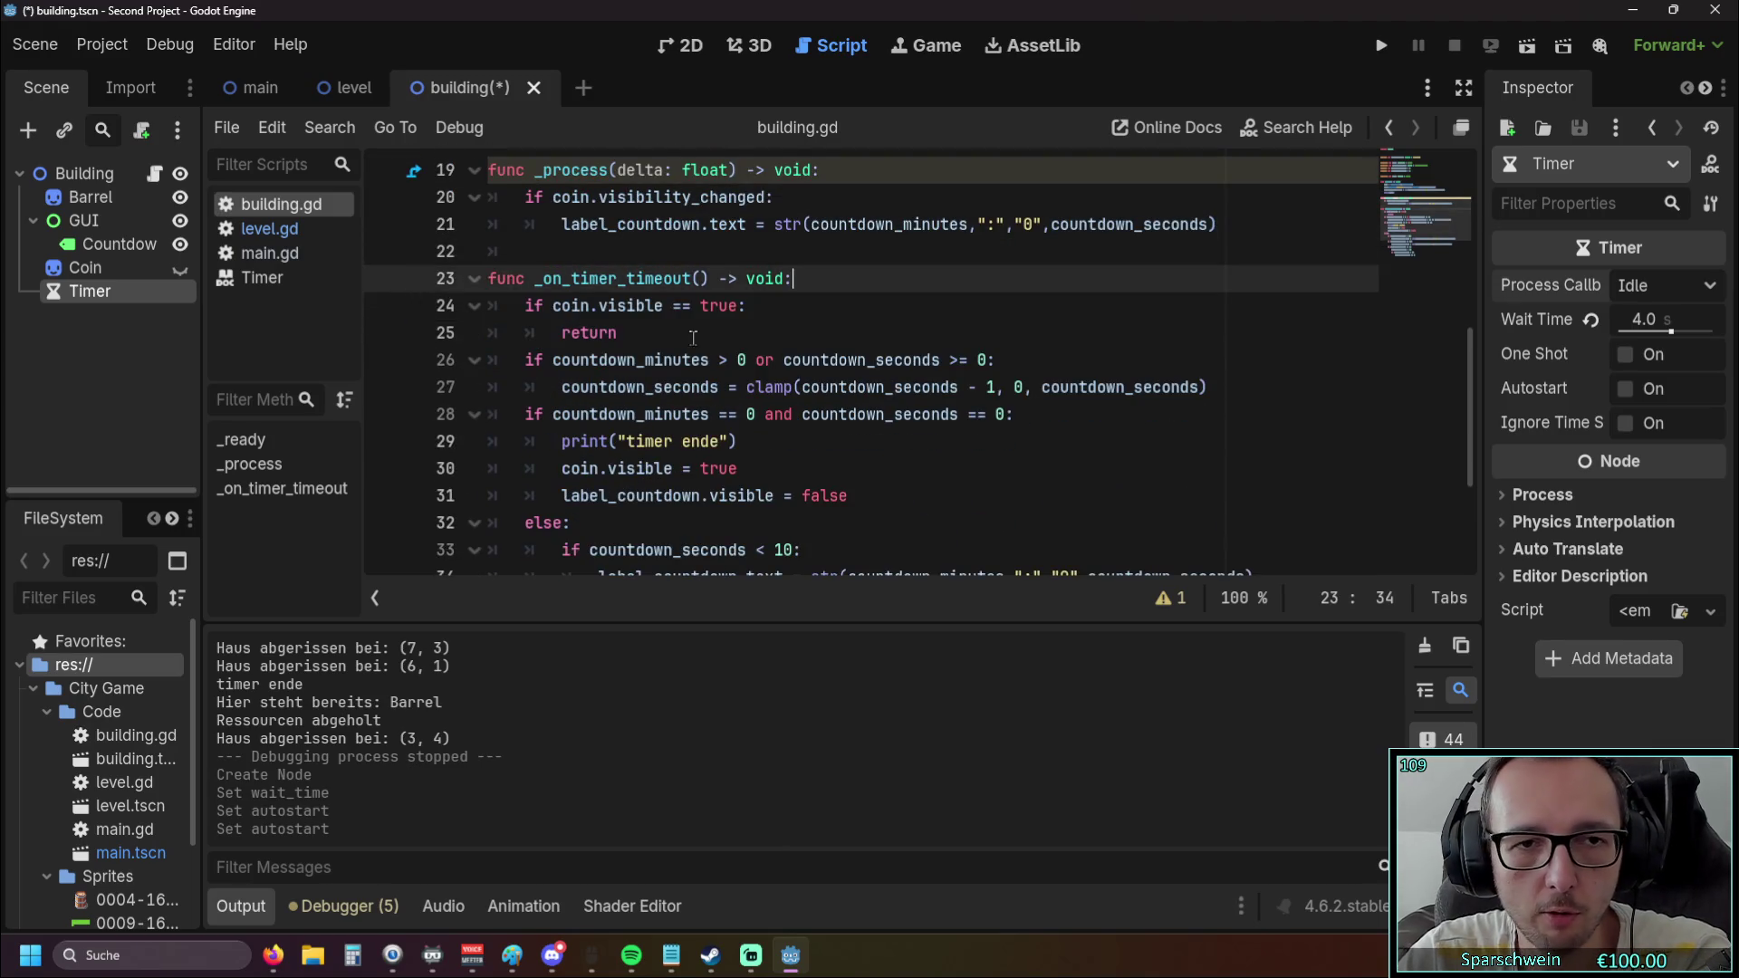
pyautogui.click(822, 330)
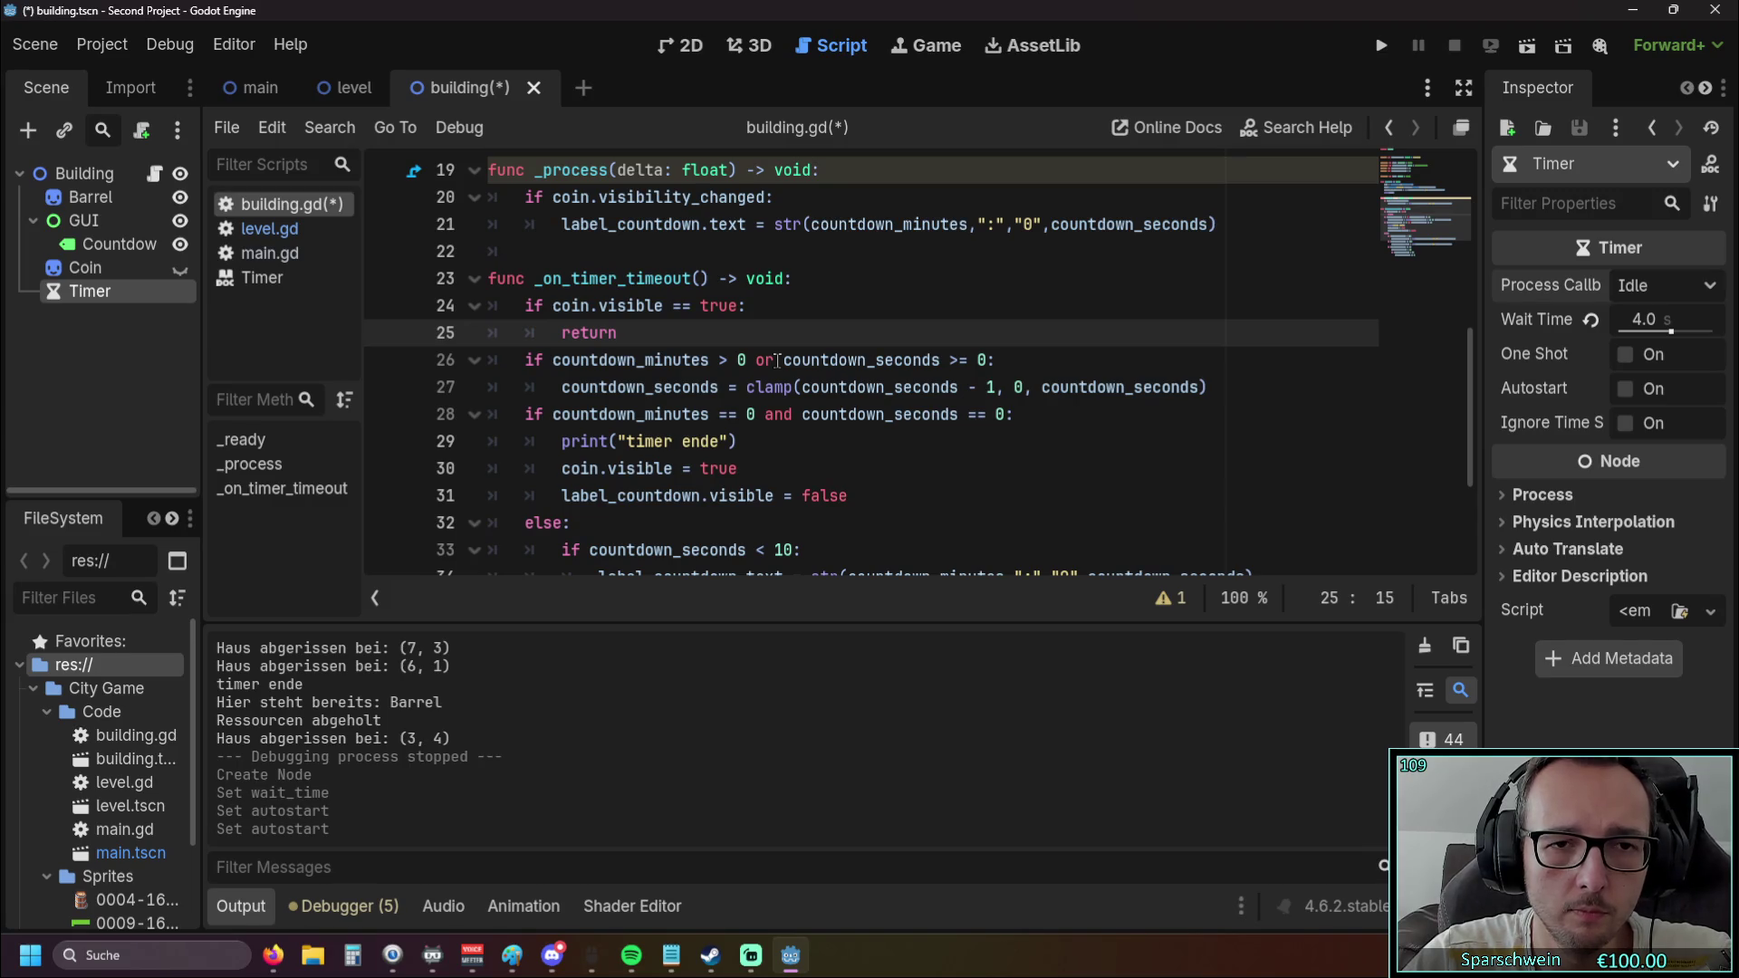
pyautogui.scroll(-3, 776, 361)
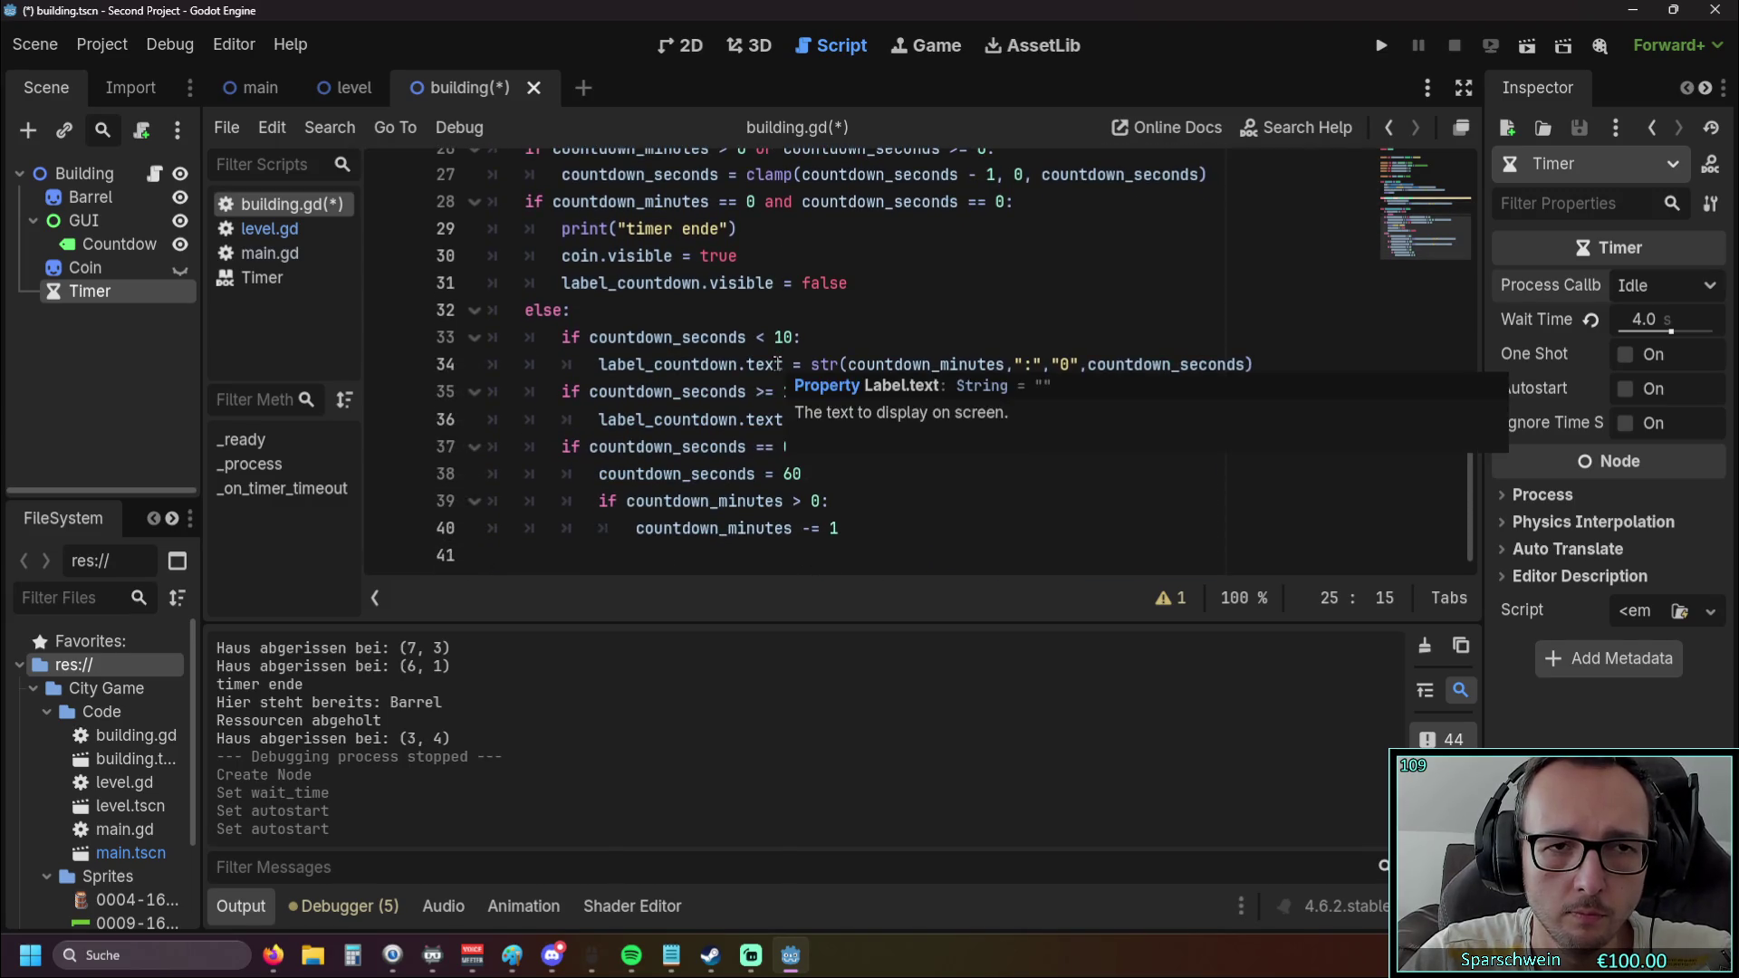
pyautogui.scroll(1, 779, 364)
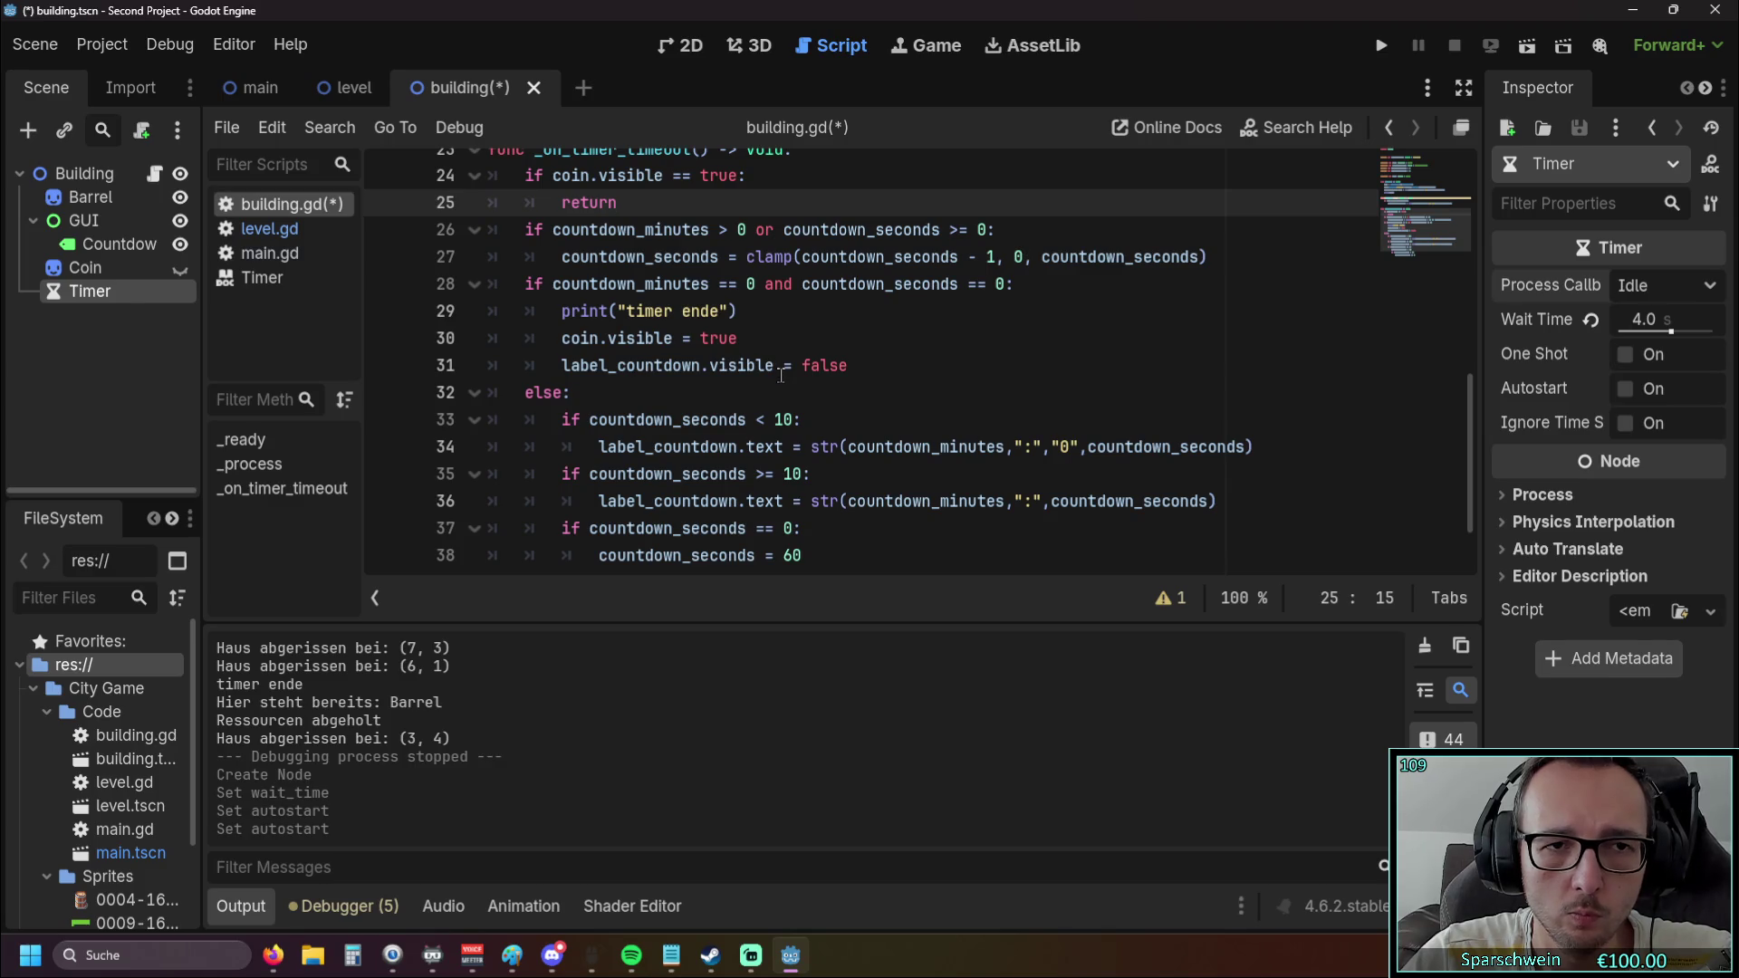
pyautogui.scroll(1, 781, 374)
pyautogui.scroll(1, 782, 374)
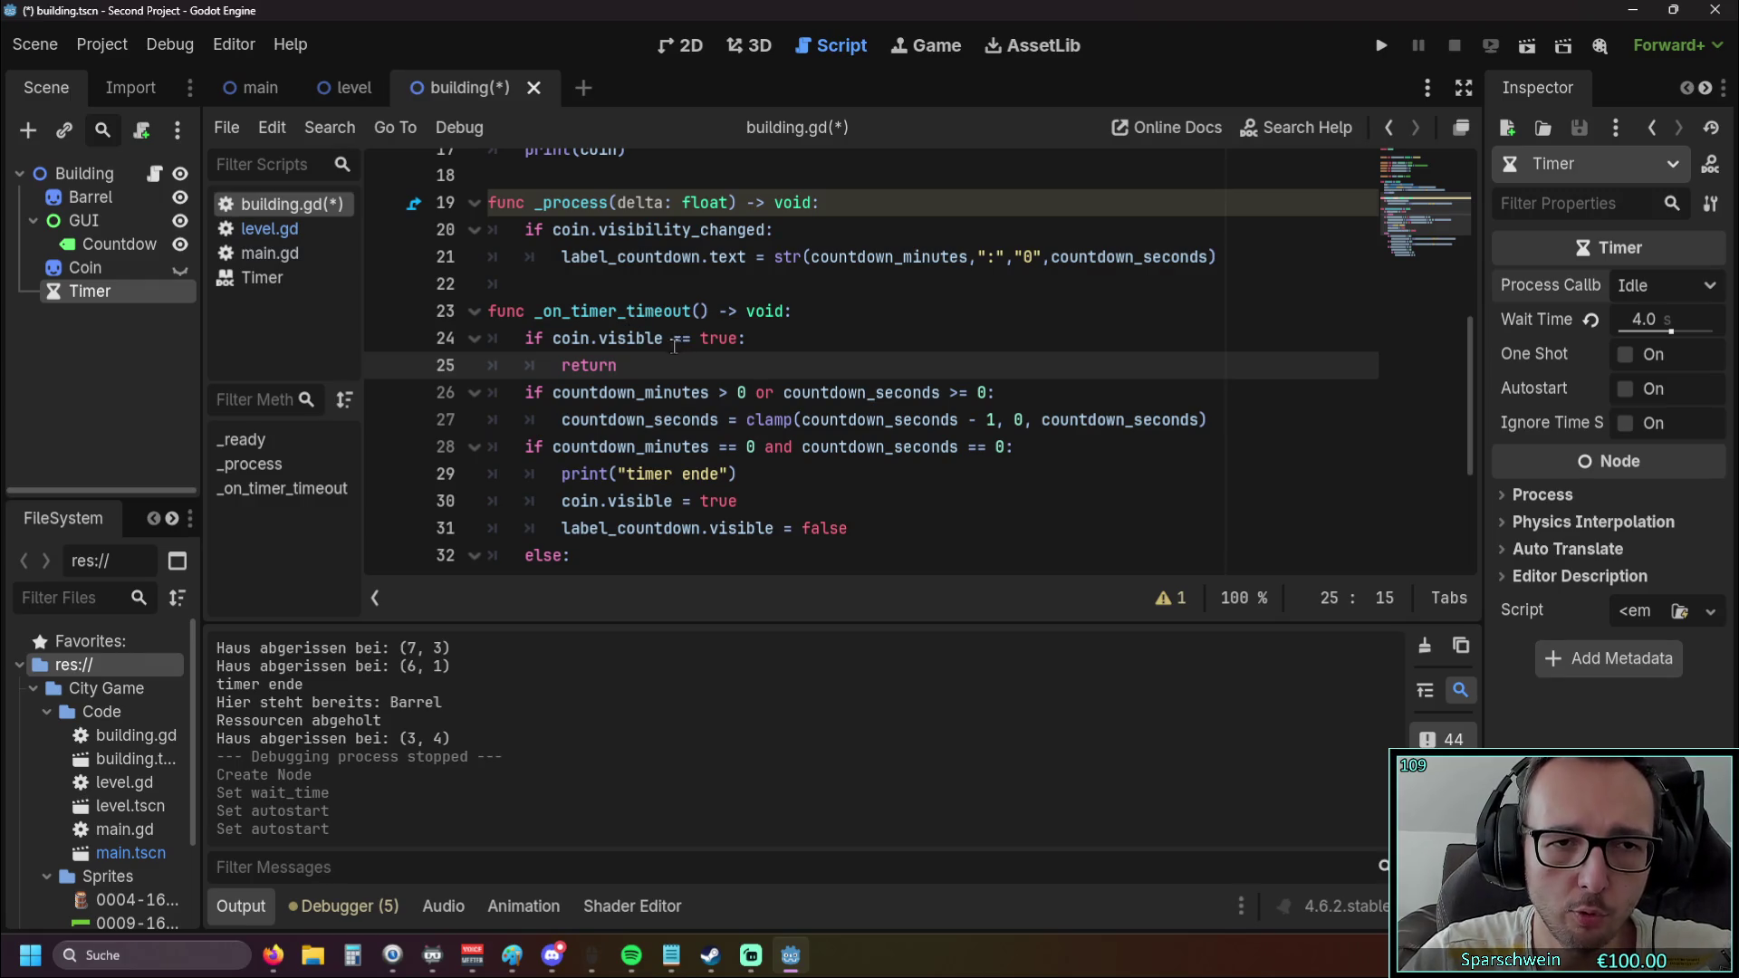
pyautogui.scroll(2, 671, 349)
pyautogui.scroll(-2, 672, 349)
pyautogui.click(656, 334)
pyautogui.scroll(5, 734, 353)
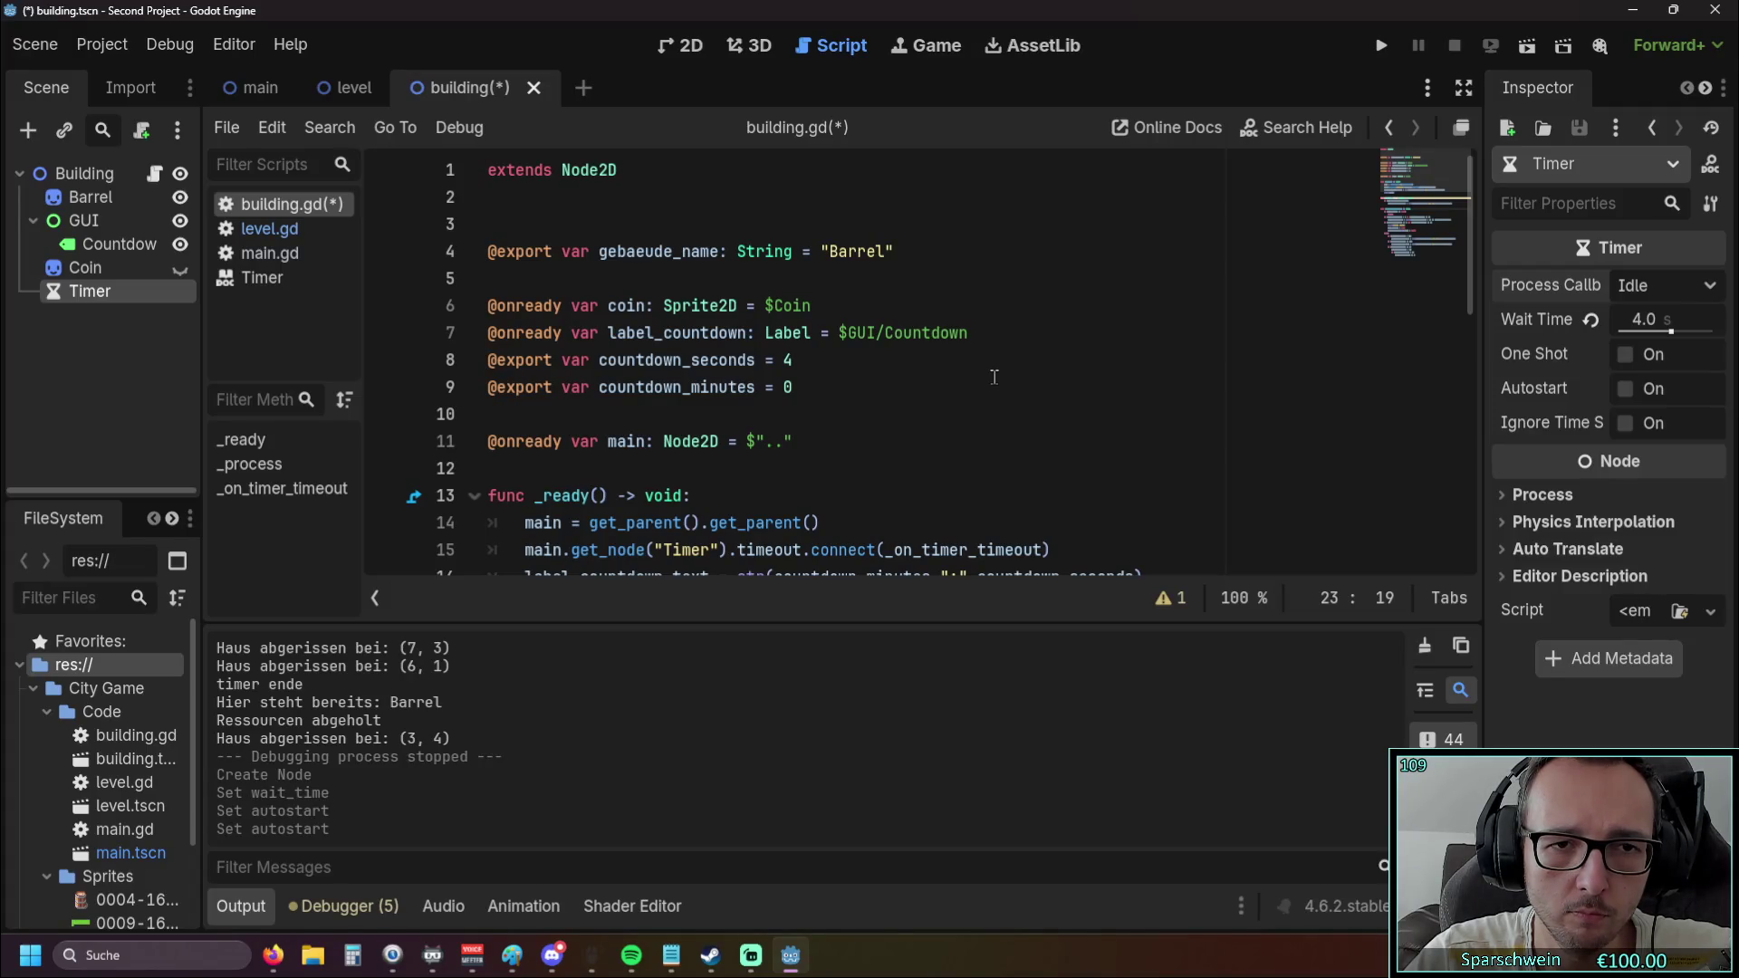
pyautogui.scroll(-6, 994, 376)
pyautogui.scroll(-2, 994, 376)
pyautogui.scroll(2, 979, 373)
pyautogui.scroll(1, 961, 373)
pyautogui.scroll(1, 722, 339)
pyautogui.scroll(2, 761, 351)
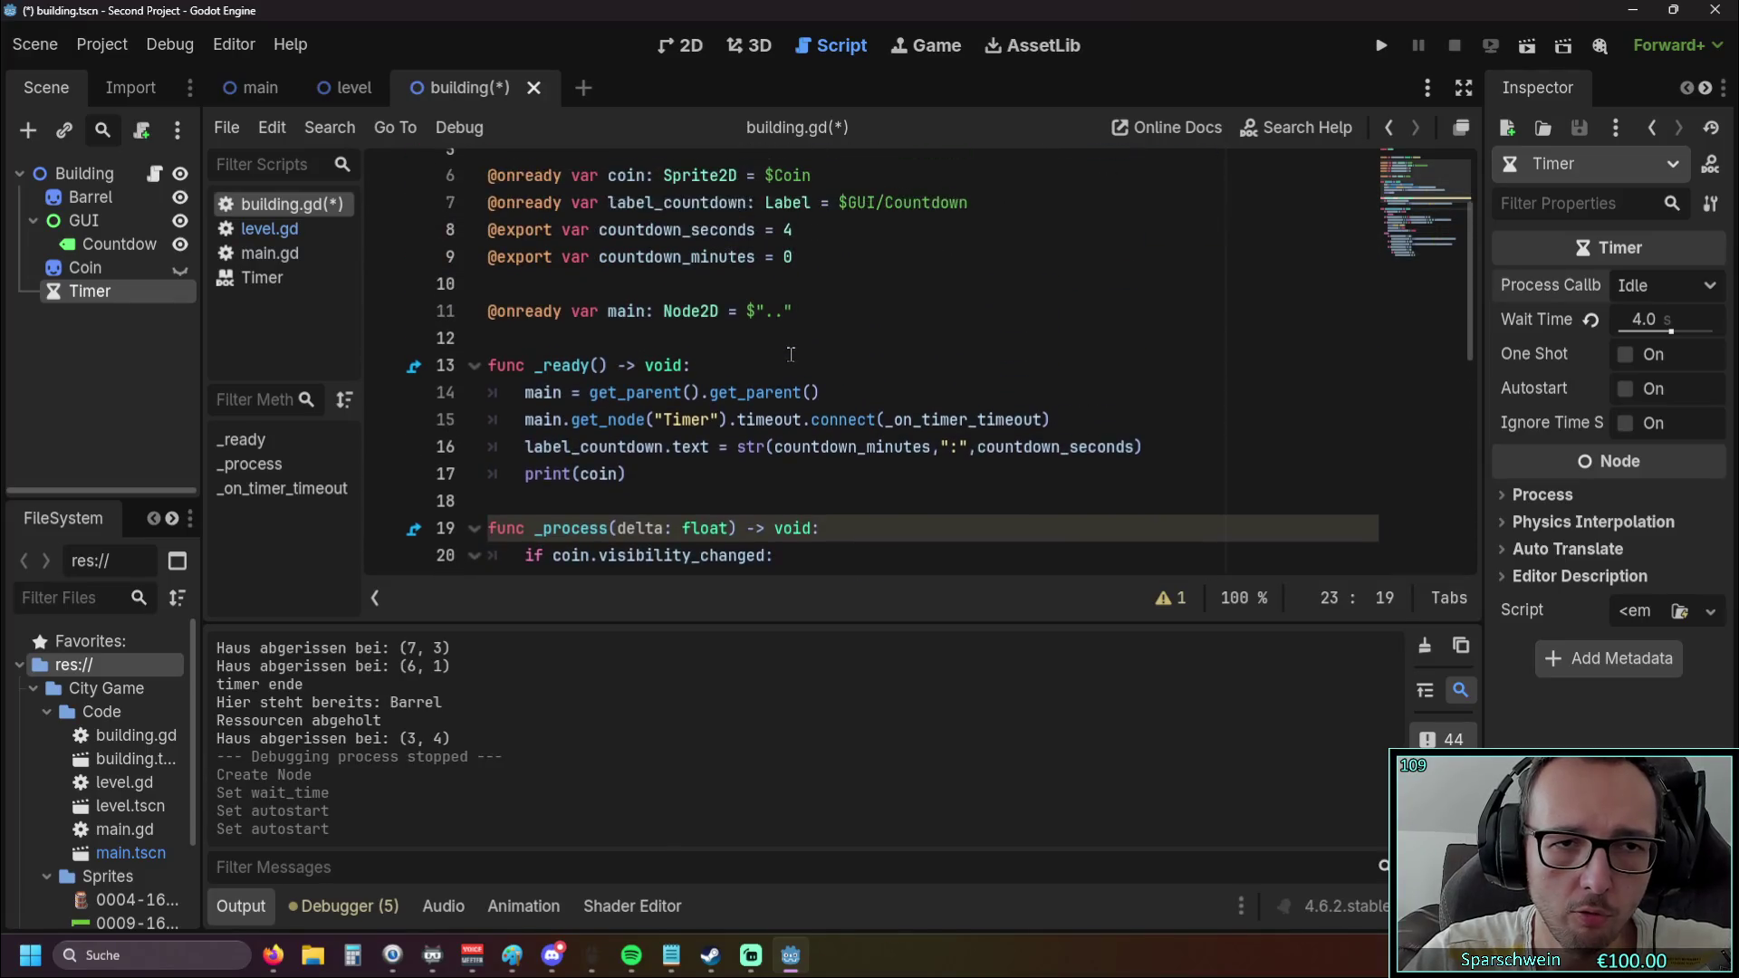
pyautogui.scroll(1, 787, 362)
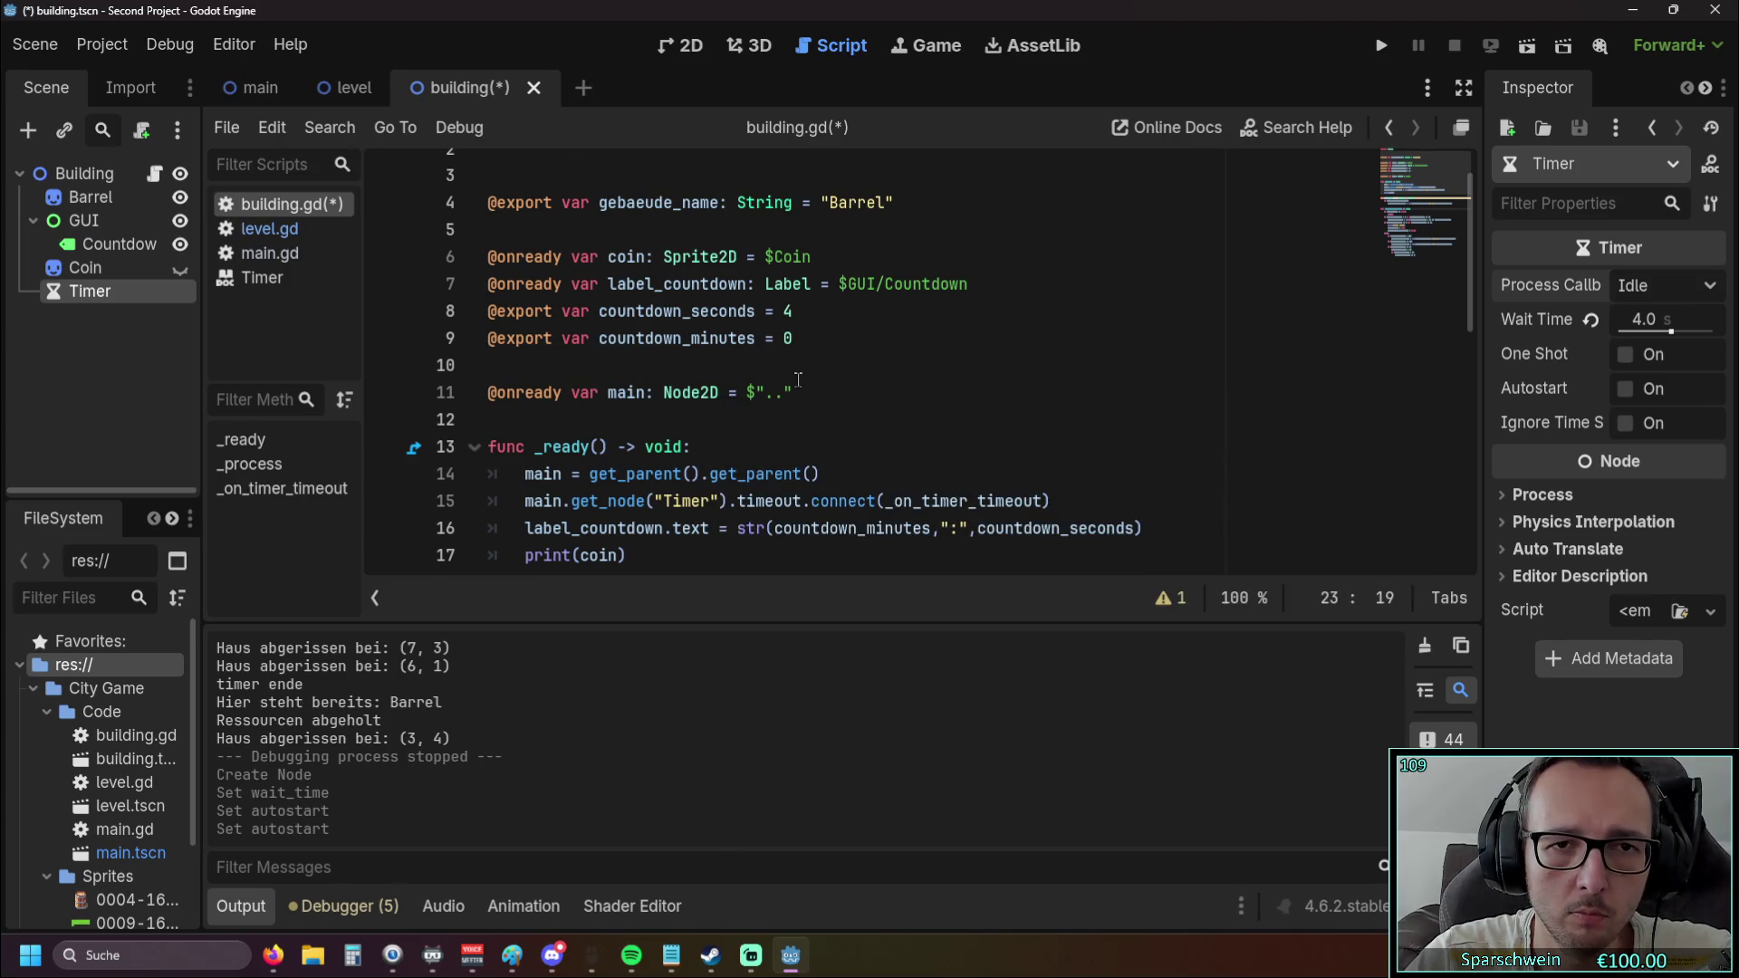
pyautogui.scroll(1, 798, 380)
pyautogui.scroll(-5, 798, 380)
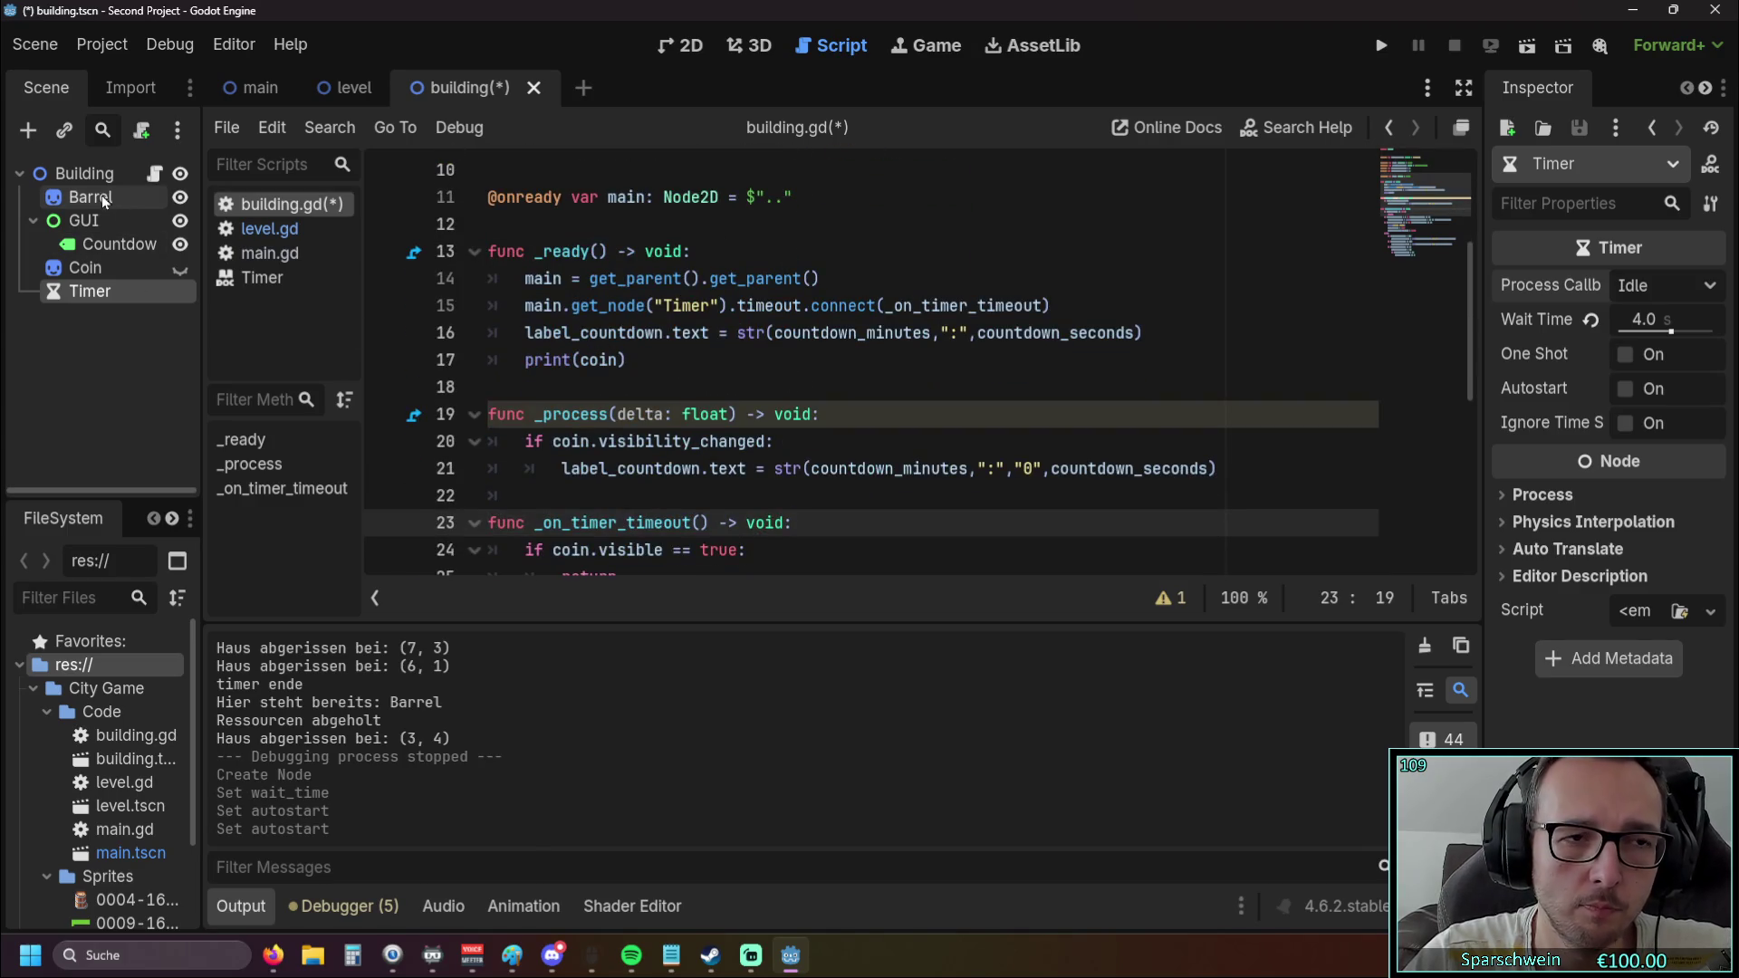
# - Switch to the main scene, whose Timer has a 1.0 s wait with autostart on
pyautogui.click(256, 88)
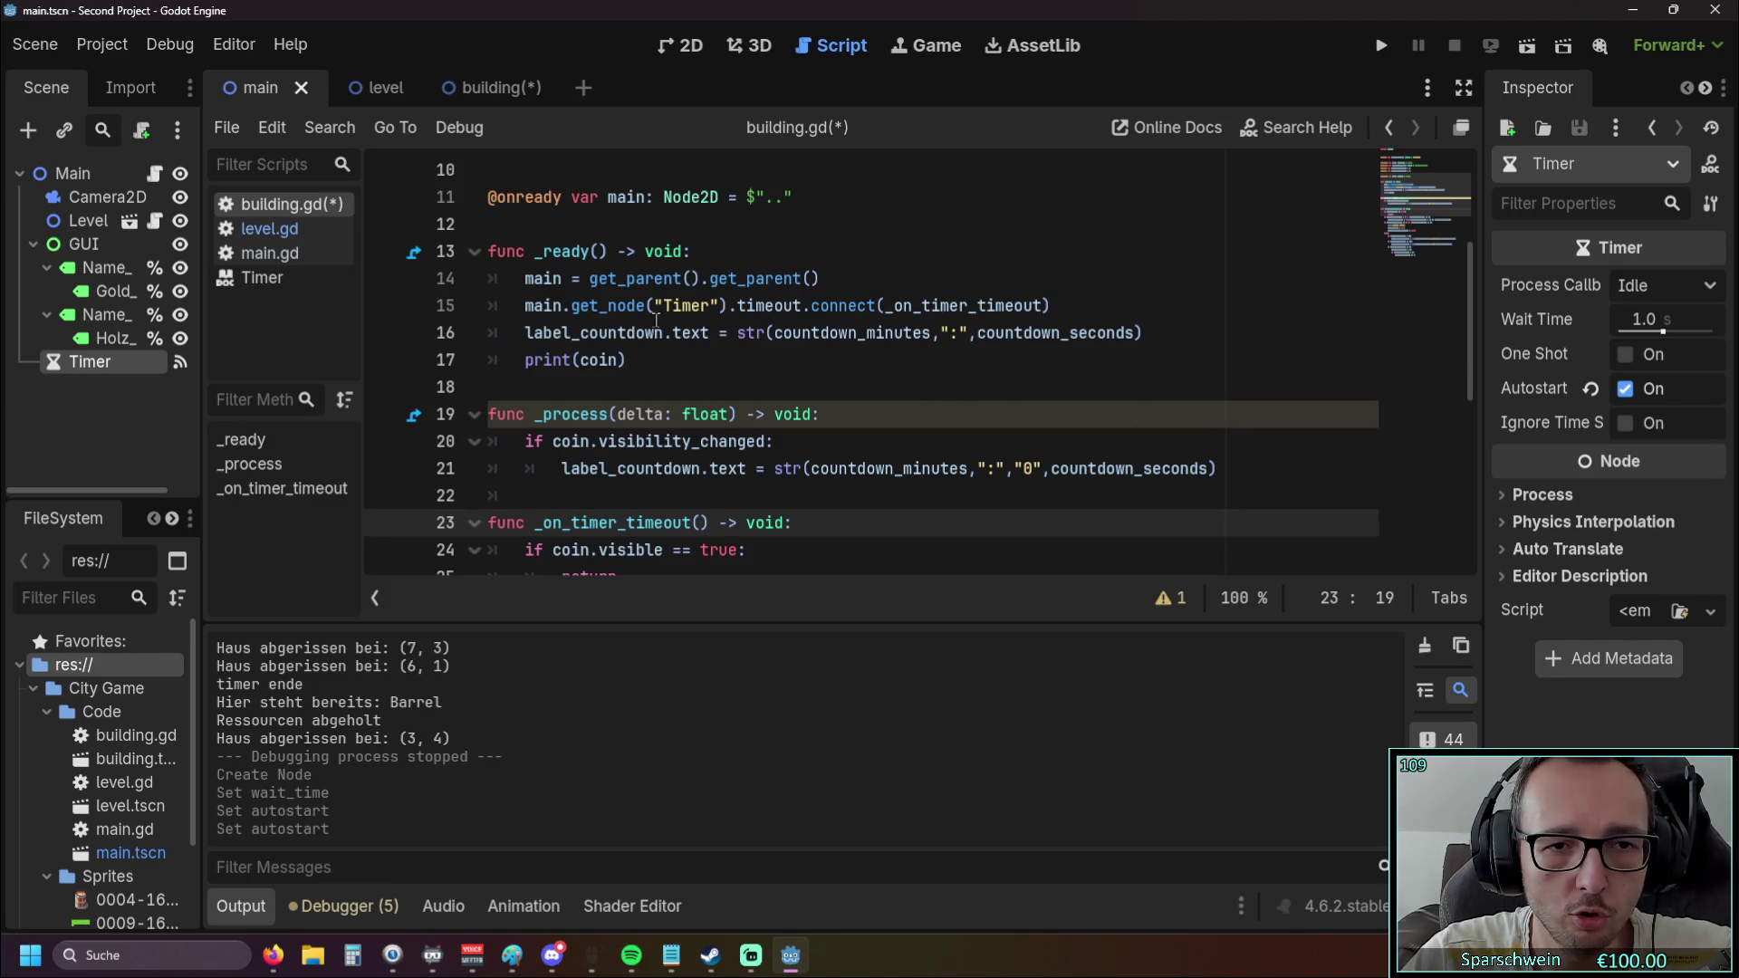
# - Remove the main Timer timeout.connect(_on_timer_timeout) line from _ready in building.gd
pyautogui.click(477, 91)
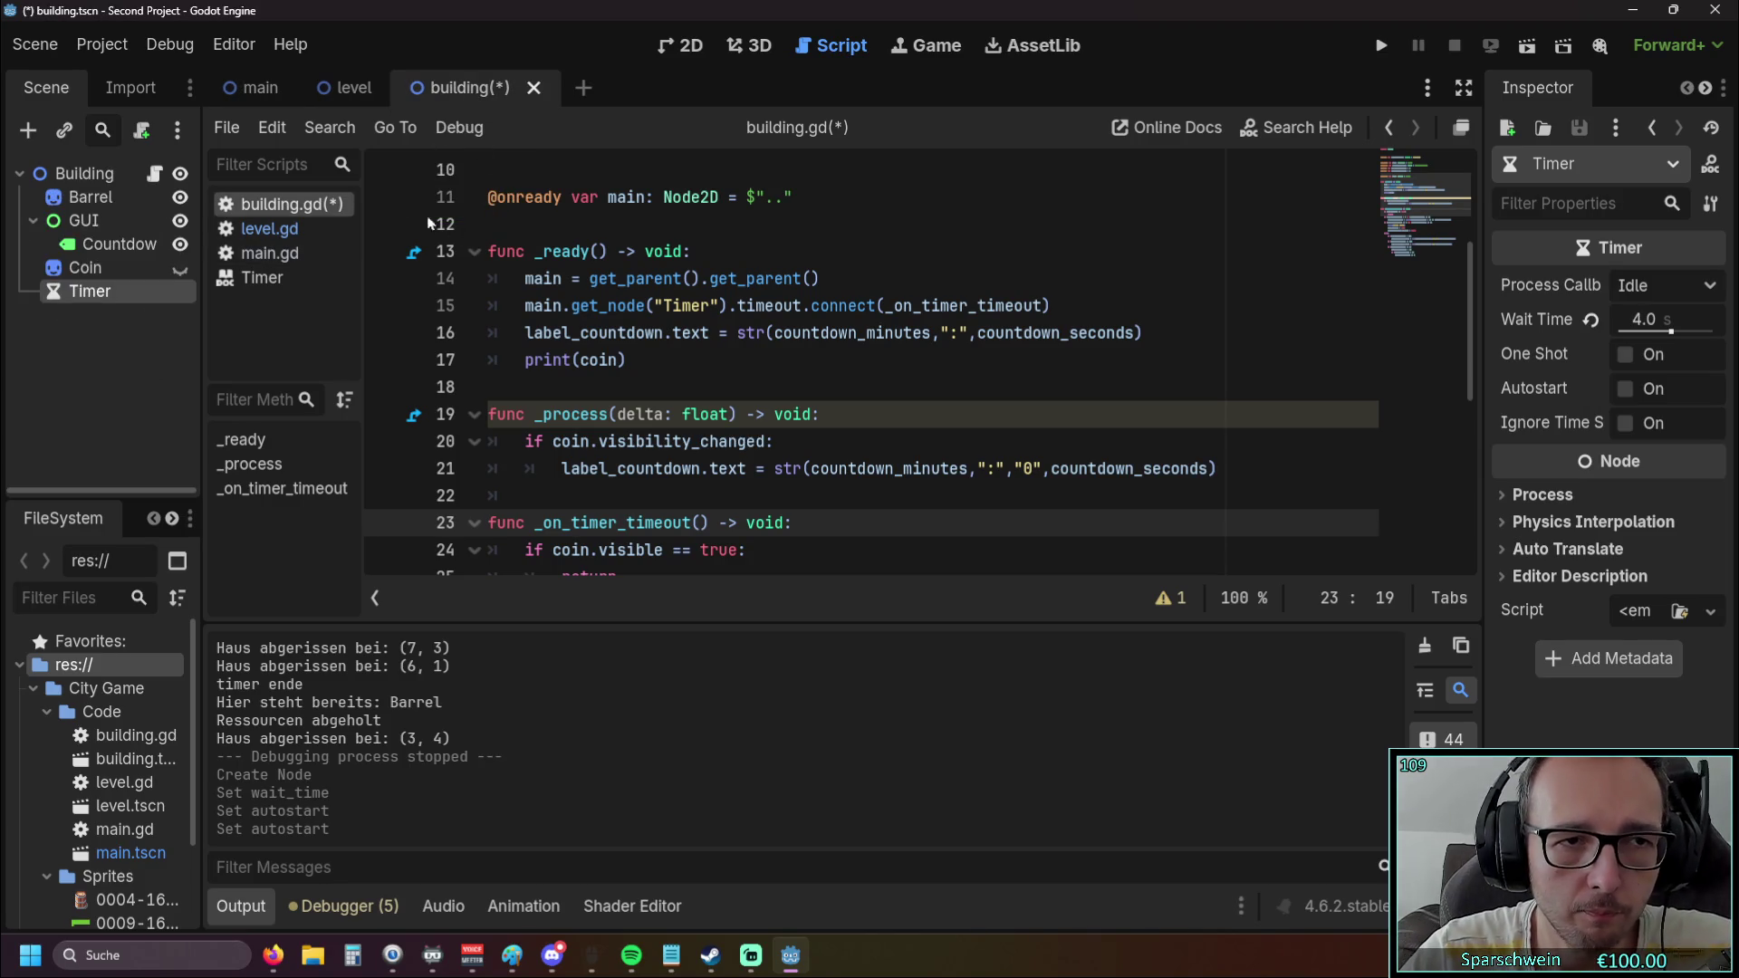
pyautogui.click(245, 91)
pyautogui.moveTo(375, 87)
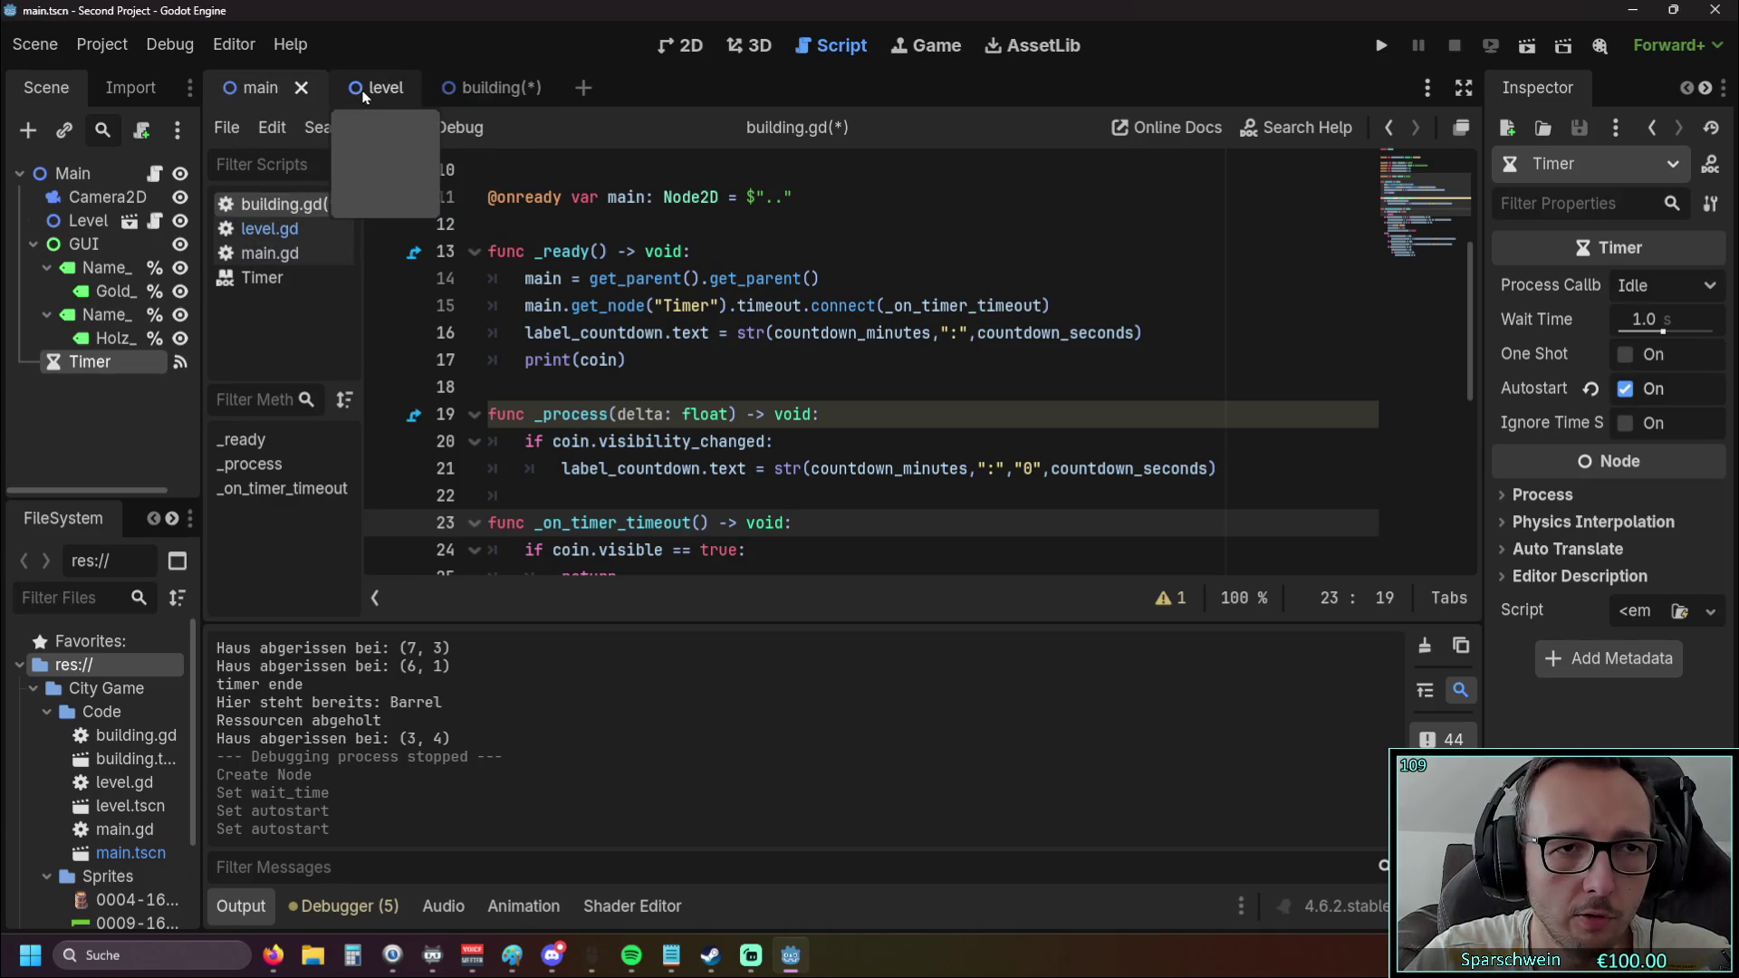
pyautogui.scroll(-1, 722, 339)
pyautogui.scroll(2, 722, 341)
pyautogui.scroll(-1, 722, 339)
pyautogui.scroll(1, 721, 340)
pyautogui.moveTo(834, 352)
pyautogui.mouseDown()
pyautogui.moveTo(523, 361)
pyautogui.moveTo(602, 387)
pyautogui.moveTo(1072, 395)
pyautogui.mouseUp()
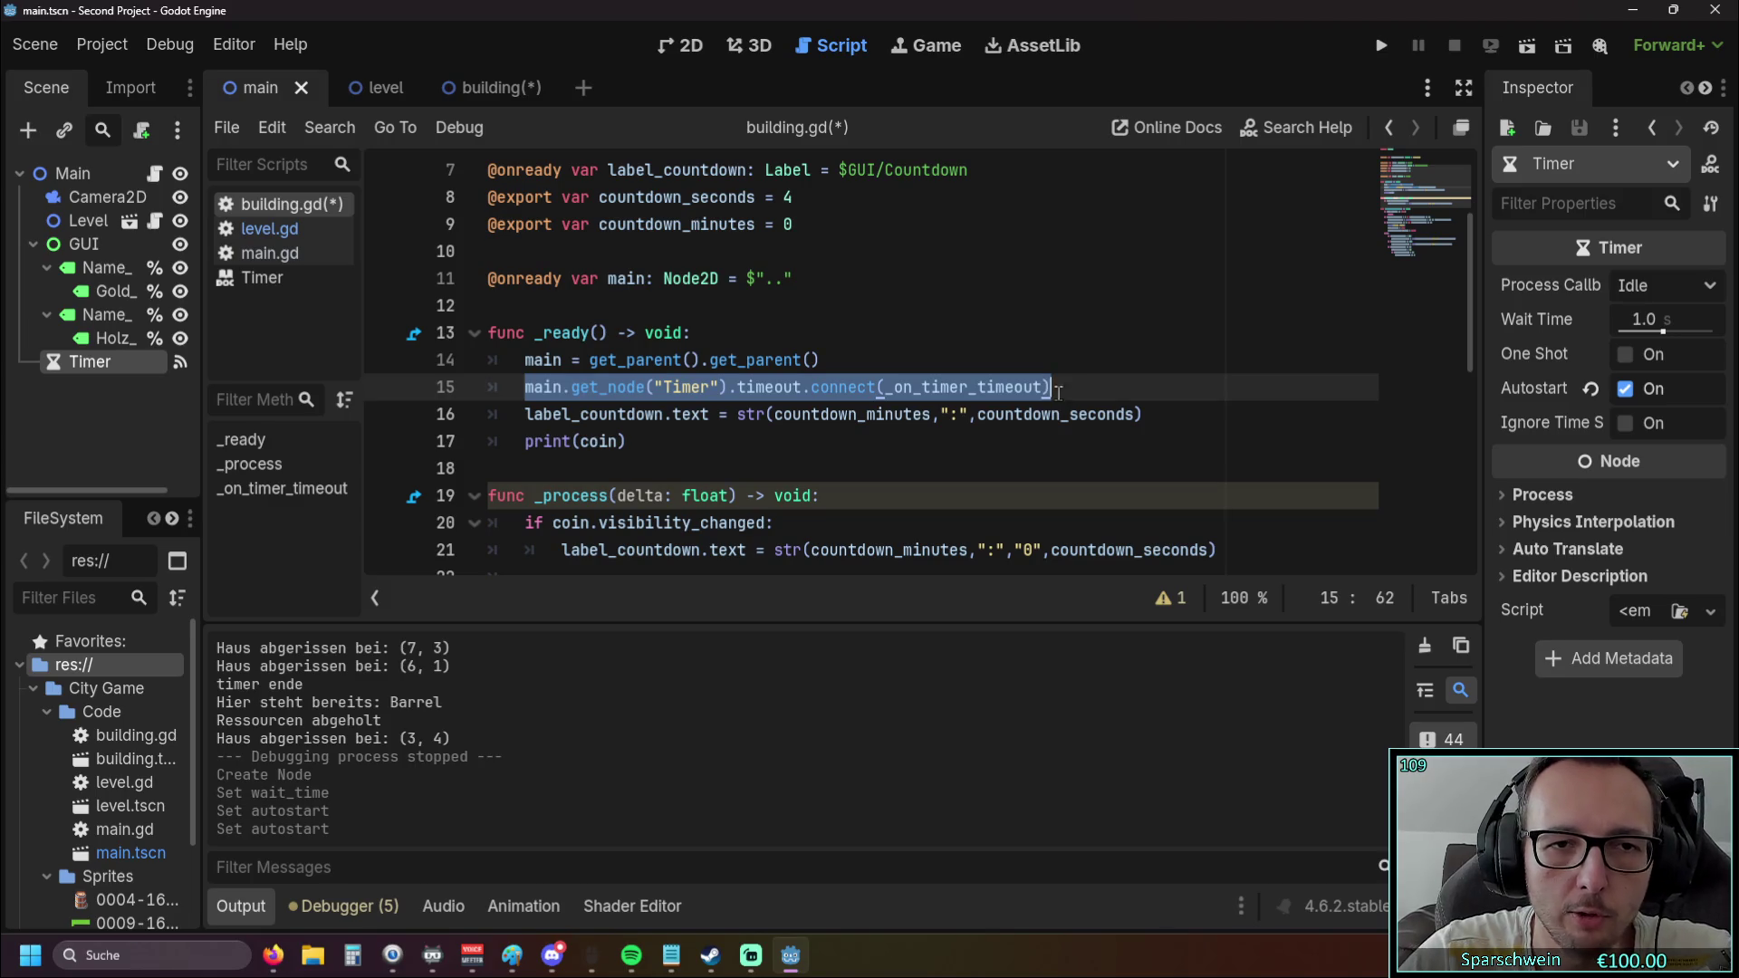
pyautogui.press('BackSpace')
pyautogui.press('BackSpace')
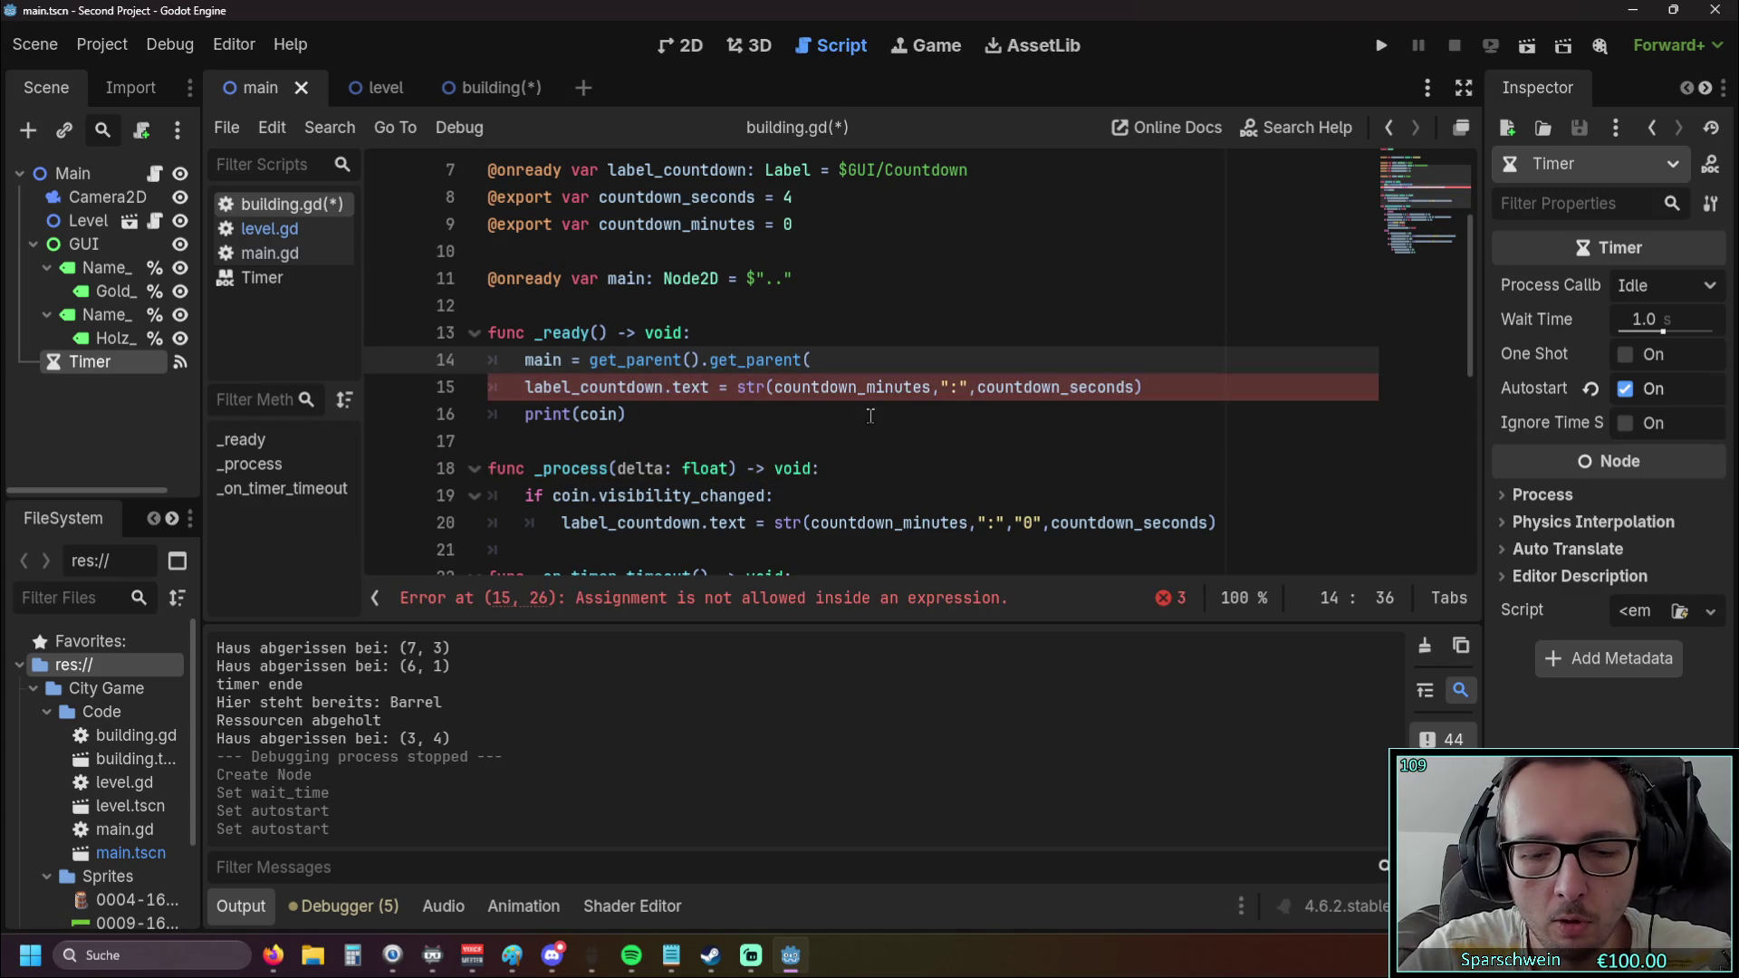
pyautogui.write(')')
pyautogui.click(837, 408)
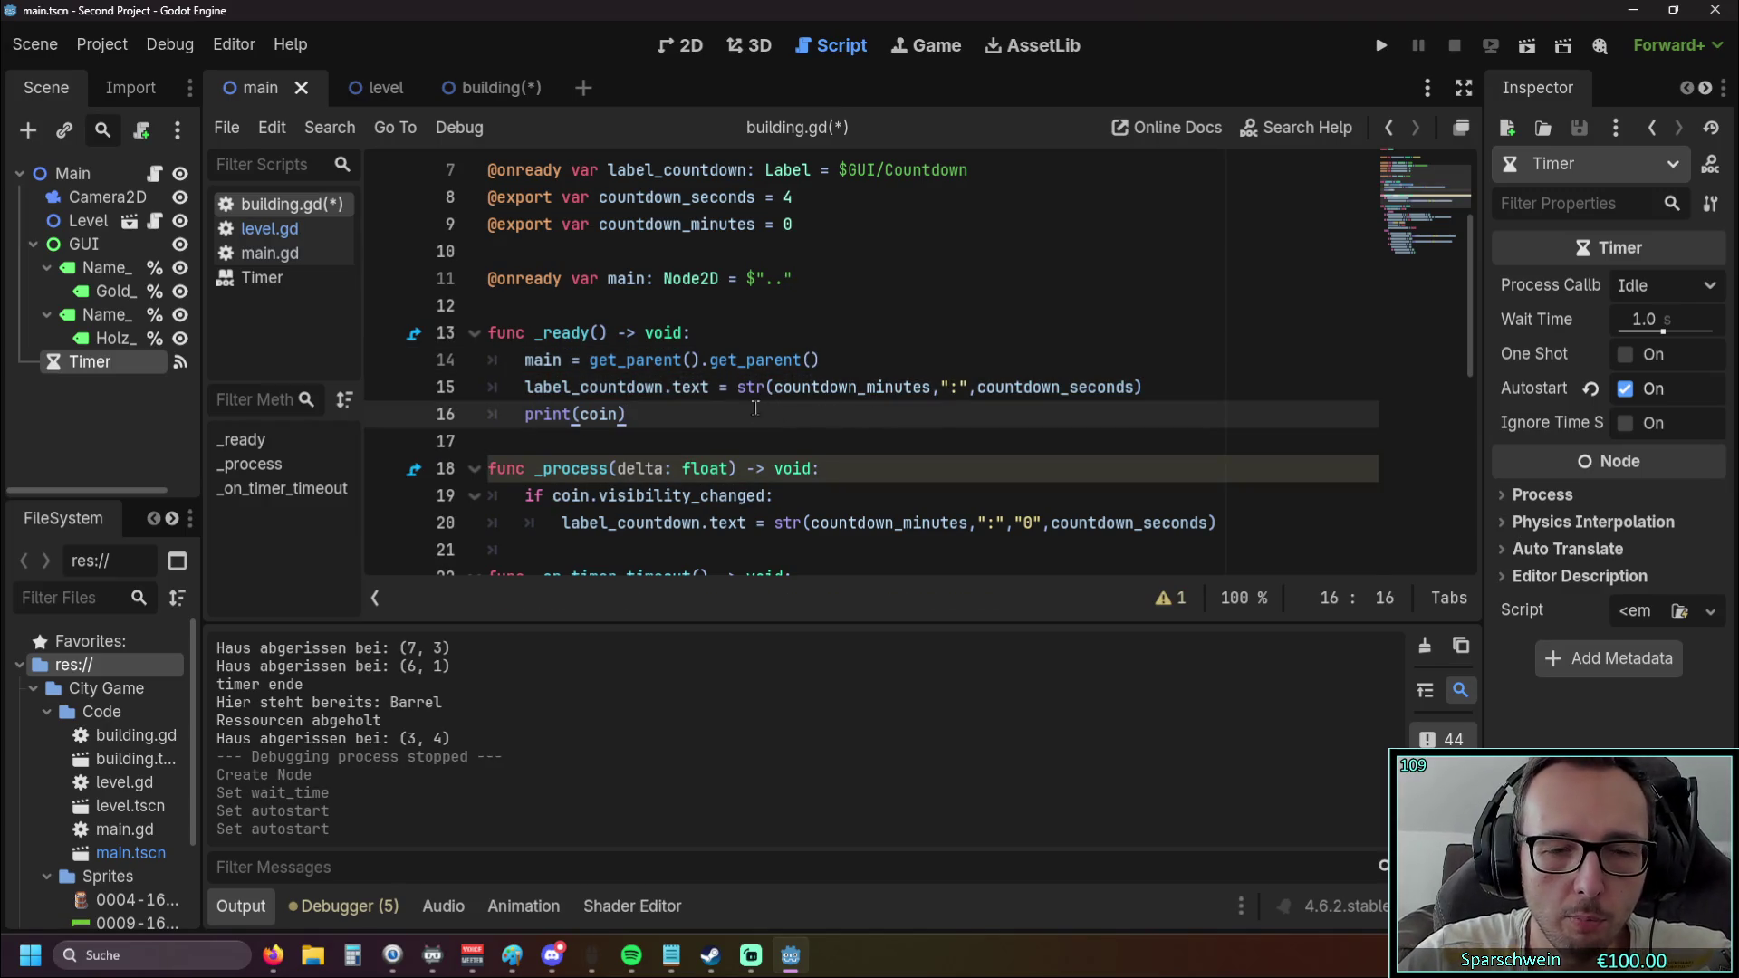
pyautogui.scroll(1, 767, 408)
pyautogui.scroll(-2, 801, 394)
pyautogui.scroll(-1, 837, 382)
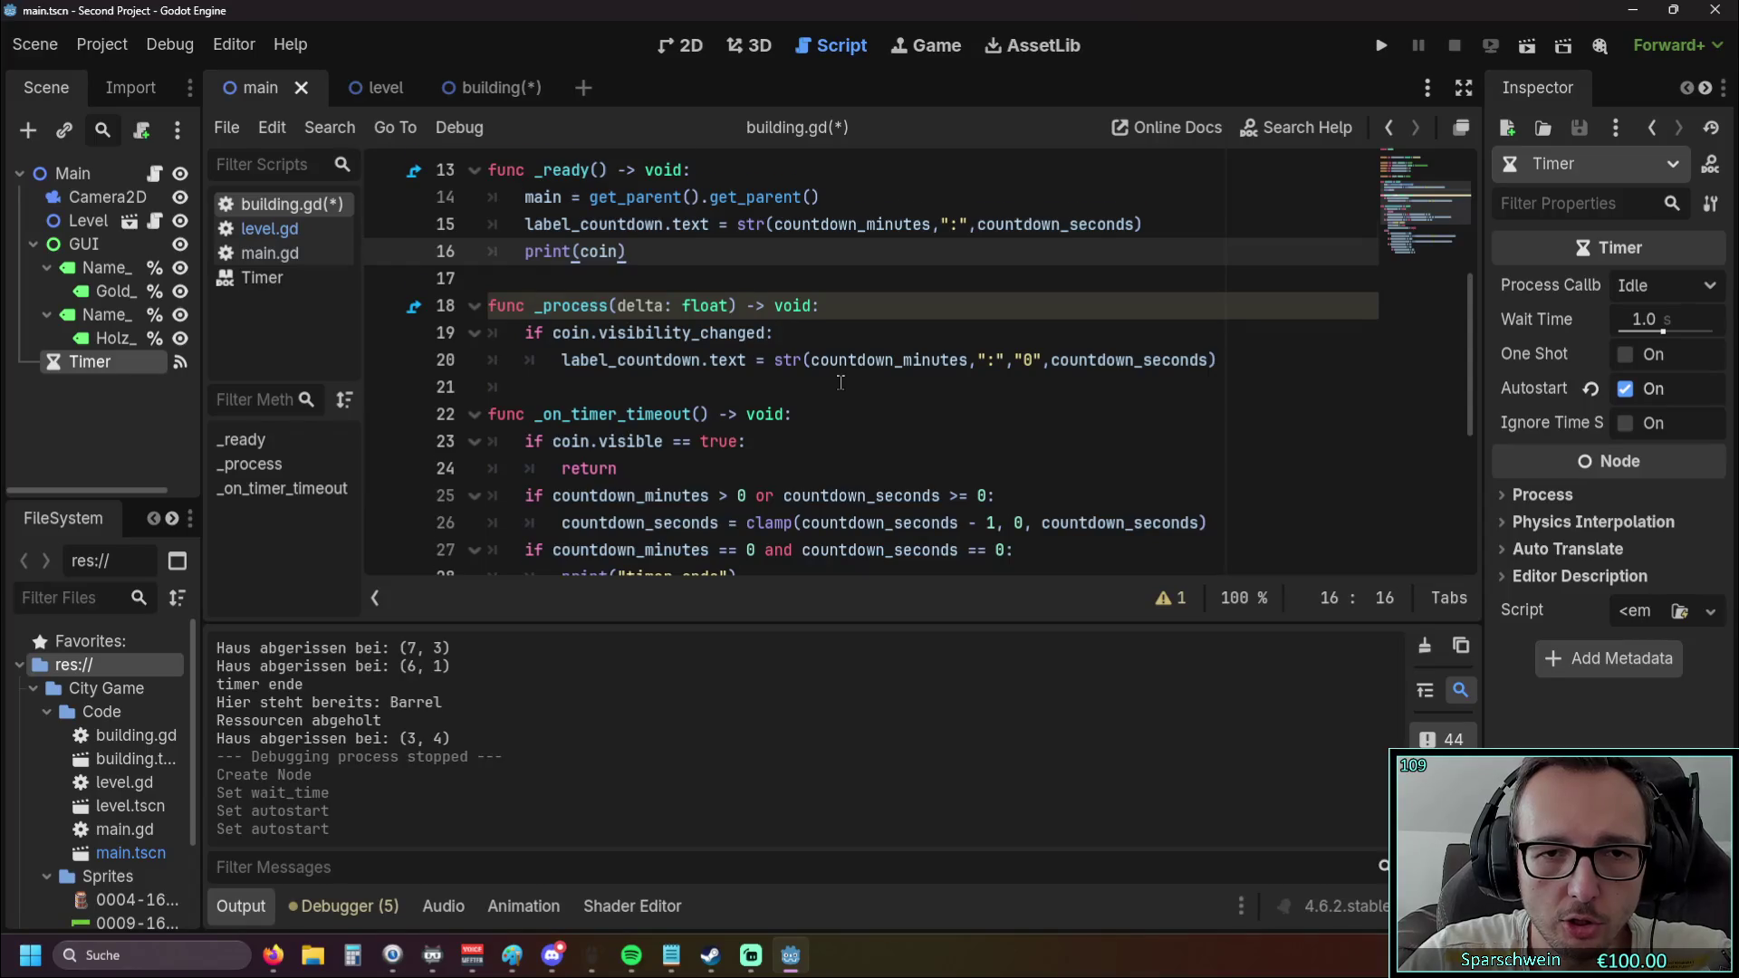
pyautogui.scroll(-1, 840, 382)
pyautogui.scroll(-1, 842, 386)
pyautogui.scroll(-1, 842, 386)
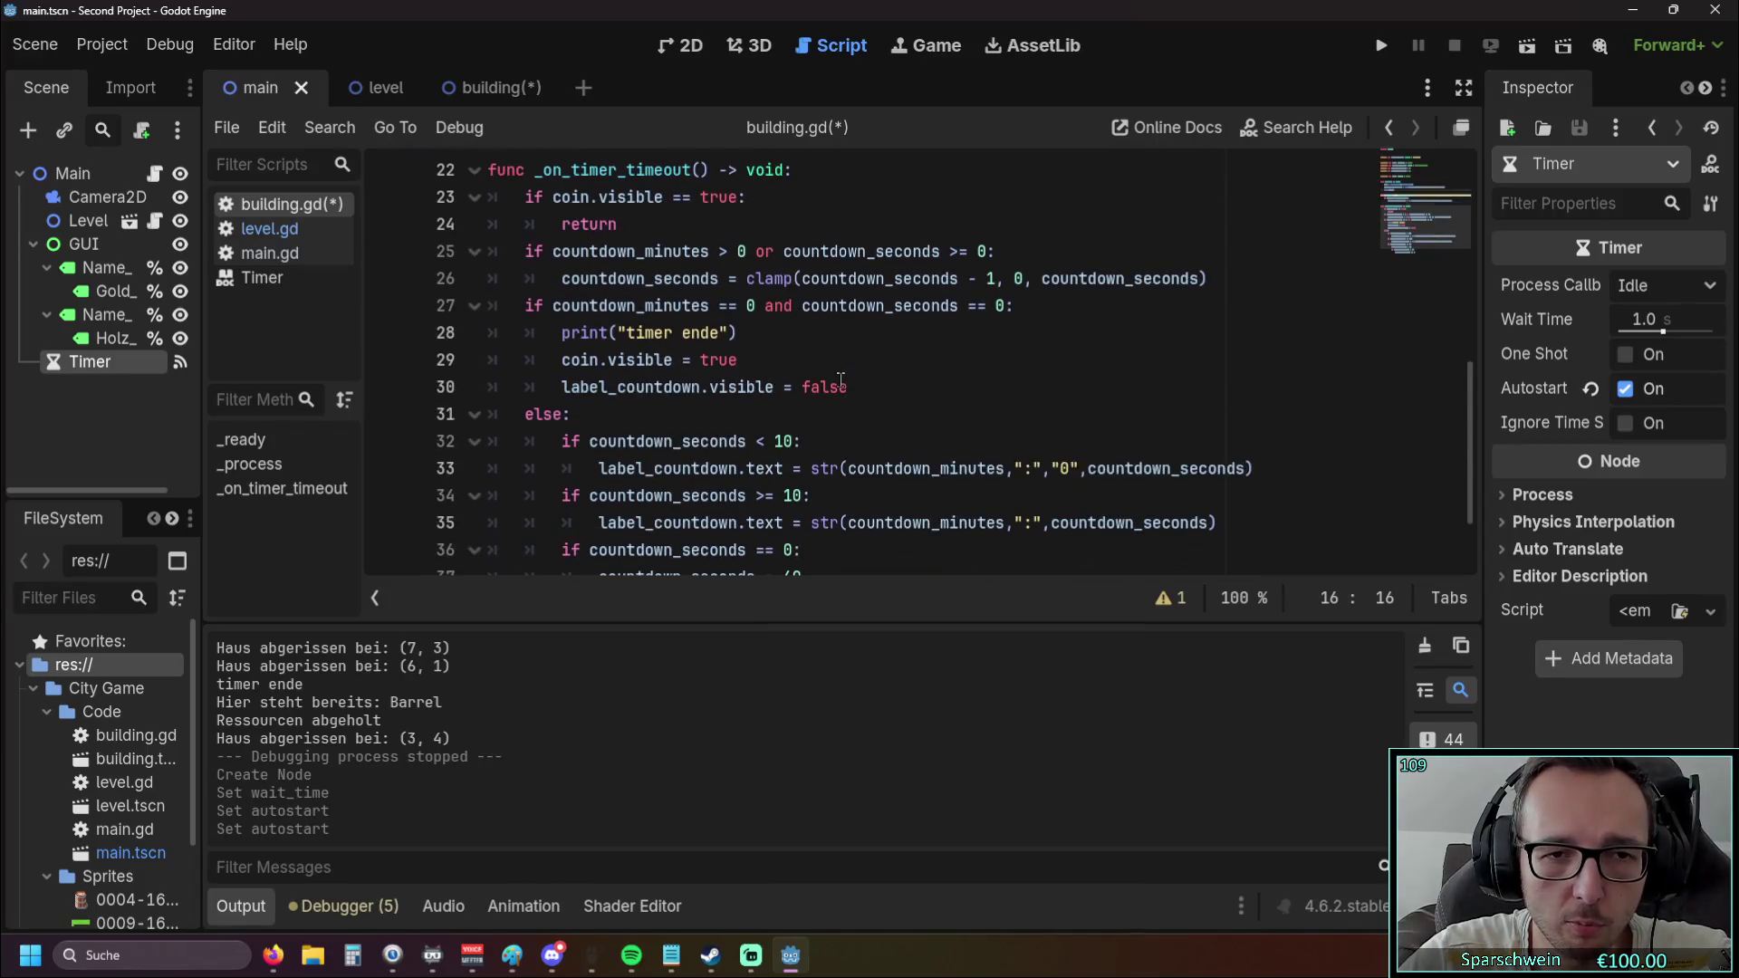
pyautogui.scroll(-1, 1095, 373)
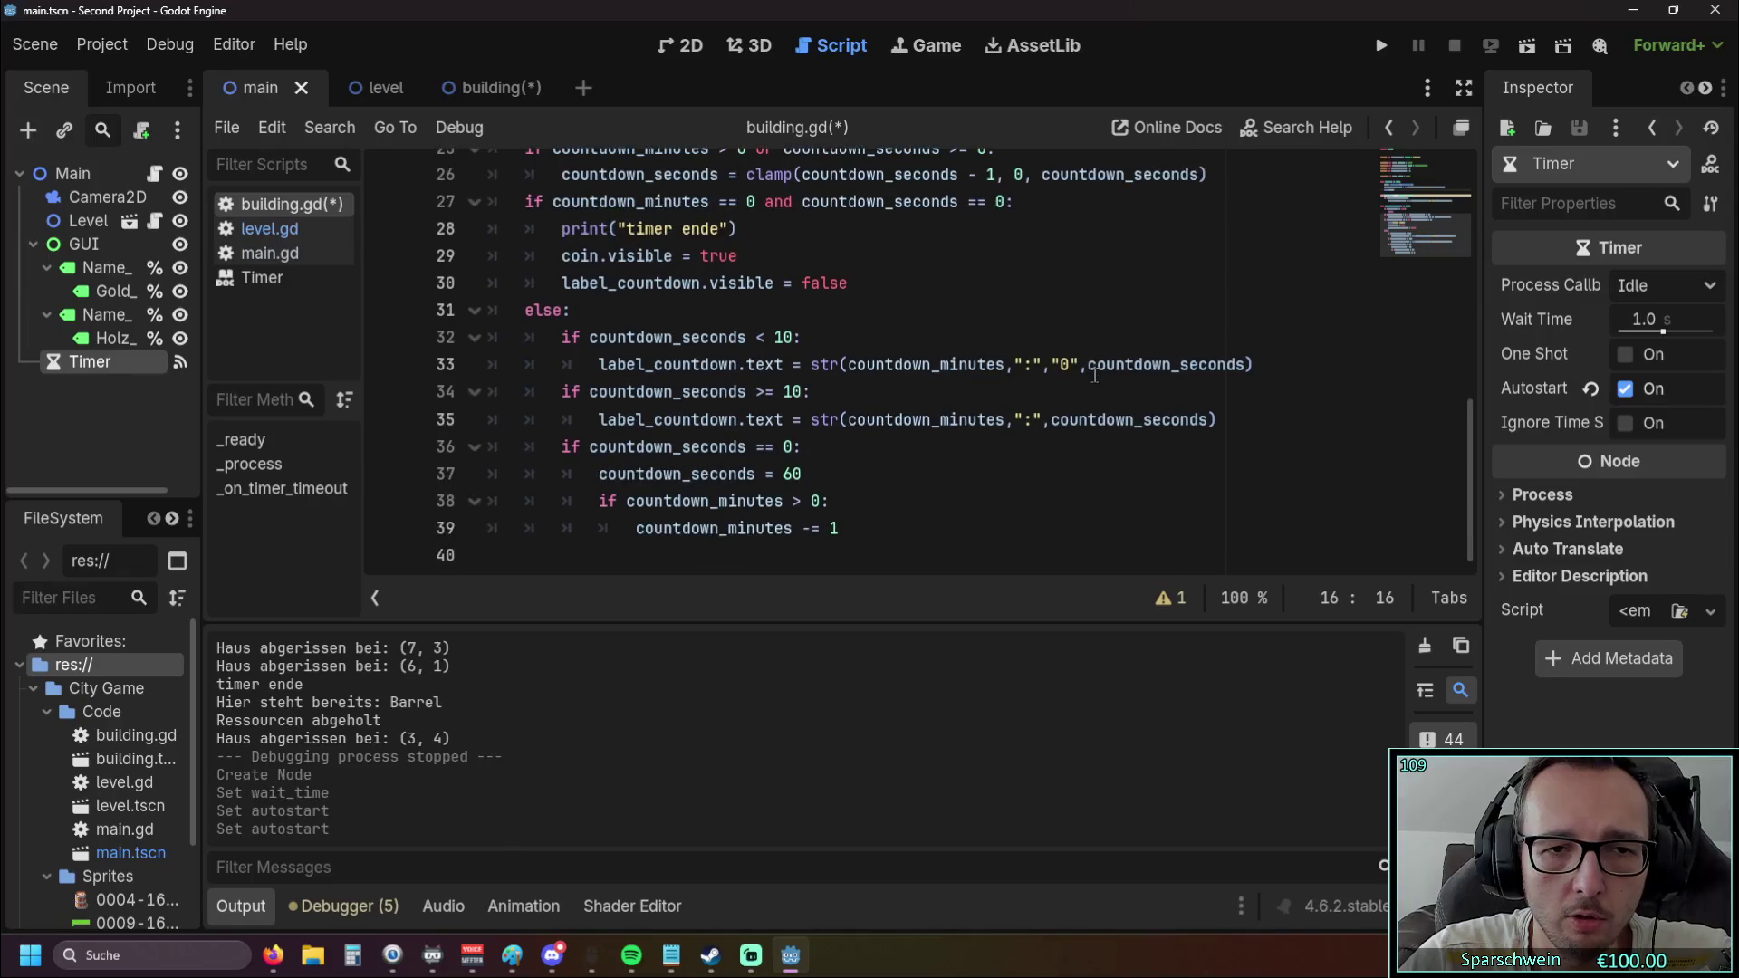
pyautogui.scroll(3, 1074, 373)
pyautogui.scroll(2, 1046, 374)
pyautogui.scroll(1, 1032, 376)
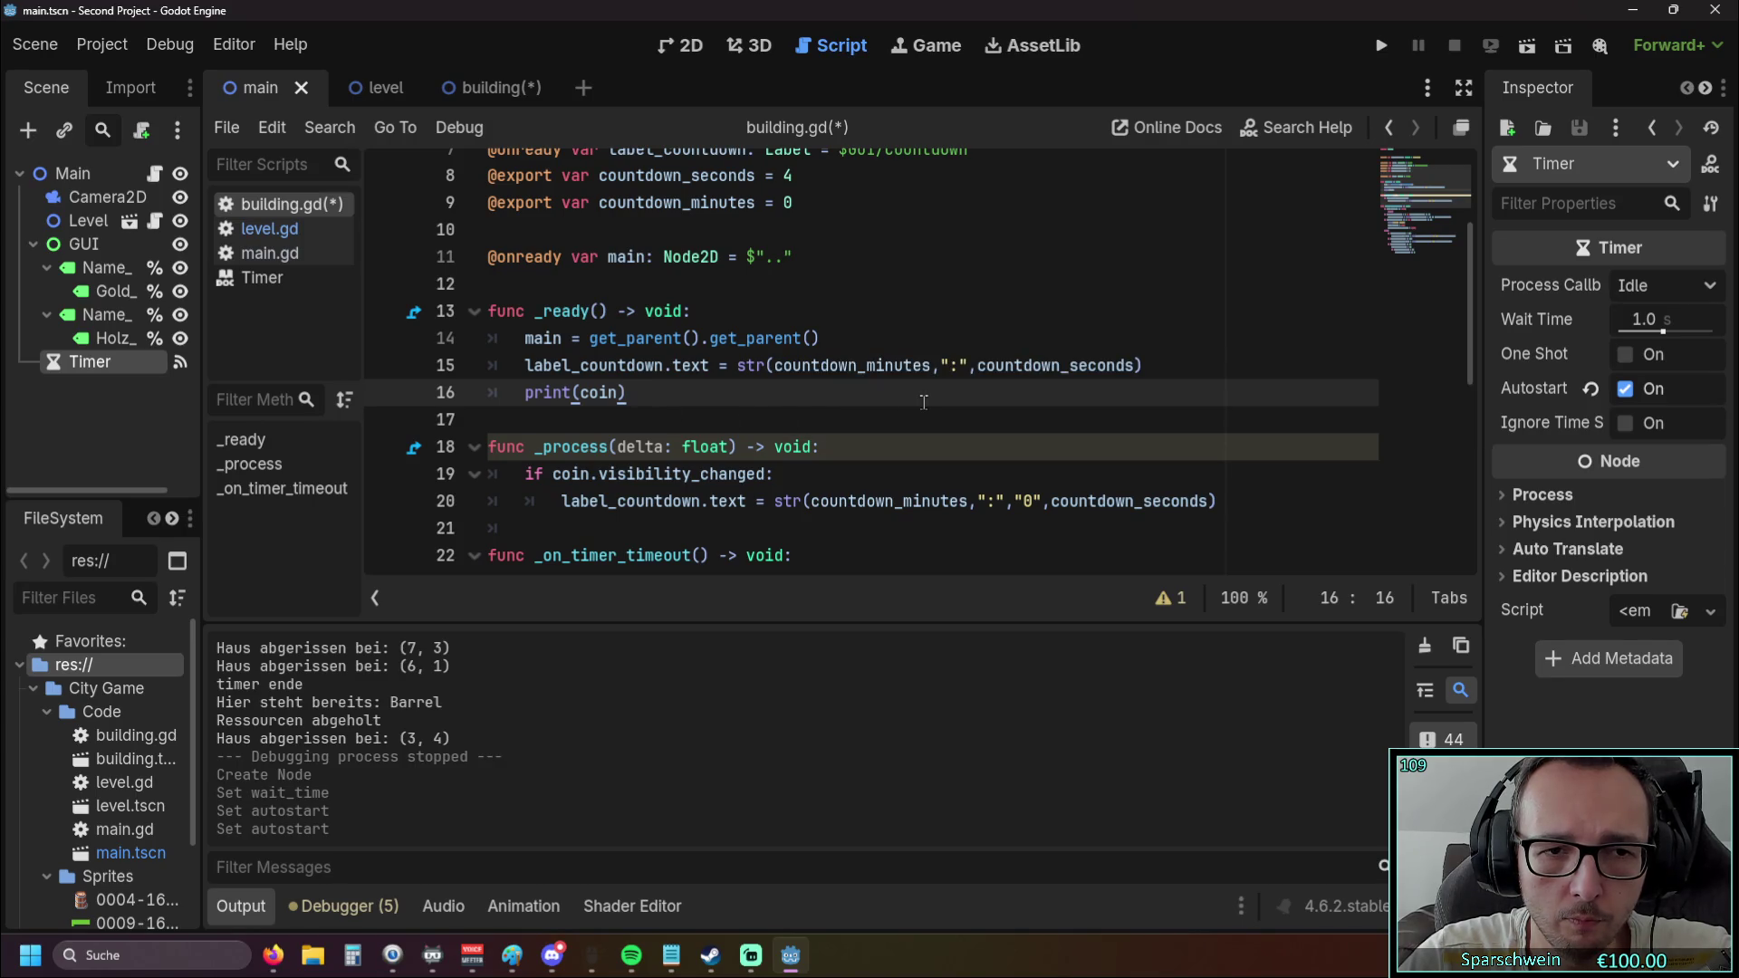
pyautogui.scroll(-3, 922, 401)
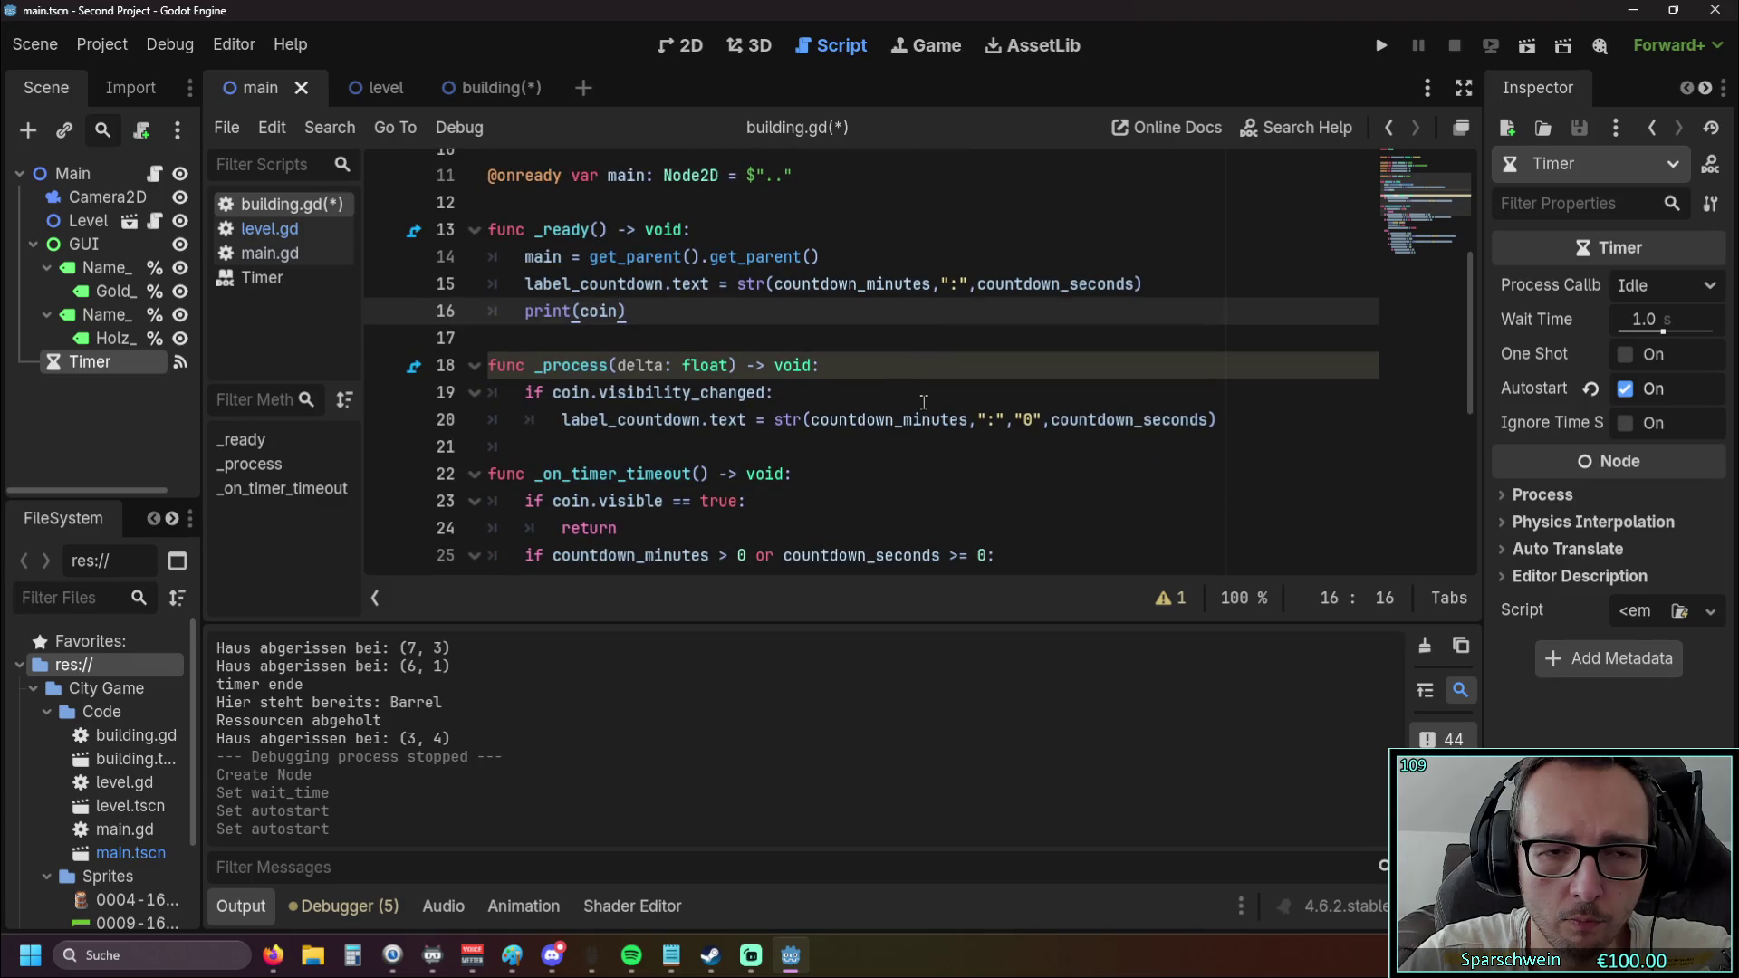
pyautogui.scroll(3, 922, 400)
pyautogui.scroll(3, 919, 401)
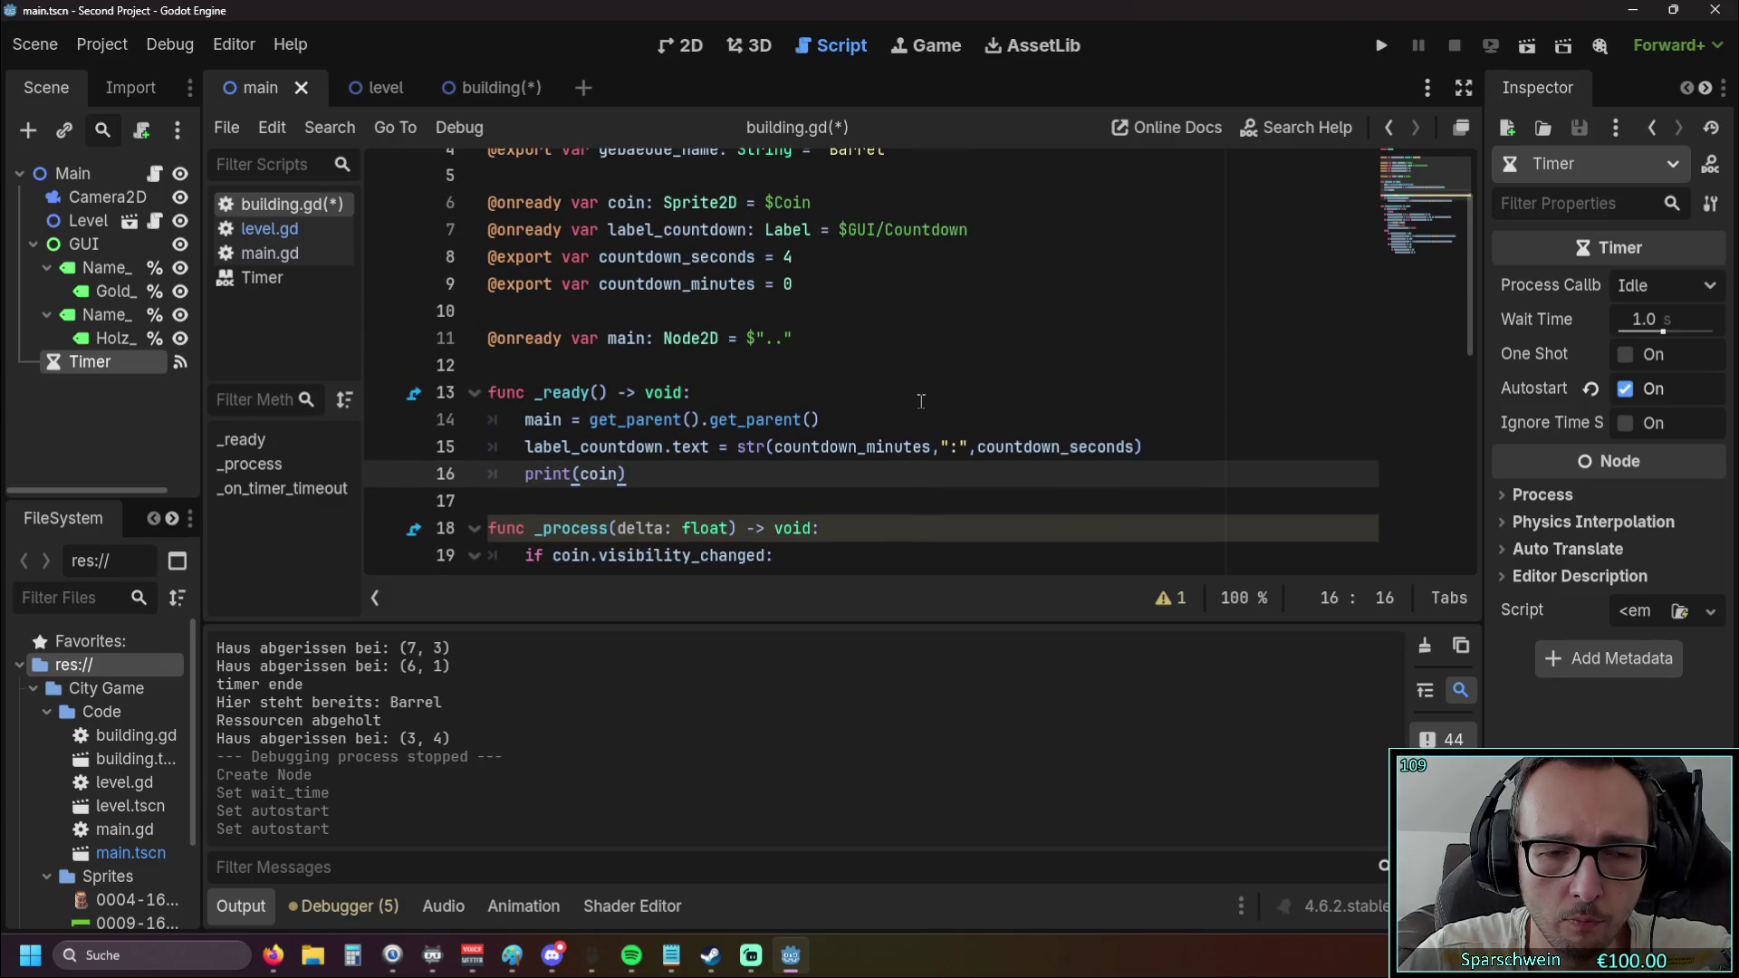
pyautogui.scroll(-4, 920, 401)
pyautogui.scroll(-6, 920, 402)
pyautogui.scroll(-2, 923, 404)
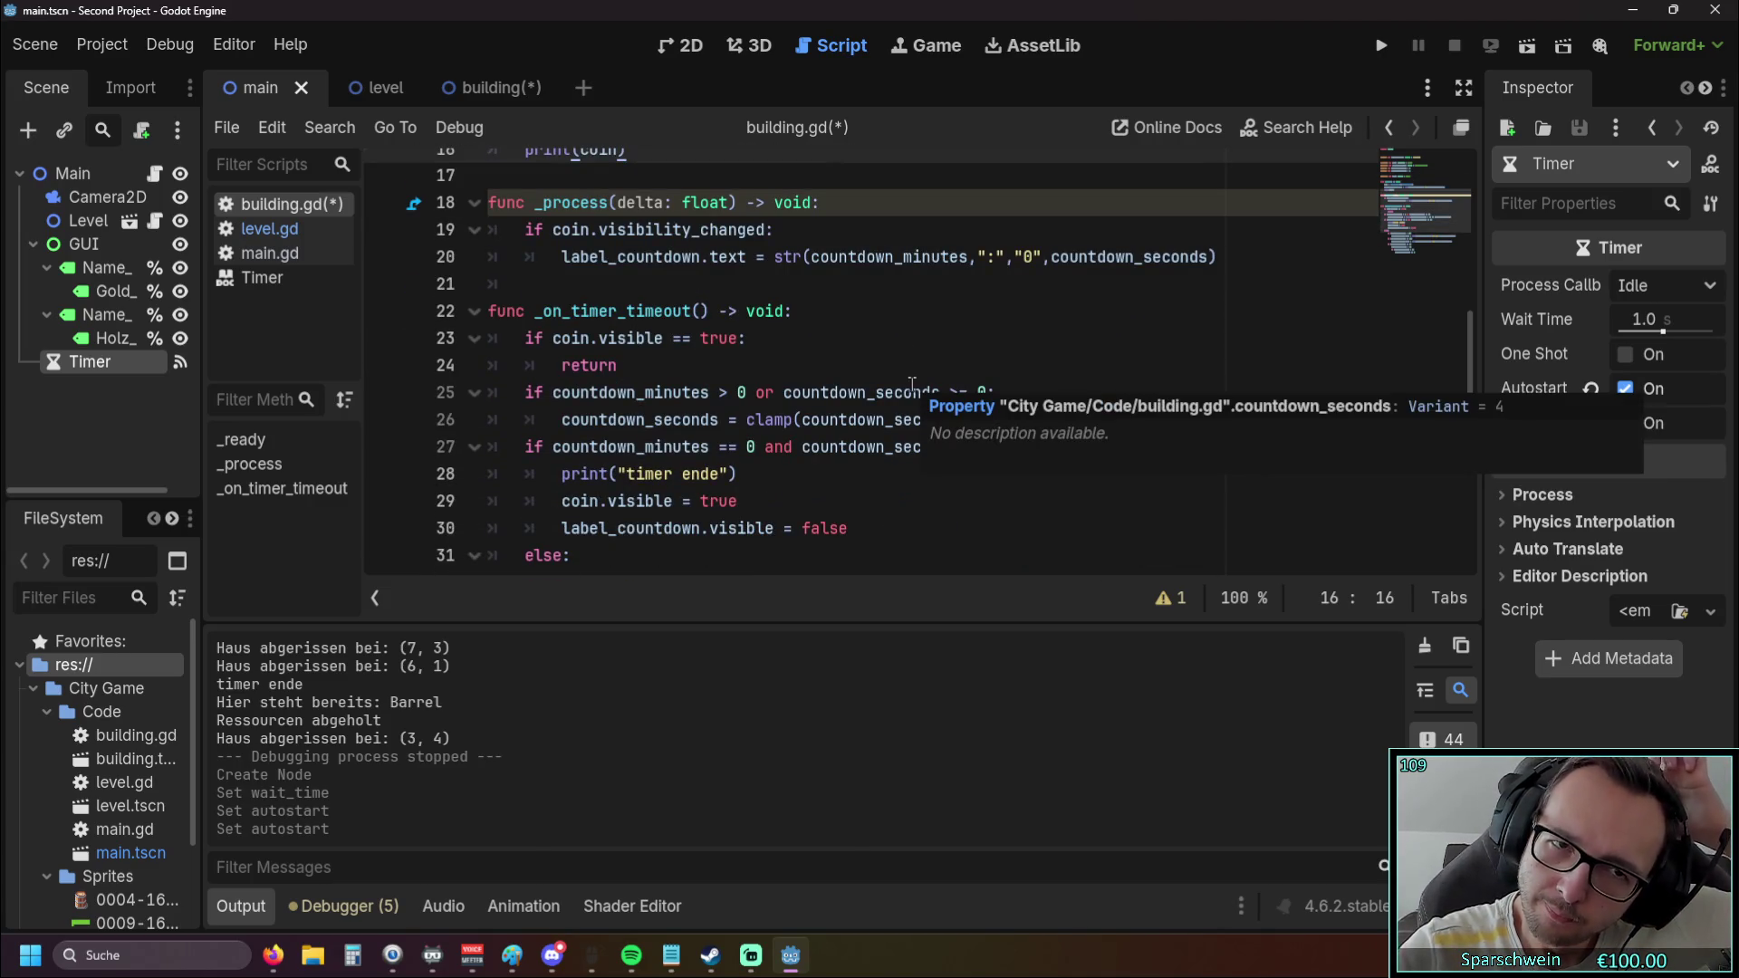
pyautogui.scroll(1, 689, 423)
pyautogui.scroll(2, 689, 422)
pyautogui.scroll(3, 661, 432)
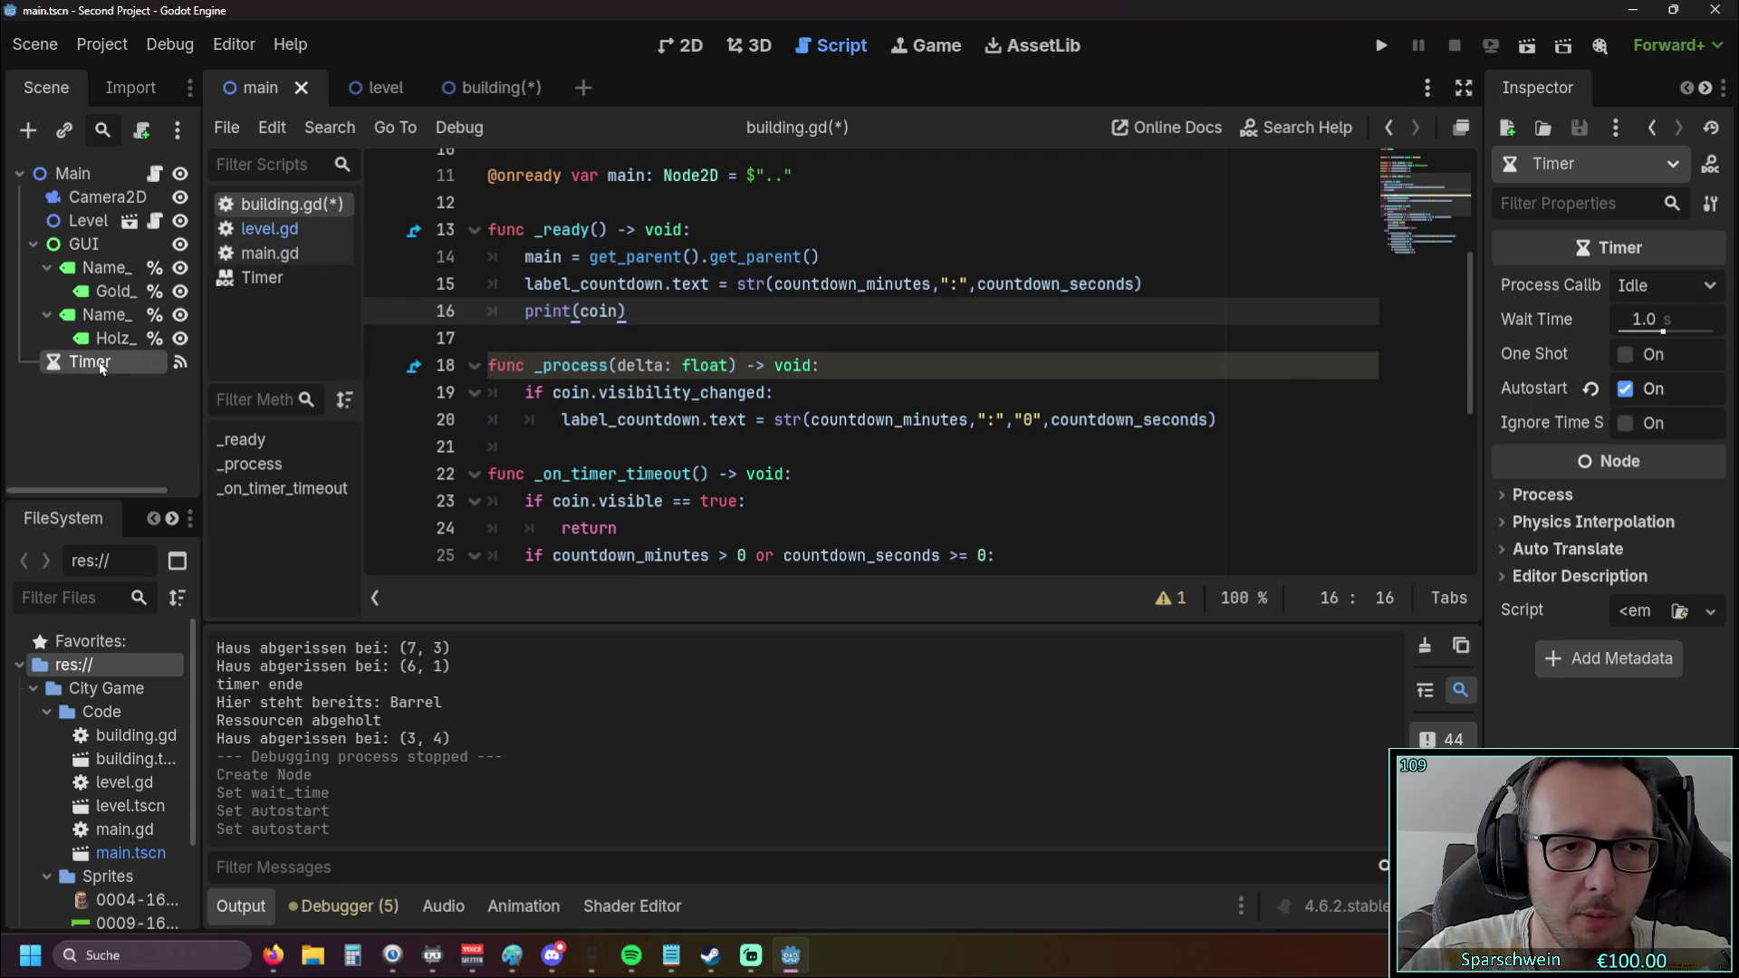
# - Open the building scene, widen the right dock and show the Timer node's signals list including timeout()
pyautogui.click(469, 86)
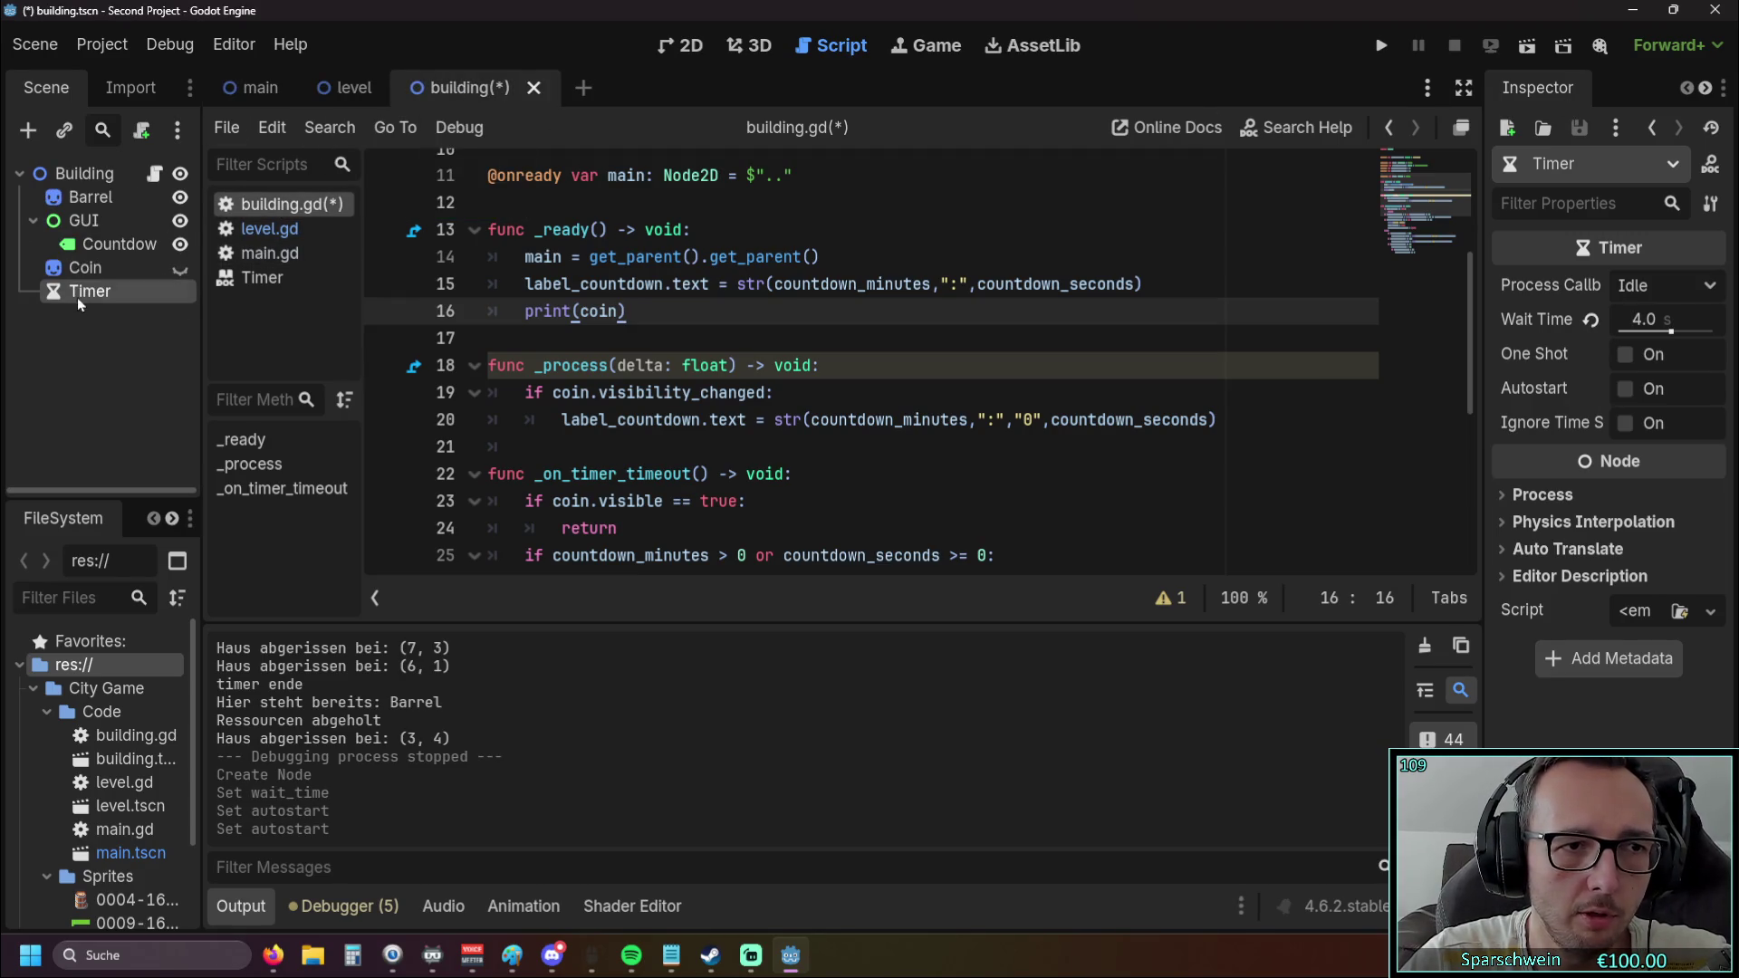
pyautogui.click(1651, 164)
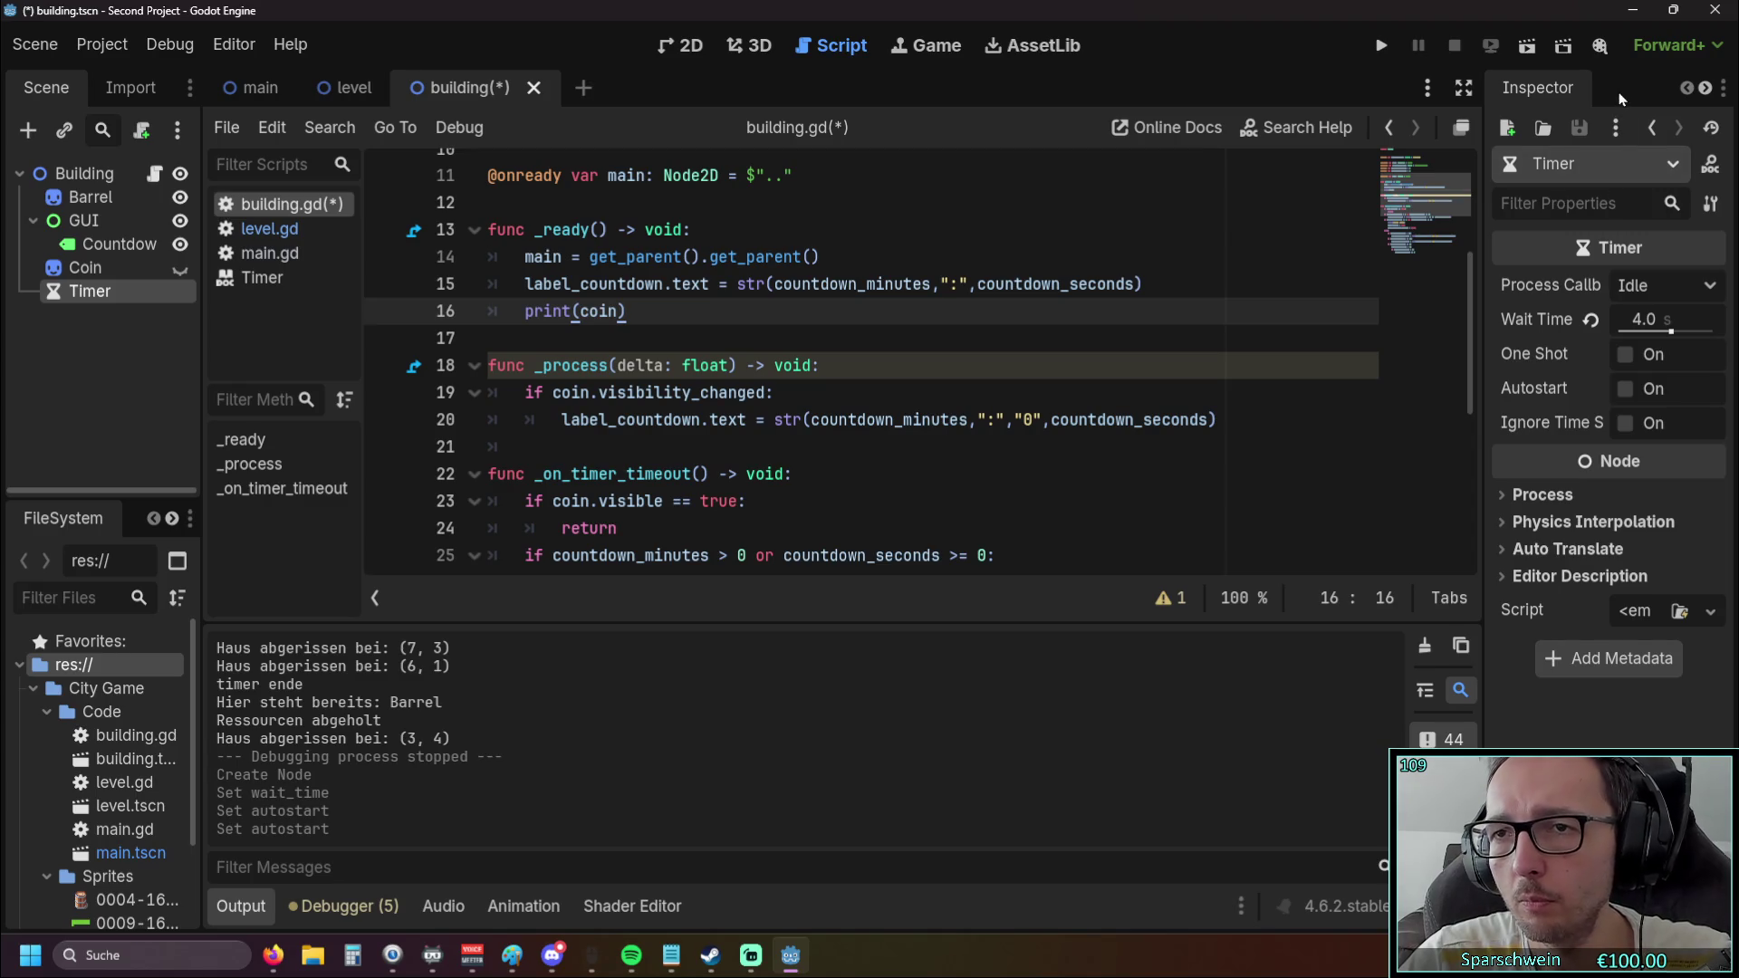
pyautogui.click(1705, 88)
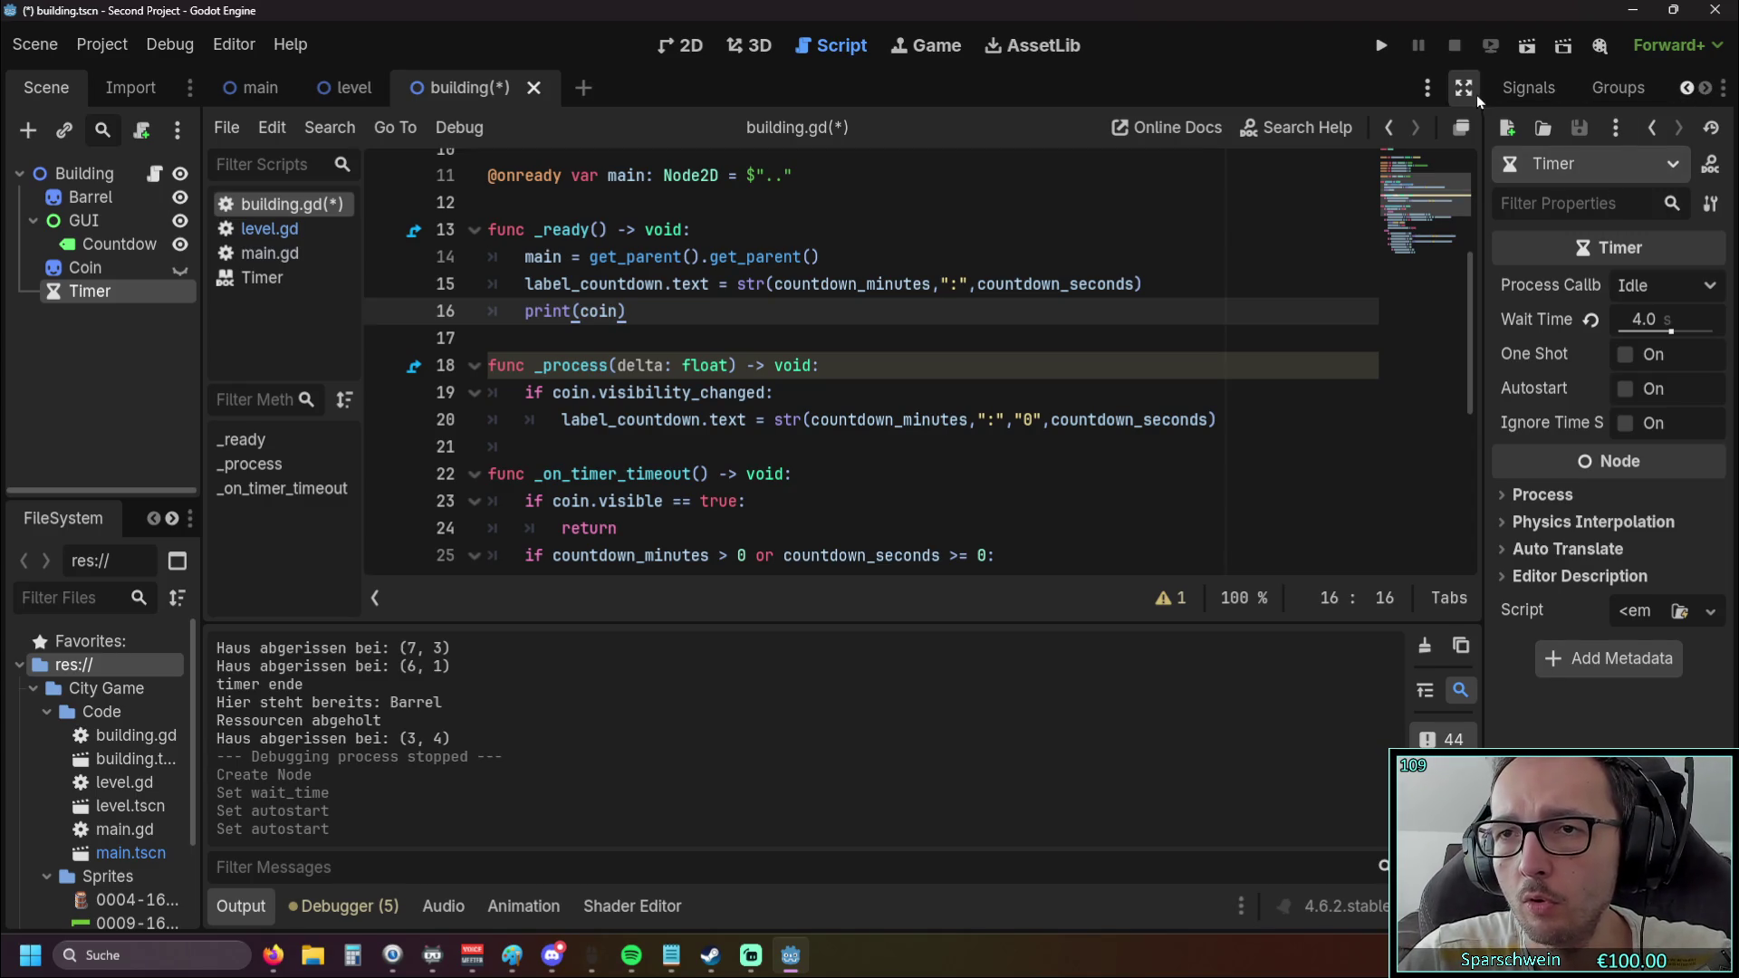
pyautogui.click(1686, 88)
pyautogui.moveTo(1484, 432); pyautogui.dragTo(1440, 428)
pyautogui.click(1603, 87)
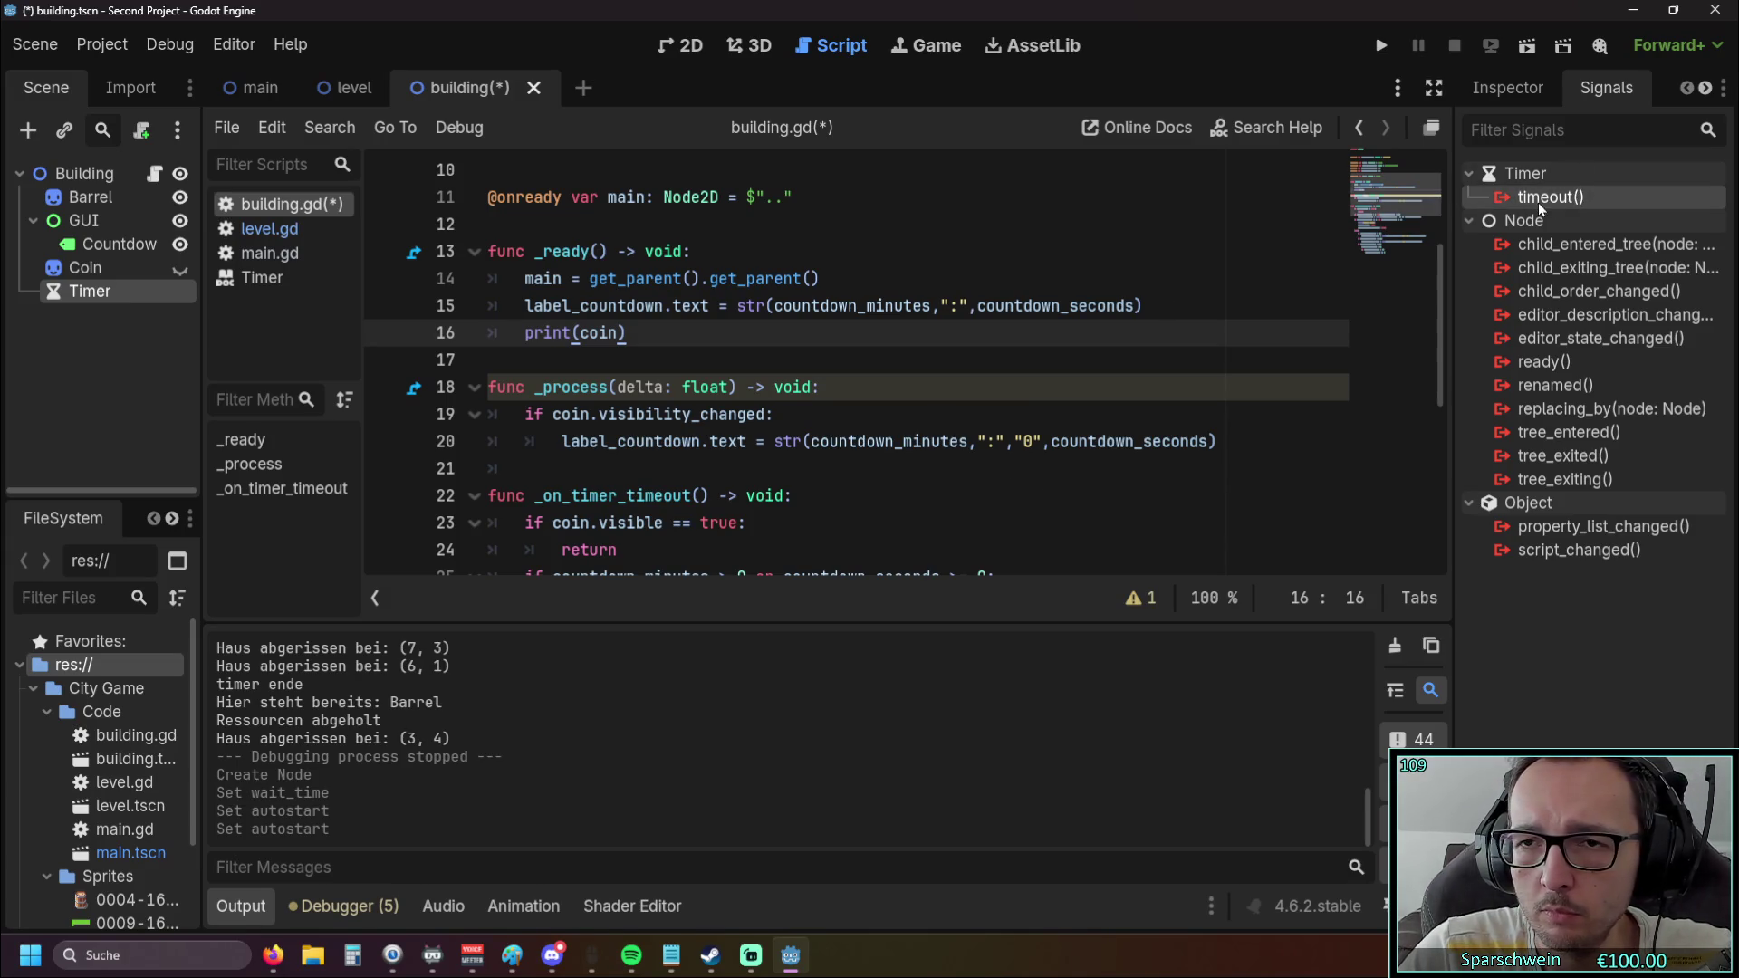
pyautogui.press('Up')
pyautogui.press('End')
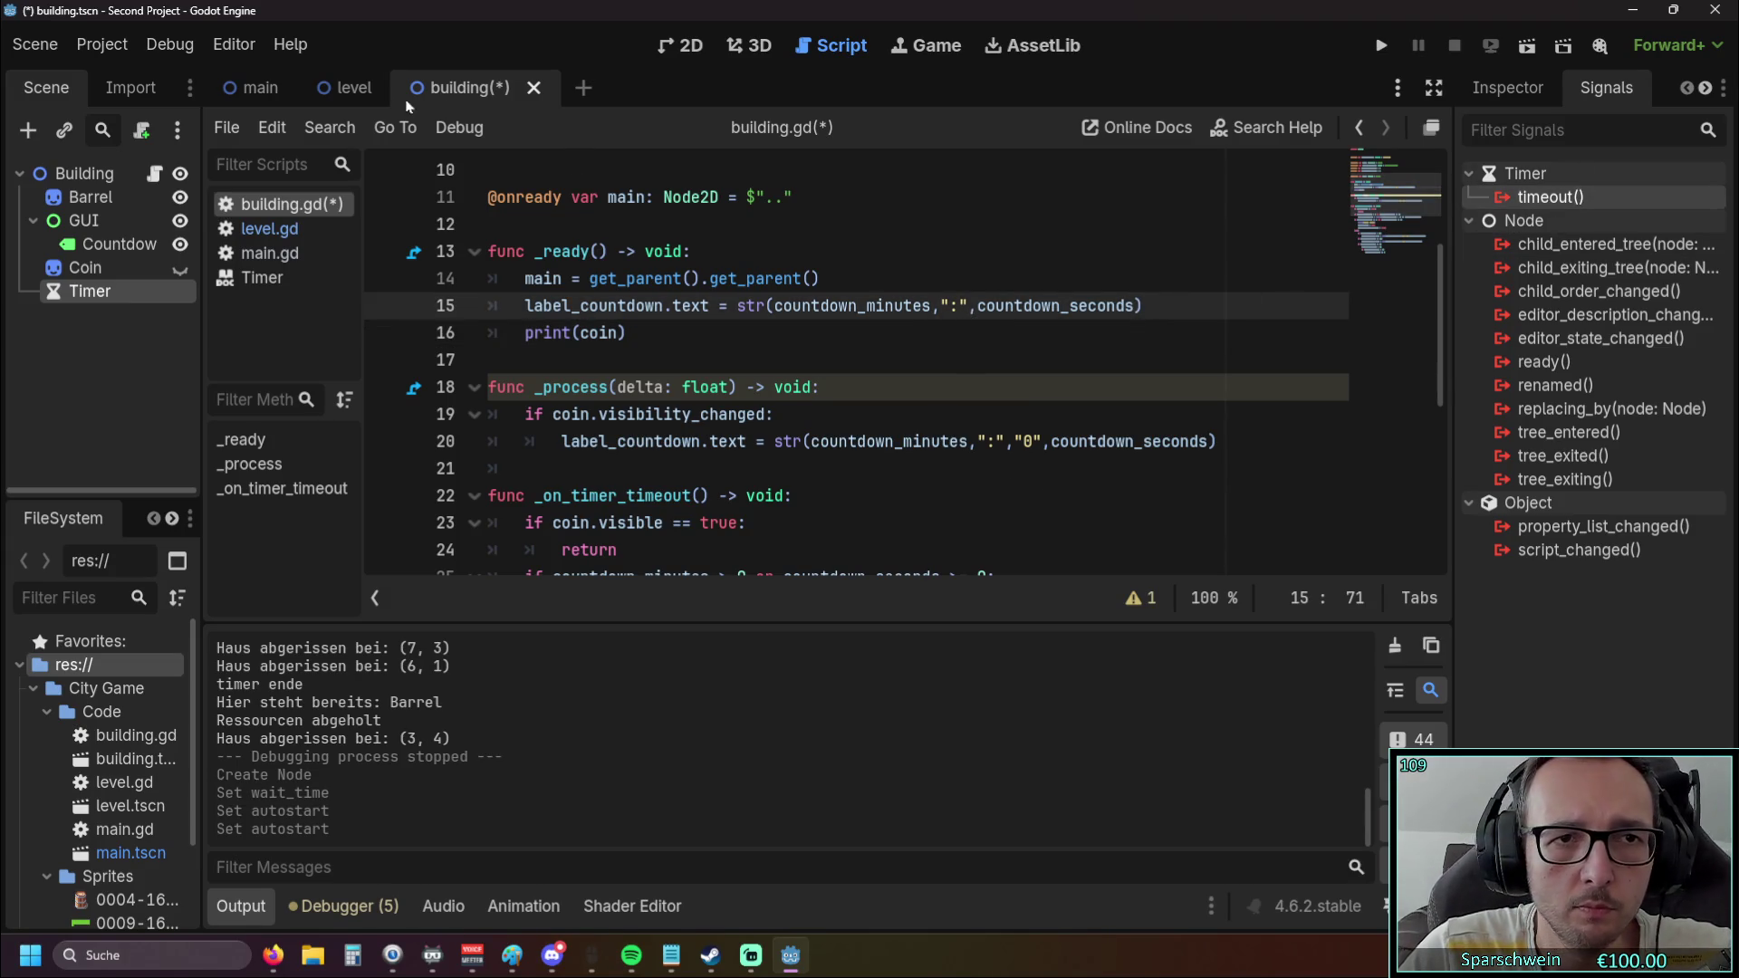
pyautogui.click(350, 87)
pyautogui.click(464, 93)
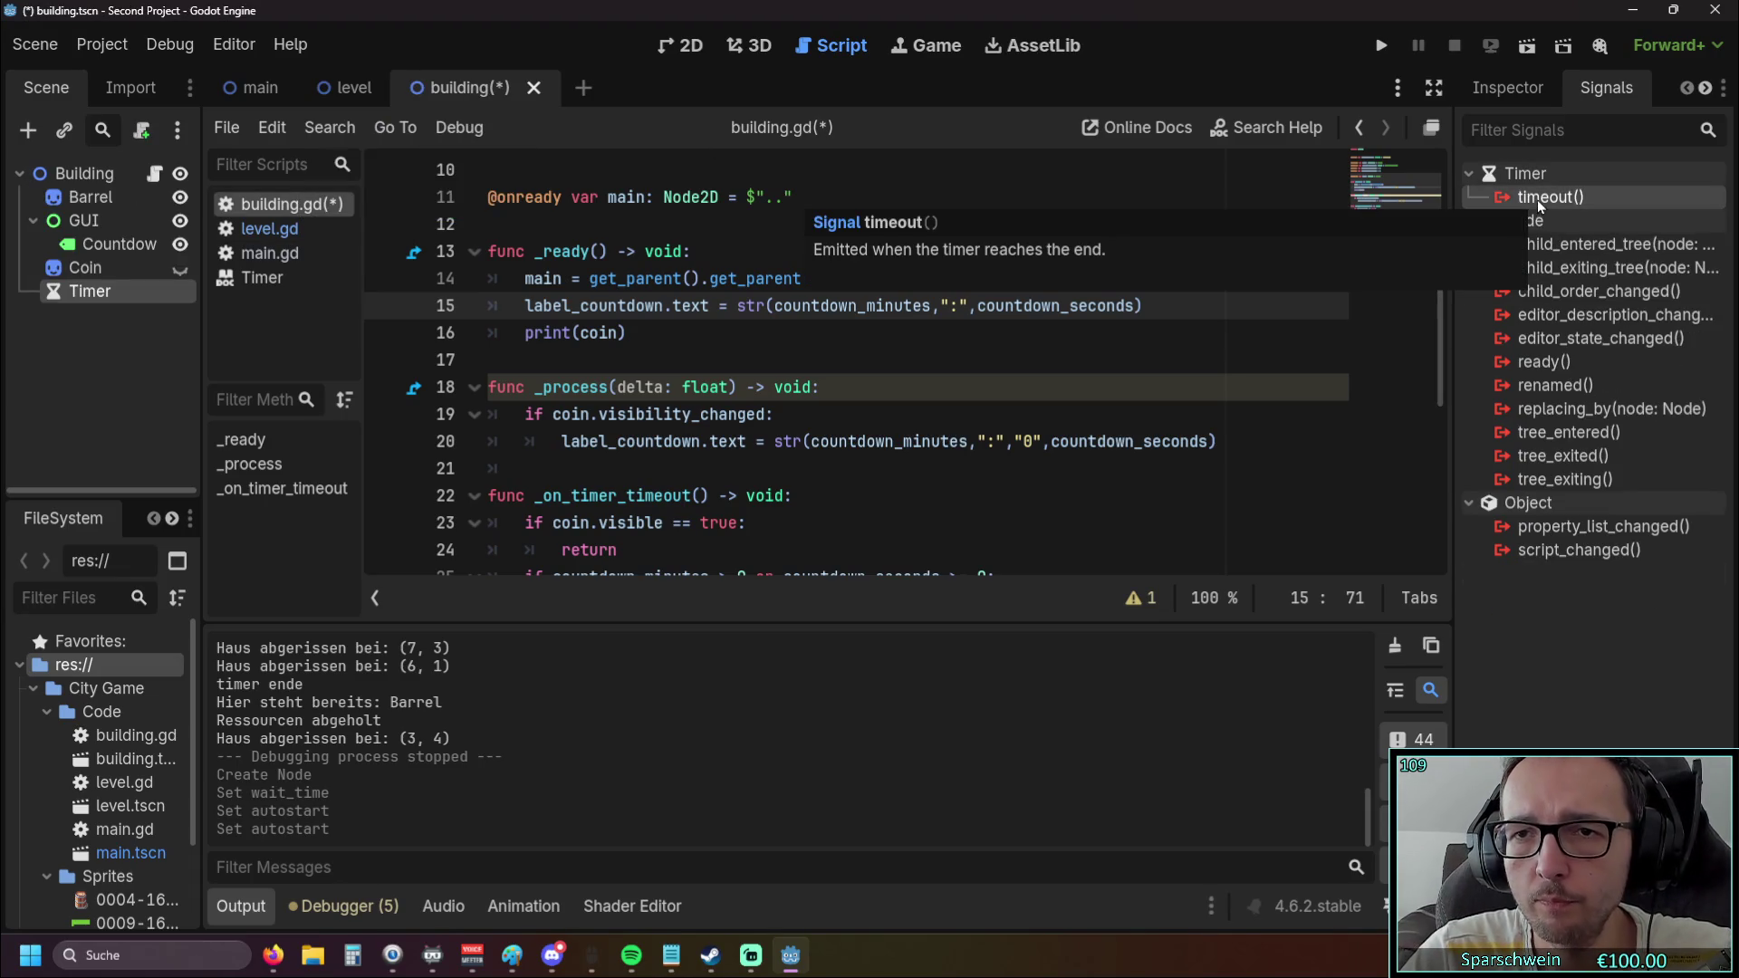
pyautogui.scroll(-2, 749, 361)
pyautogui.scroll(-1, 749, 360)
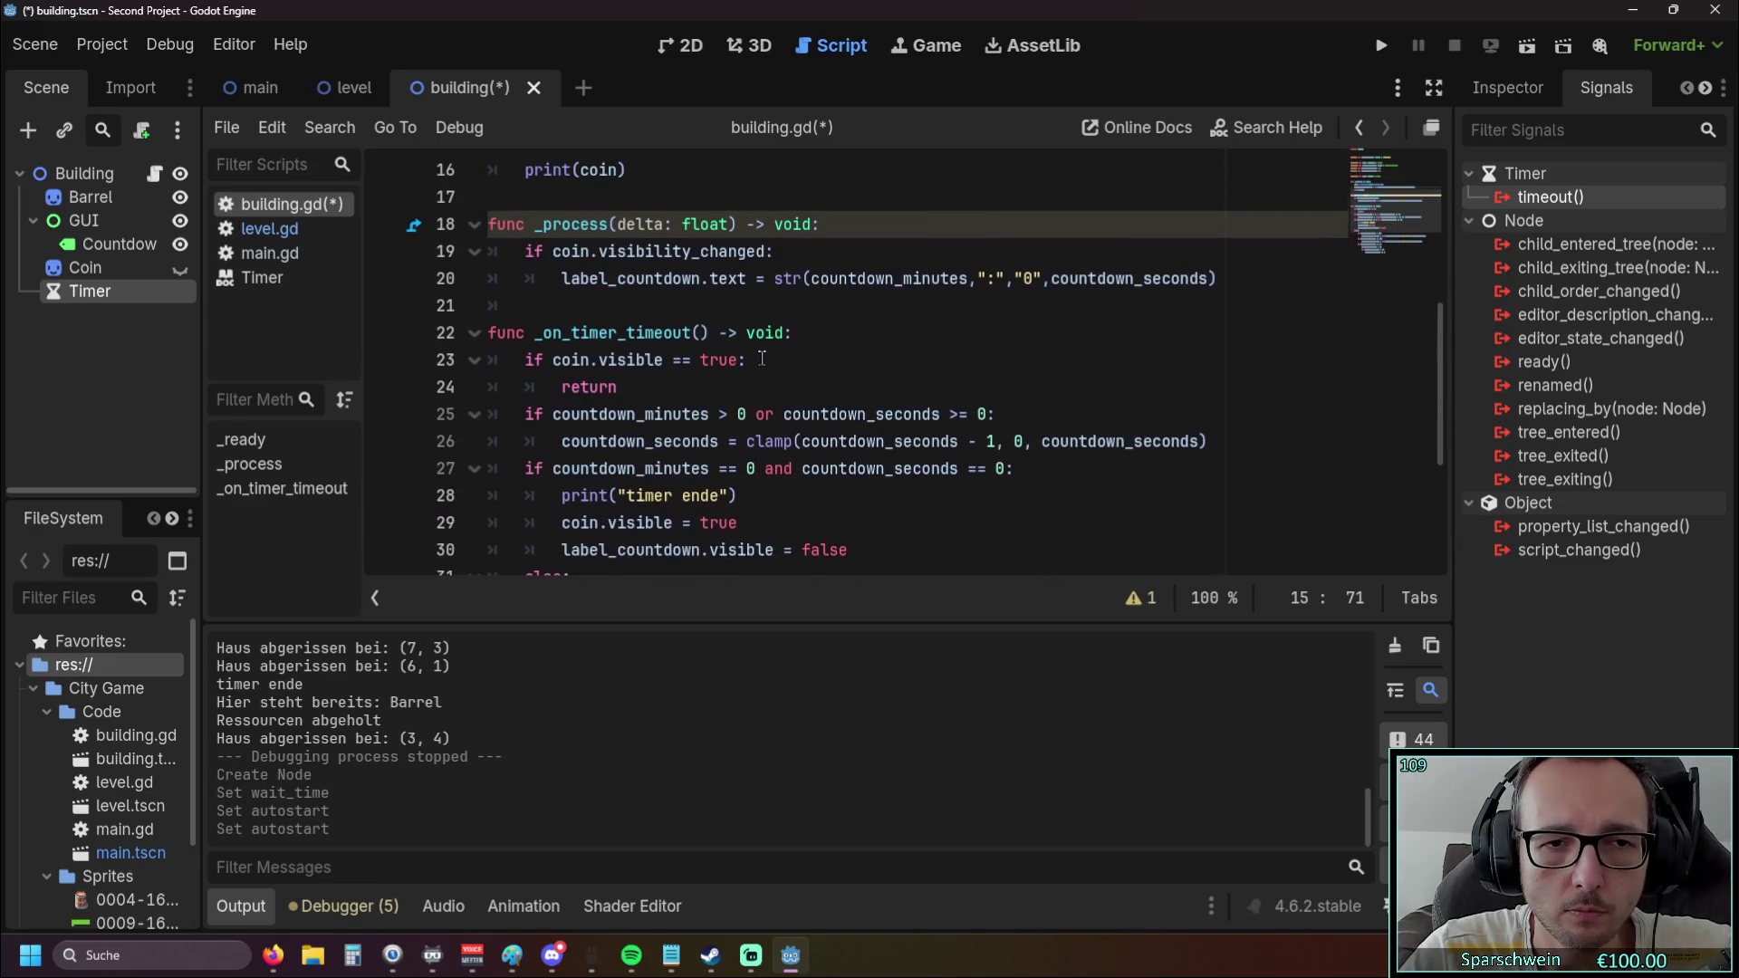
pyautogui.scroll(-2, 761, 360)
pyautogui.scroll(-1, 798, 360)
pyautogui.scroll(3, 797, 361)
pyautogui.scroll(2, 797, 360)
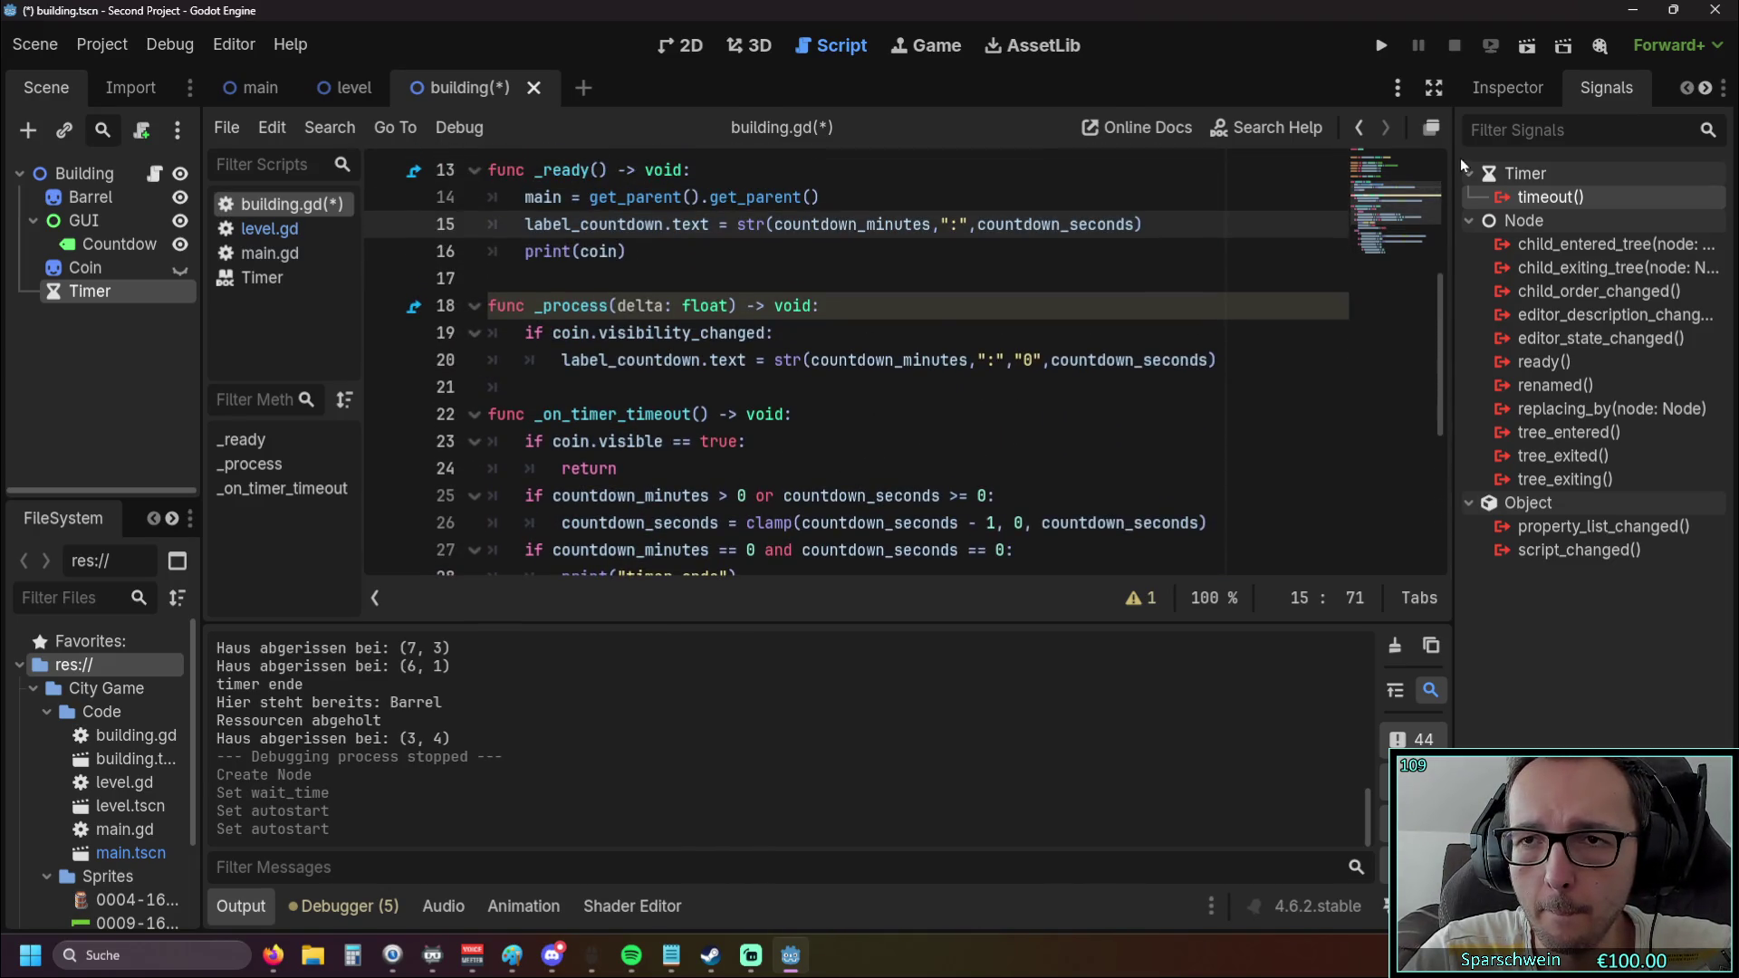
pyautogui.click(1705, 88)
pyautogui.click(1591, 90)
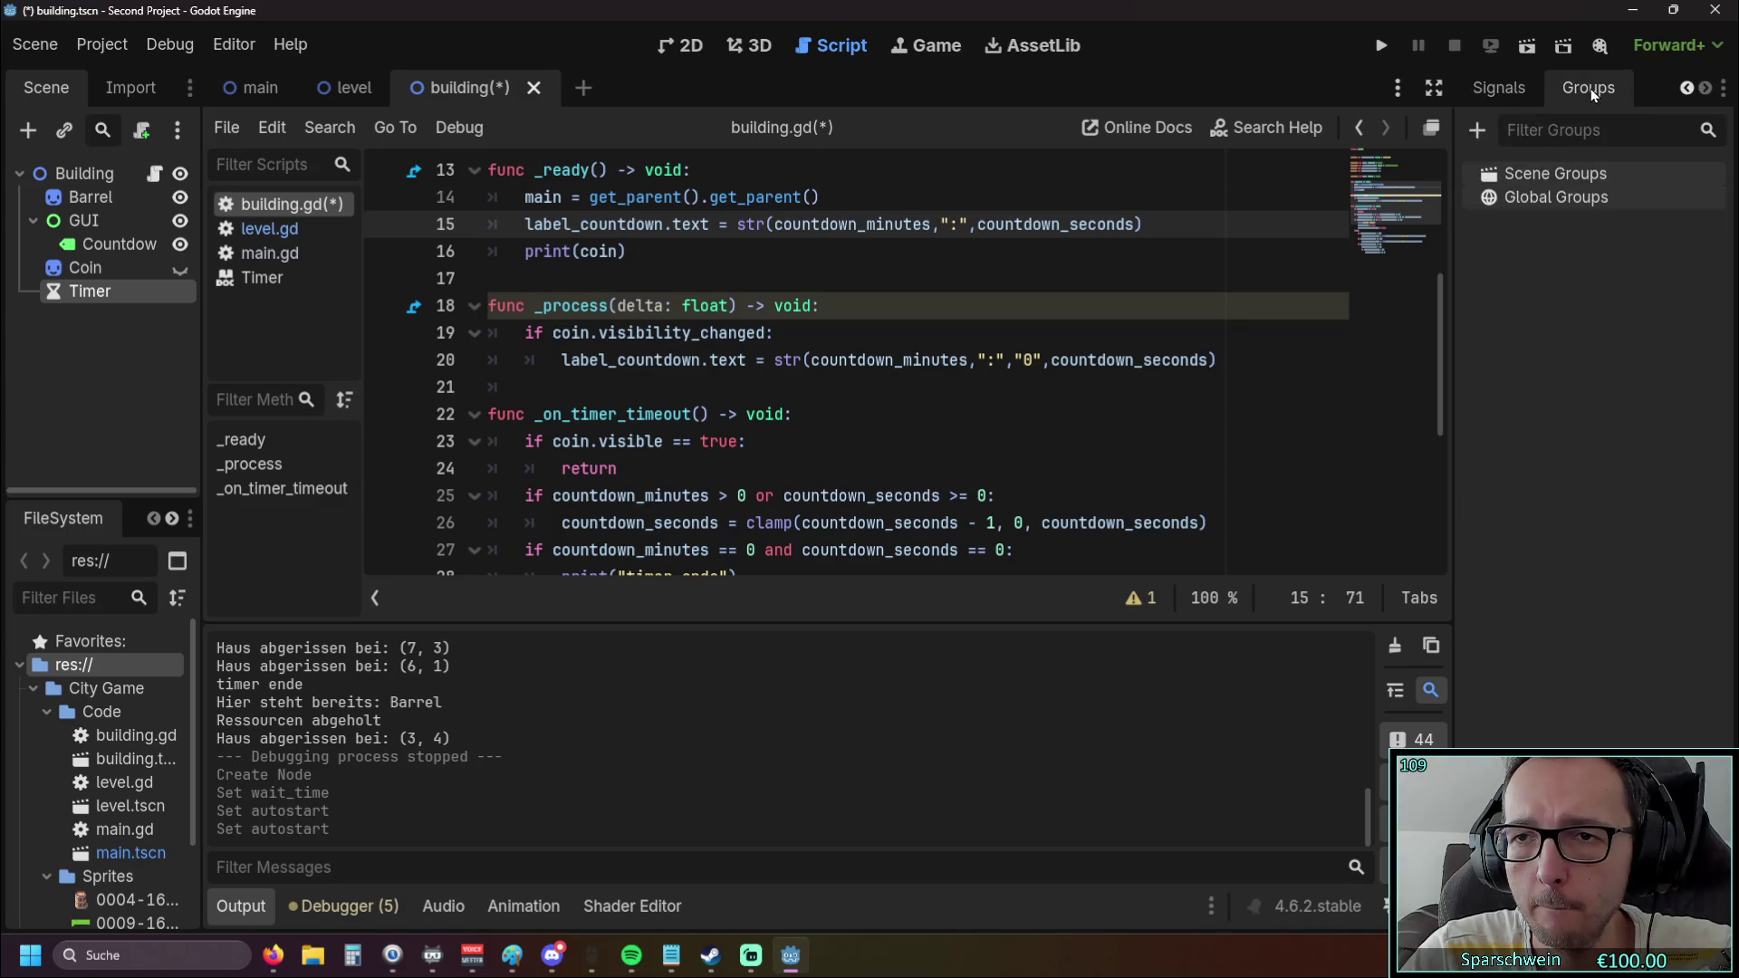
pyautogui.click(1488, 93)
pyautogui.click(1686, 87)
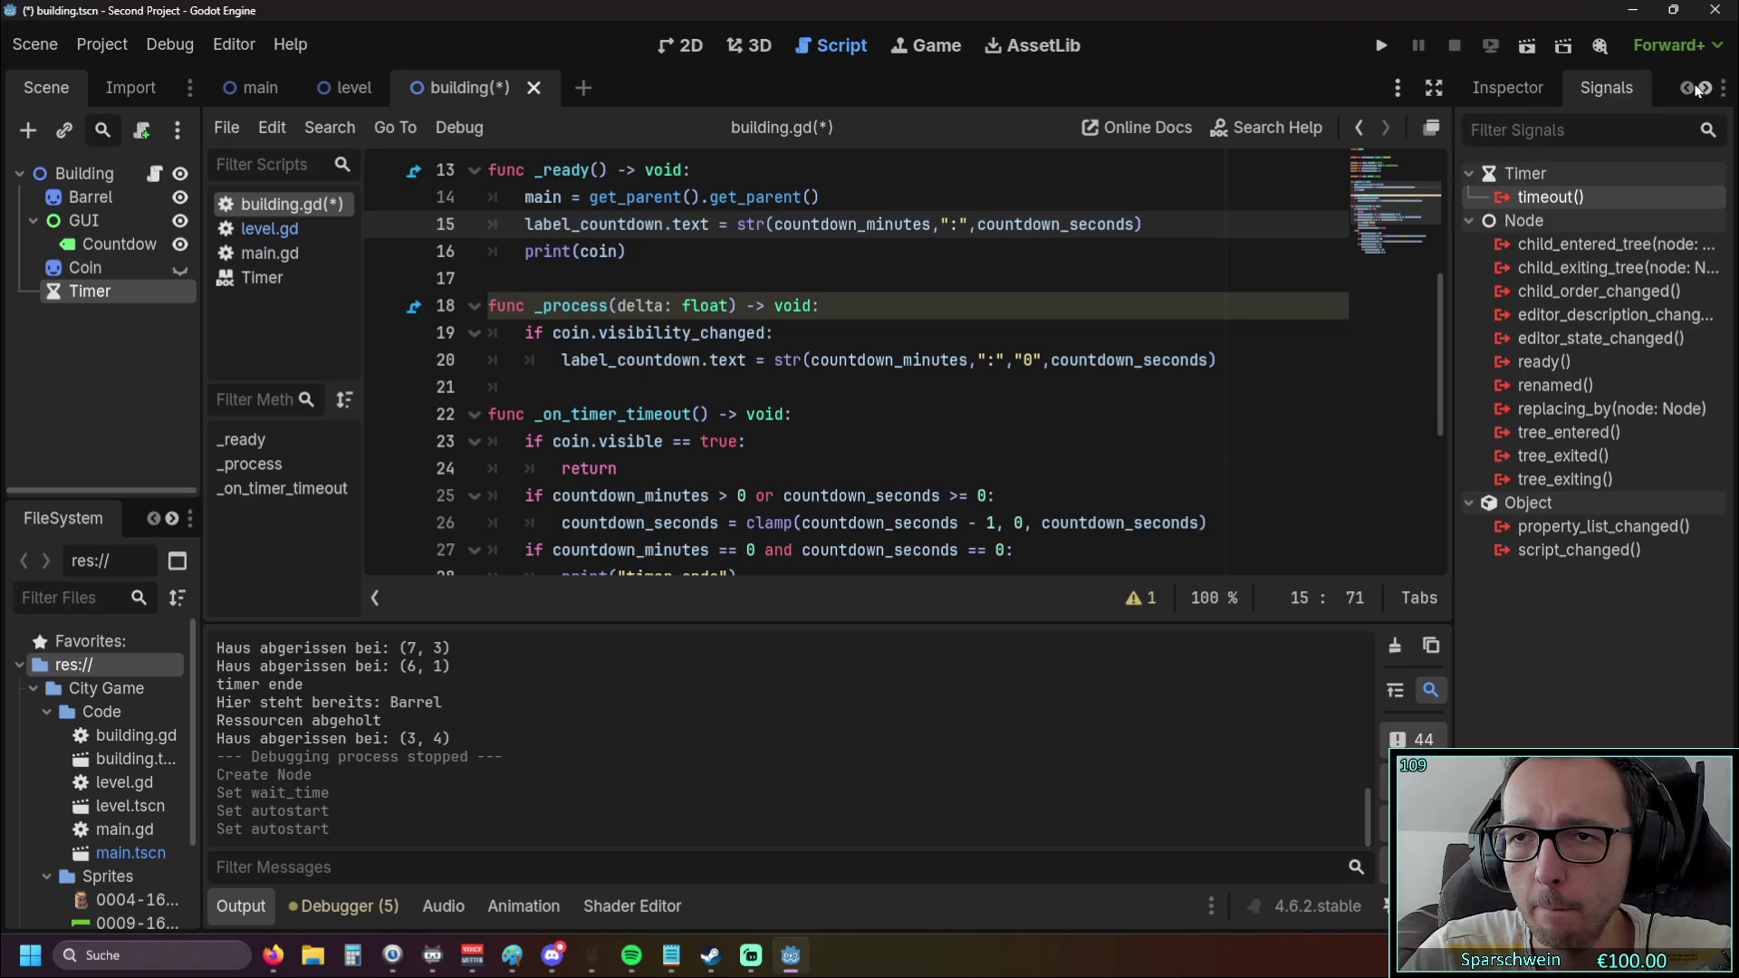
pyautogui.click(1497, 96)
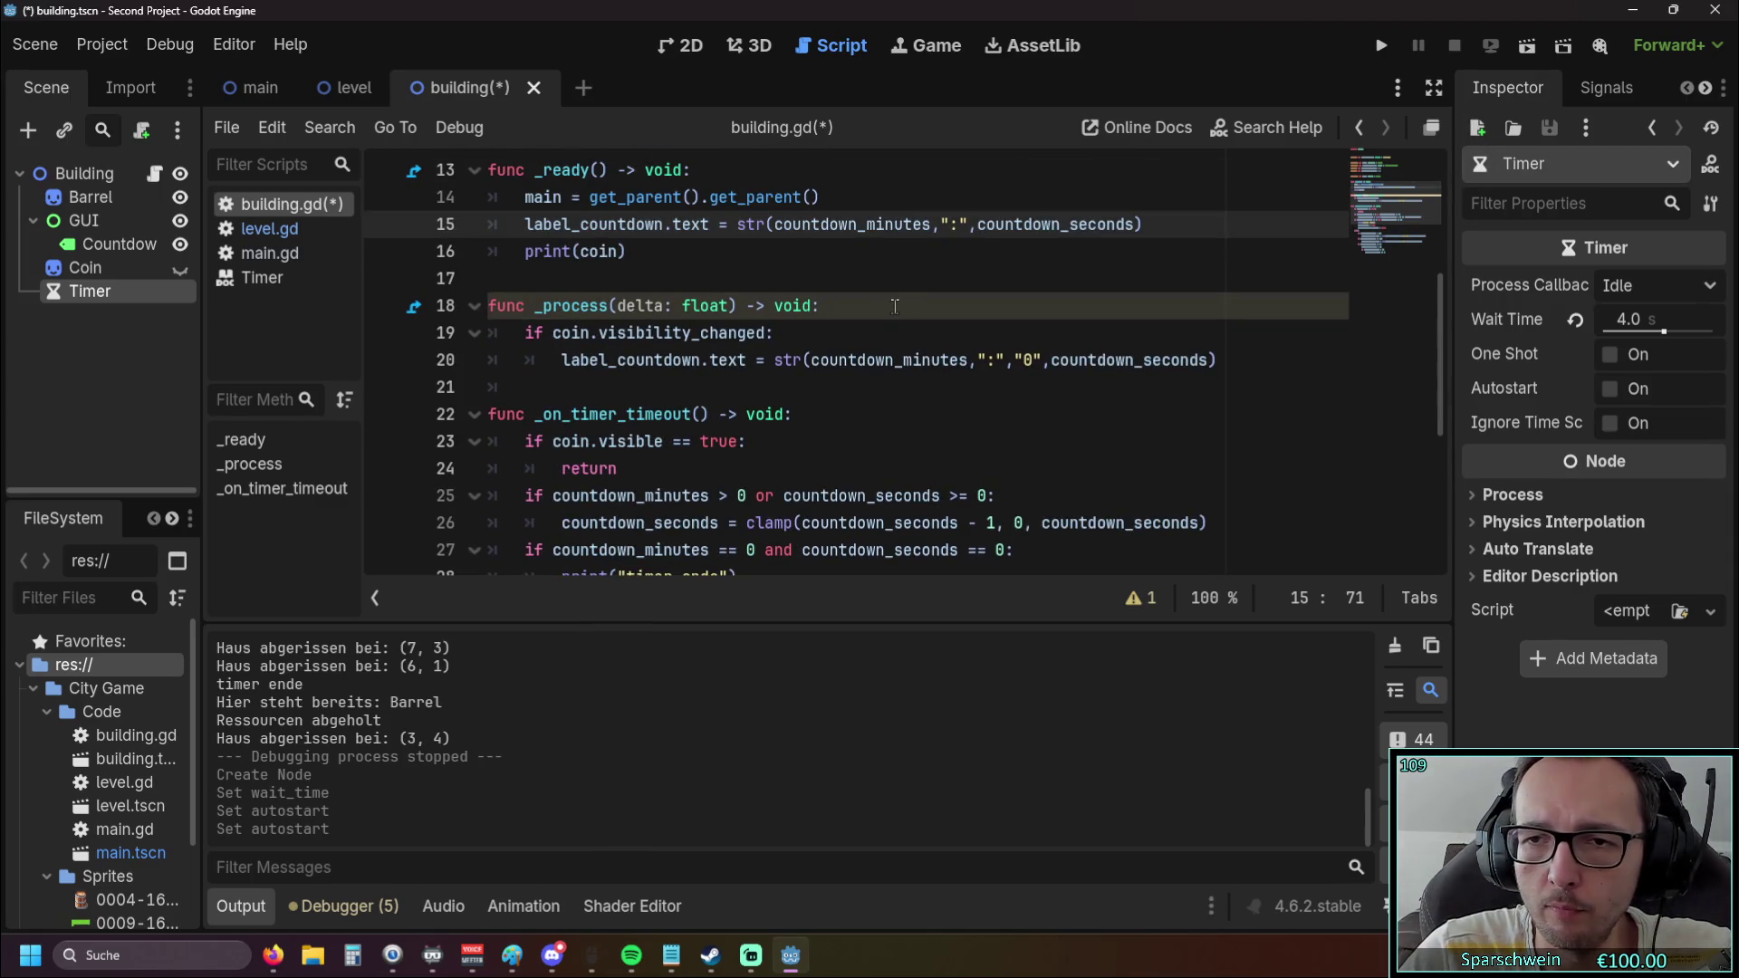
pyautogui.click(1605, 87)
pyautogui.doubleClick(1542, 199)
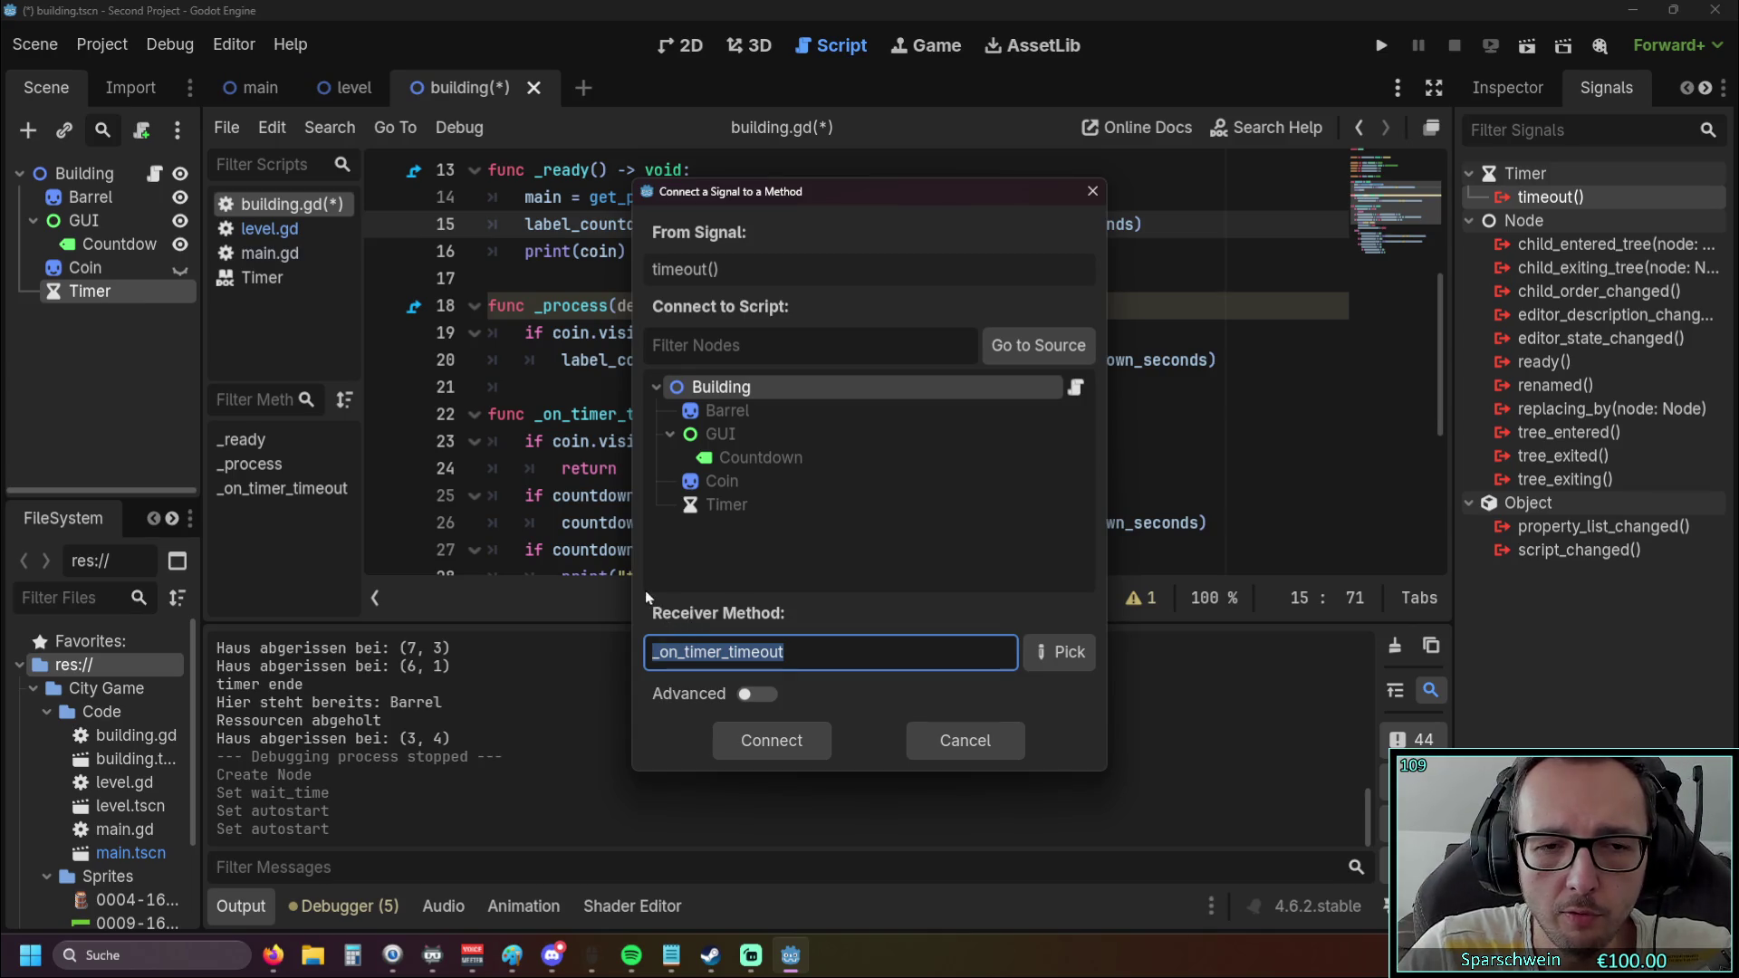
pyautogui.click(760, 700)
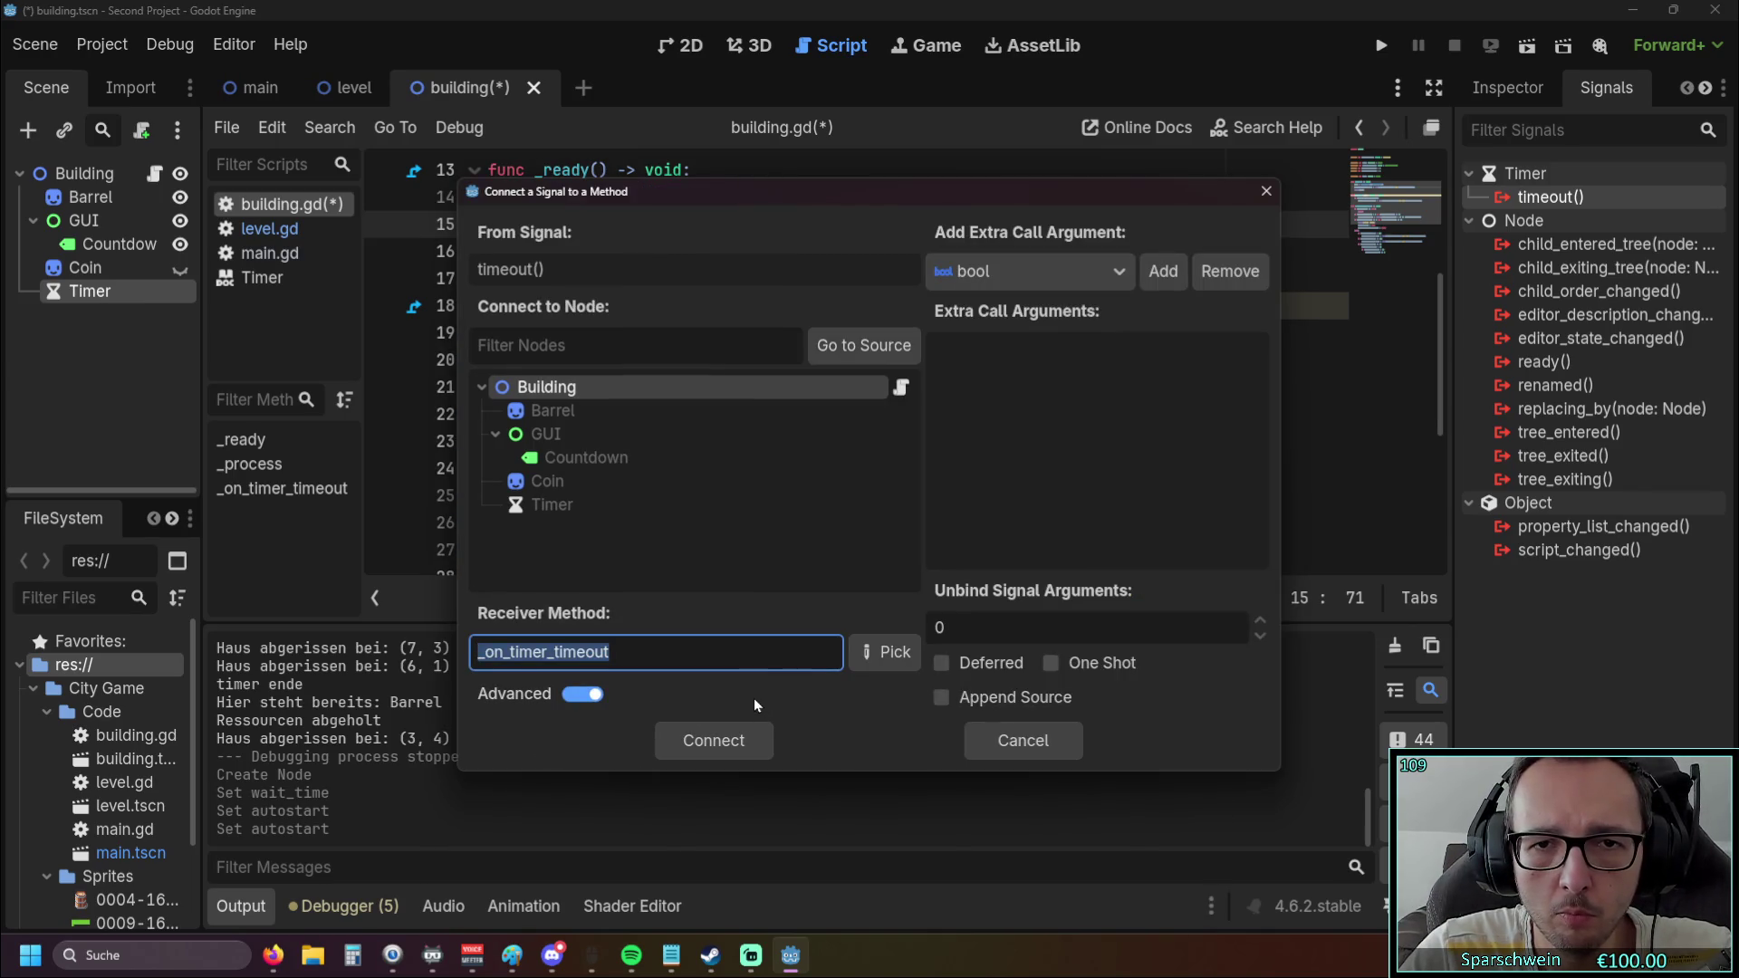
pyautogui.click(584, 694)
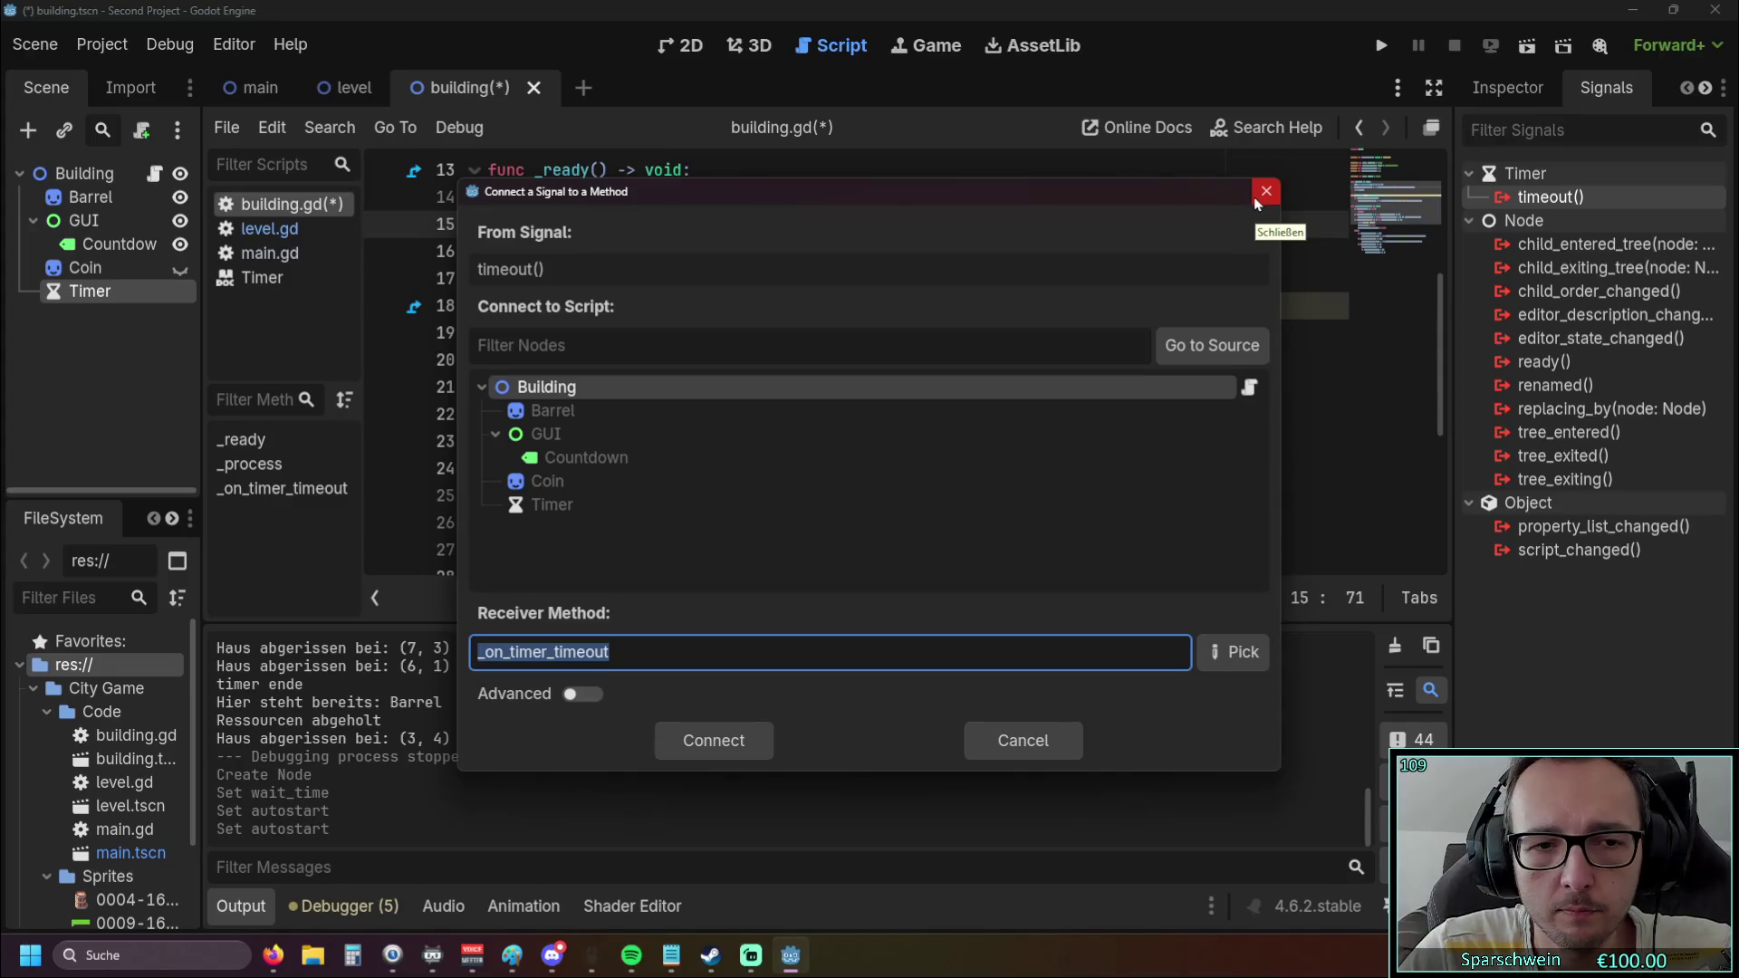
pyautogui.click(1231, 655)
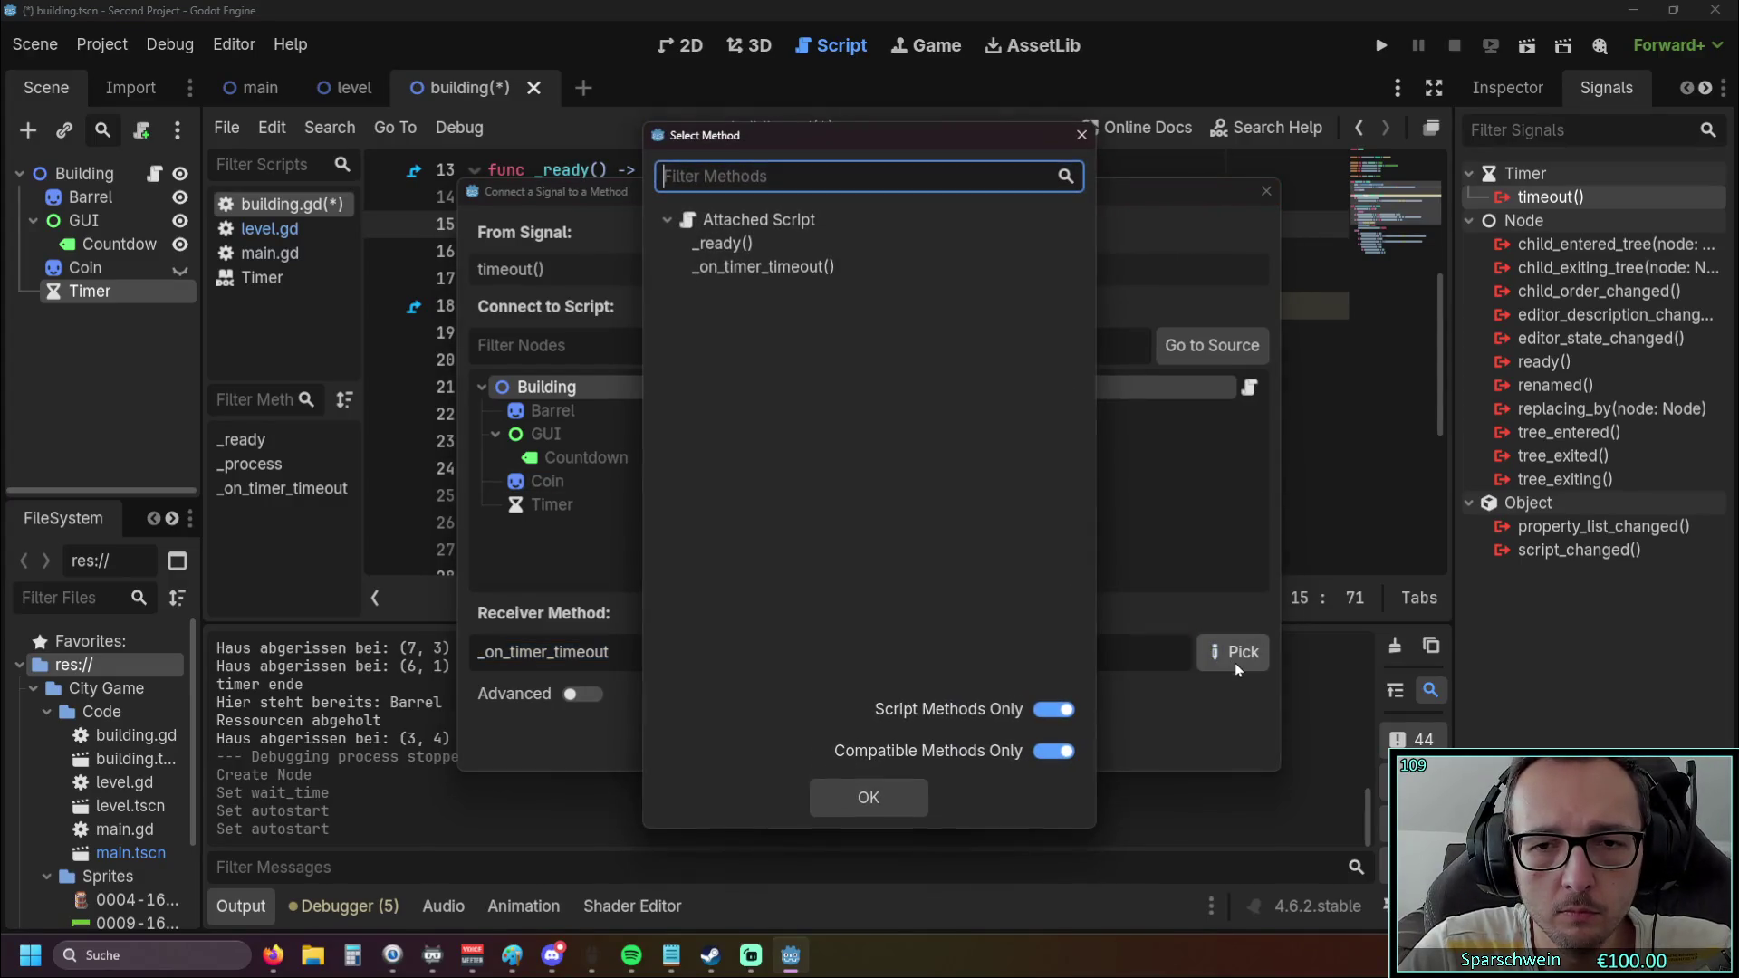
pyautogui.click(666, 222)
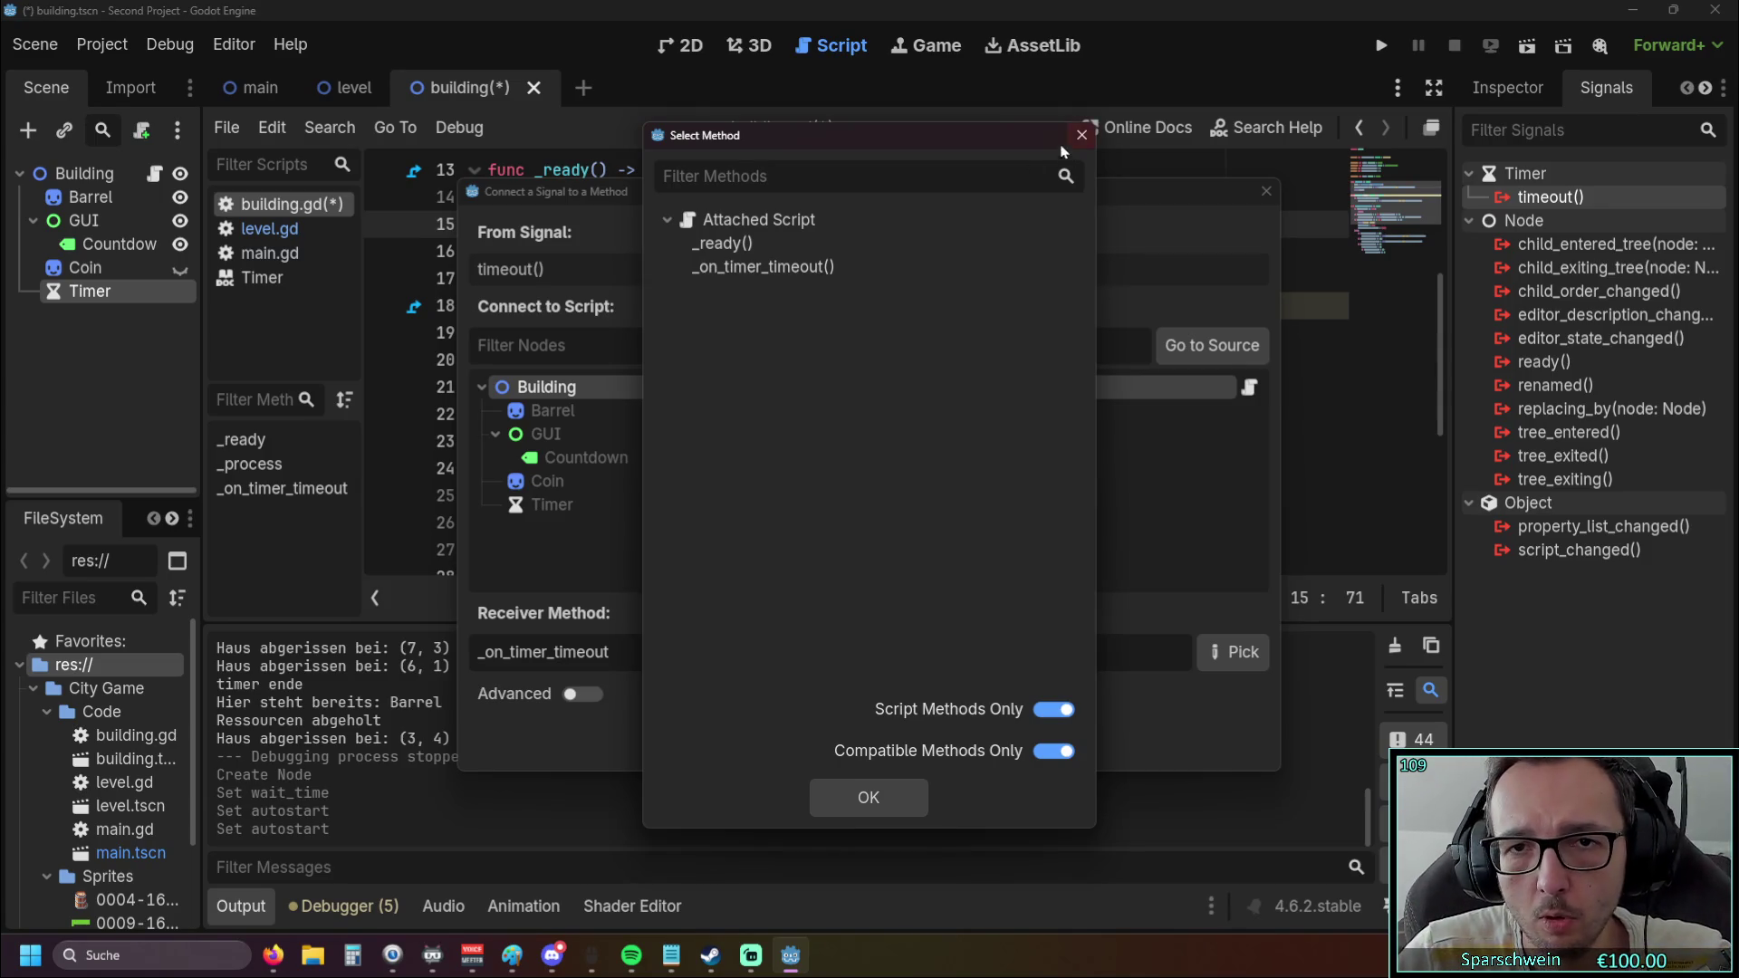
pyautogui.click(1081, 135)
pyautogui.press('Escape')
pyautogui.doubleClick(1549, 364)
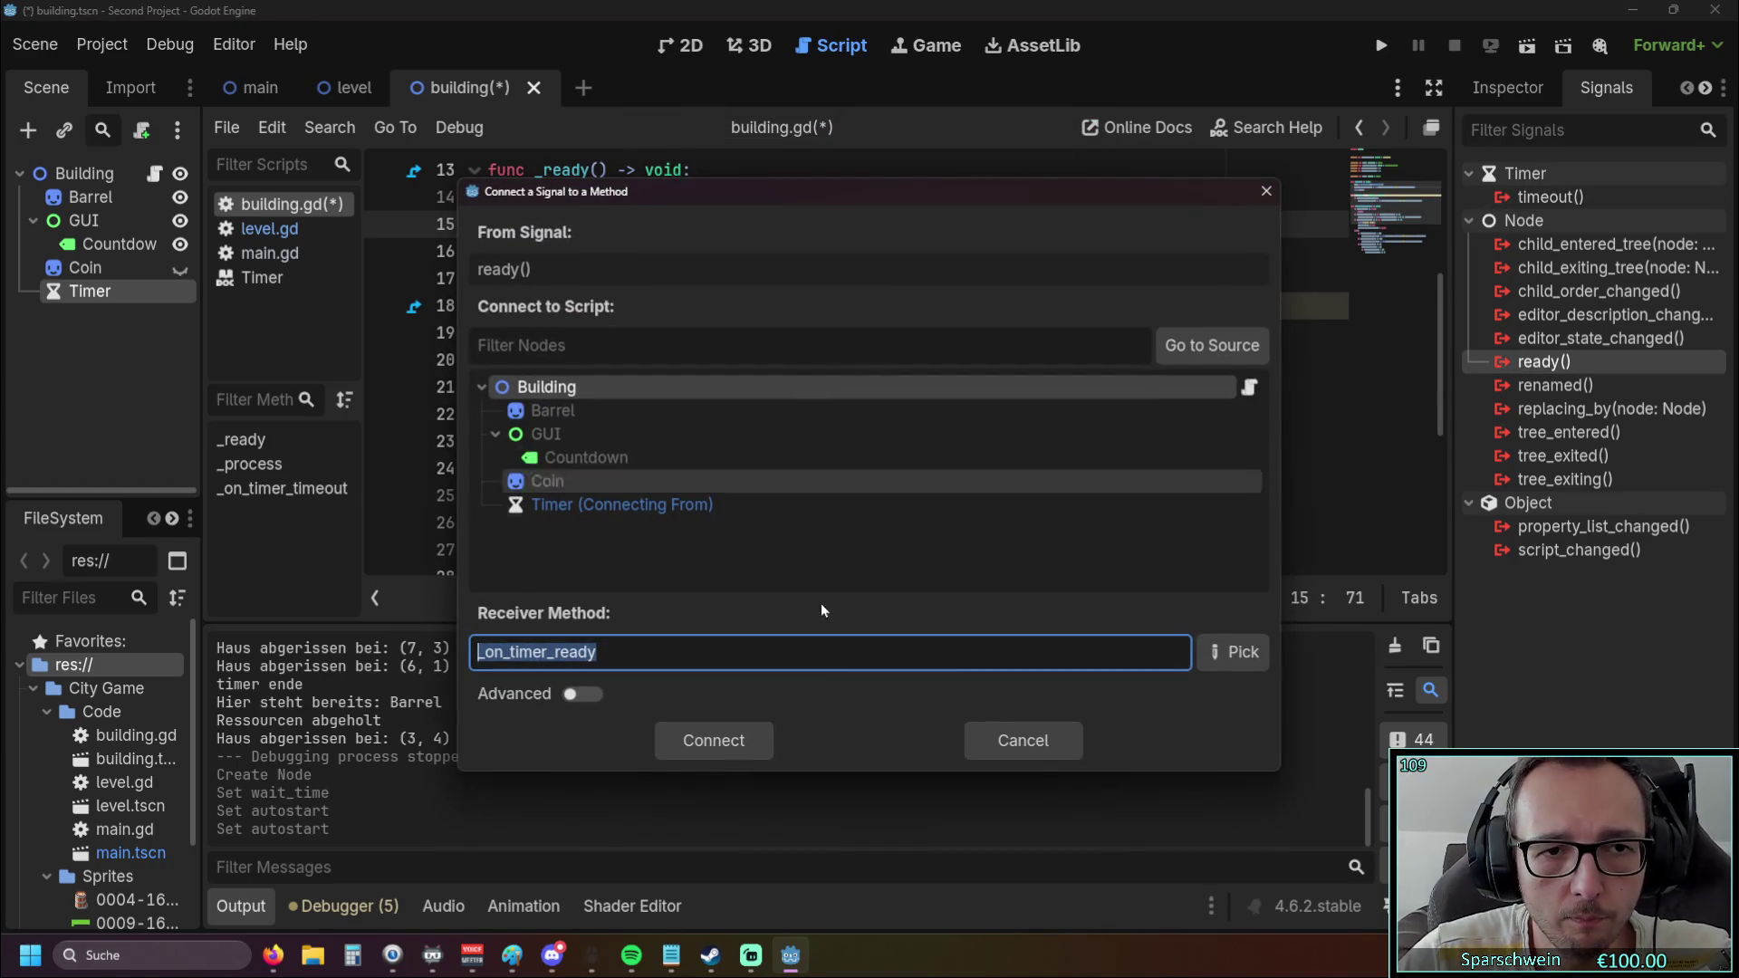
pyautogui.click(1233, 652)
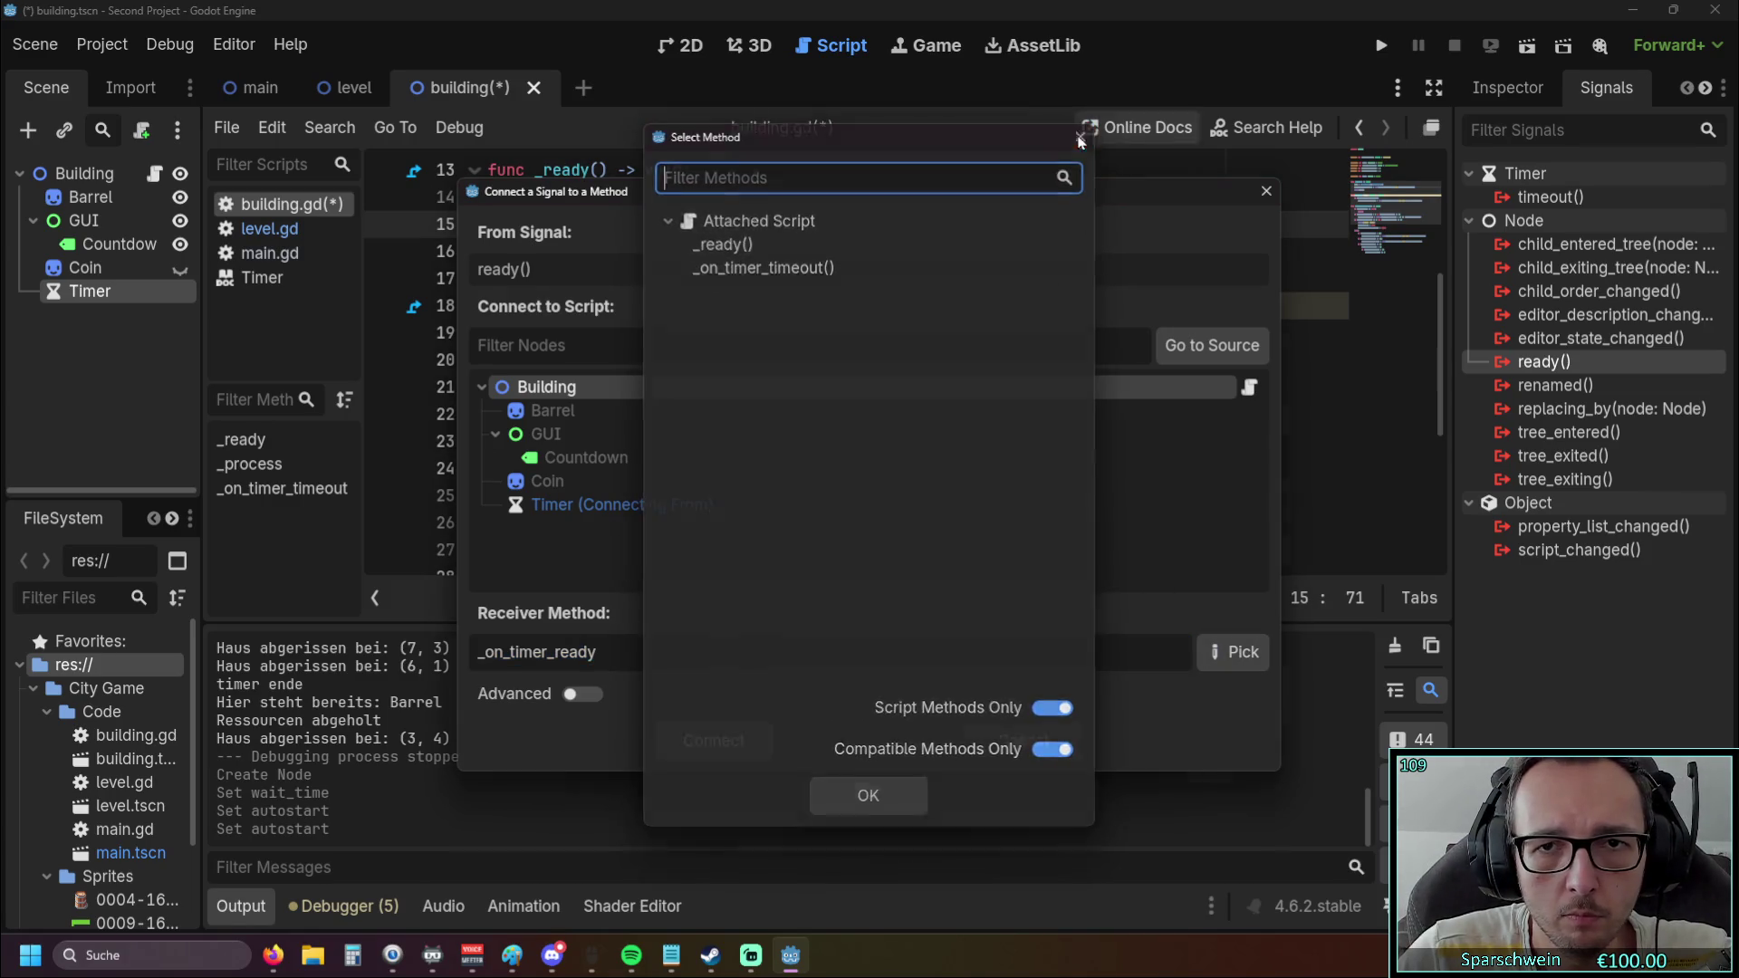
pyautogui.click(1081, 135)
pyautogui.click(1267, 193)
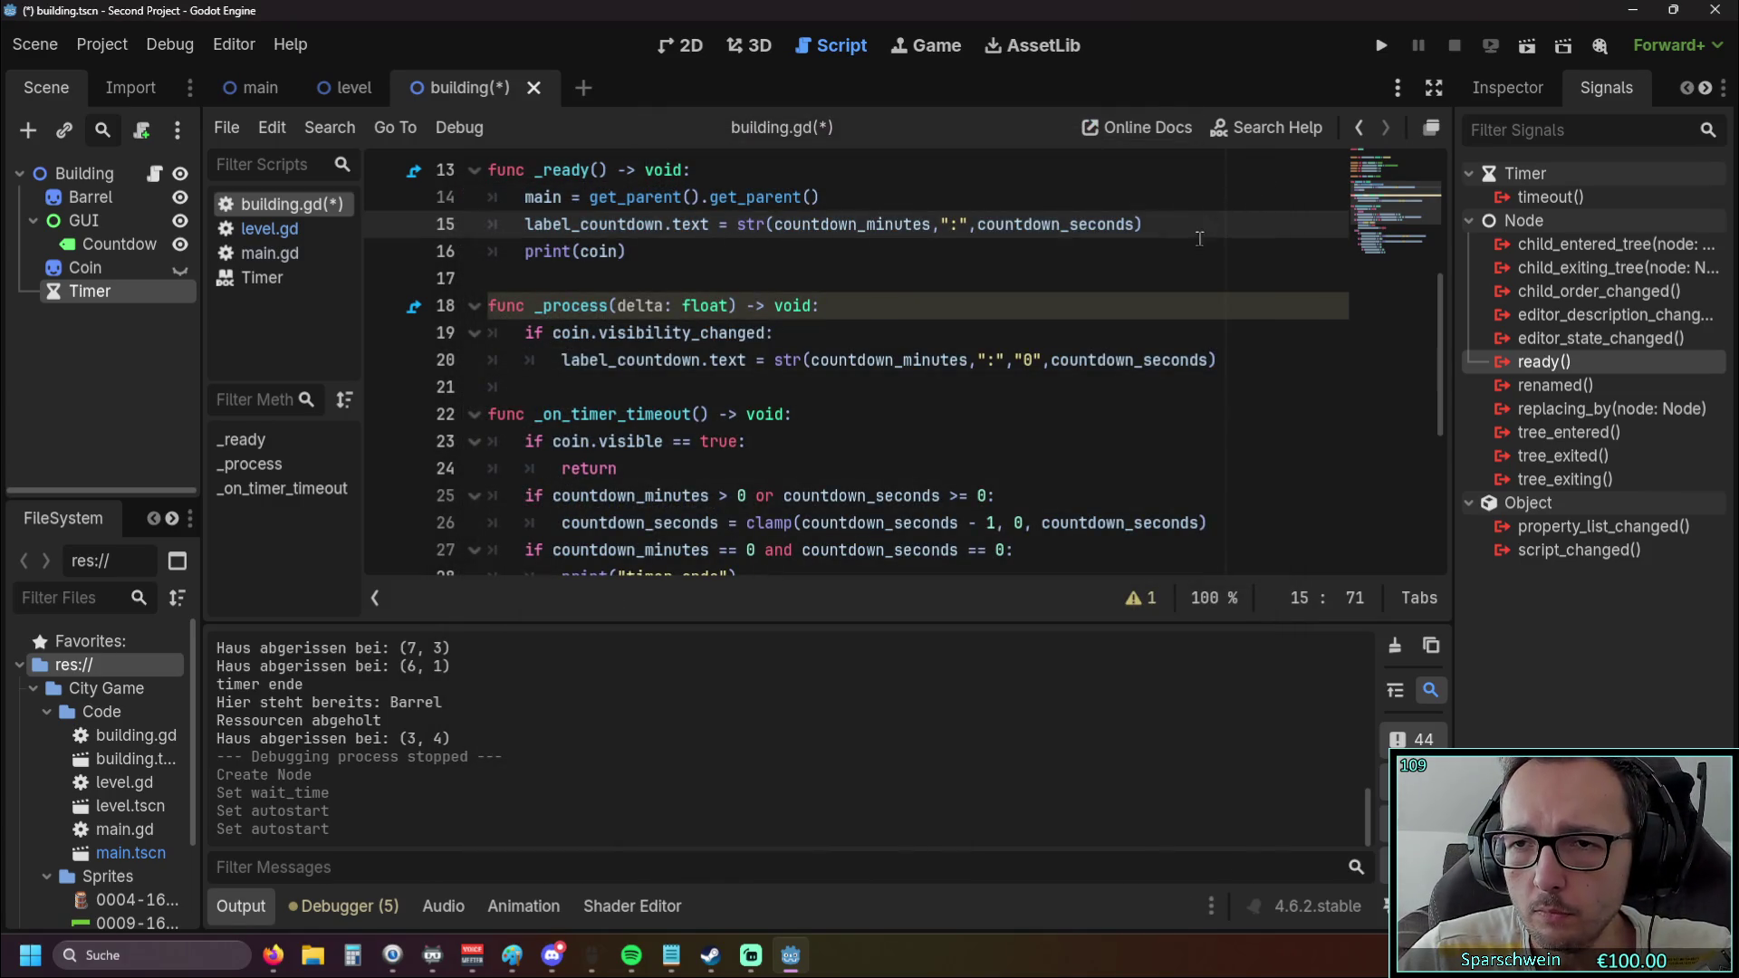
# - Look at the Timer class reference, then return to building.gd in the building scene's script editor
pyautogui.click(262, 277)
pyautogui.scroll(-1, 775, 348)
pyautogui.scroll(1, 775, 349)
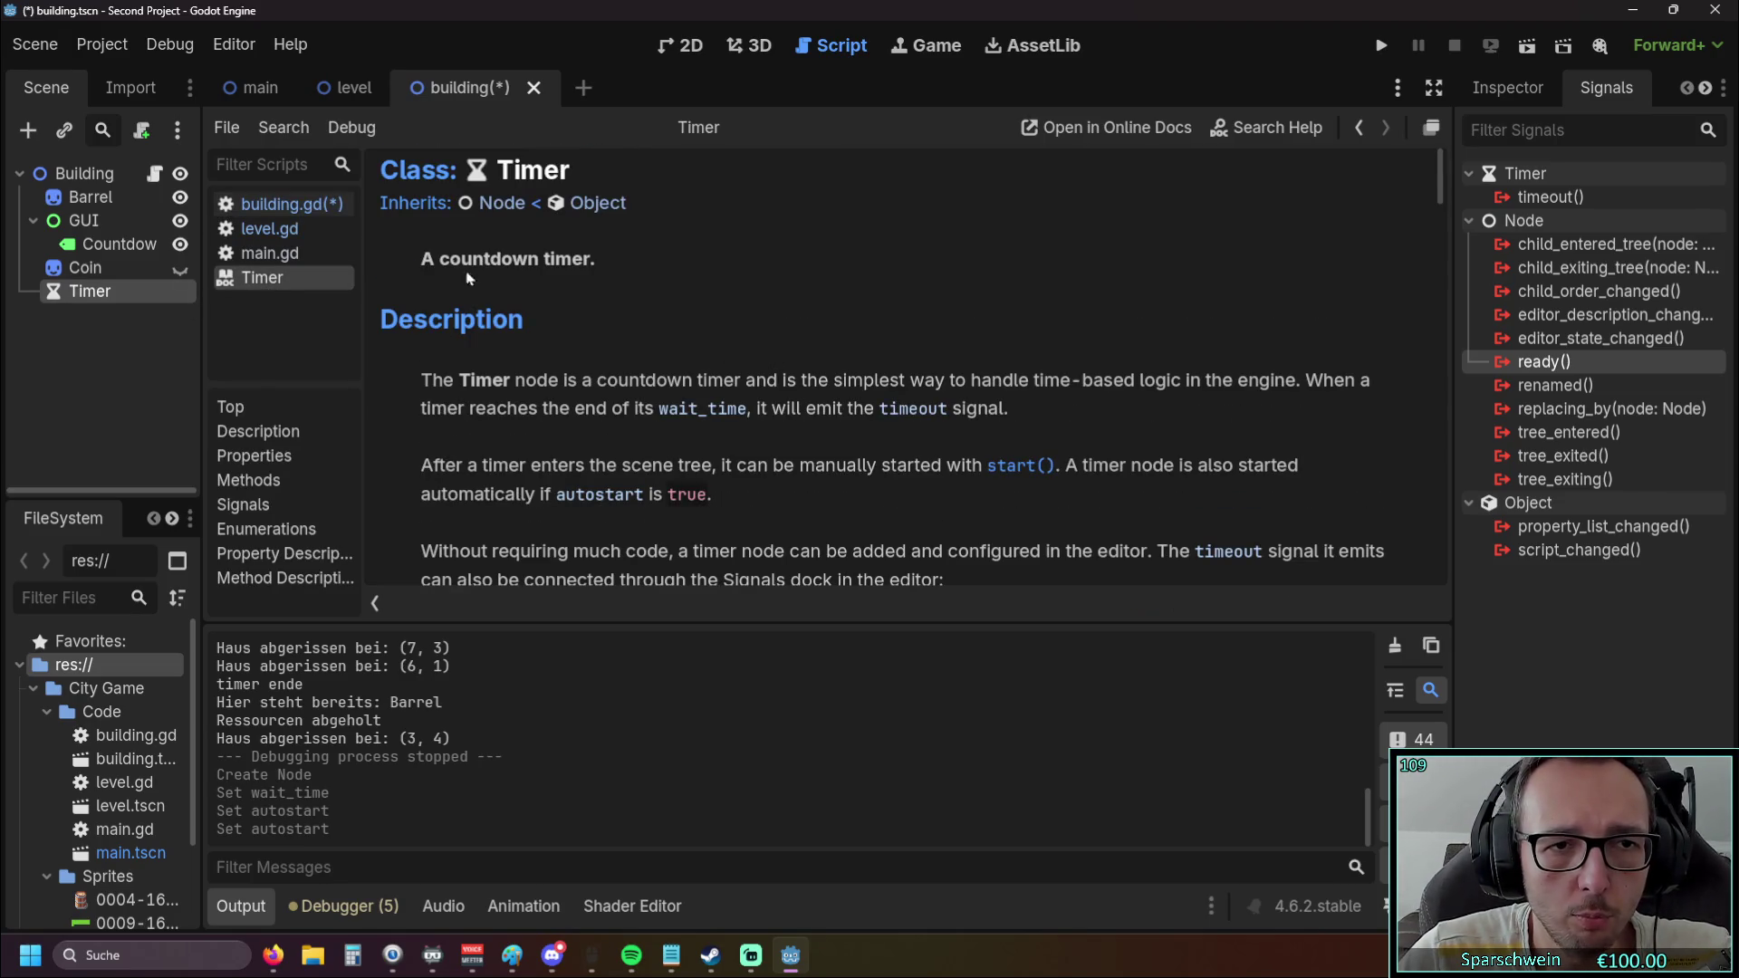
pyautogui.scroll(-2, 625, 300)
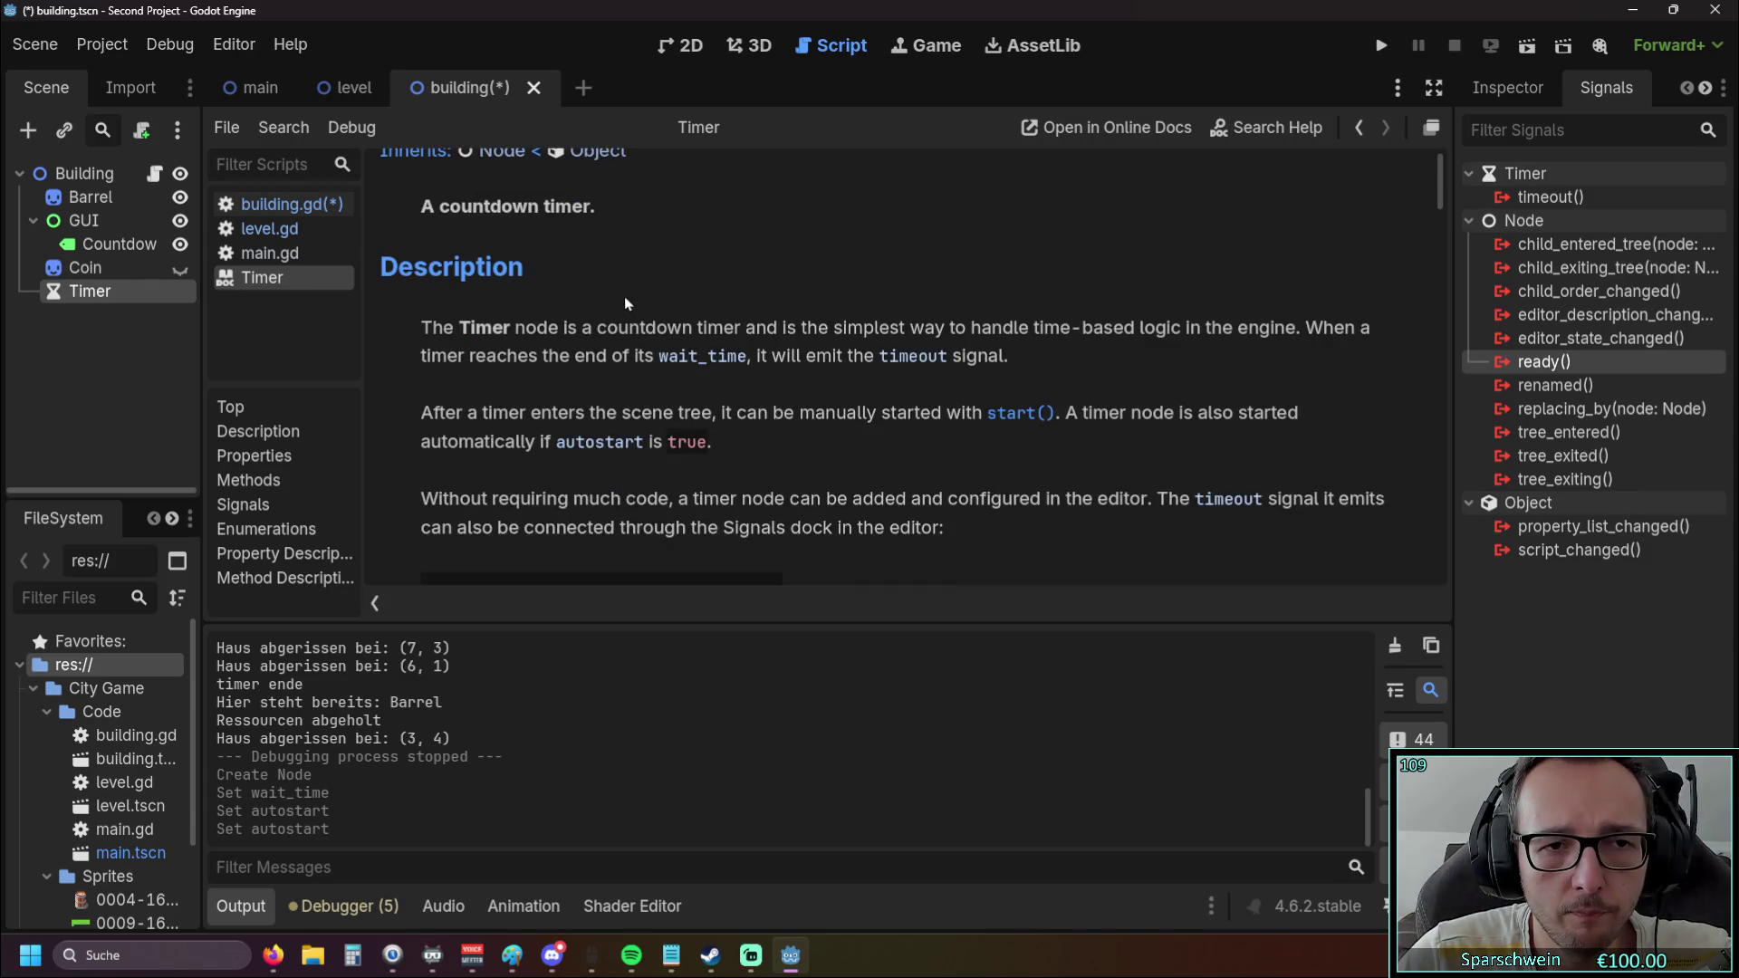
pyautogui.scroll(-1, 449, 367)
pyautogui.scroll(-2, 428, 371)
pyautogui.scroll(1, 414, 373)
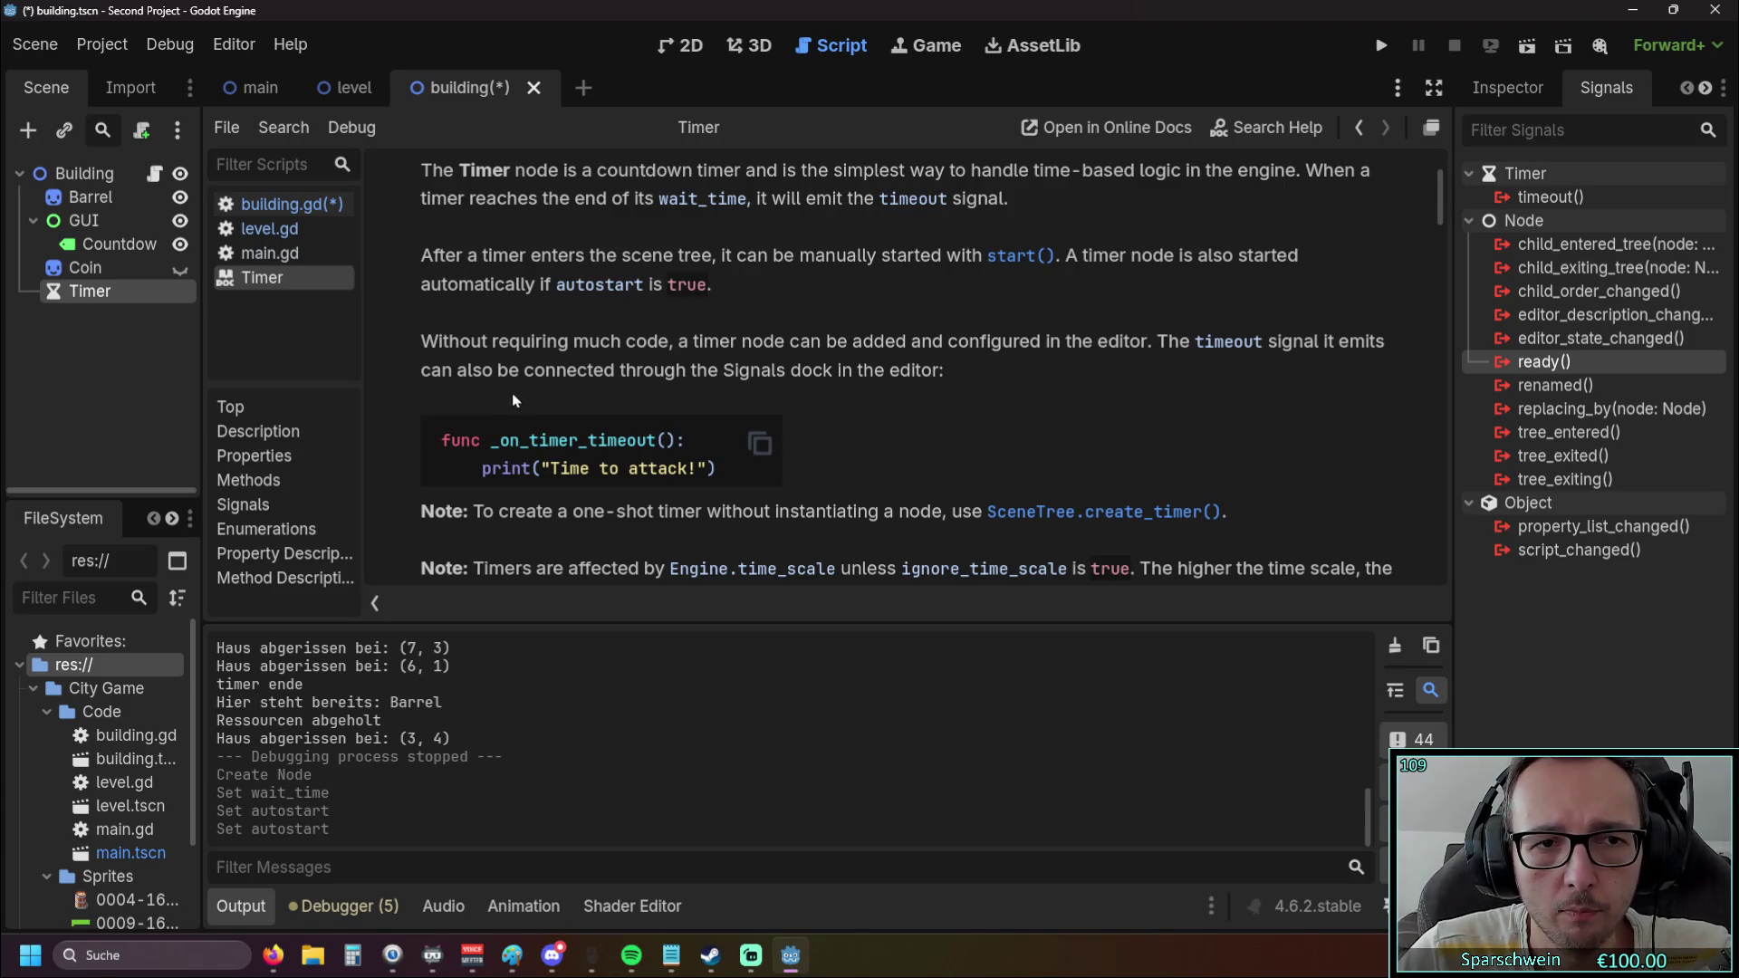
pyautogui.scroll(-3, 514, 399)
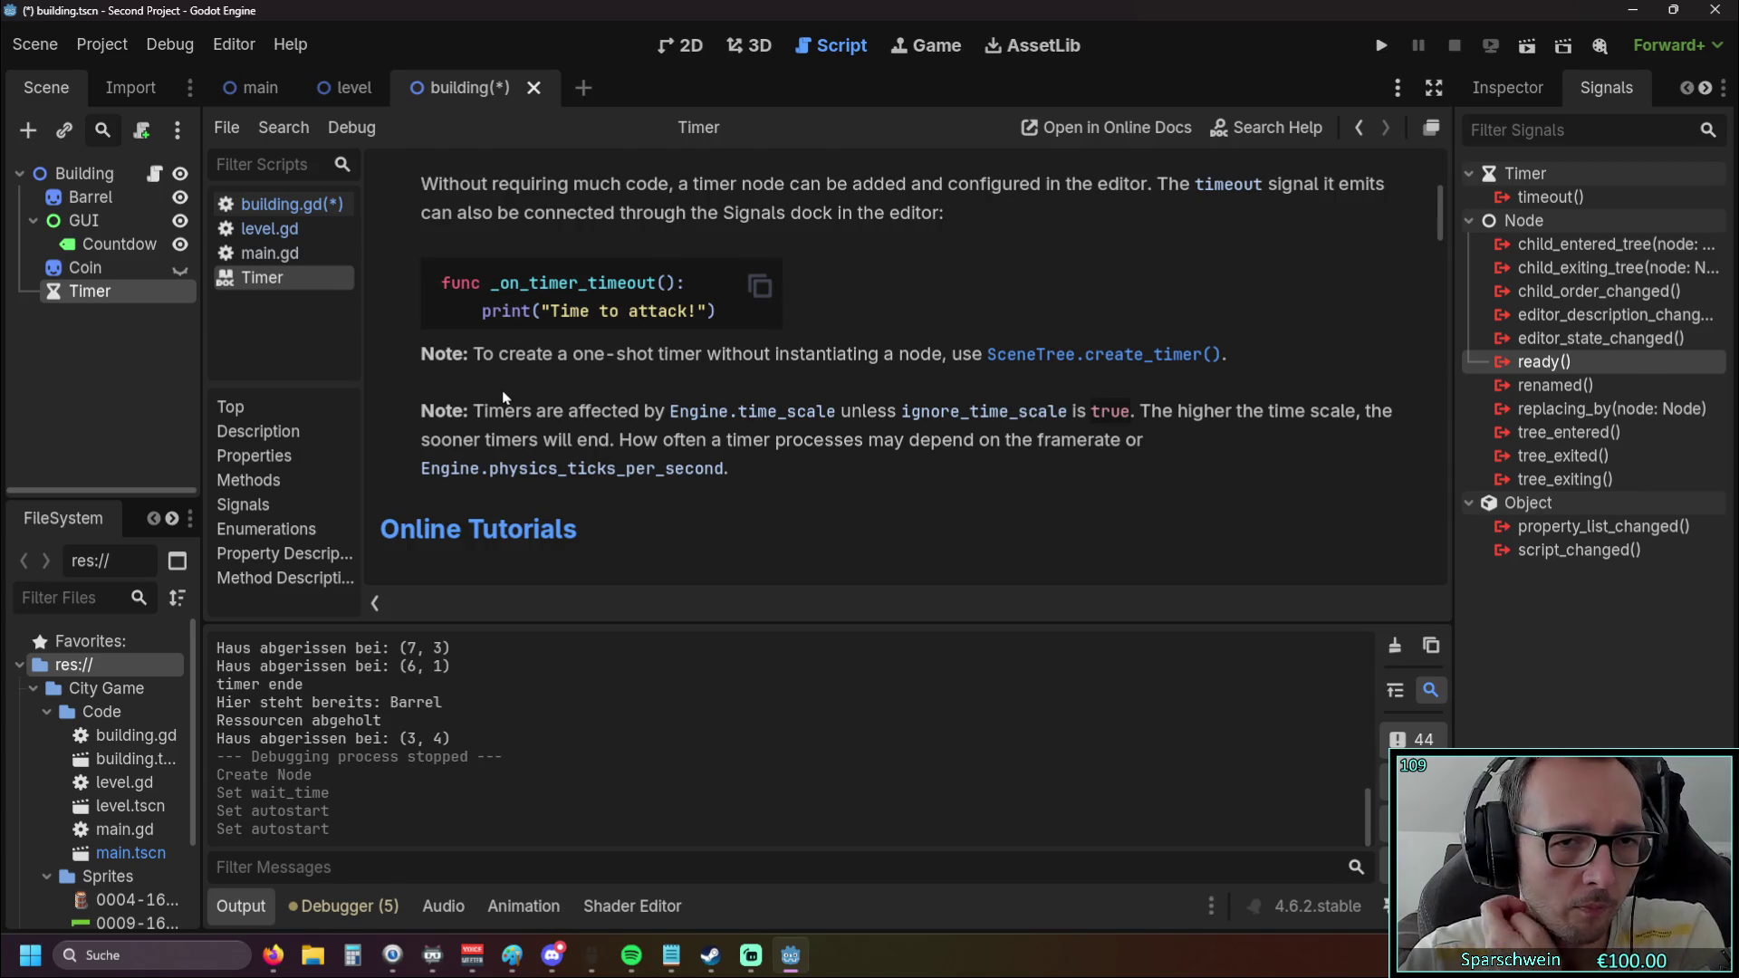
pyautogui.scroll(-4, 505, 399)
pyautogui.scroll(-3, 625, 394)
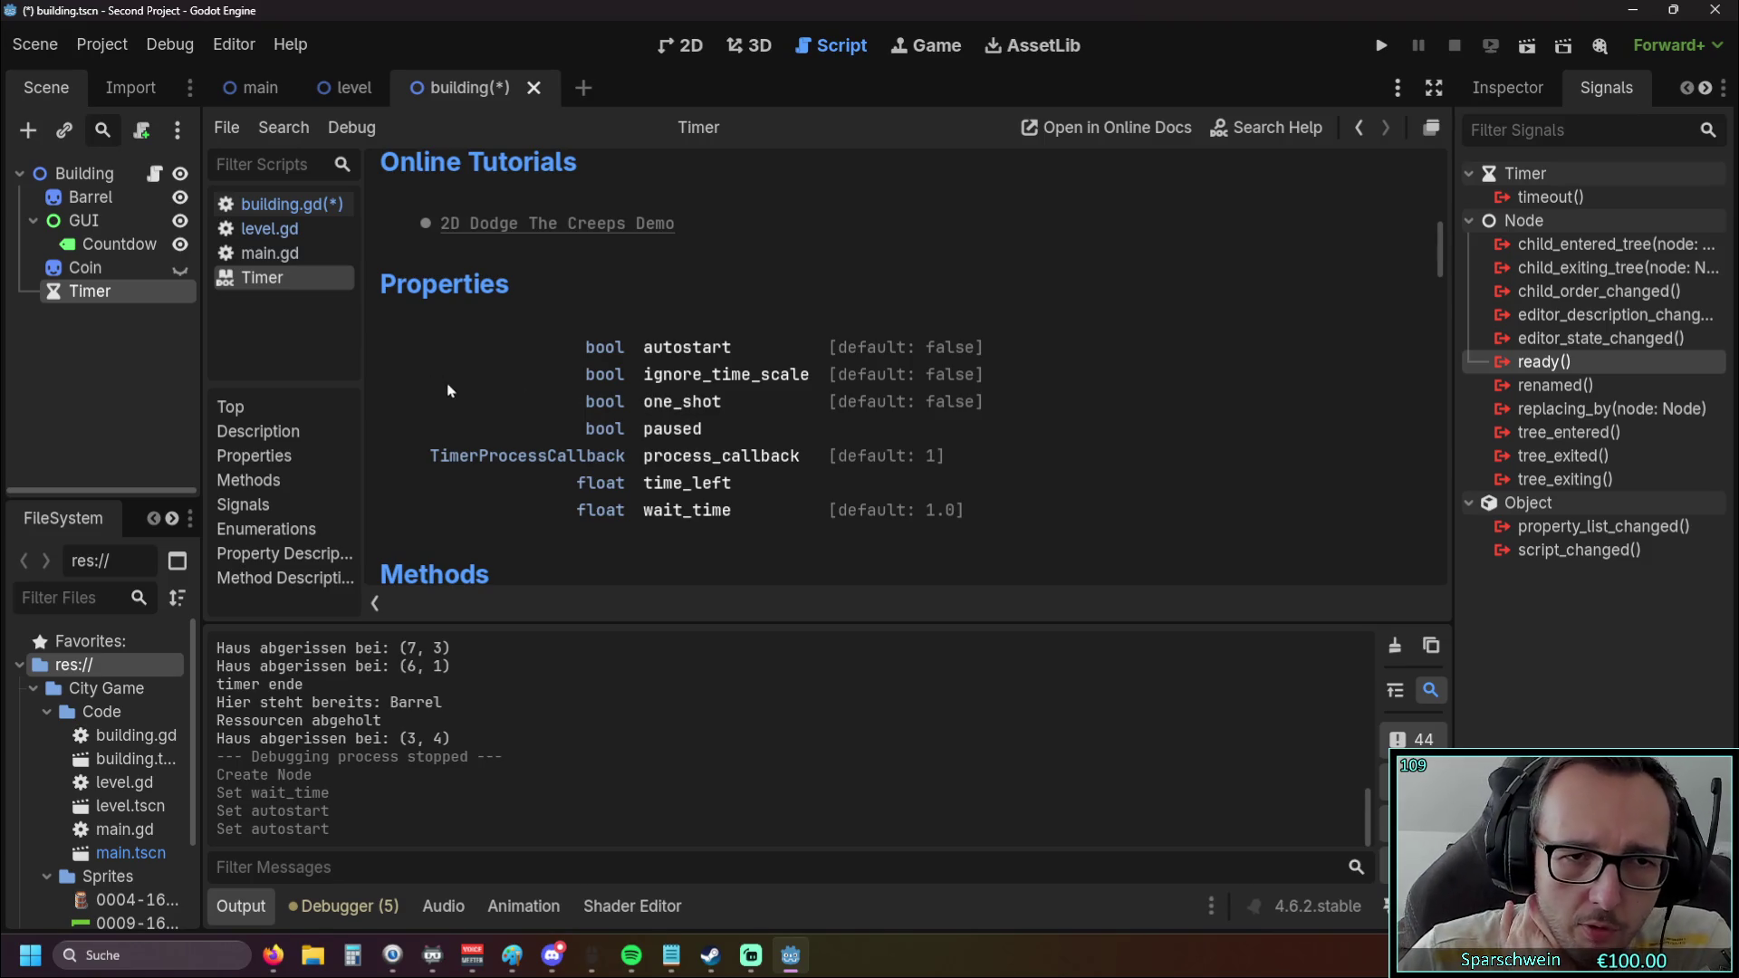
pyautogui.scroll(-2, 627, 363)
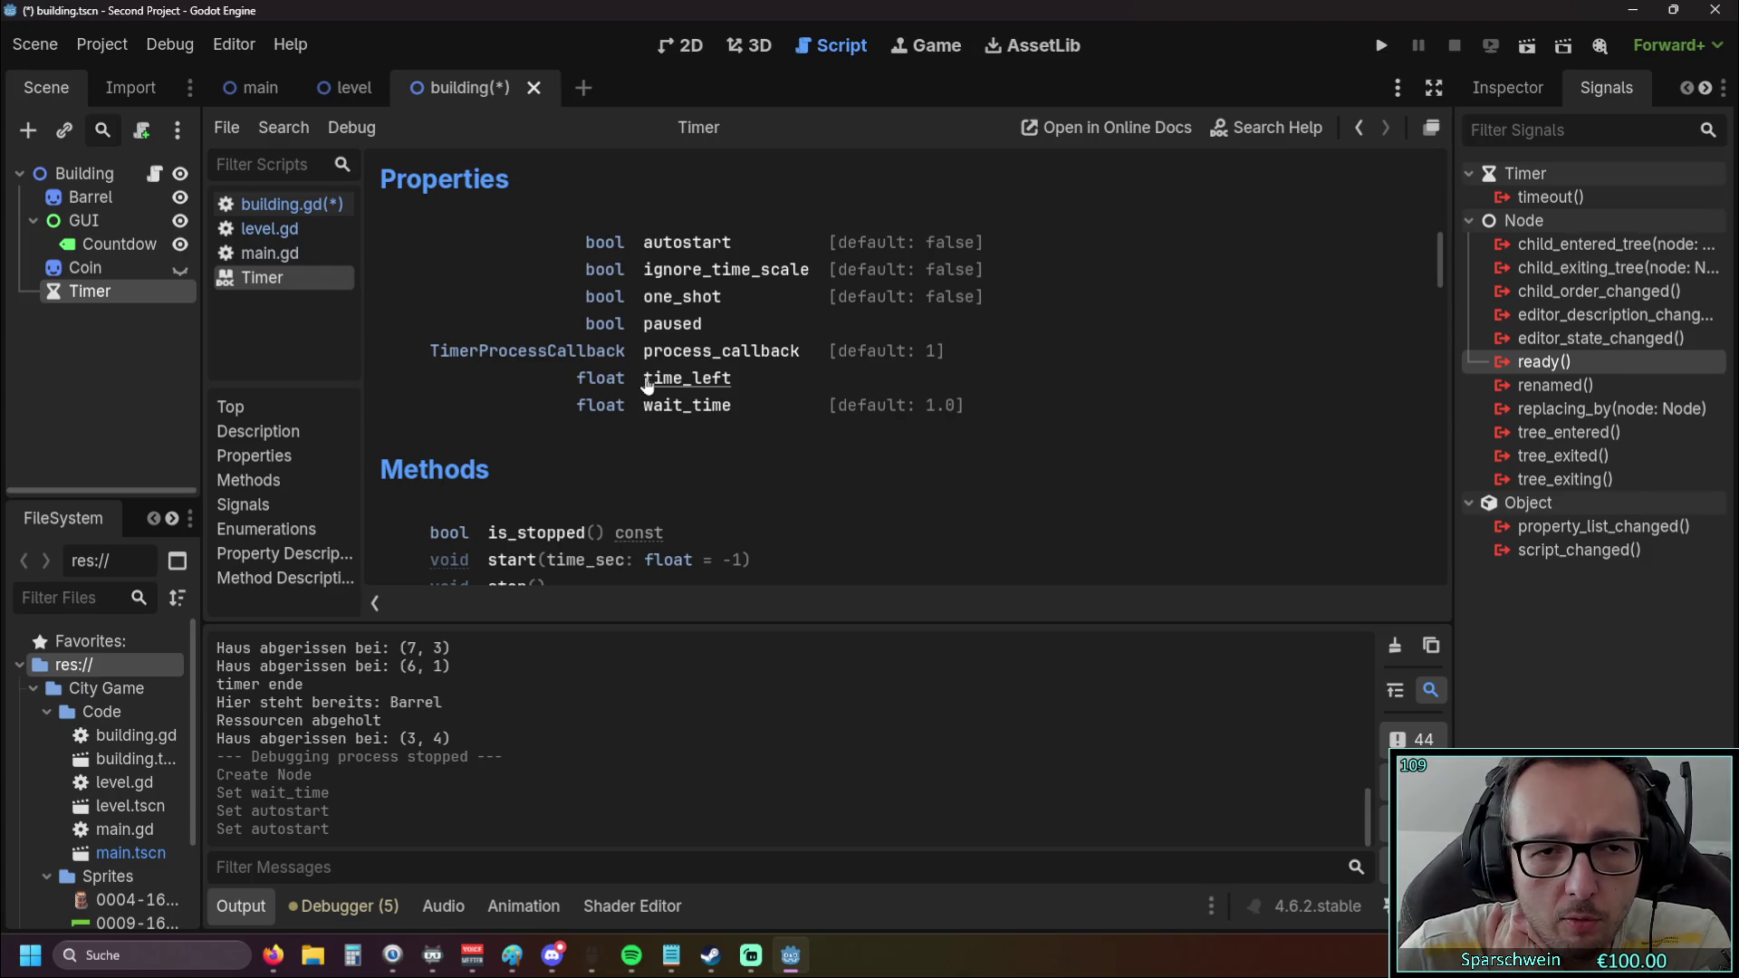
pyautogui.click(134, 377)
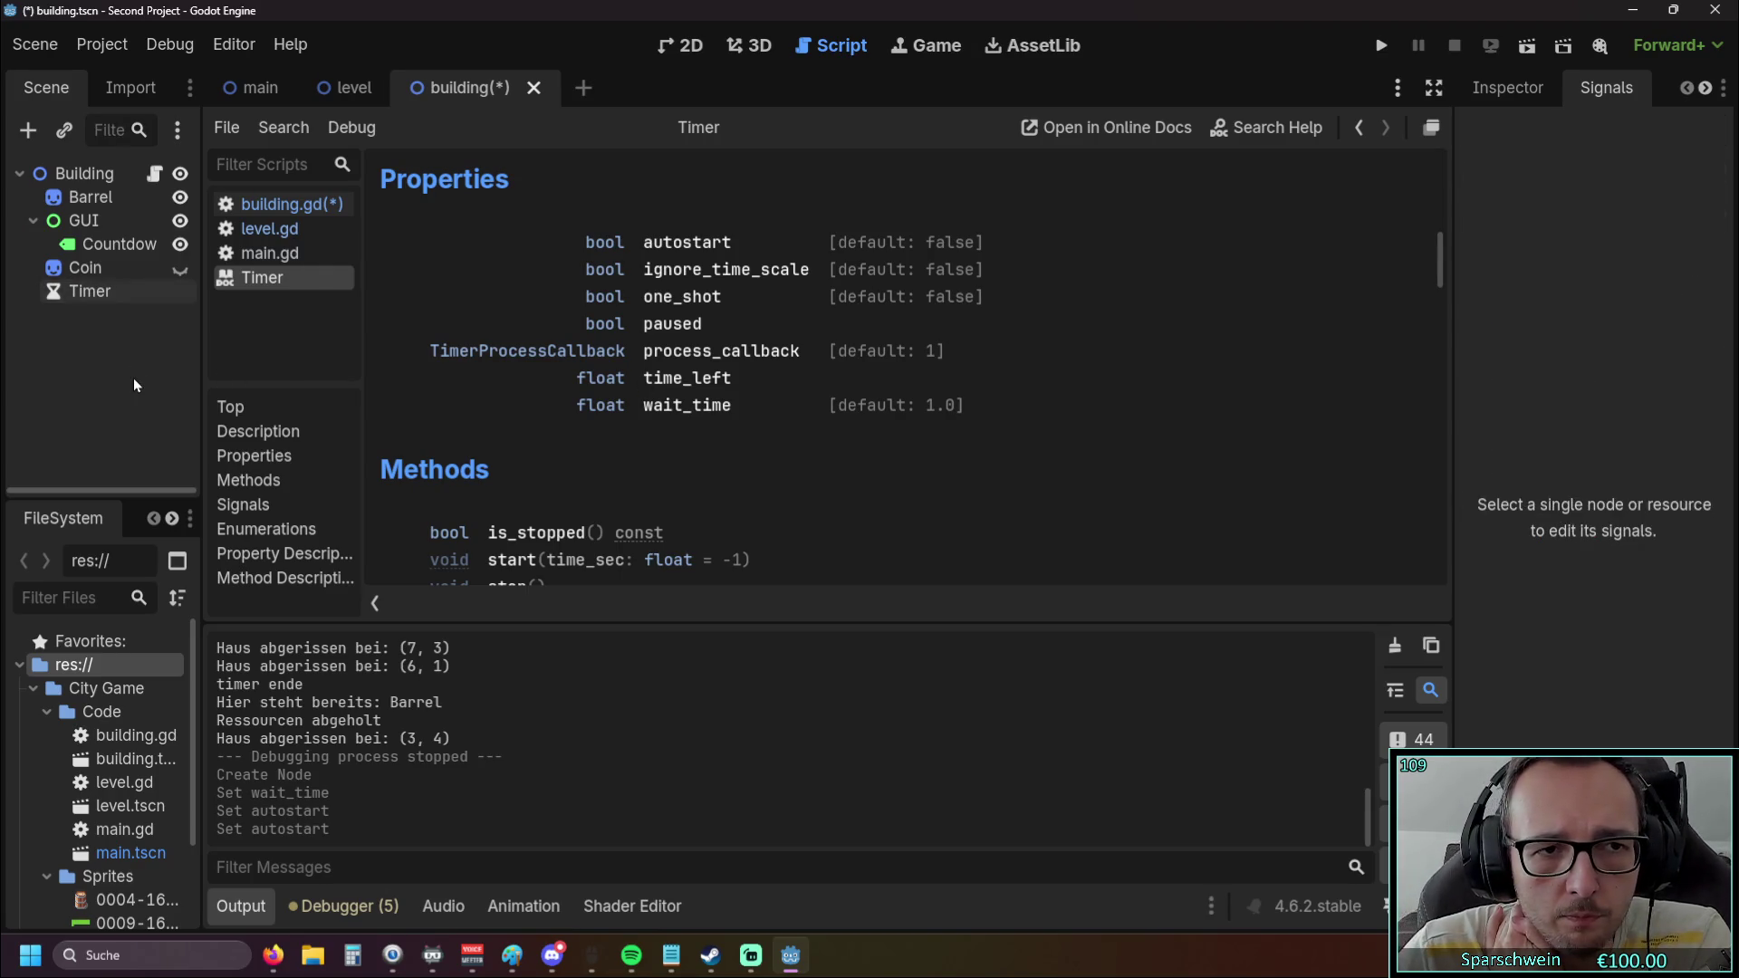
pyautogui.click(351, 87)
pyautogui.click(480, 87)
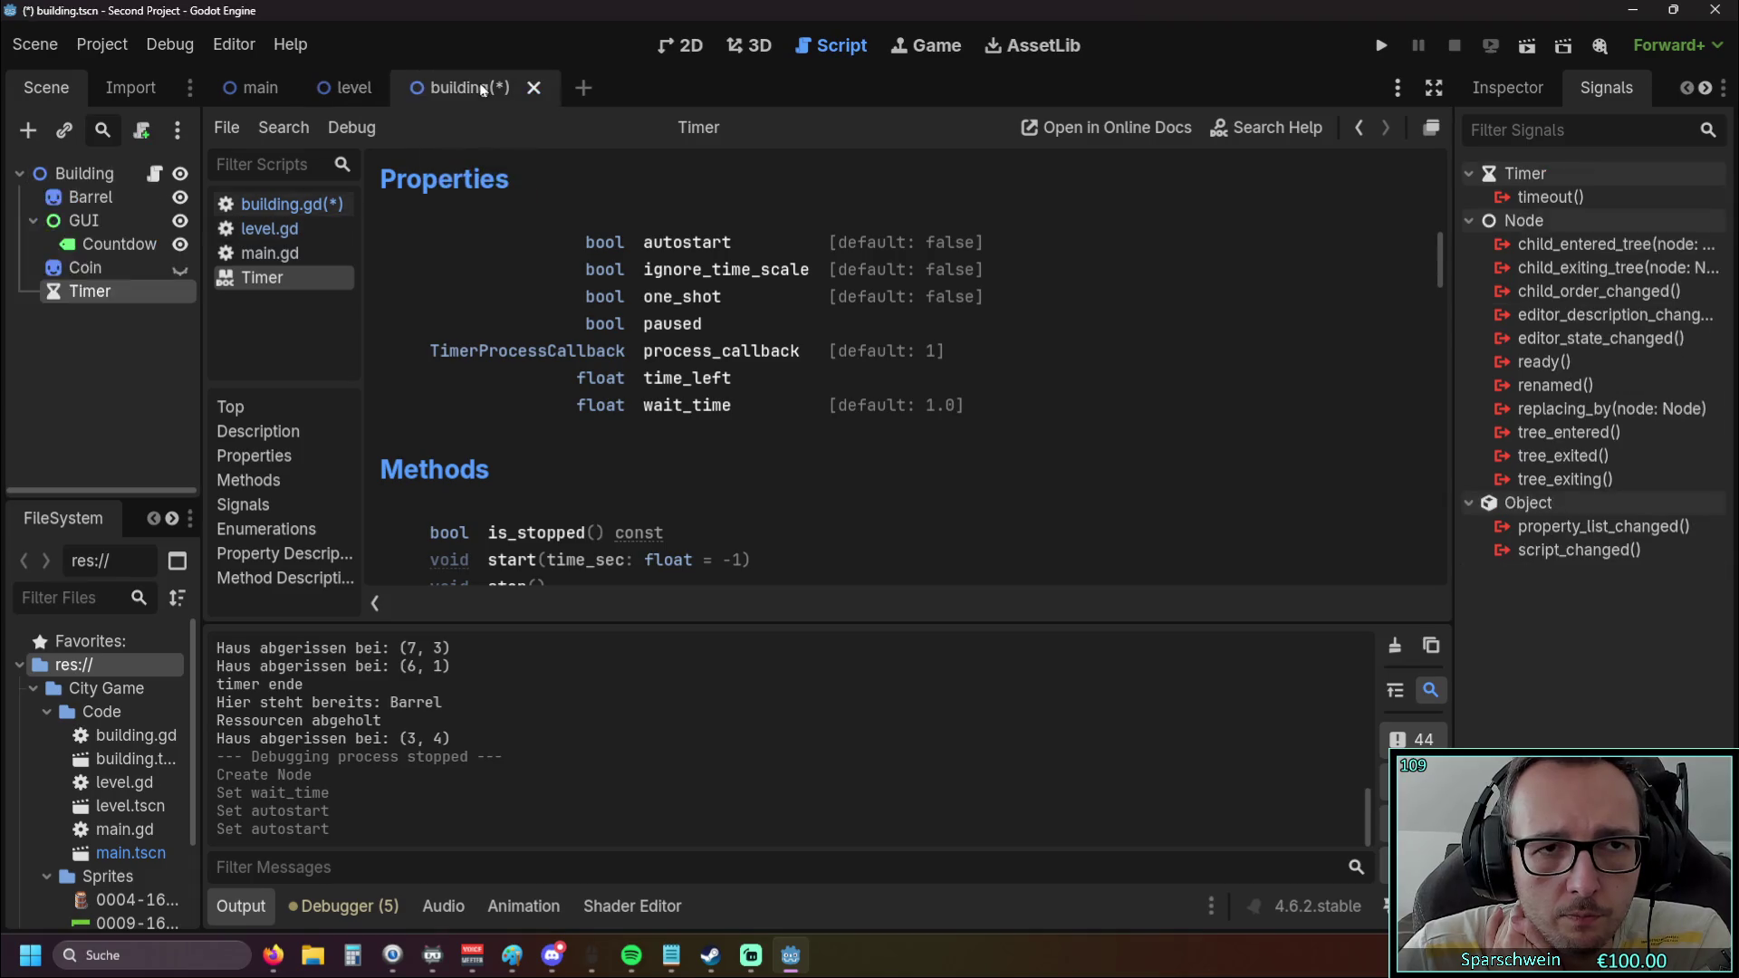
pyautogui.scroll(4, 648, 251)
pyautogui.click(279, 204)
pyautogui.scroll(-2, 795, 414)
pyautogui.scroll(-2, 796, 414)
pyautogui.scroll(4, 795, 415)
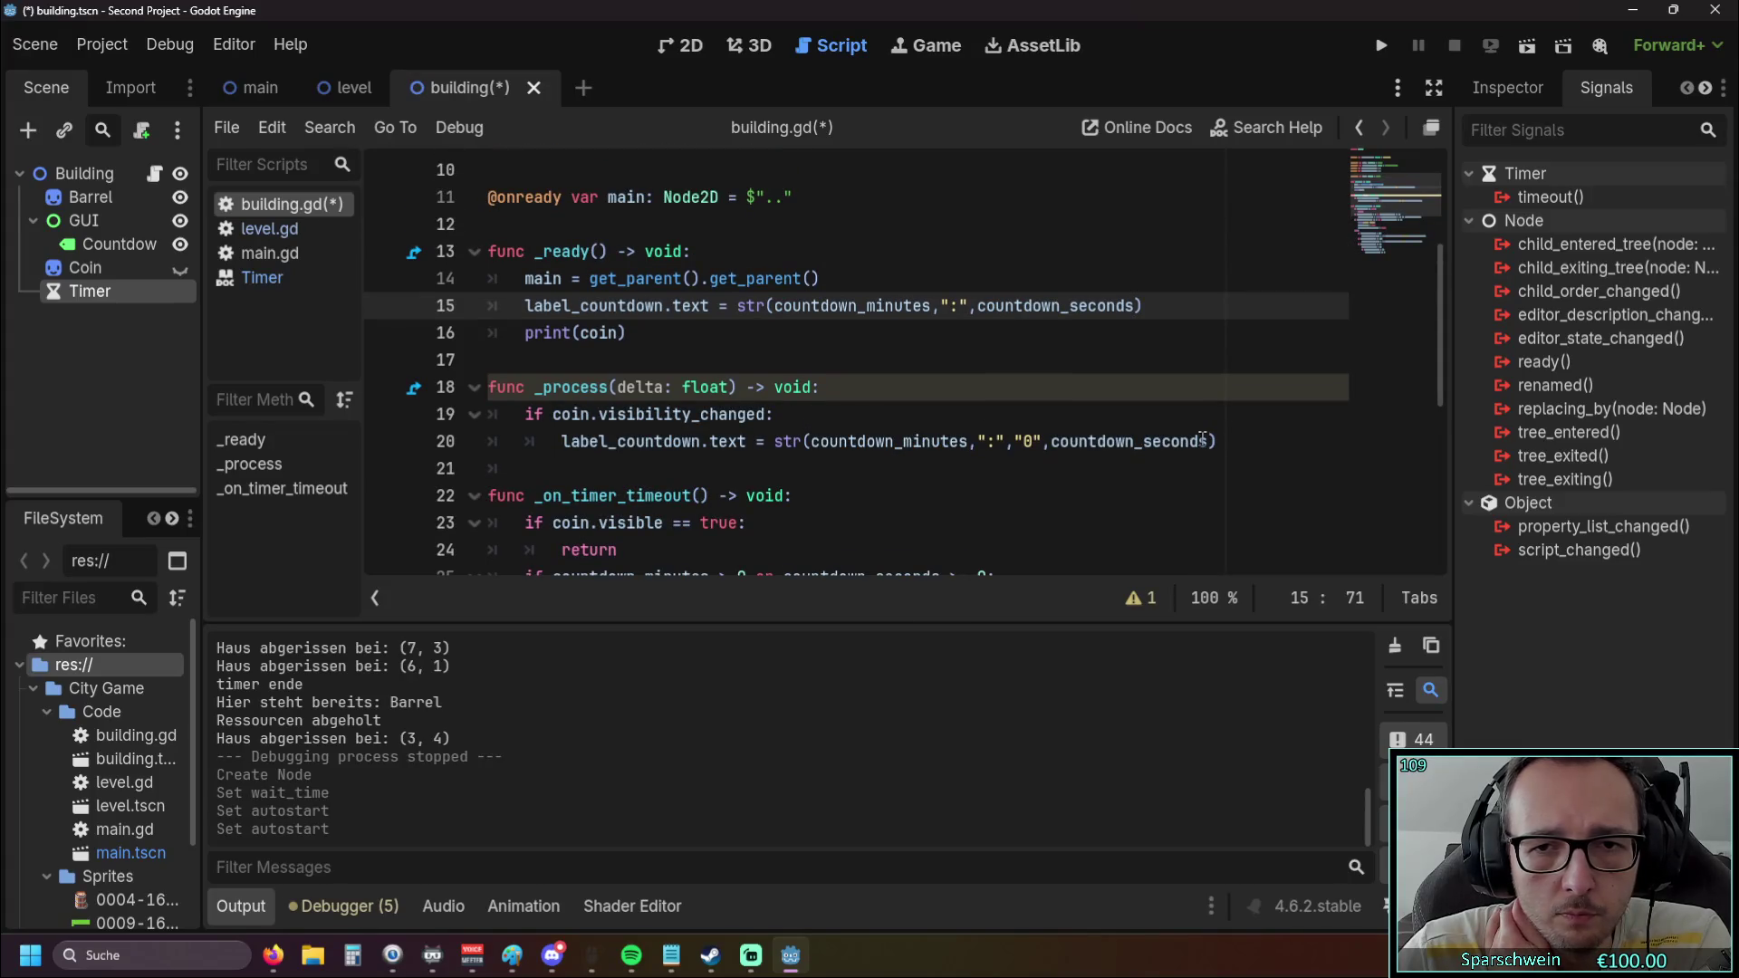
# - Replace the coin visibility lines in _process with an unfinished Timer.time_ line and consult the Timer docs
pyautogui.moveTo(1204, 439); pyautogui.dragTo(492, 410)
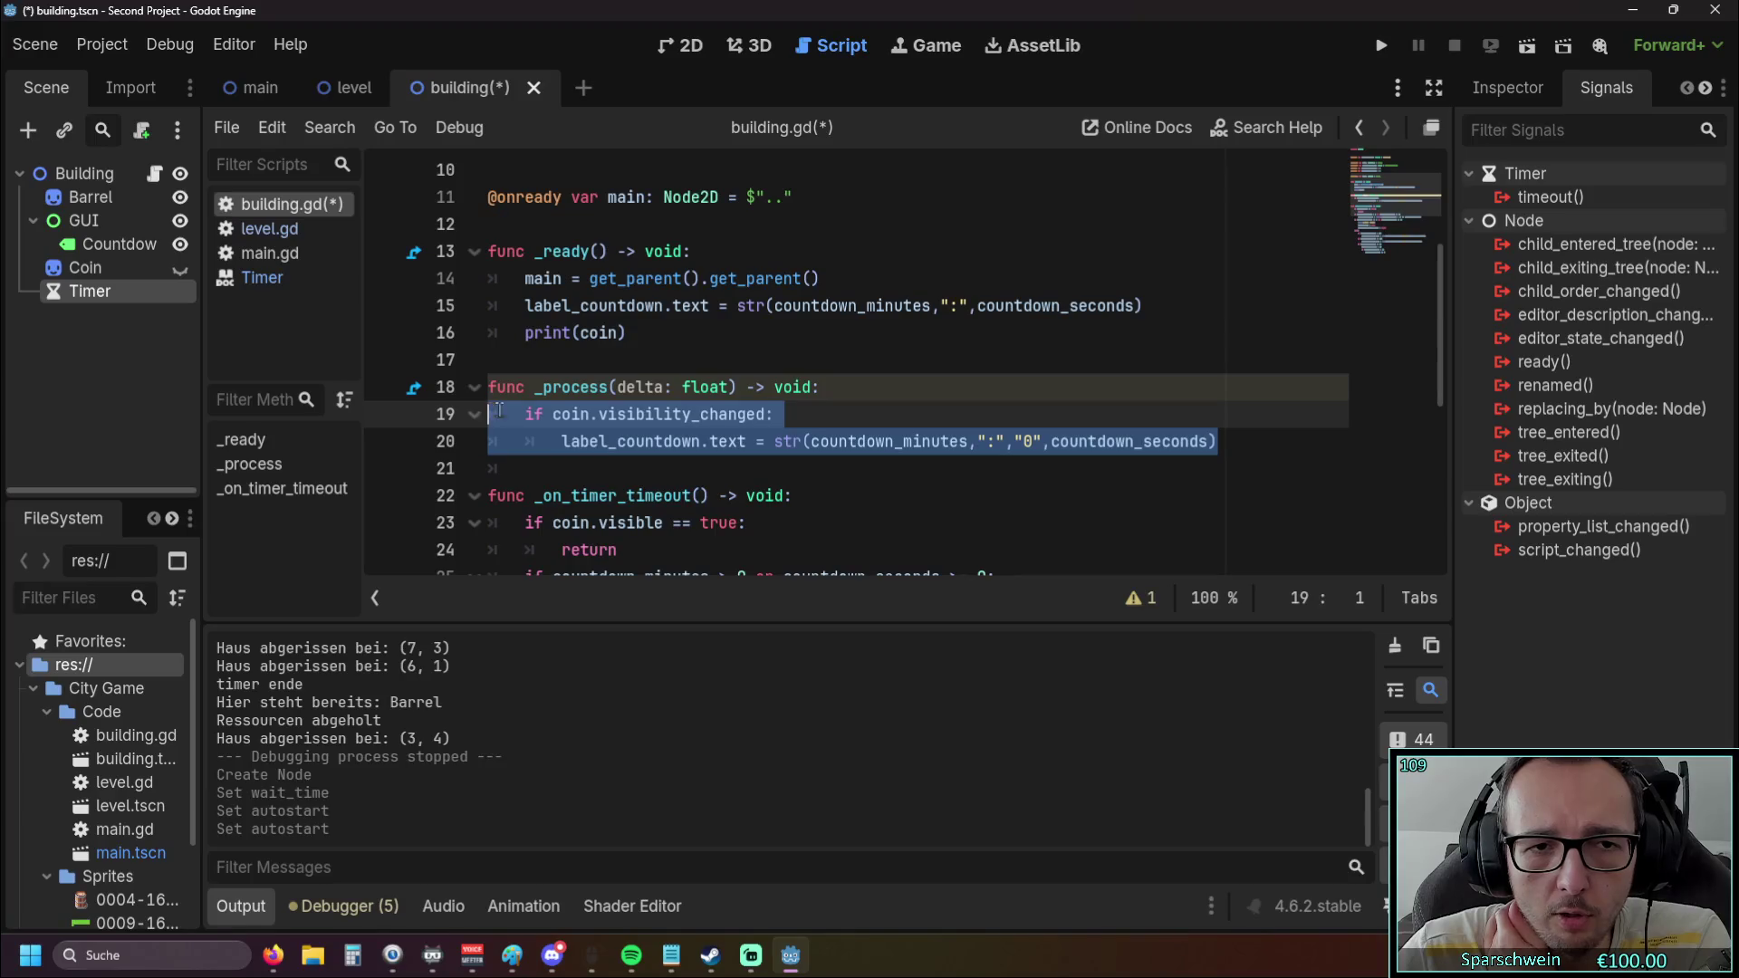
pyautogui.press('BackSpace')
pyautogui.press('Tab')
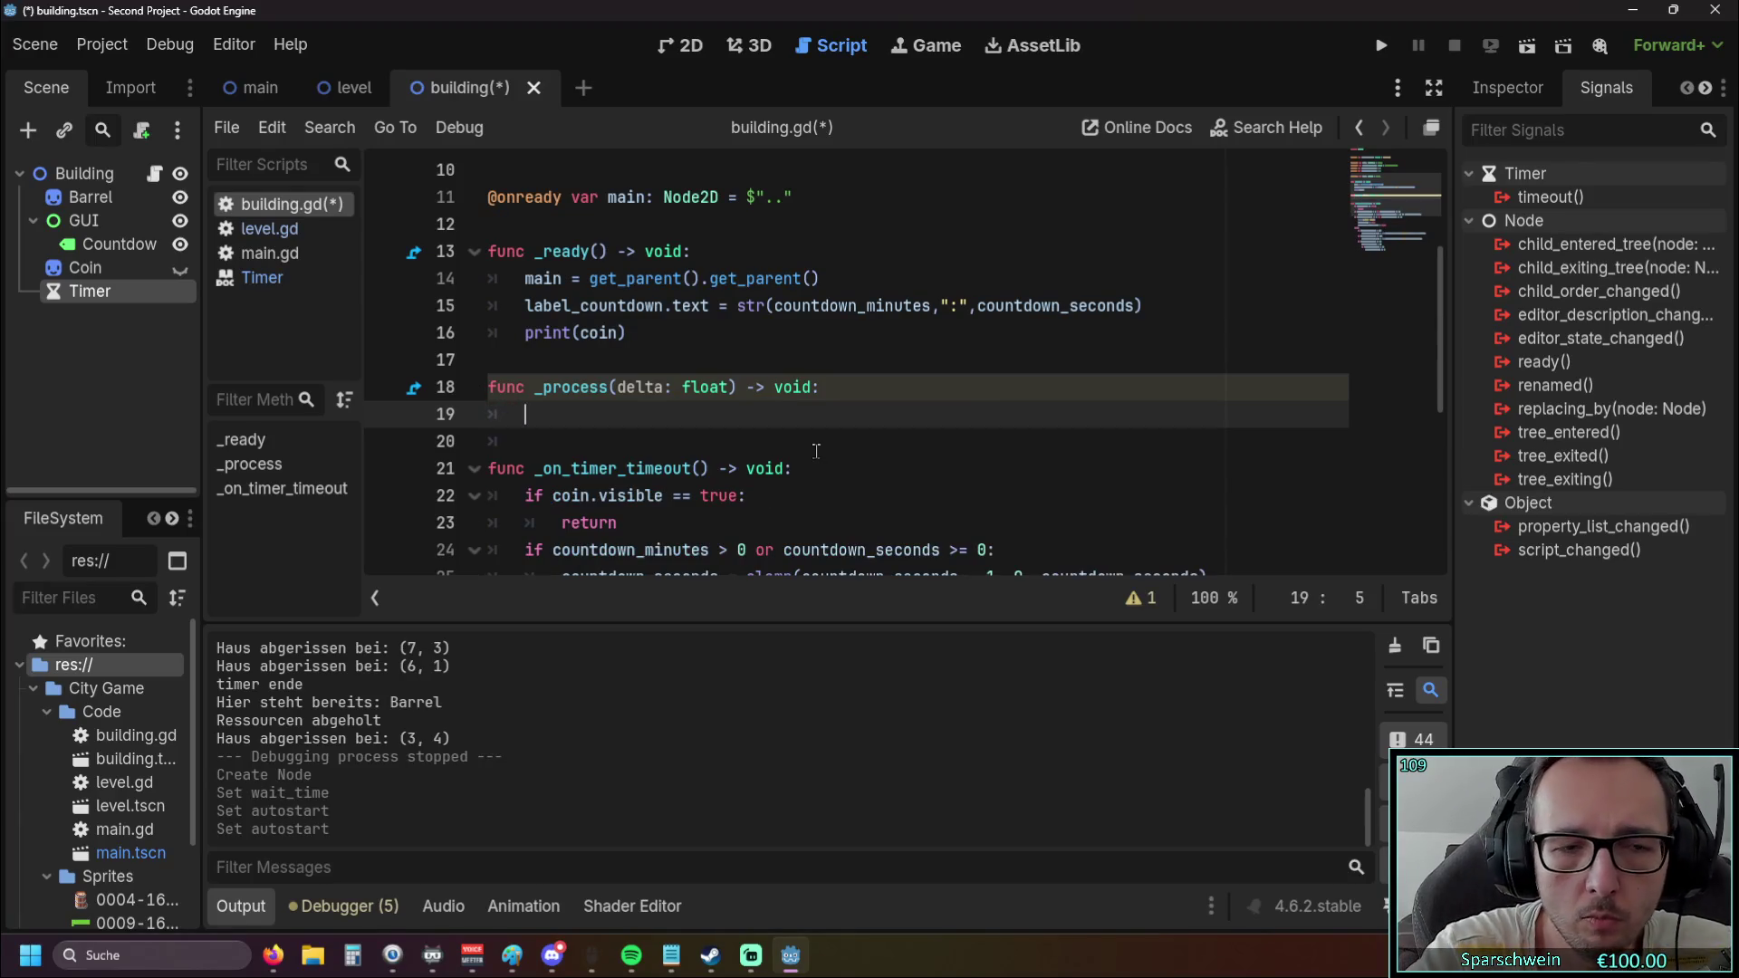
pyautogui.write('time')
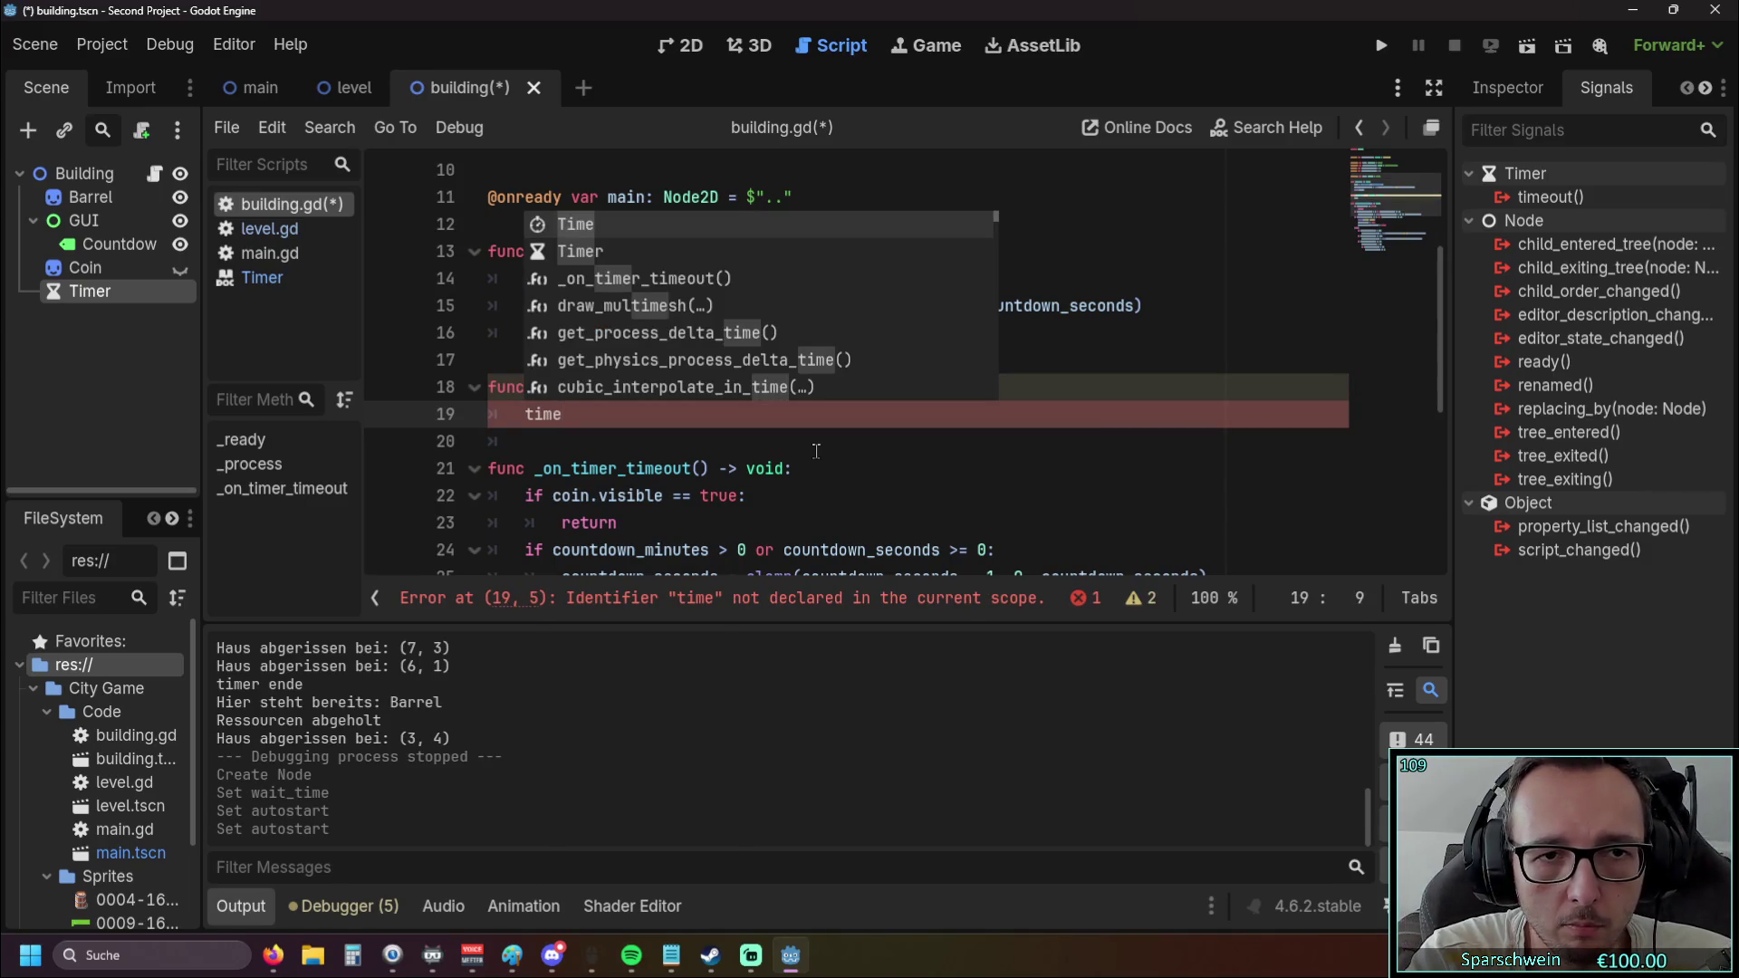
pyautogui.press('Down')
pyautogui.press('Return')
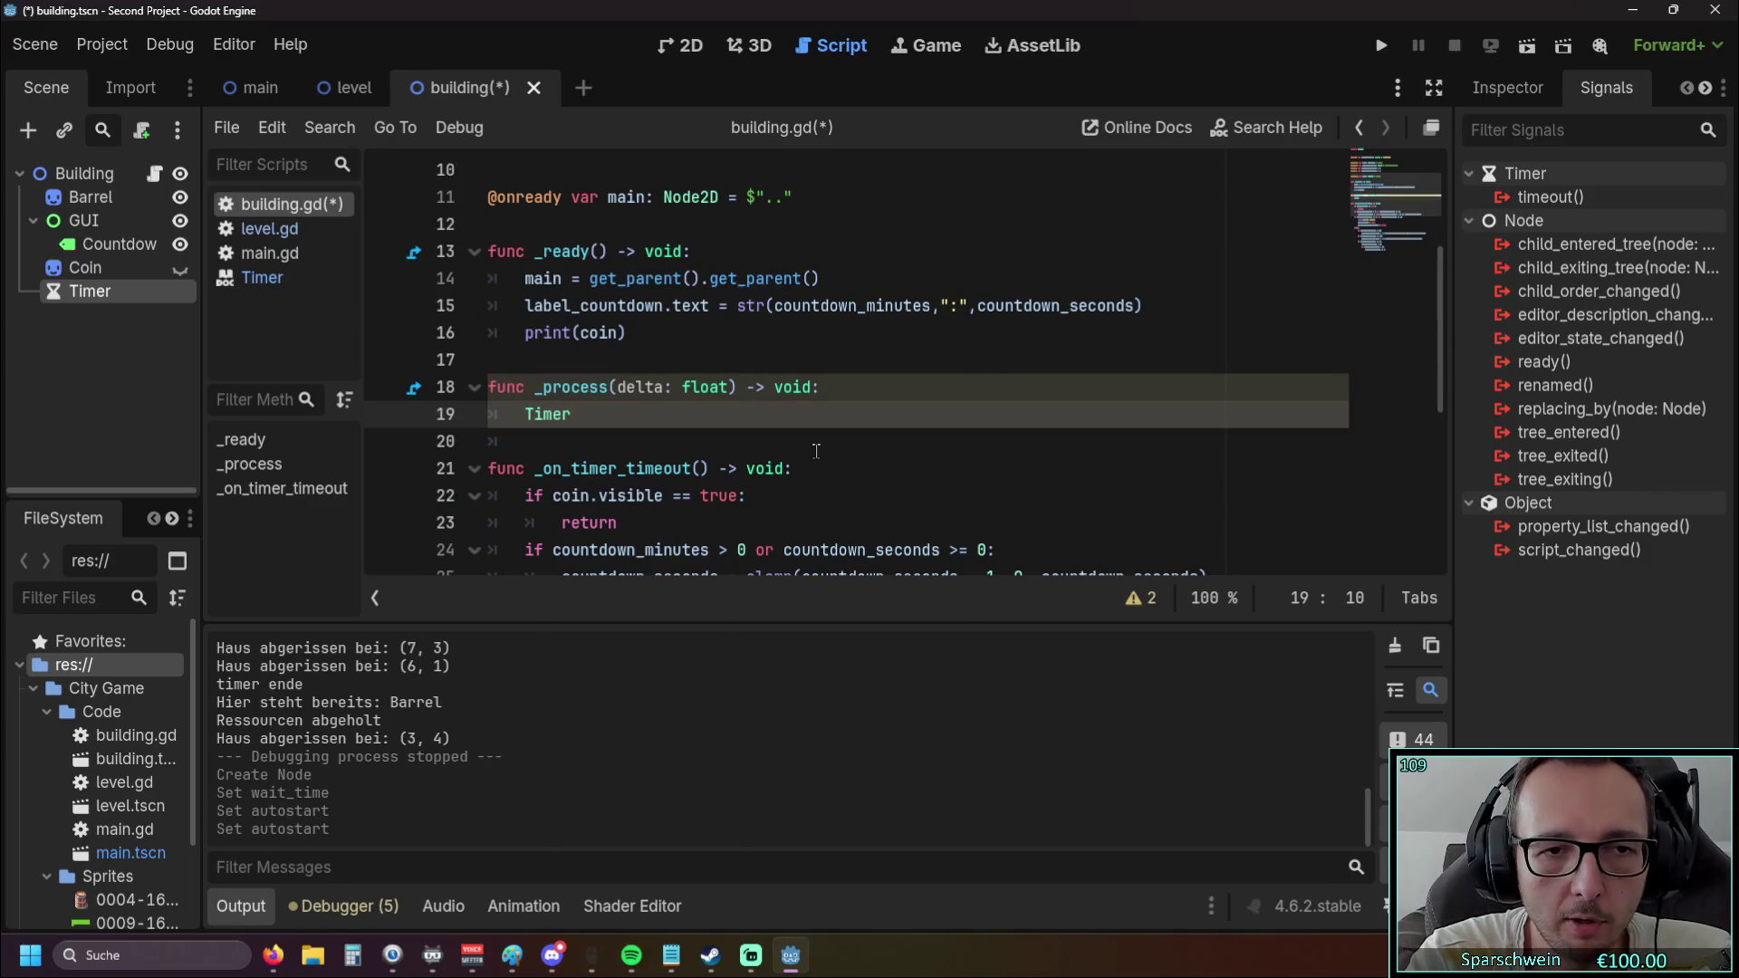
pyautogui.write('.timwe')
pyautogui.press('BackSpace')
pyautogui.press('BackSpace')
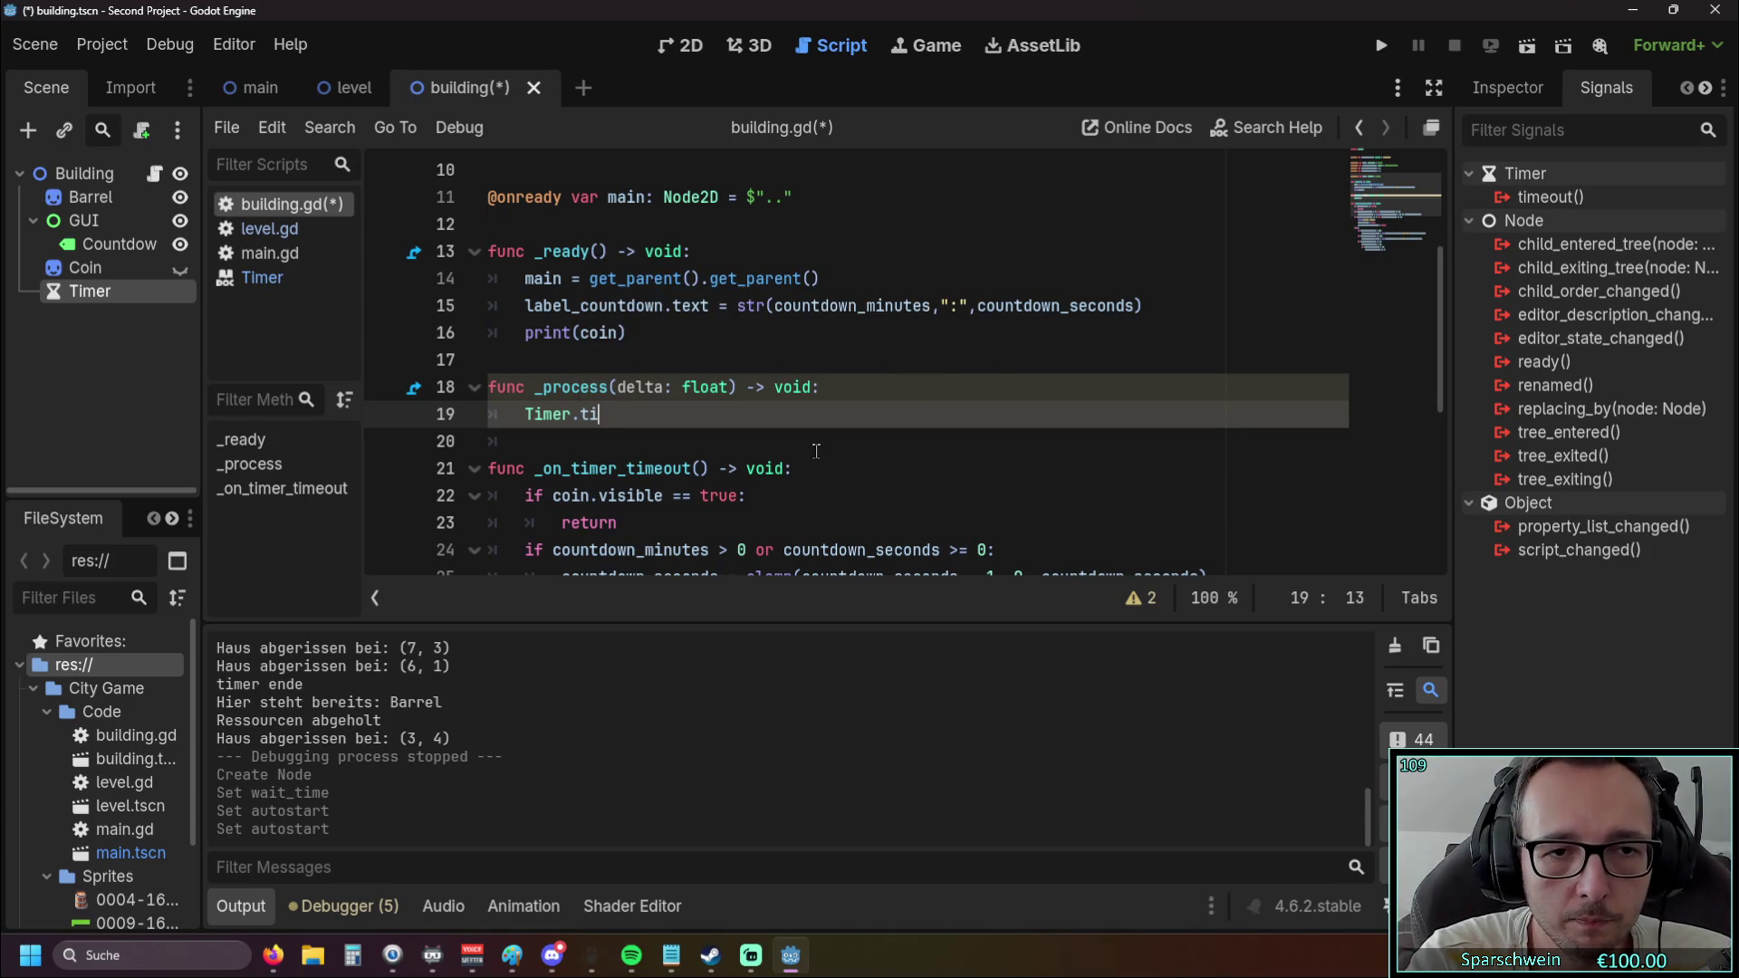
pyautogui.write('me')
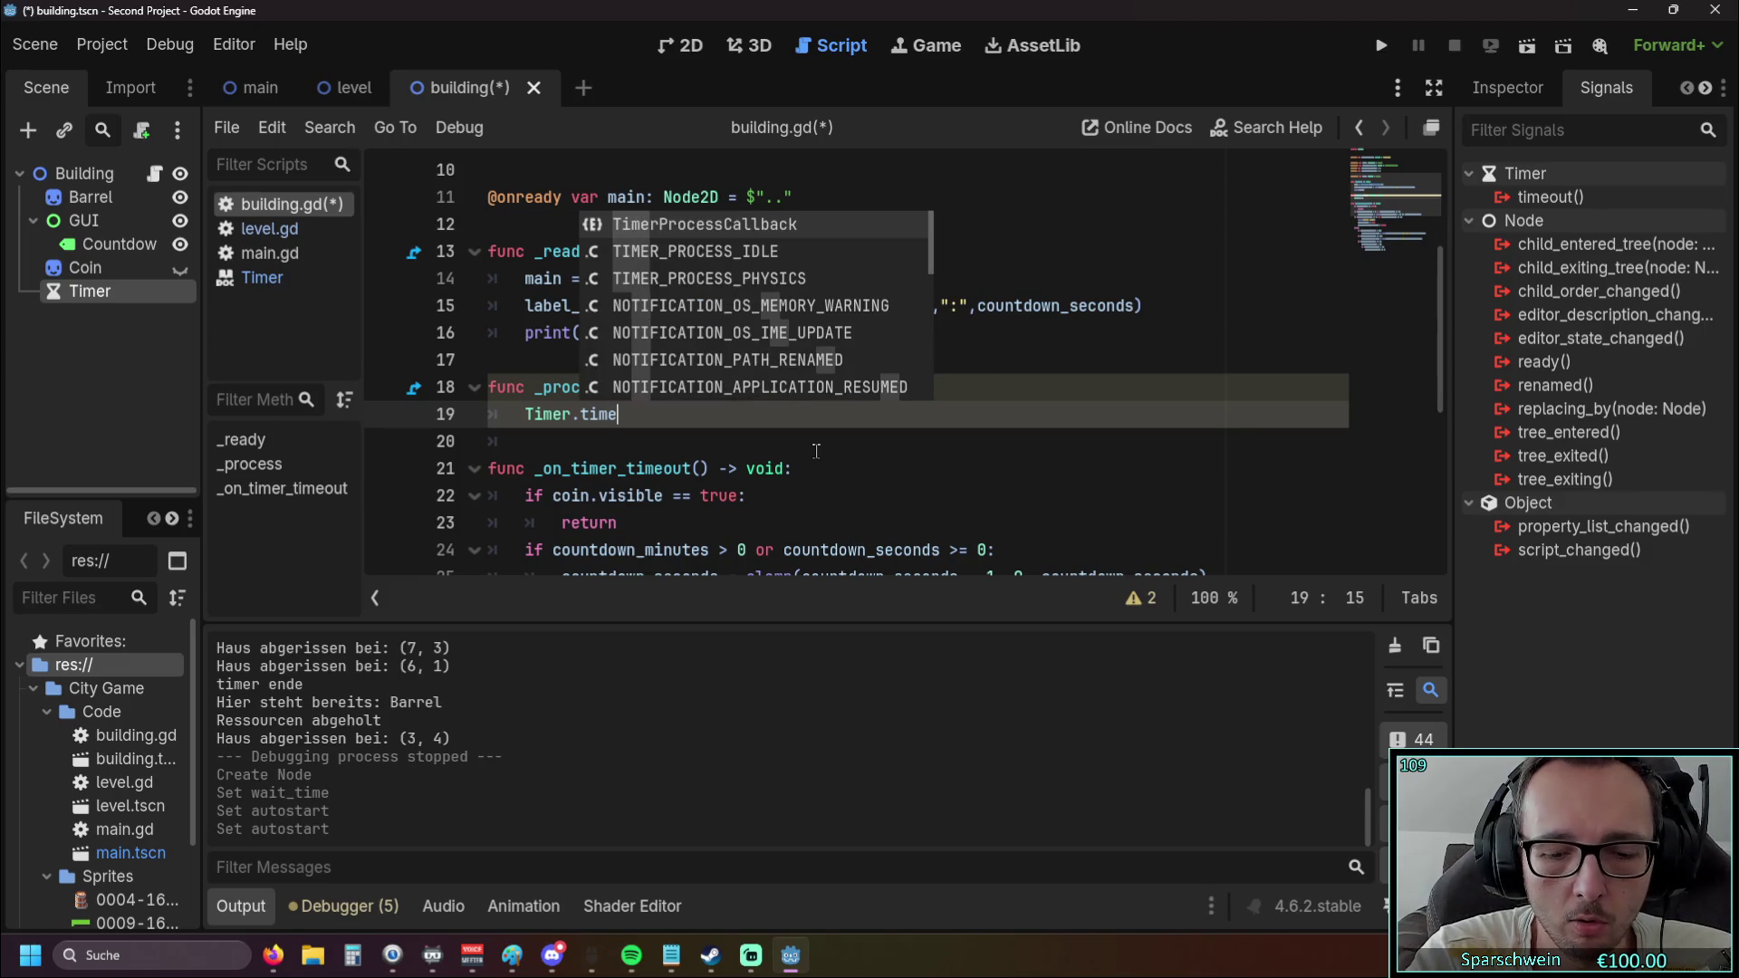
pyautogui.write('_le')
pyautogui.press('BackSpace')
pyautogui.press('BackSpace')
pyautogui.press('BackSpace')
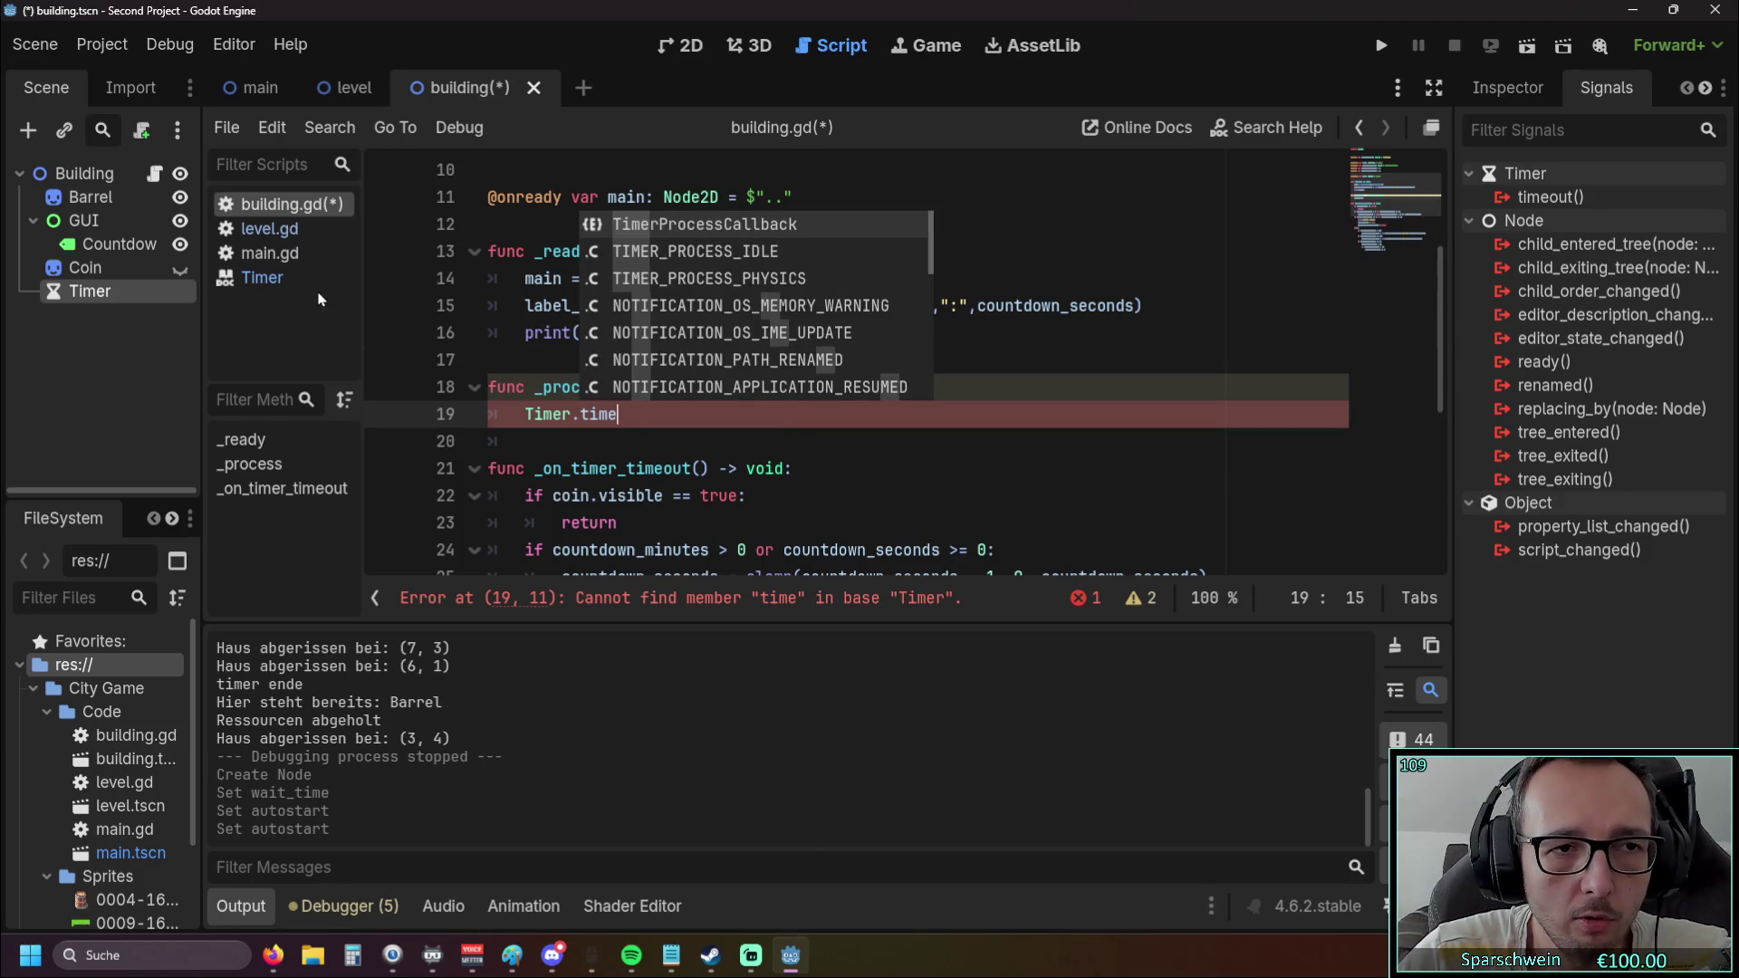
pyautogui.click(272, 278)
pyautogui.scroll(-2, 736, 335)
pyautogui.scroll(-3, 735, 334)
pyautogui.scroll(-2, 738, 333)
pyautogui.scroll(3, 740, 325)
pyautogui.scroll(2, 743, 326)
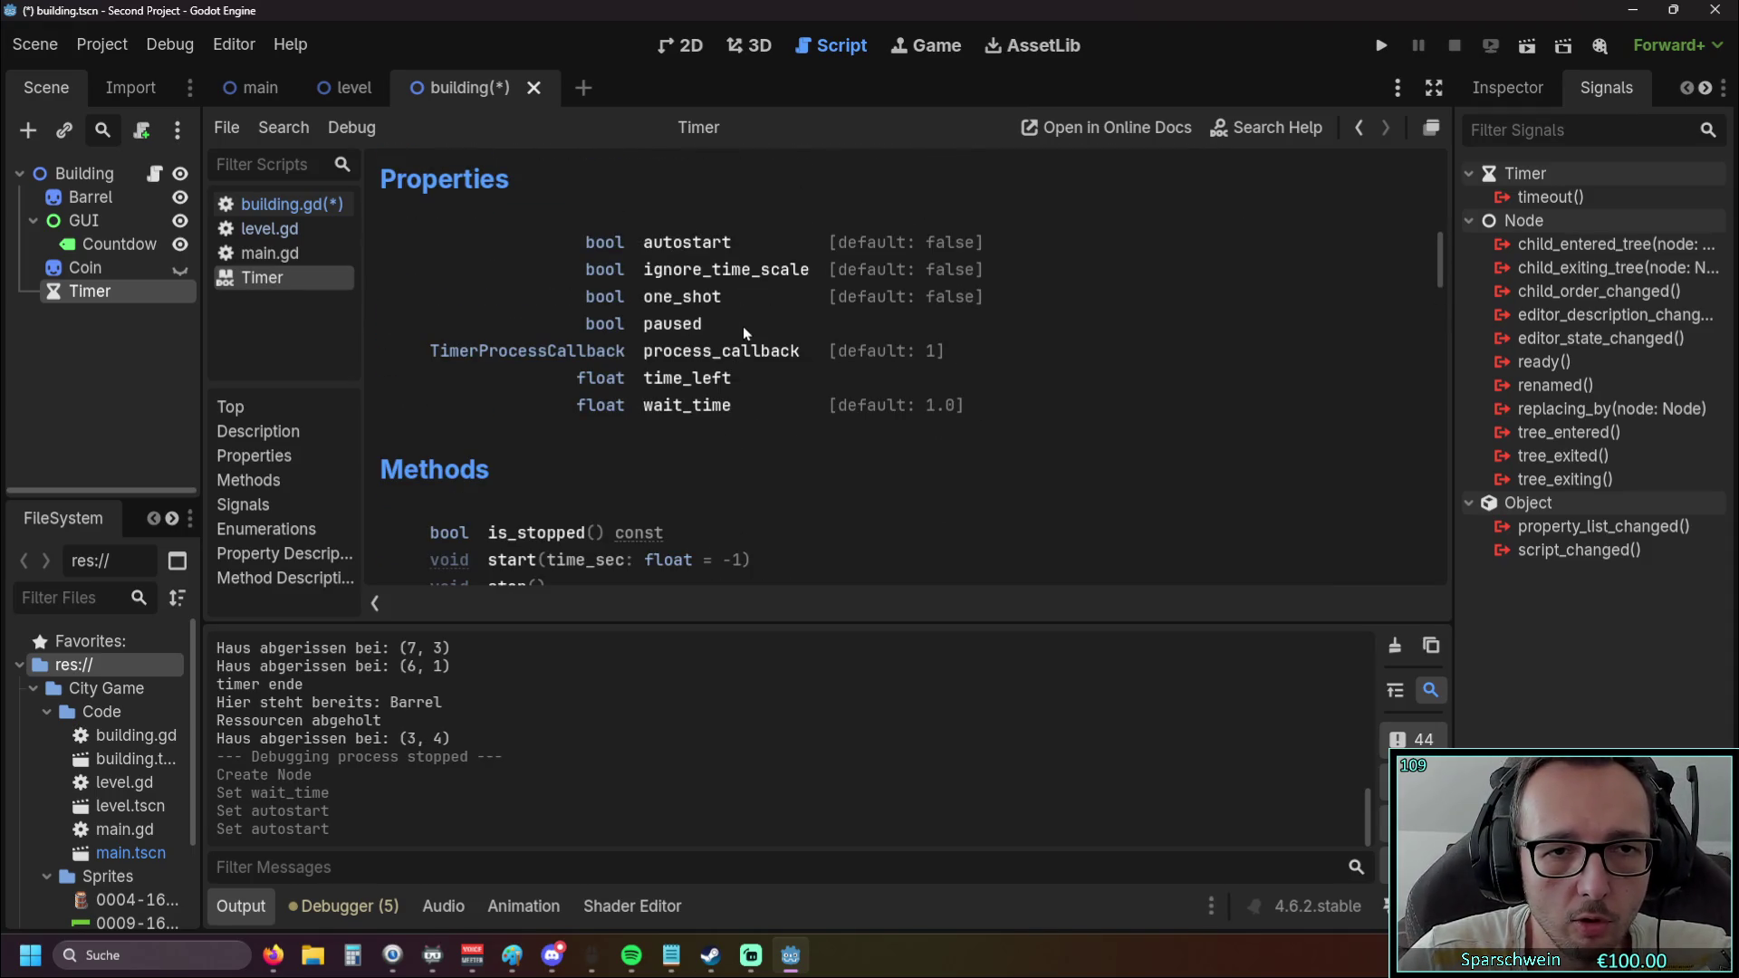
pyautogui.click(662, 380)
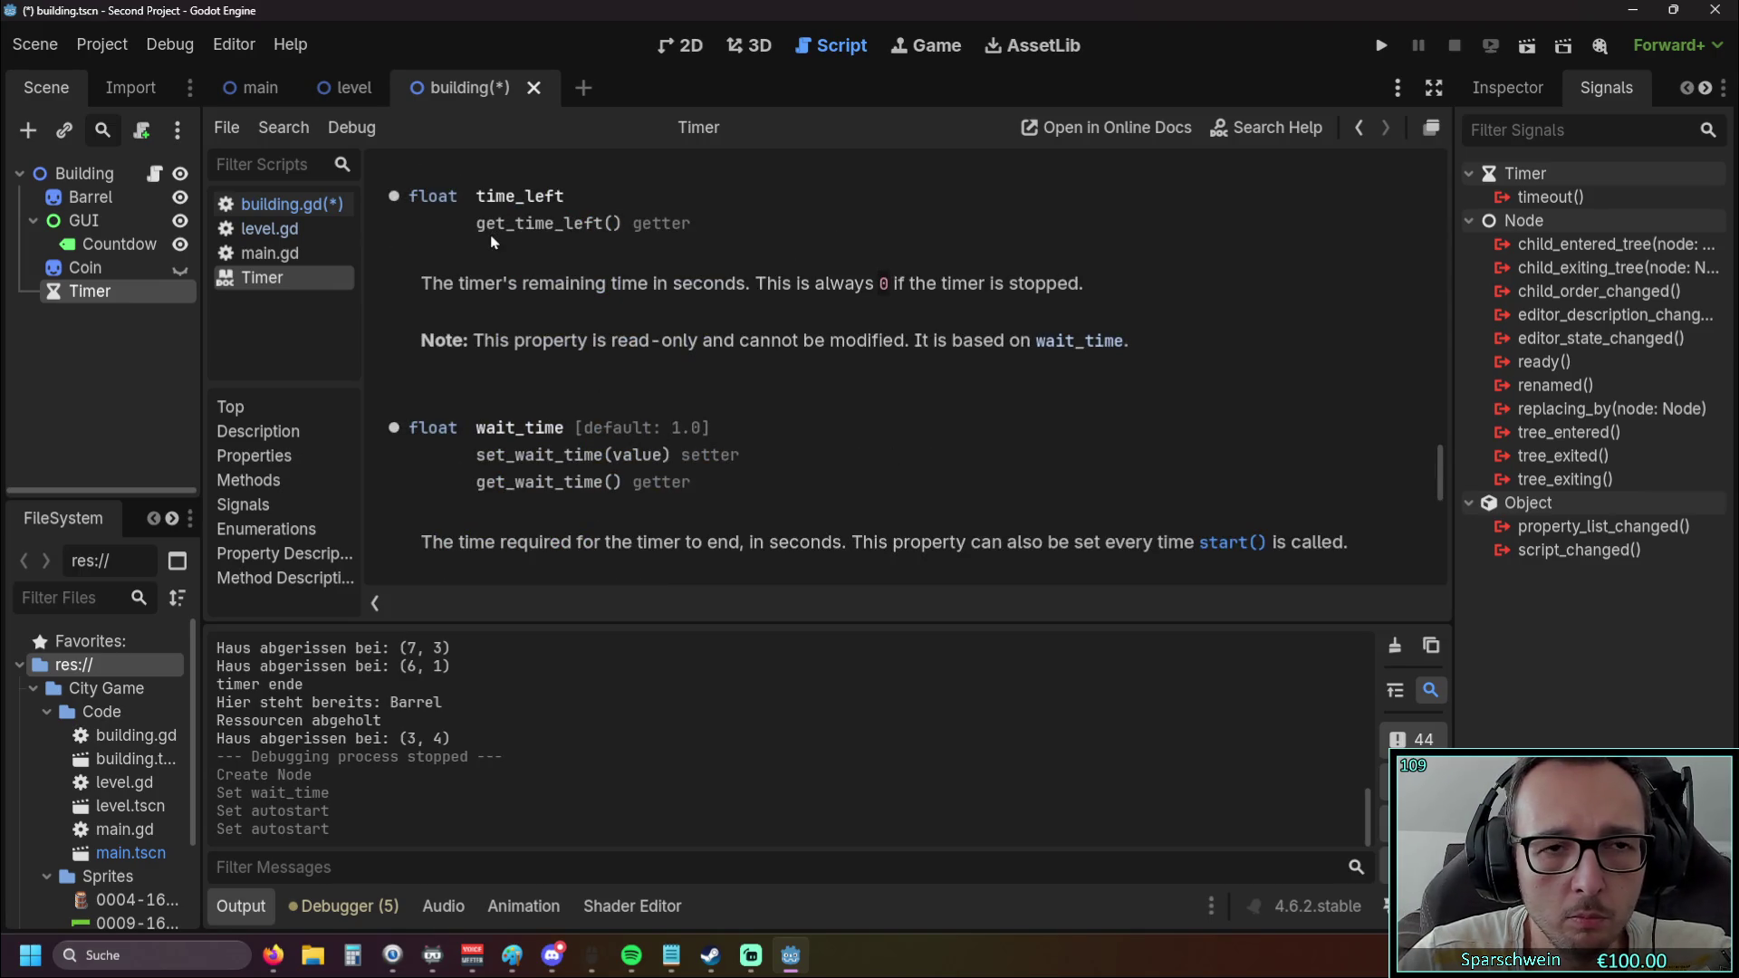
pyautogui.click(91, 394)
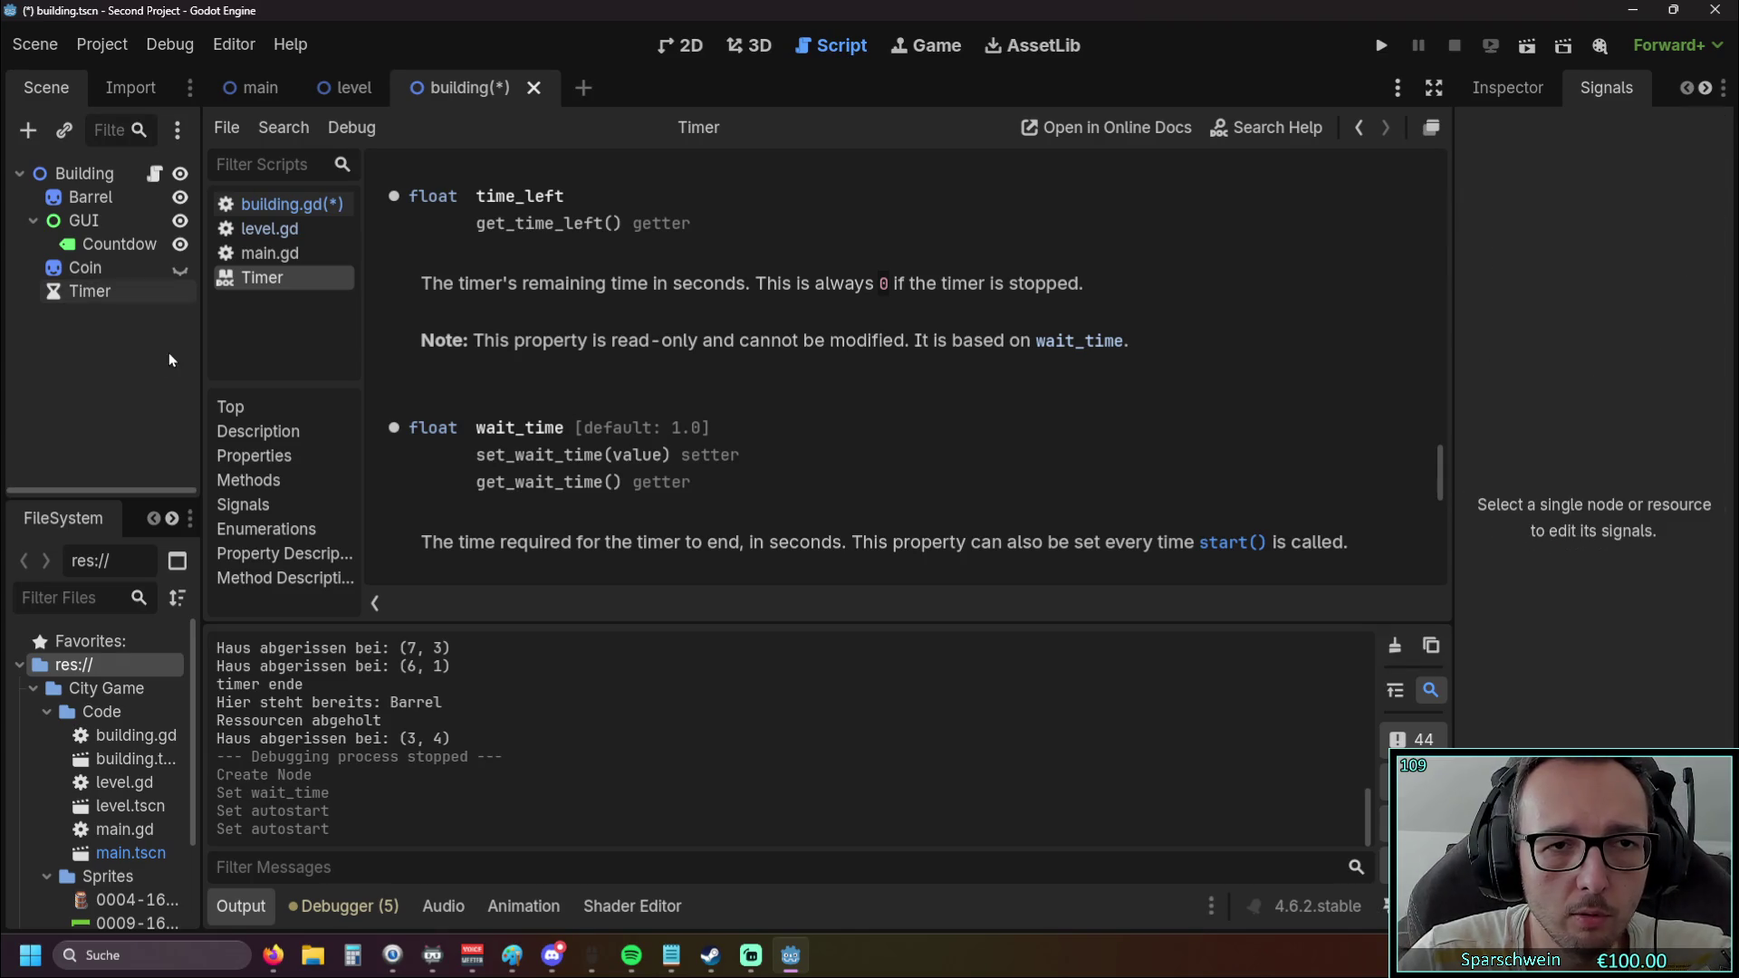
pyautogui.click(286, 203)
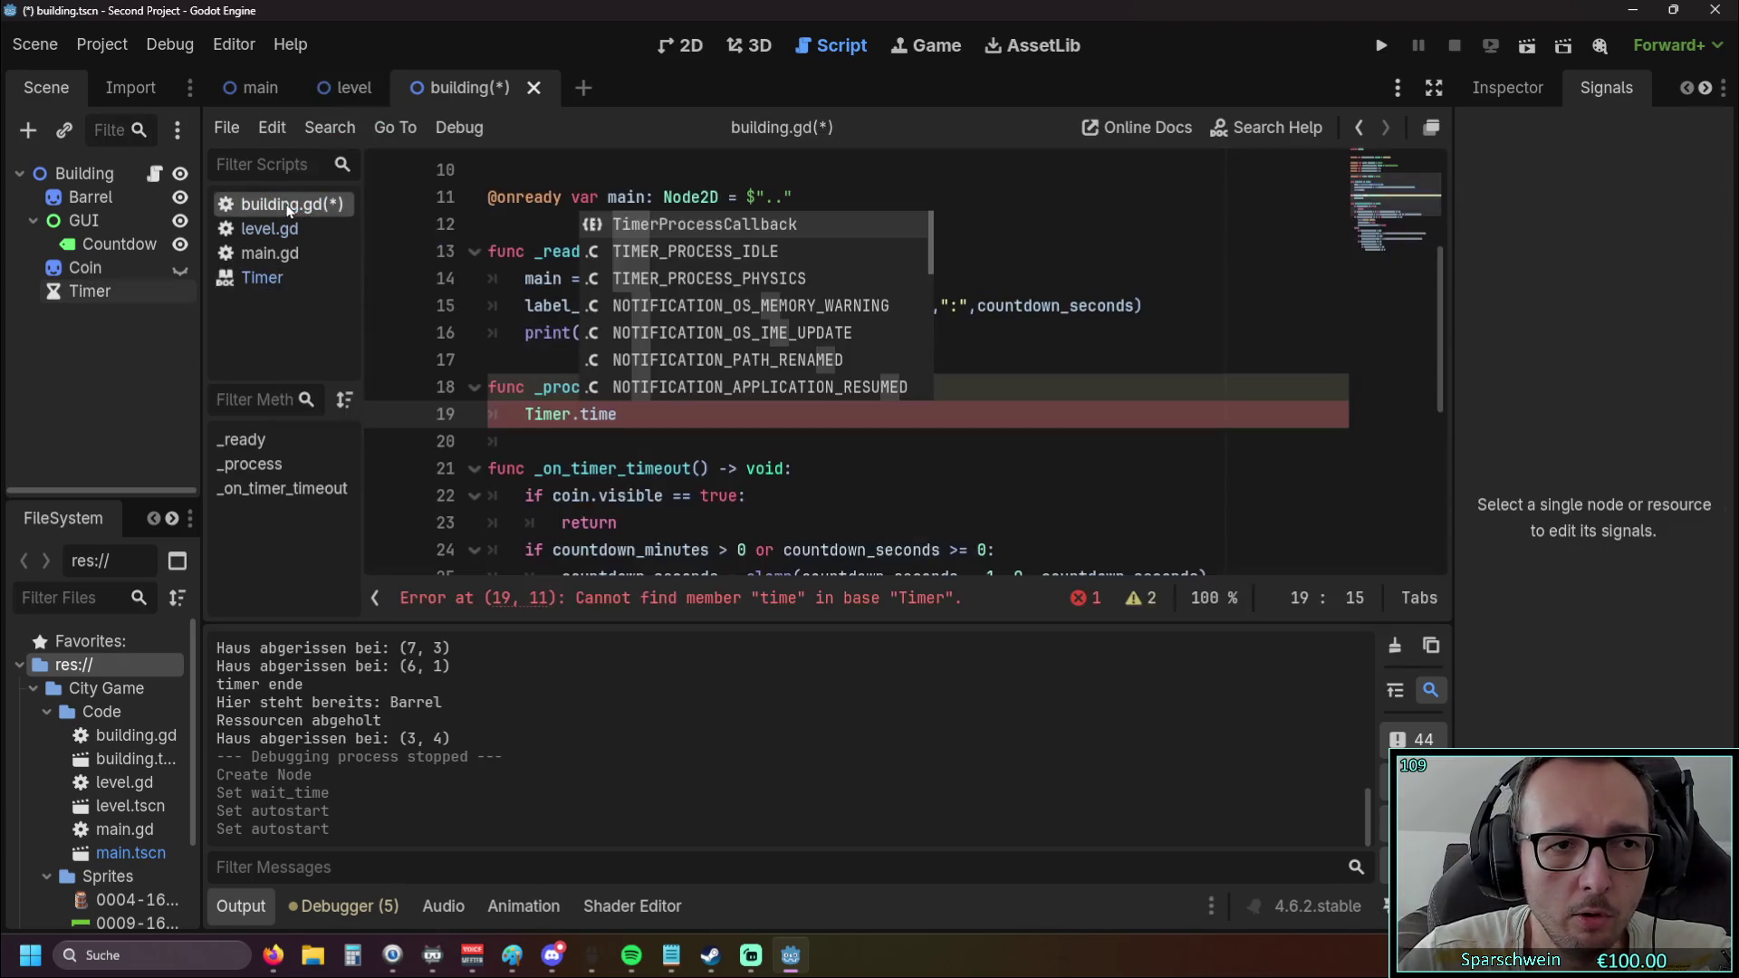
# - Rewrite line 19 of _process as print(Timer.get_time_left) with no errors
pyautogui.click(586, 414)
pyautogui.write('ge')
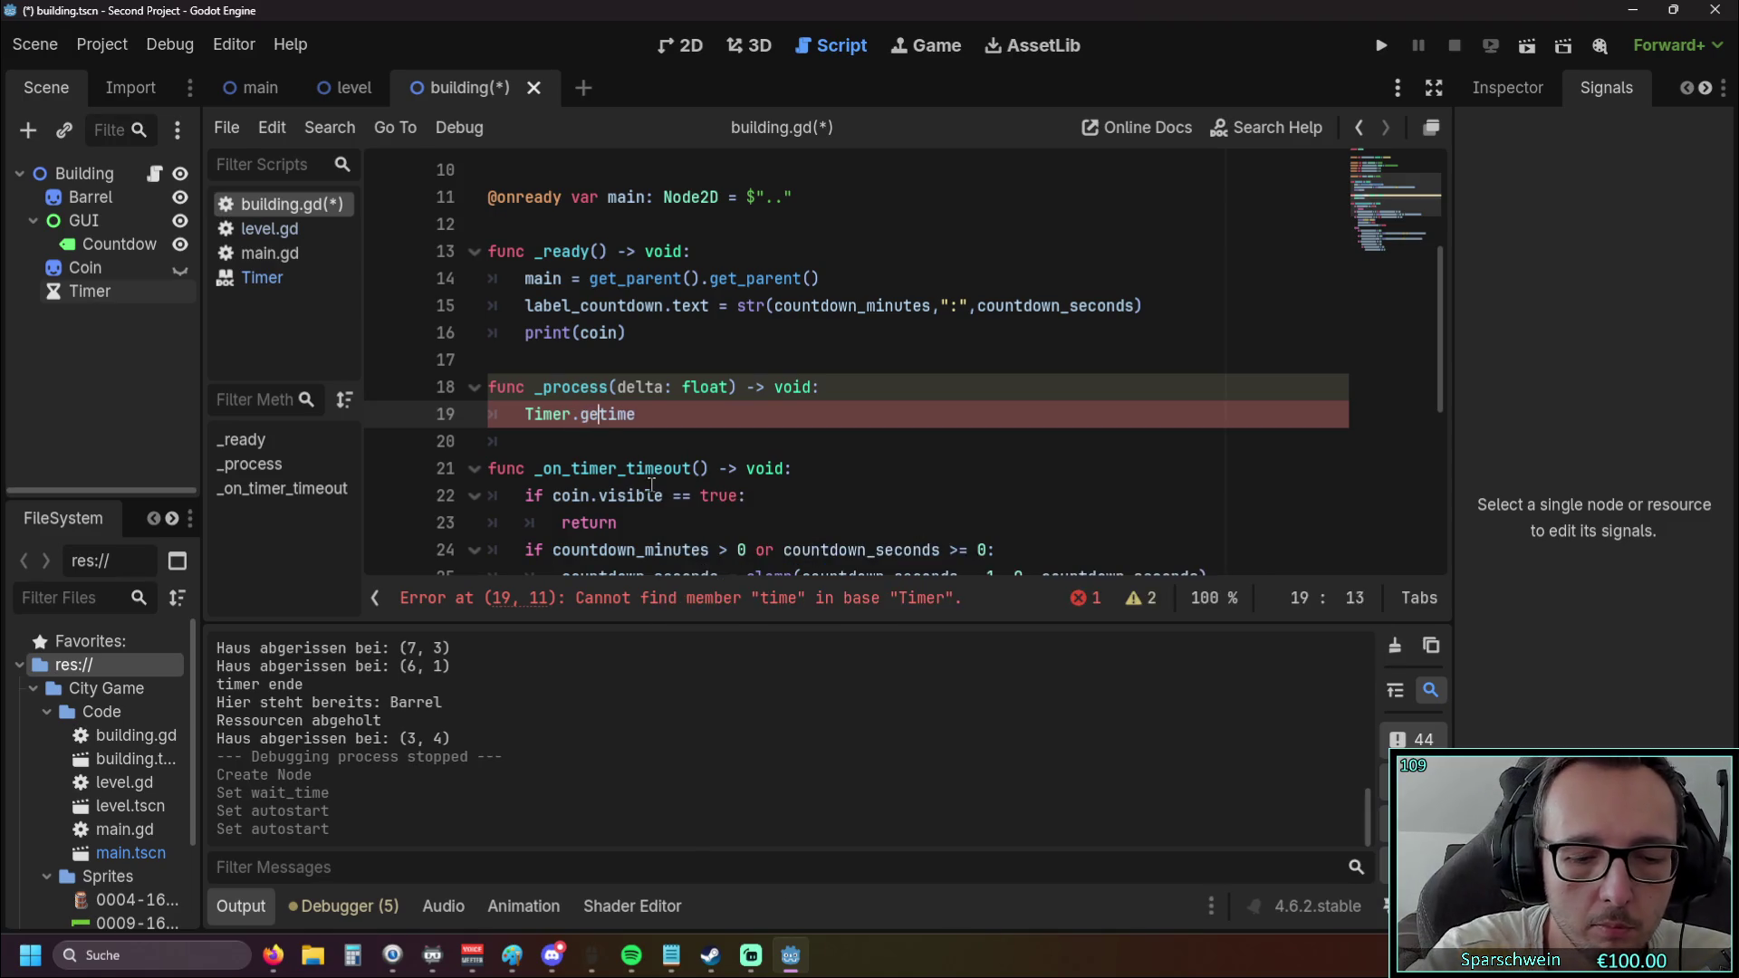
pyautogui.write('t_')
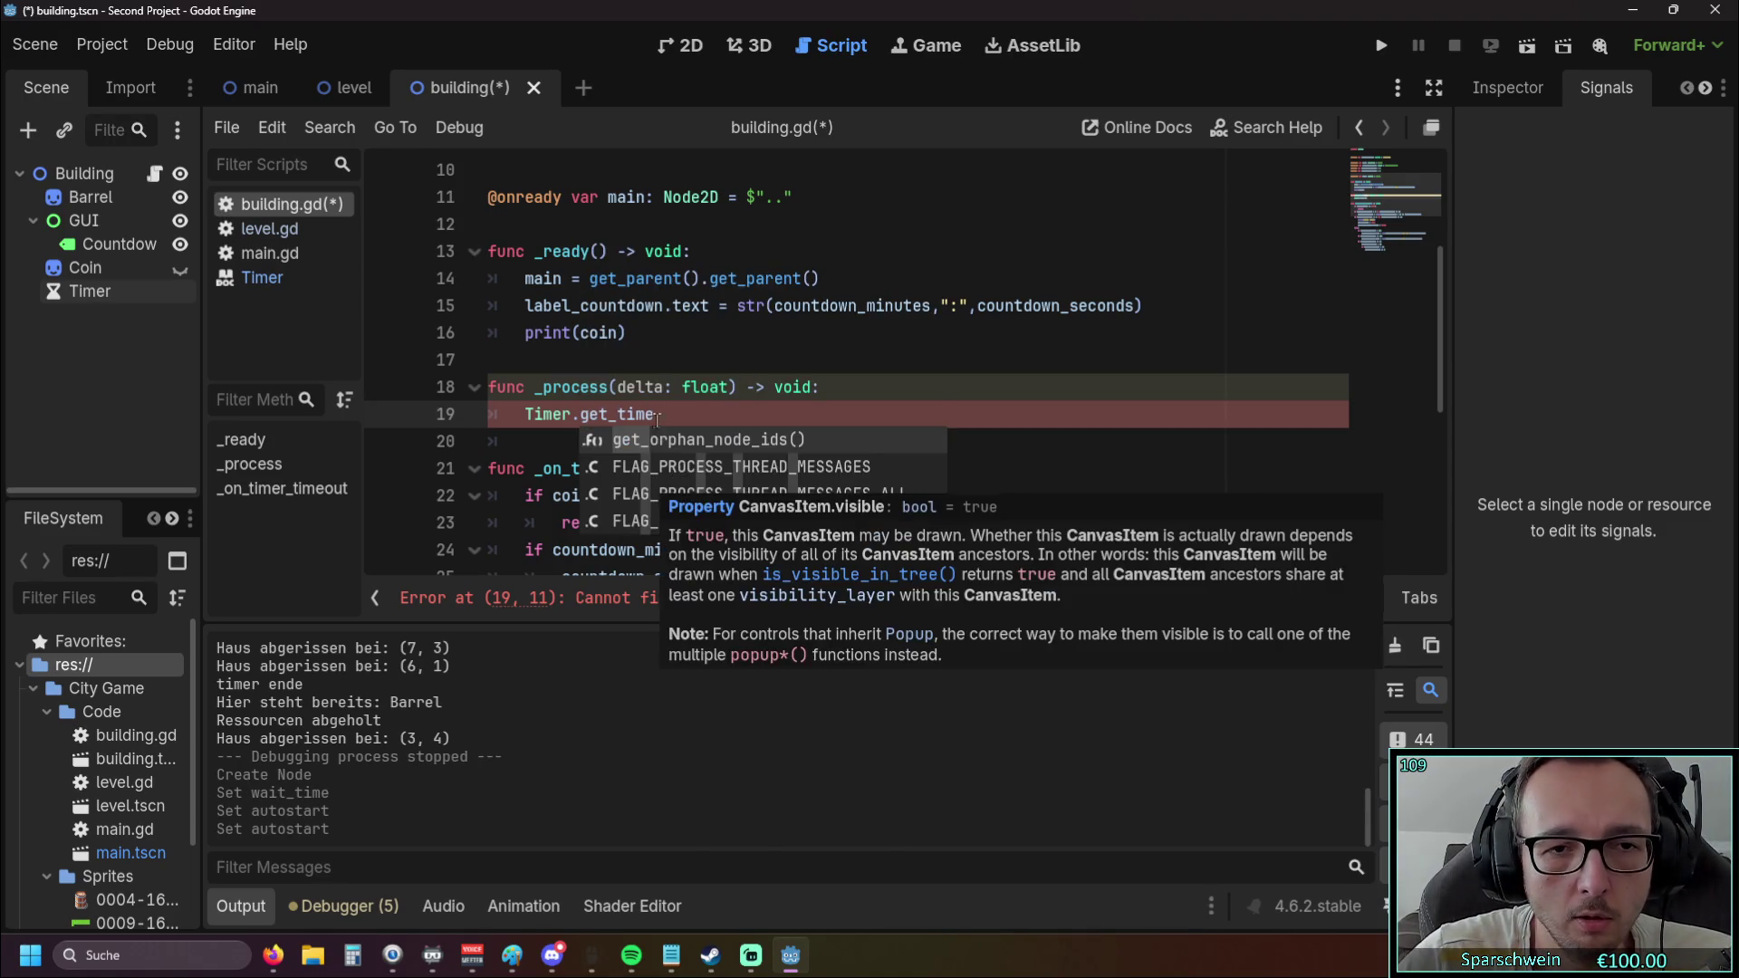
pyautogui.click(670, 416)
pyautogui.write('_ti')
pyautogui.click(563, 416)
pyautogui.moveTo(549, 414)
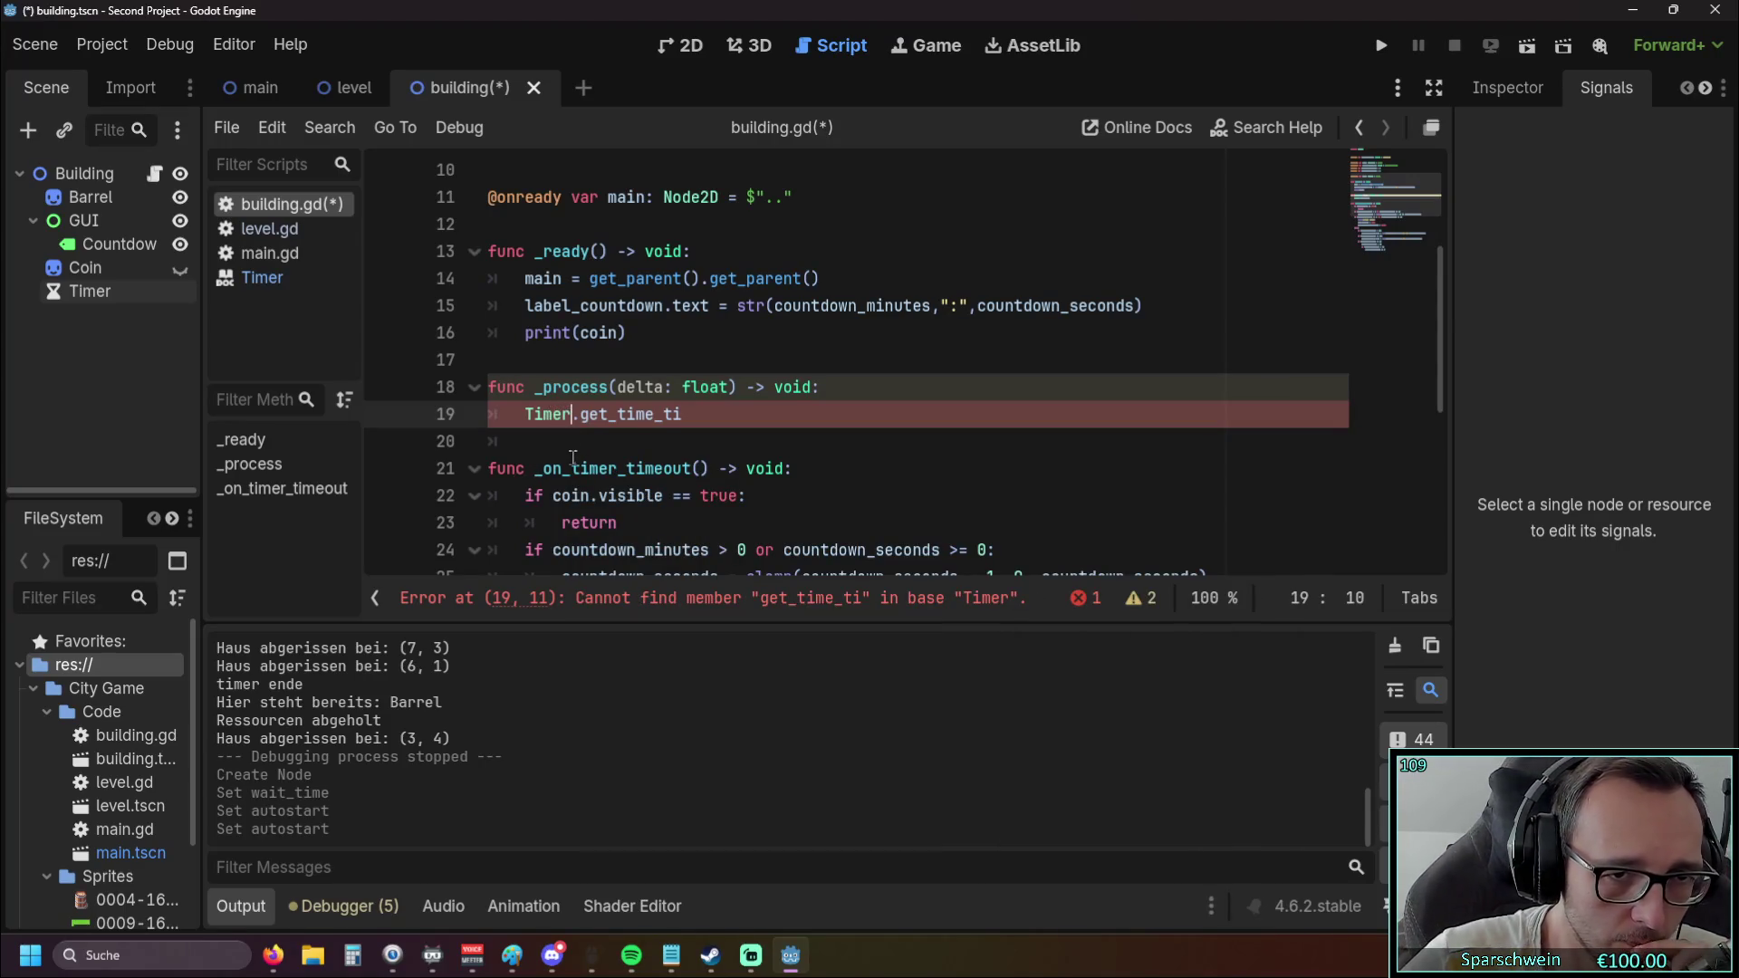
pyautogui.press('BackSpace')
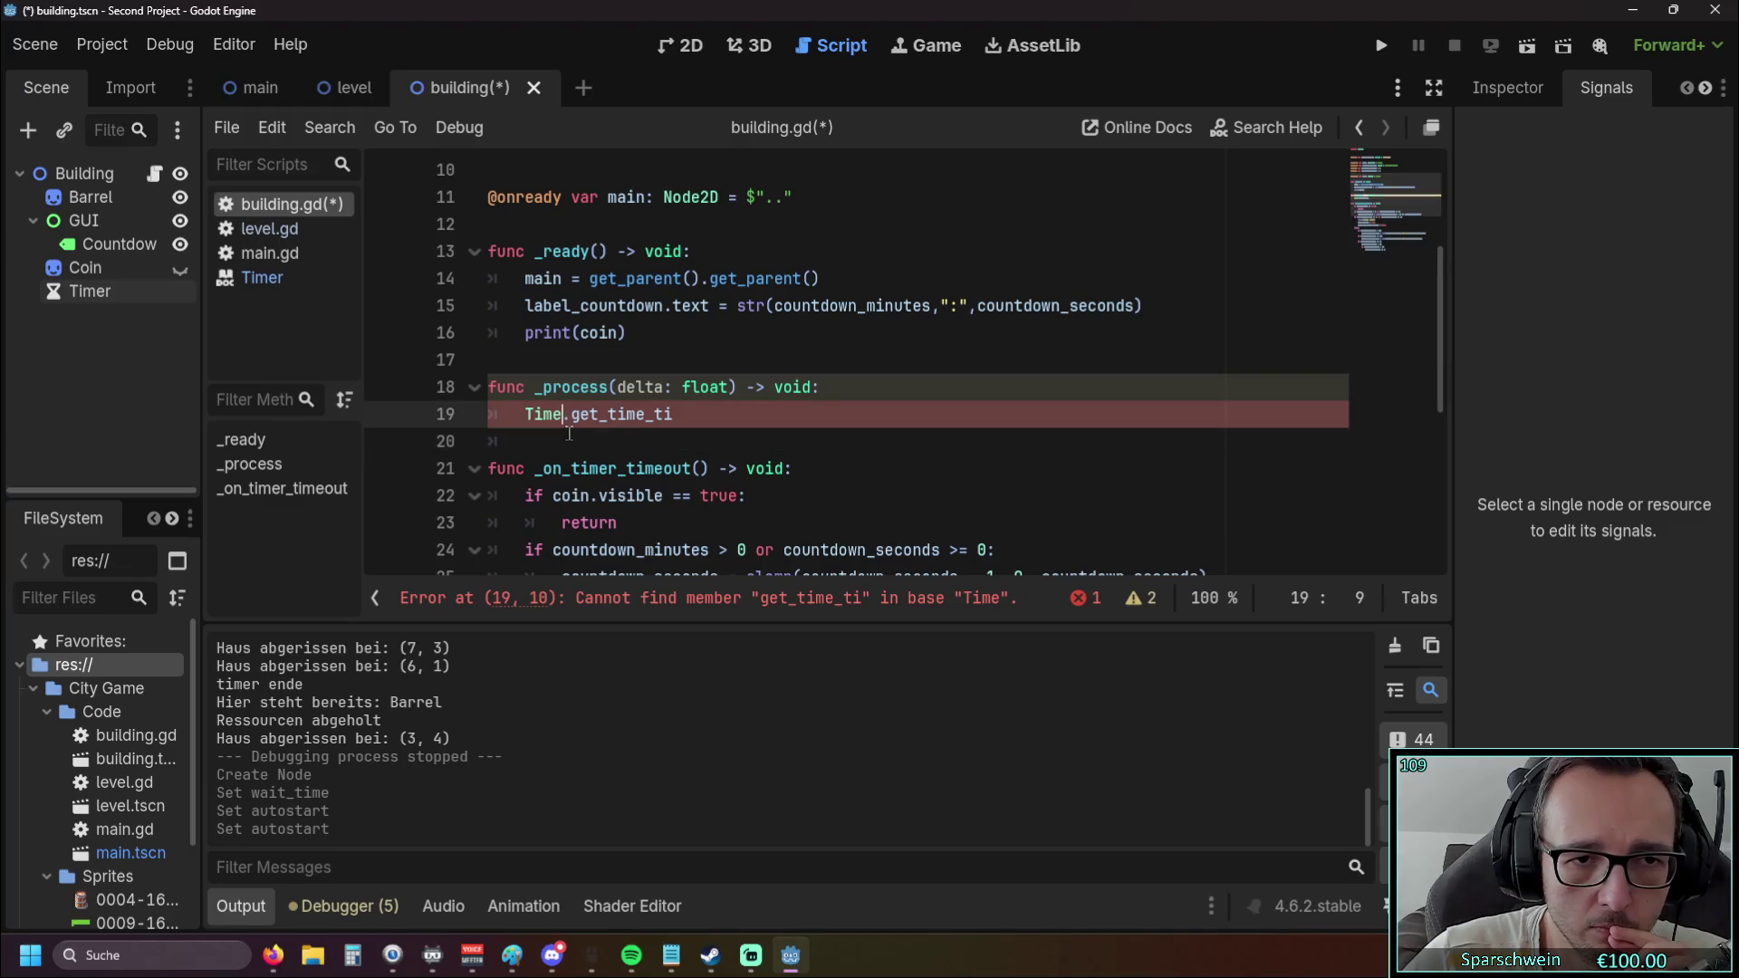
pyautogui.write('r')
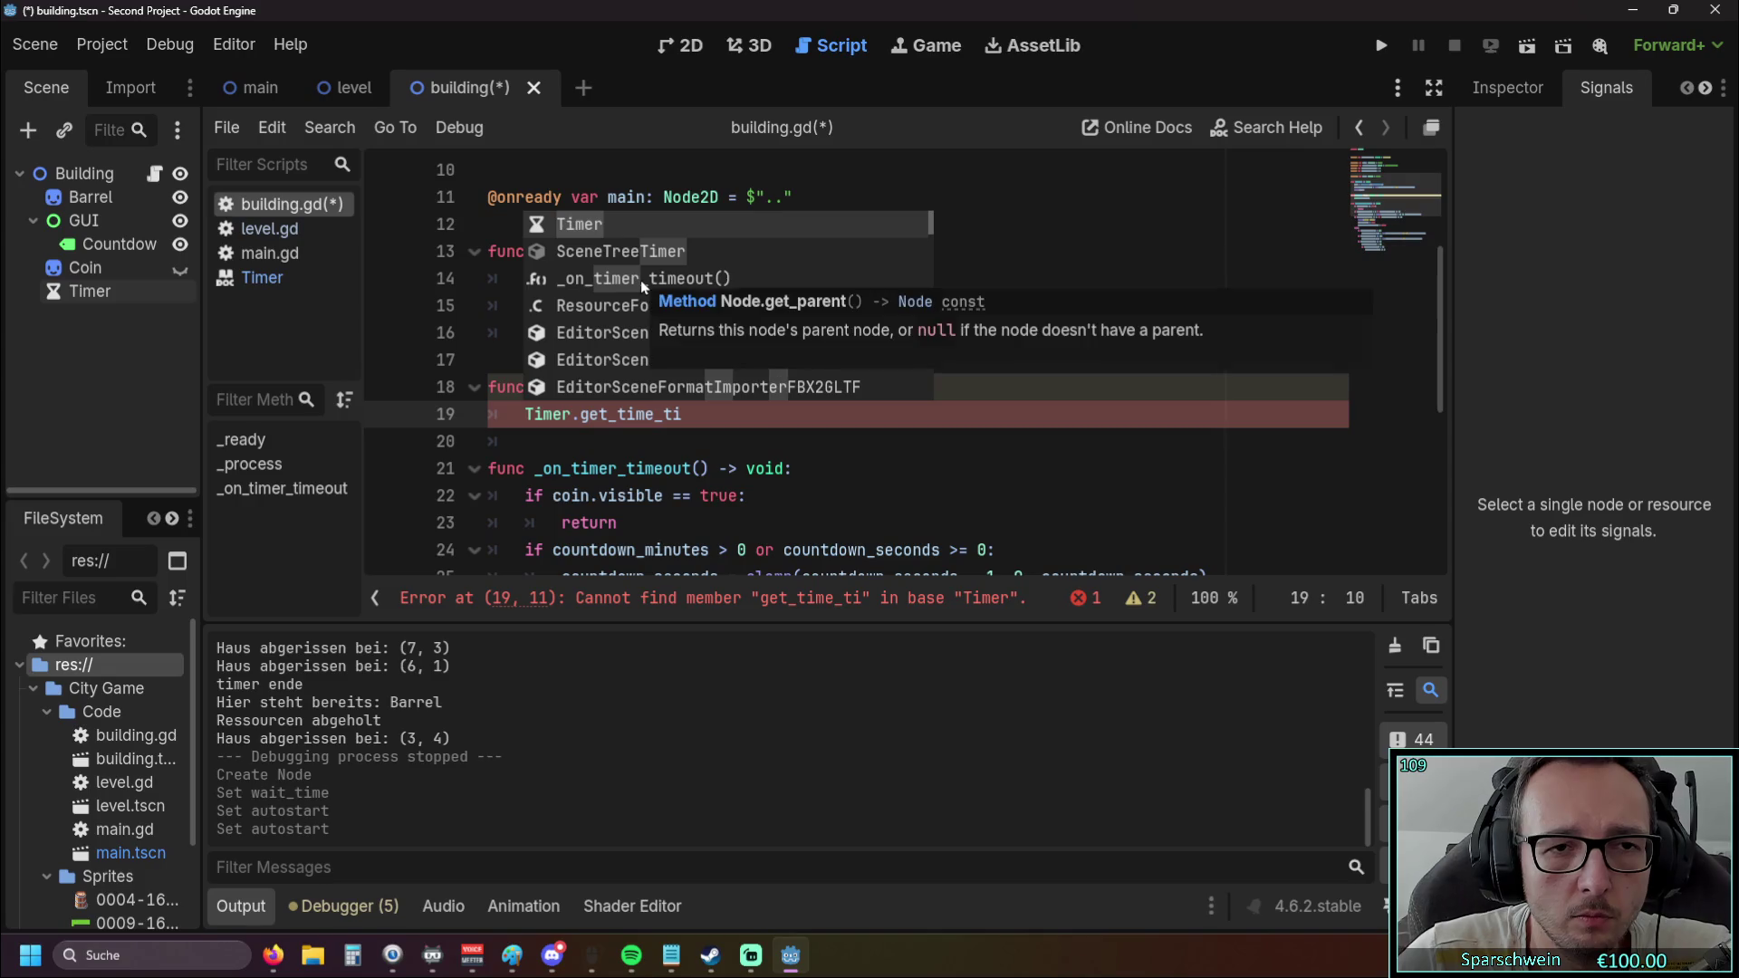
pyautogui.click(592, 225)
pyautogui.click(695, 416)
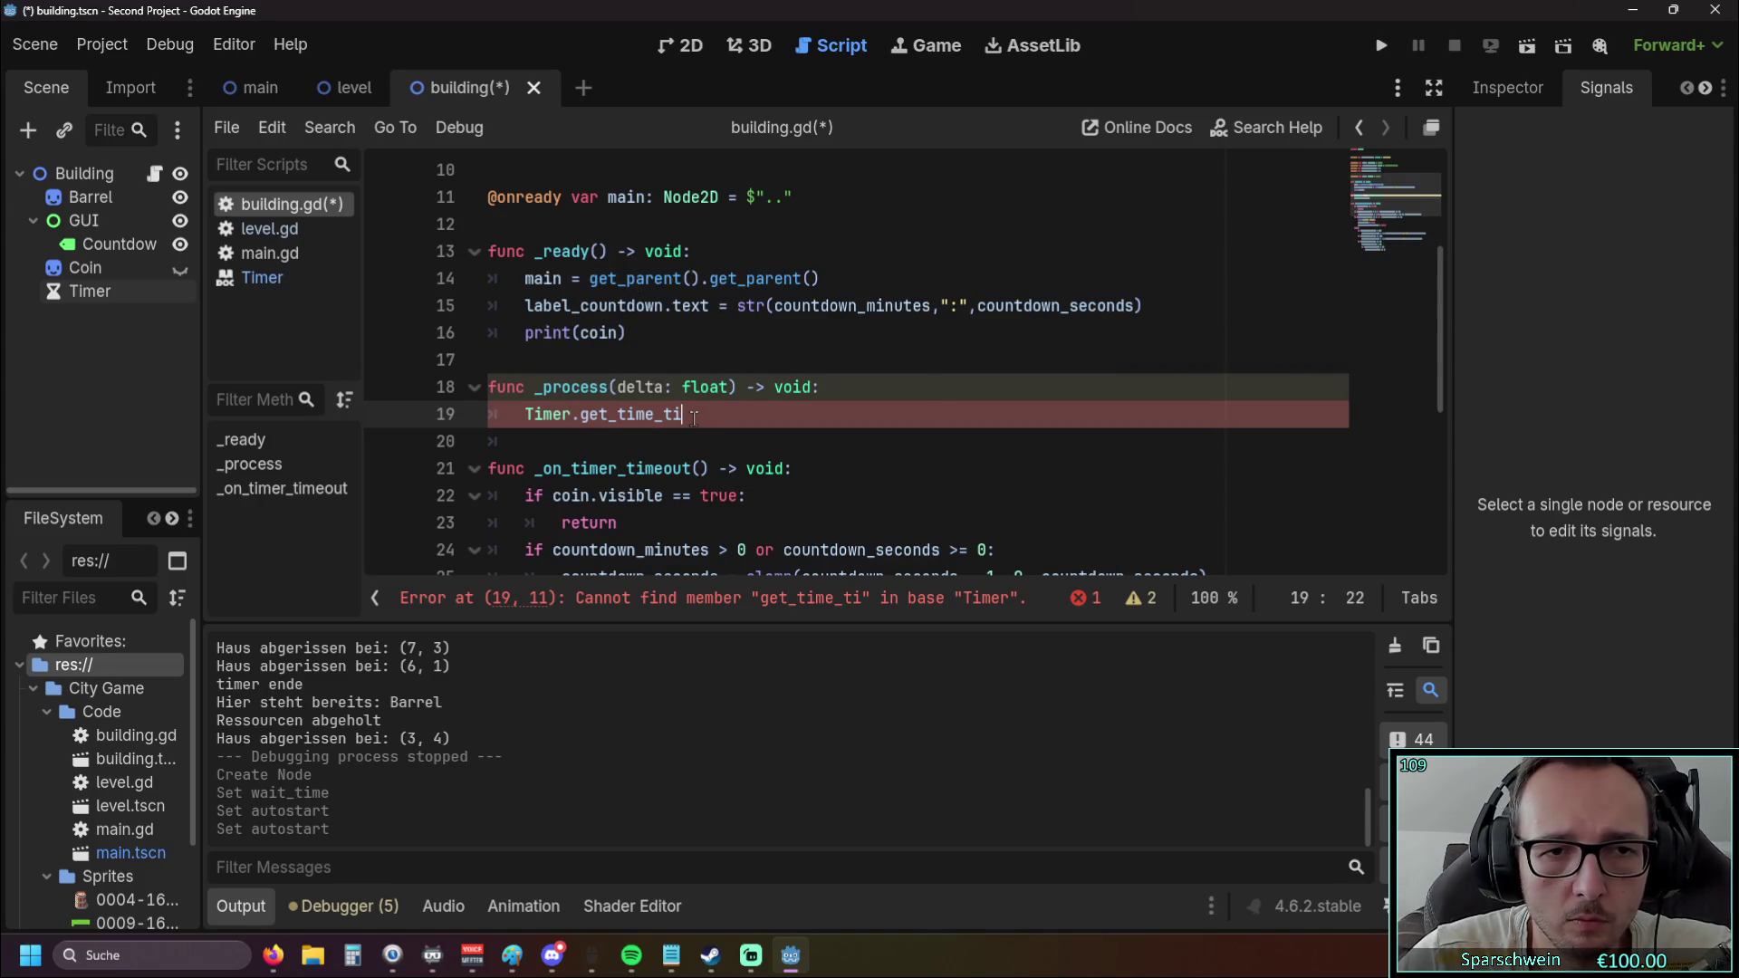
pyautogui.scroll(-1, 695, 416)
pyautogui.scroll(1, 621, 453)
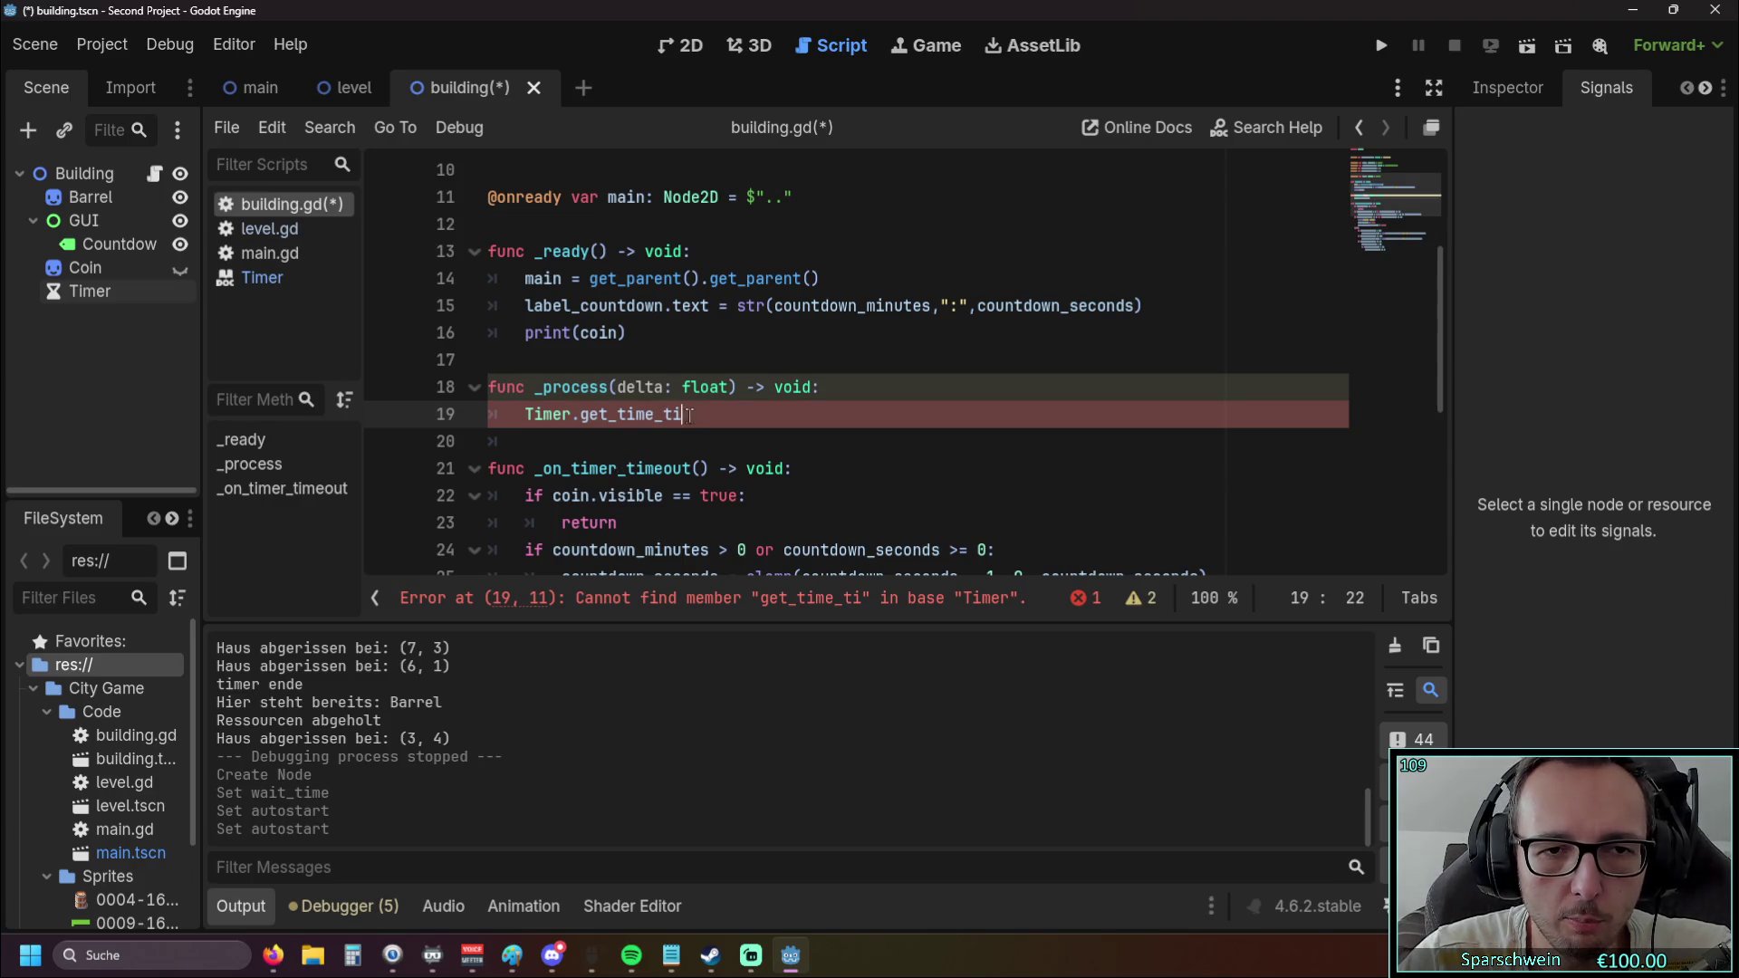
pyautogui.press('BackSpace')
pyautogui.press('BackSpace')
pyautogui.write('left')
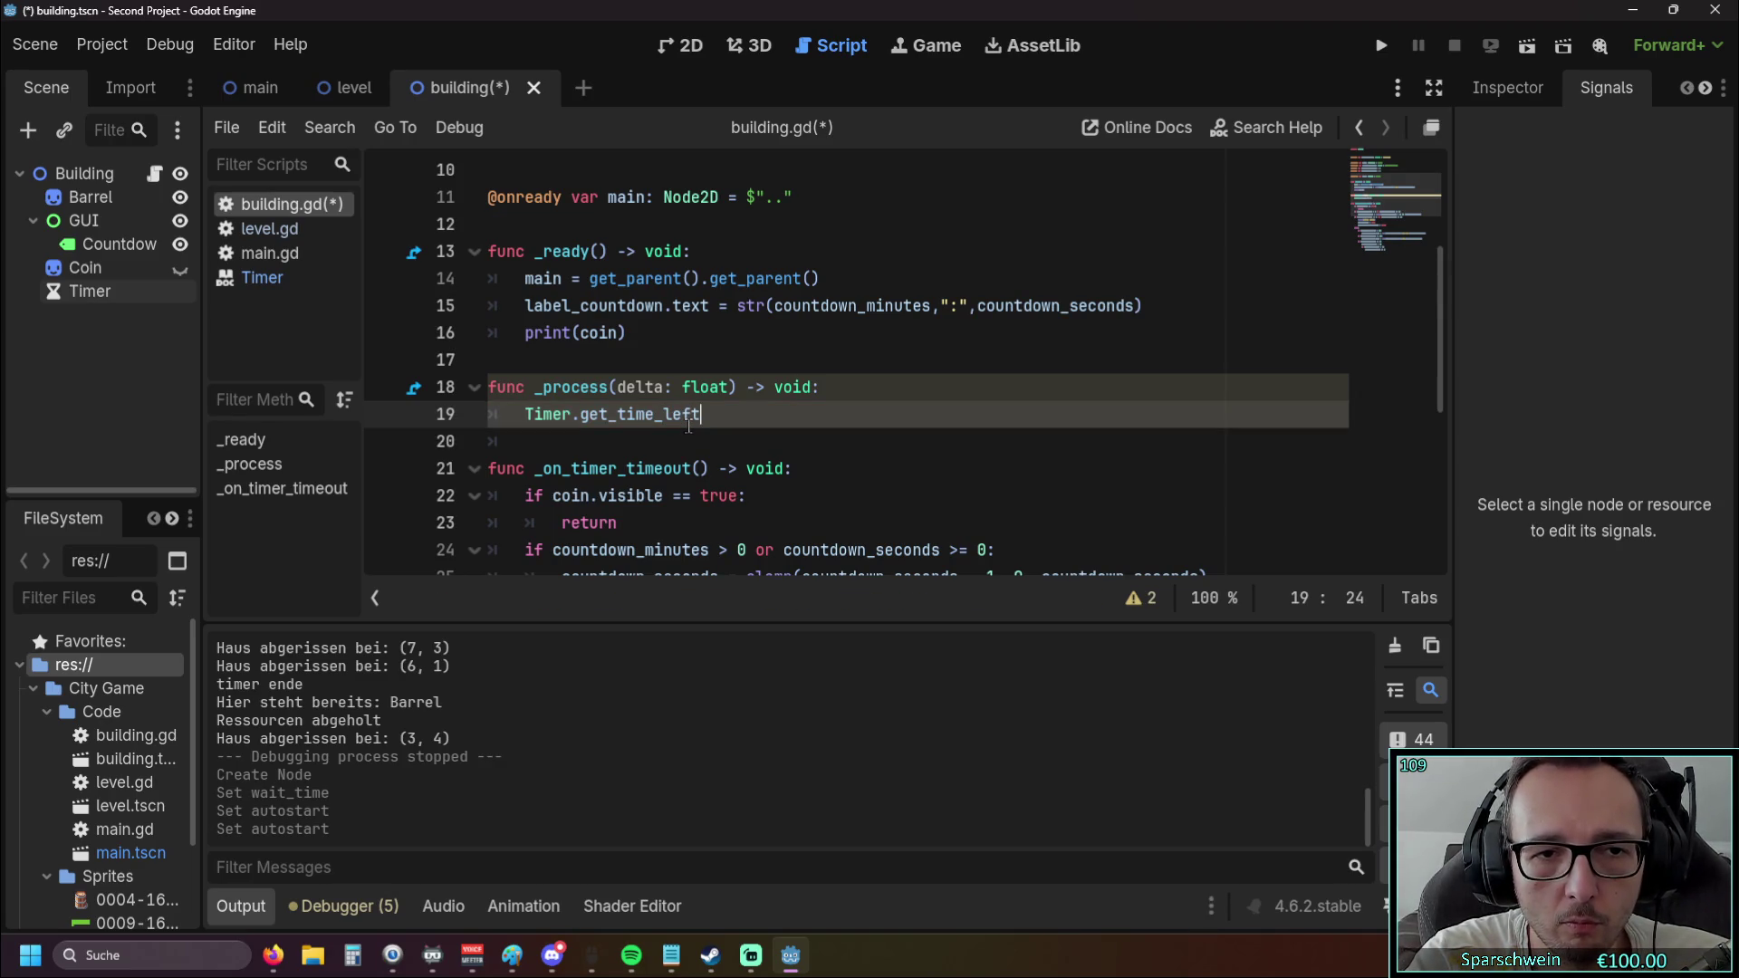
pyautogui.press('Home')
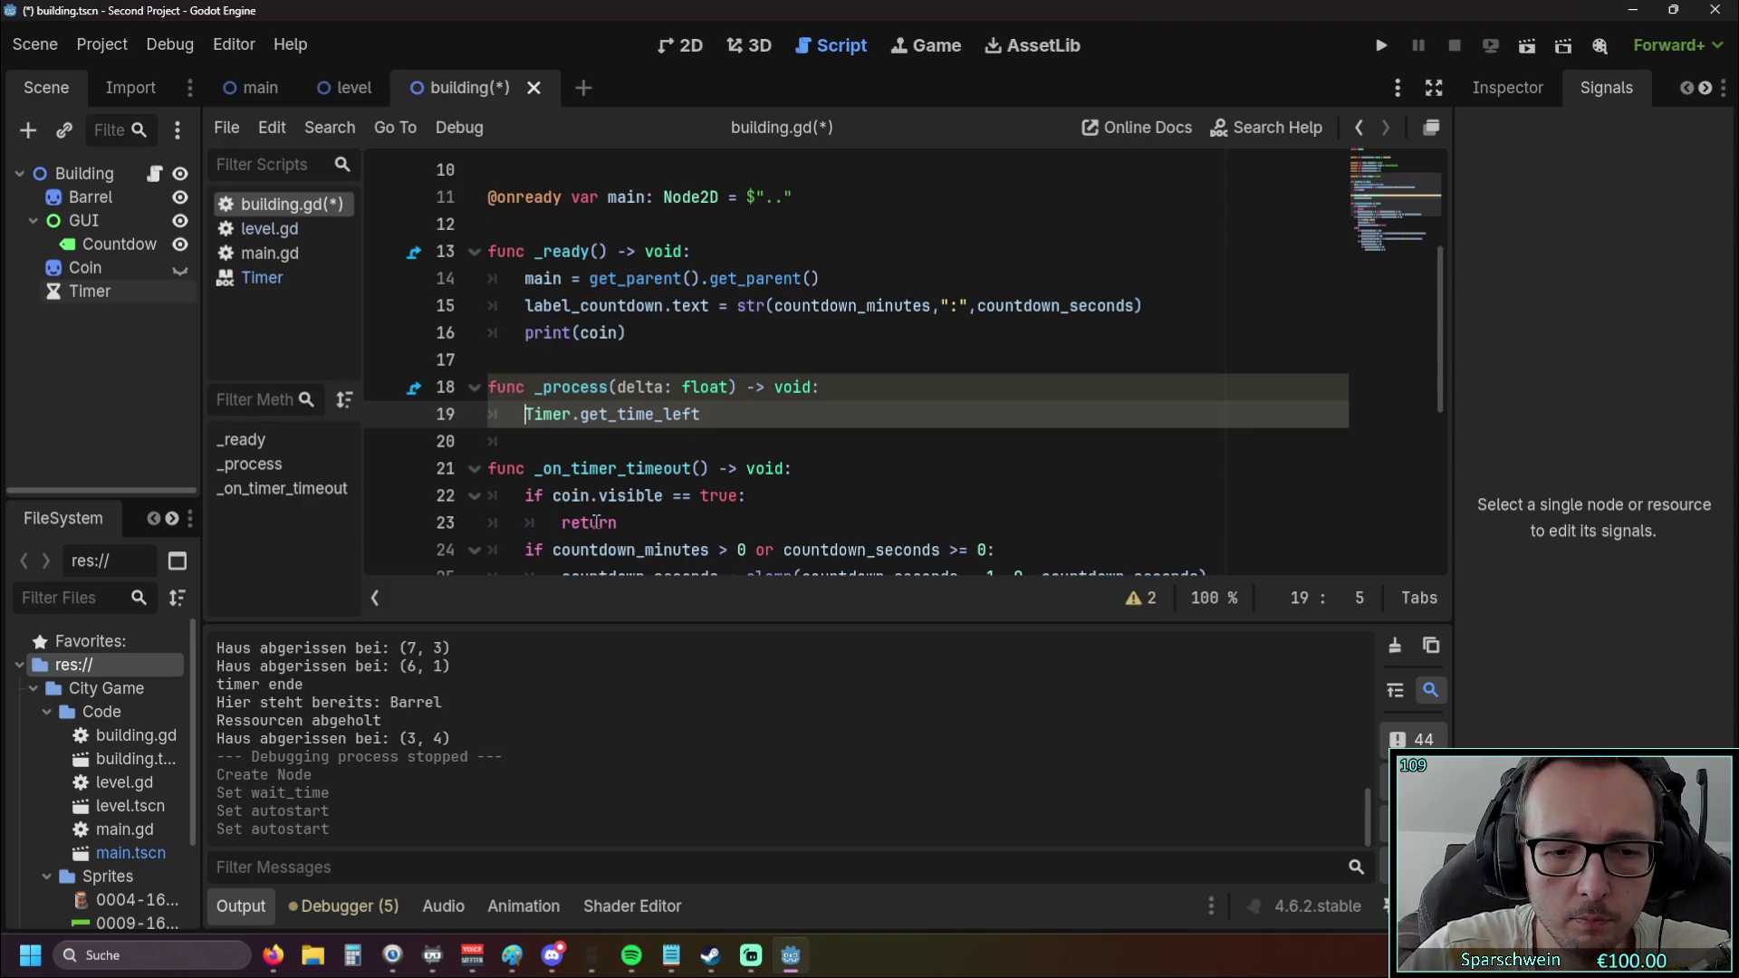
pyautogui.write('print(')
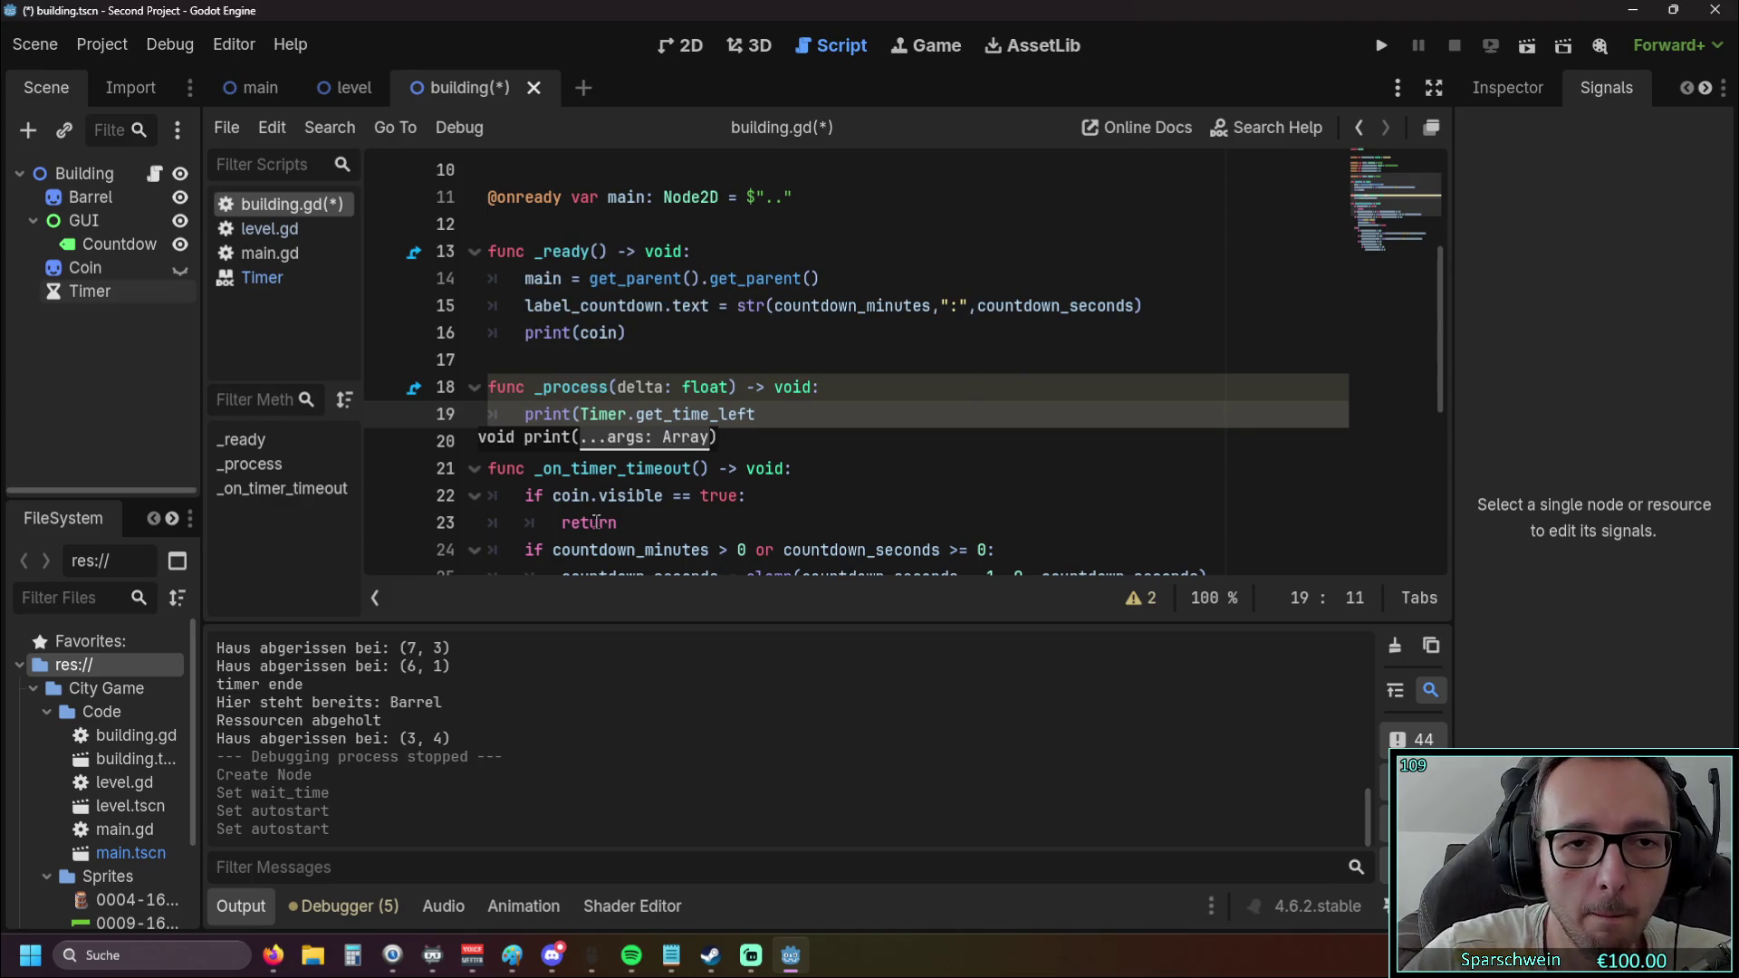
pyautogui.click(781, 416)
pyautogui.write(')')
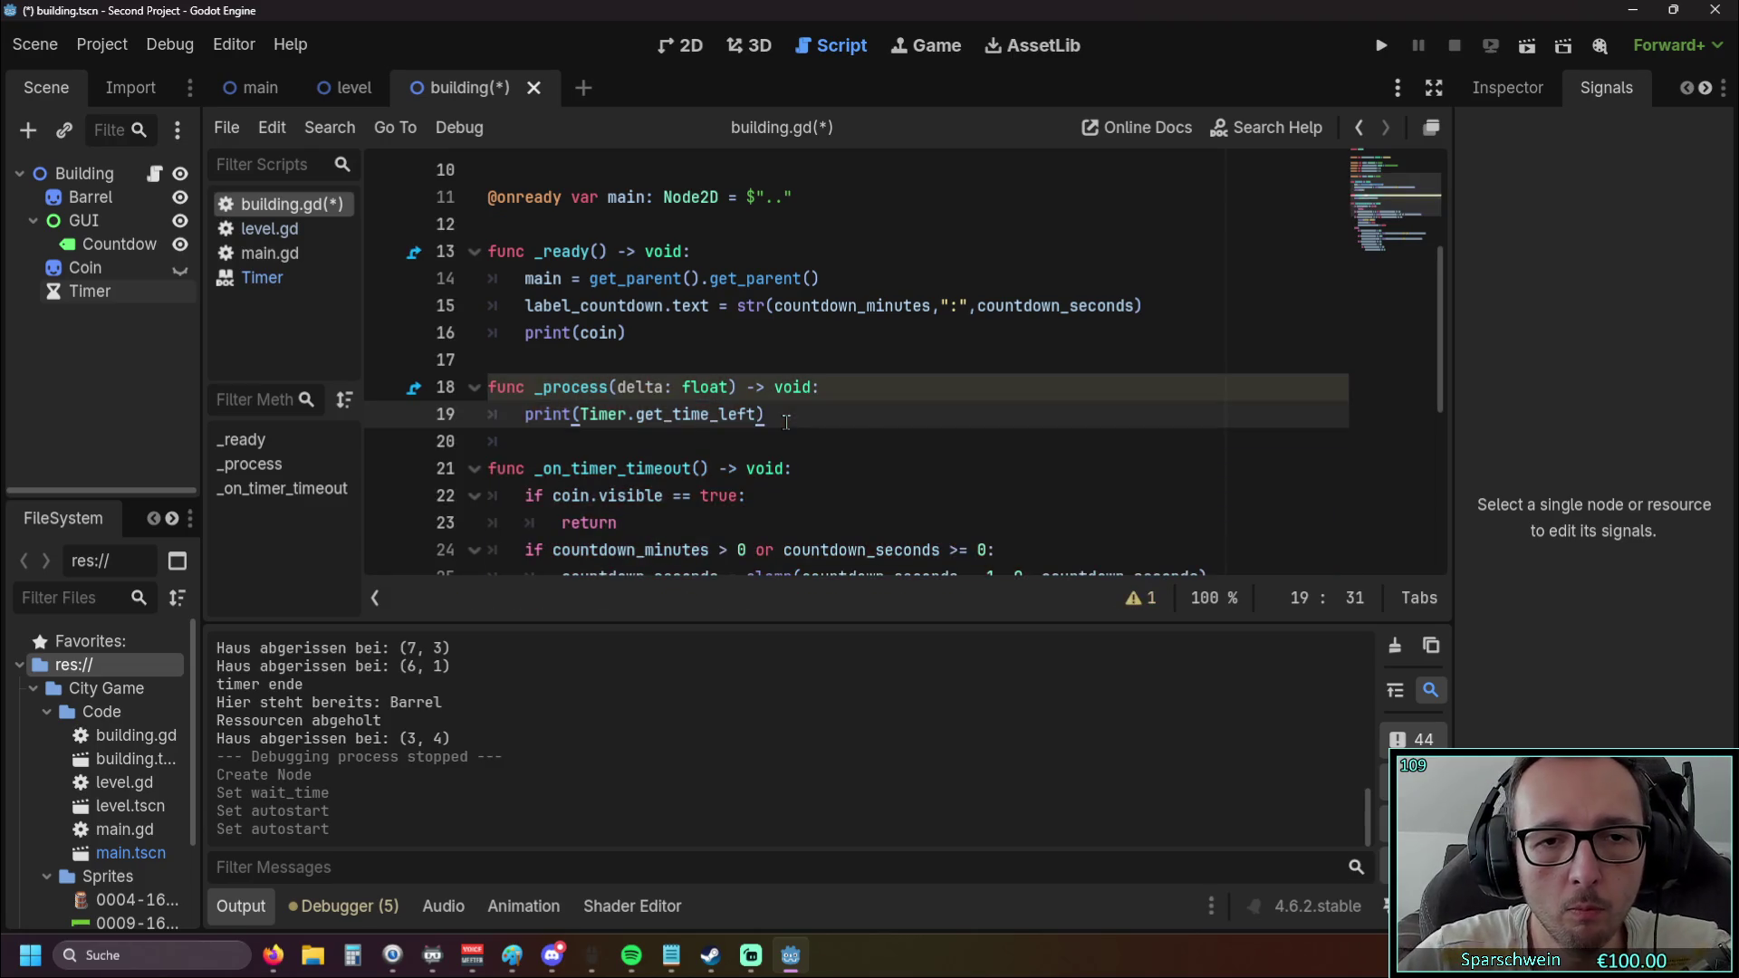
# - Save the script and launch the game in a debug window to test
pyautogui.click(1381, 46)
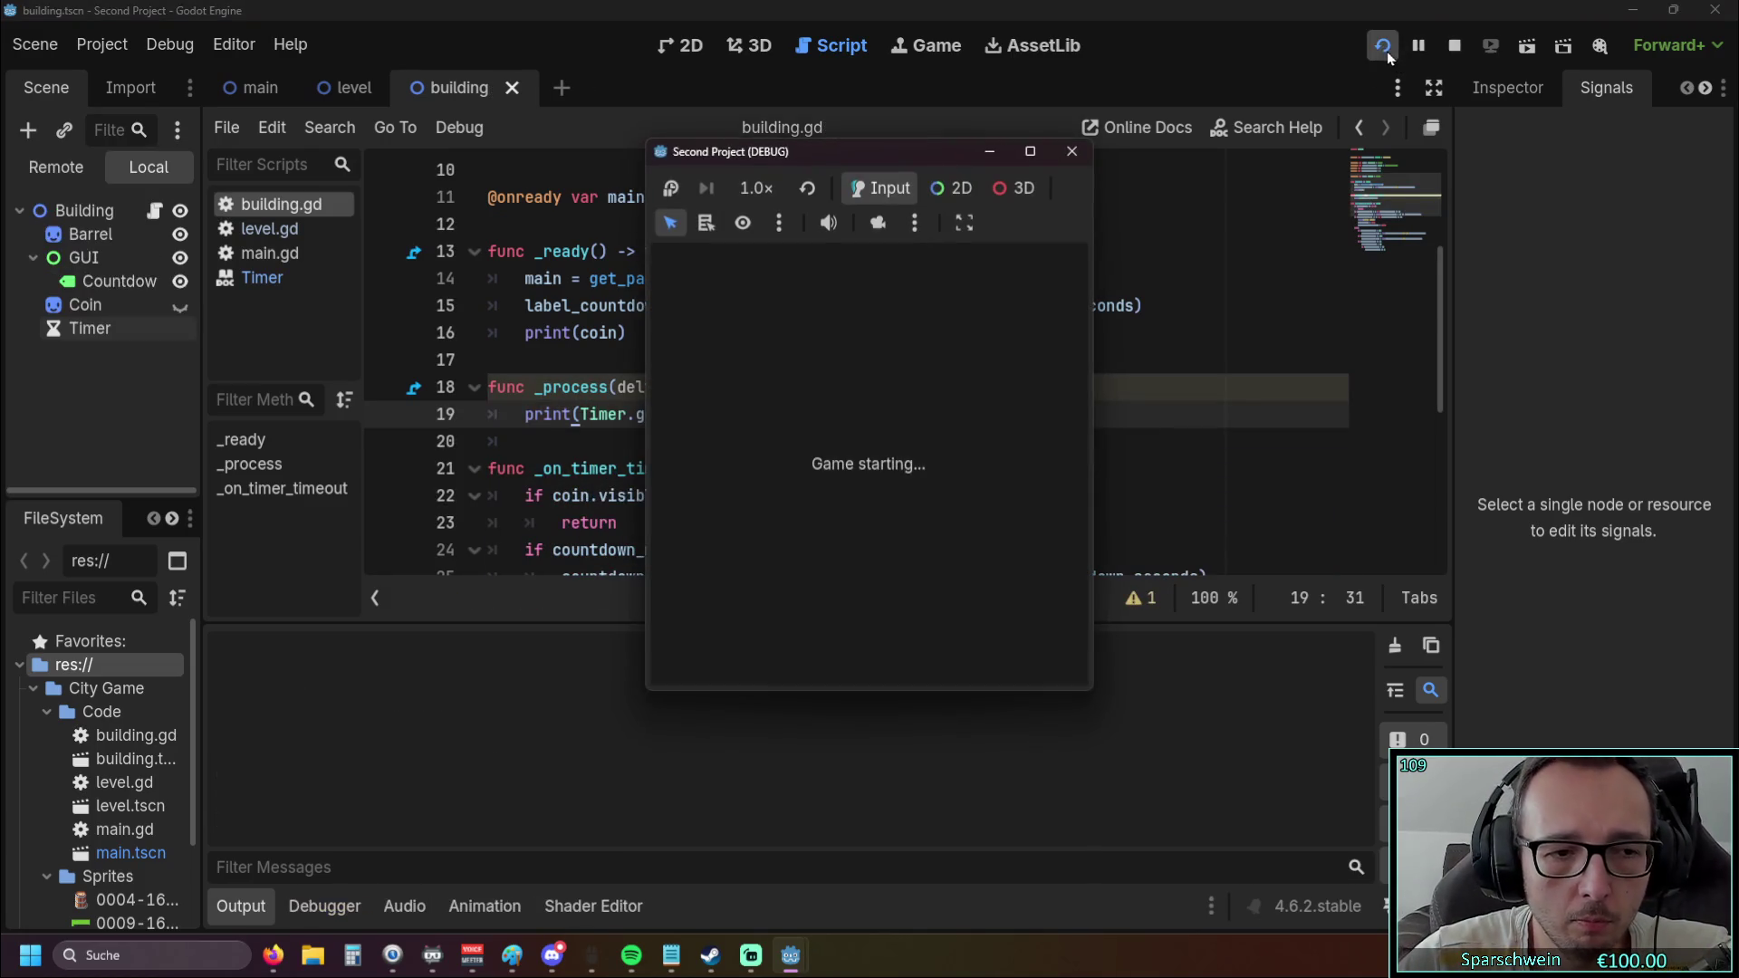